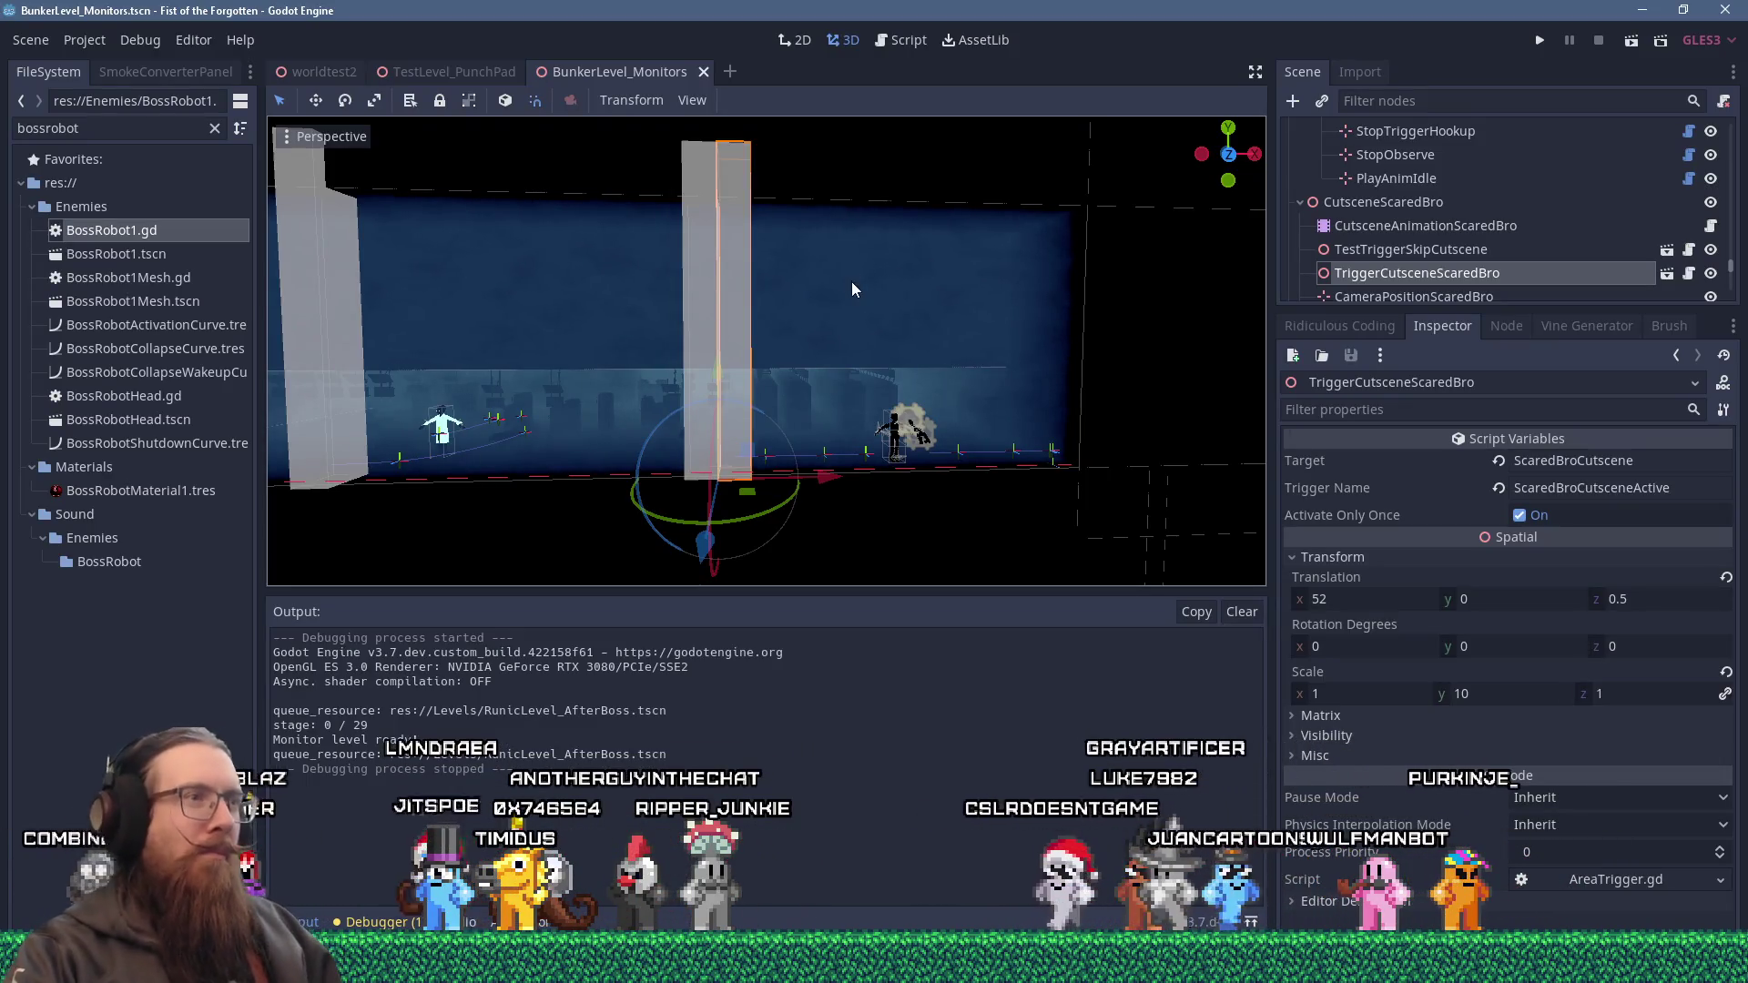
Orbit the level view around the trigger box and toward the scared character.
mouse_move(820, 234)
left_mouse_down()
mouse_move(730, 232)
mouse_move(838, 206)
mouse_move(872, 222)
left_mouse_up()
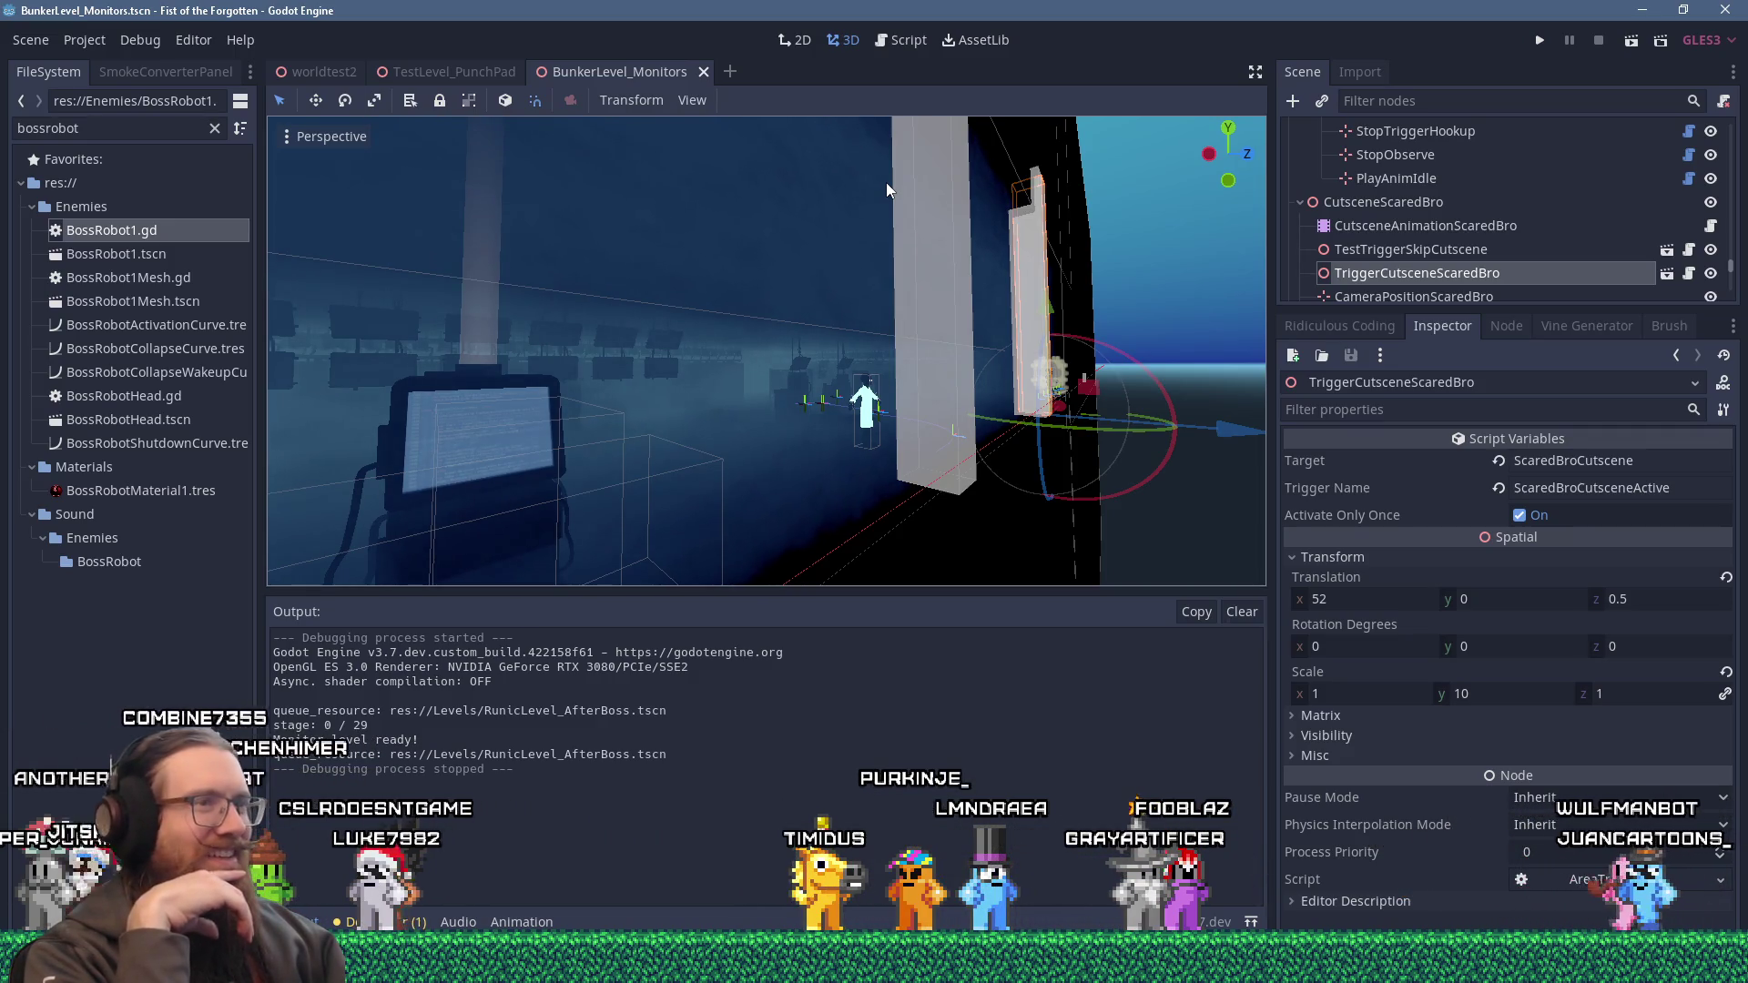
scroll(887, 189, "down", 5)
mouse_move(887, 190)
left_mouse_down()
mouse_move(958, 187)
mouse_move(976, 223)
left_mouse_up()
key("f")
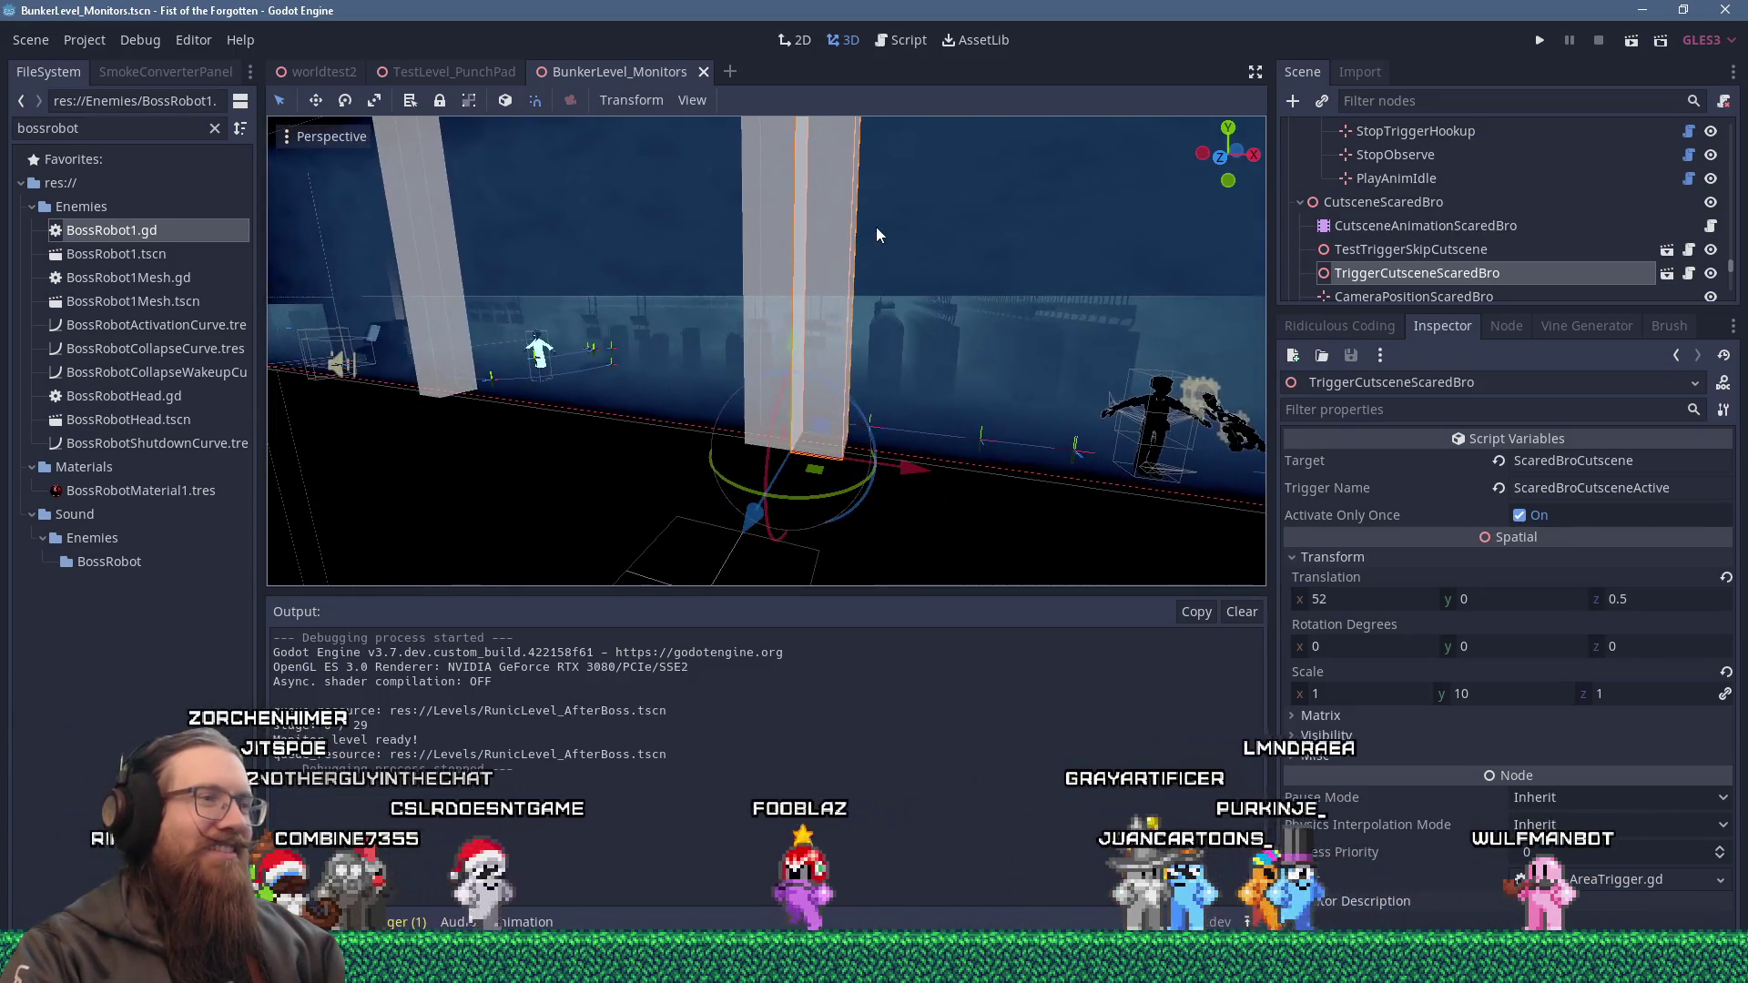
left_click_drag(881, 229, 1092, 237)
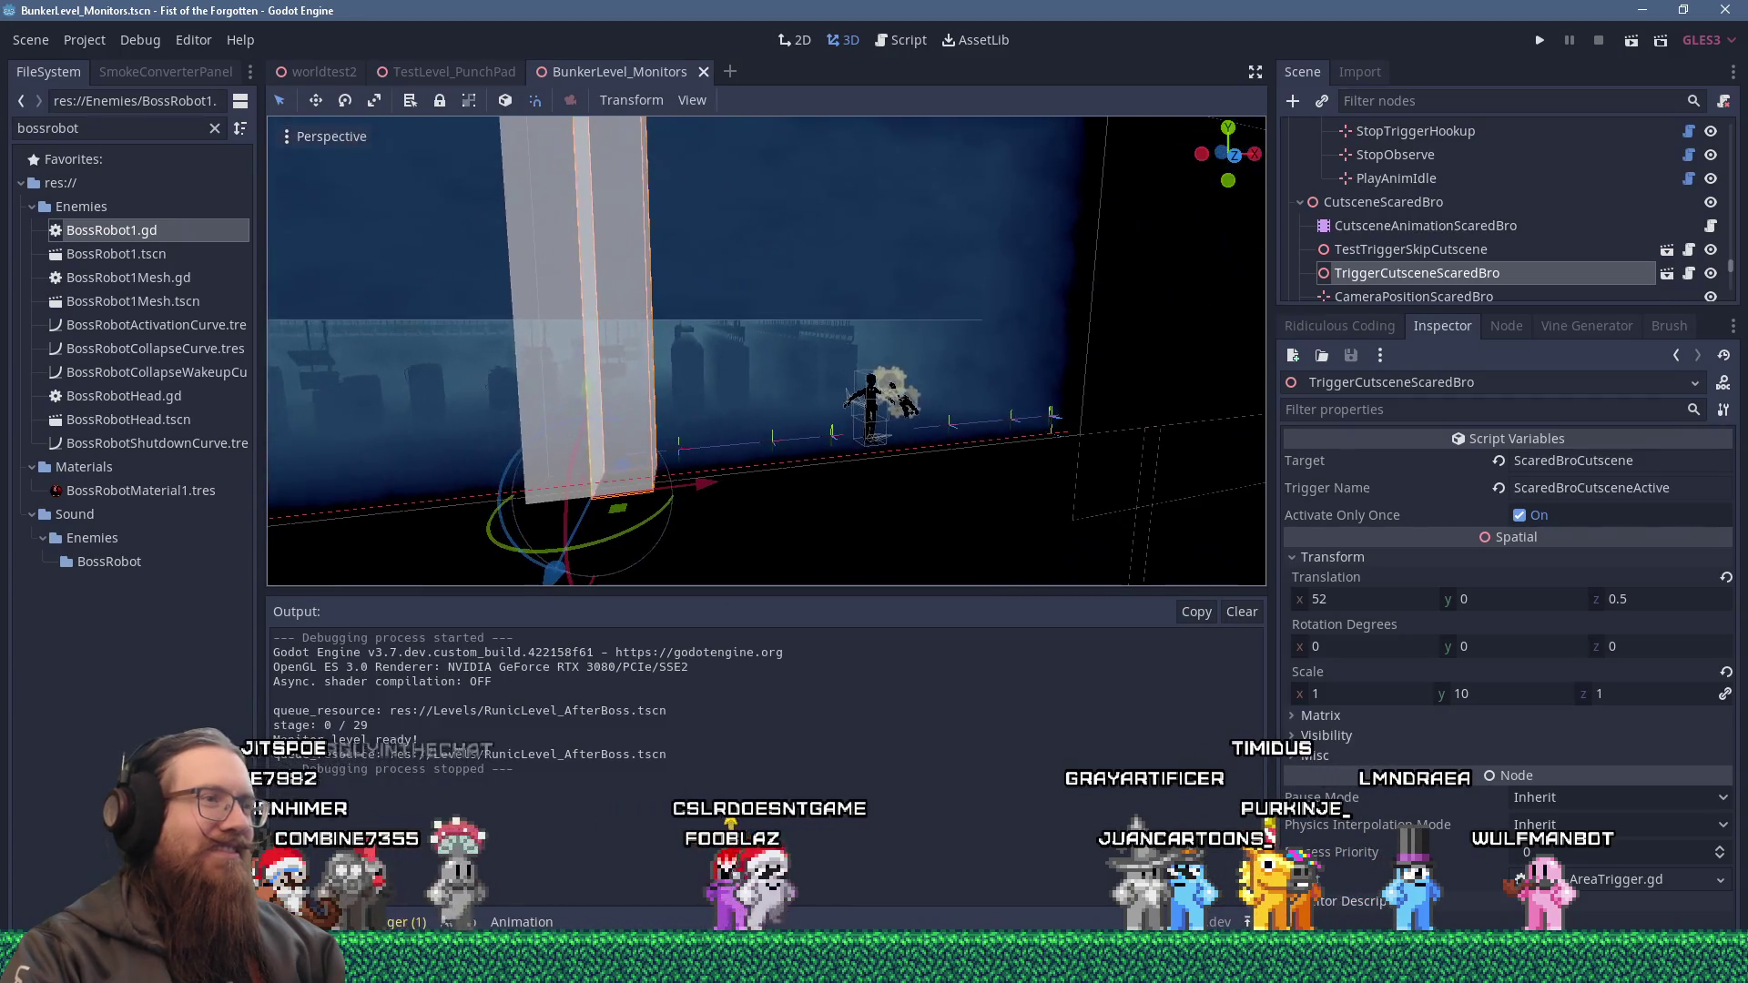
left_click_drag(610, 284, 667, 271)
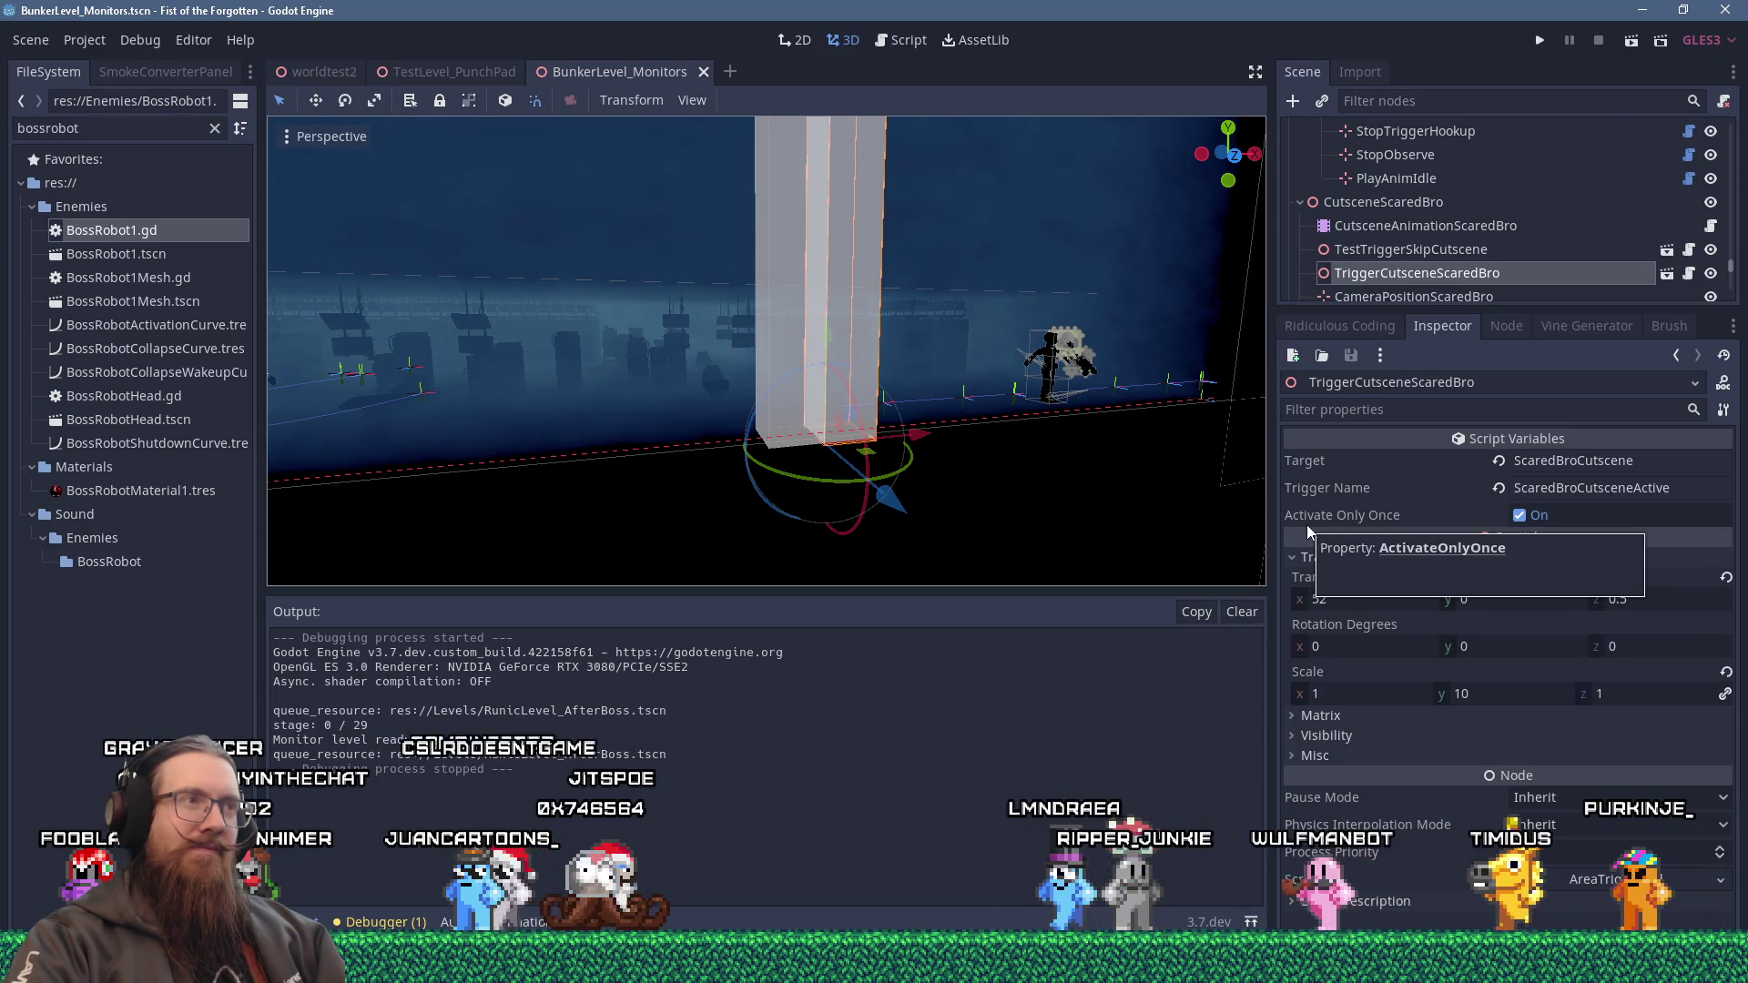
Open AreaTrigger.gd and add an 'export var Enabled' line below line 5.
left_click(1691, 280)
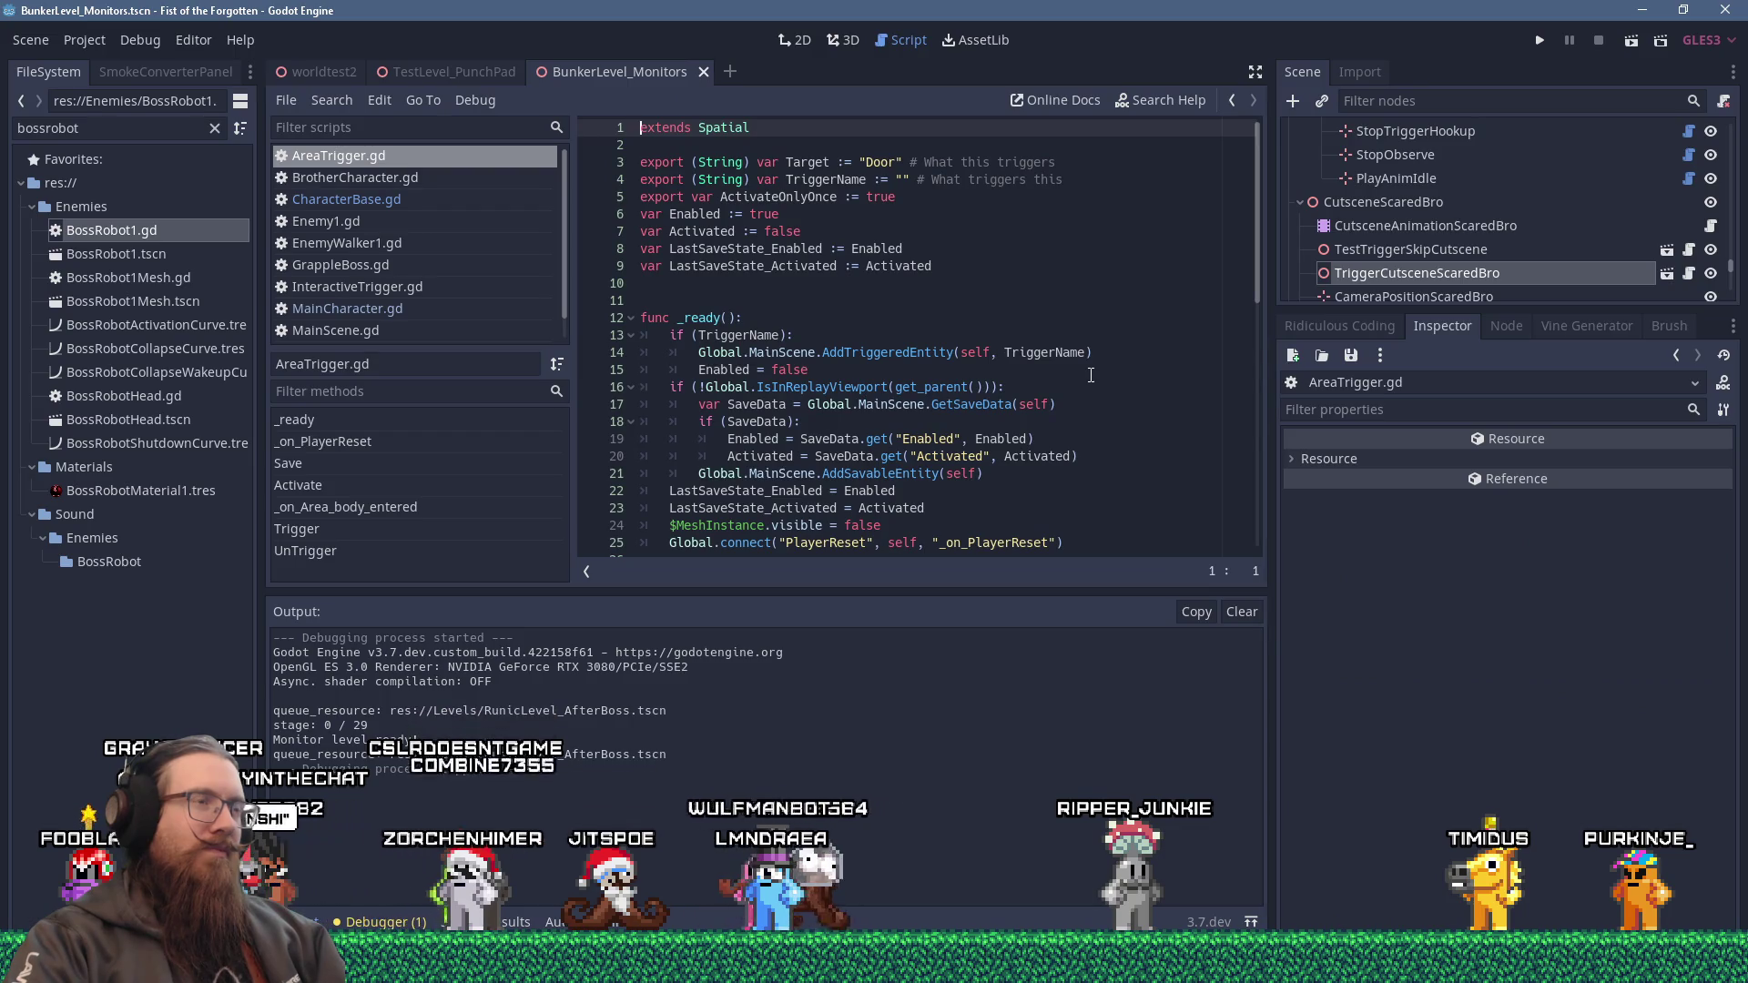
left_click(965, 199)
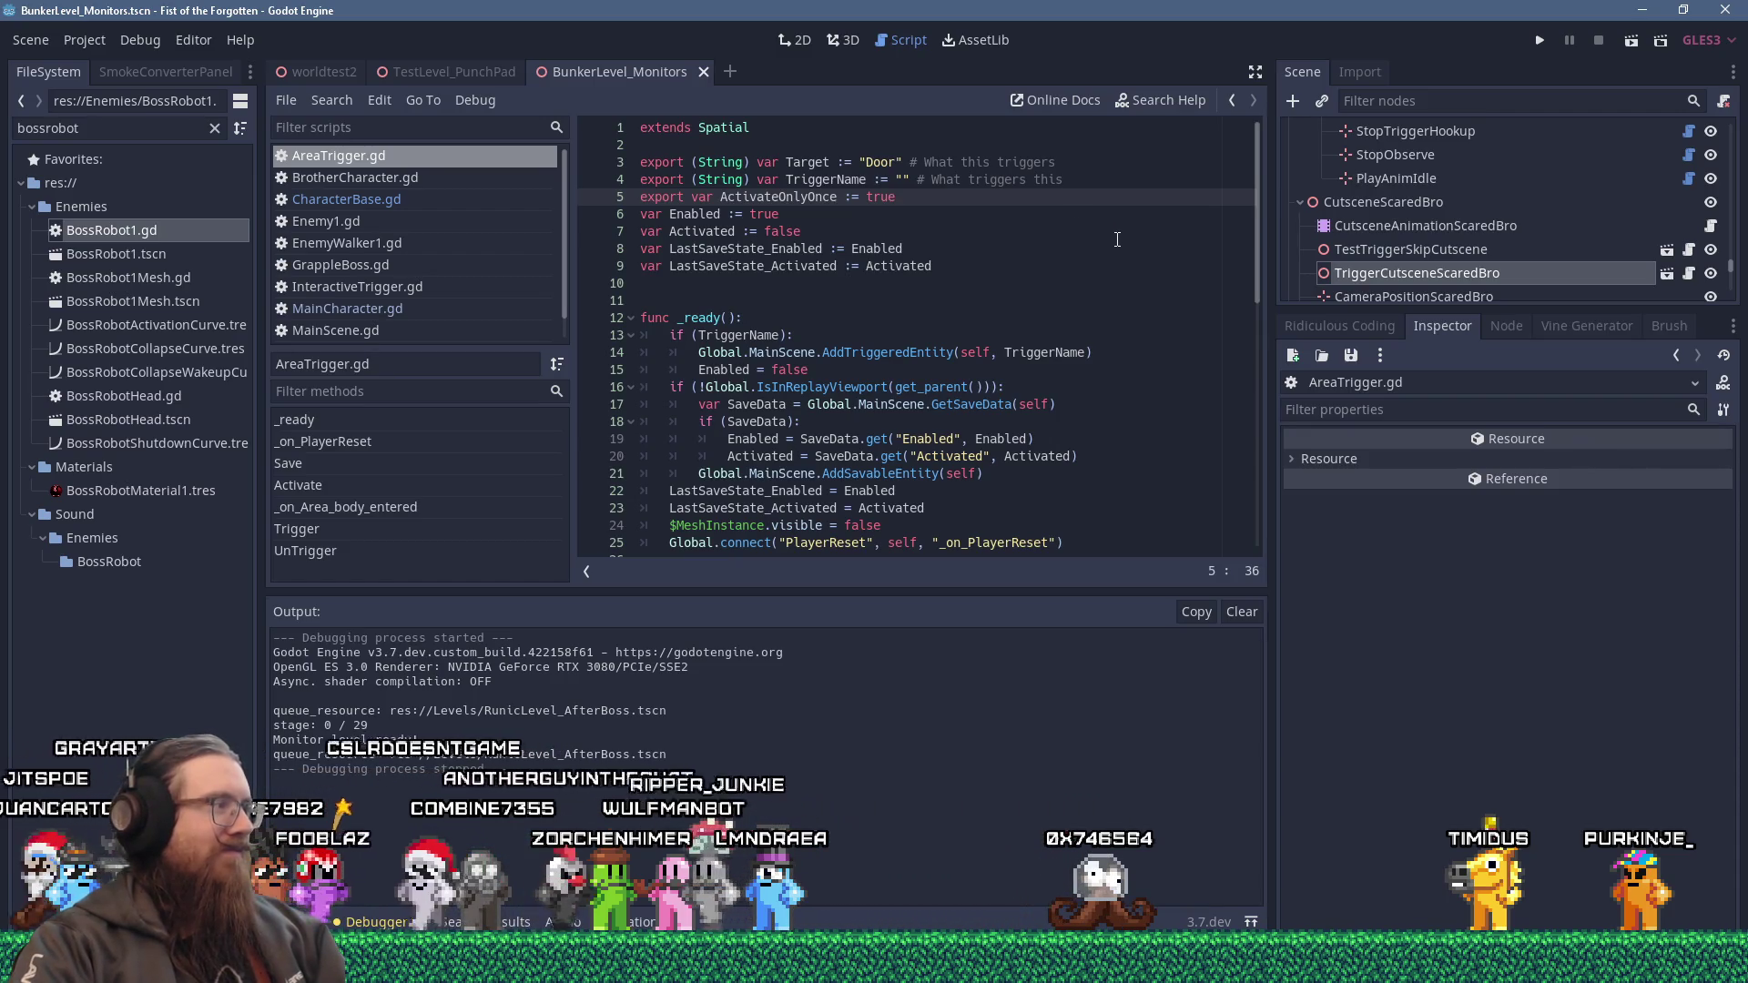
key("Return")
type("export var")
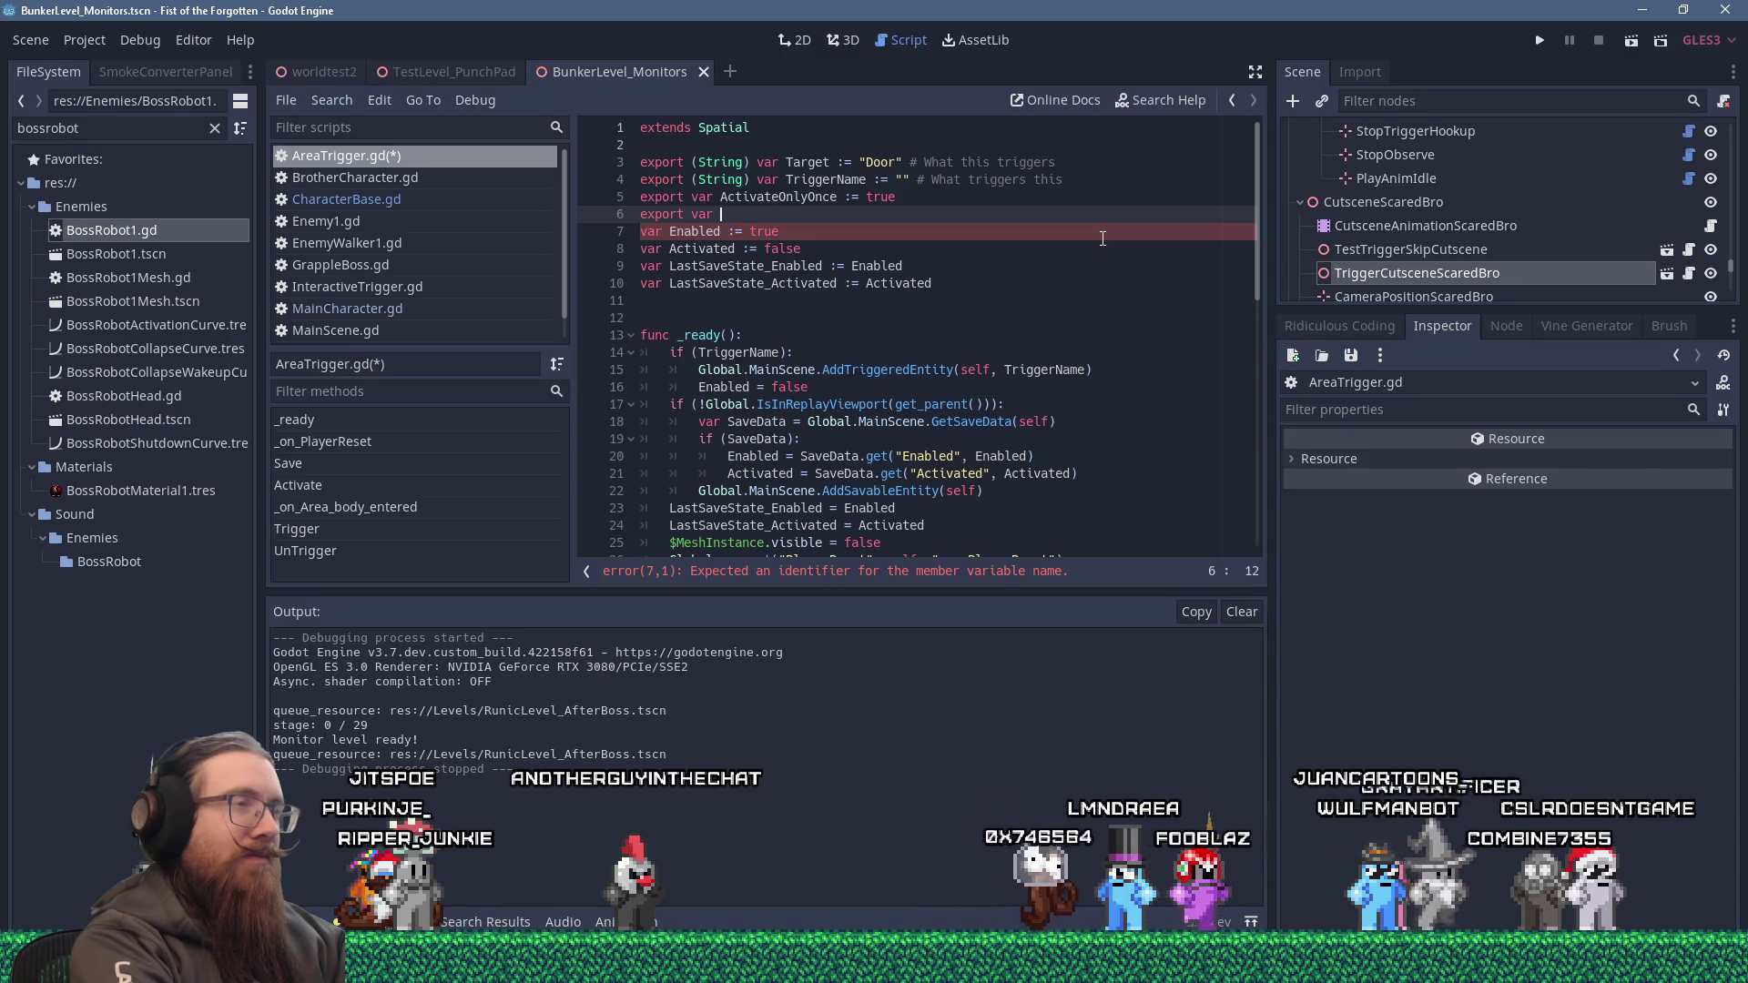
type("Enabled")
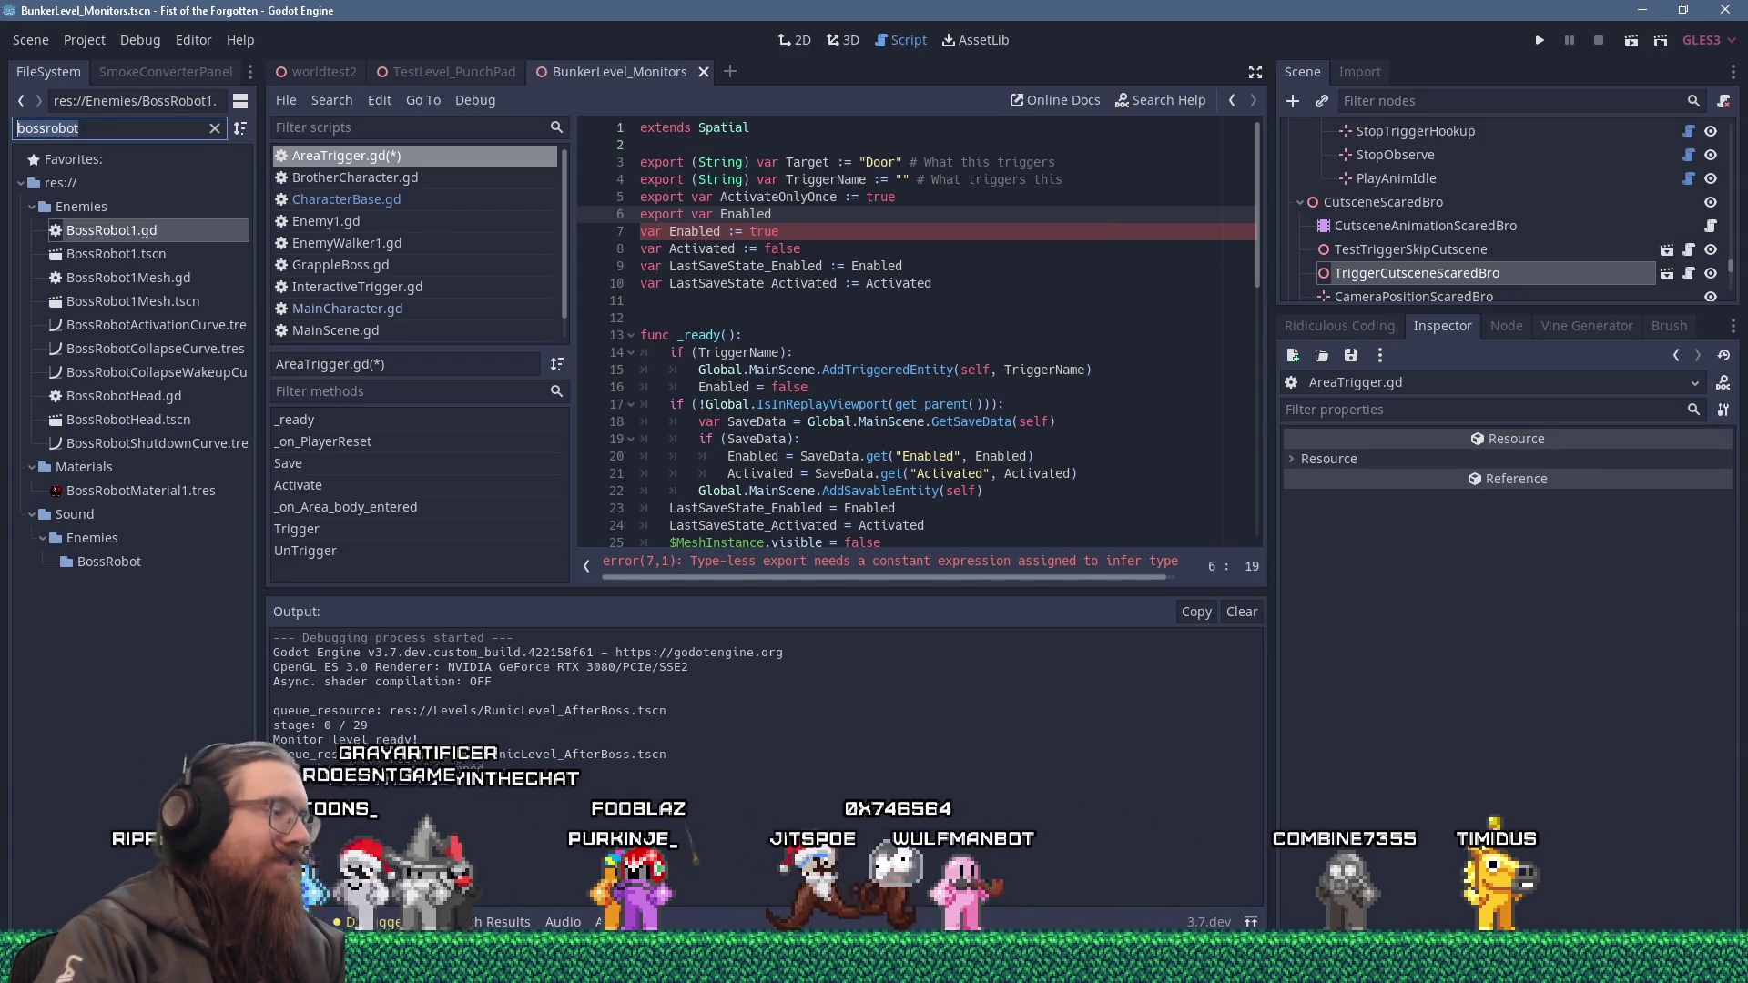
Filter the FileSystem dock for 'playerspa' and open PlayerSpawner.gd.
type("playerspa")
double_click(135, 230)
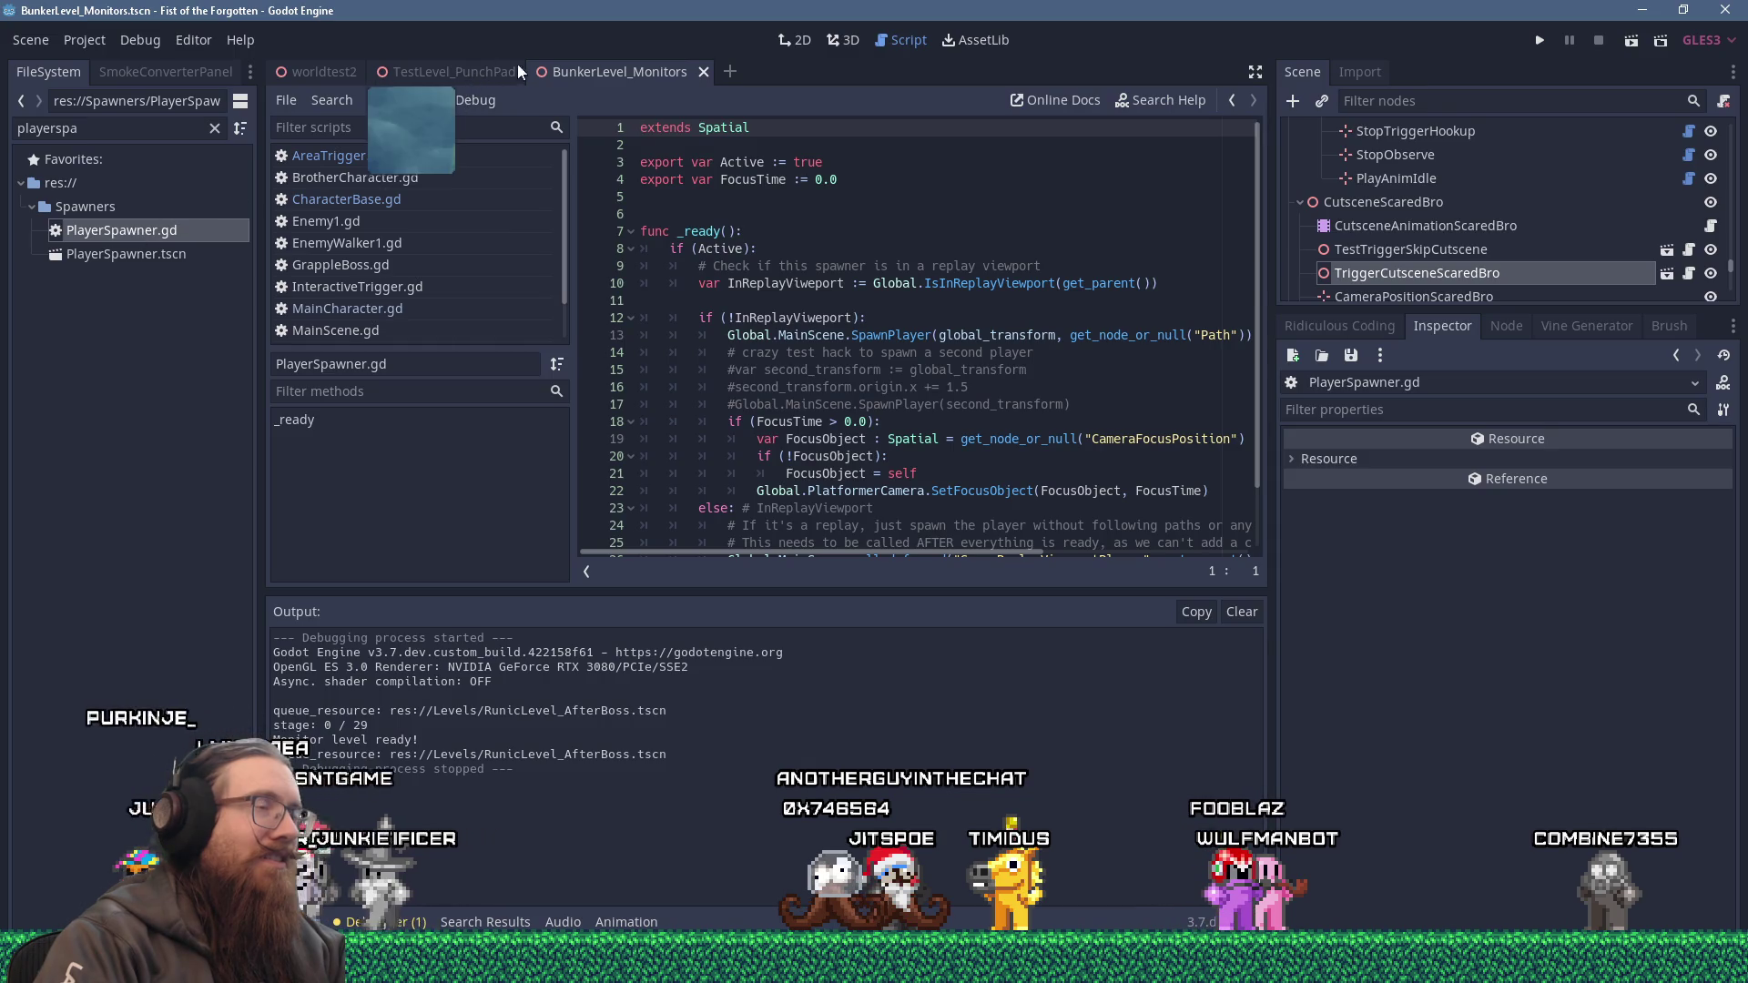
Return to AreaTrigger.gd, cancelling the close prompt so its unsaved edits remain.
middle_click(346, 156)
left_click(875, 508)
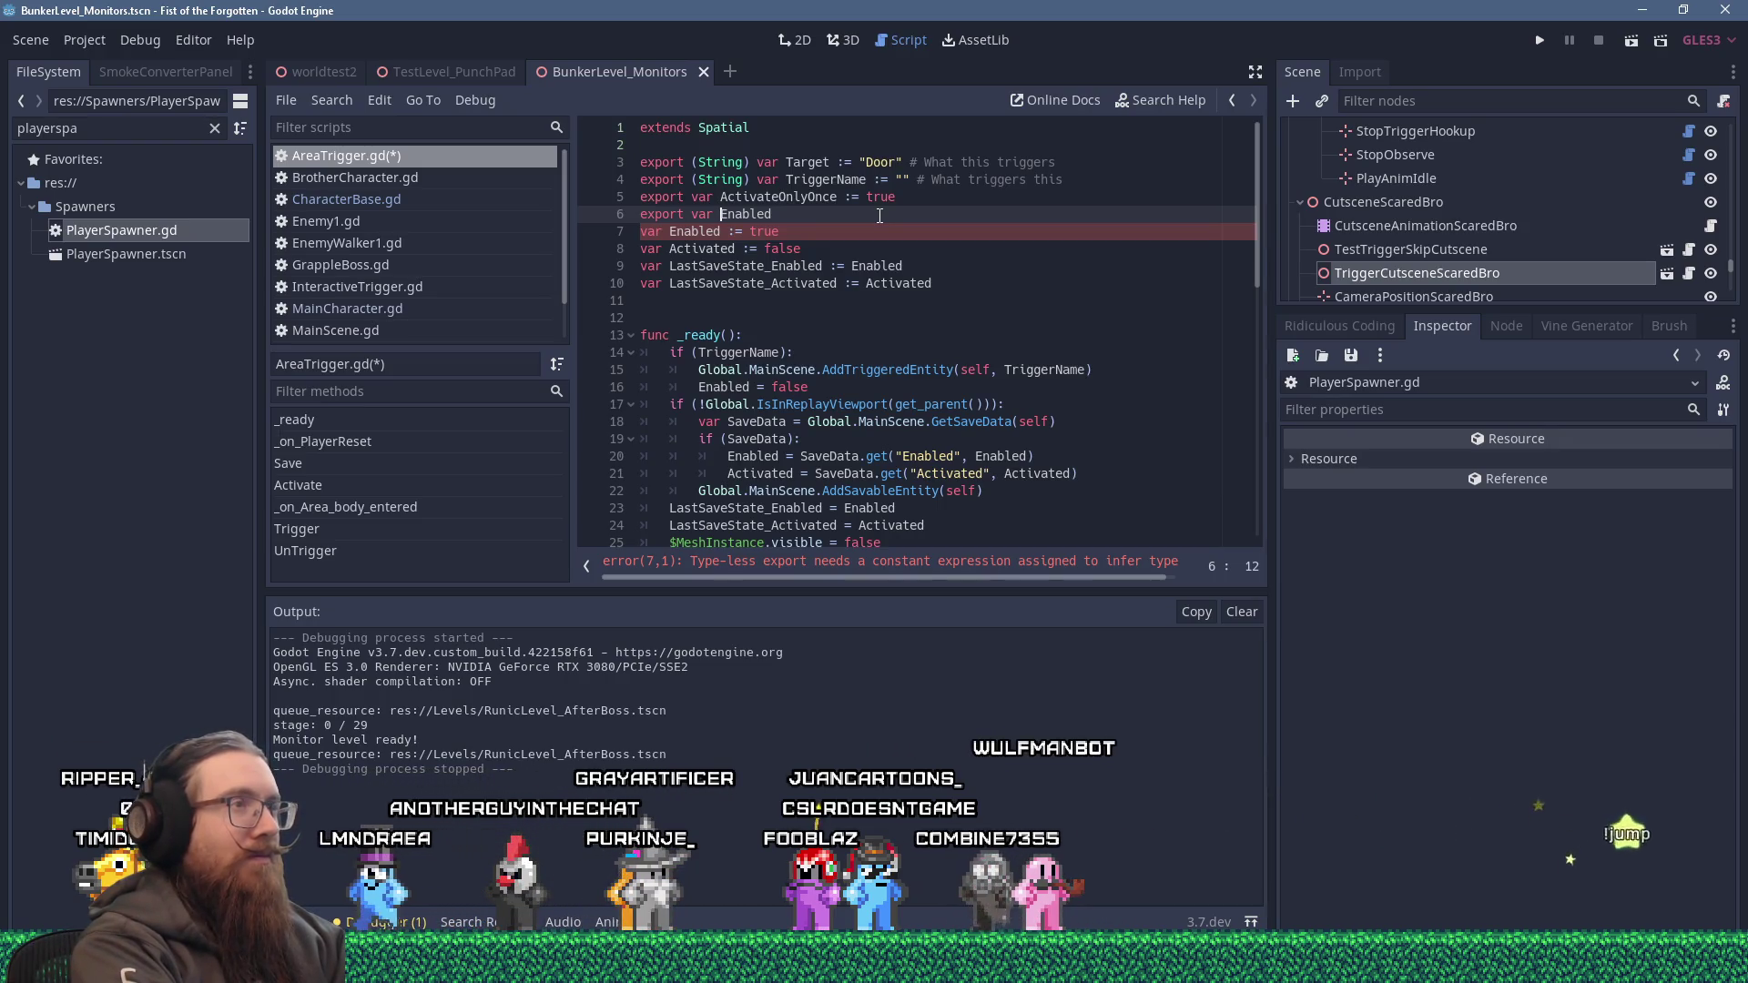
Make line 6 'TriggerEnabled := true' with a comment that false won't enable even if triggered.
type("Trigger")
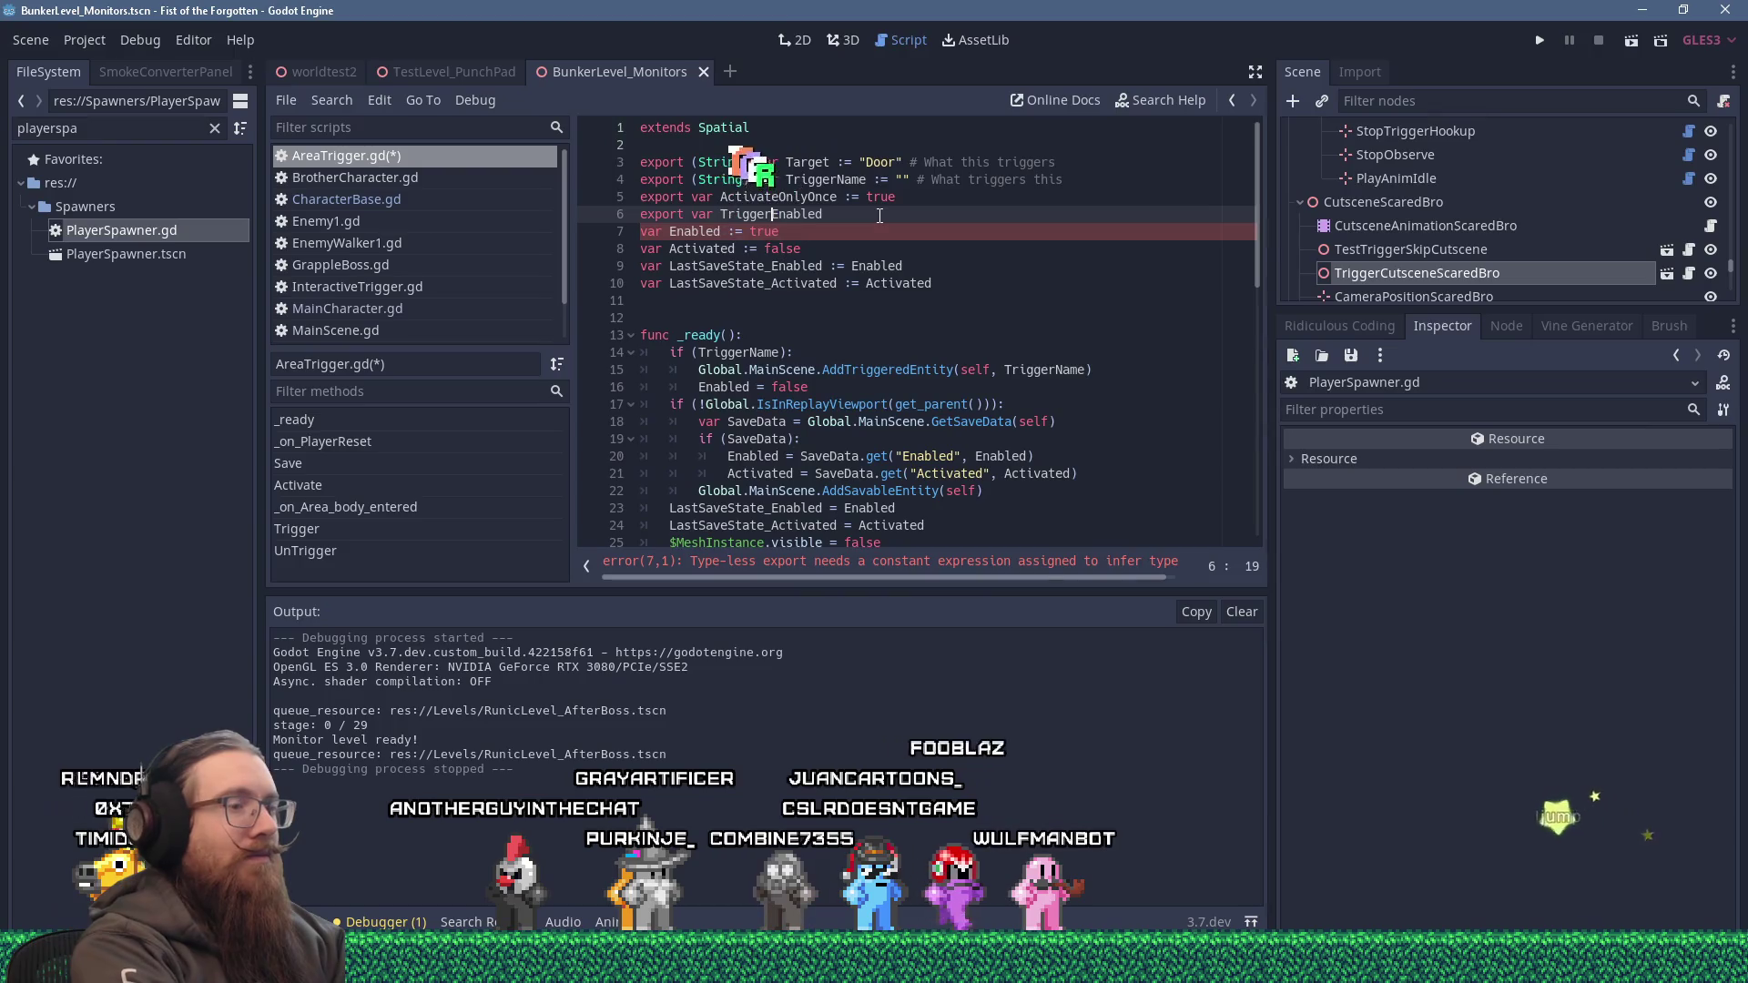
type(" := true")
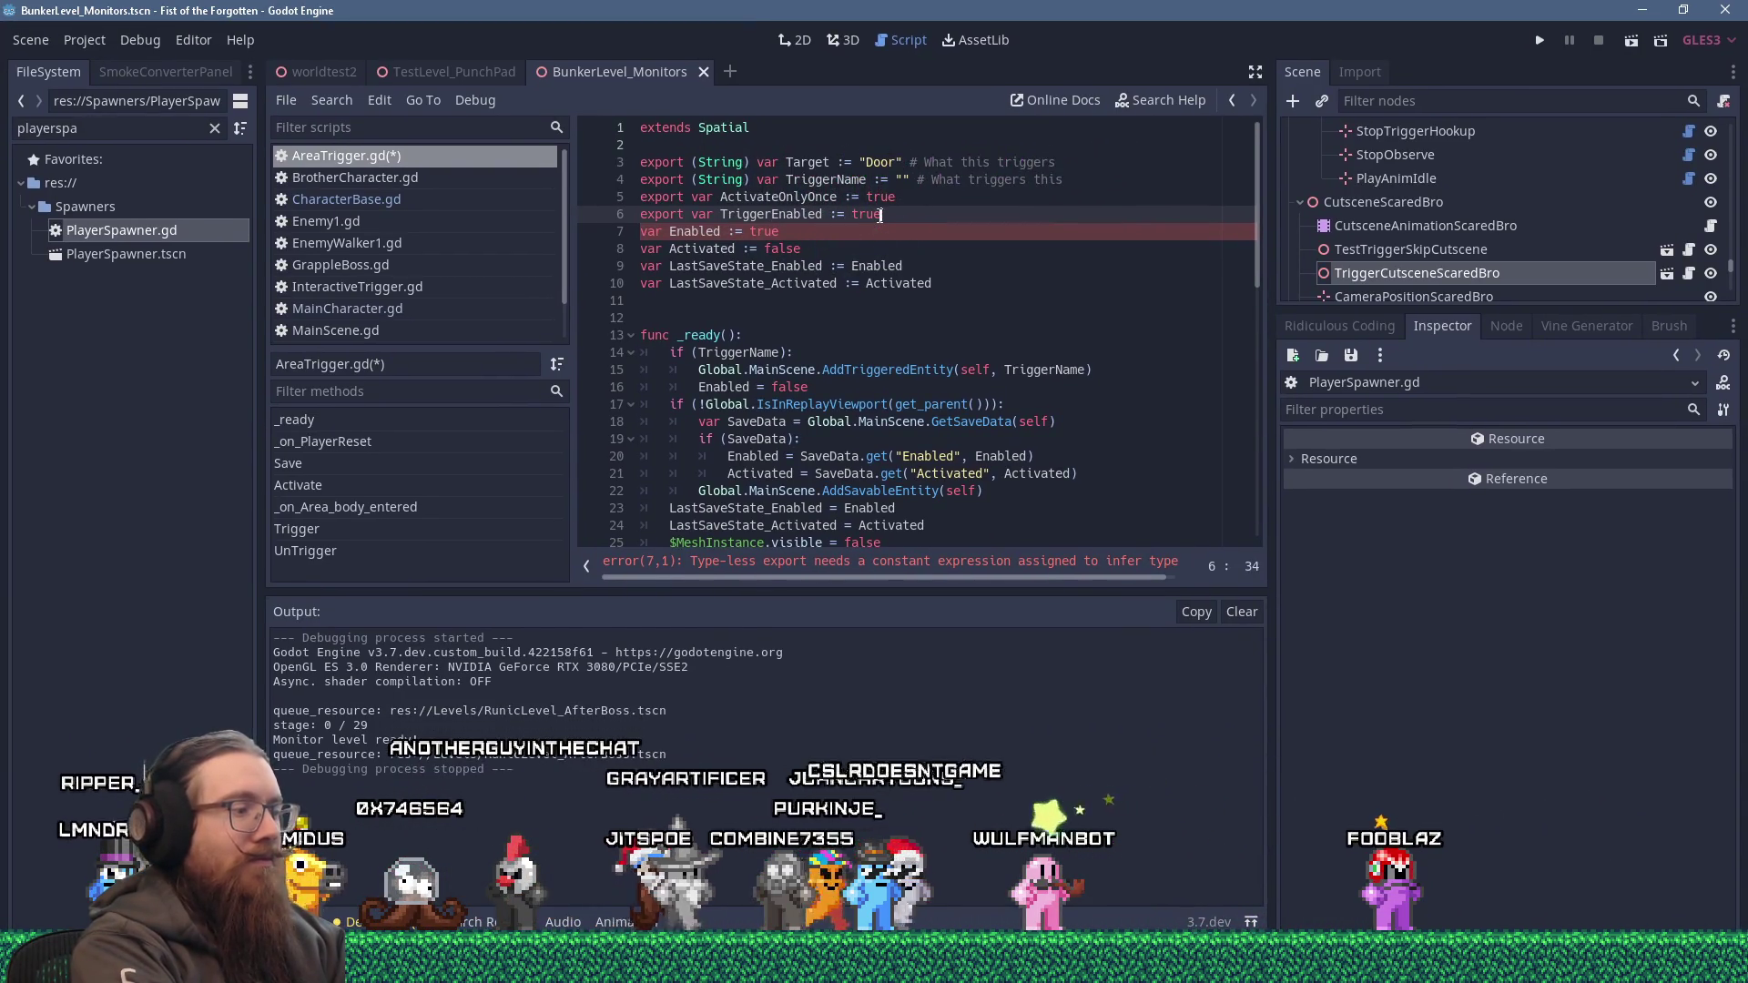
type(" # Is")
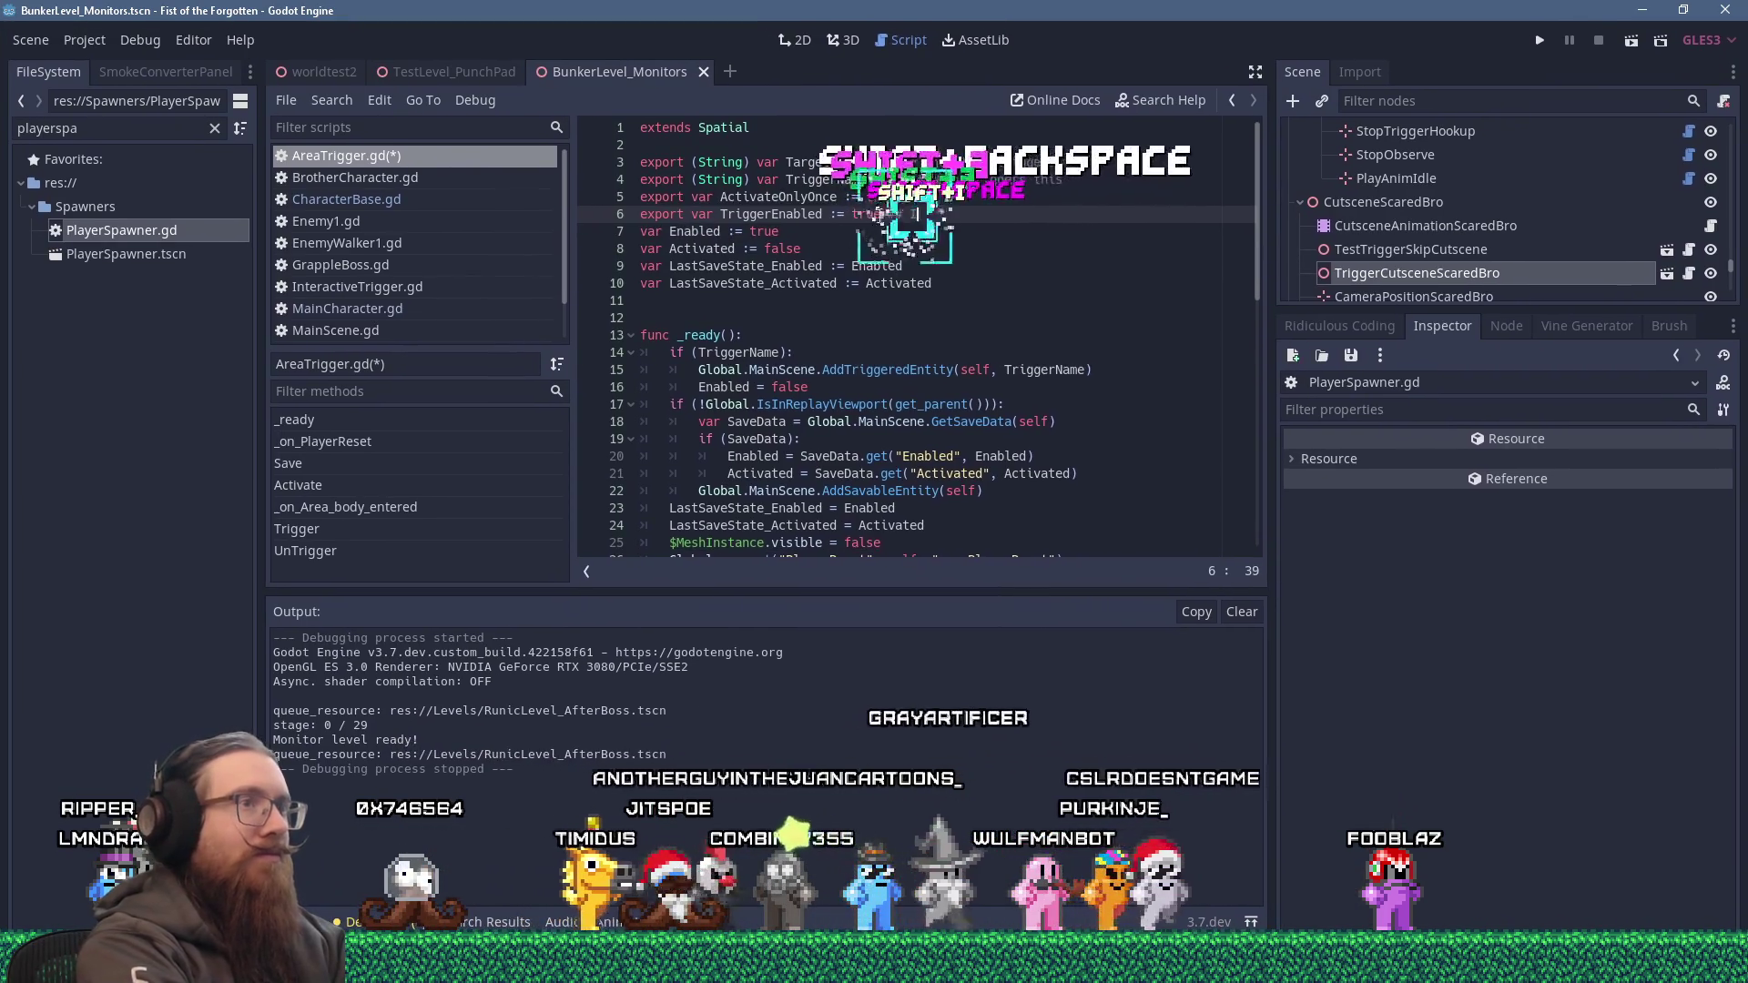
type(" it t to fals, wont see")
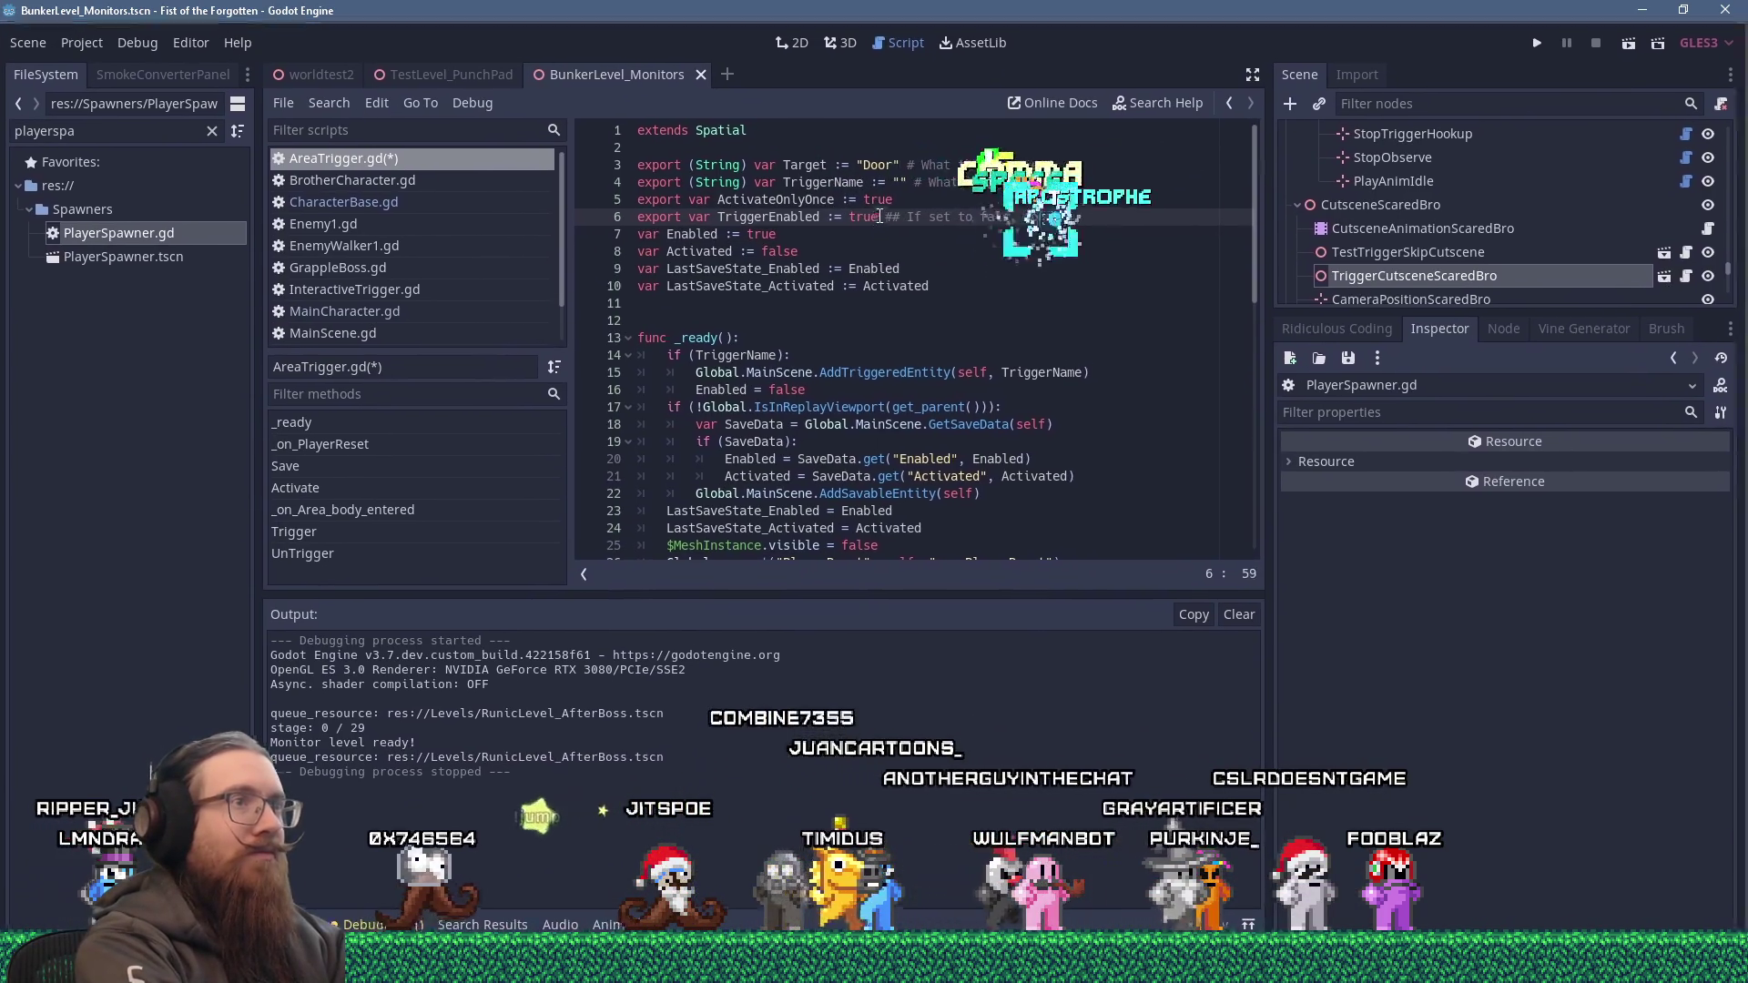
key("BackSpace")
key("BackSpace")
key("BackSpace")
type("'t enable ev")
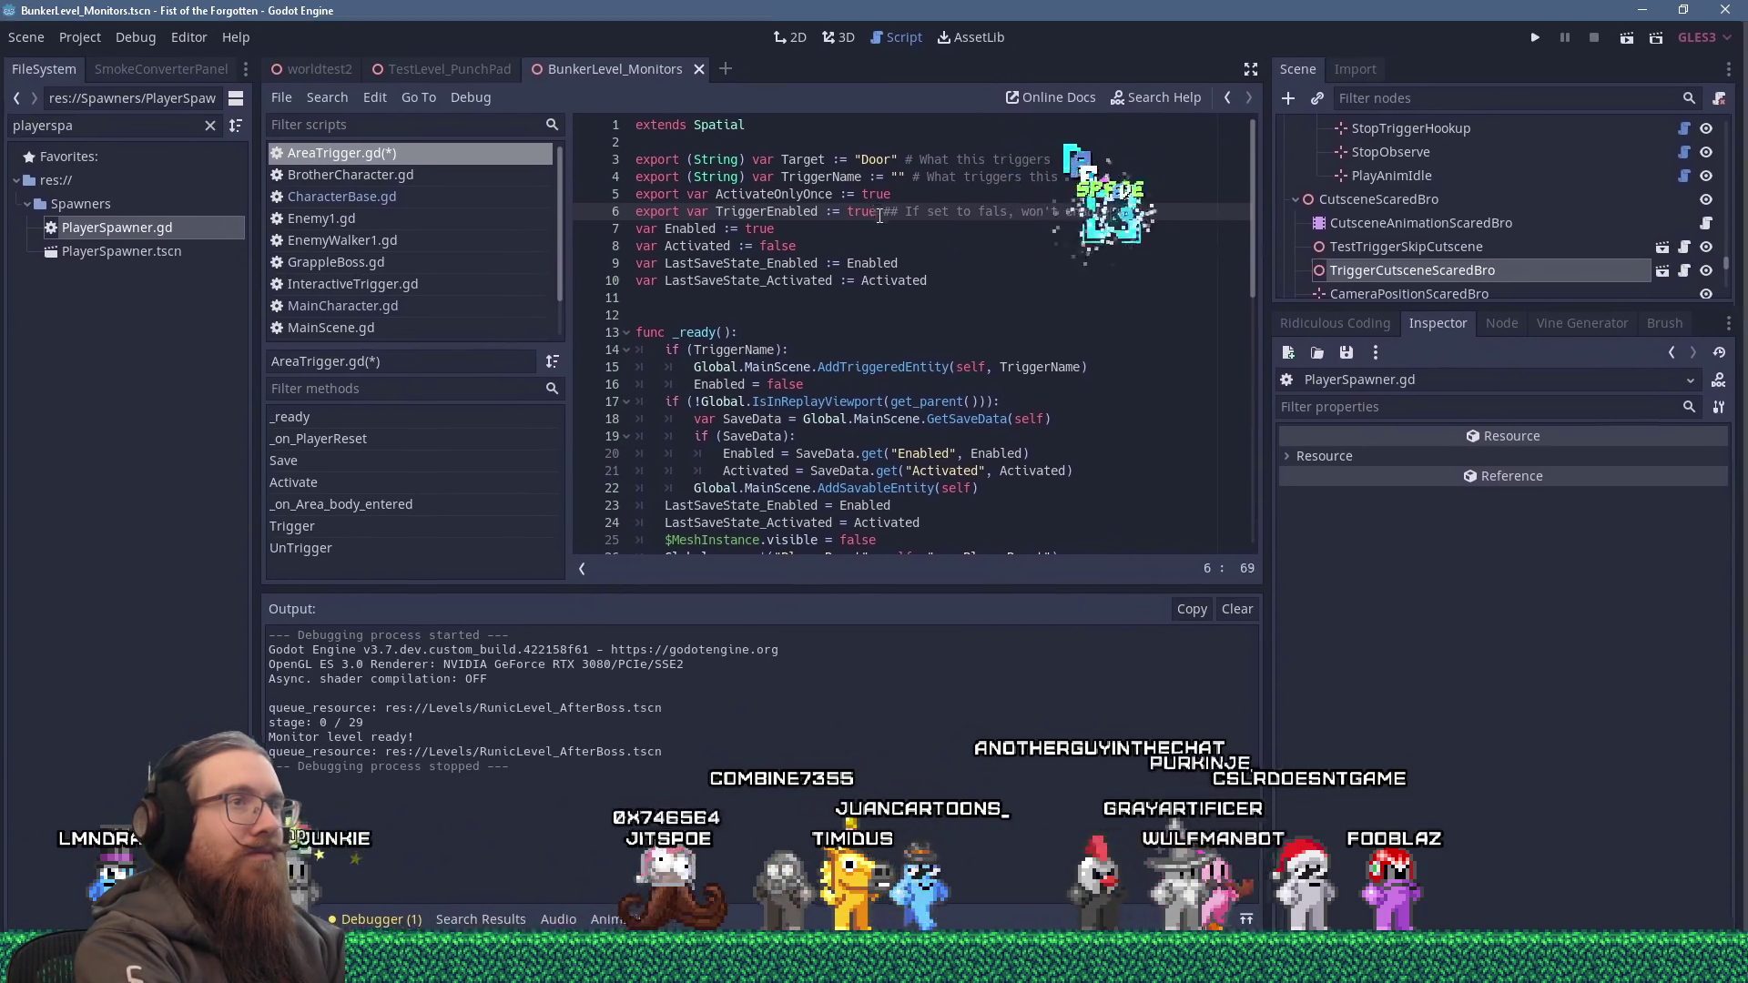
type("entif ")
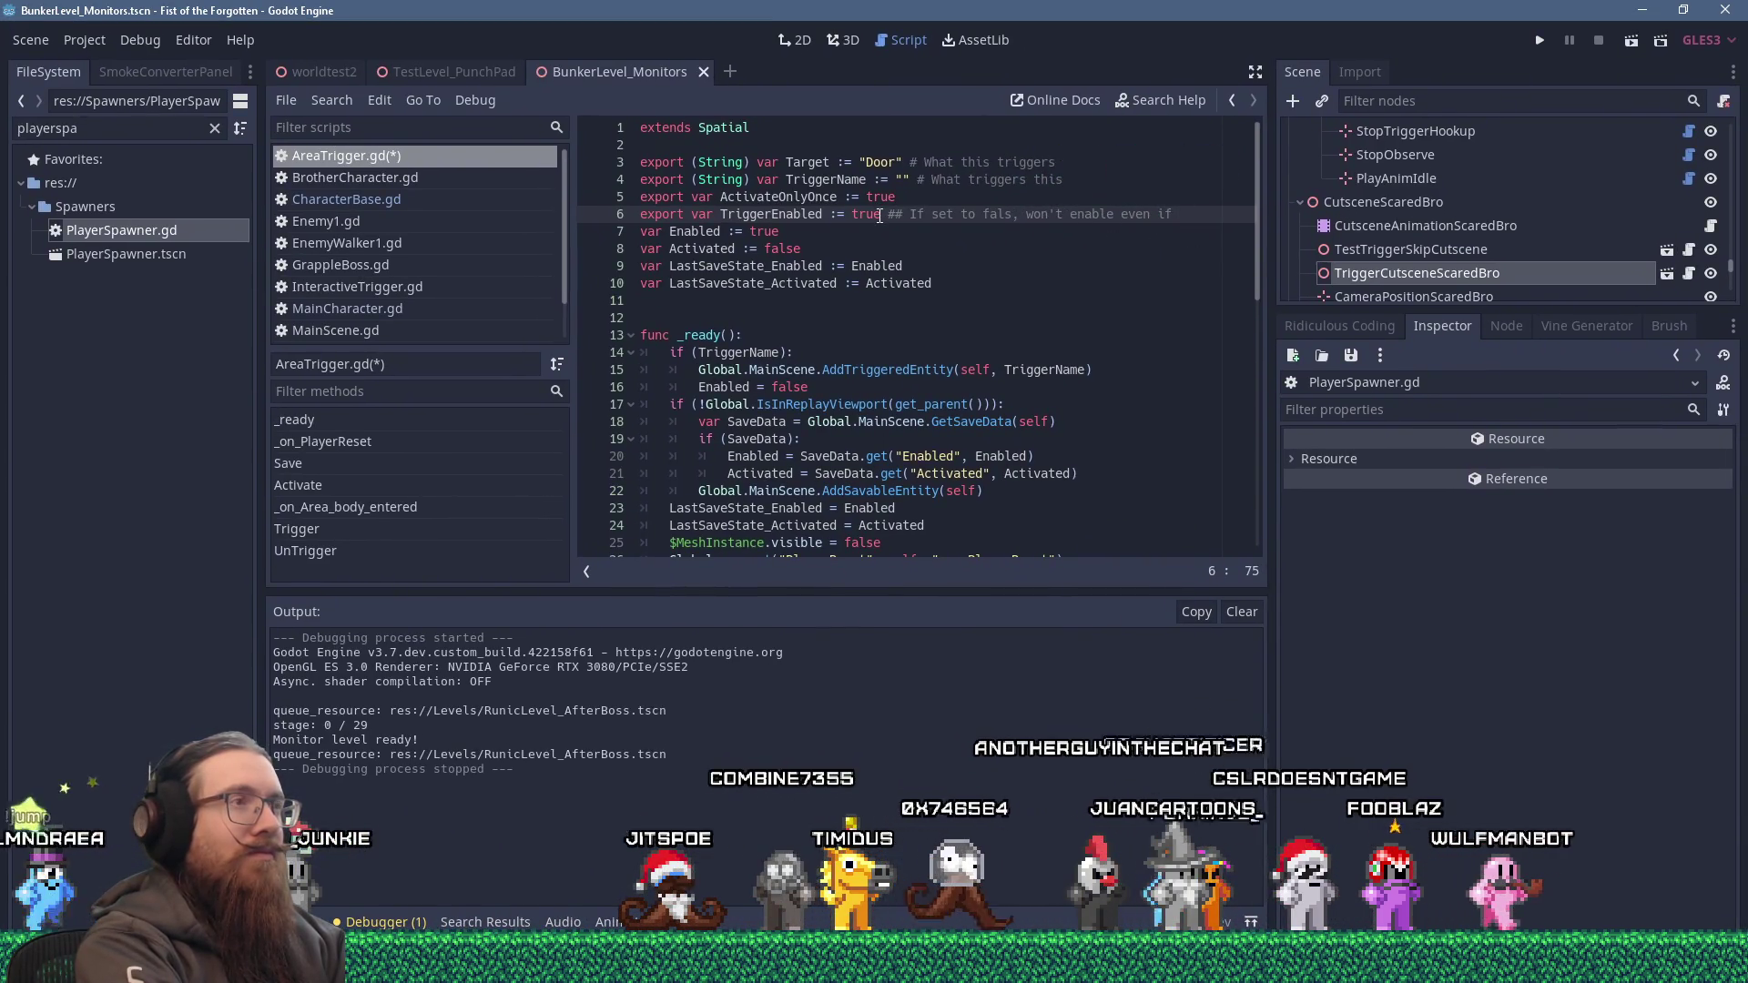
type("iggered.")
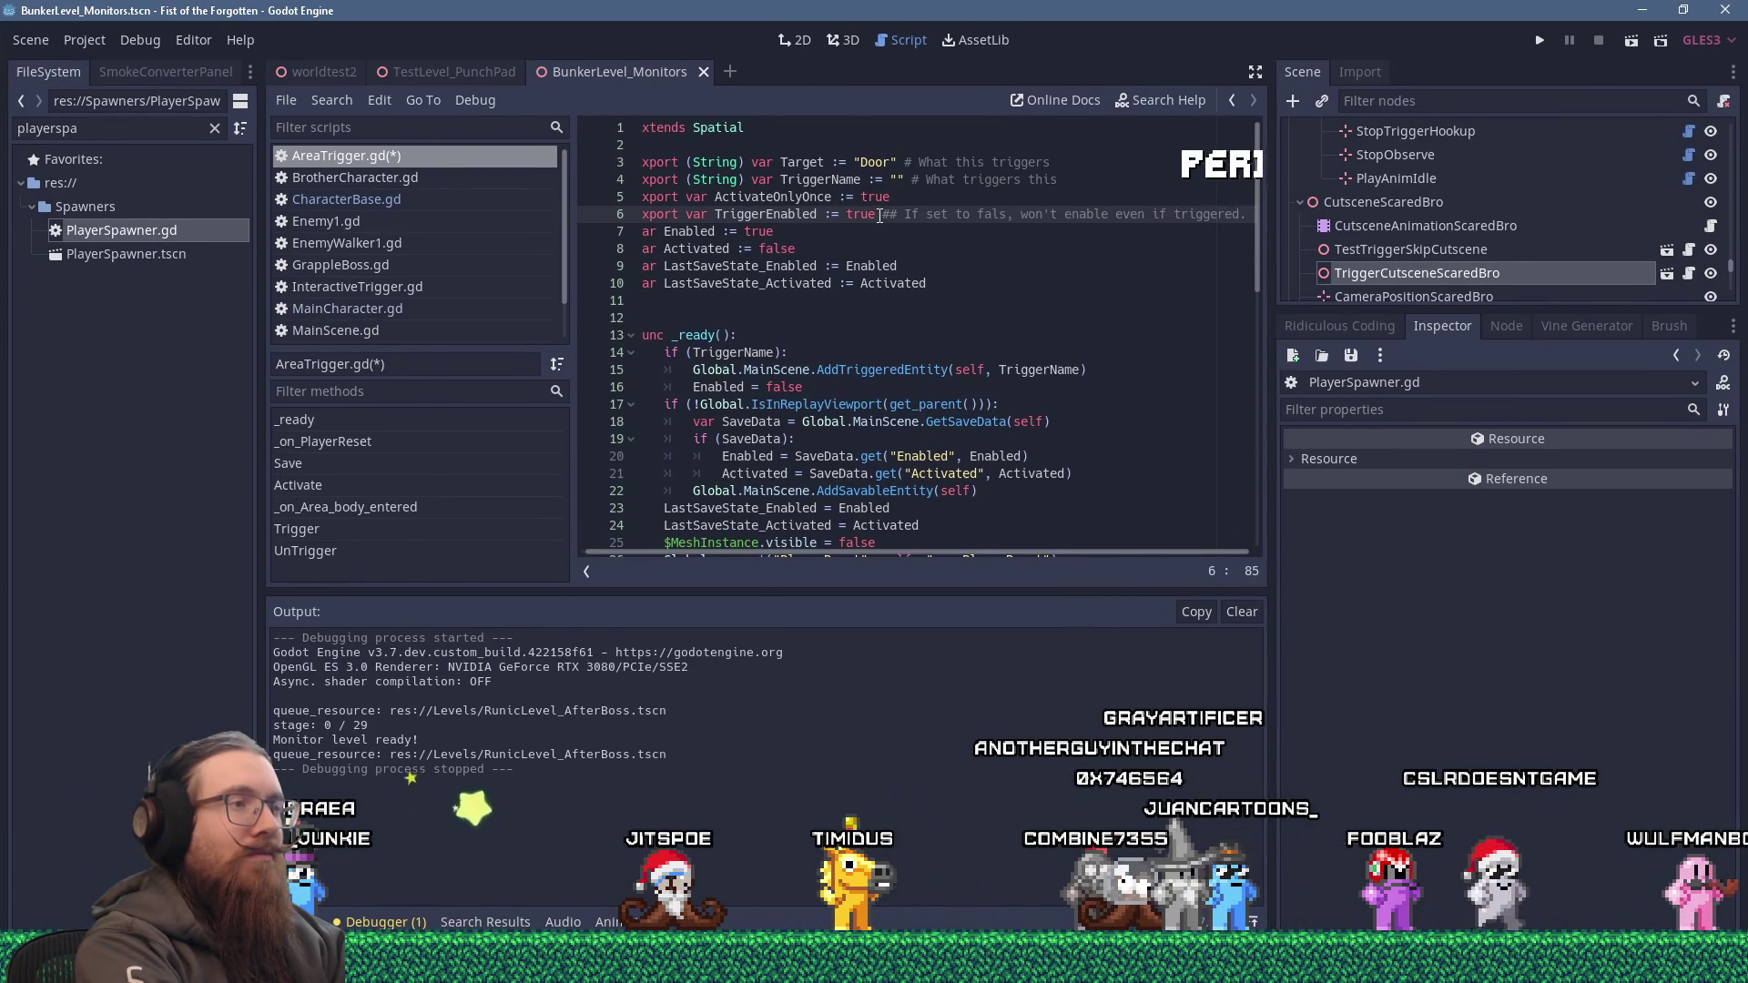
key("Home")
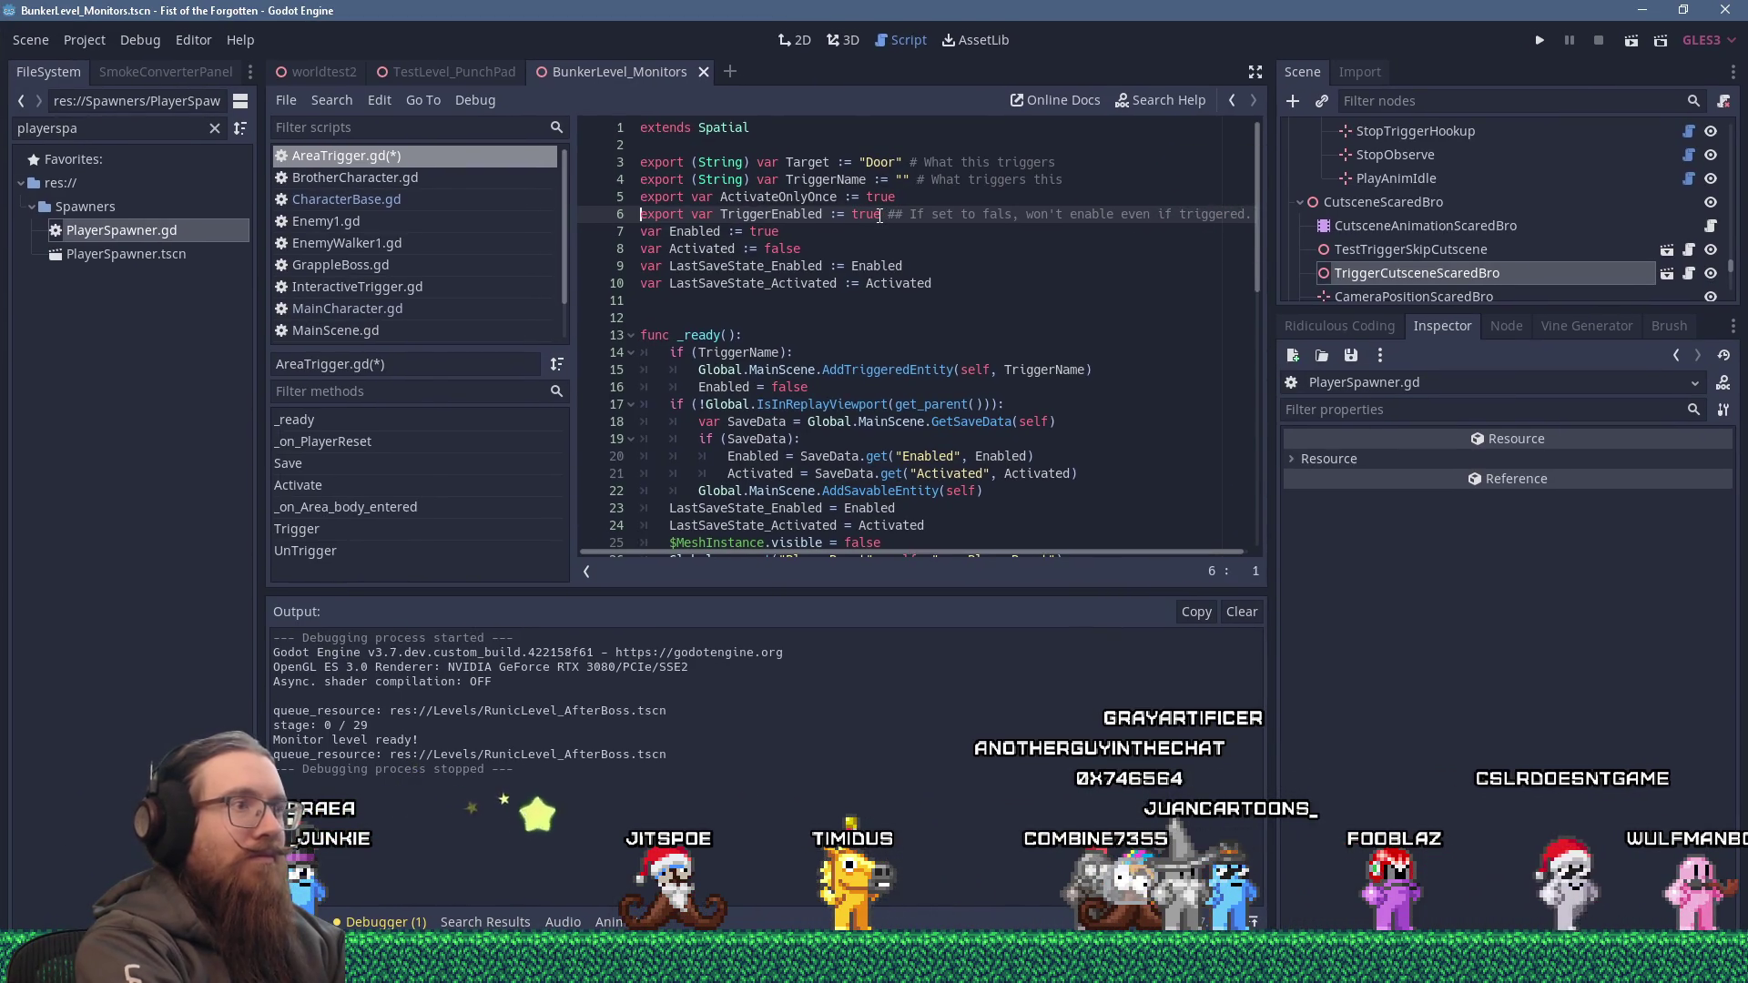
scroll(737, 291, "down", 2)
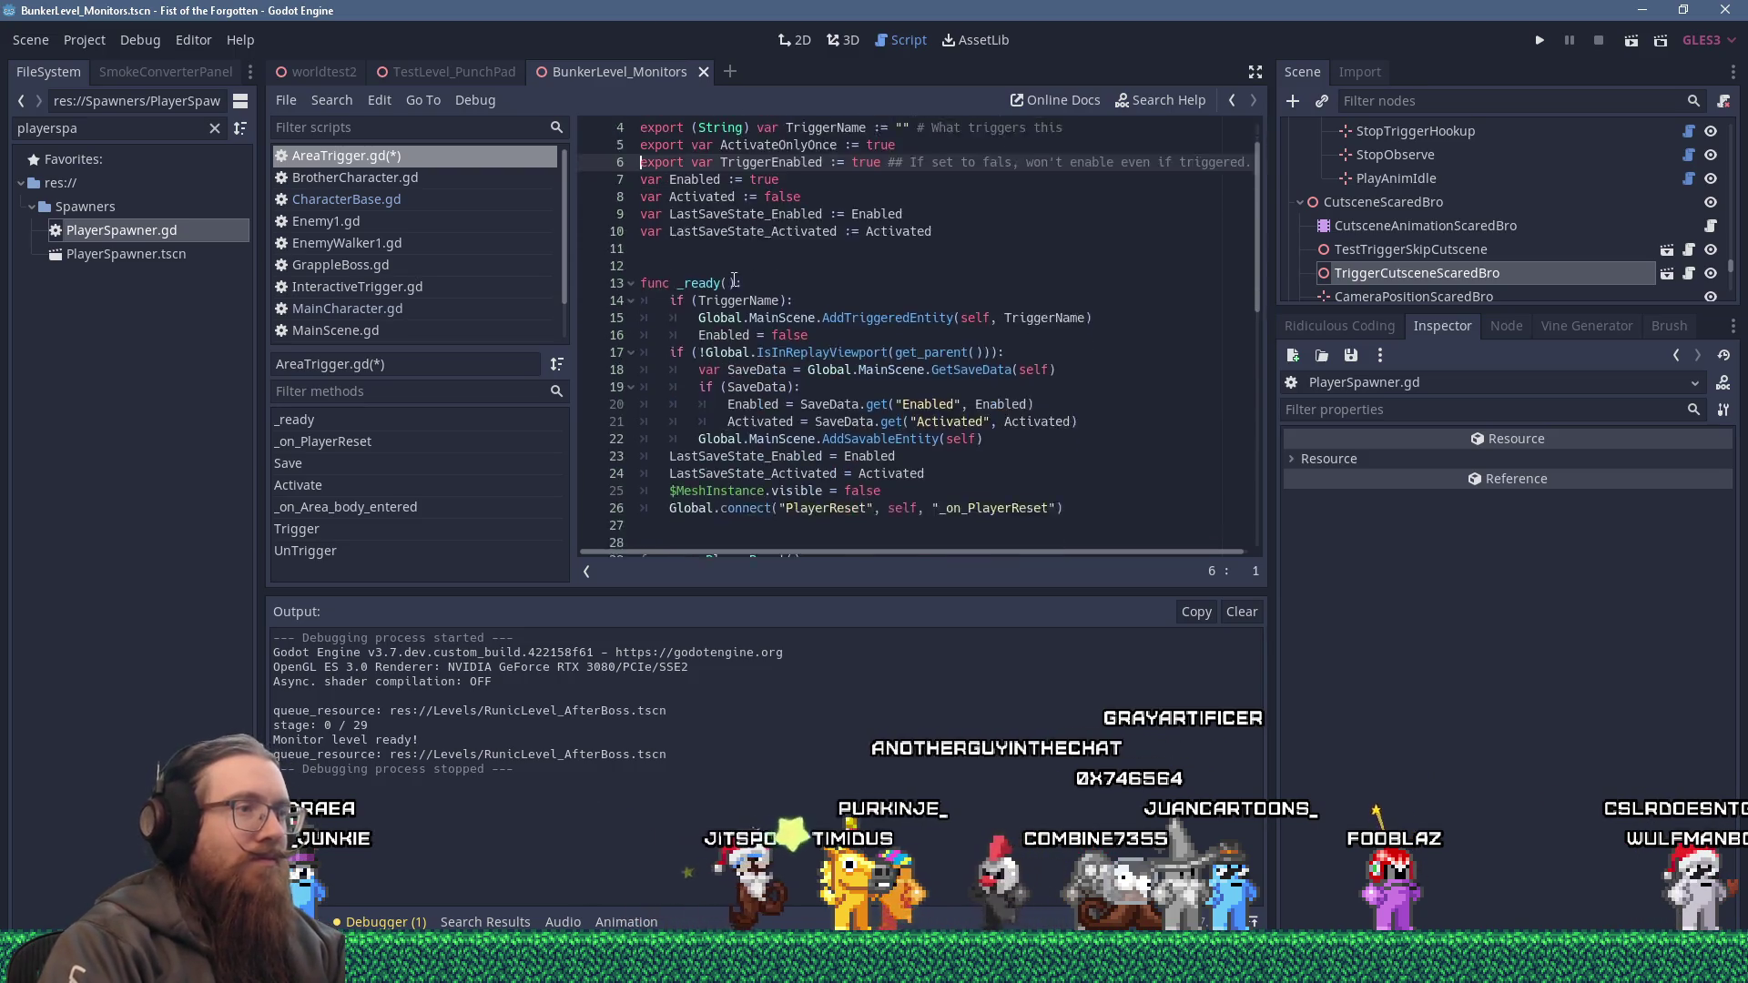
Make the line 51 activation check require 'TriggerEnabled && Enabled'.
scroll(738, 291, "down", 2)
scroll(736, 323, "down", 5)
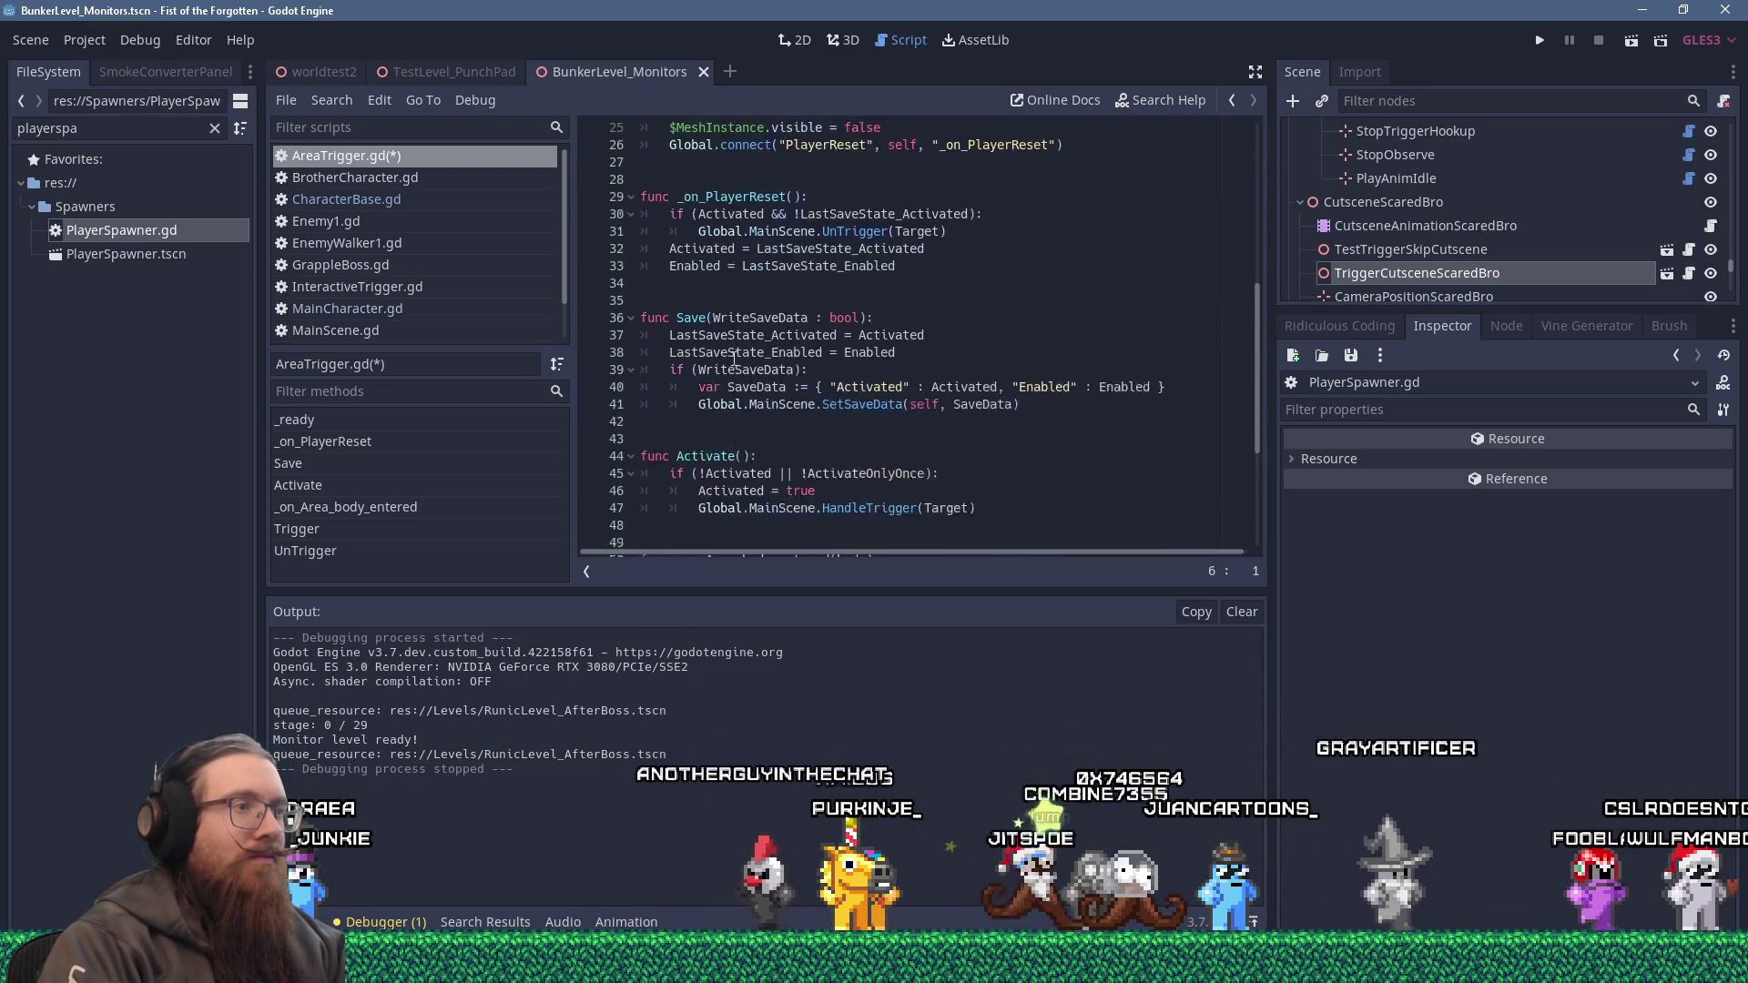
scroll(734, 355, "down", 2)
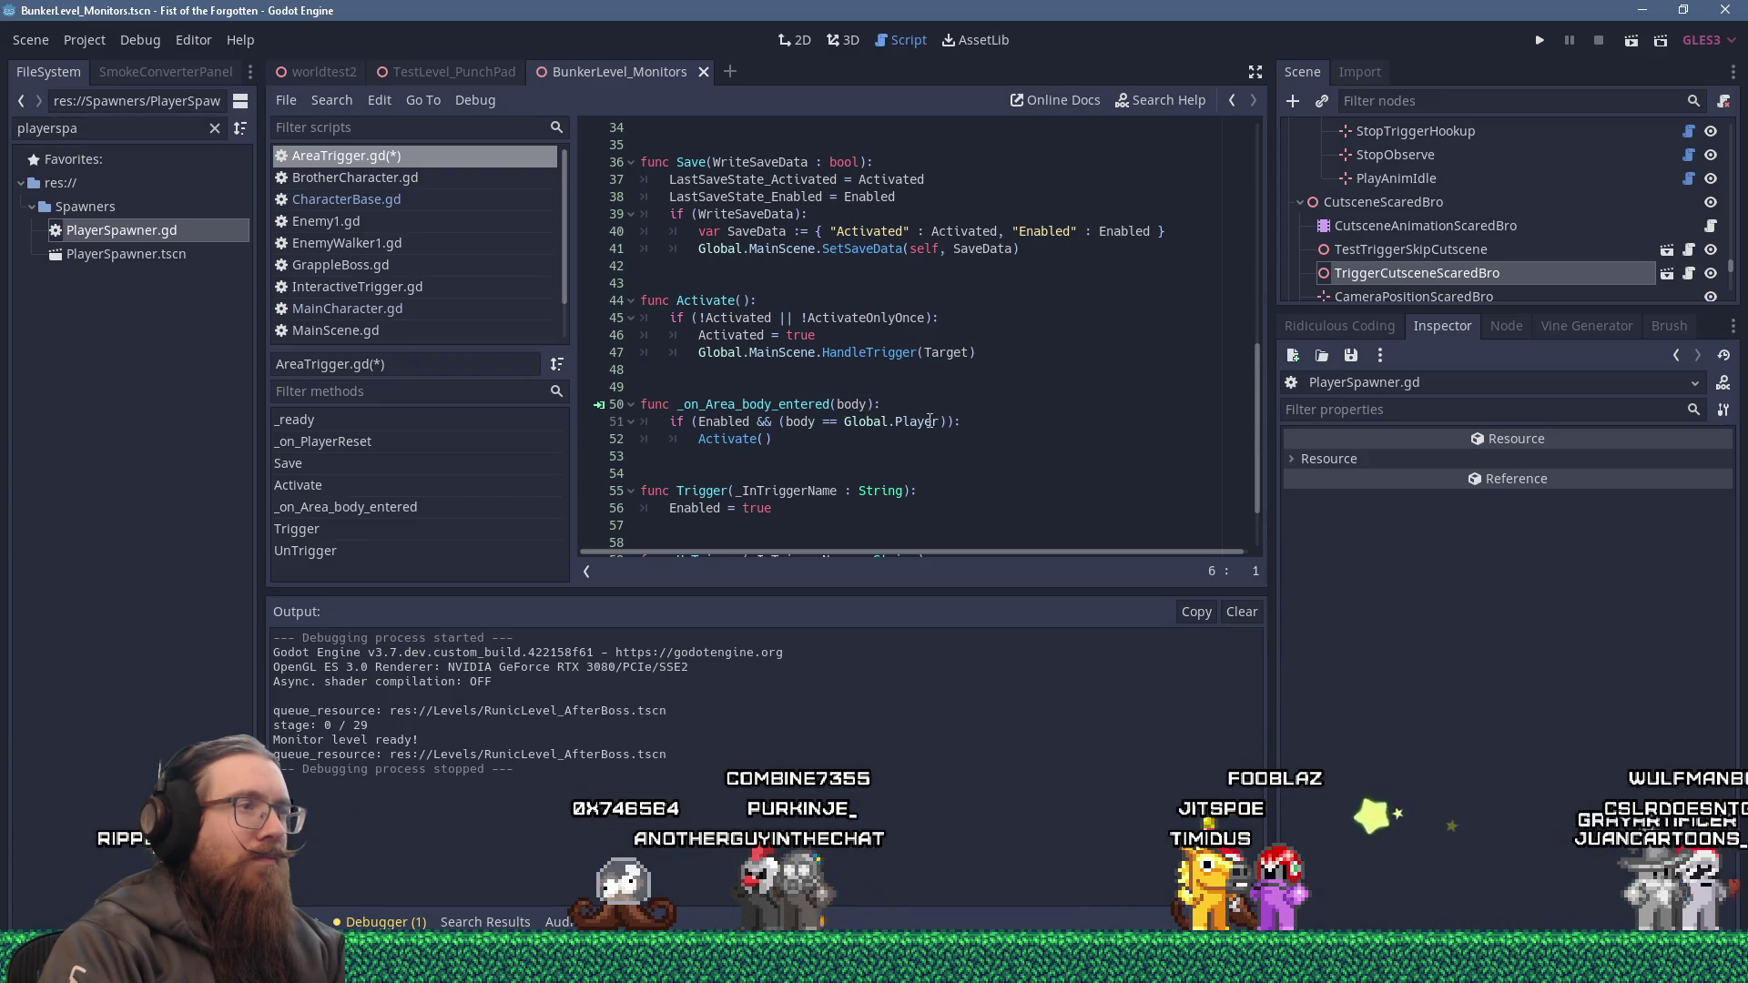
left_click(701, 422)
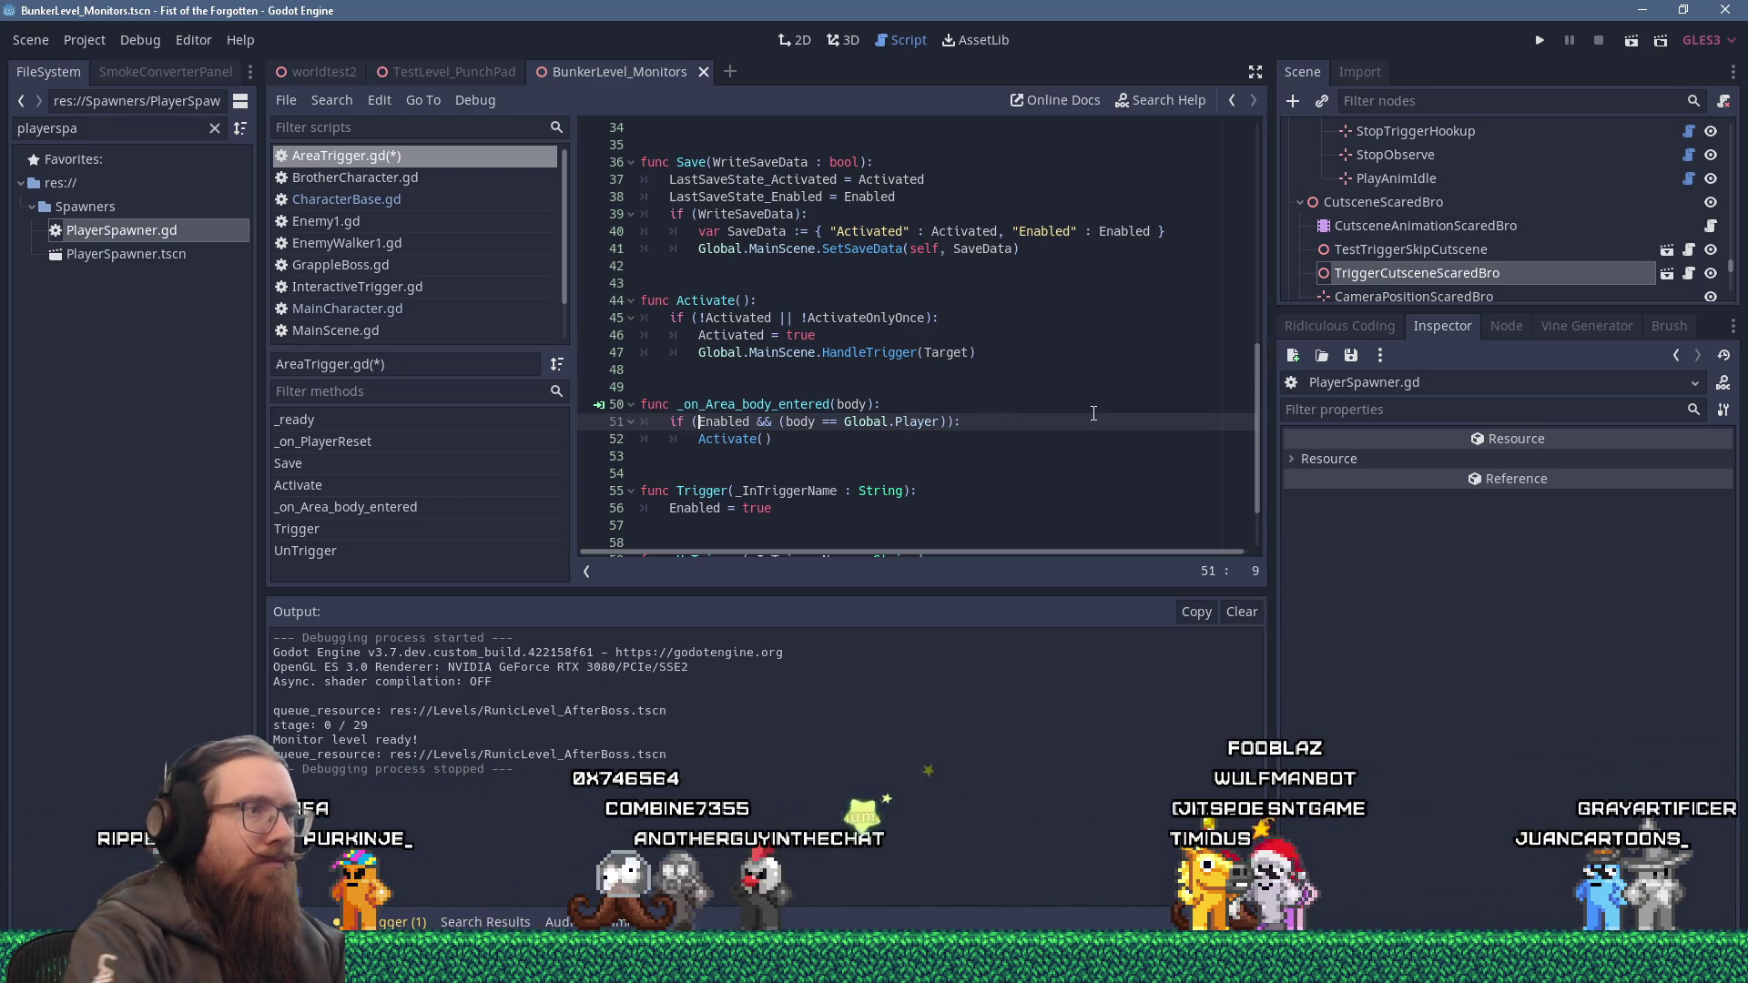
type("!TriggerEnabl")
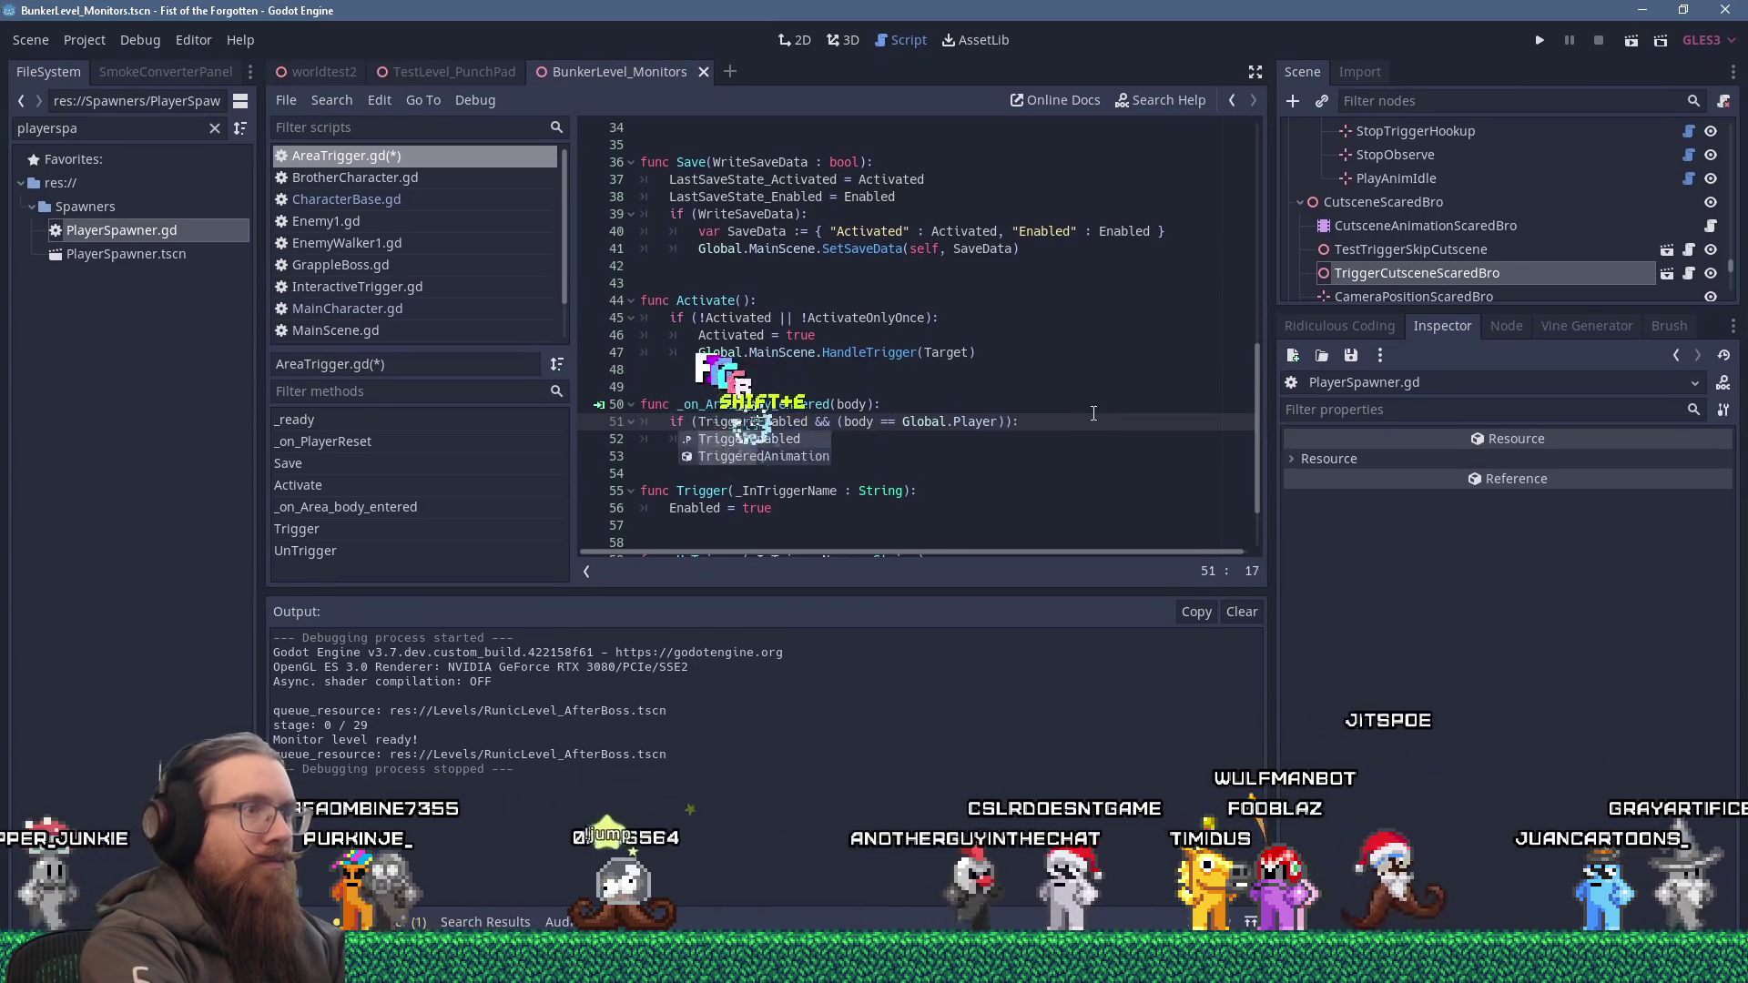
type("ed &&")
Save the edited AreaTrigger.gd script.
key("ctrl+f")
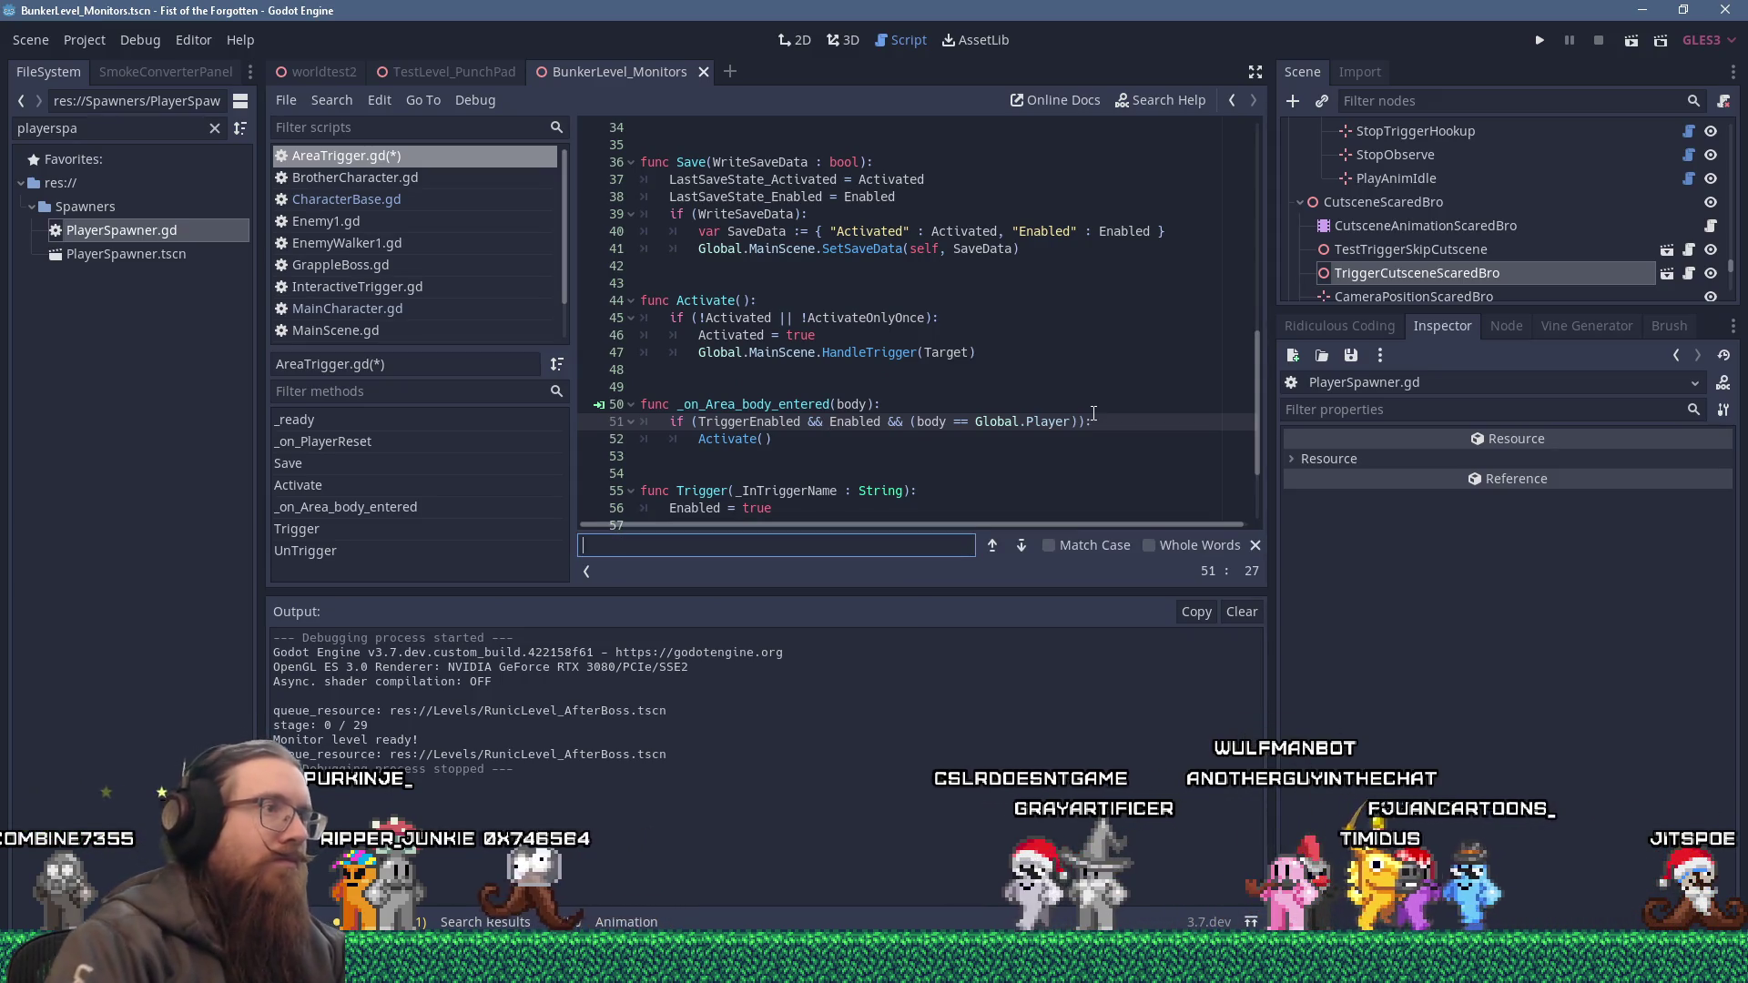
scroll(1001, 383, "down", 2)
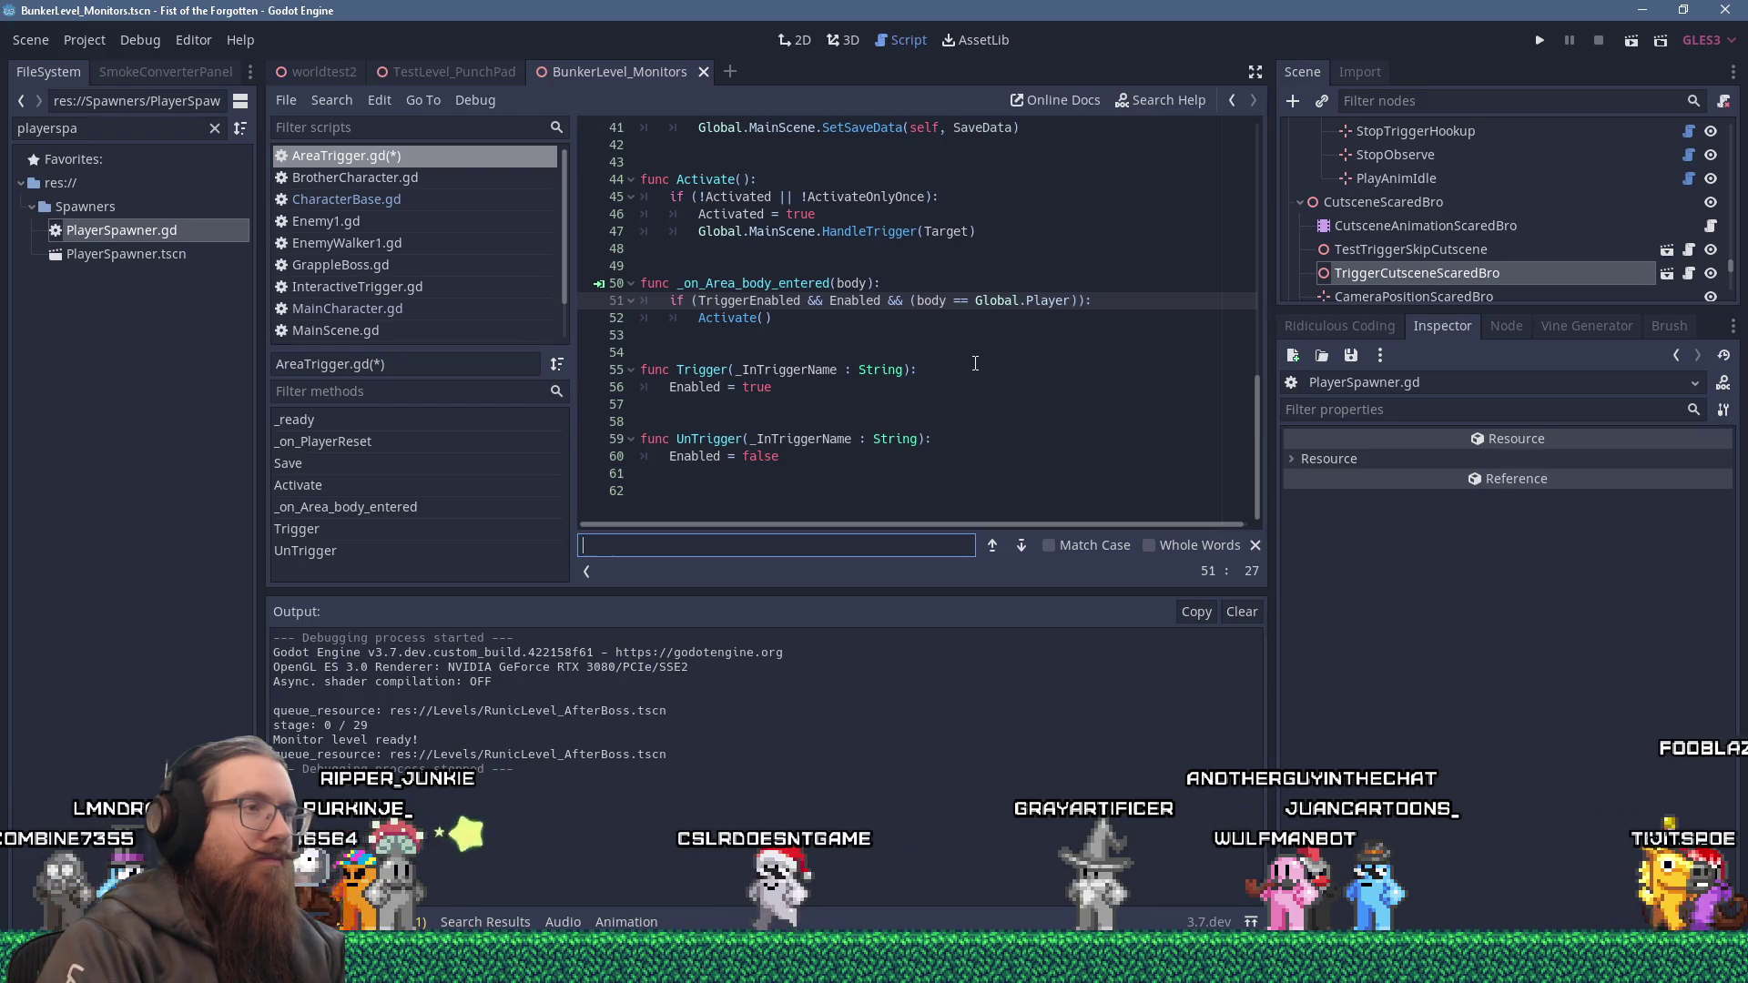
scroll(974, 364, "up", 12)
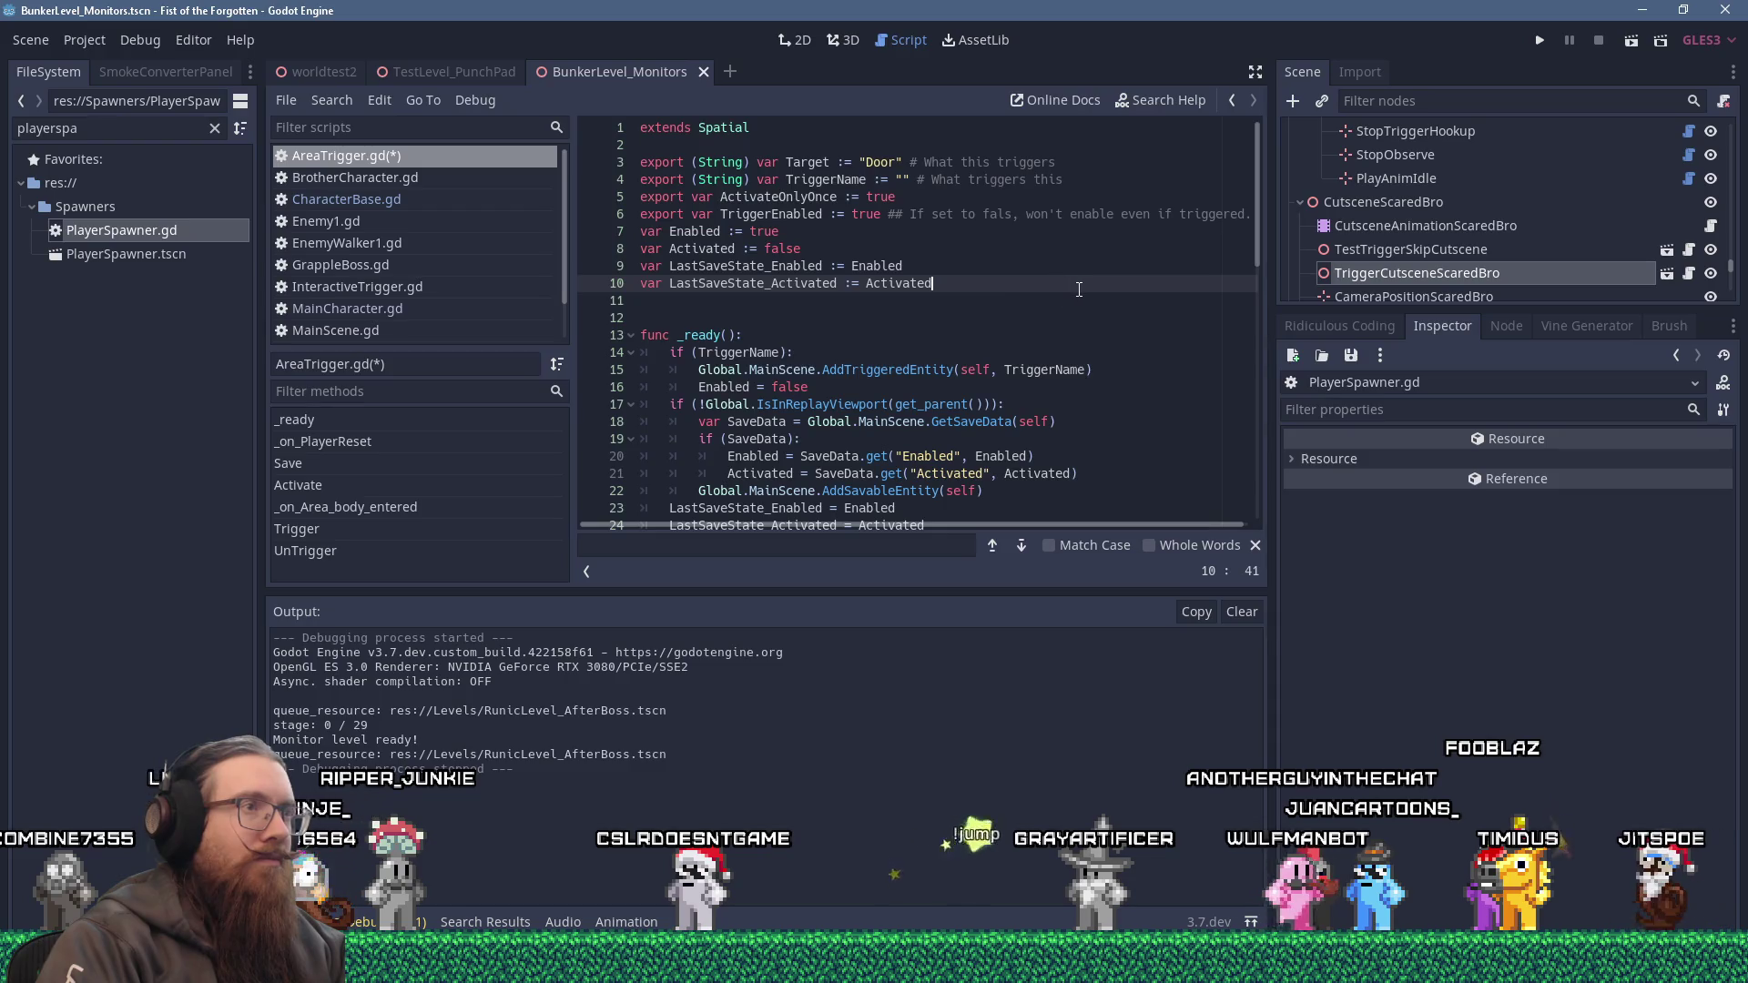
key("ctrl+s")
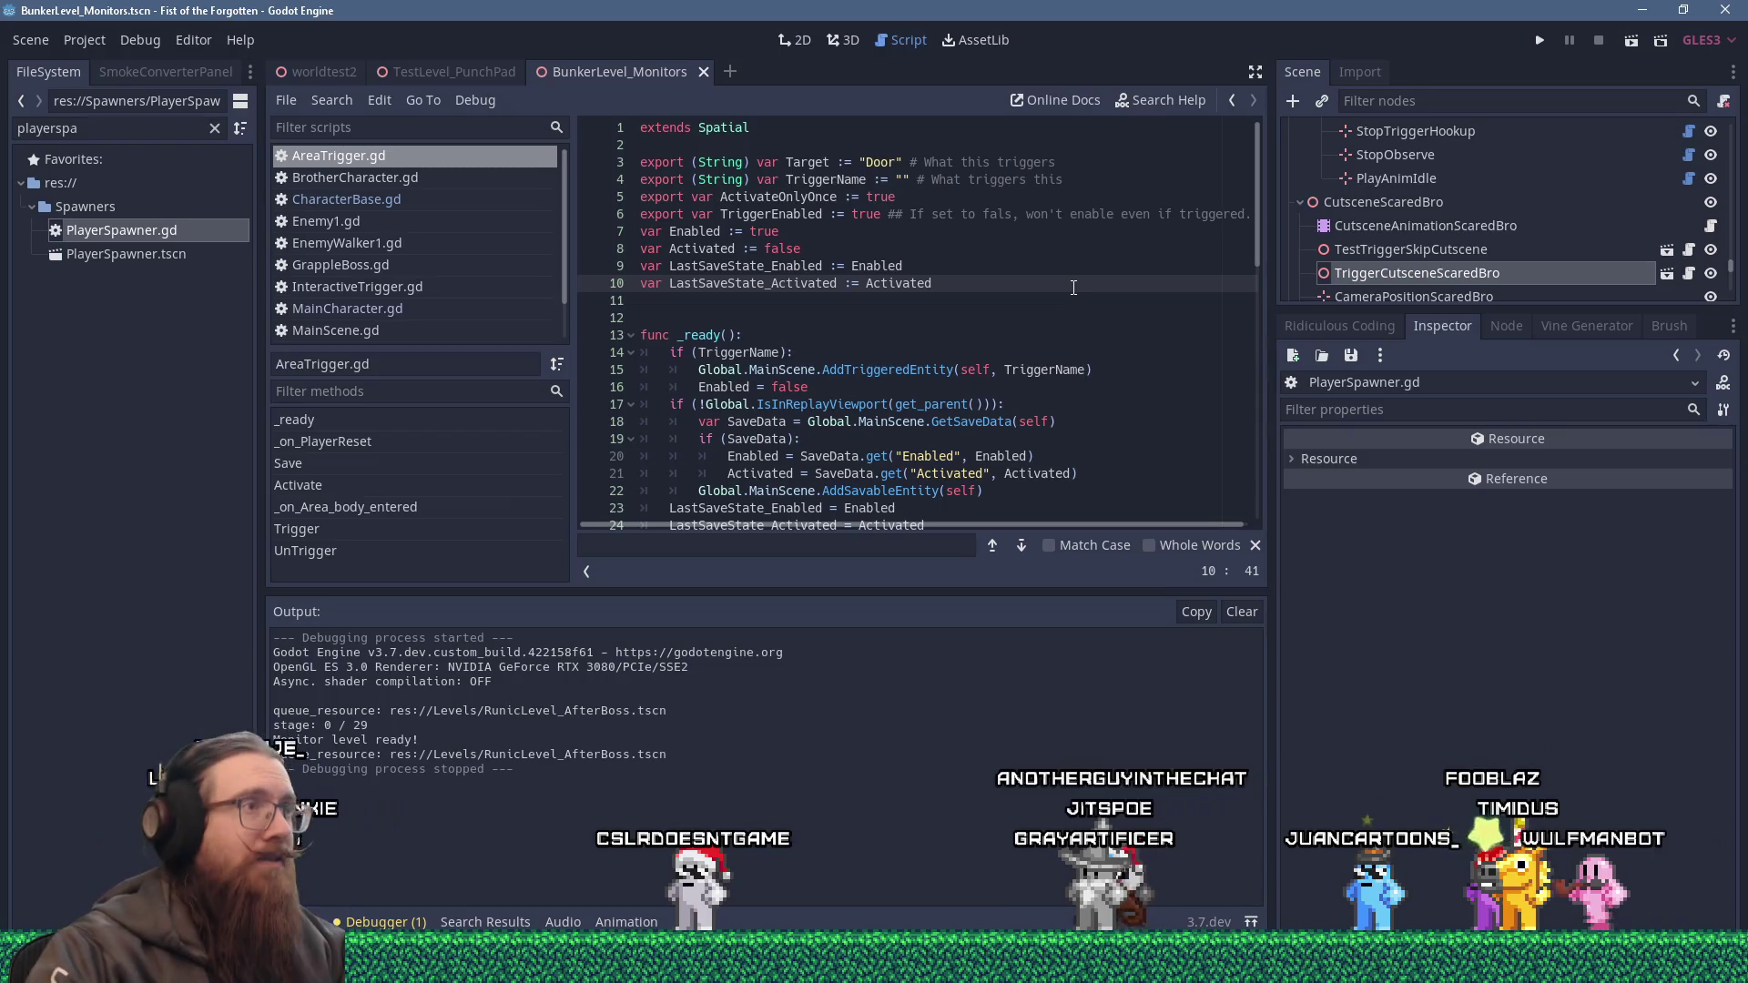
Turn off Trigger Enabled on TriggerCutsceneScaredBro, then edit TestTriggerSkipCutscene's Target field.
left_click(1414, 258)
left_click(1418, 270)
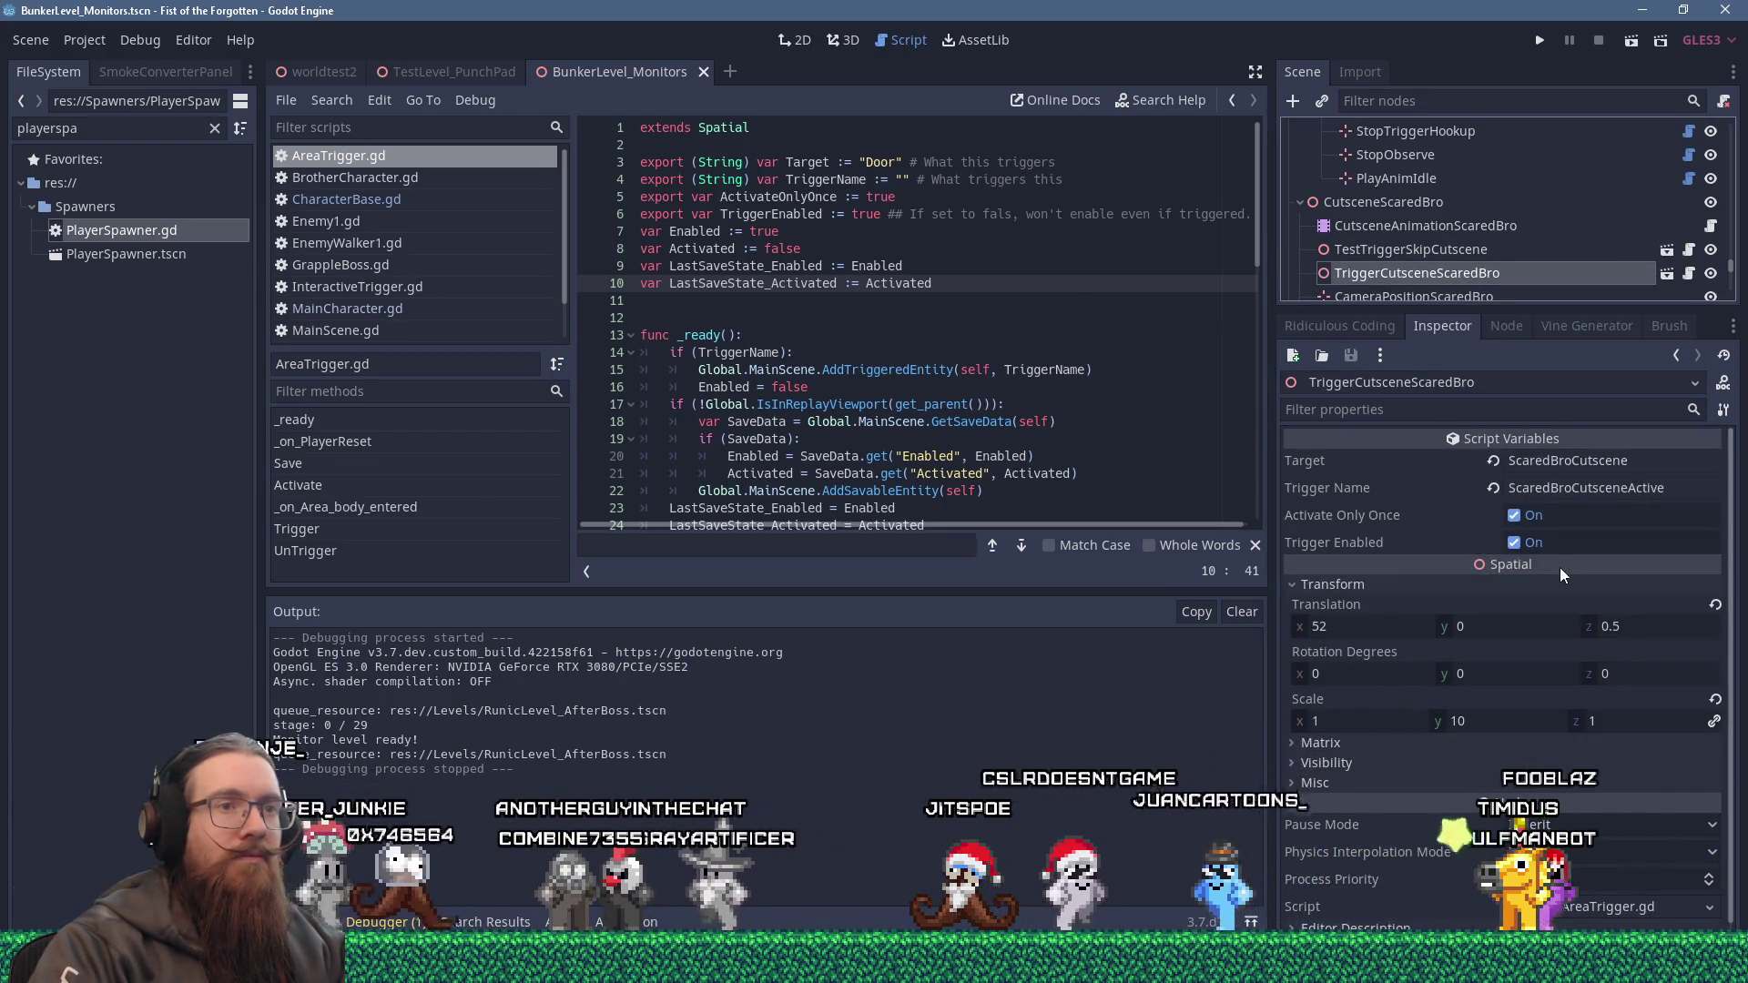
left_click(1514, 543)
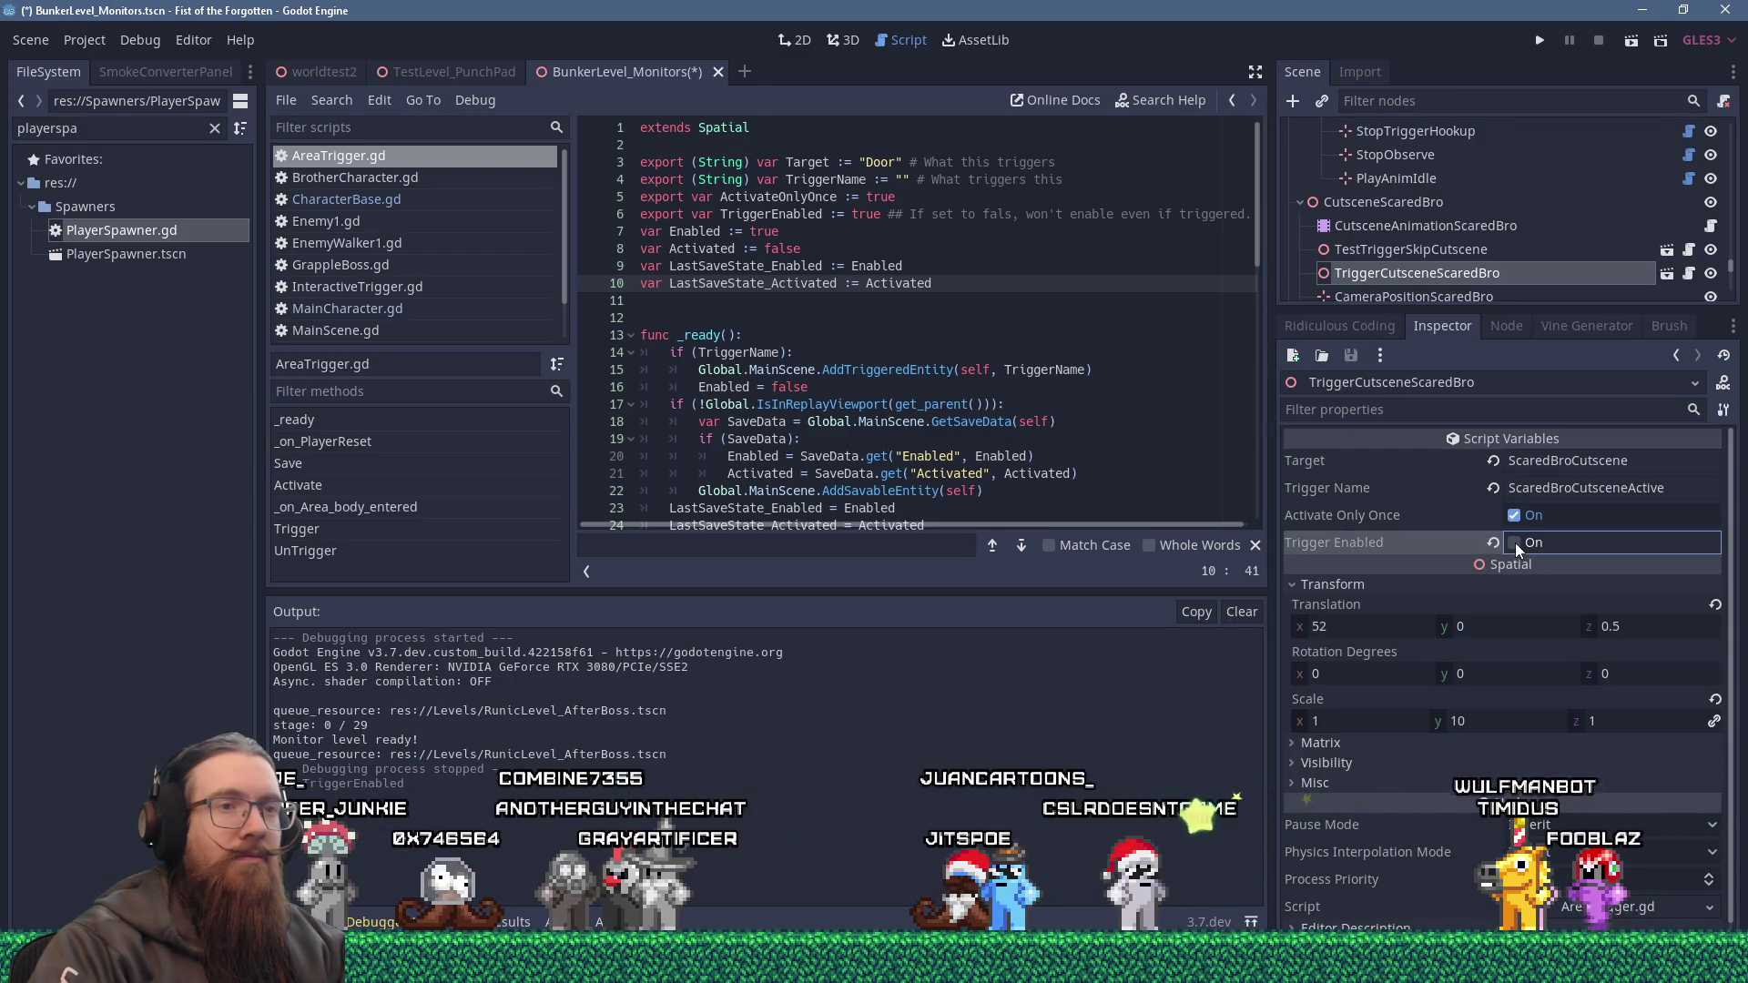
left_click(1466, 258)
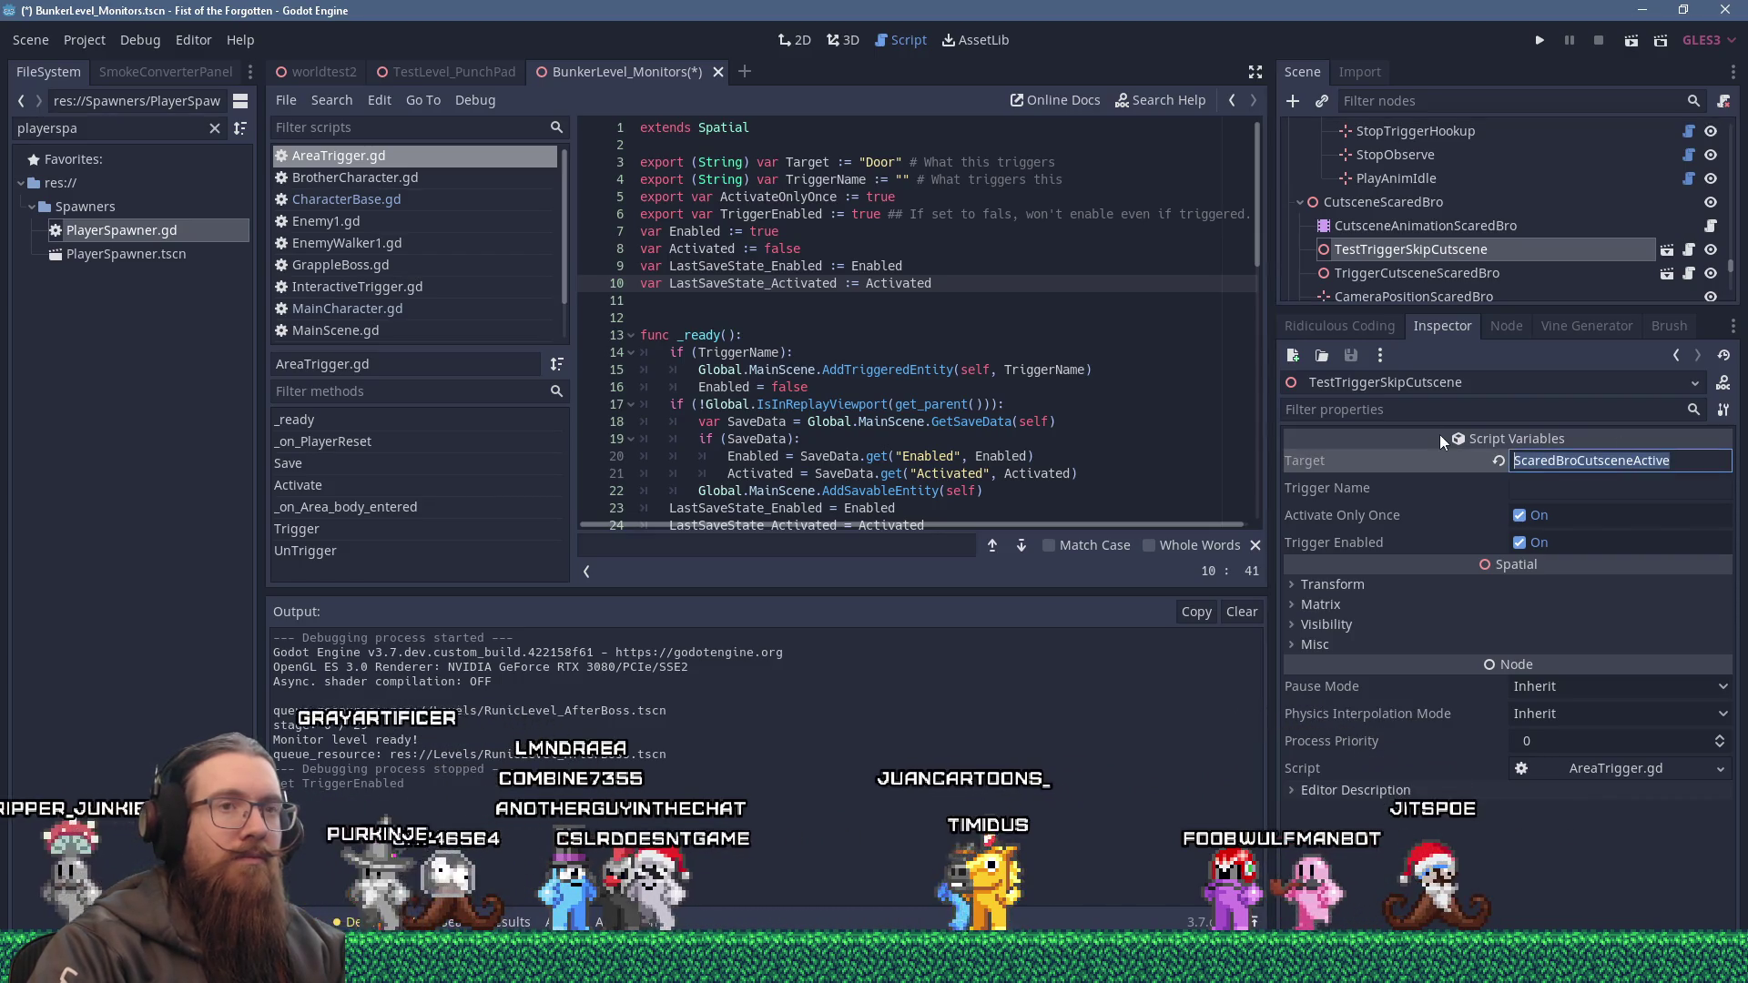
left_click(1676, 460)
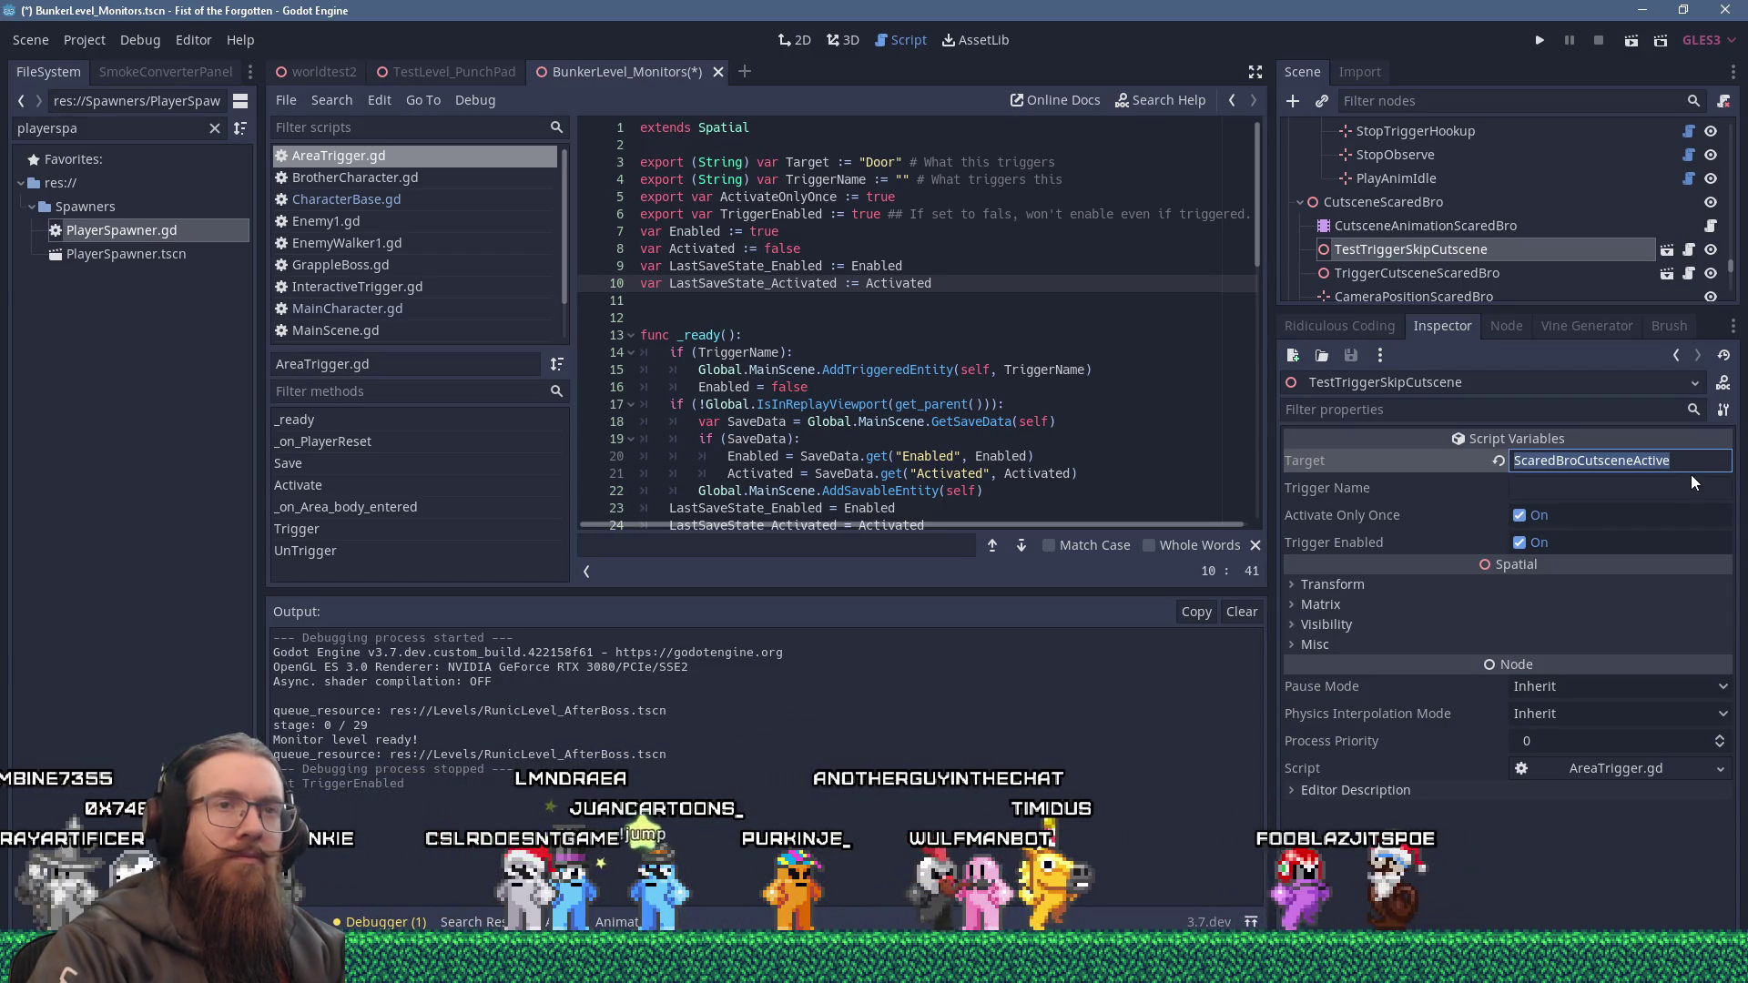
Set TestTriggerSkipCutscene's Target to BroEquipFist and run the game.
type("M")
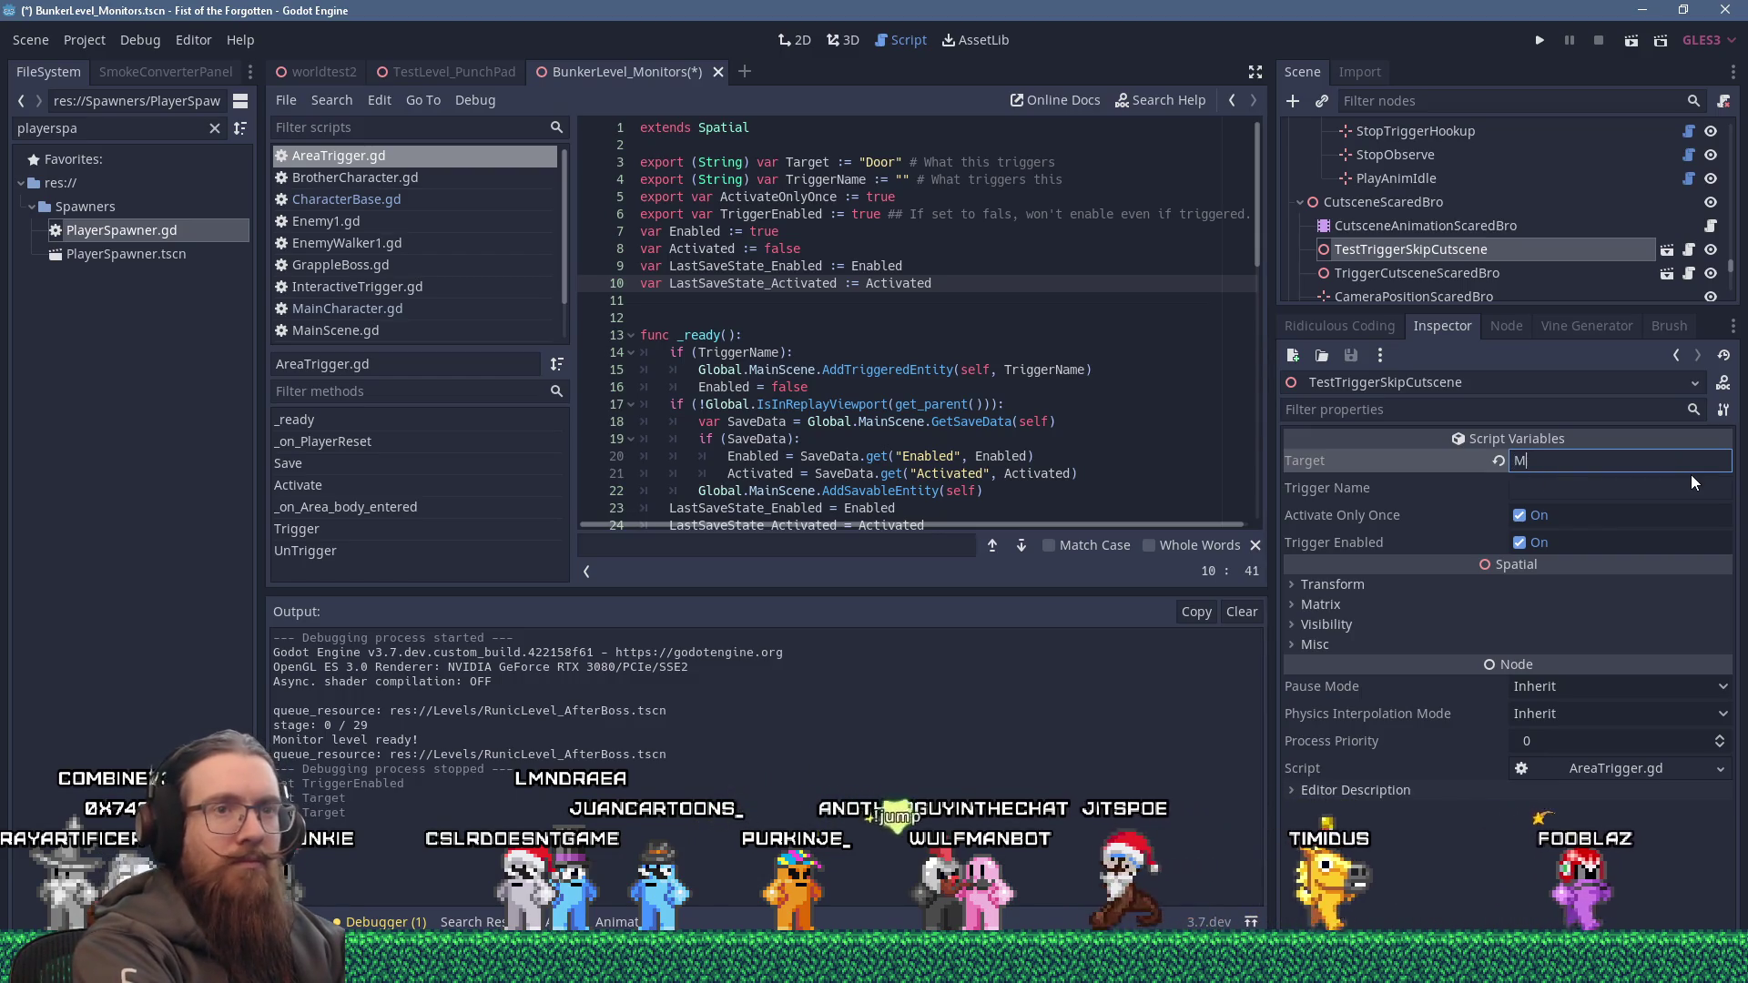
key("BackSpace")
type("BroEquip")
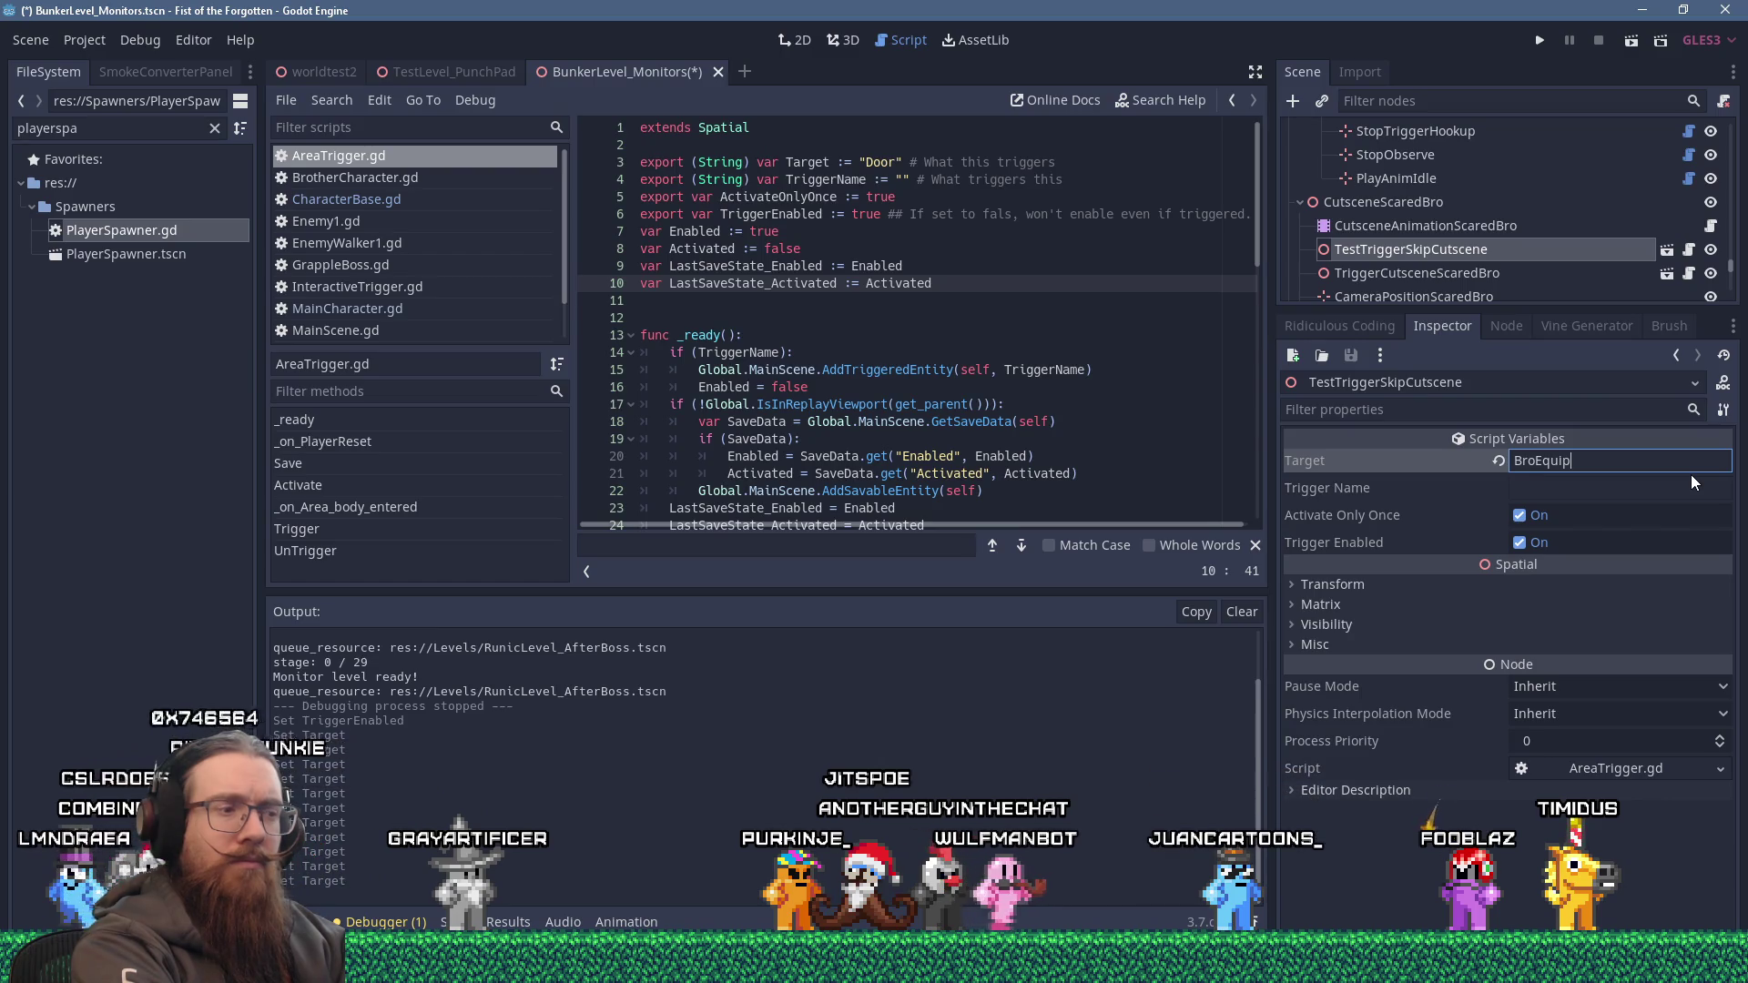
type("Fist")
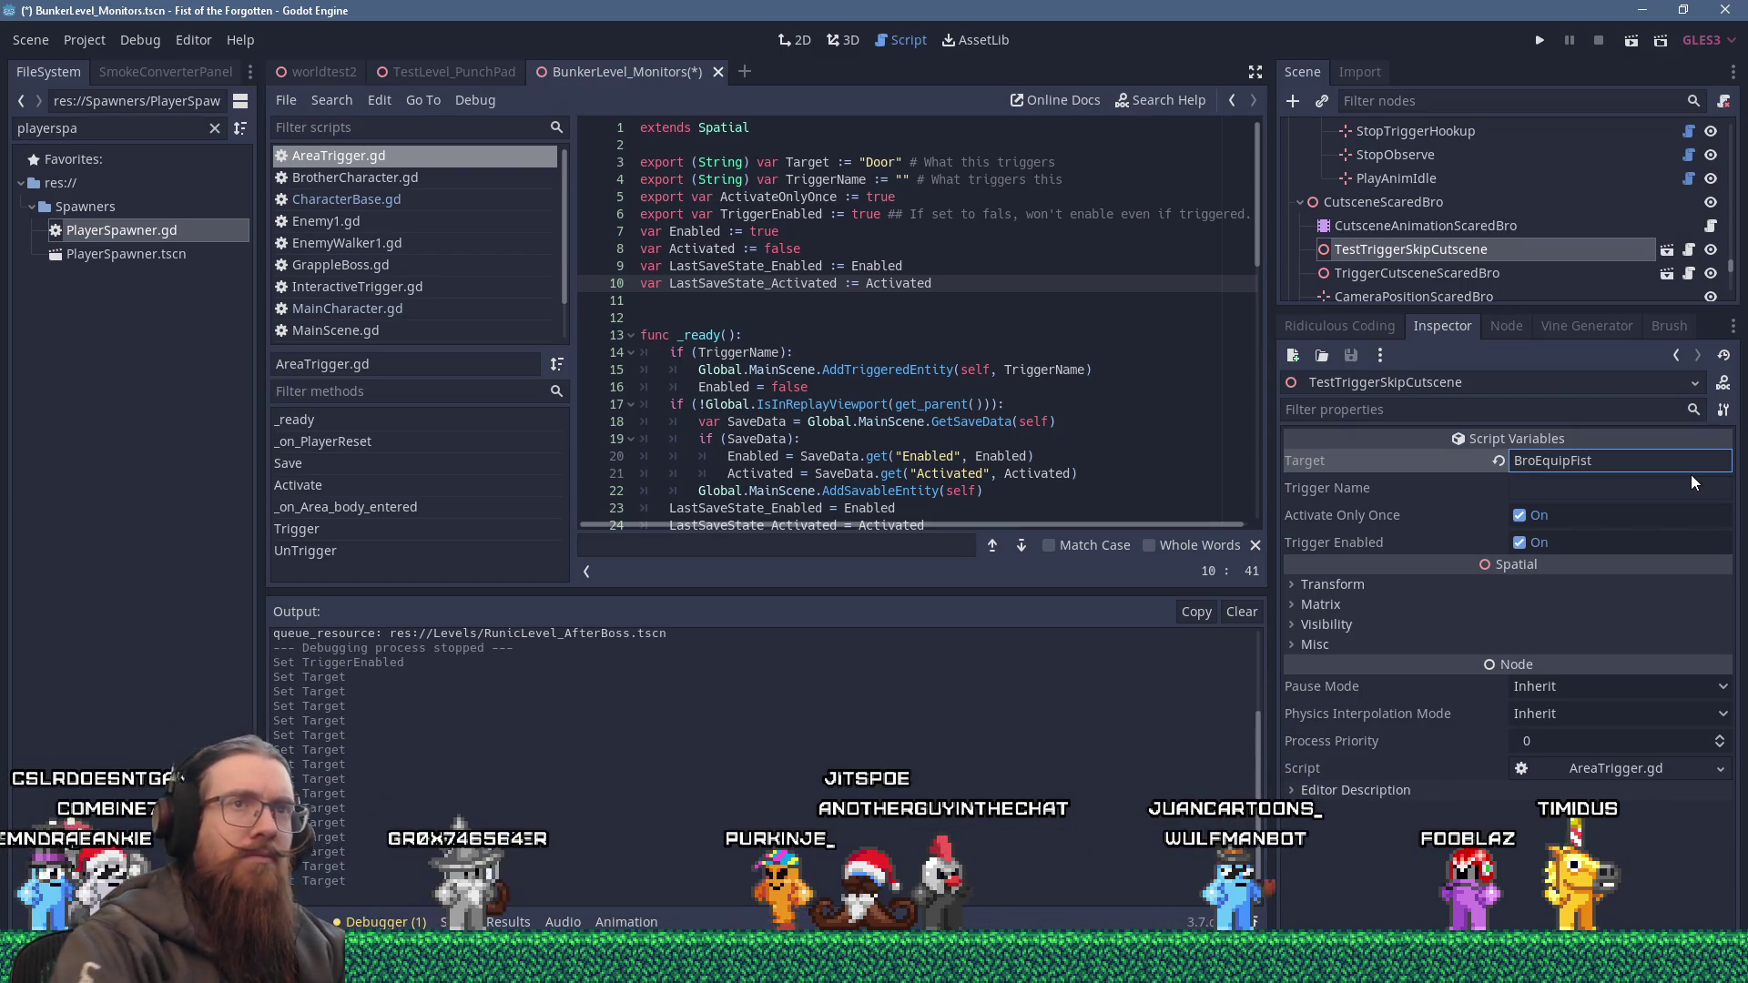
left_click(1539, 40)
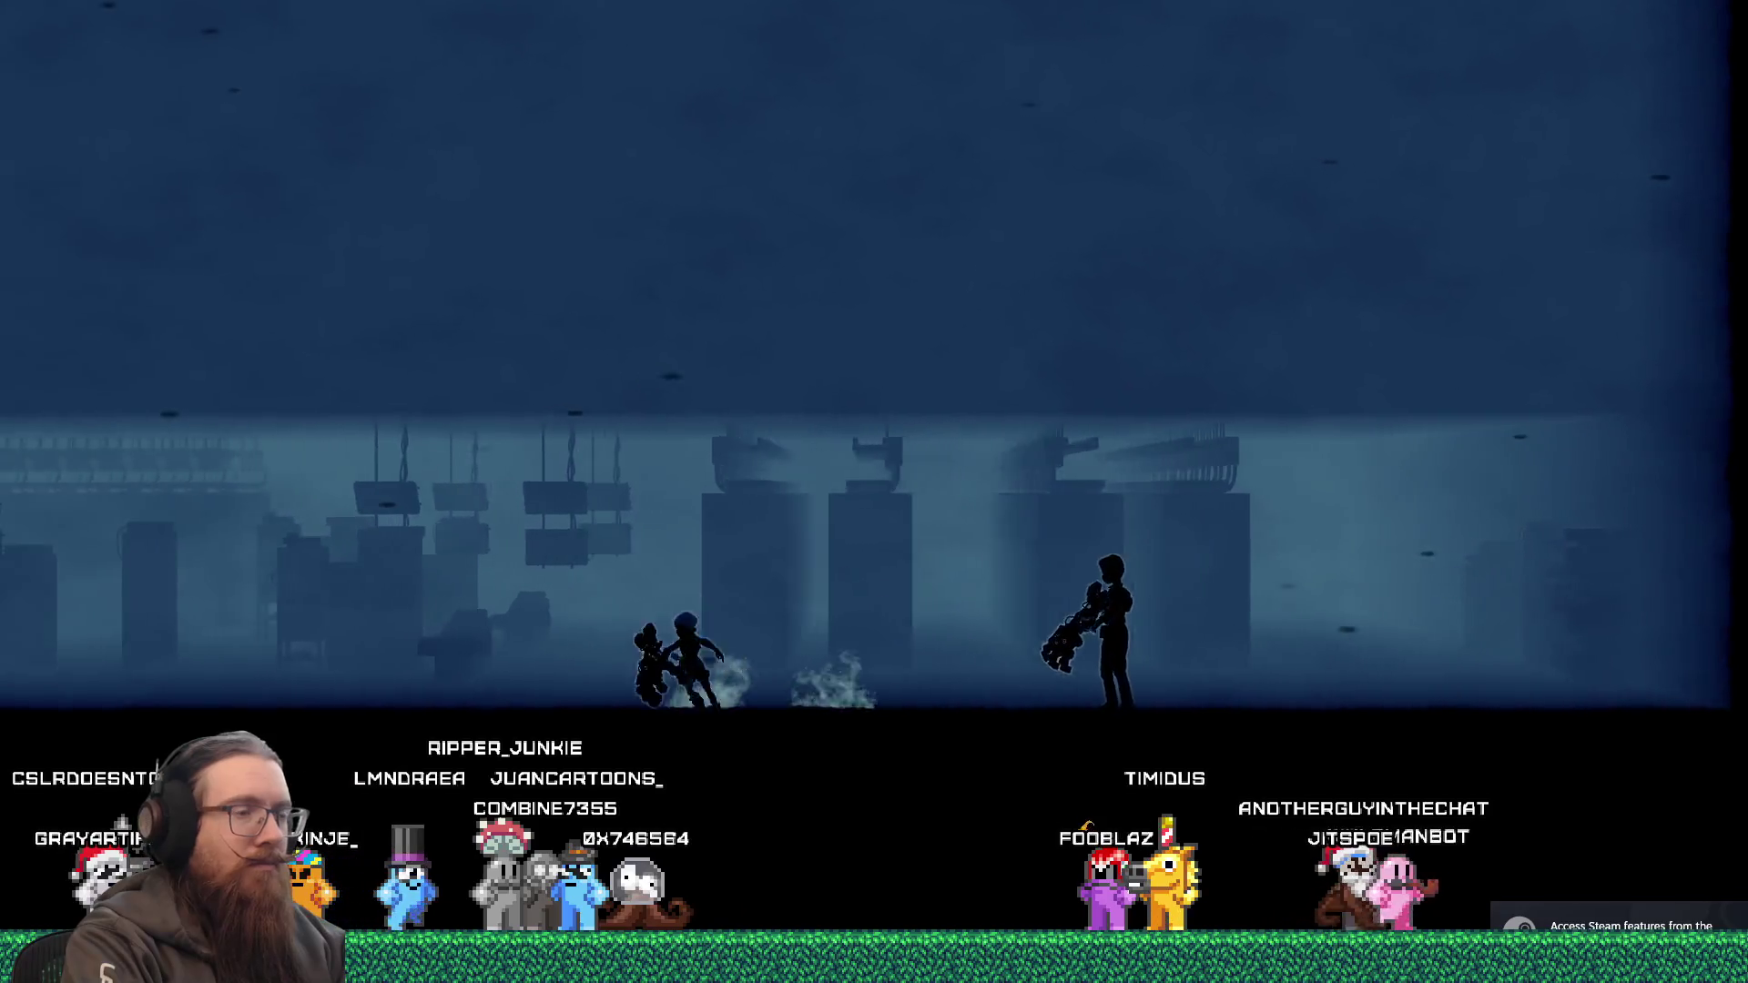
Open the in-game developer console, then leave the running game.
key("grave")
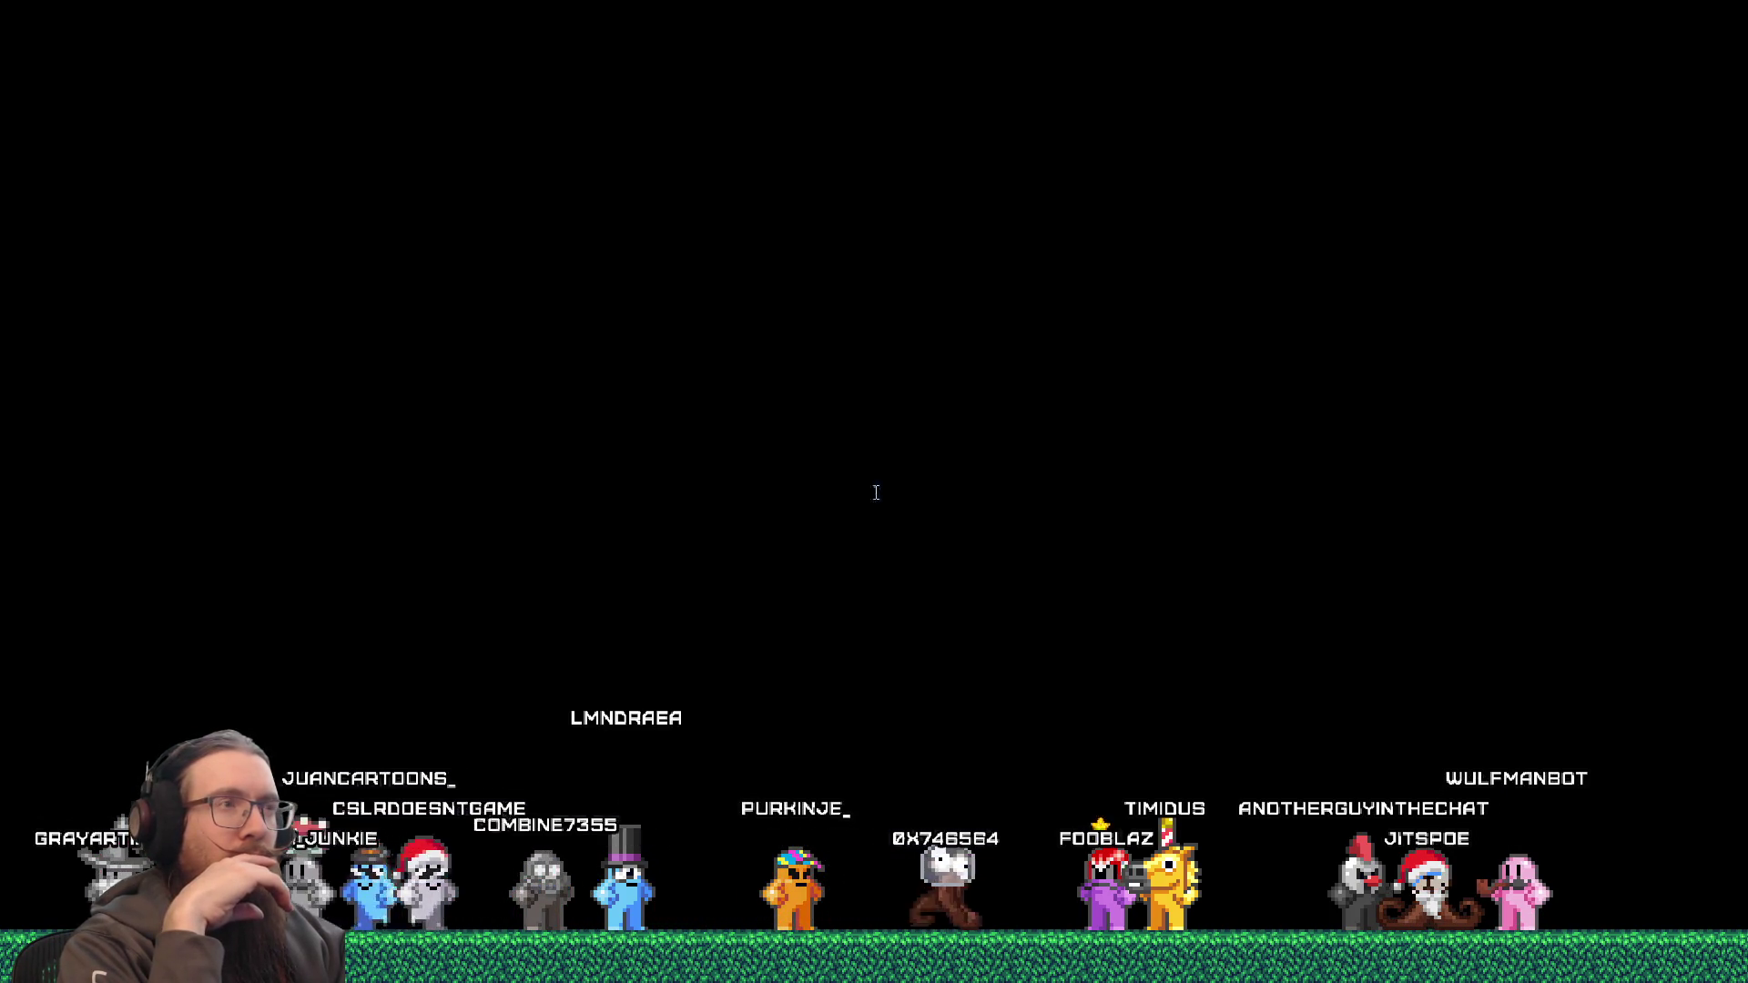
key("alt+Tab")
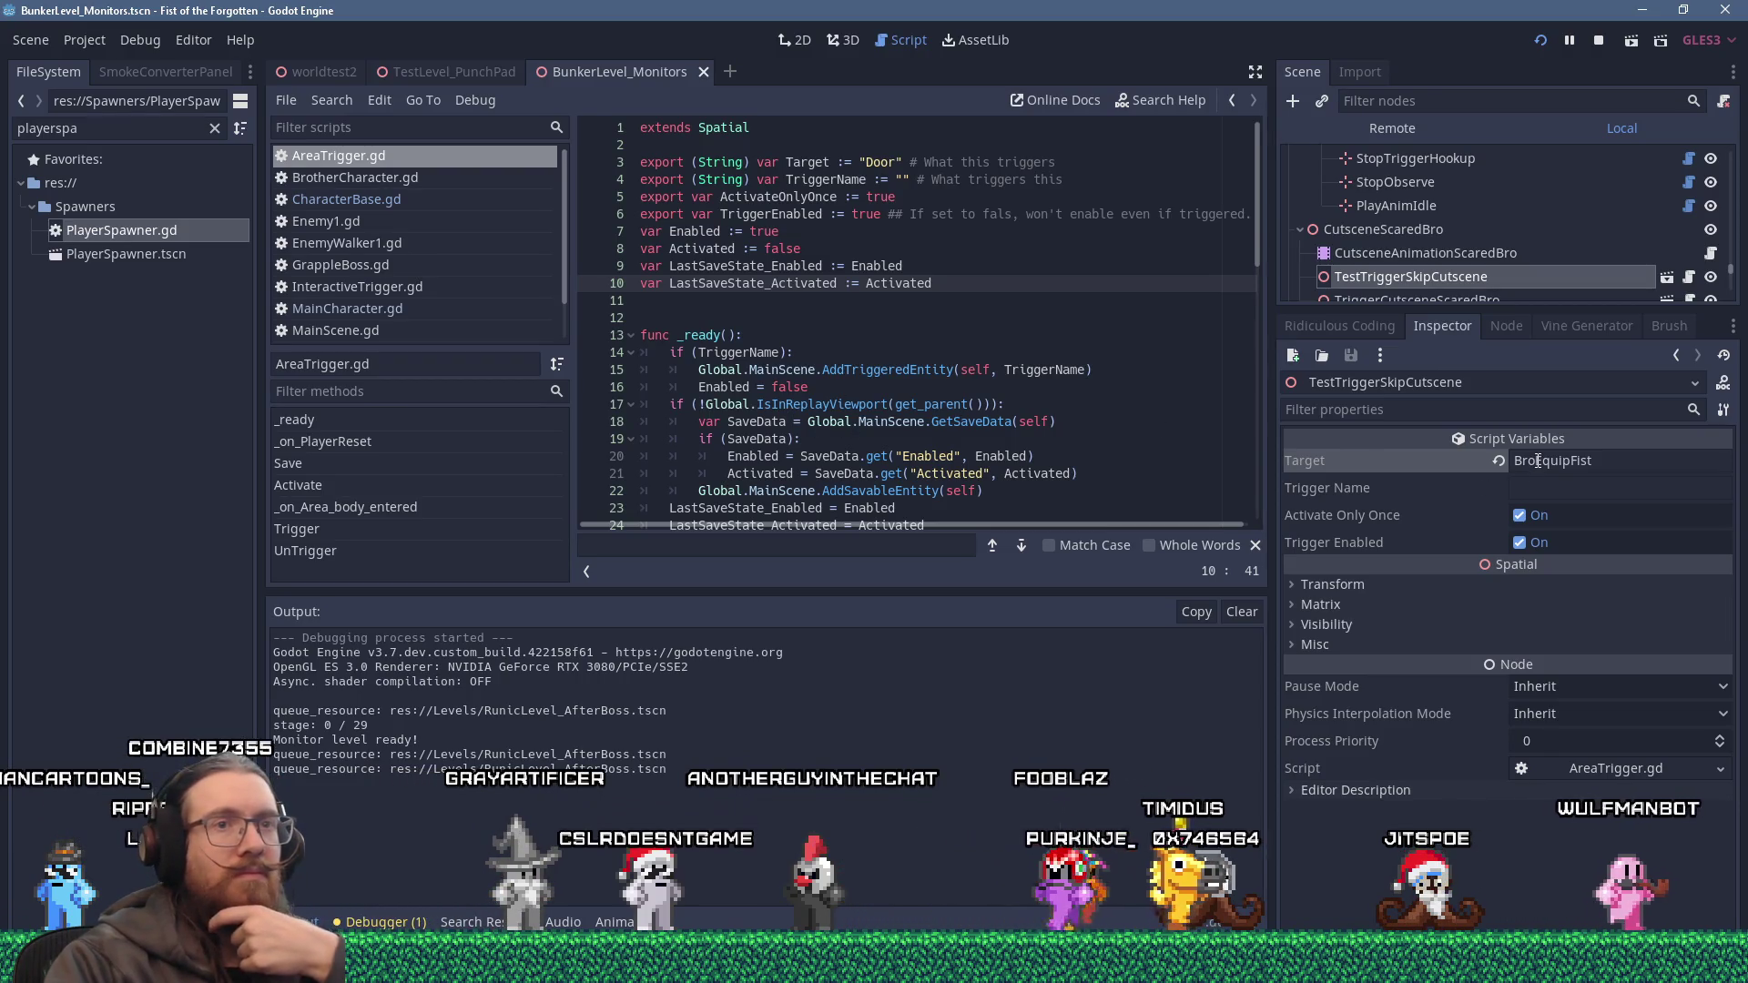
Change the Target to BroActivateInstant and open BrotherCharacter.gd.
left_click_drag(1534, 464, 1661, 470)
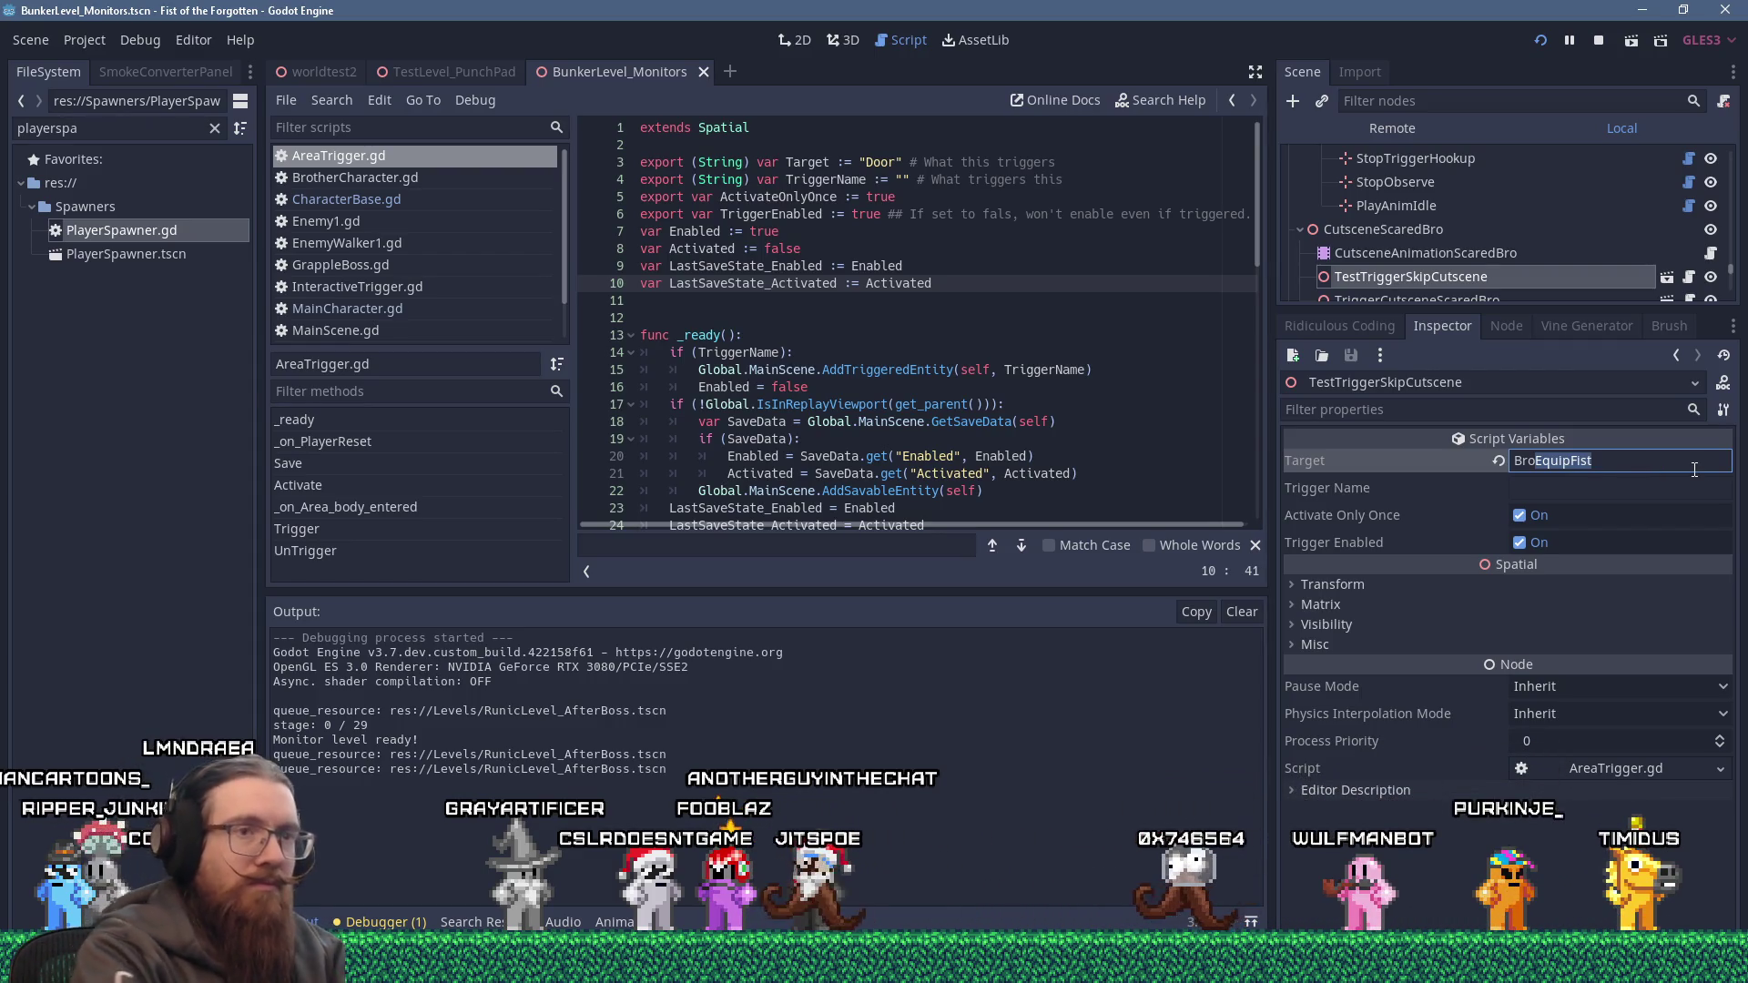
key("BackSpace")
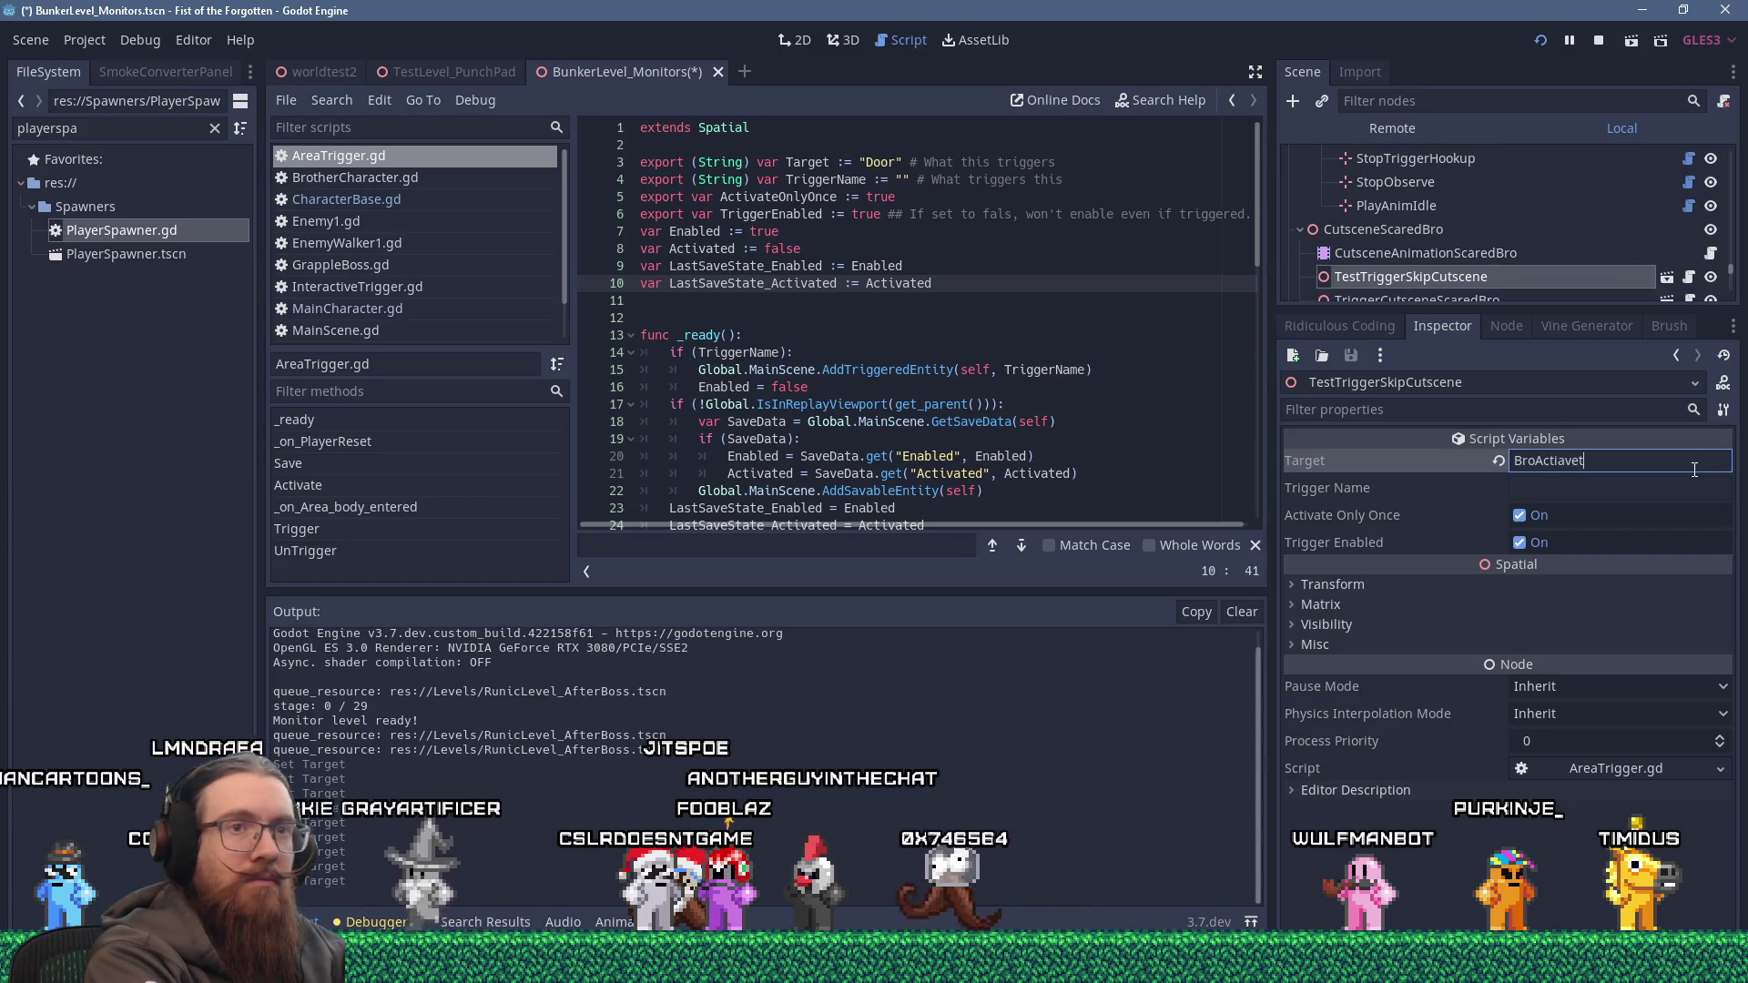
type("ivateInstant")
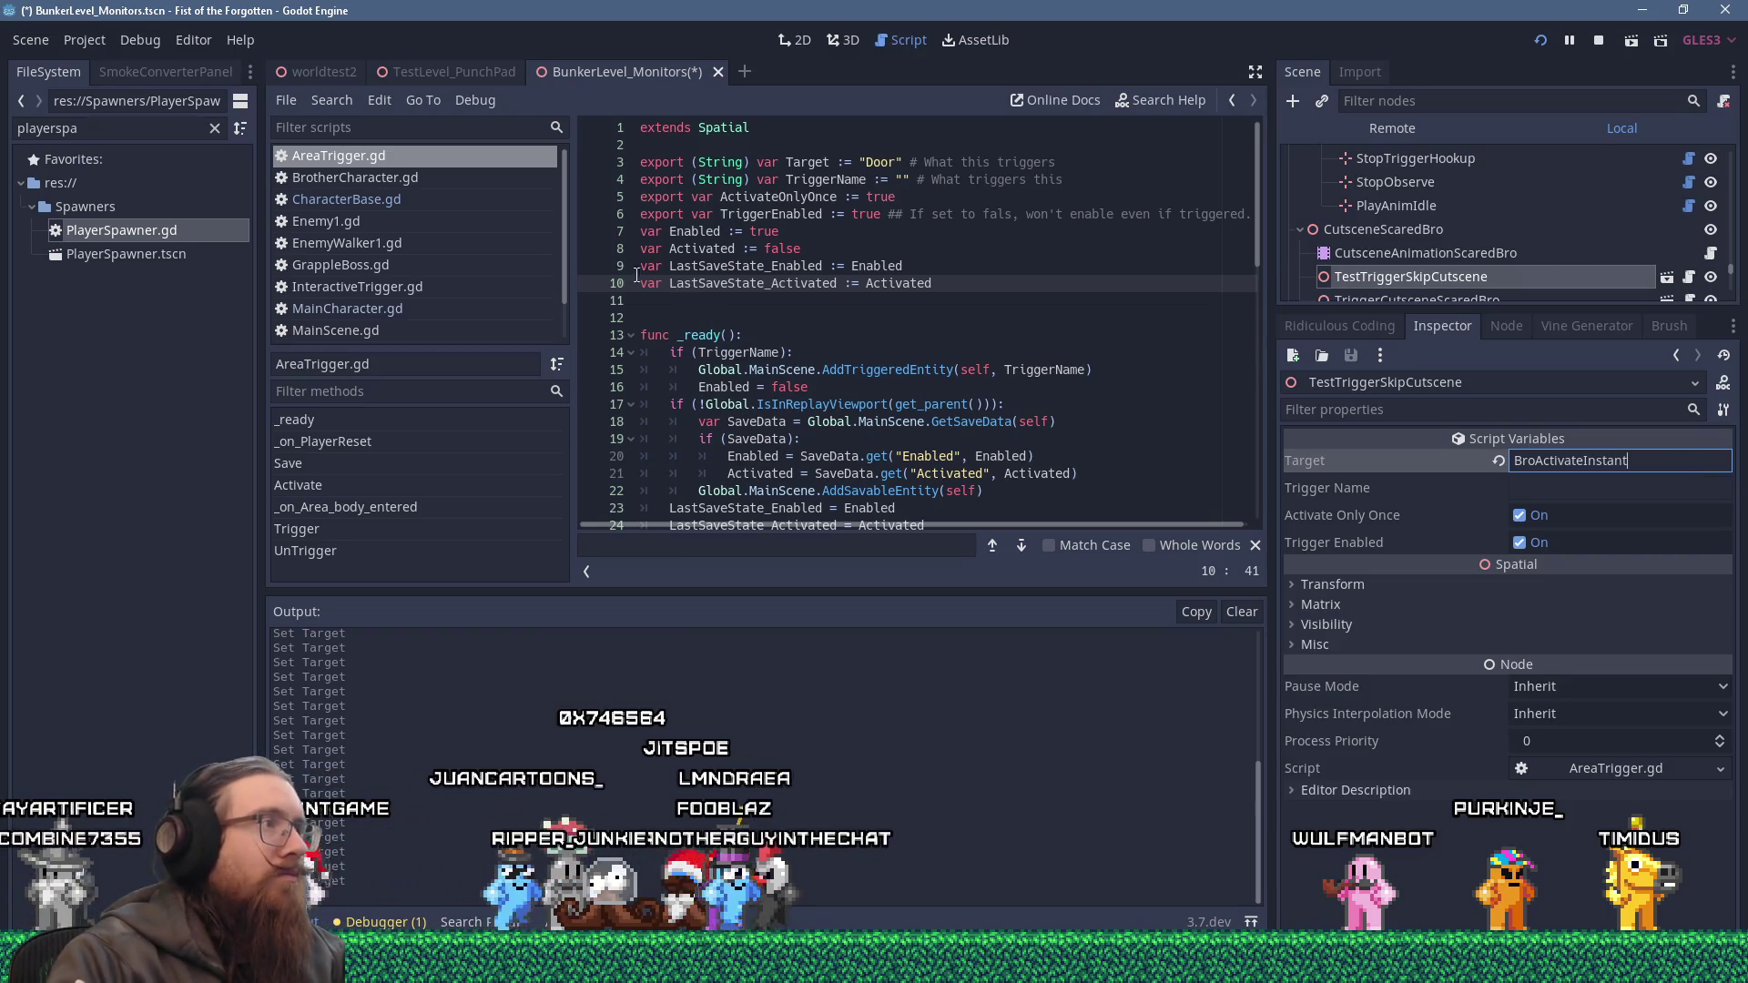
left_click(409, 175)
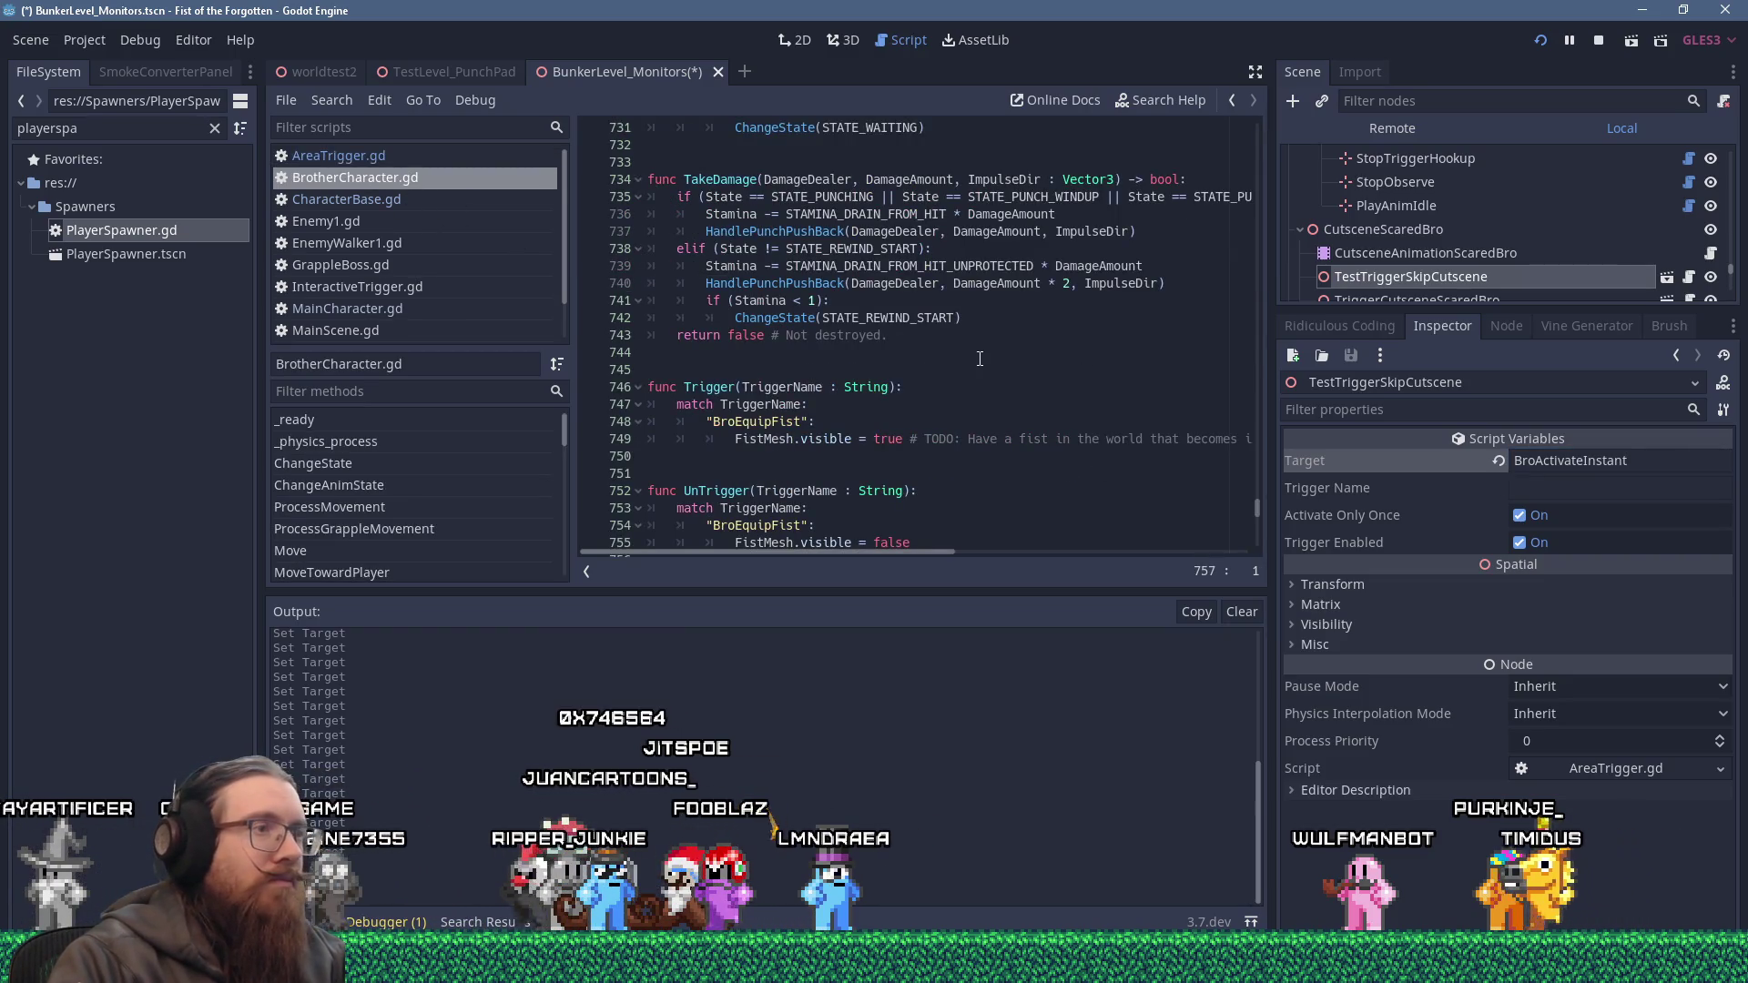
Add a "BroActivateInstant" case in Trigger that sets FistMesh.visible = true.
left_click(770, 457)
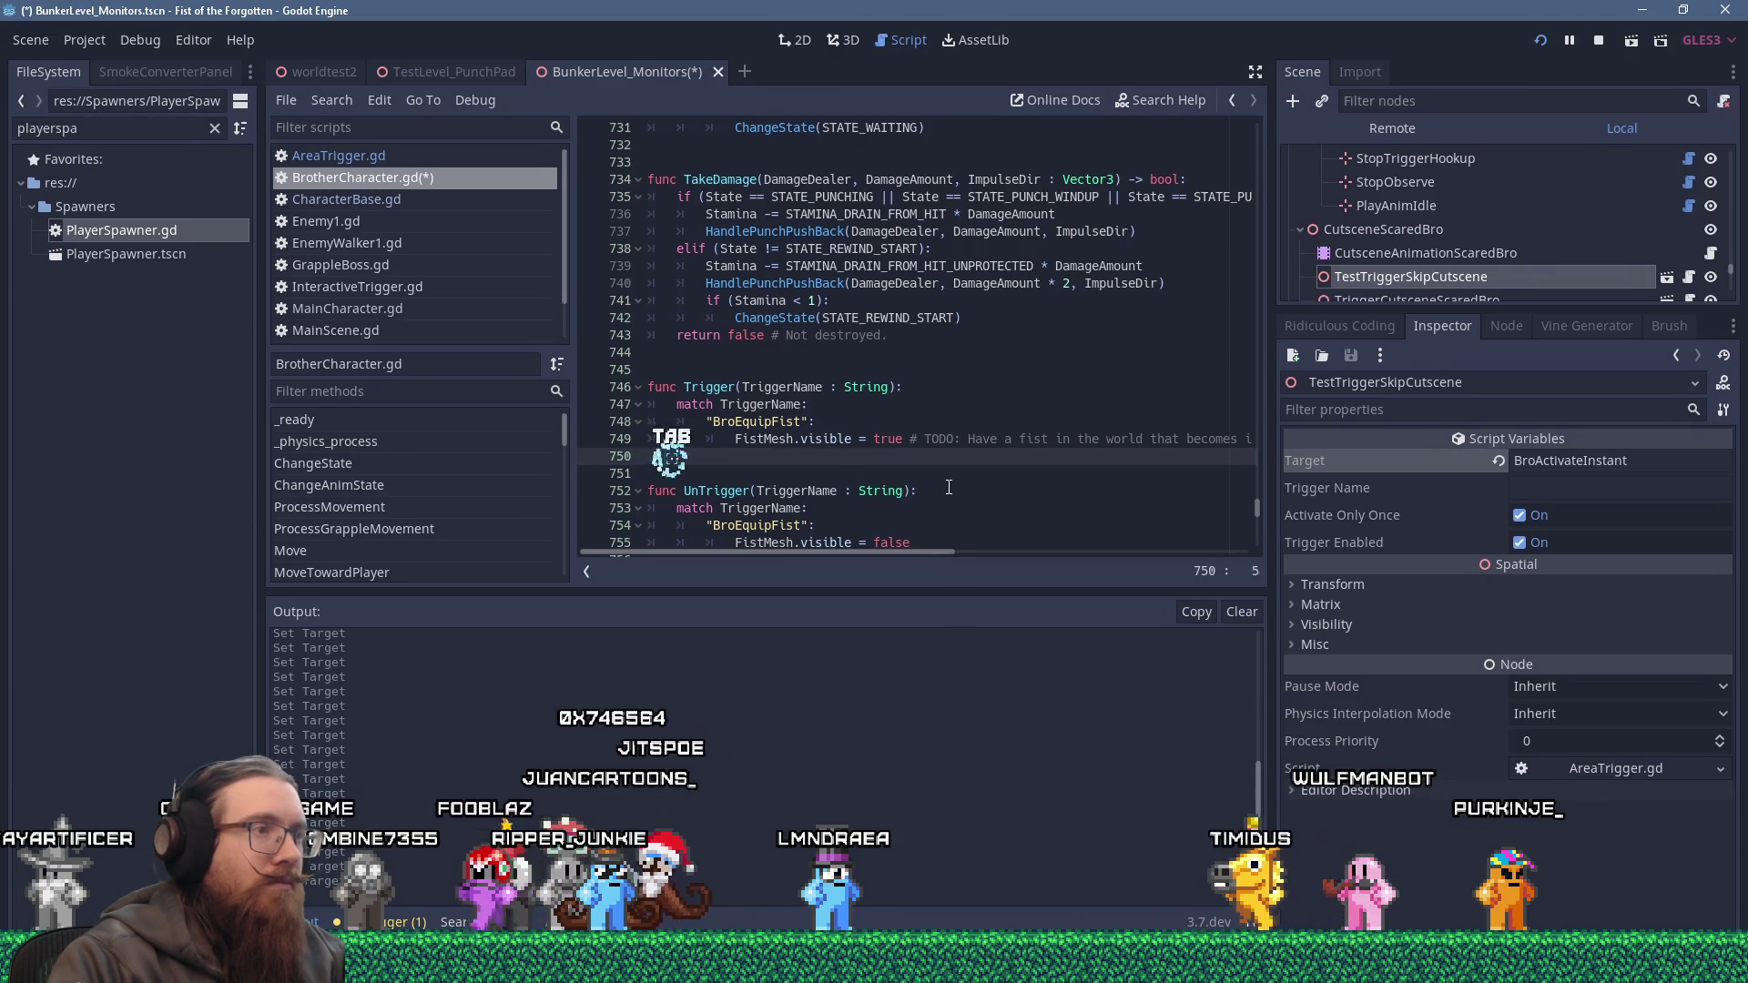
key("Tab")
key("Tab")
type("\"")
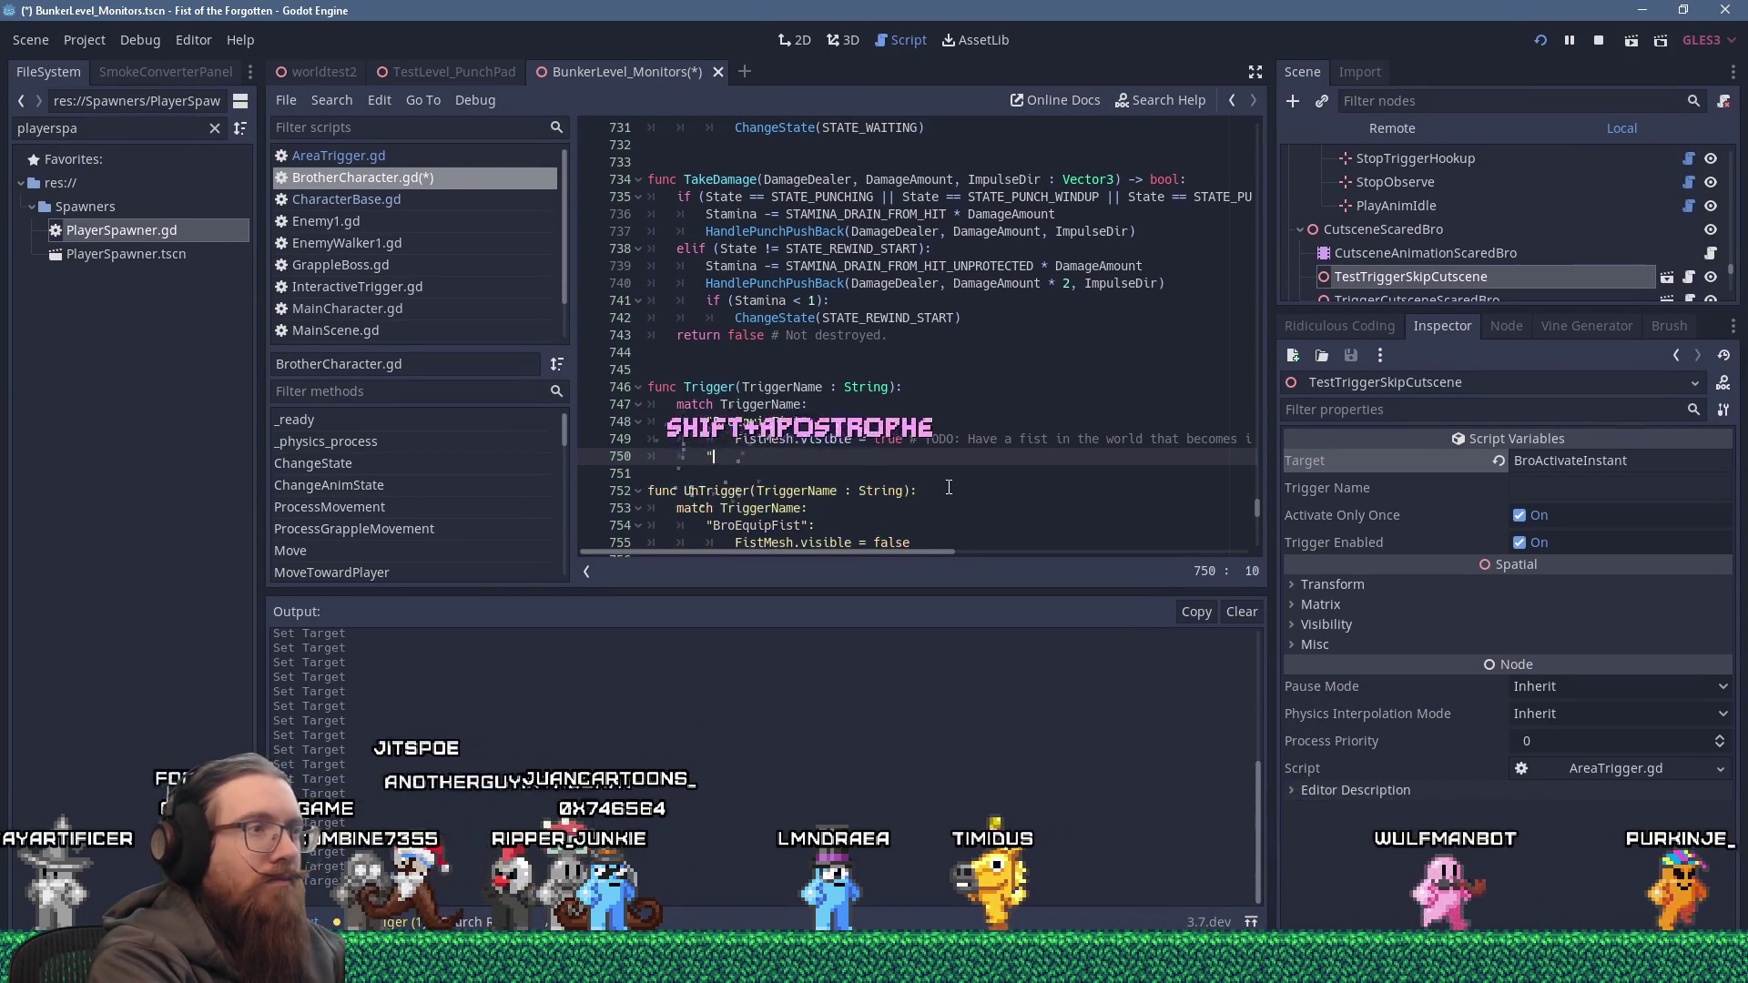
type("BroAc")
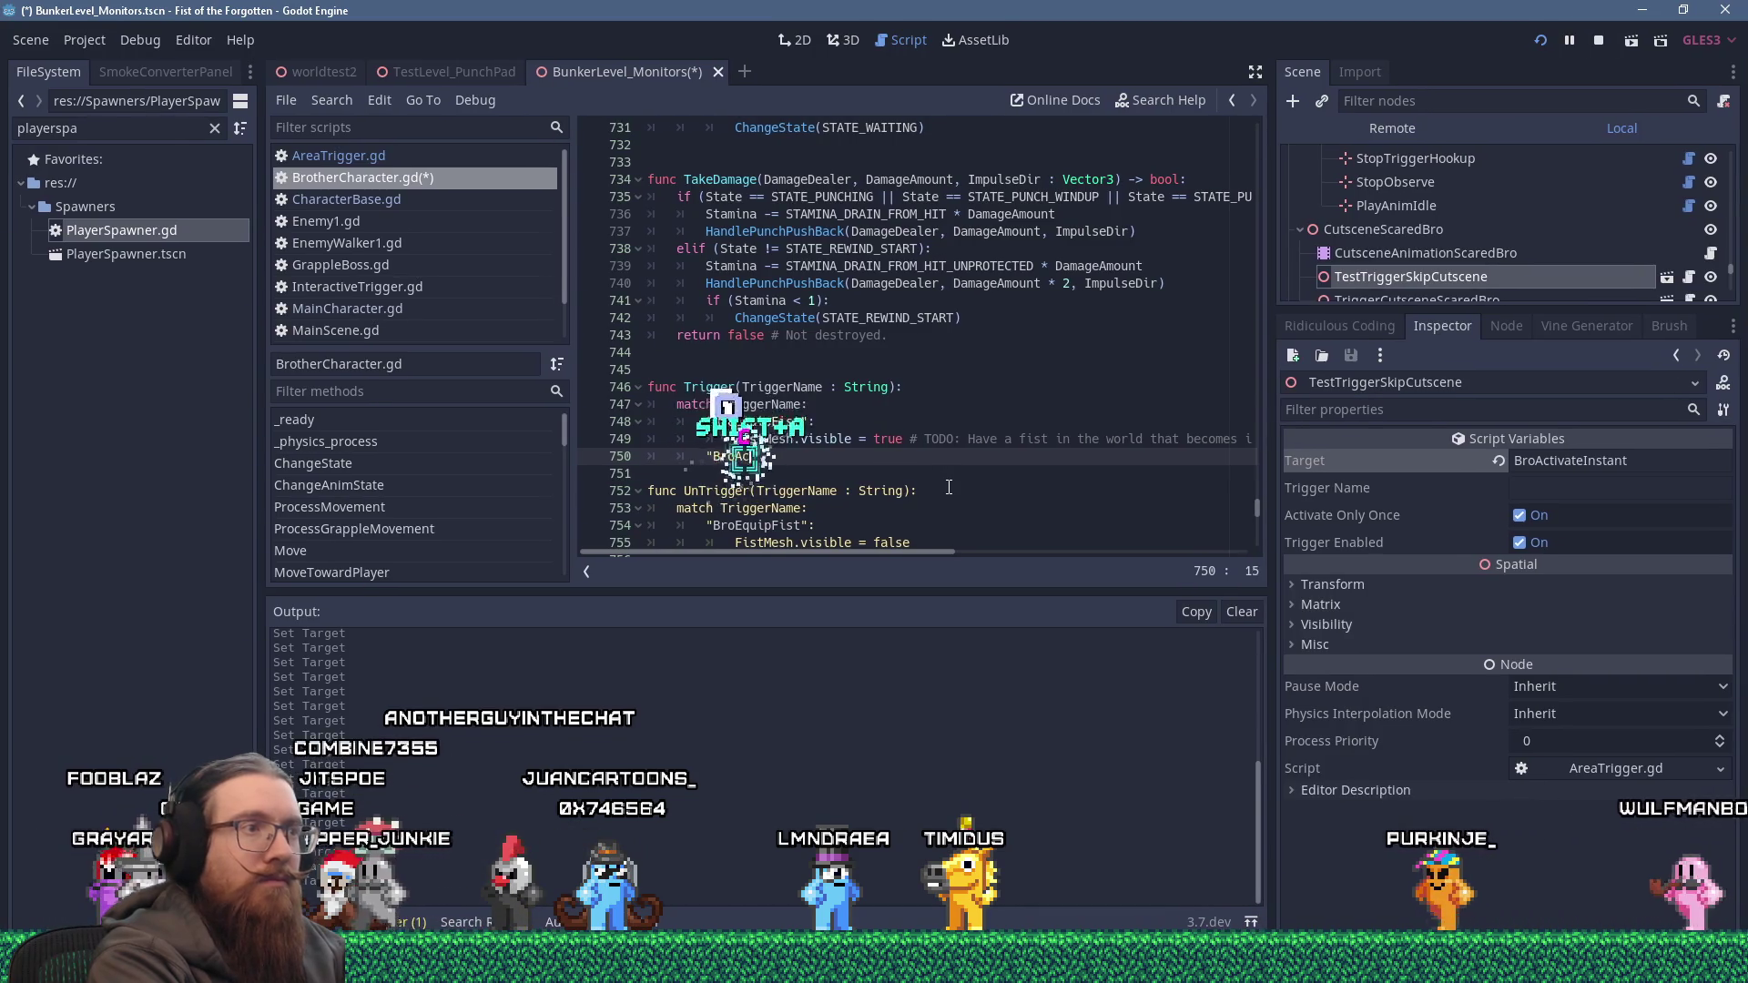
type("tivateInstant:")
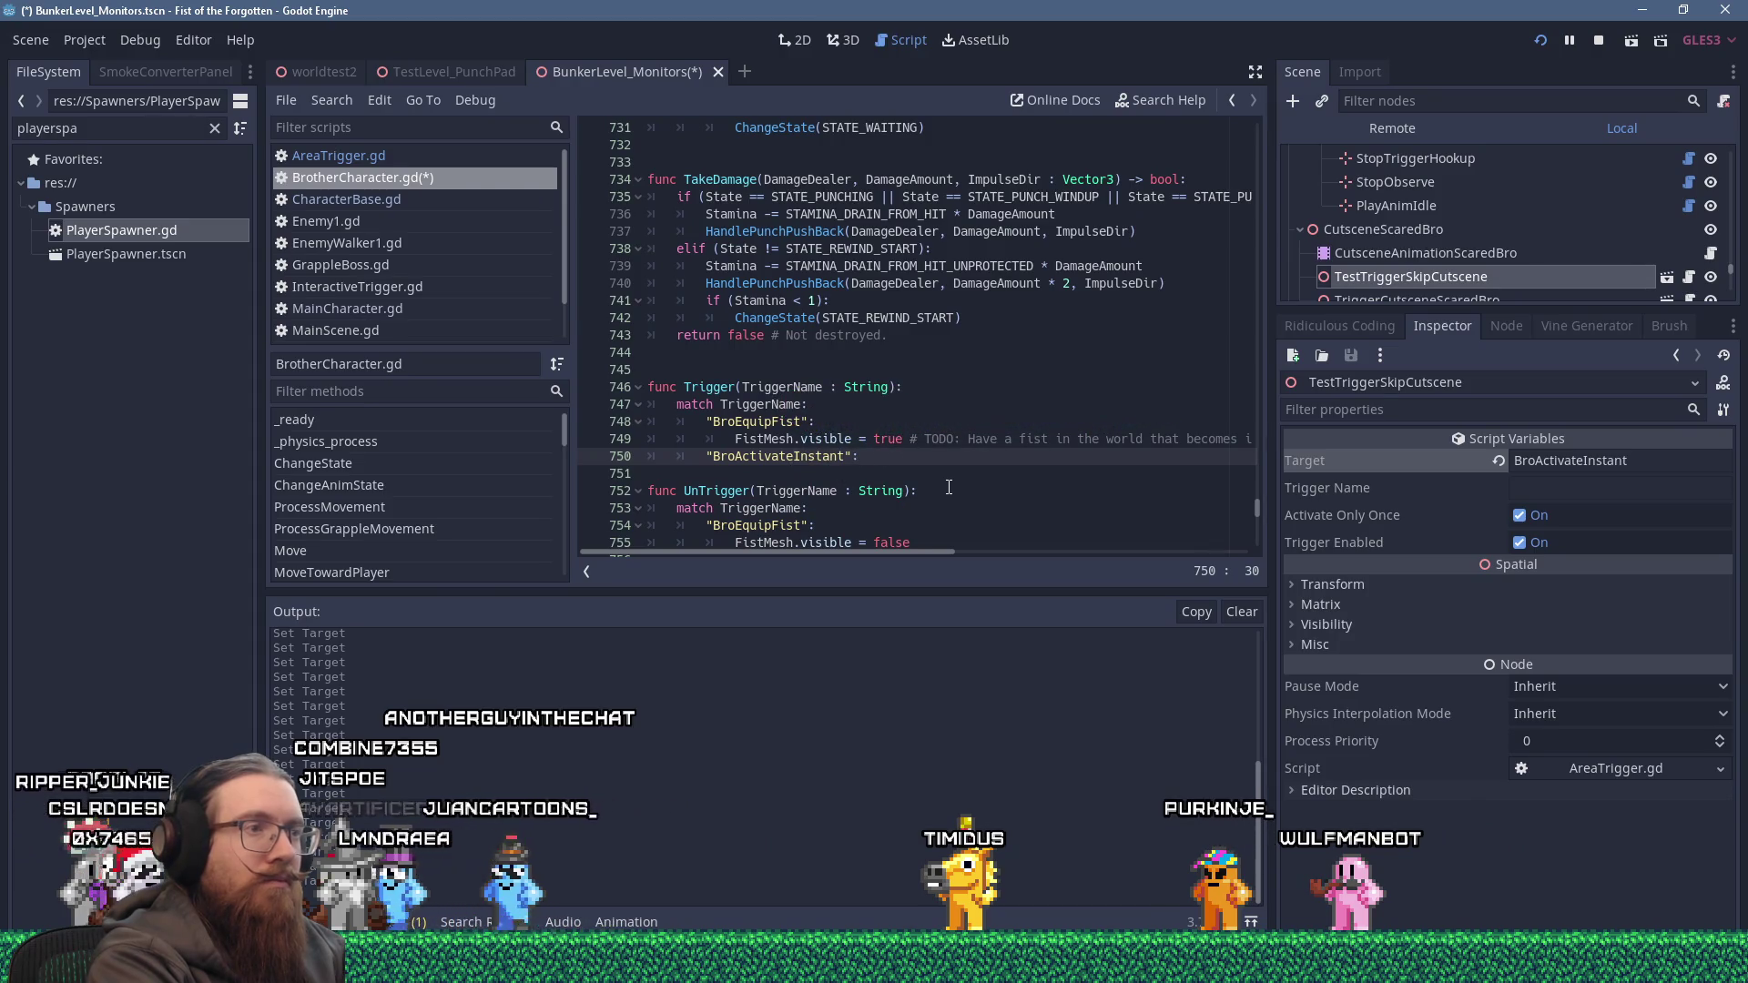
key("BackSpace")
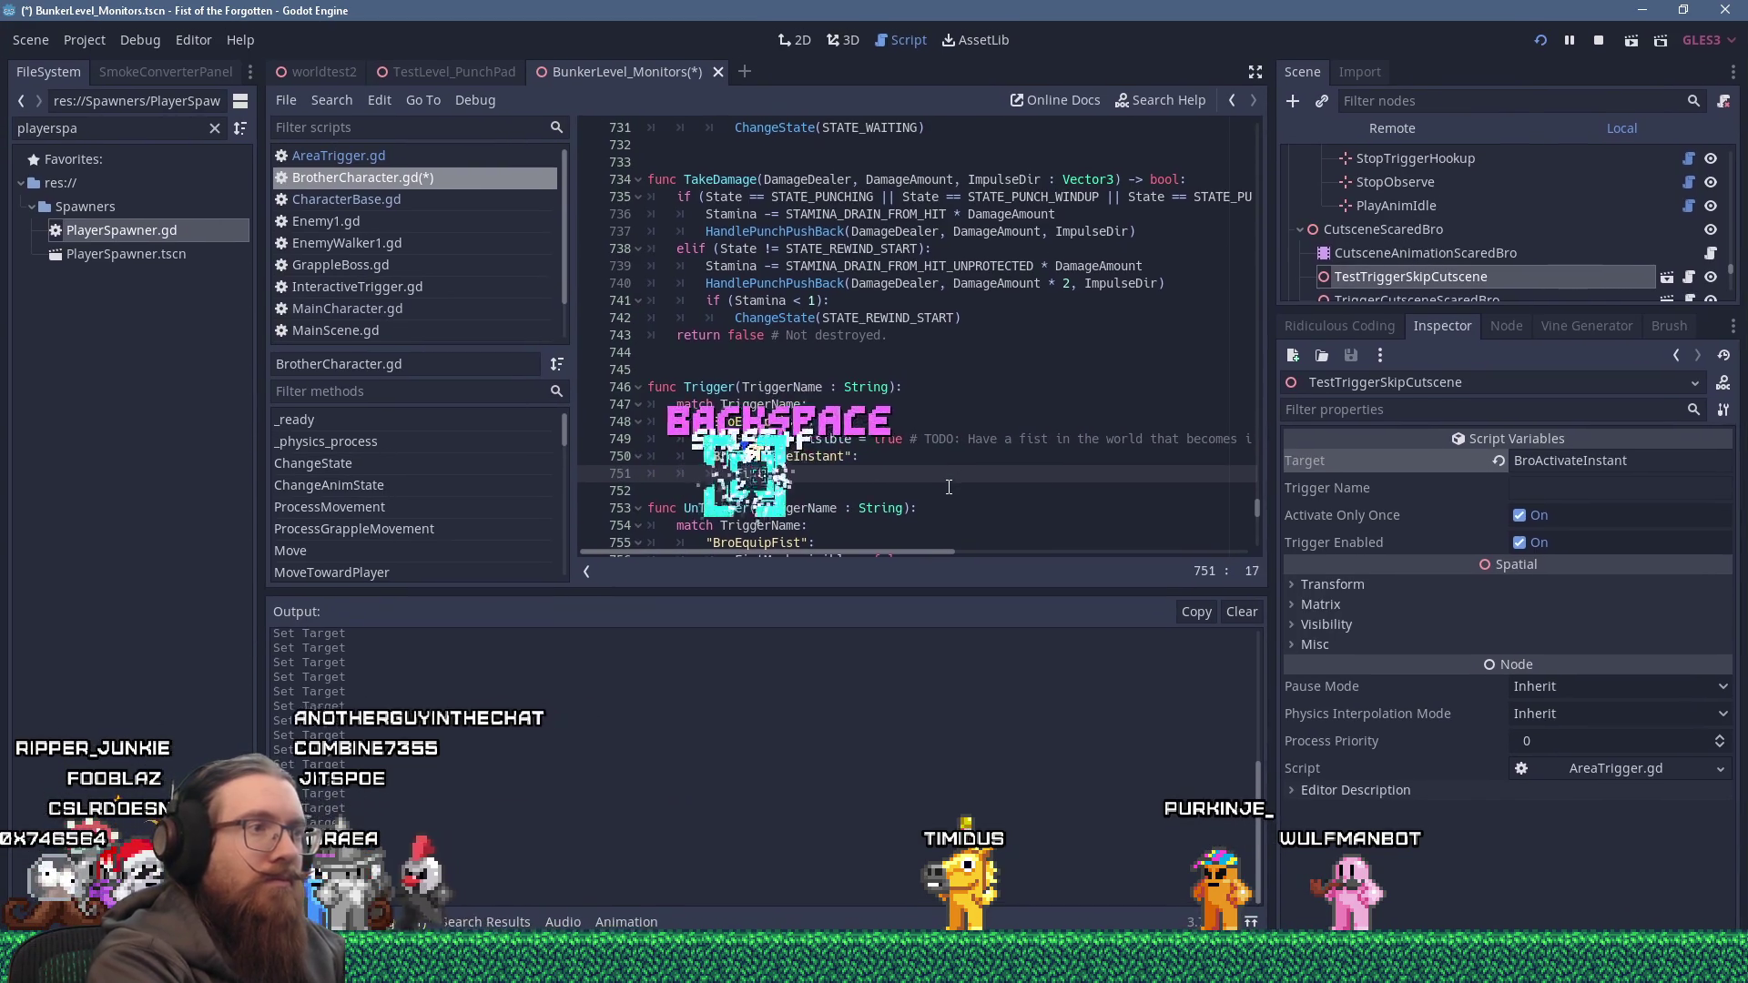
type("Mesh.visible = true")
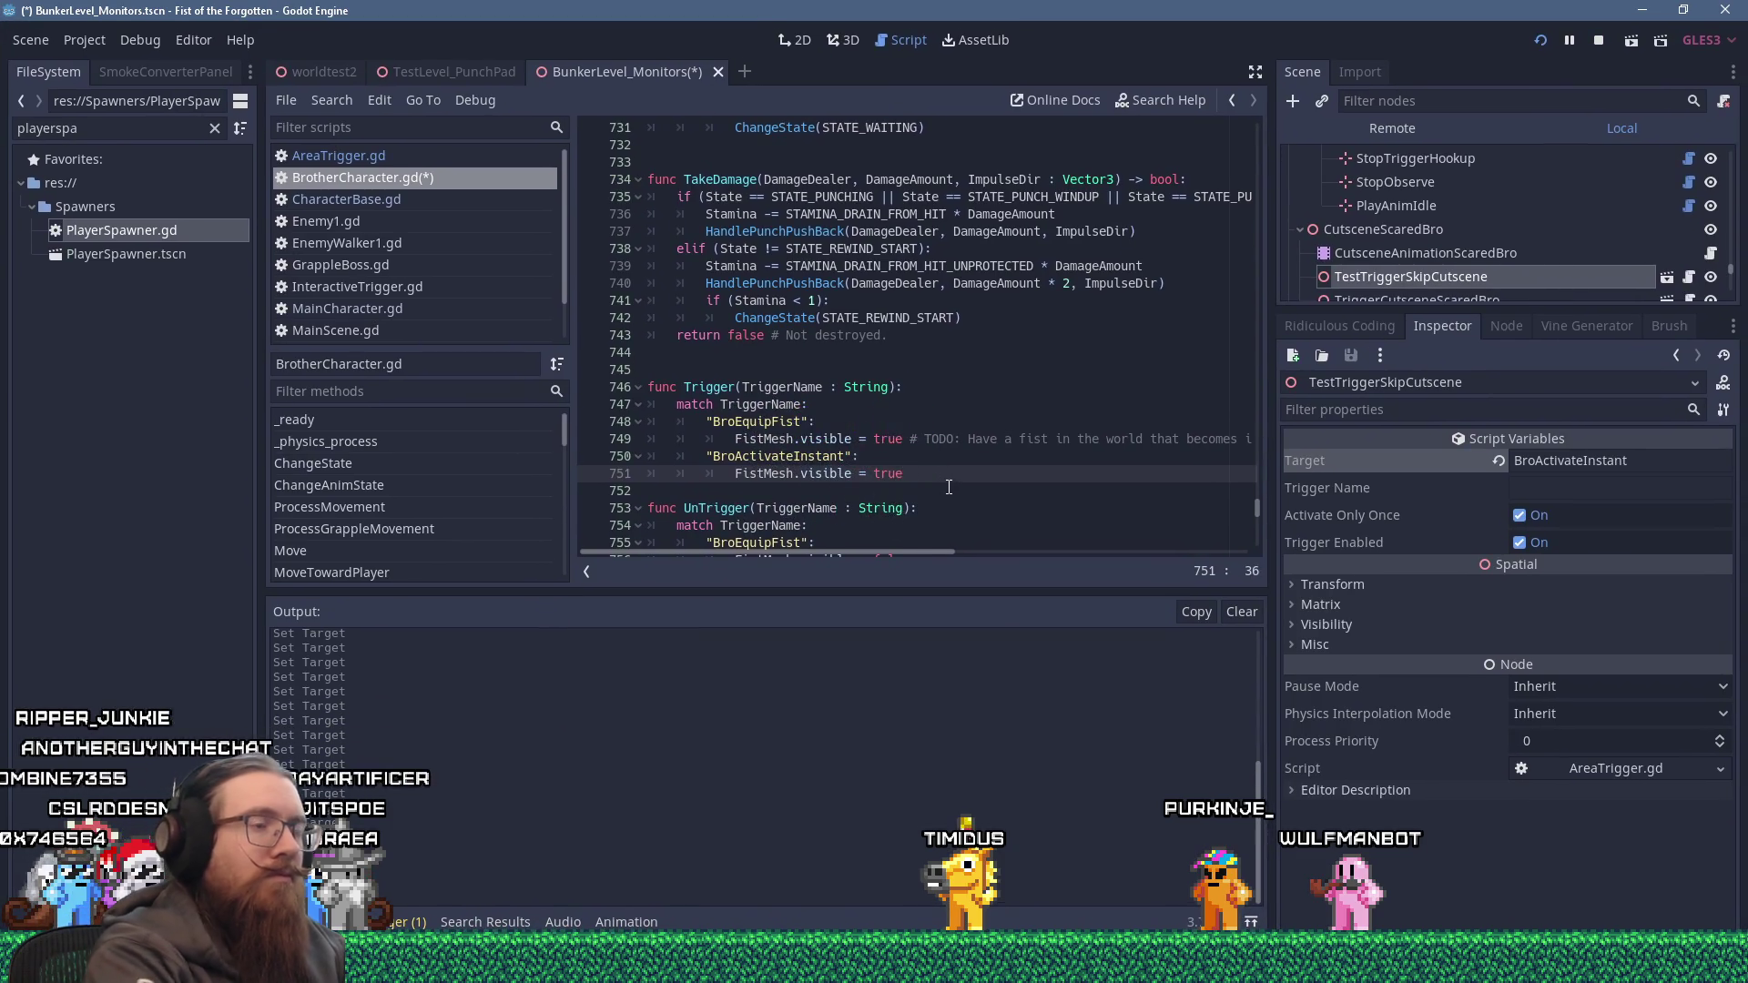
Add a matching "BroActivateInstant" case in UnTrigger that sets FistMesh.visible = false.
scroll(851, 373, "down", 2)
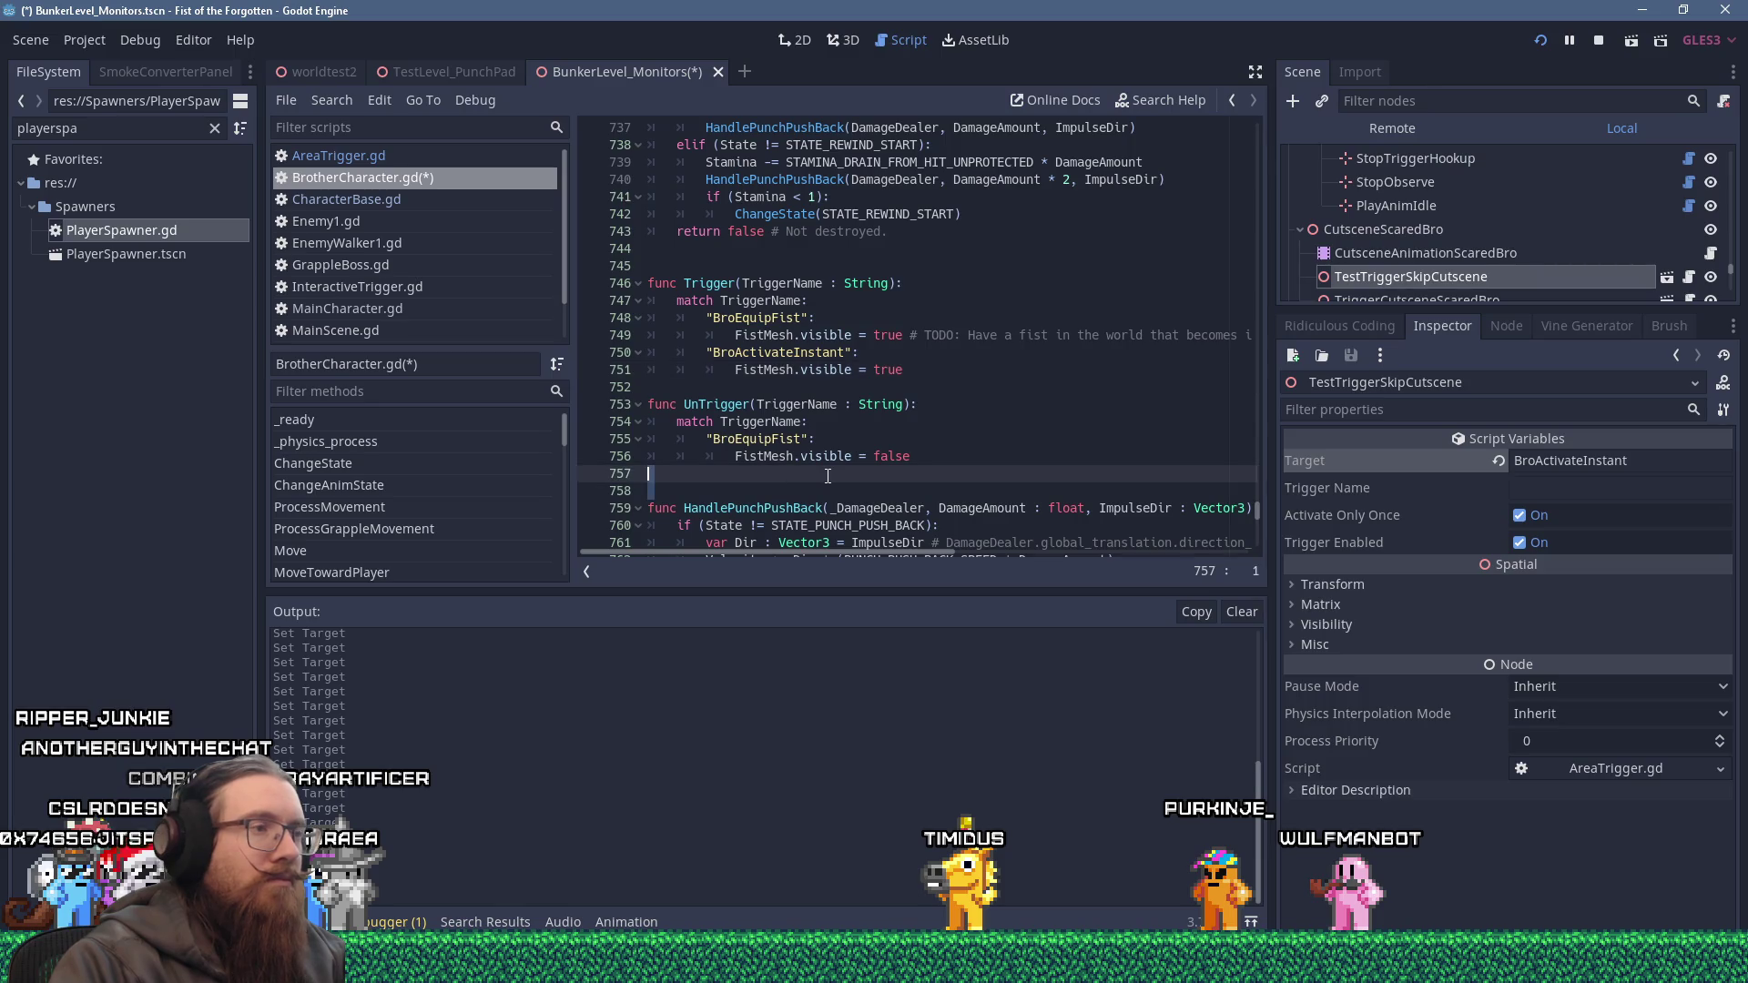
type("\"")
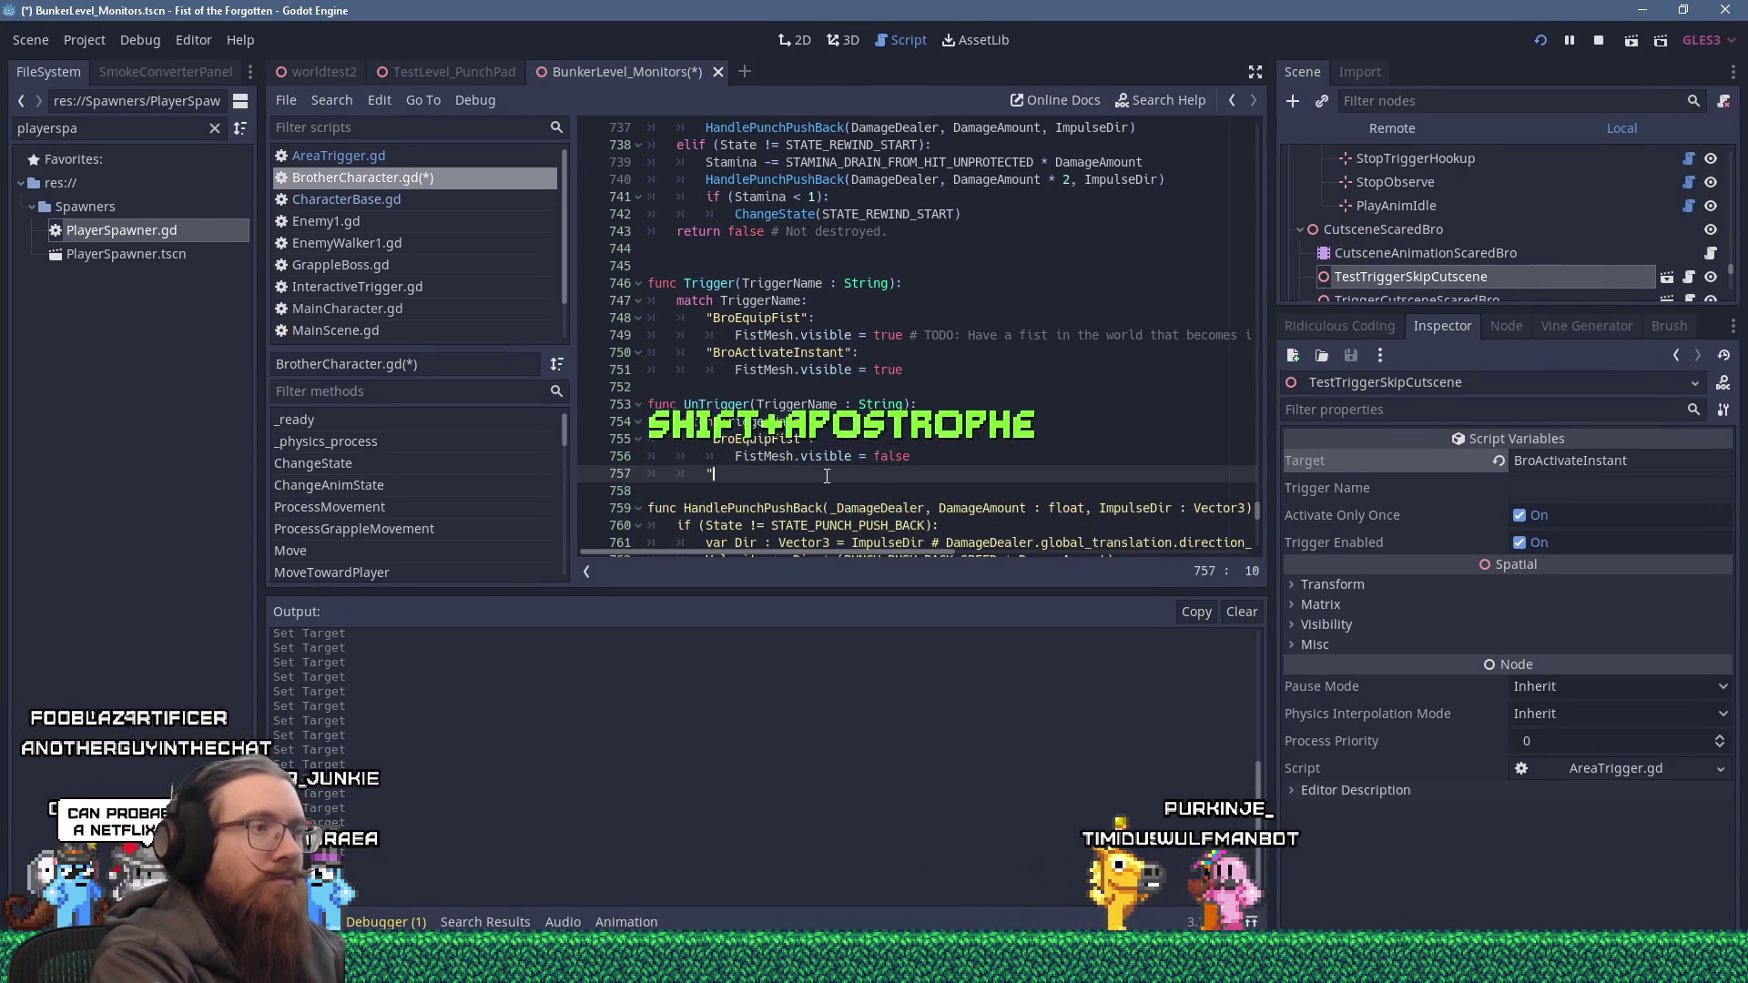
type("BroActivateInstant")
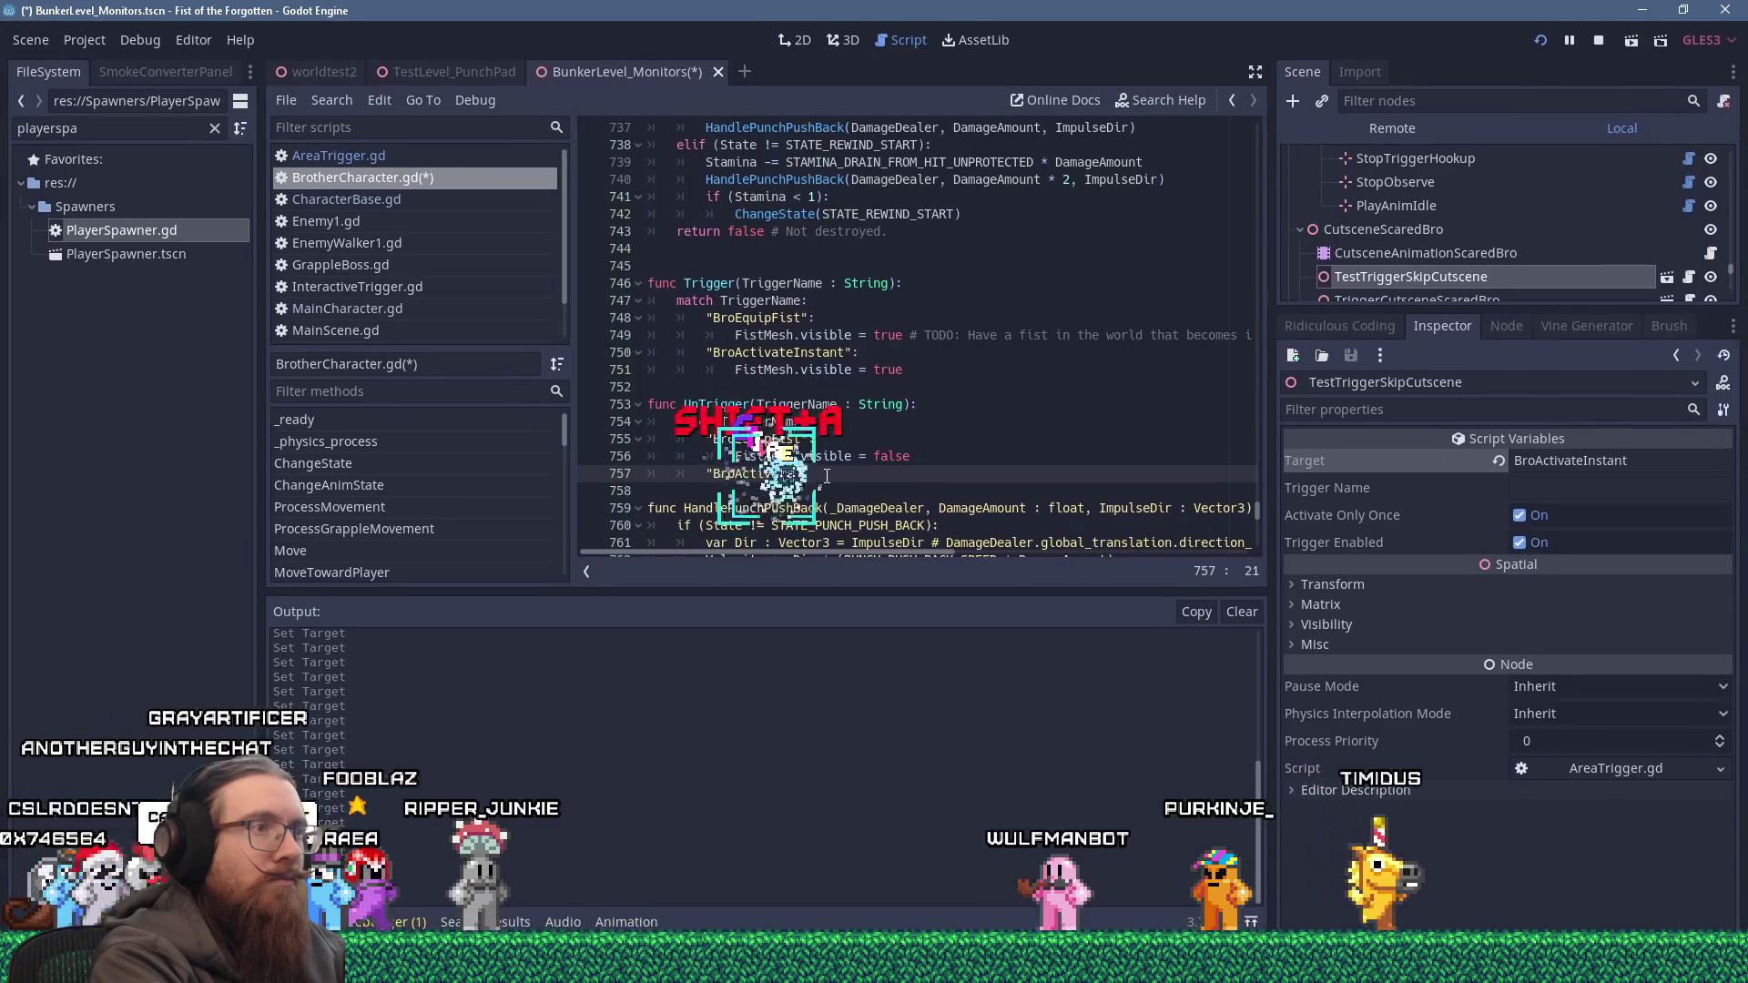
type("\":")
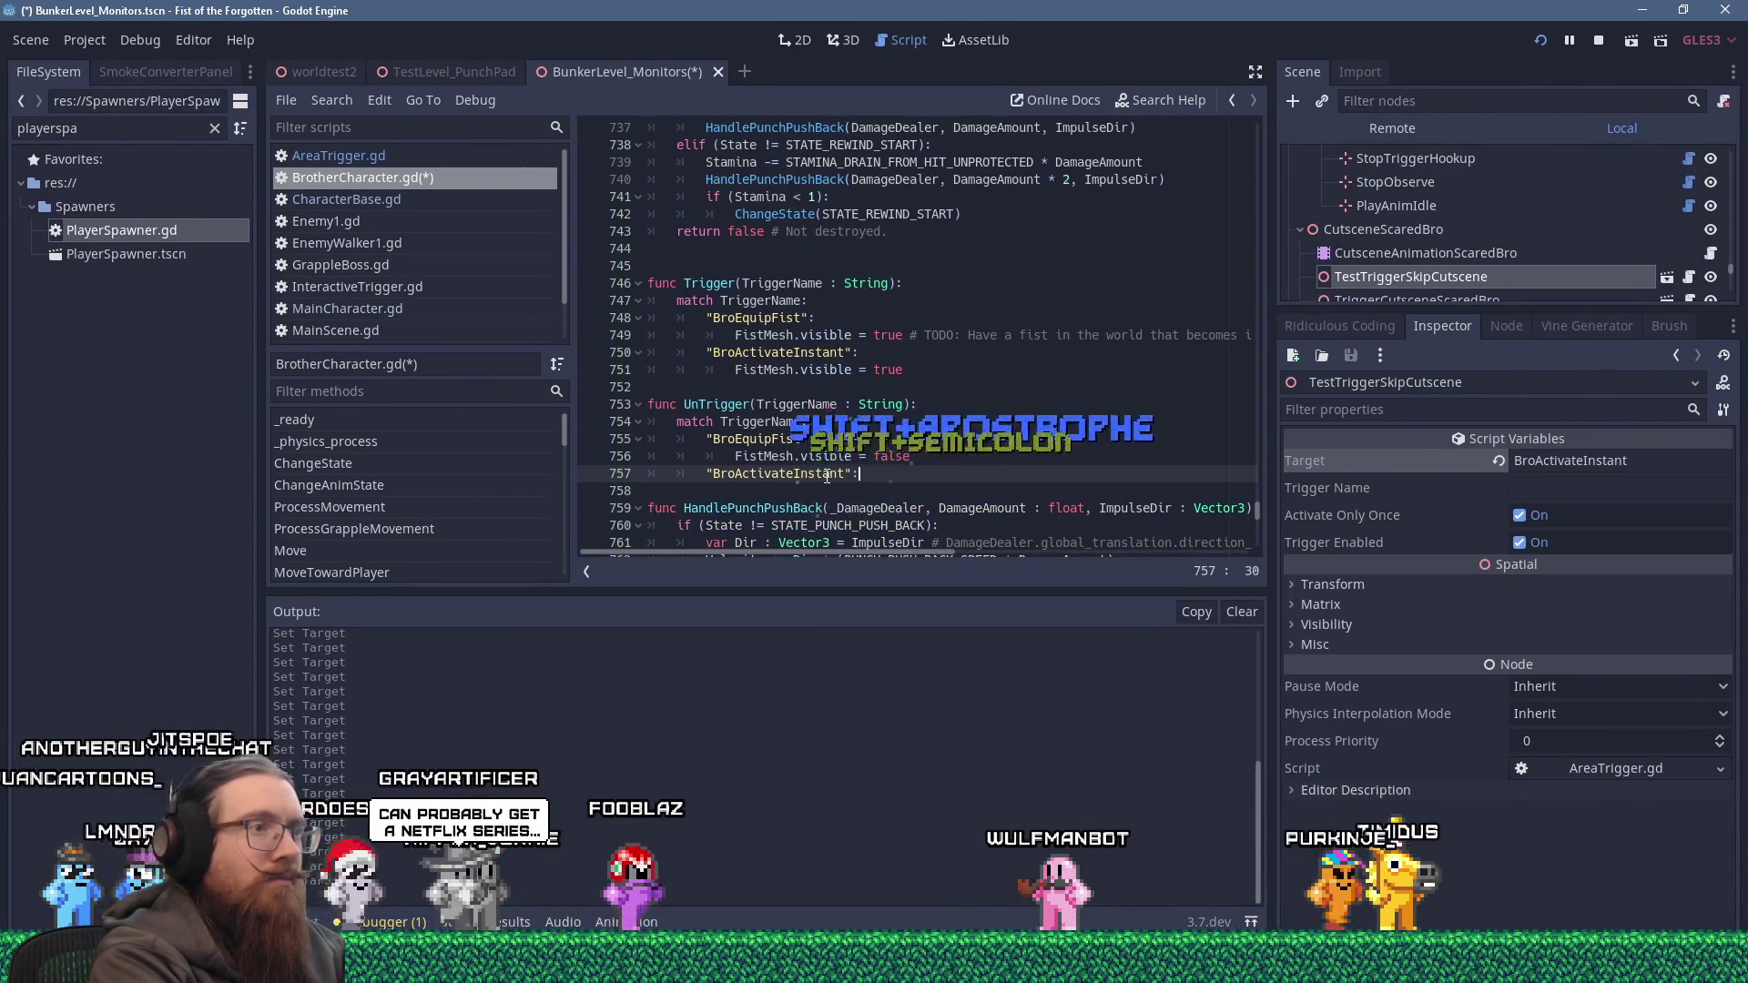
key("Return")
type("FistMesh.")
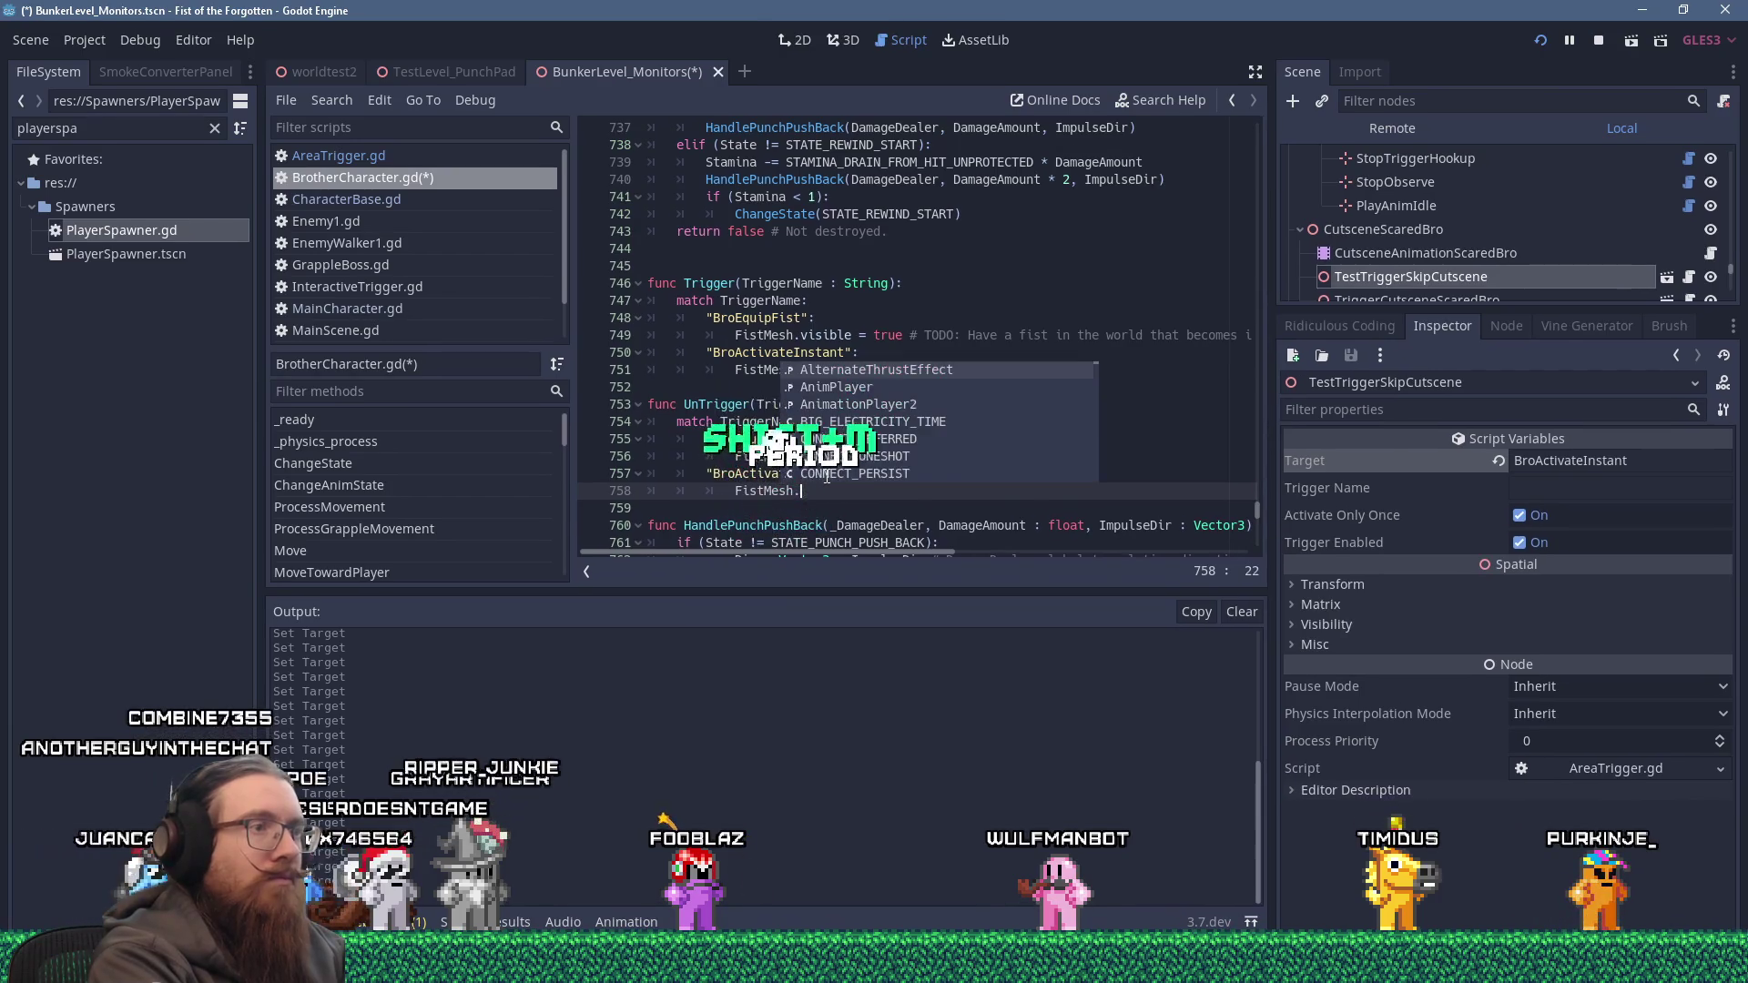
type("visible")
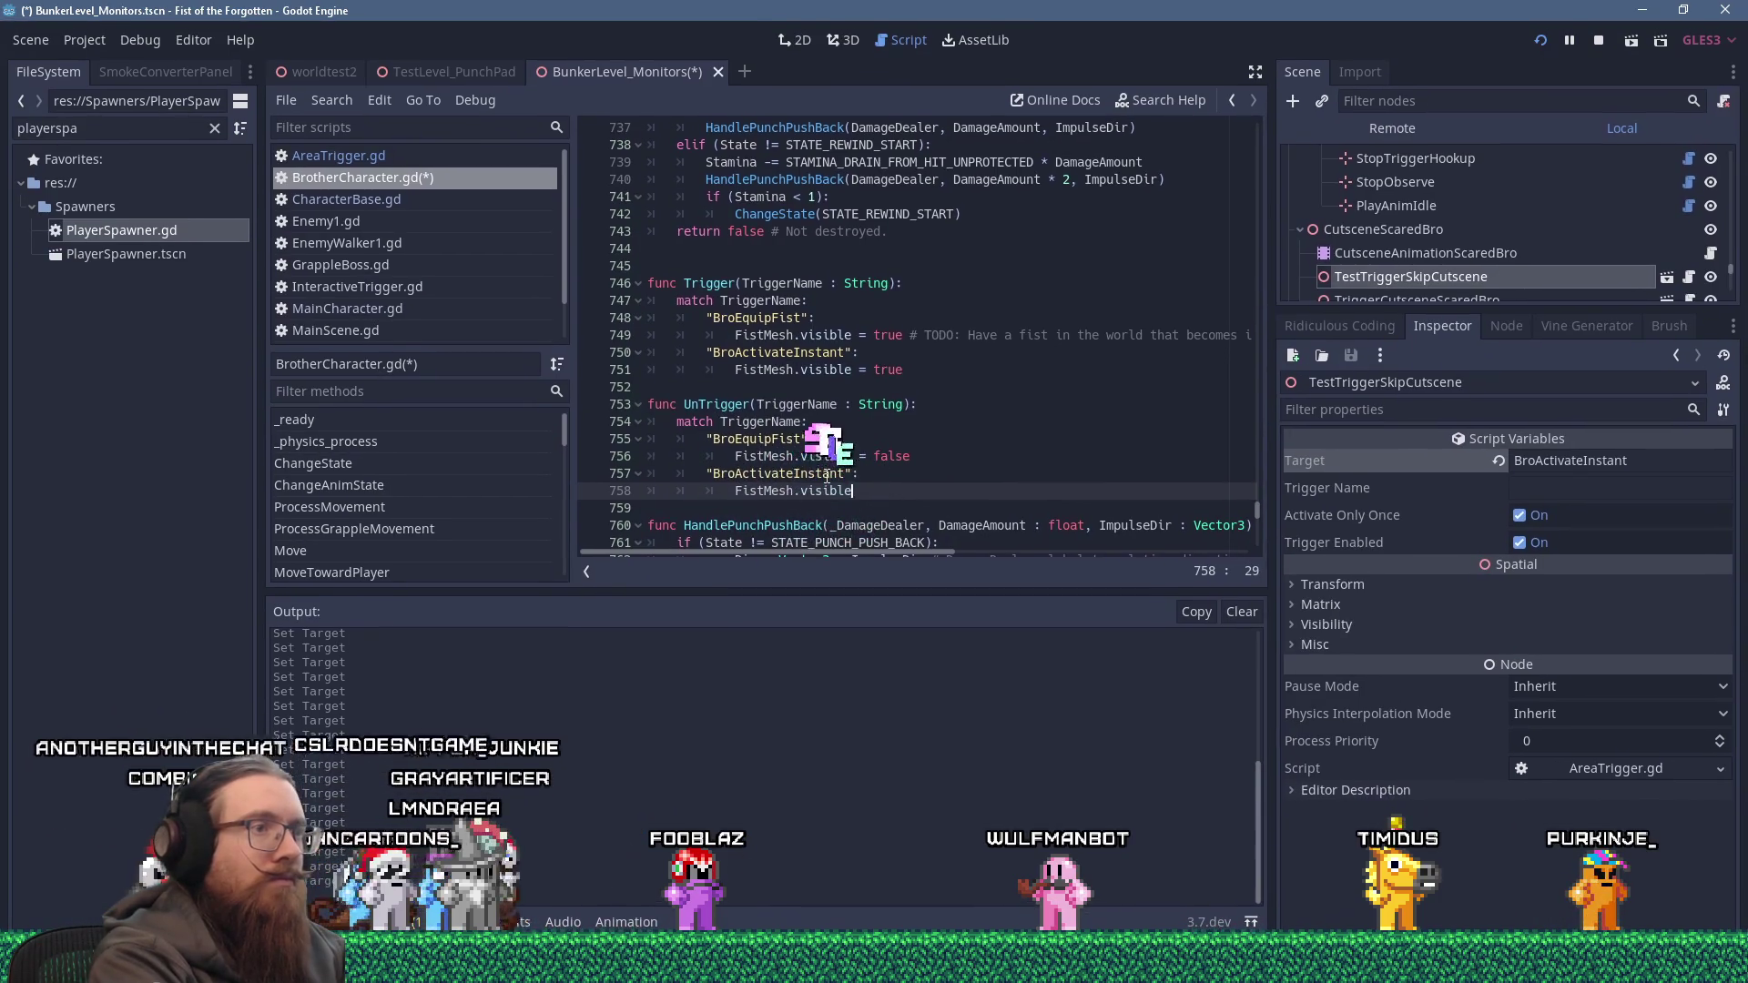
type(" = false")
key("Return")
key("Return")
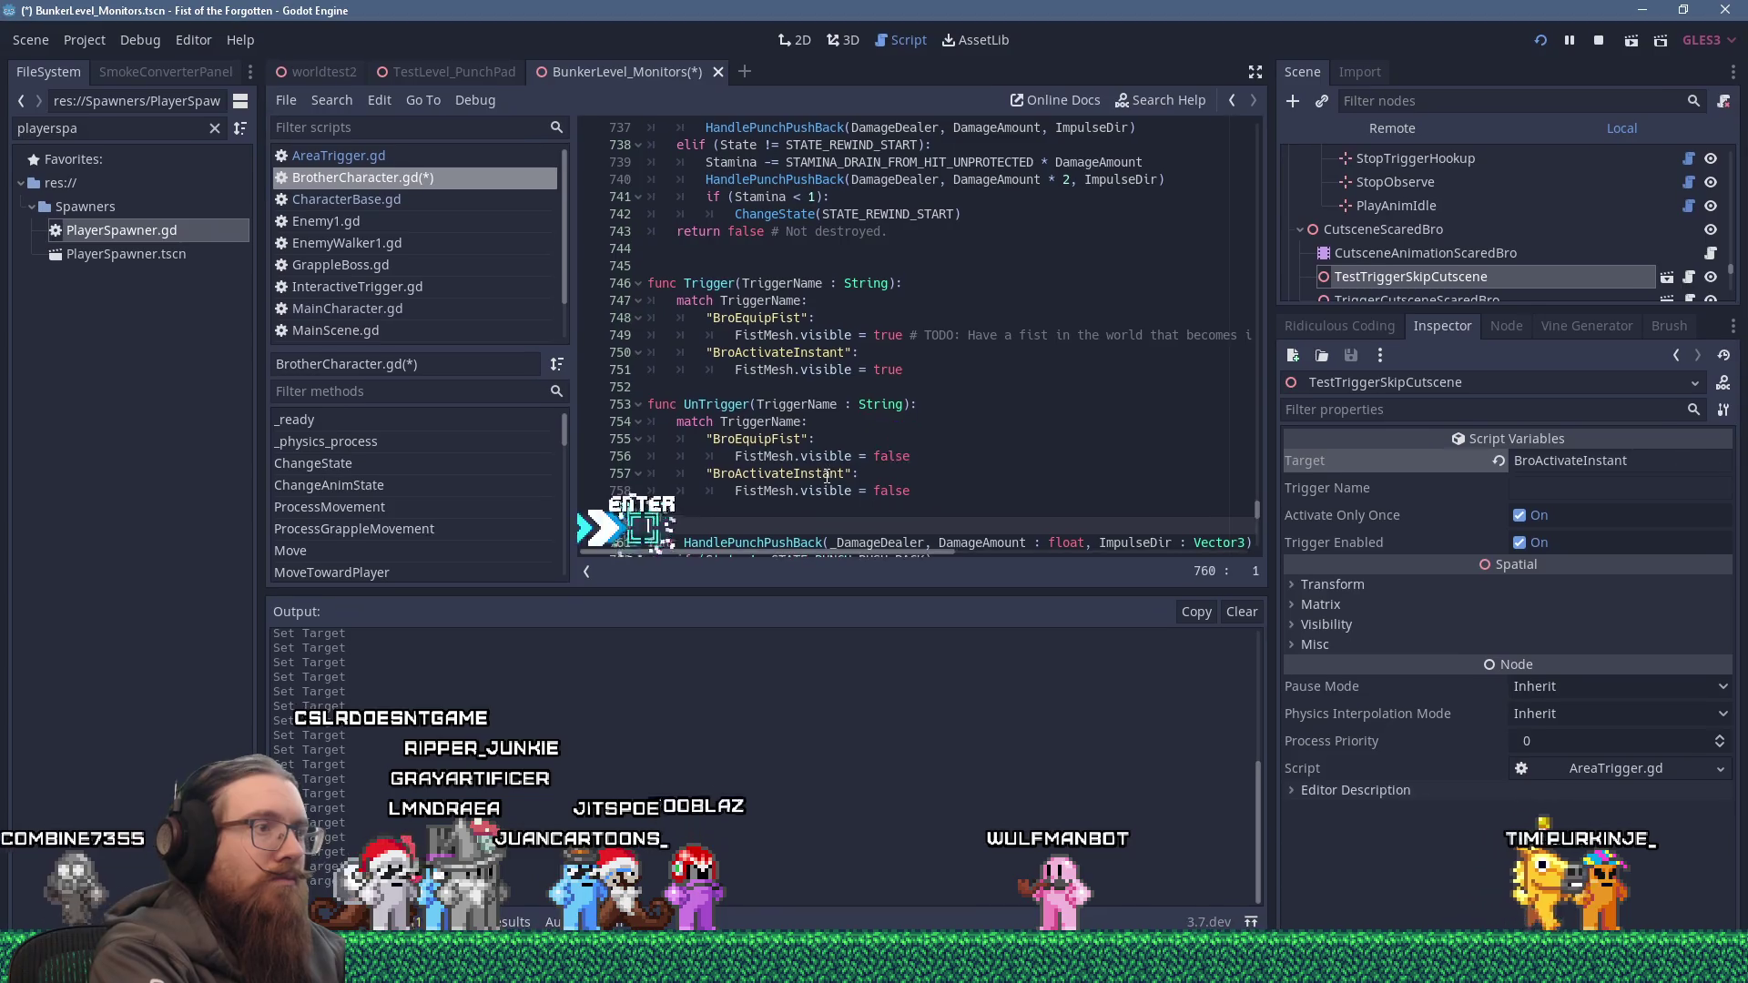
scroll(826, 474, "up", 2)
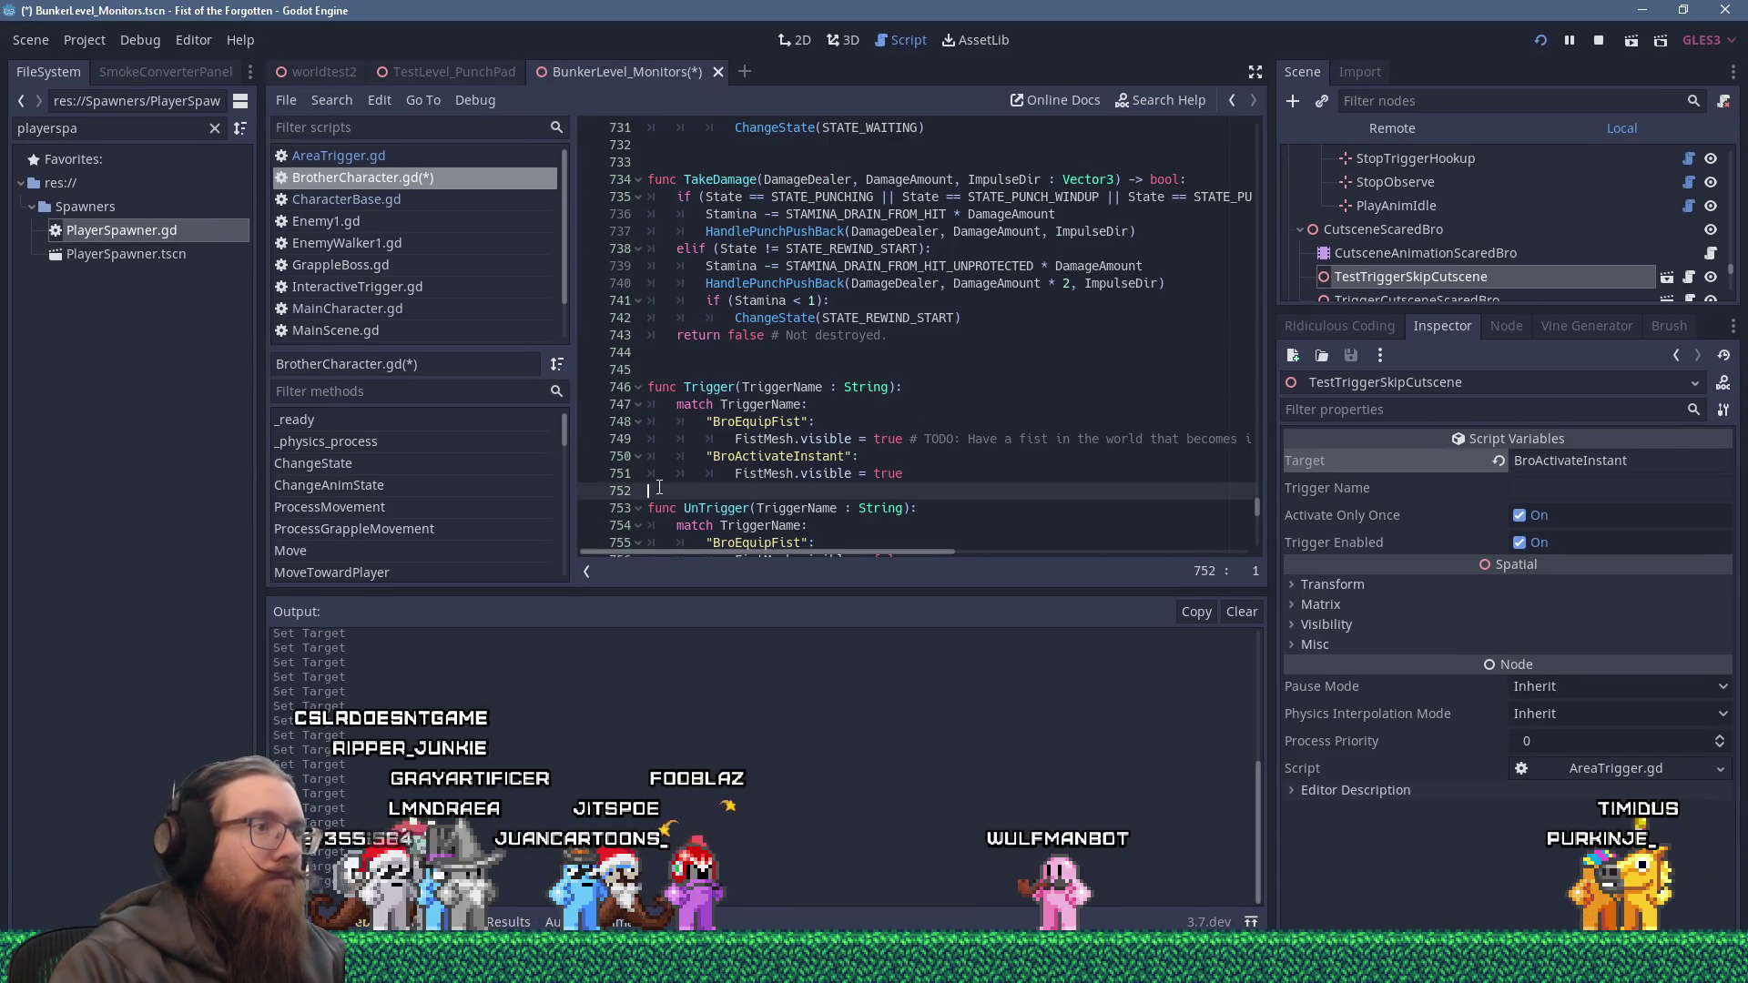
key("KP_Enter")
scroll(642, 489, "up", 6)
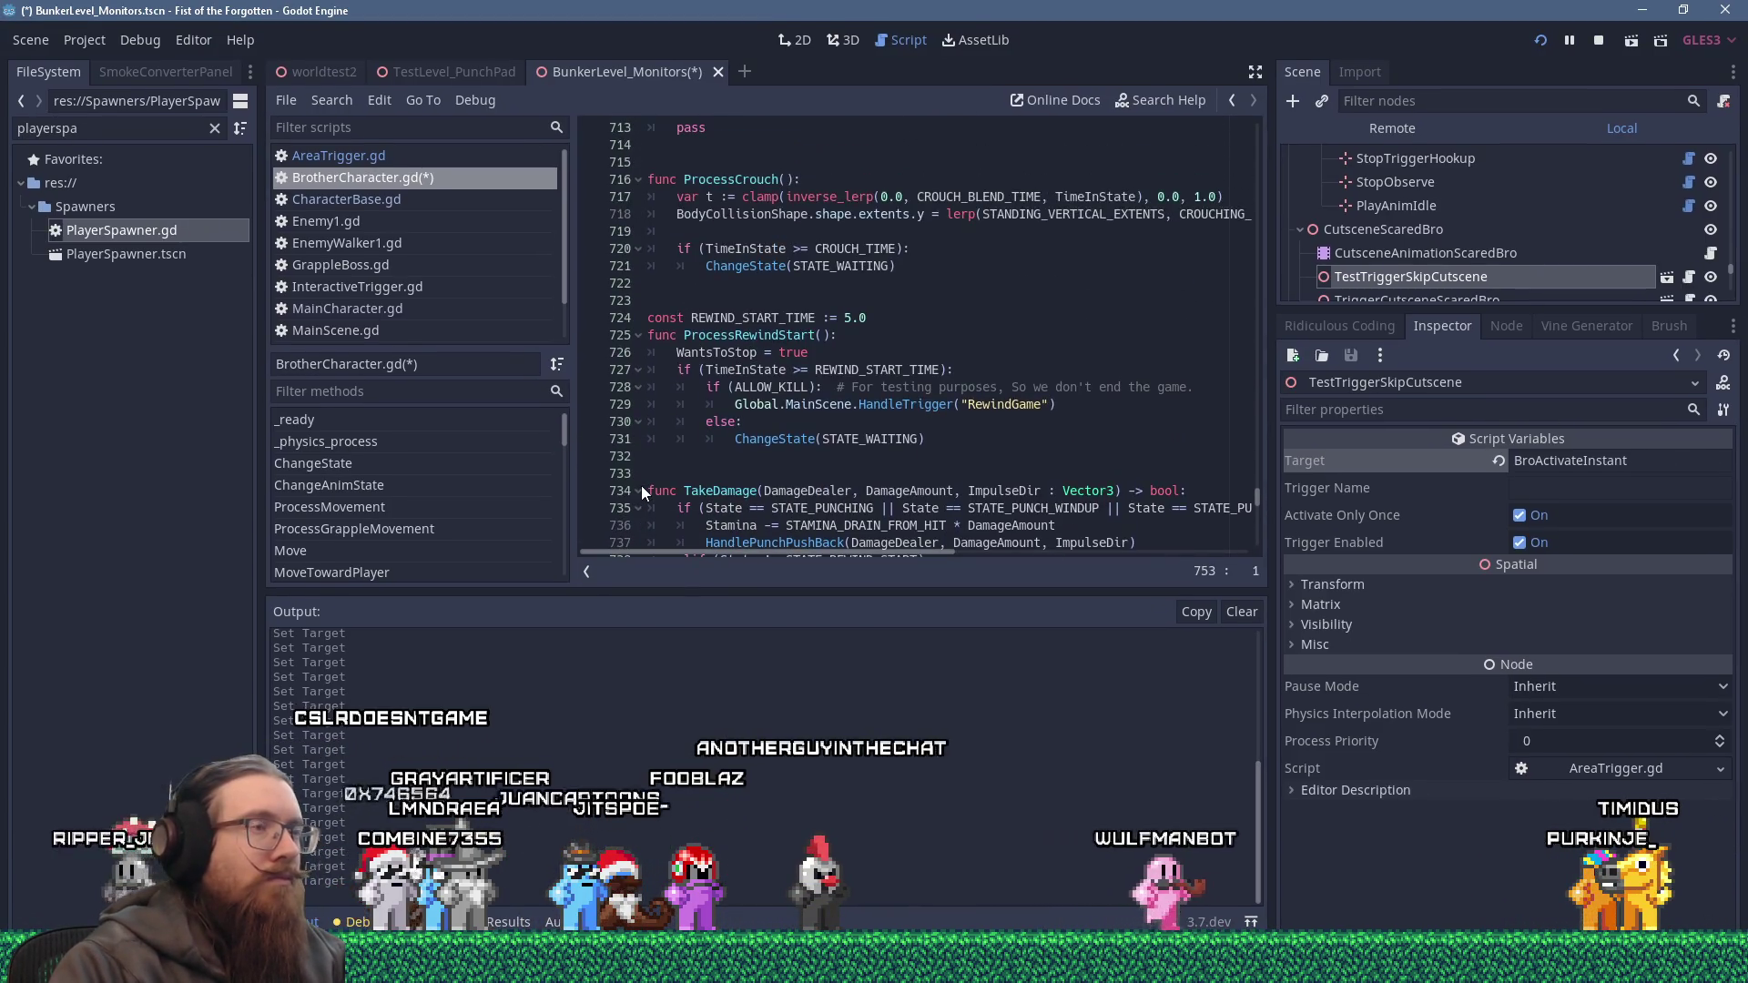
scroll(642, 492, "up", 6)
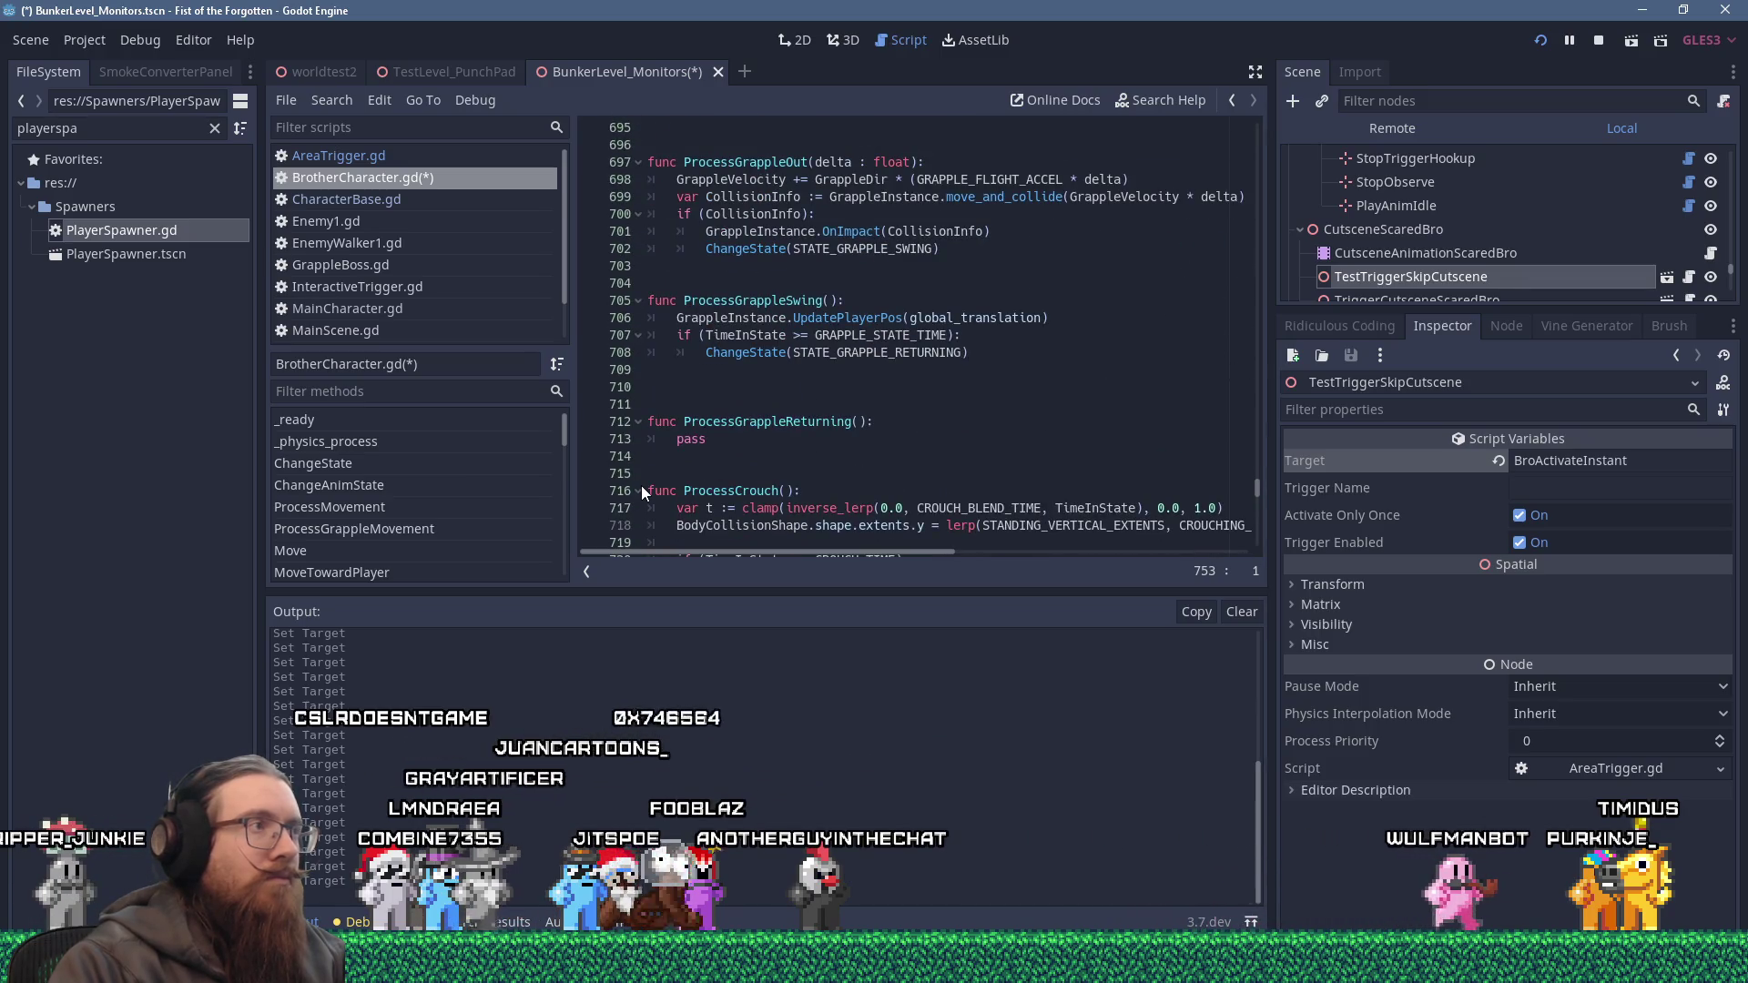
scroll(641, 492, "up", 8)
scroll(641, 492, "up", 7)
scroll(635, 494, "up", 8)
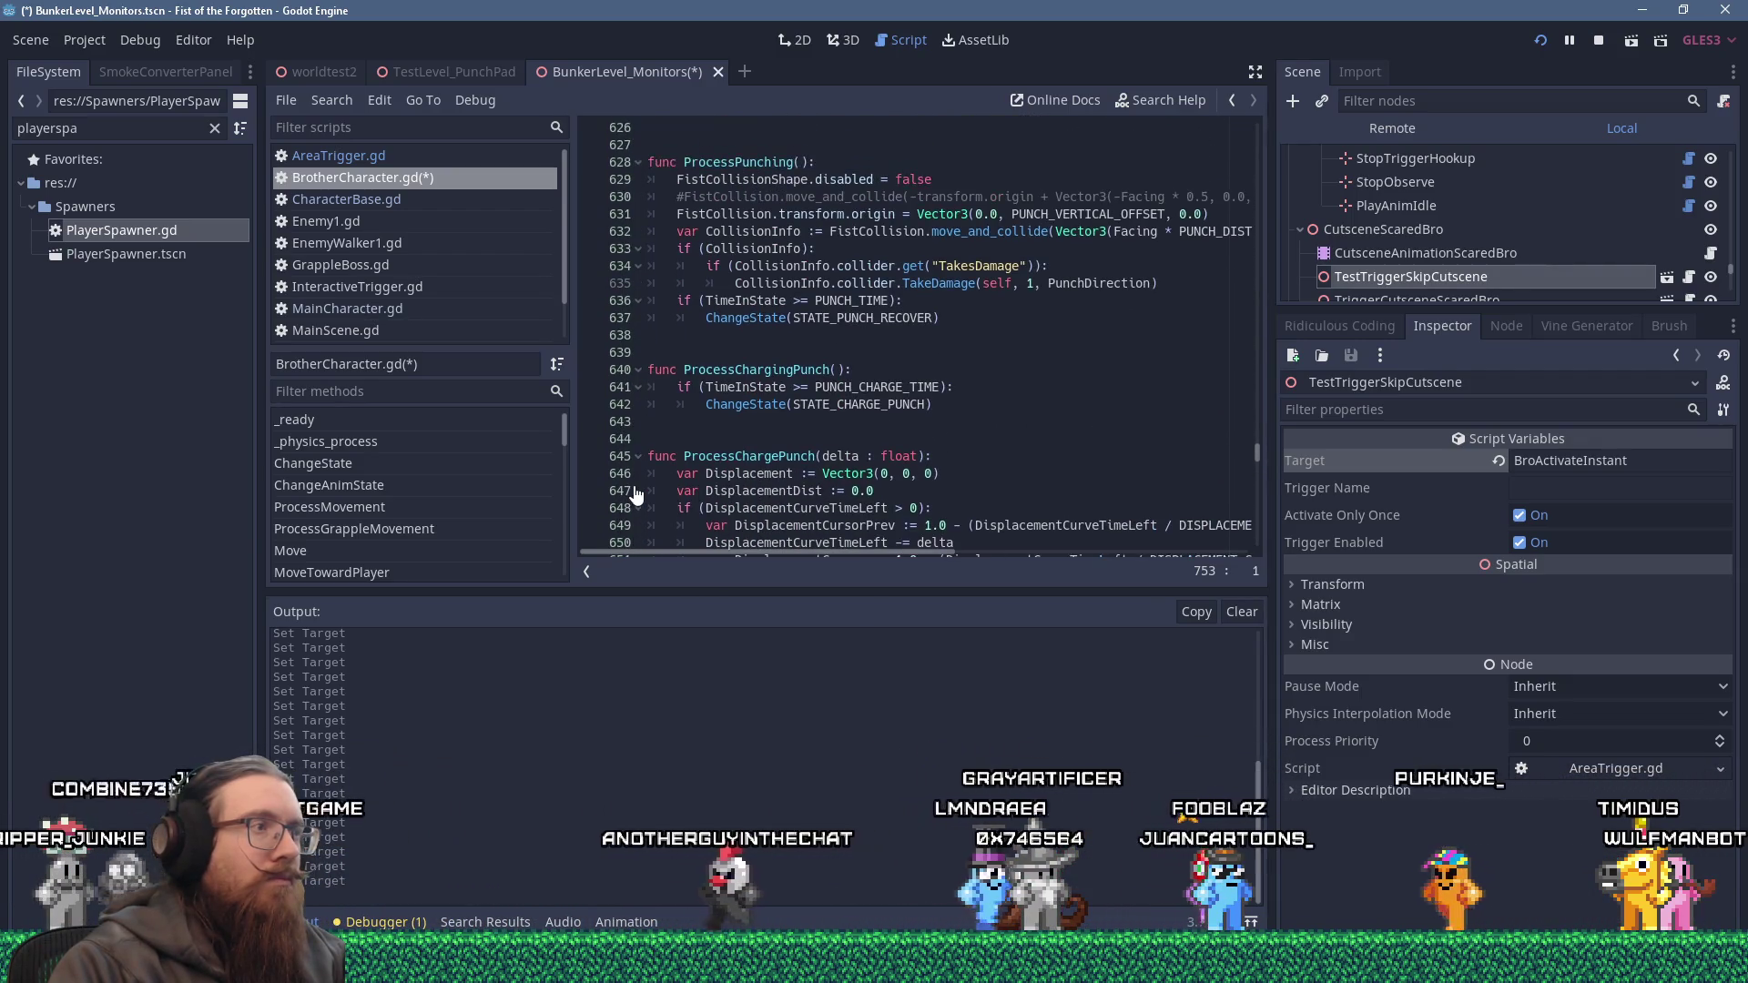
scroll(420, 472, "down", 2)
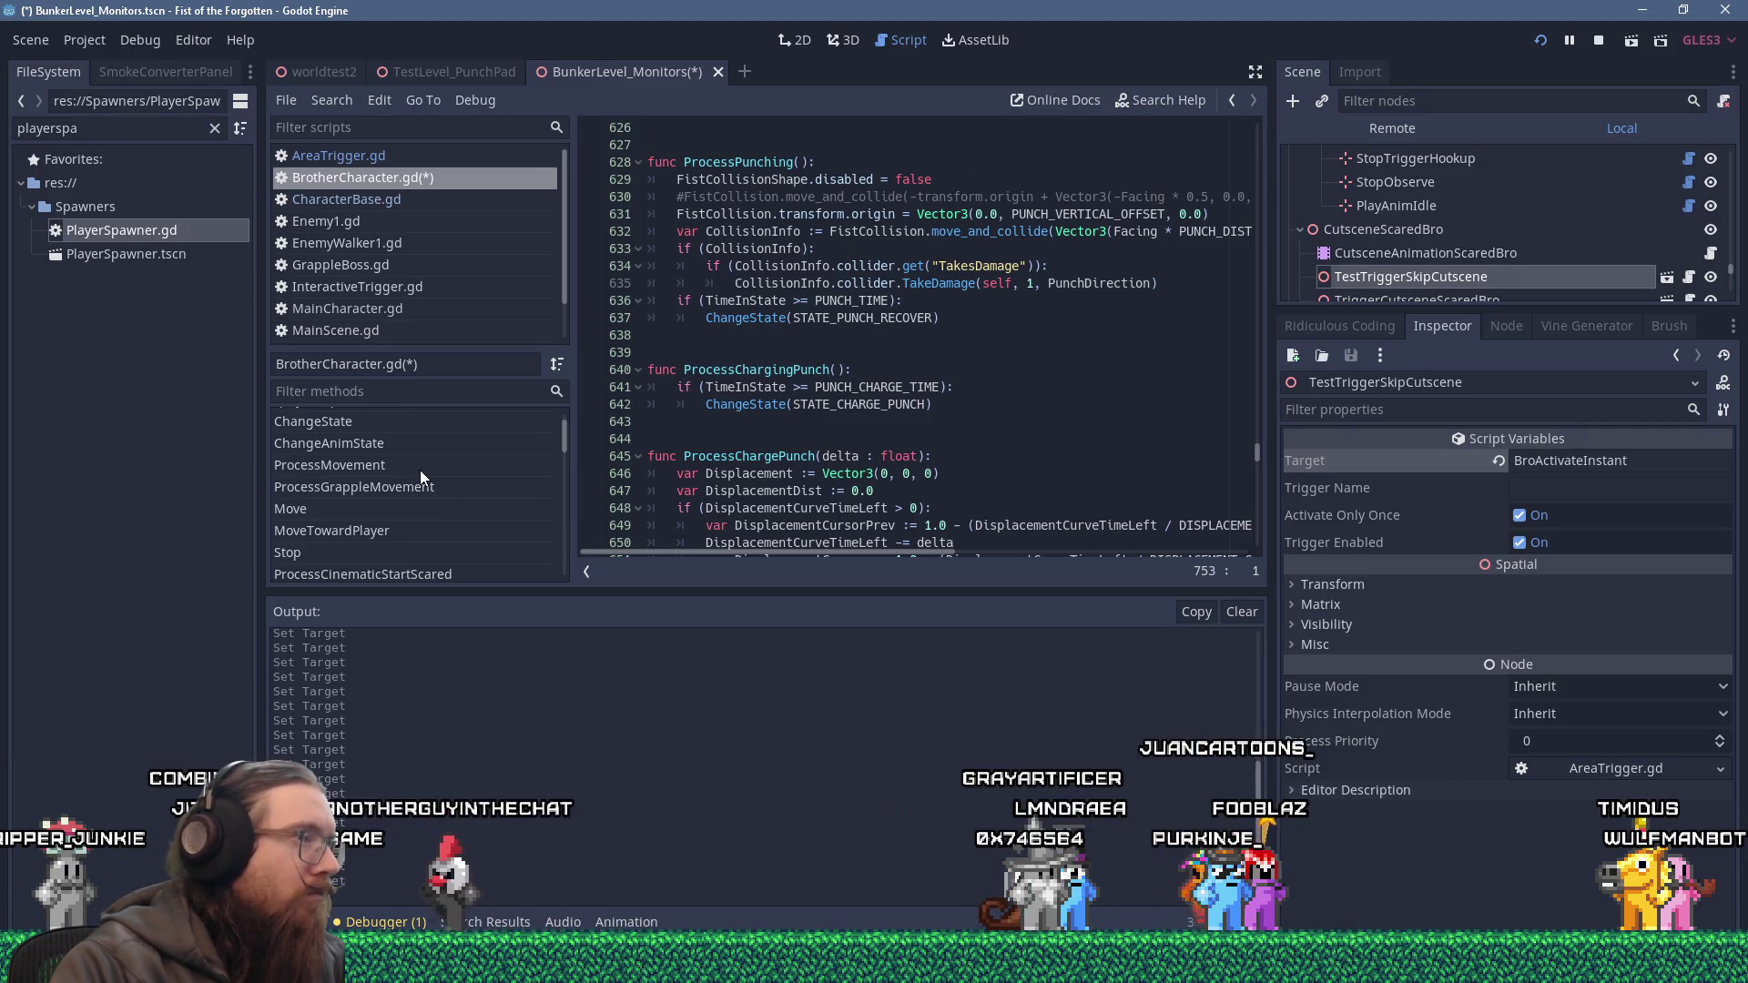
left_click(414, 425)
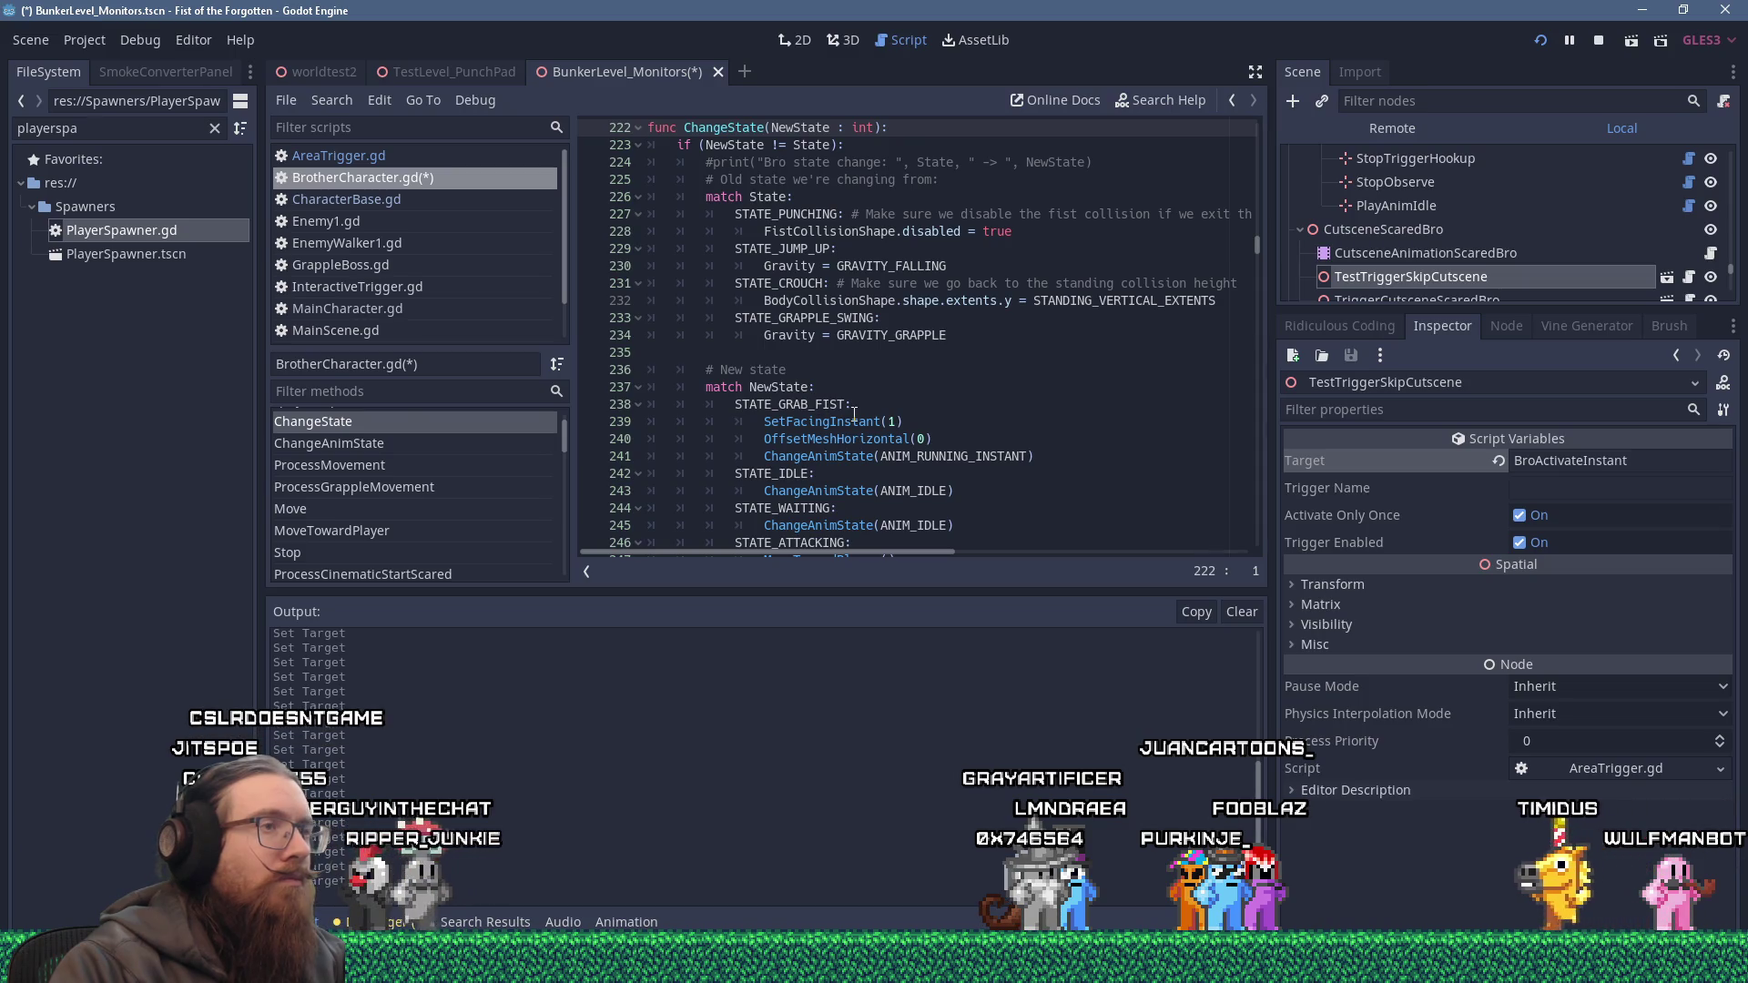
scroll(853, 418, "down", 4)
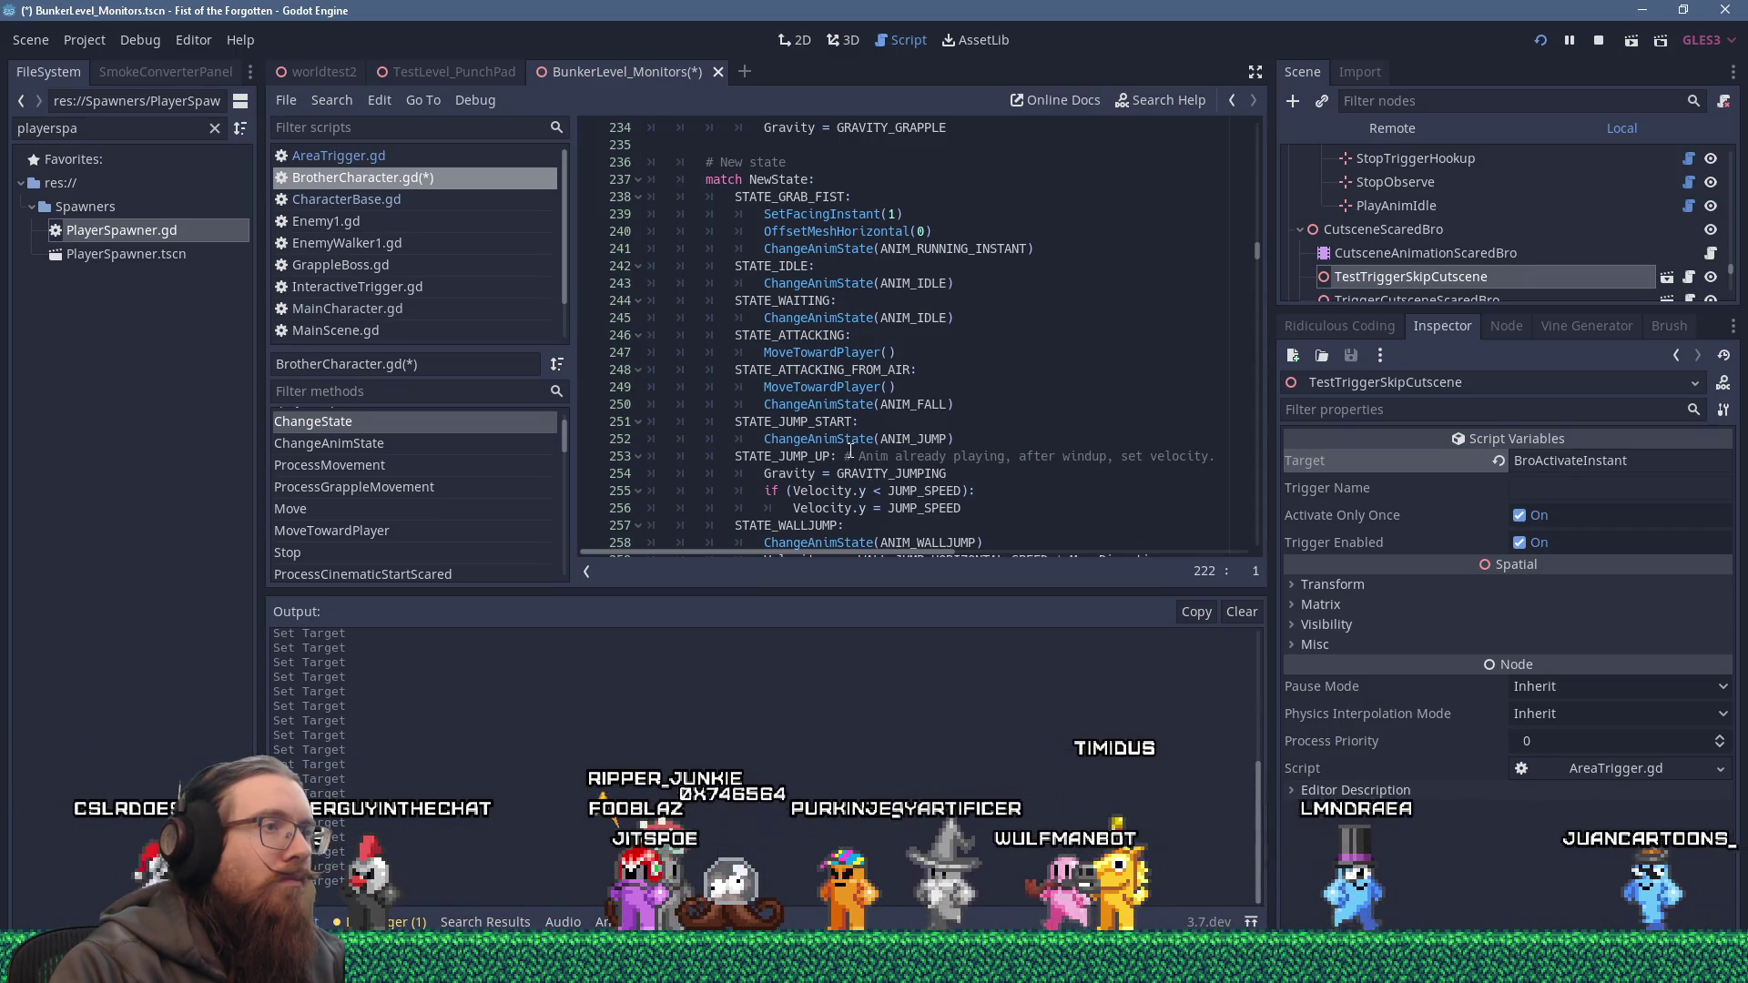
scroll(846, 455, "down", 4)
scroll(839, 466, "down", 14)
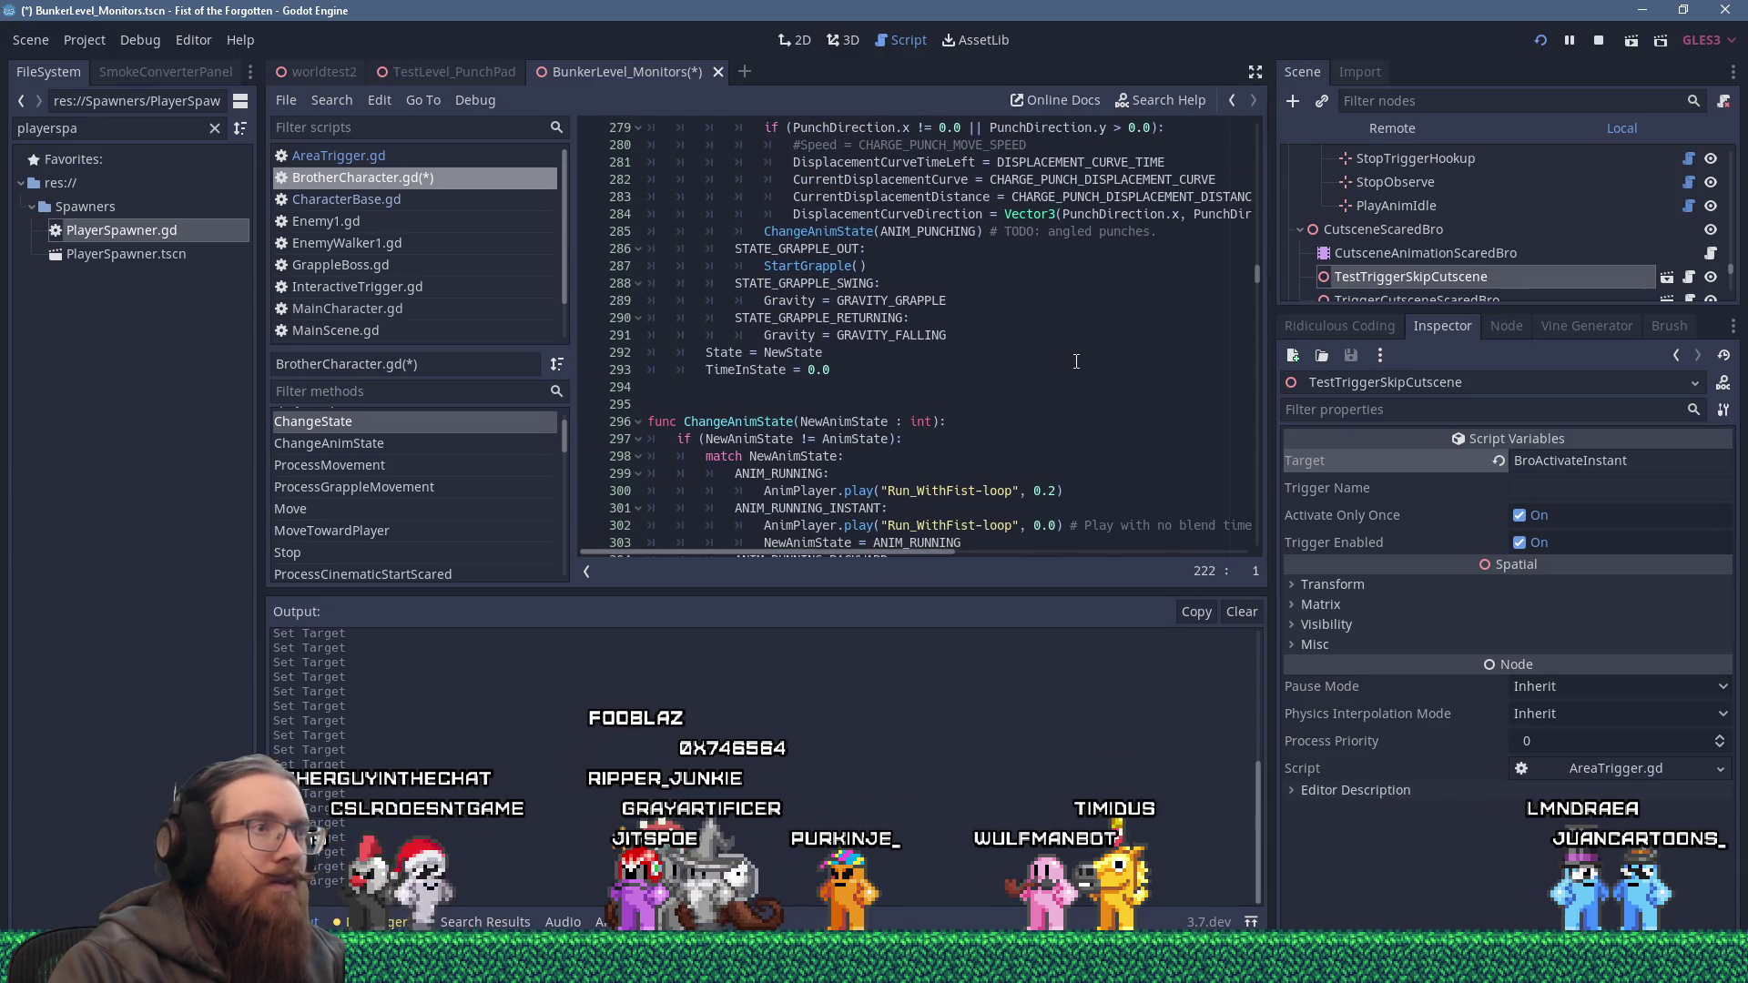
scroll(1096, 388, "down", 6)
scroll(1244, 469, "down", 20)
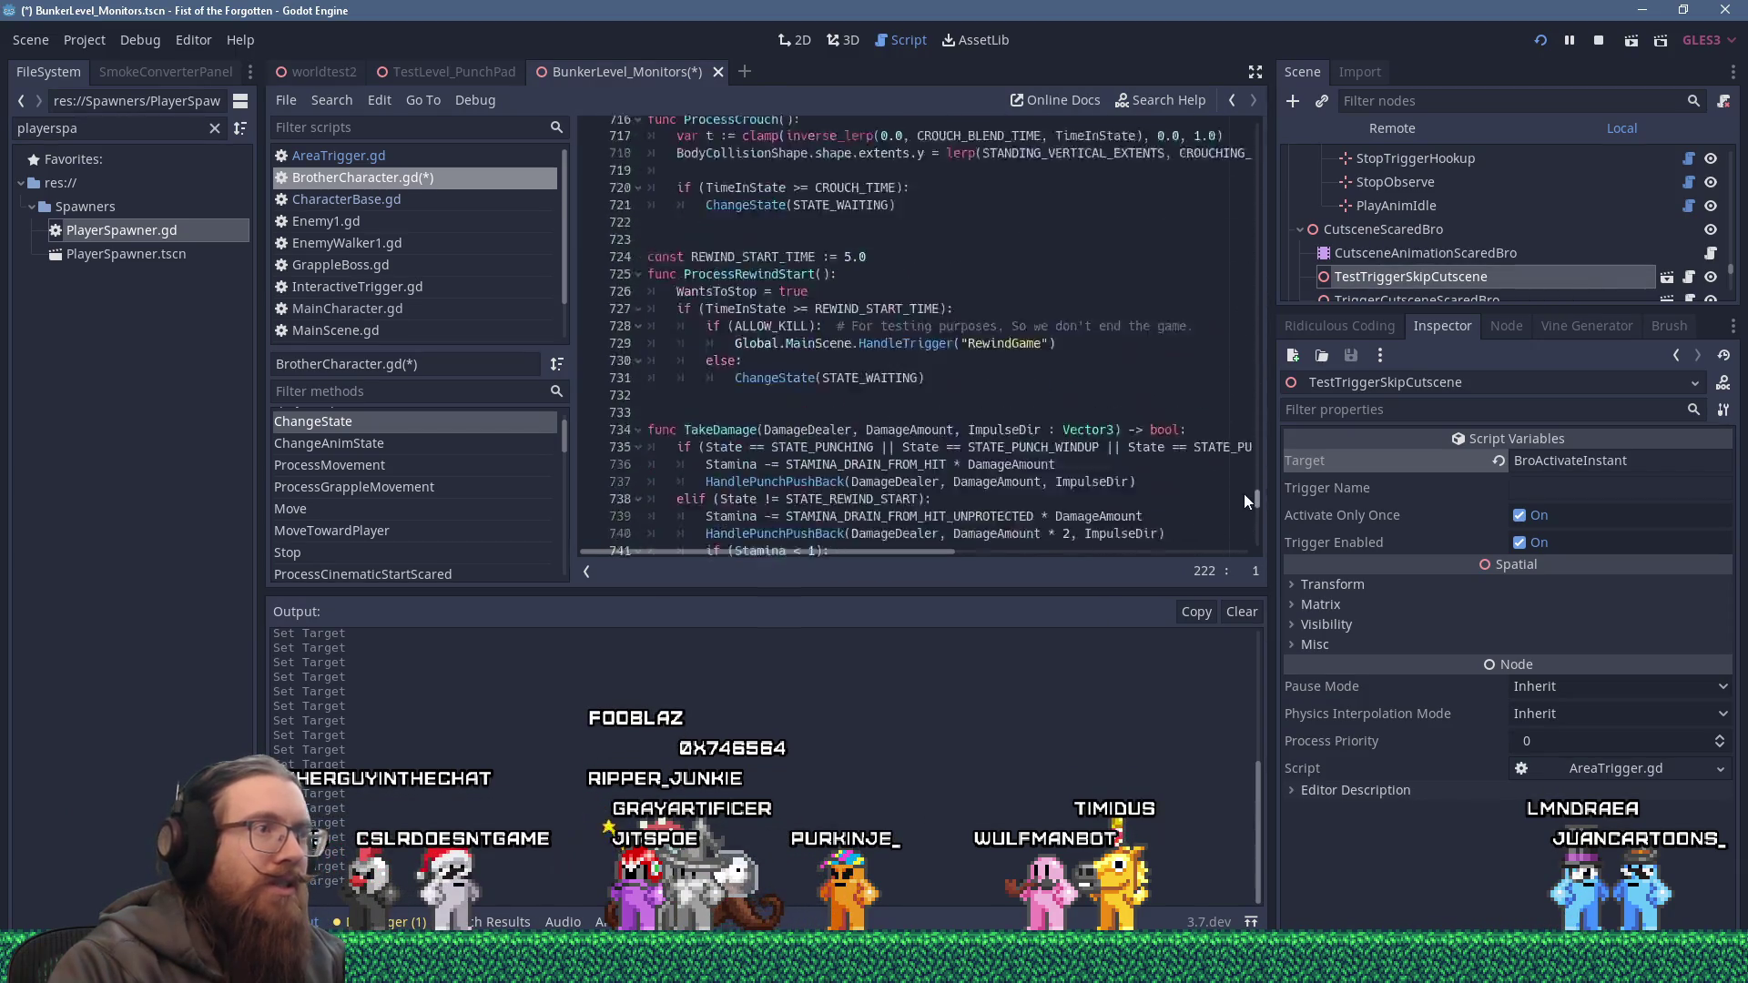
scroll(1030, 353, "down", 4)
left_click(960, 296)
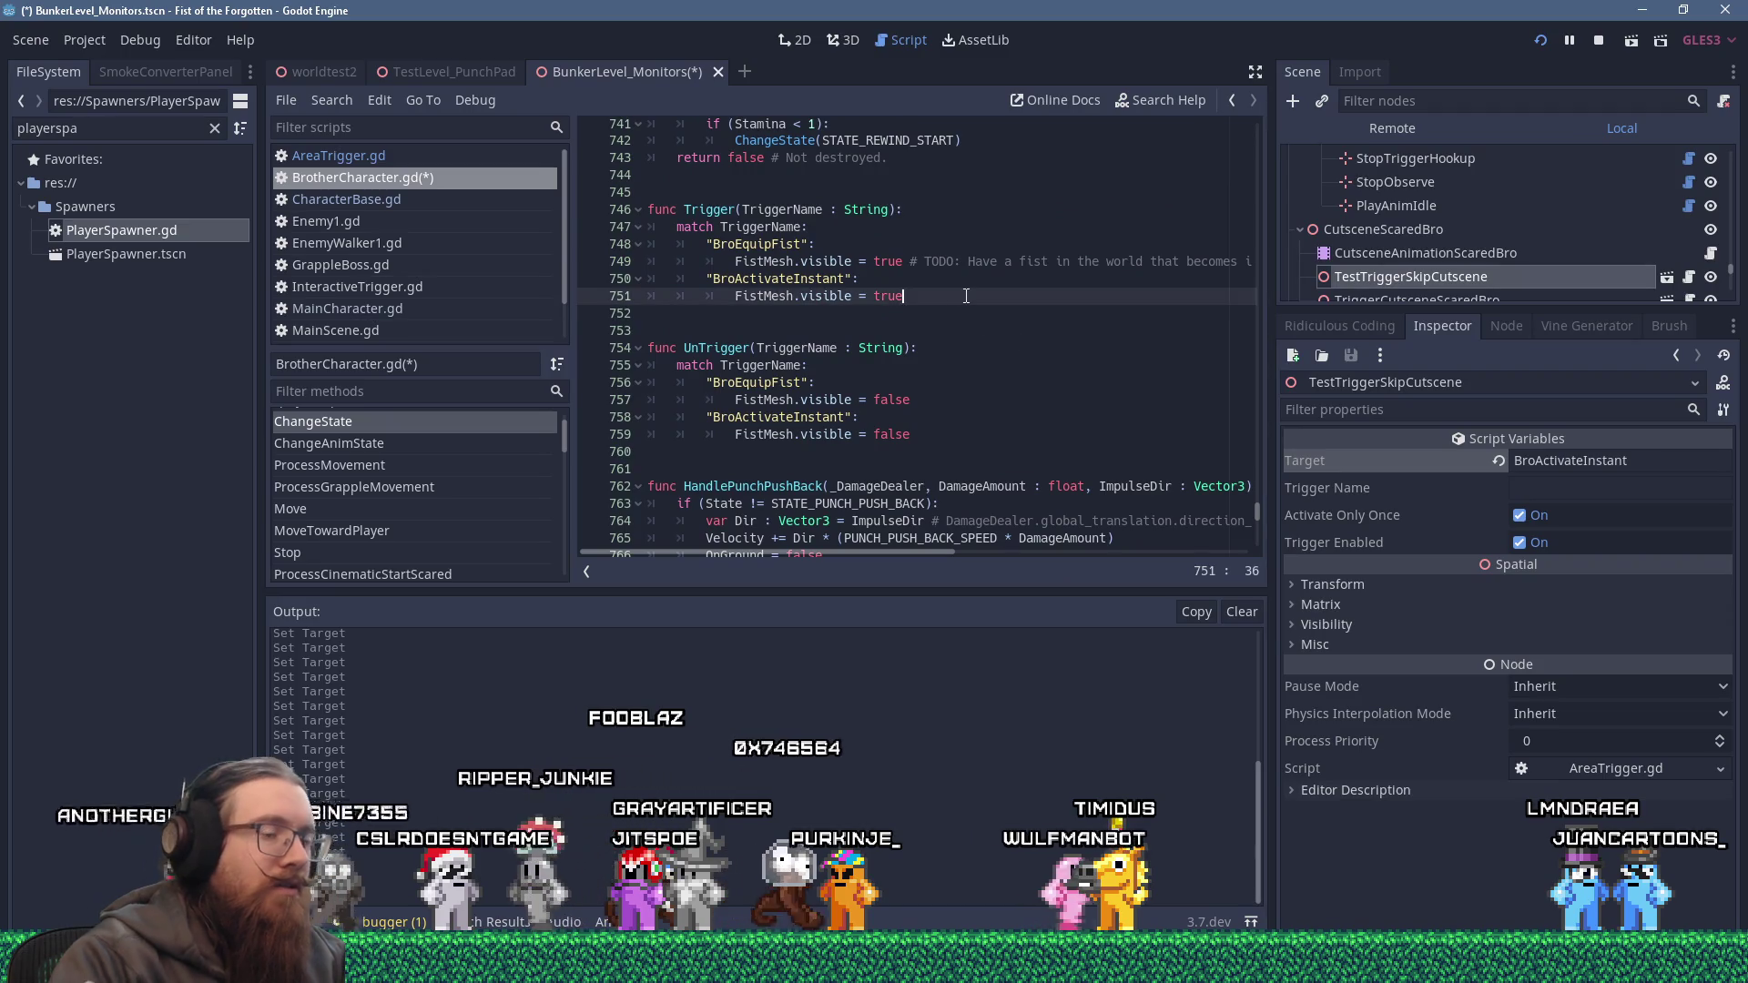
Add ChangeState(STATE_ATTACKING) to the BroActivateInstant case and search the script for STATE_ATTACKING.
key("Return")
key("BackSpace")
type("\"")
key("BackSpace")
key("BackSpace")
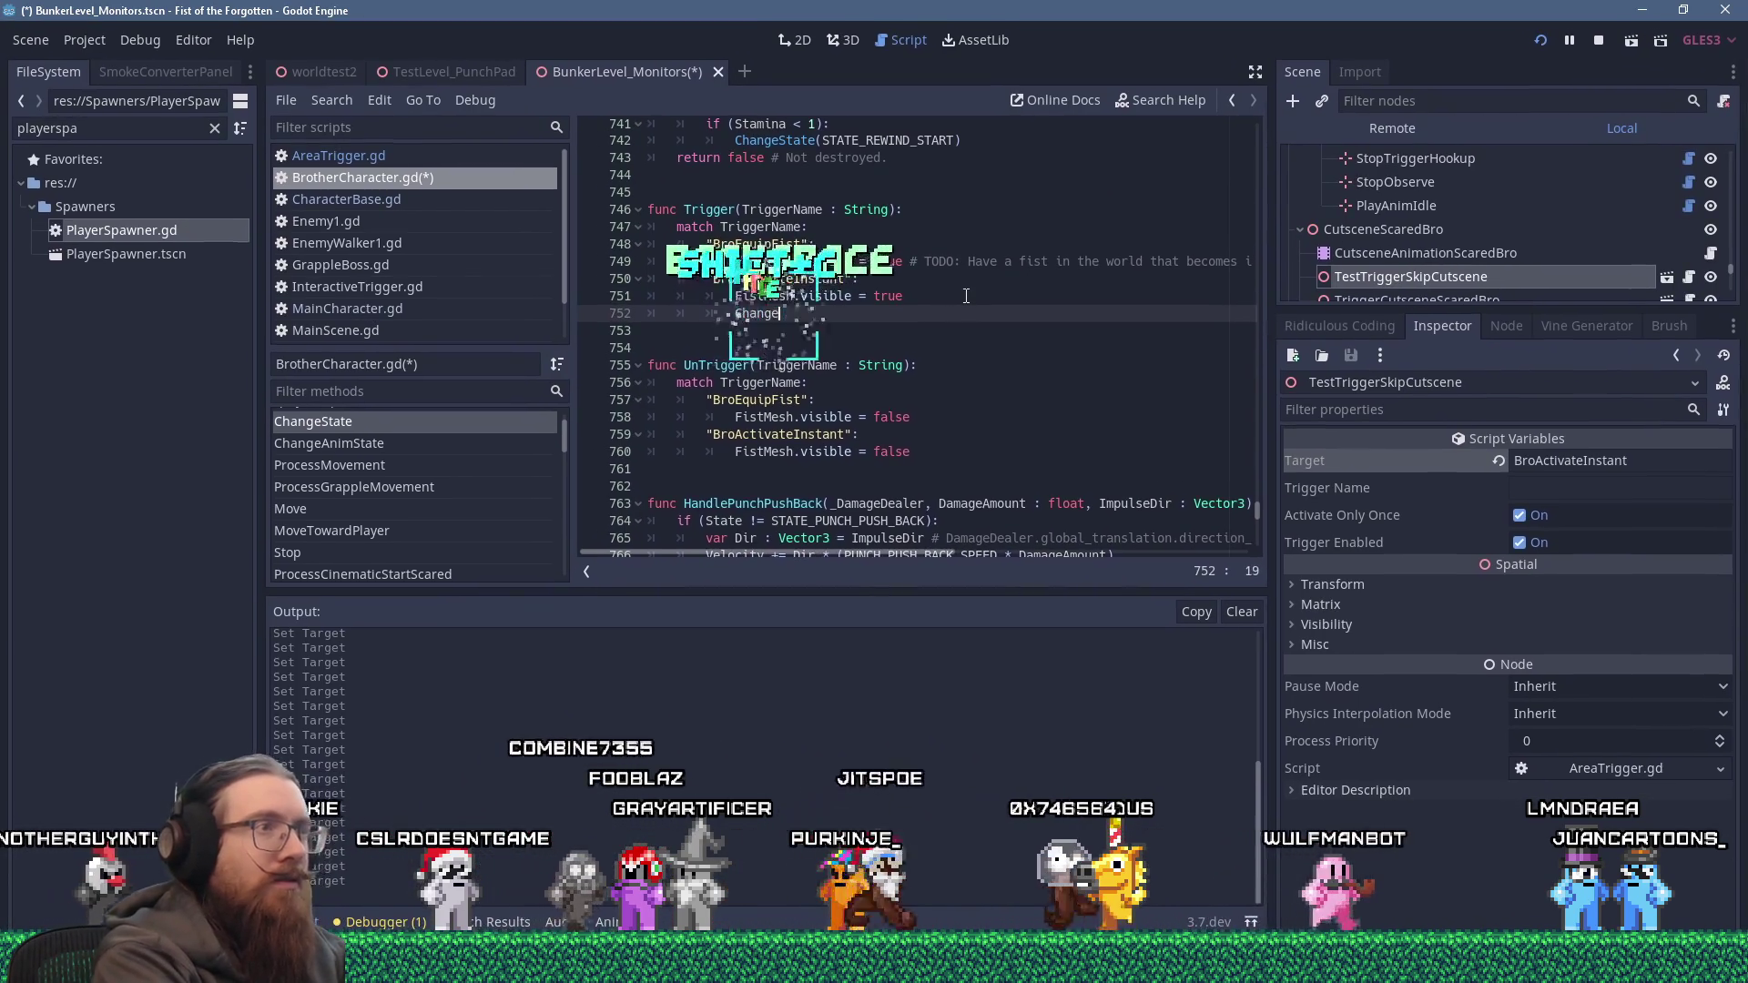
type("ChangeState(")
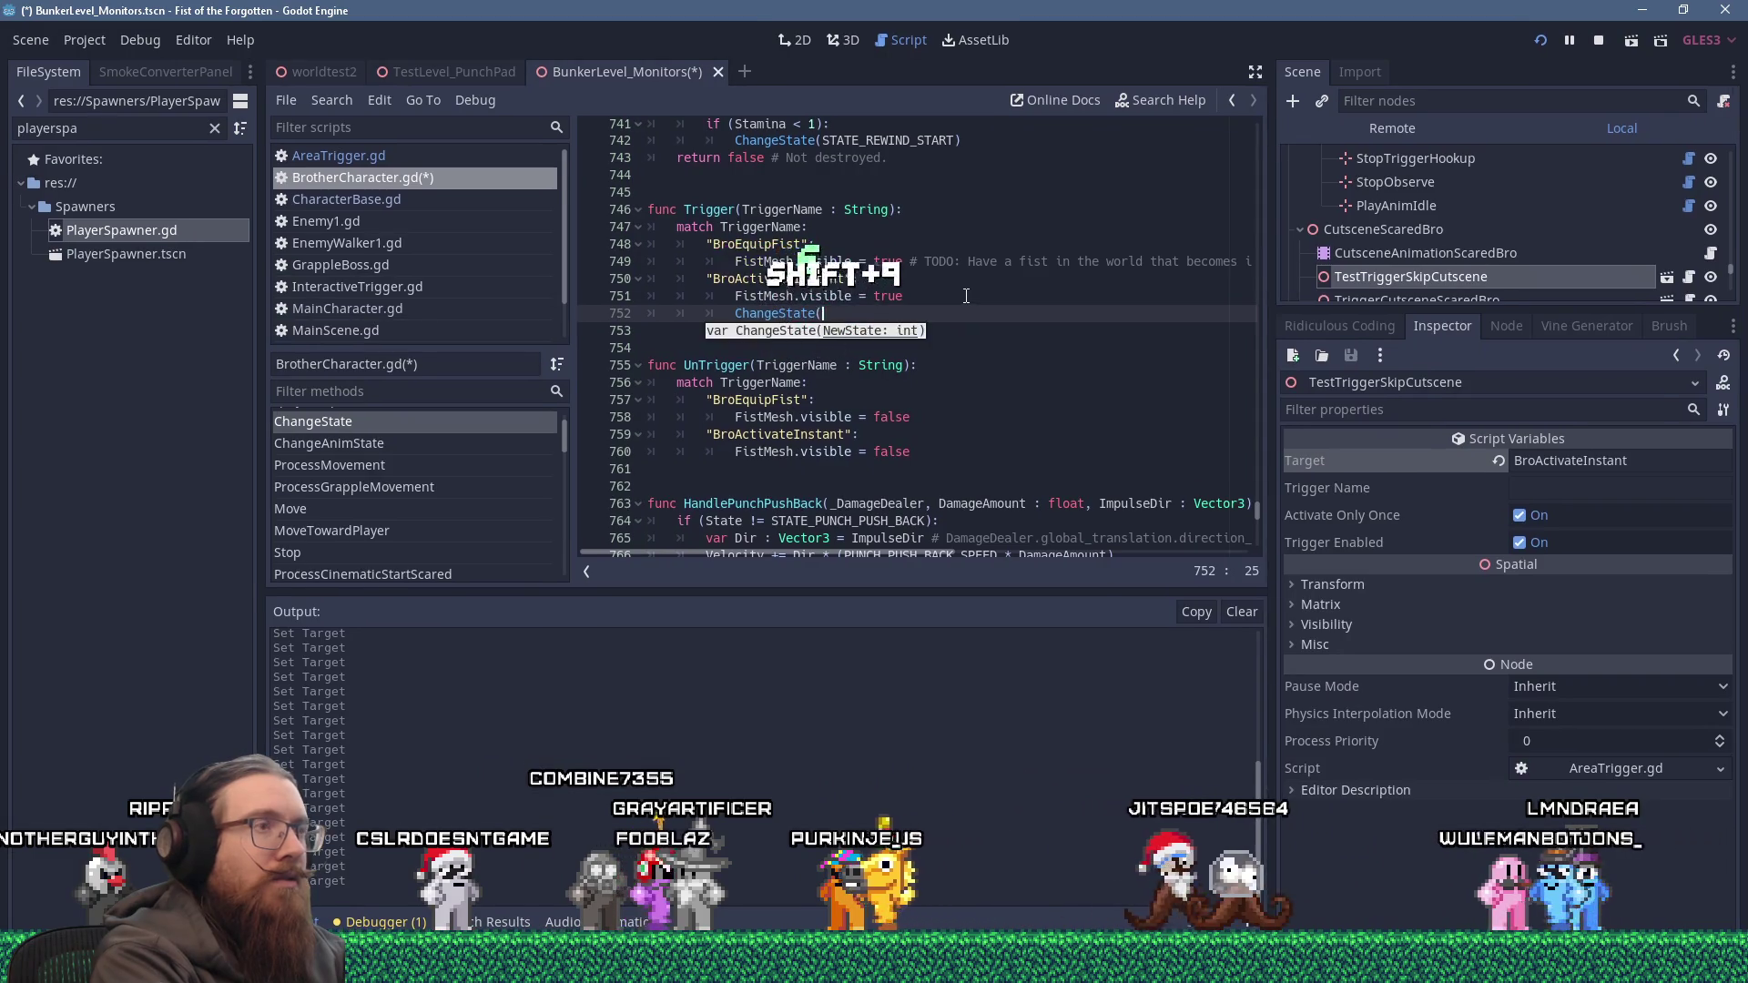
type("STATE")
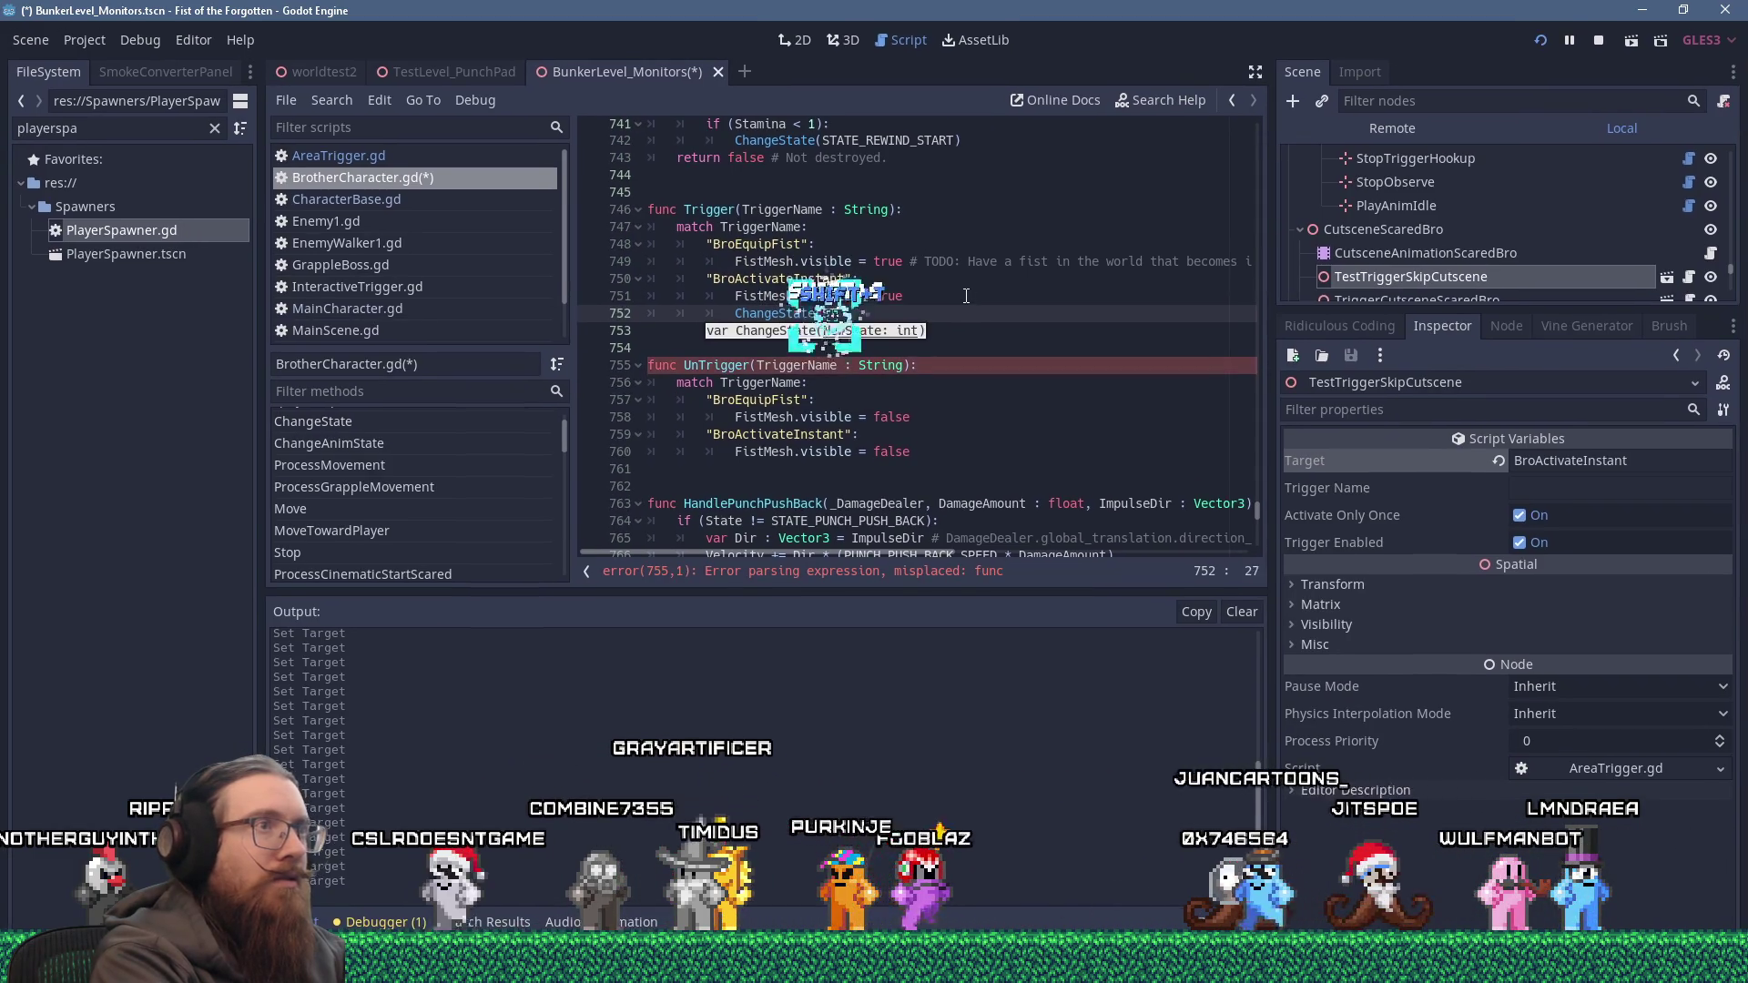
type("_ATTACKING)")
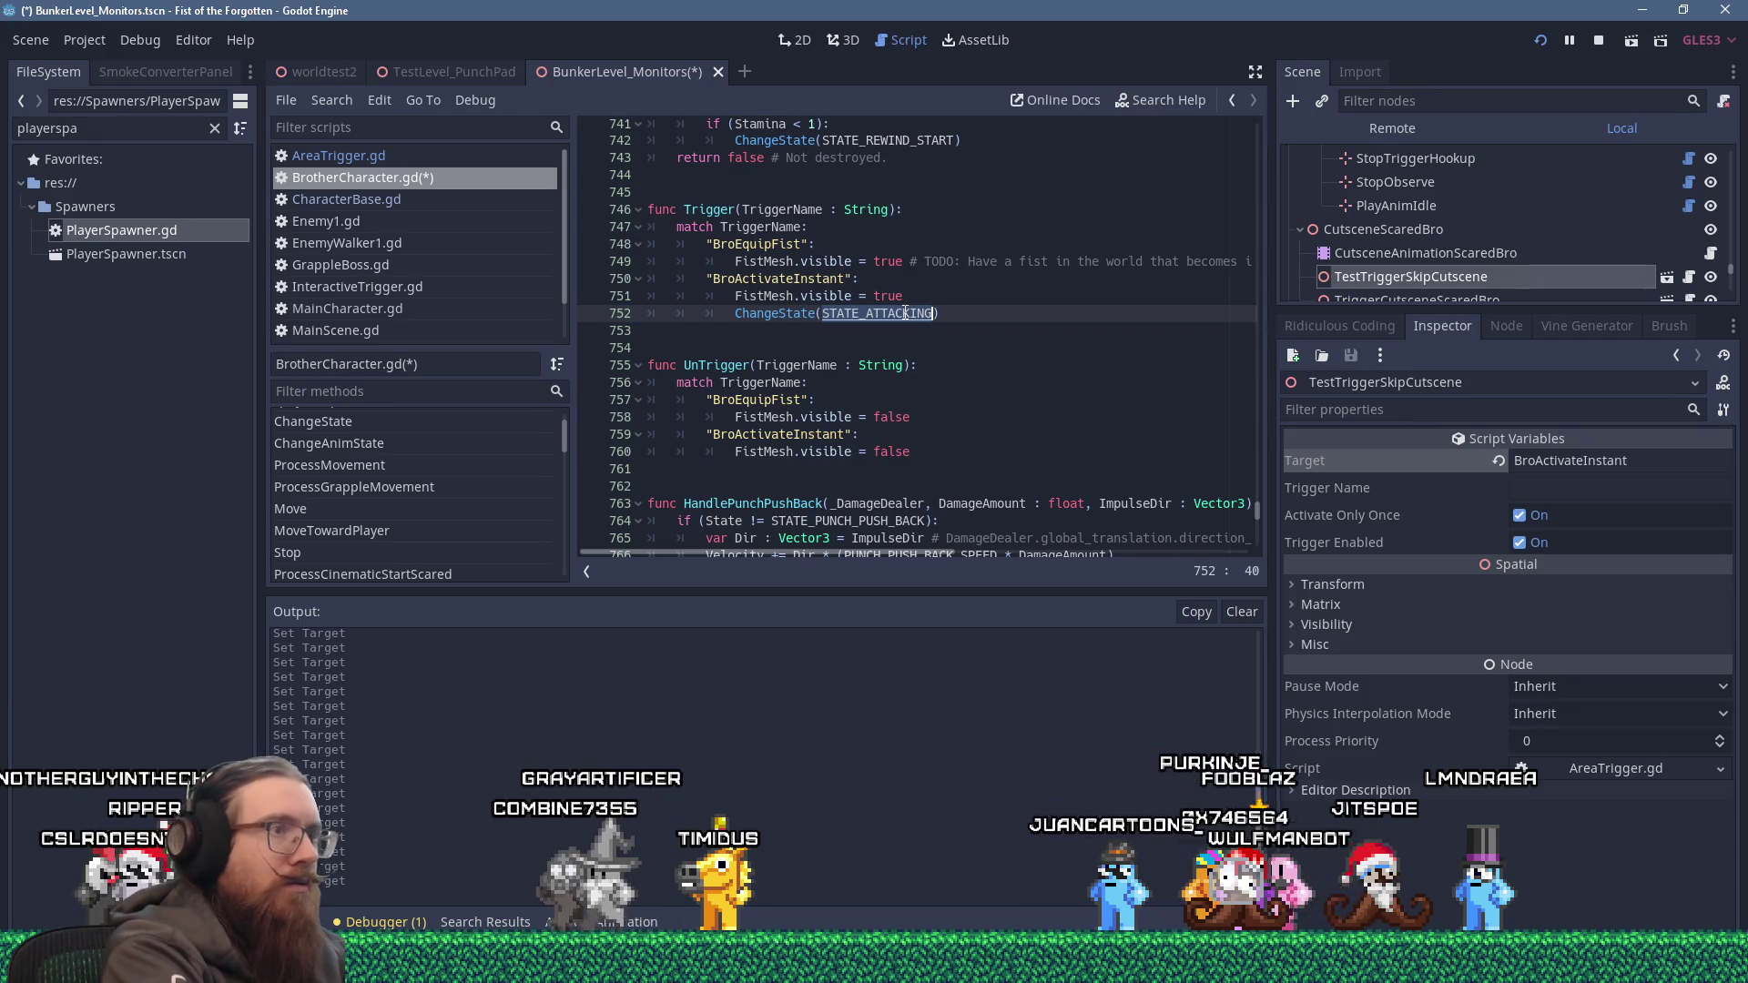
key("ctrl+f")
key("Return")
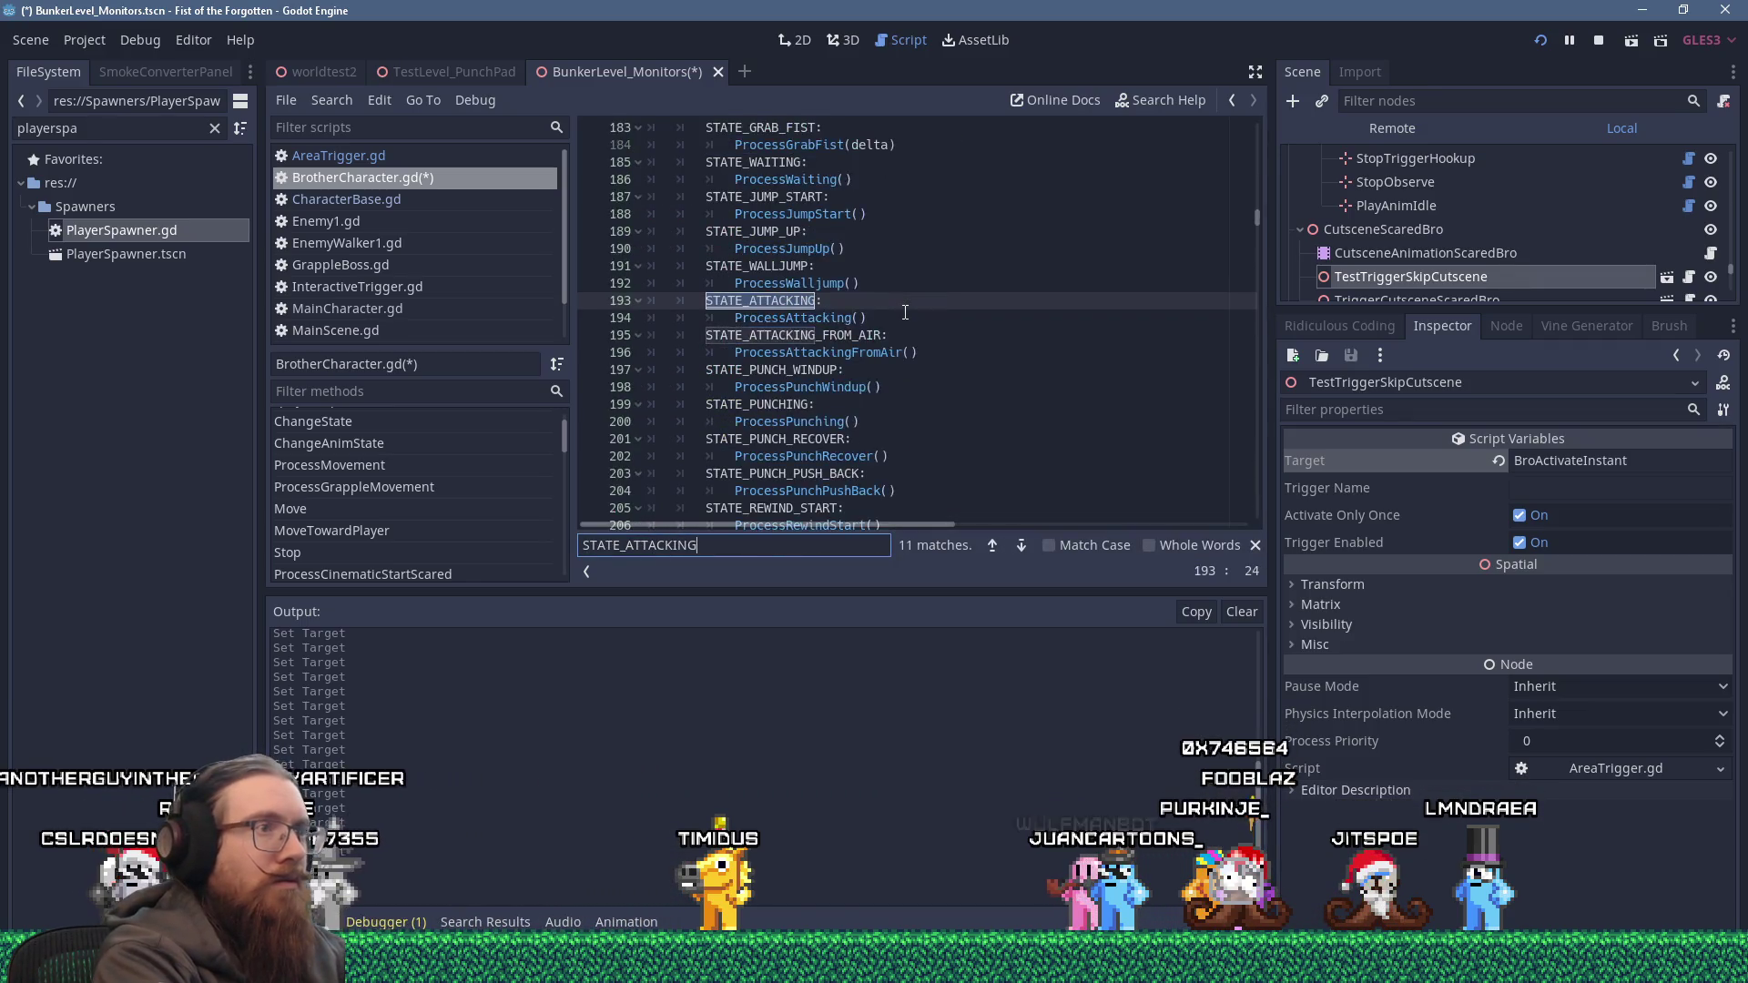
Step to the STATE_ATTACKING match at line 540 and select PlayerControlled on line 513.
key("Return")
key("Return")
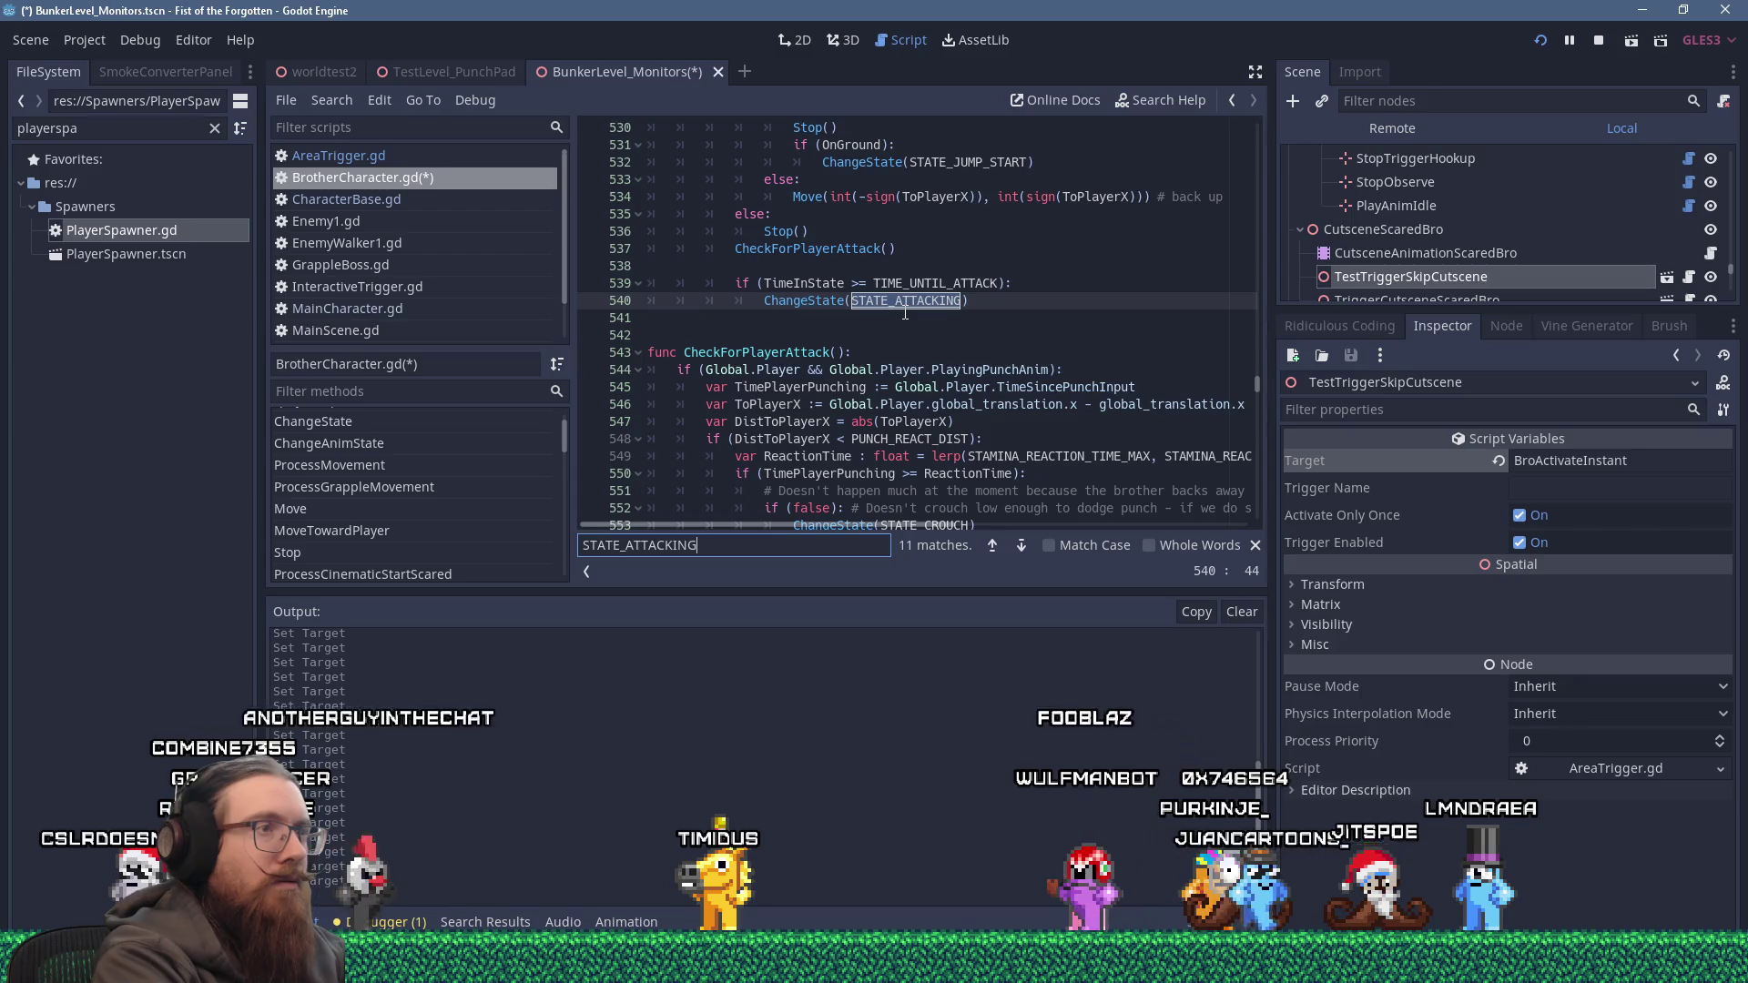
scroll(905, 314, "up", 3)
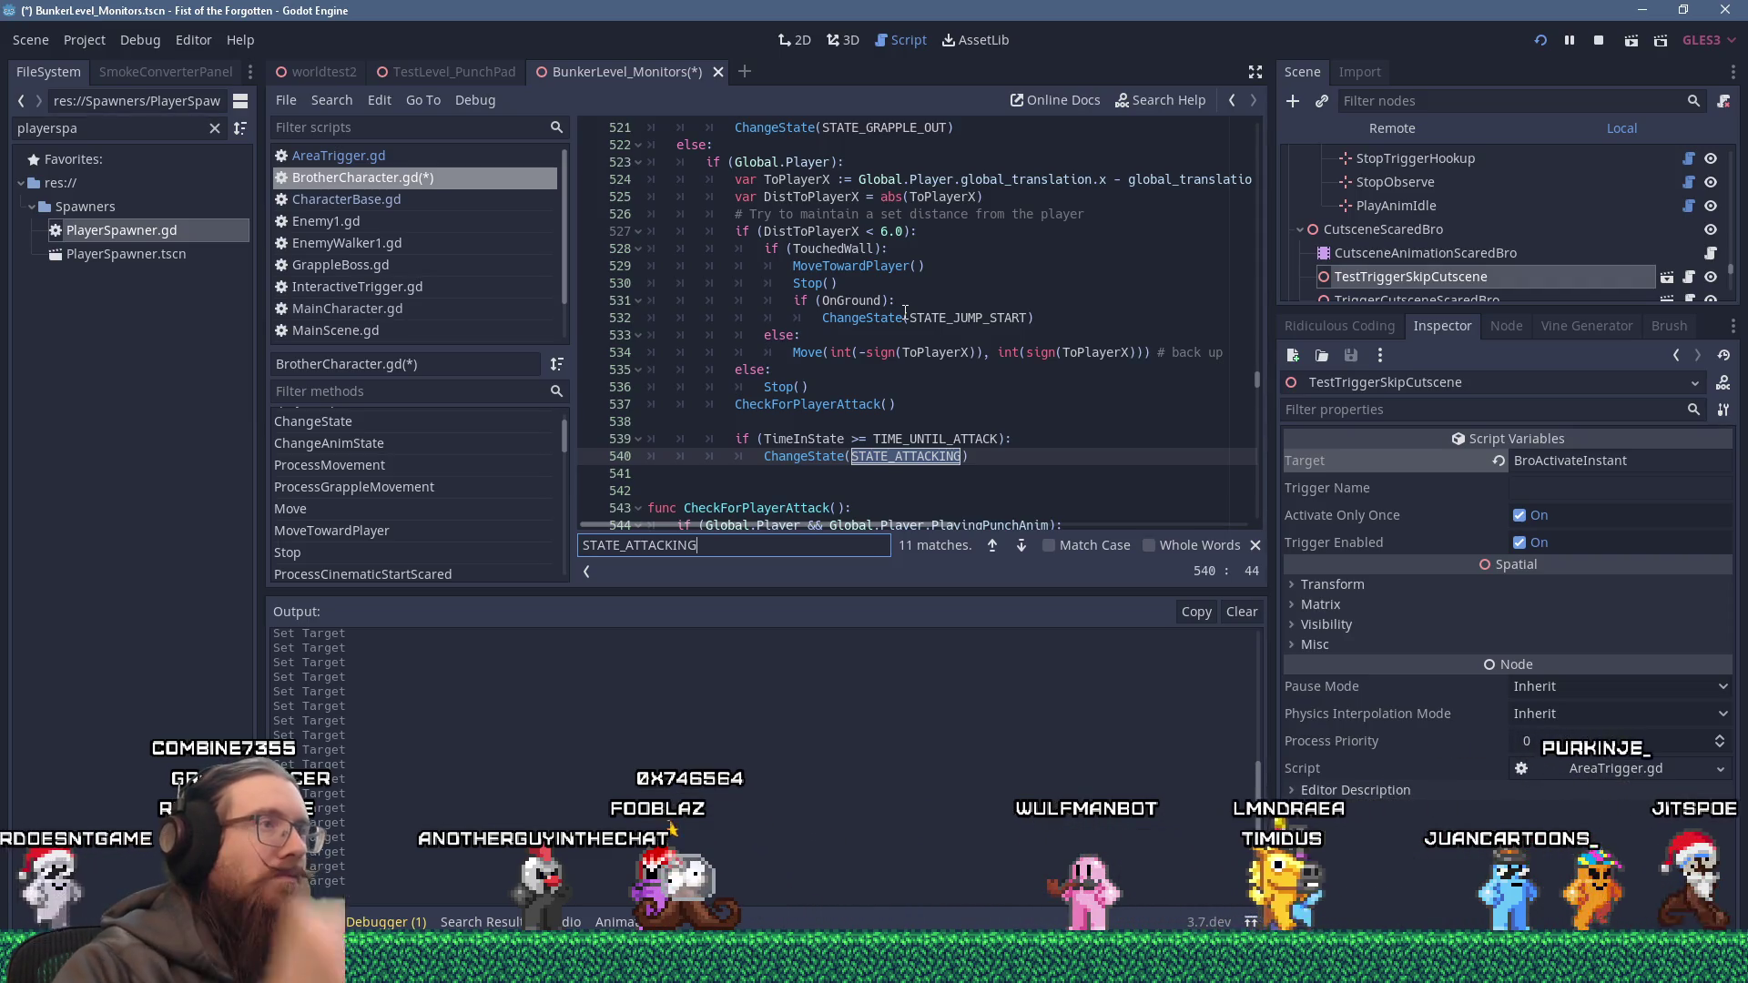
scroll(874, 265, "up", 2)
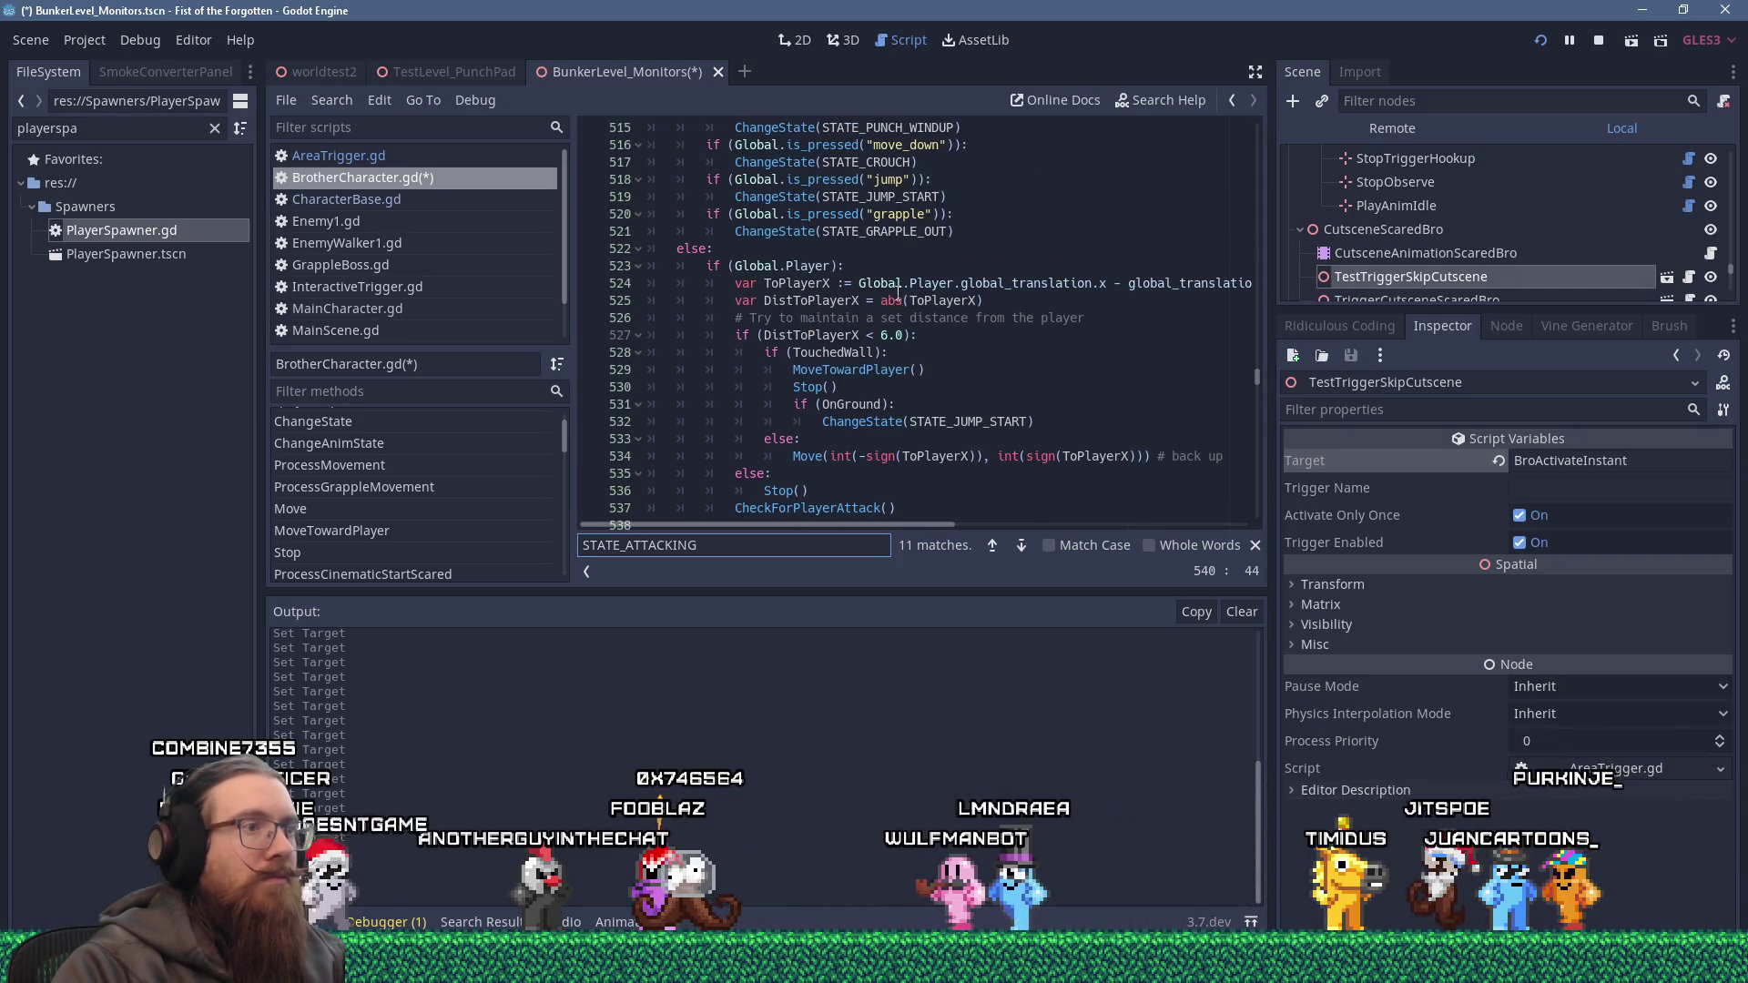
scroll(863, 239, "down", 2)
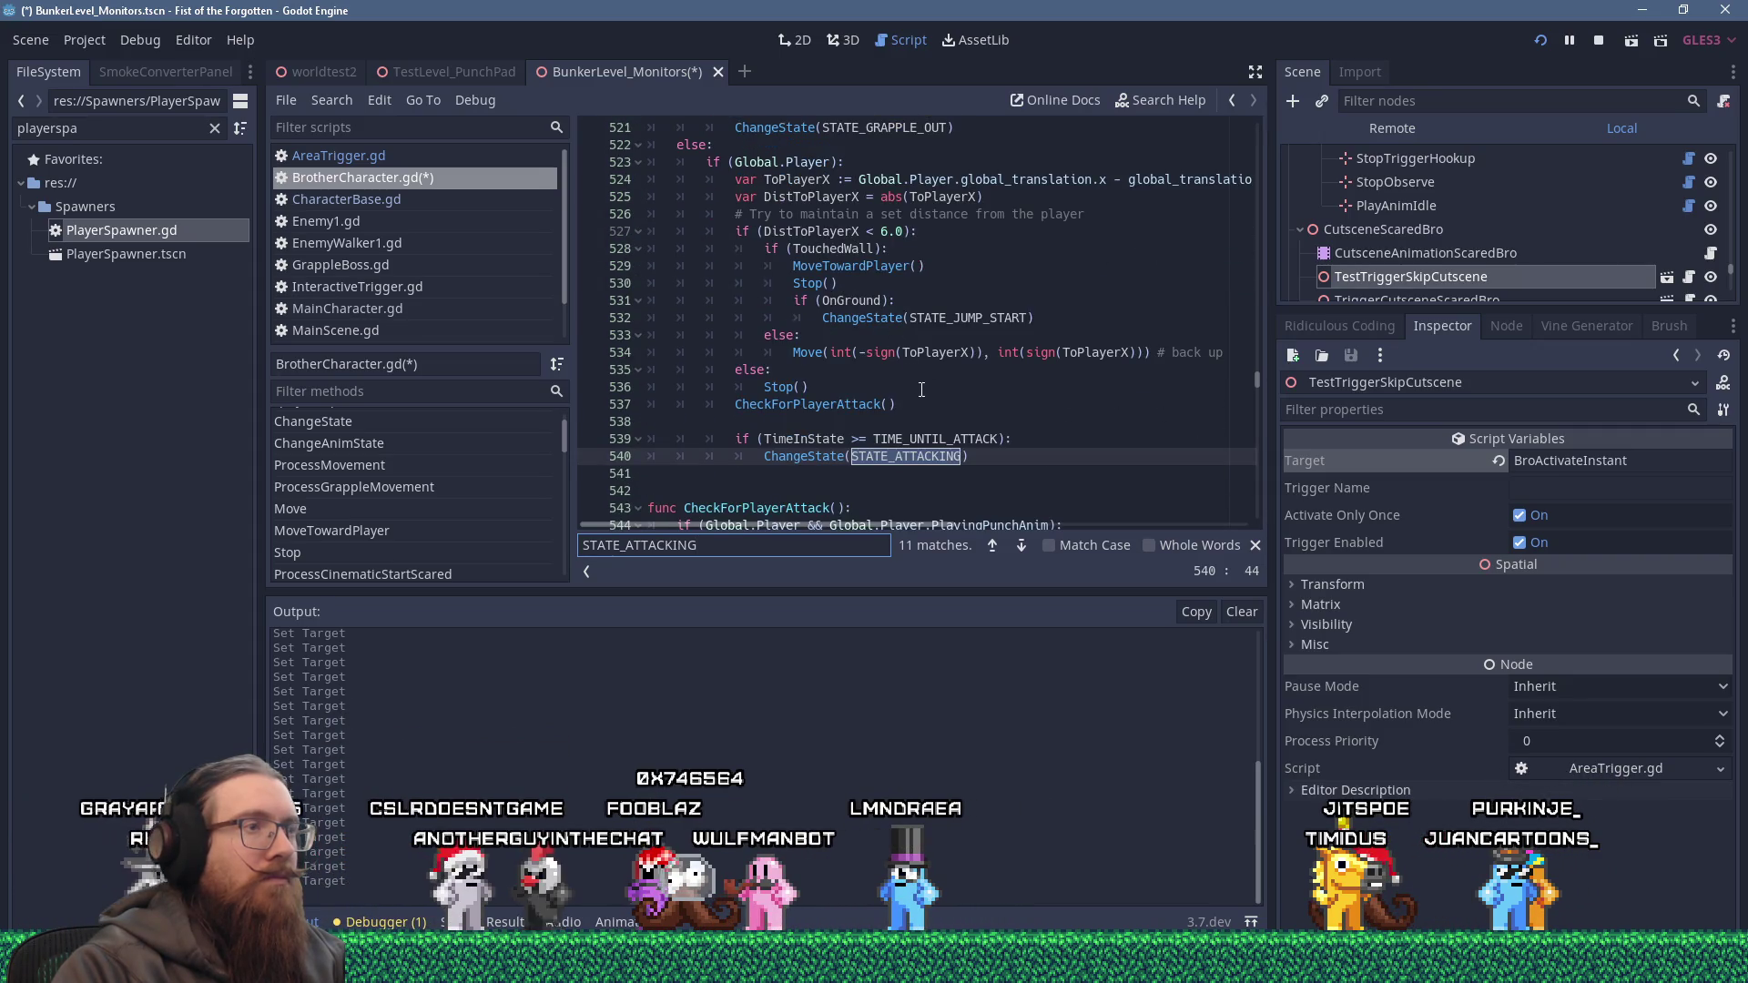
scroll(921, 392, "up", 4)
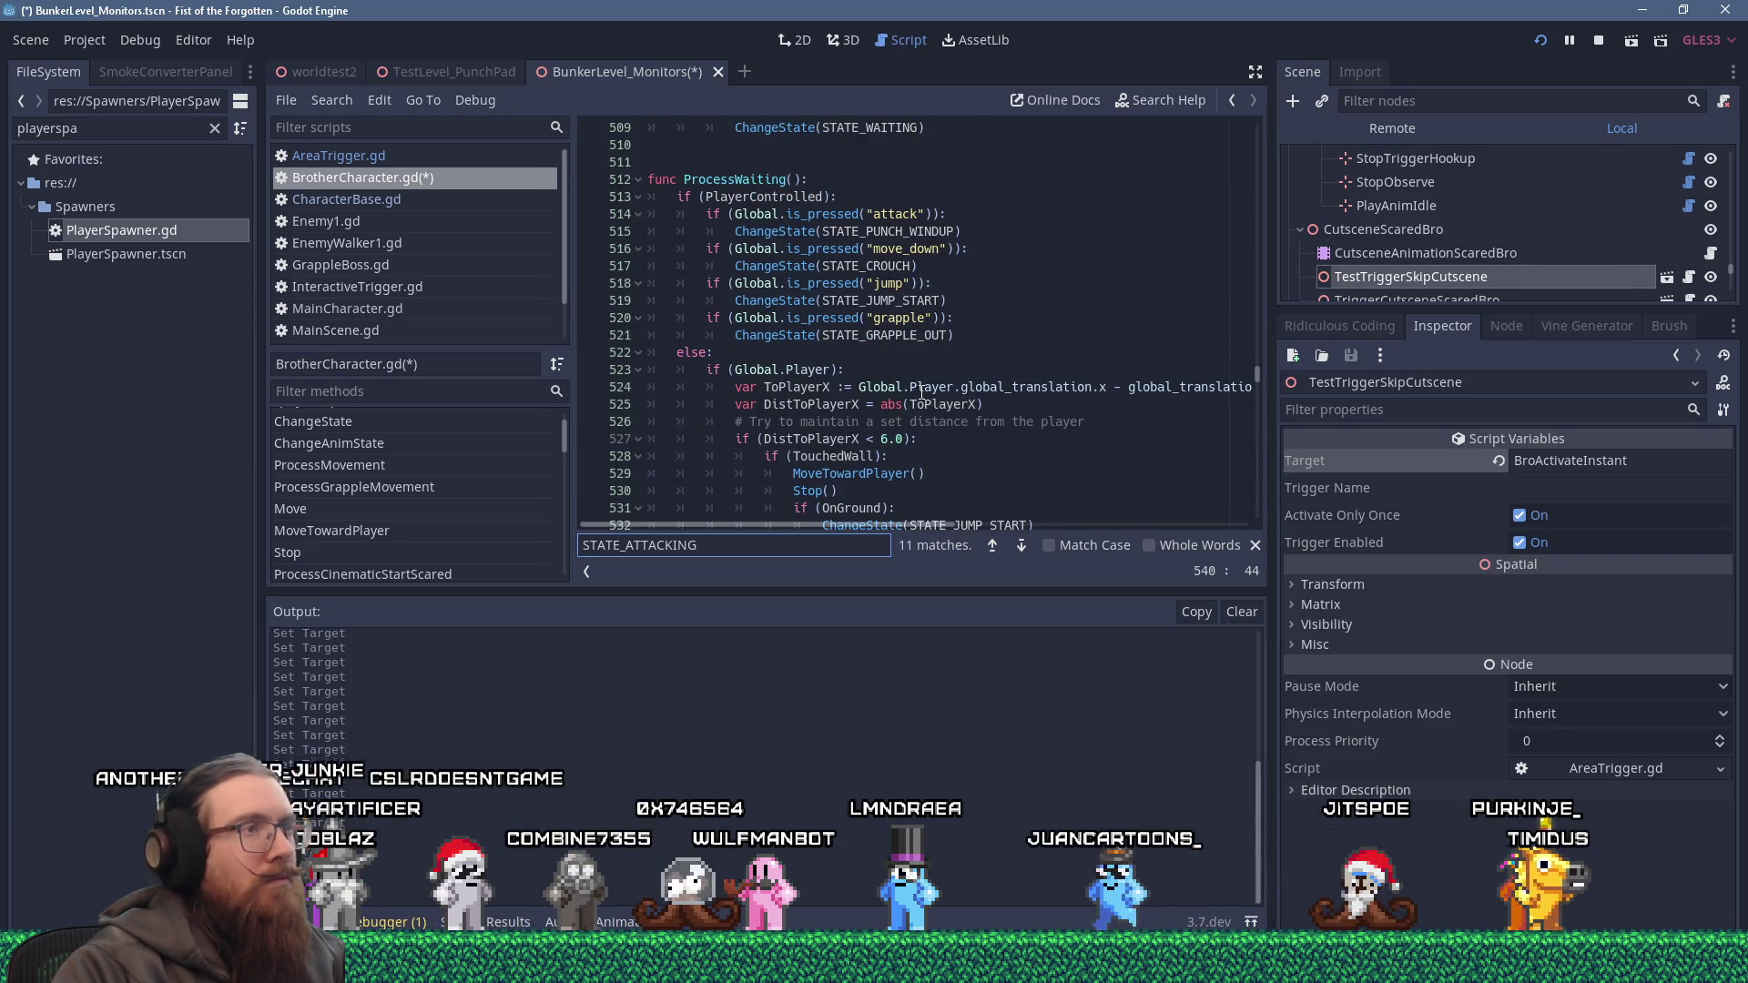
double_click(766, 196)
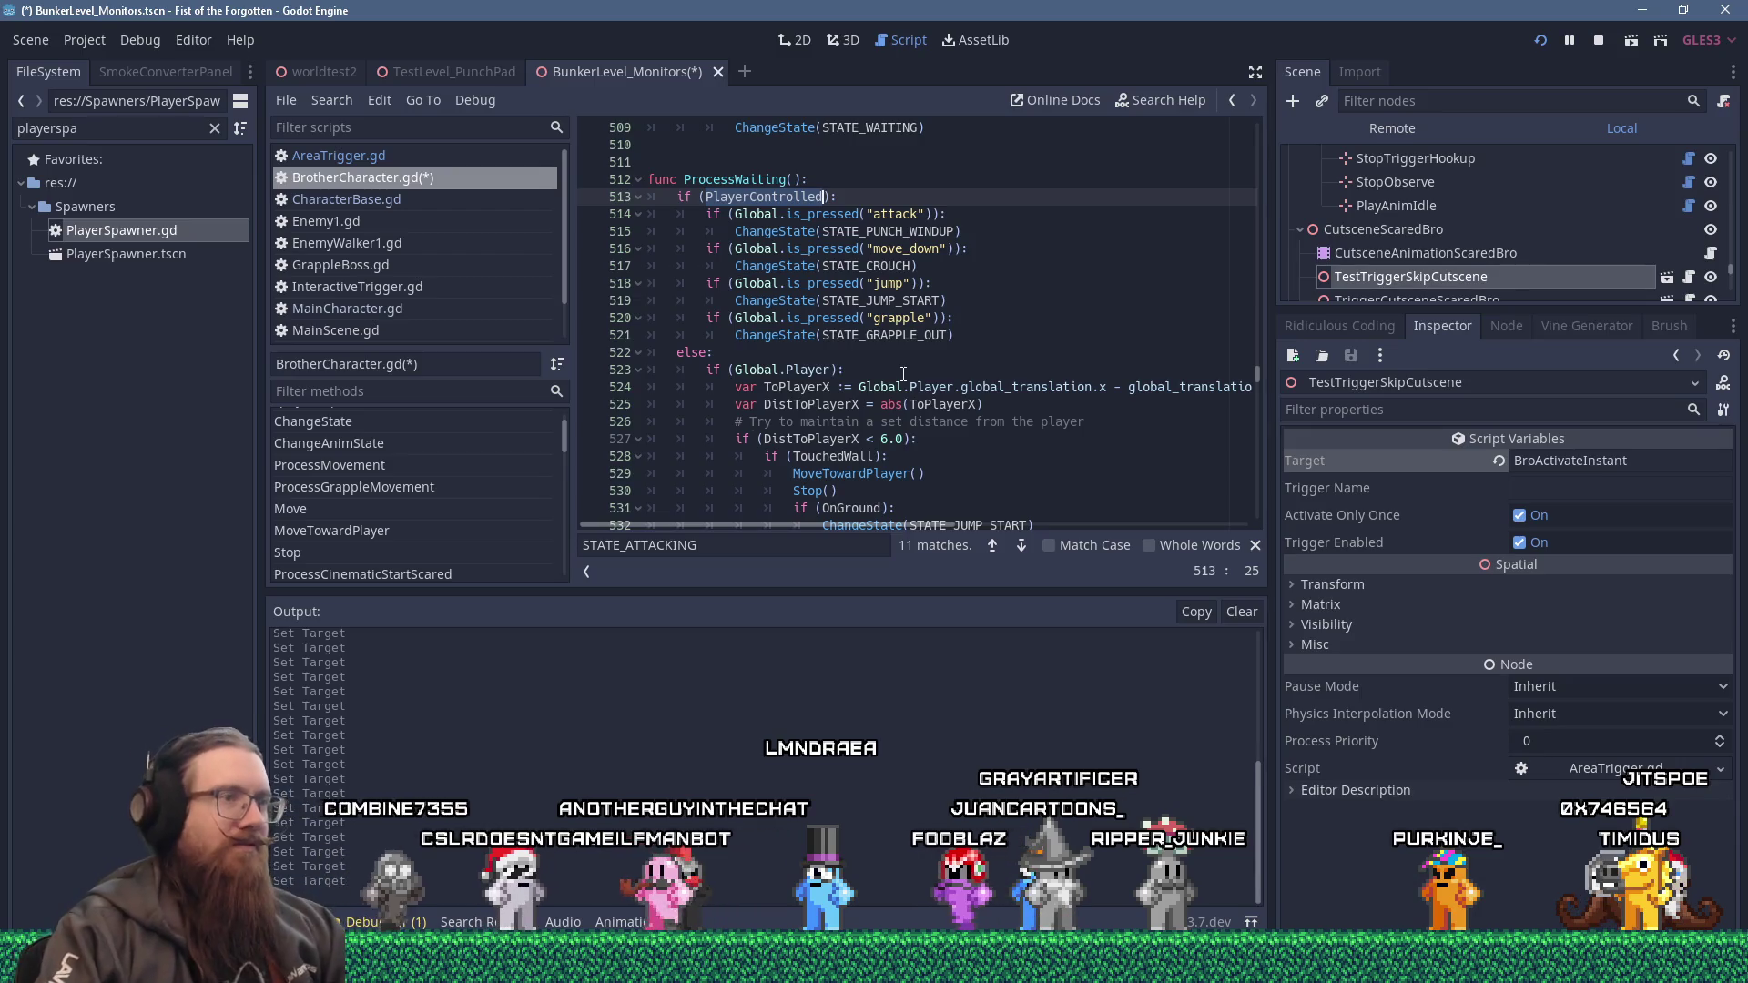
Enlarge the code editor by lowering the Output divider, then stop the game and save the scene.
scroll(905, 374, "down", 3)
left_click_drag(1016, 595, 1019, 750)
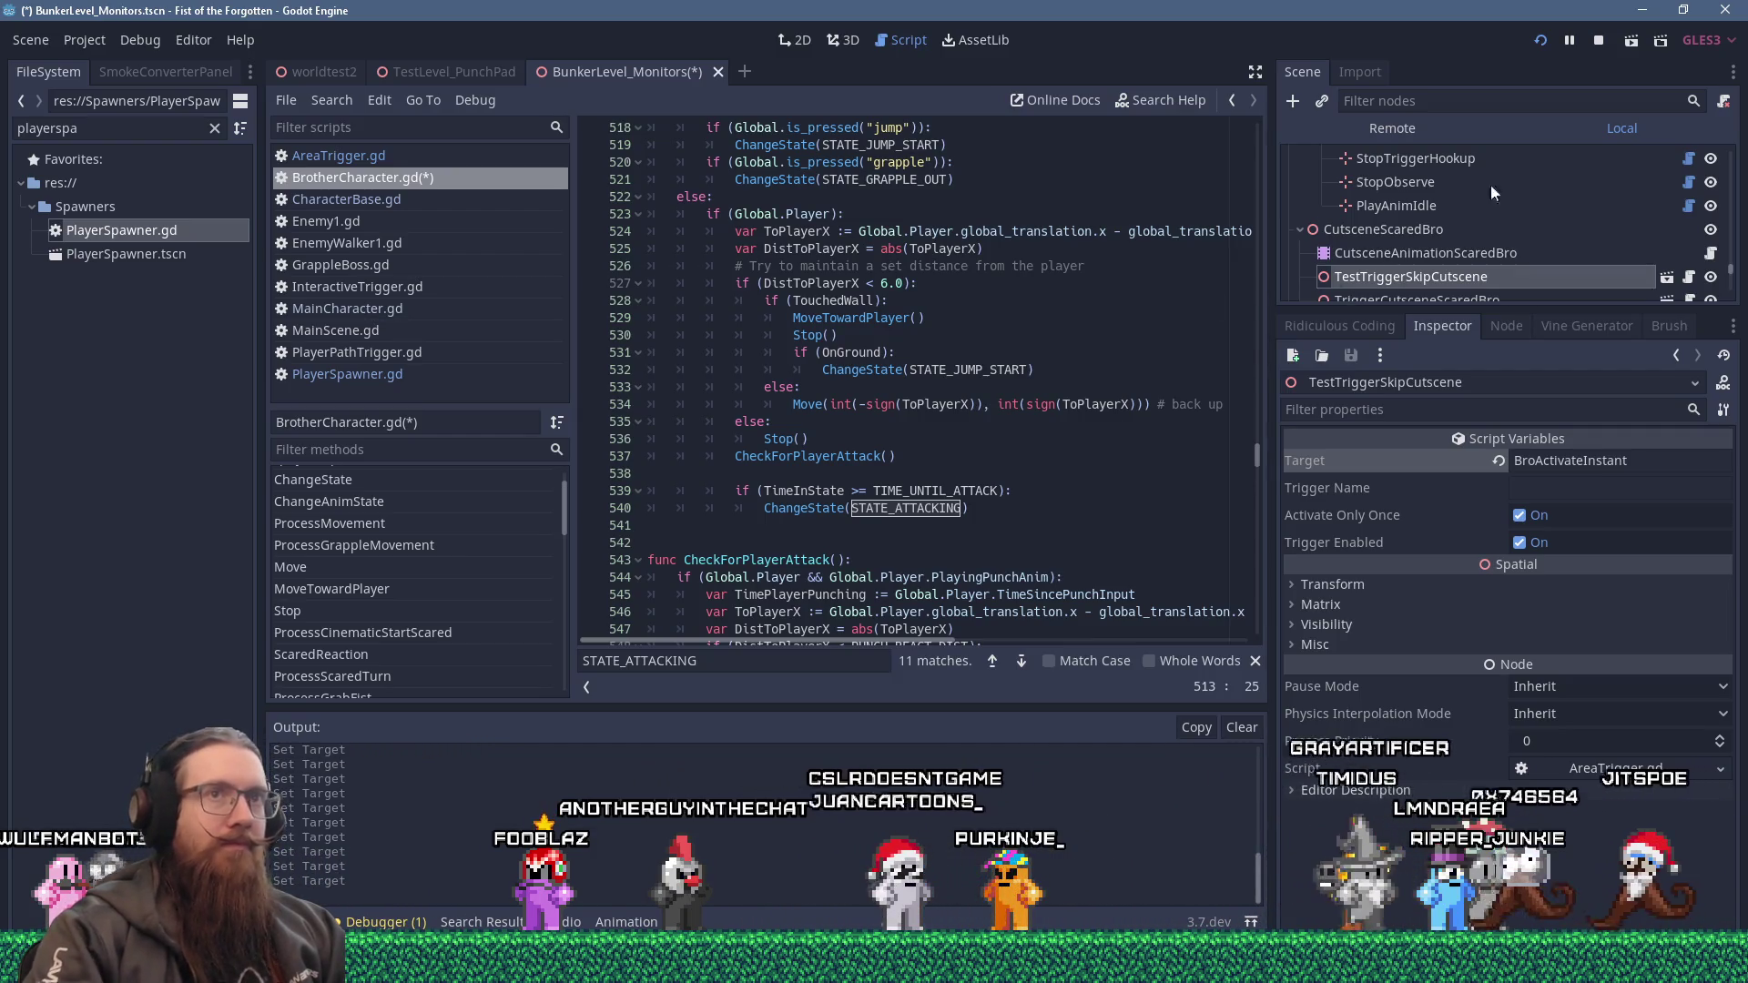
left_click(1539, 42)
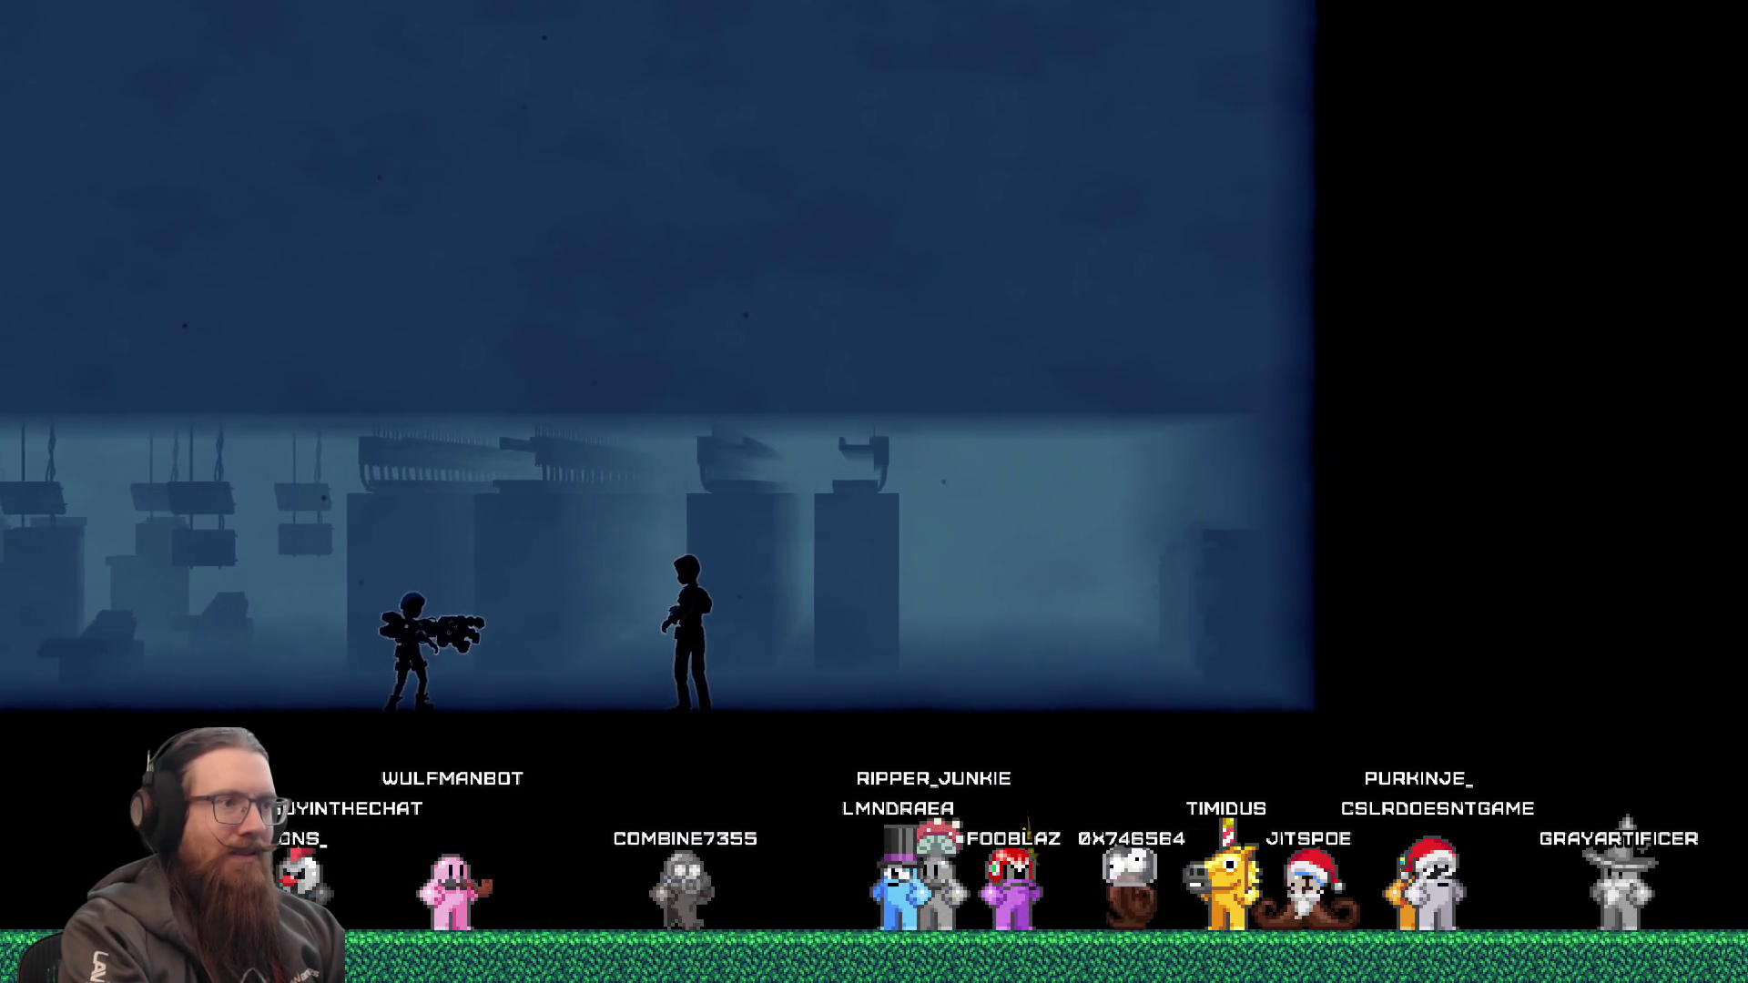
Open the in-game development console, then return the caret to the BrotherCharacter script.
key("grave")
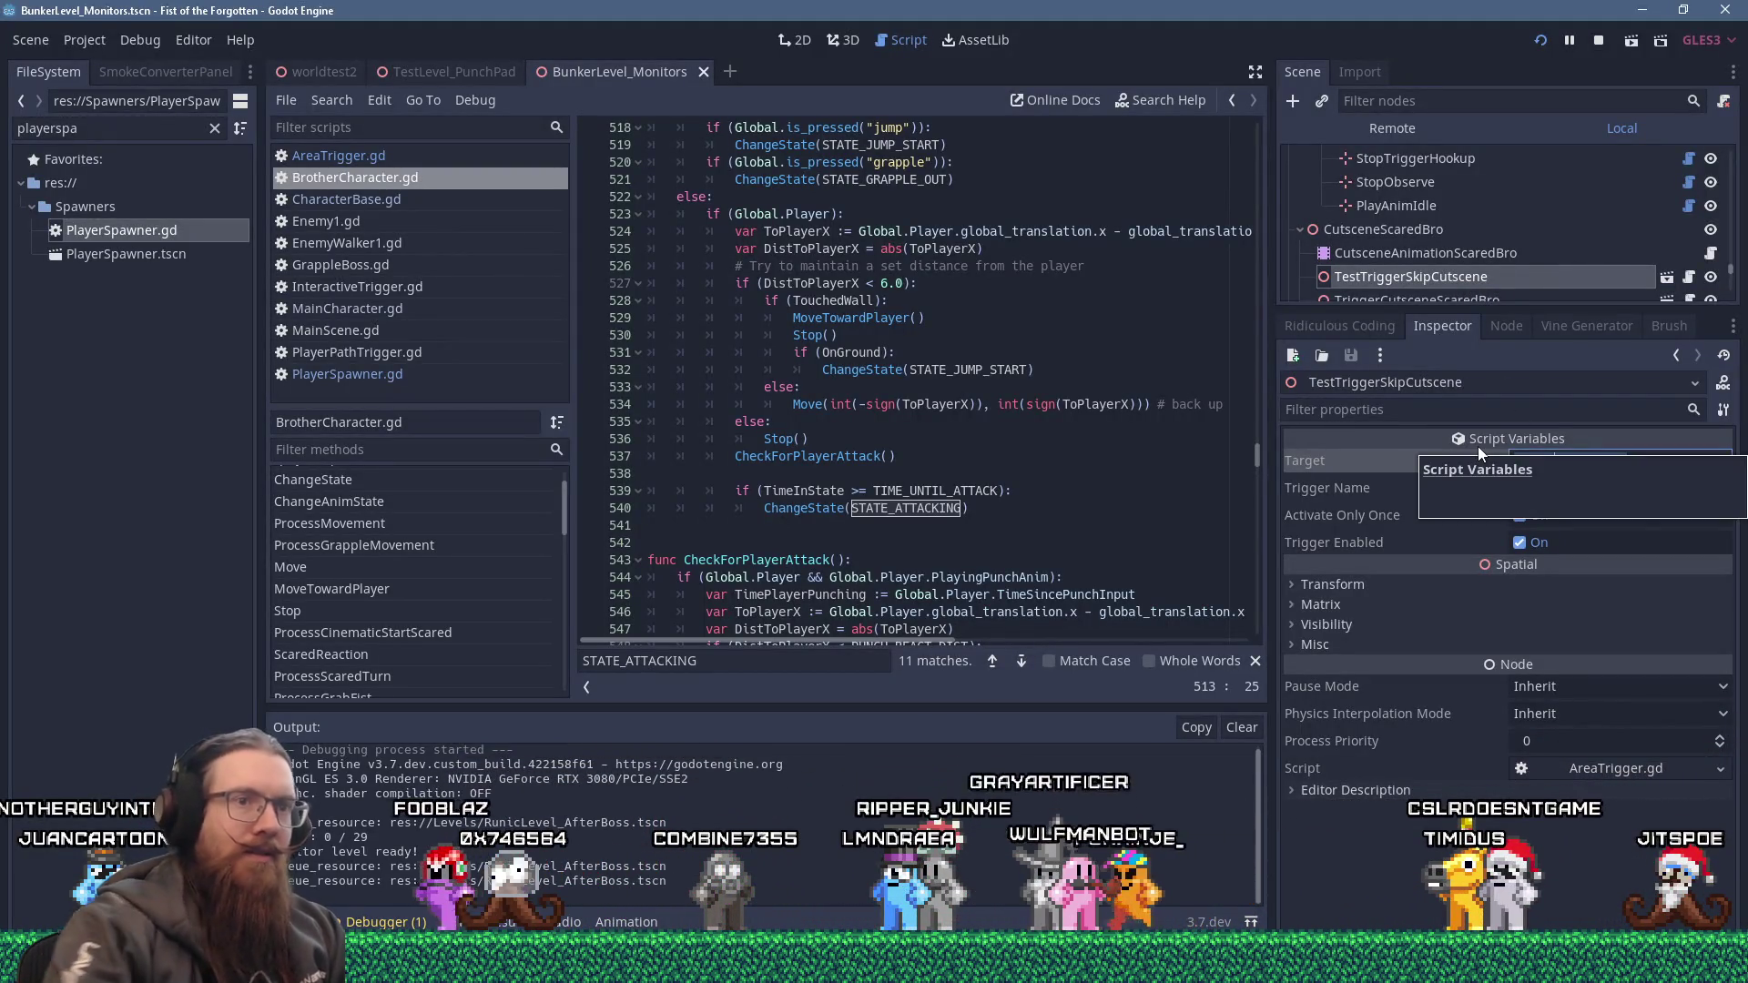
left_click(1127, 386)
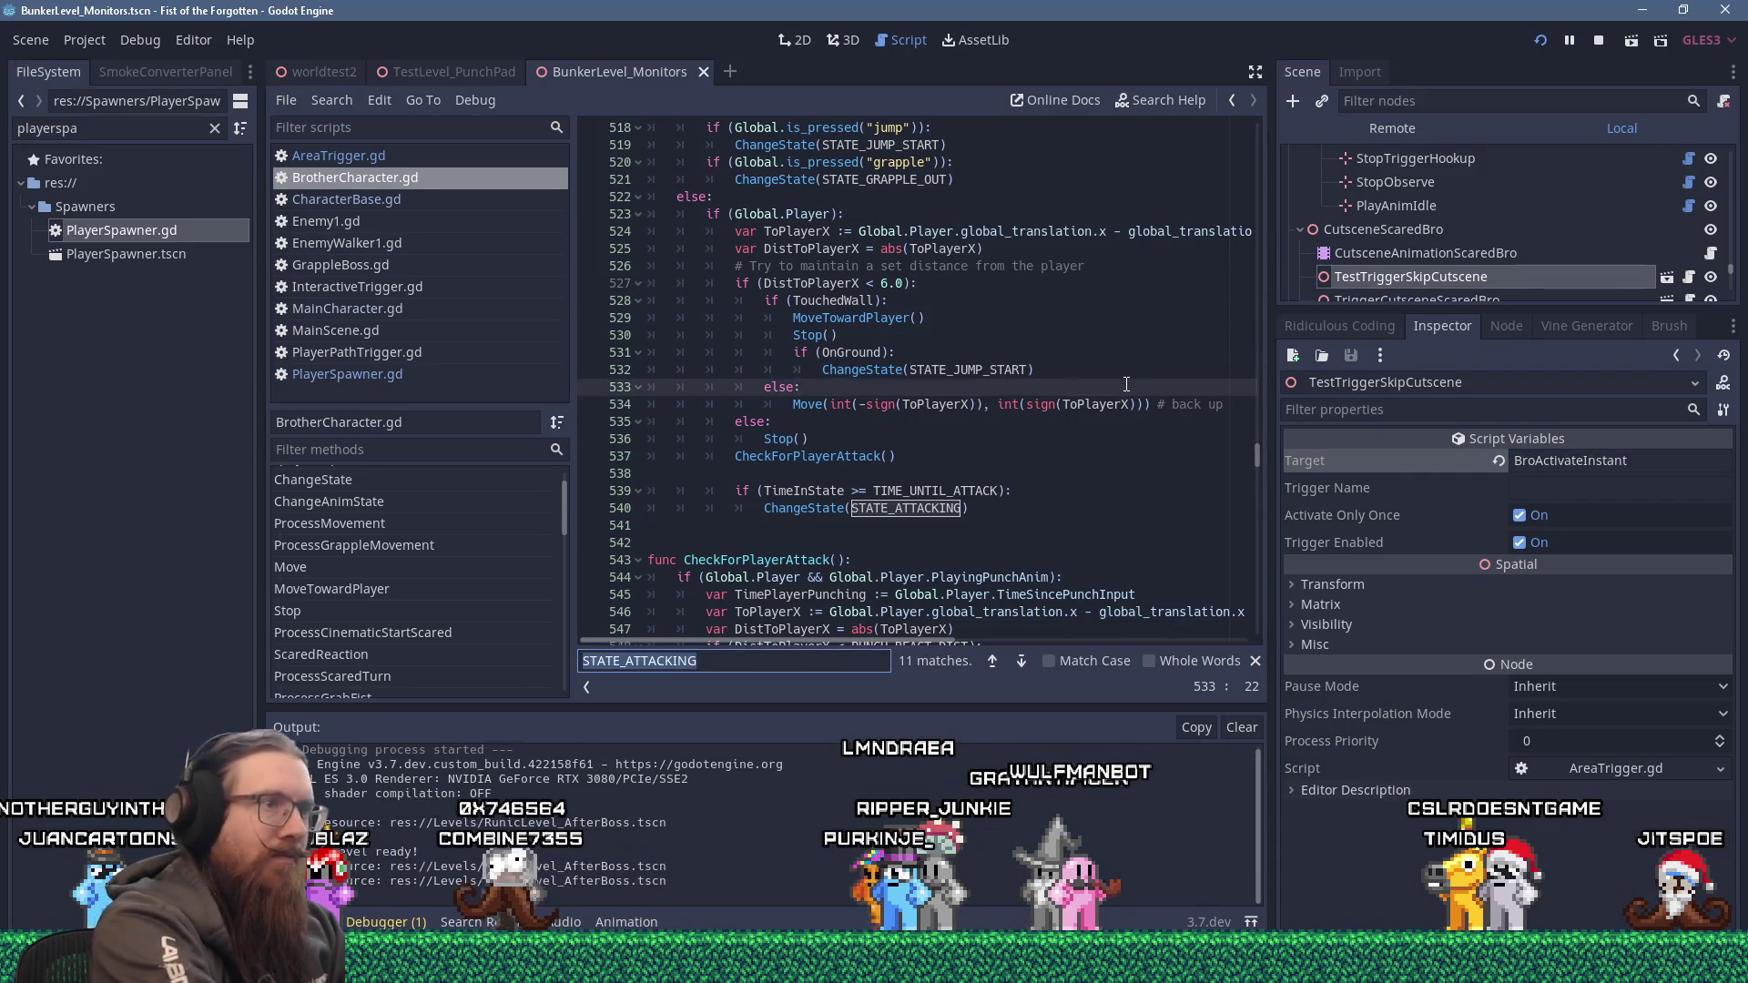
Find the BroActivateInstant trigger case and set a breakpoint on line 751.
type("BroActivateInstant")
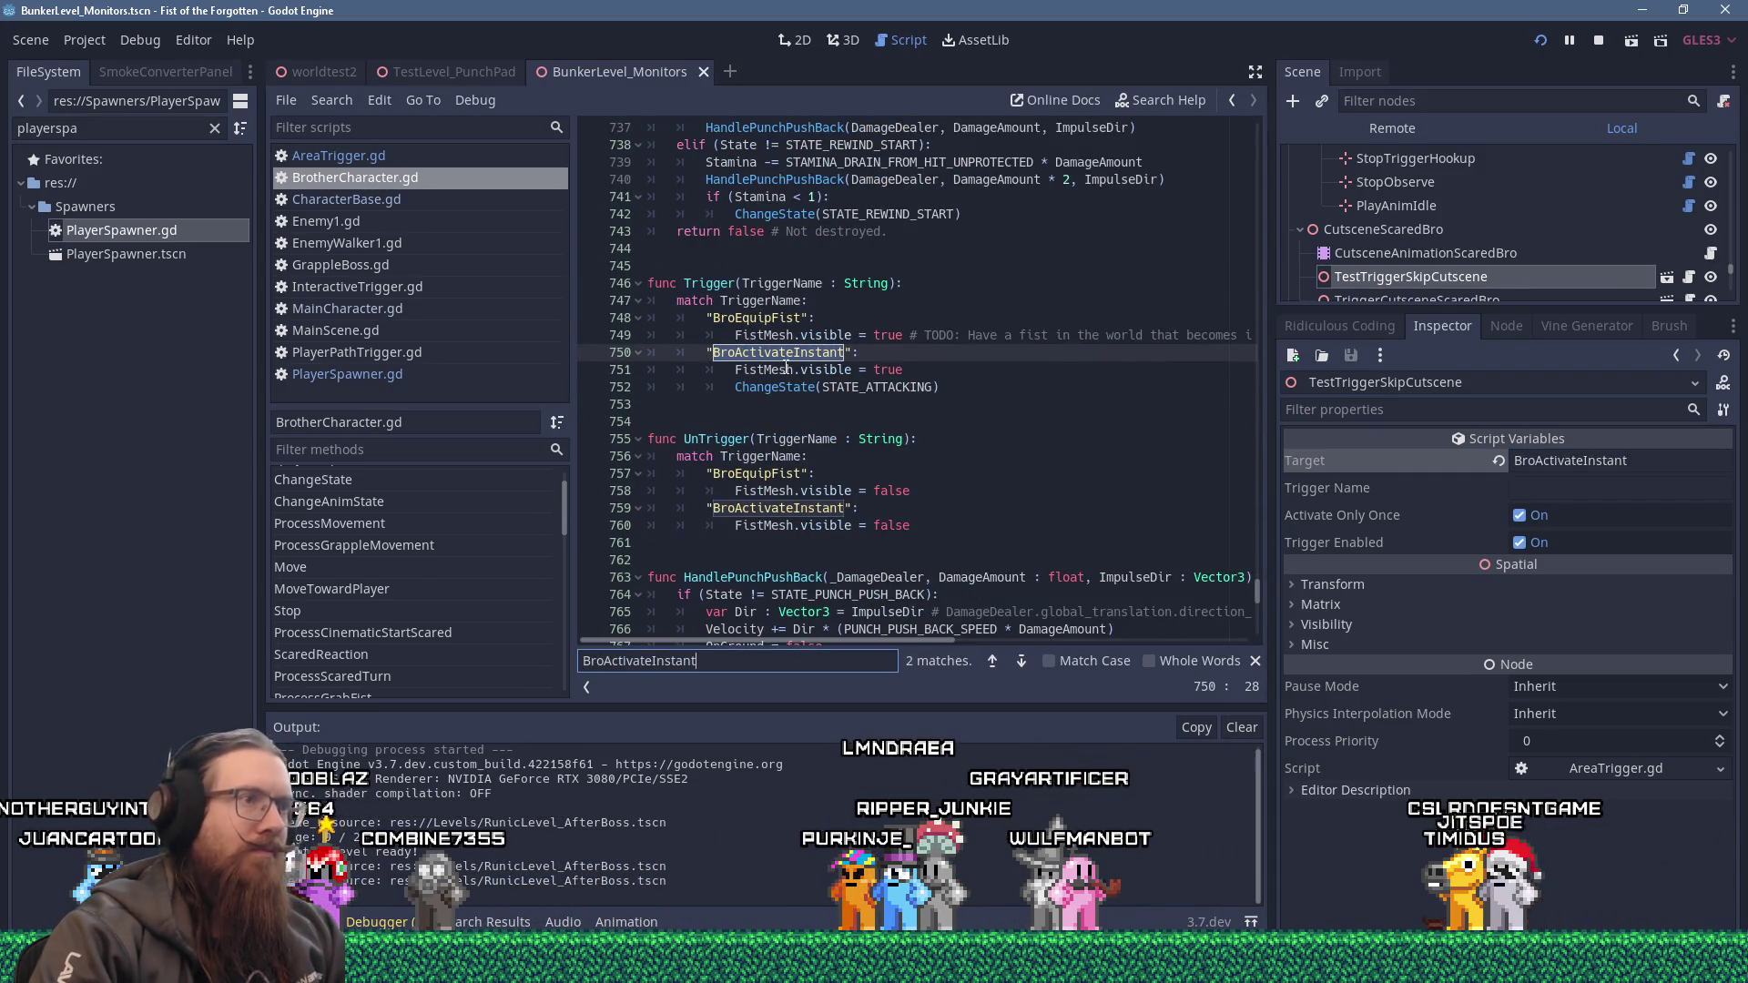
left_click(789, 369)
left_click(588, 370)
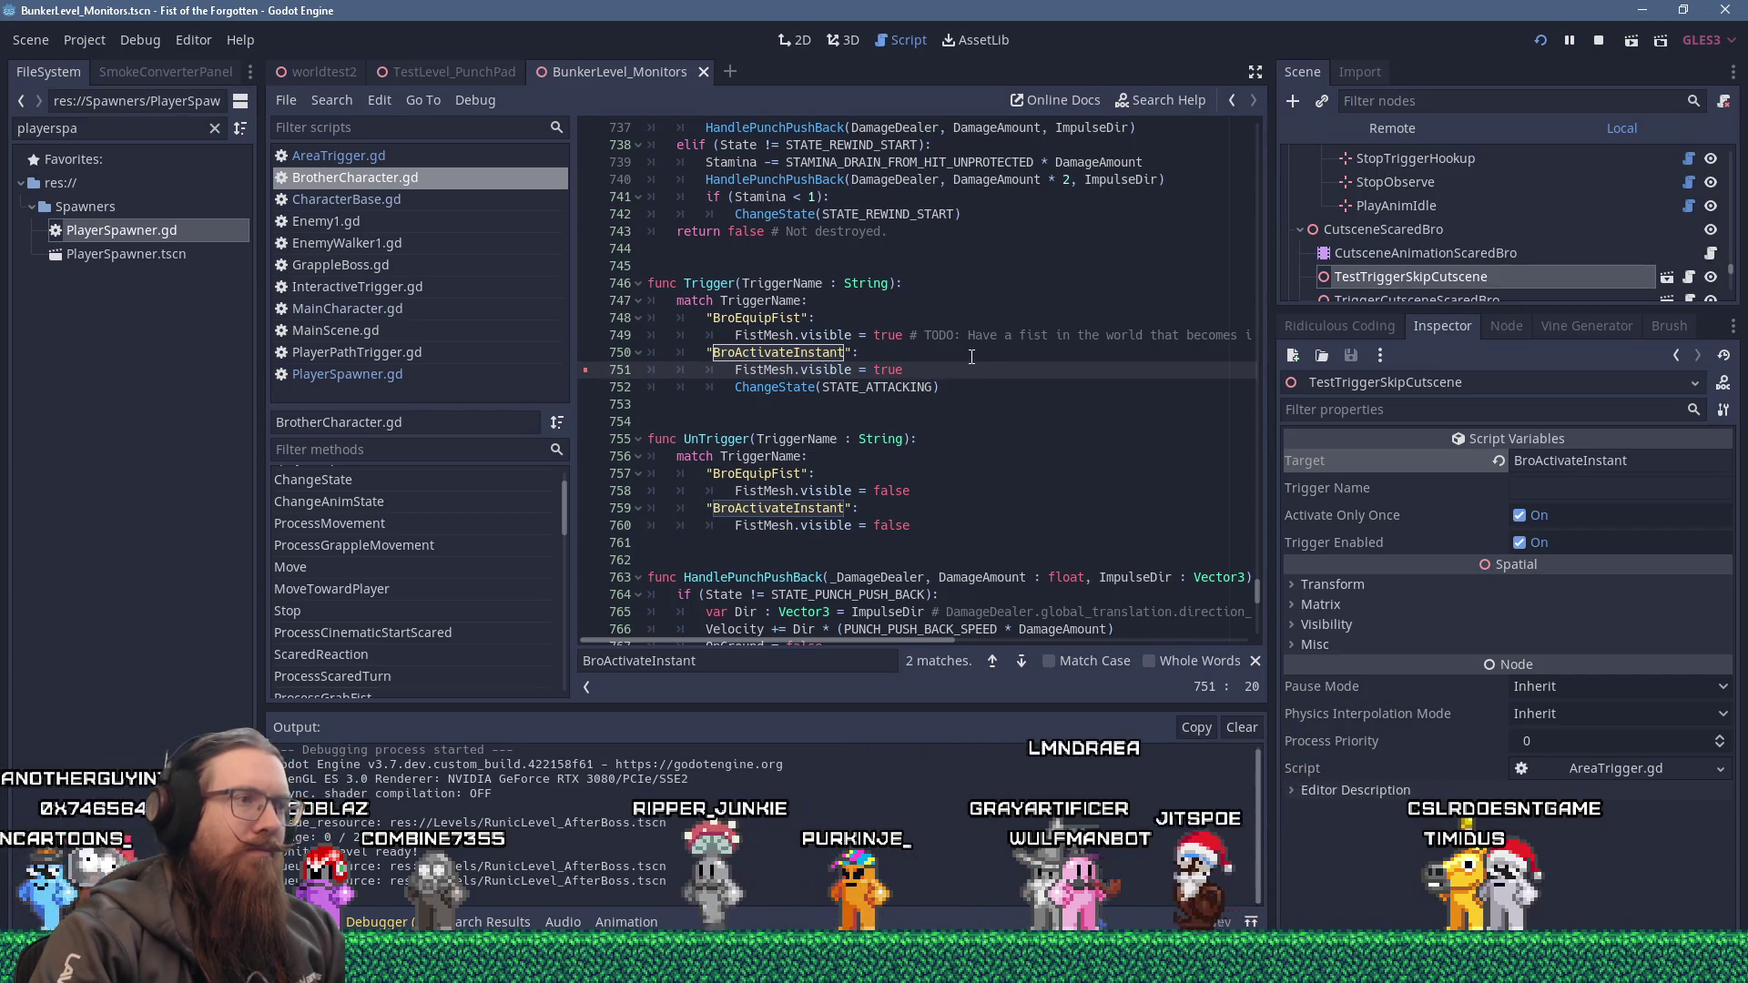
Duplicate line 170 in _ready and change the copied trigger name to BroActivateInstant.
mouse_move(1258, 590)
left_mouse_down()
mouse_move(1237, 198)
mouse_move(1236, 254)
mouse_move(1247, 230)
left_mouse_up()
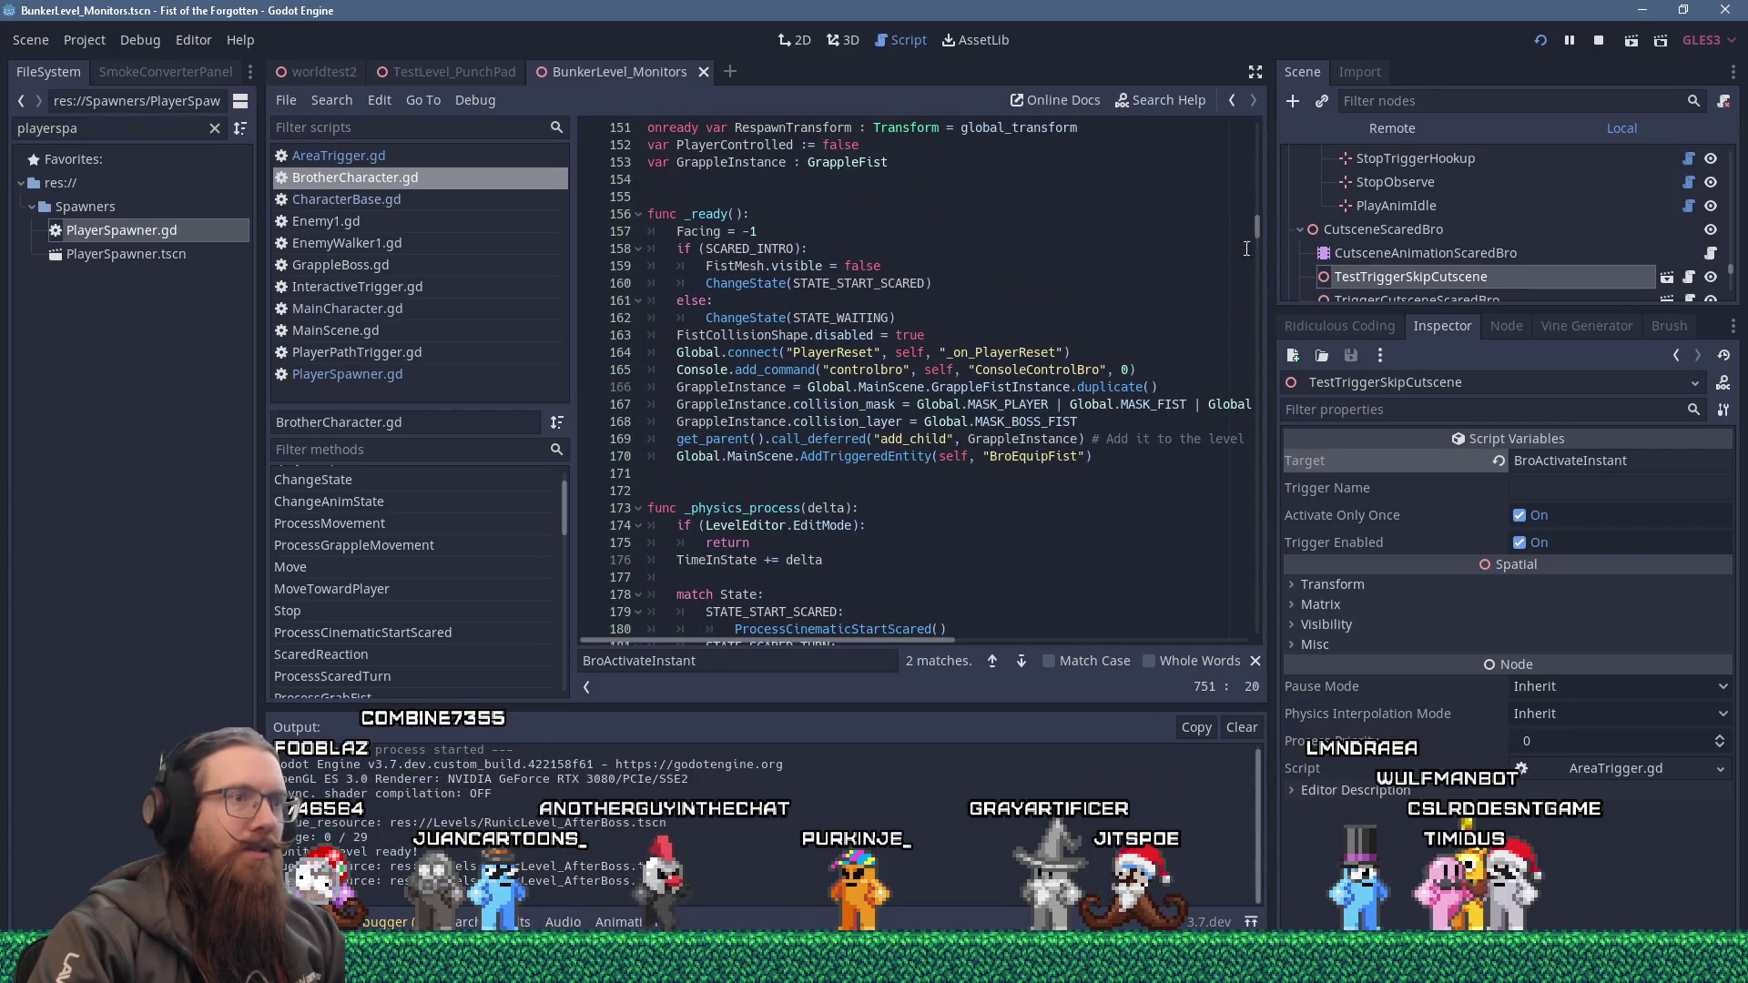
left_click(1141, 462)
key("shift+Home")
key("ctrl+c")
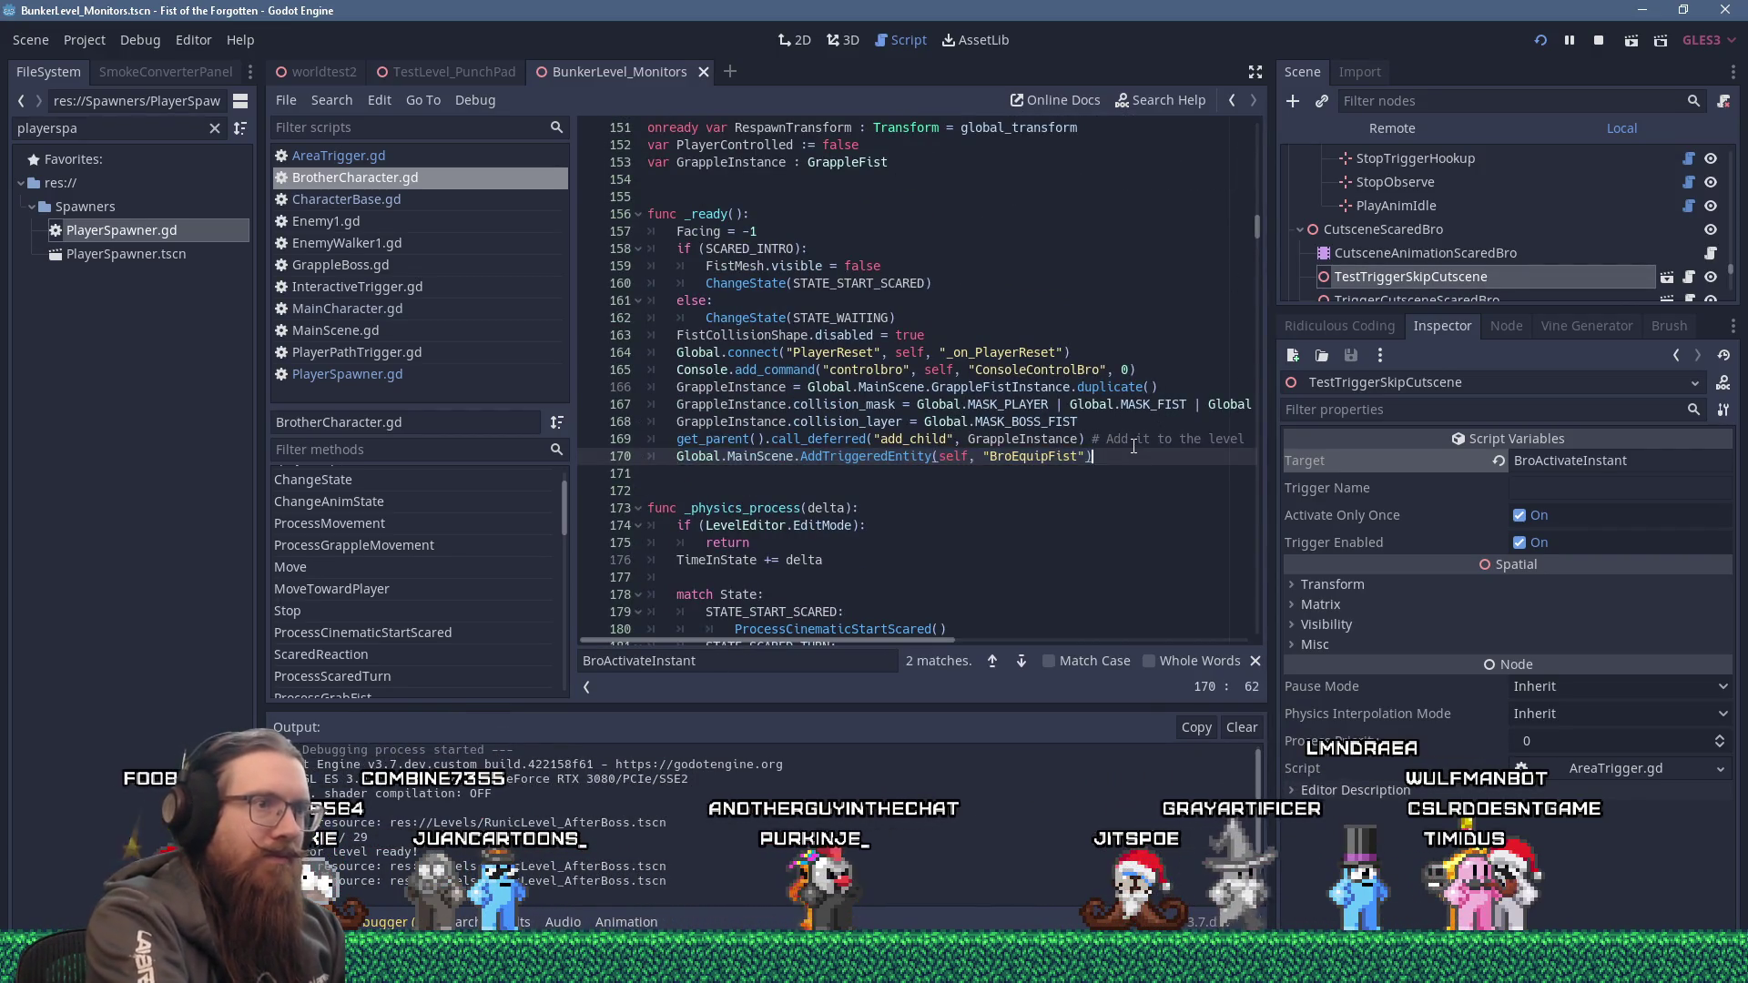
key("Return")
key("shift+Insert")
key("Left")
key("Left")
key("Left")
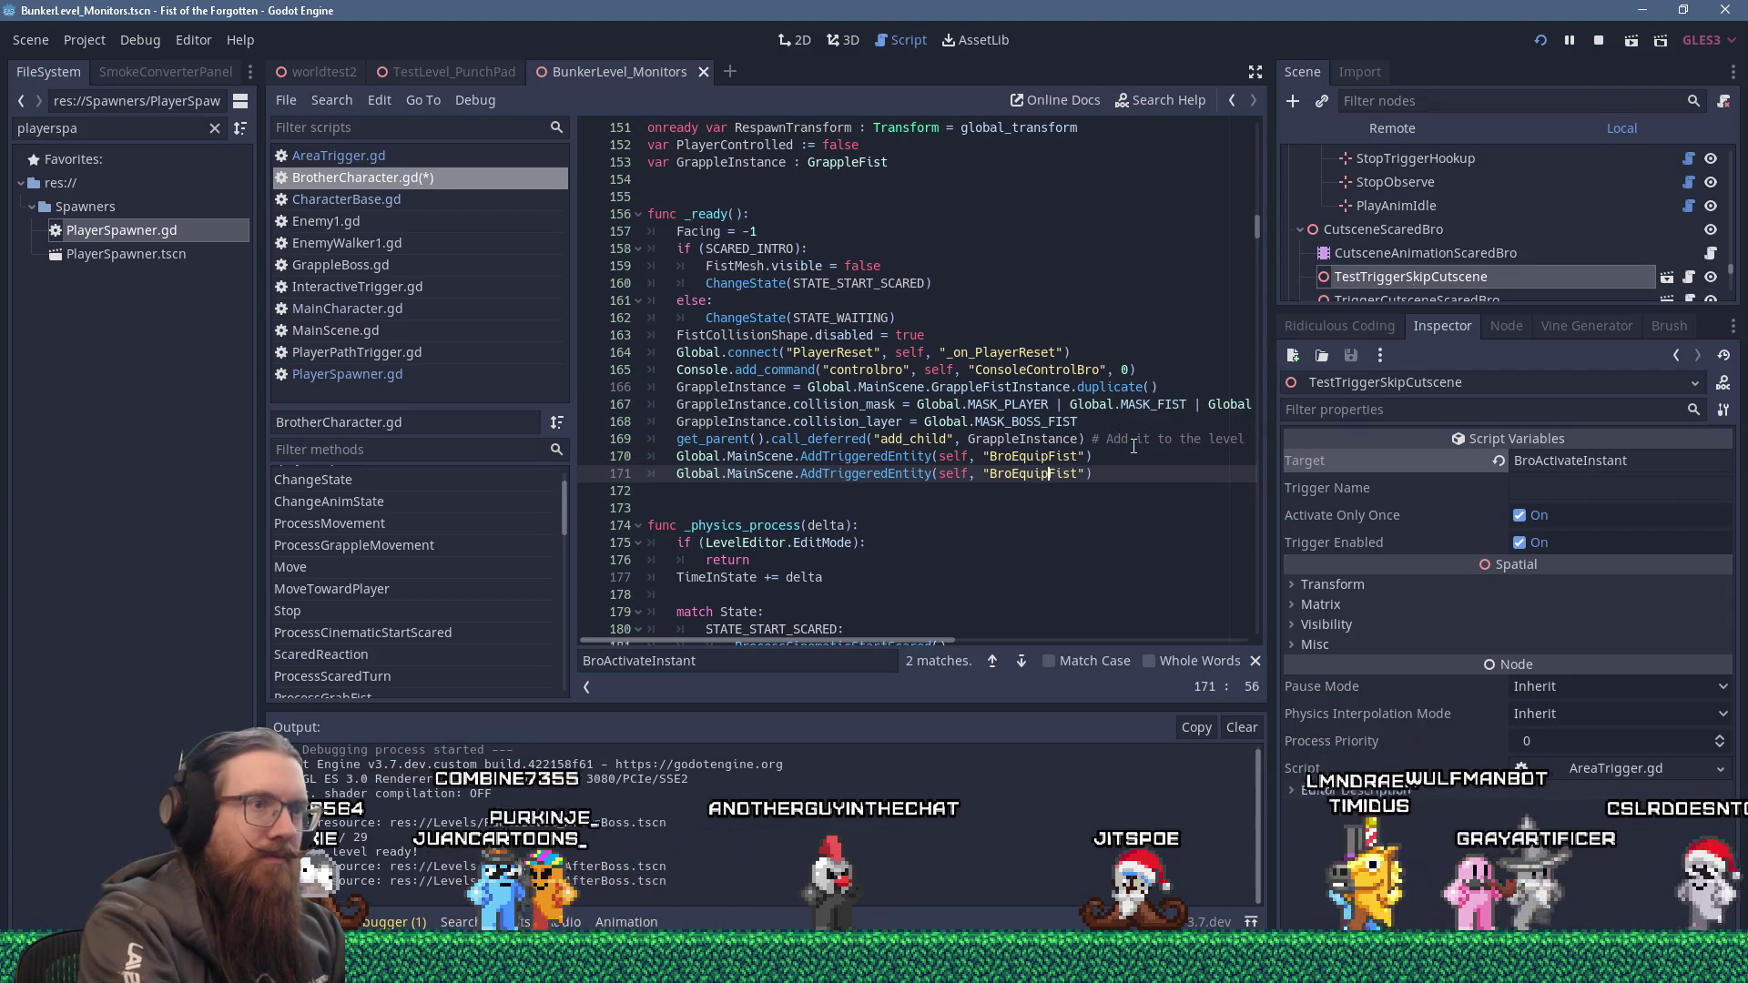
key("shift+Left")
key("shift+Left")
key("shift+Left")
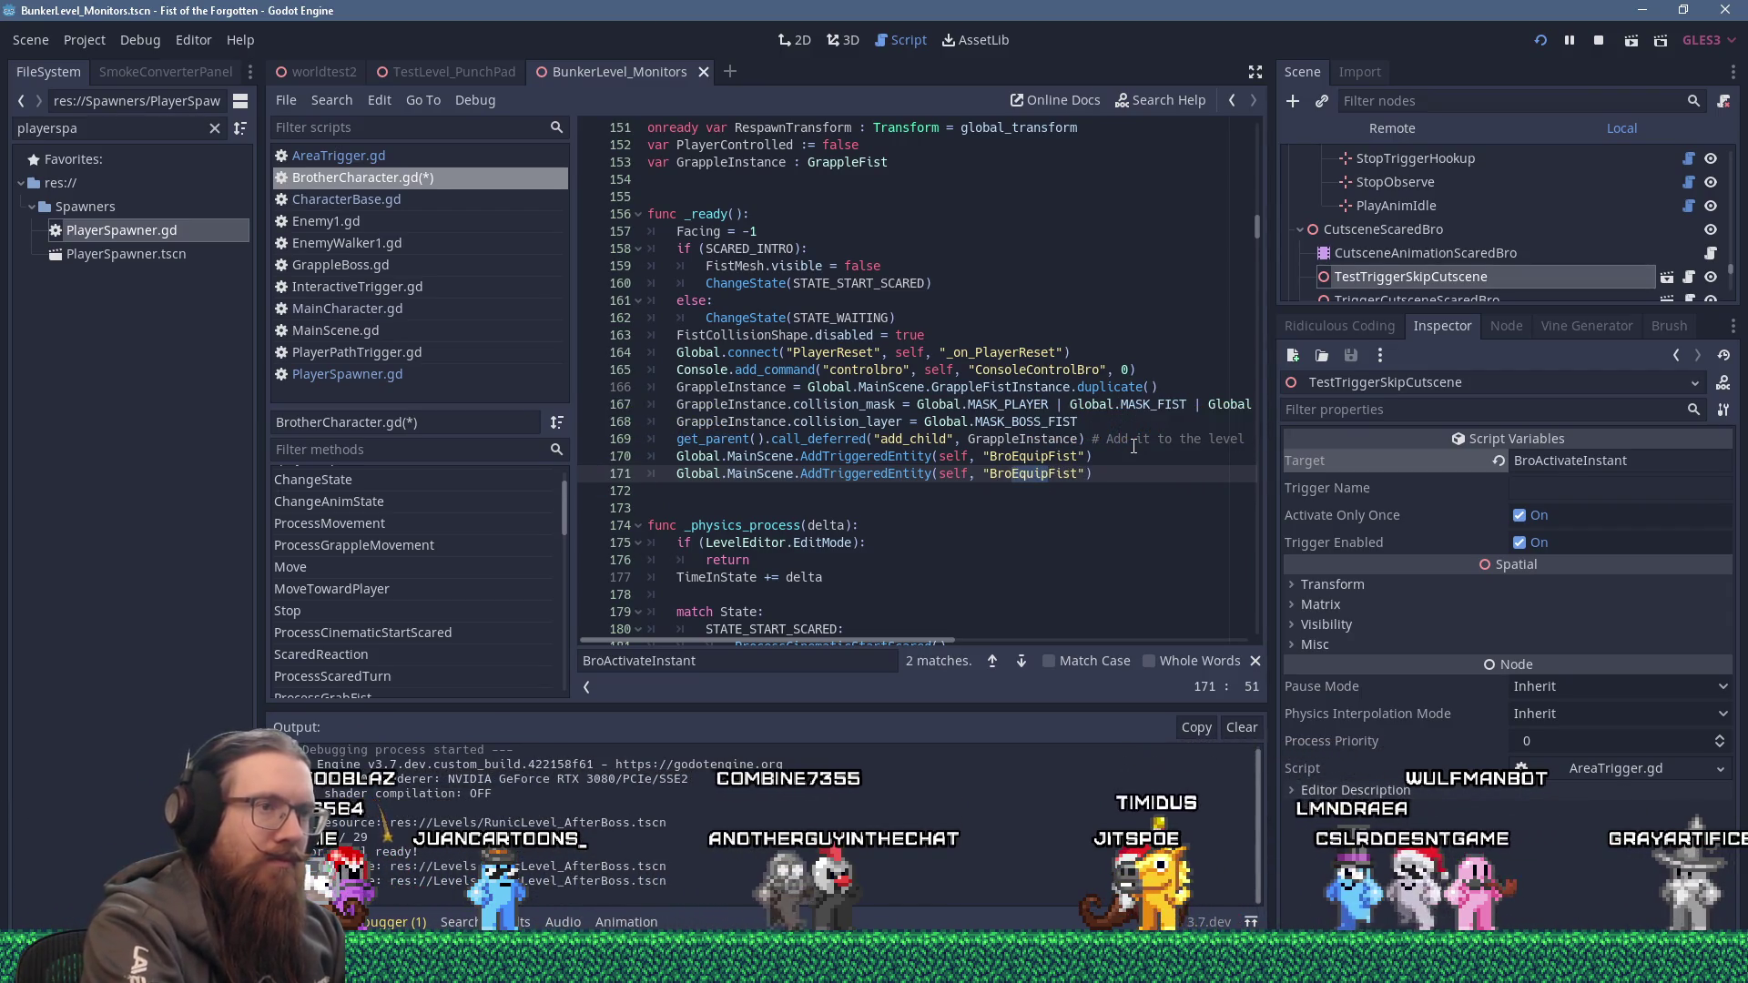
key("Delete")
type("A")
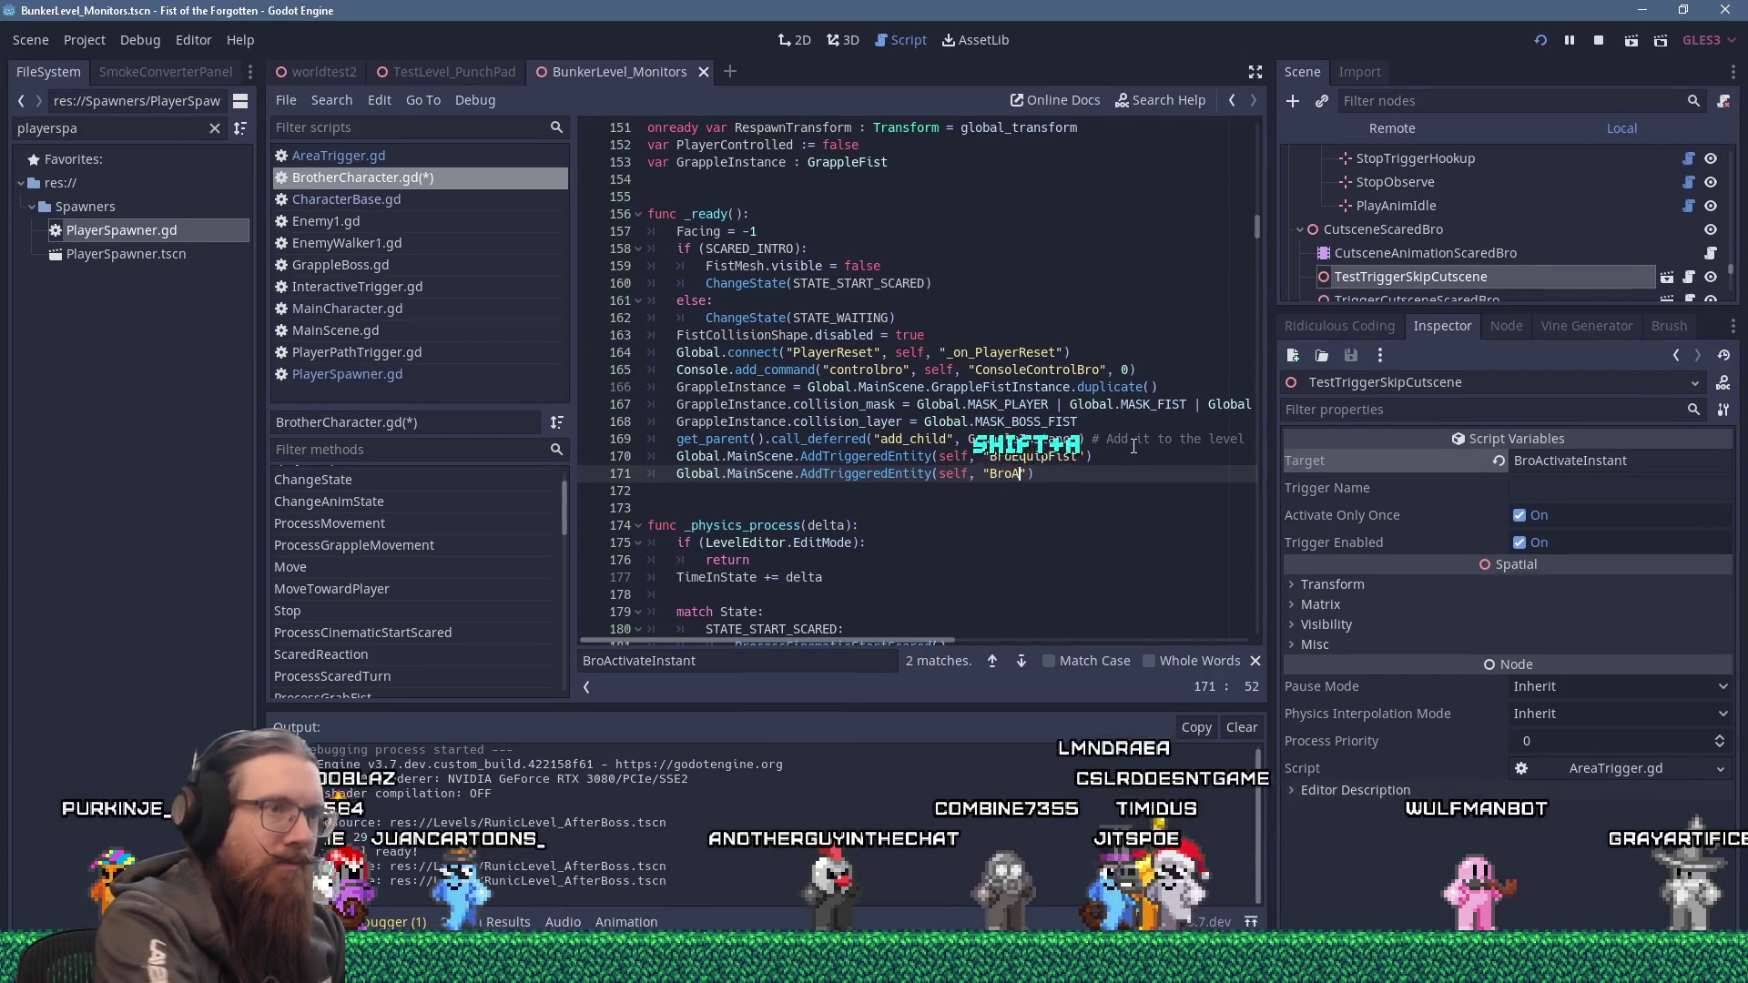
type("ctivateInstant")
Append the comment 'For testing purposes', save the script and run the game again.
key("End")
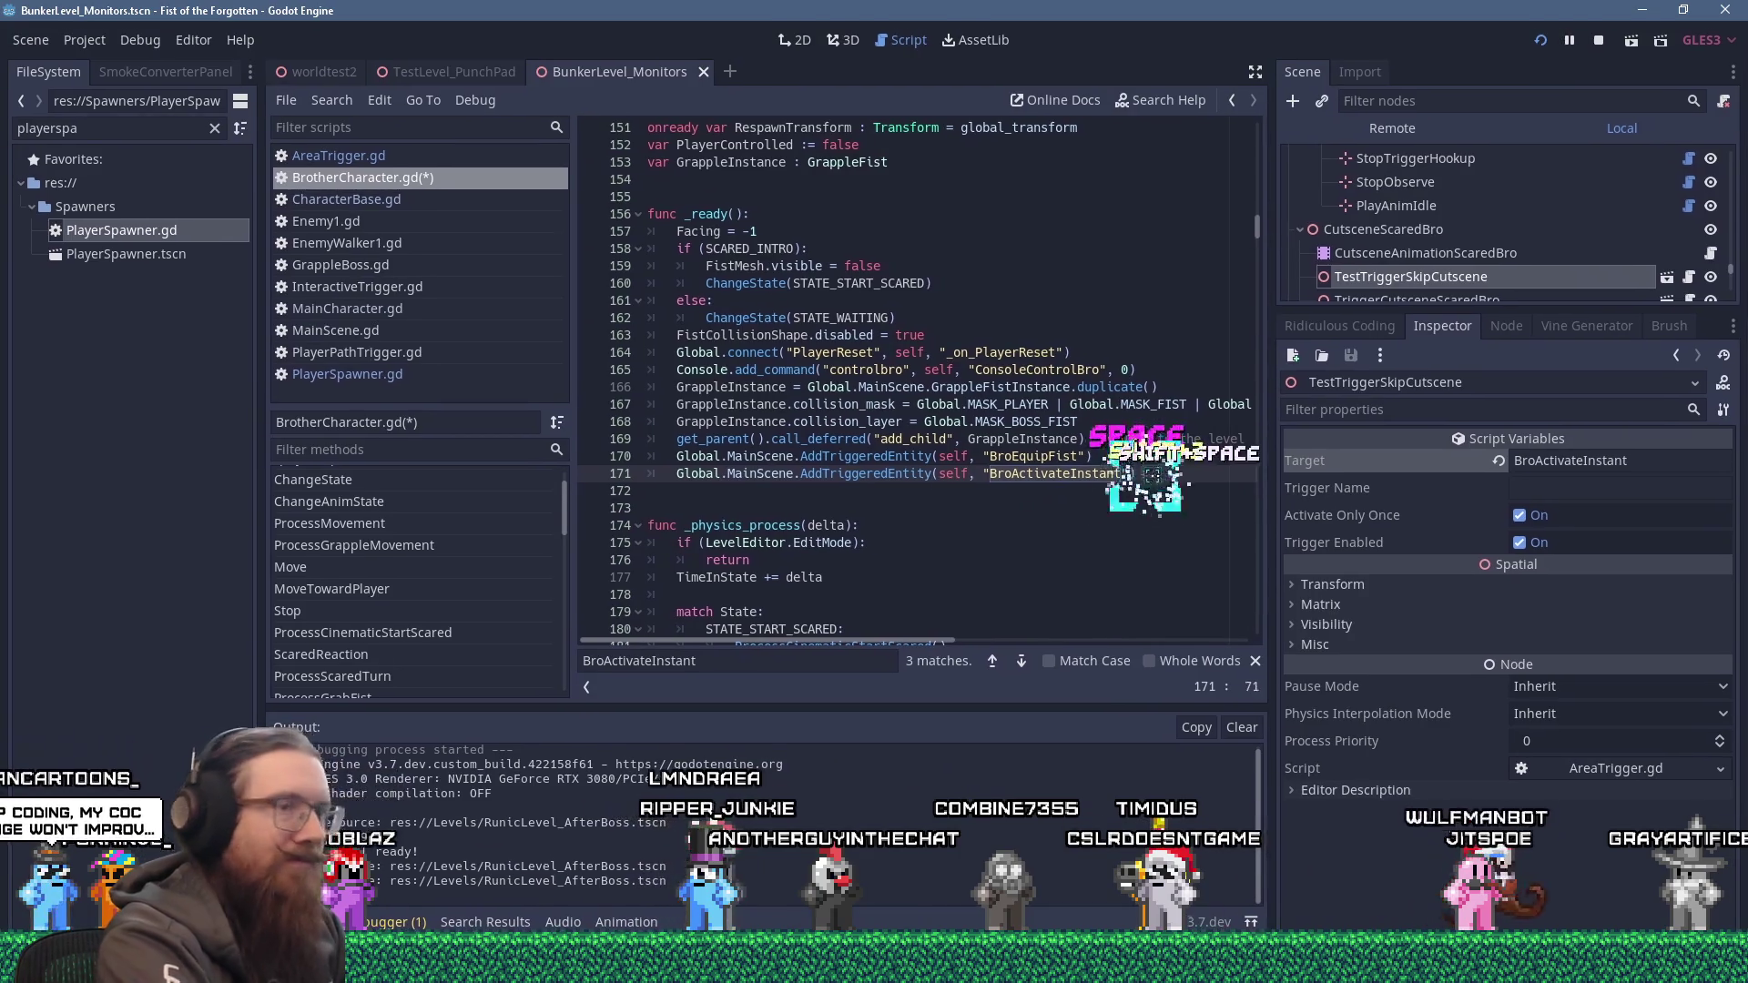
type("For testing purposes")
key("ctrl+s")
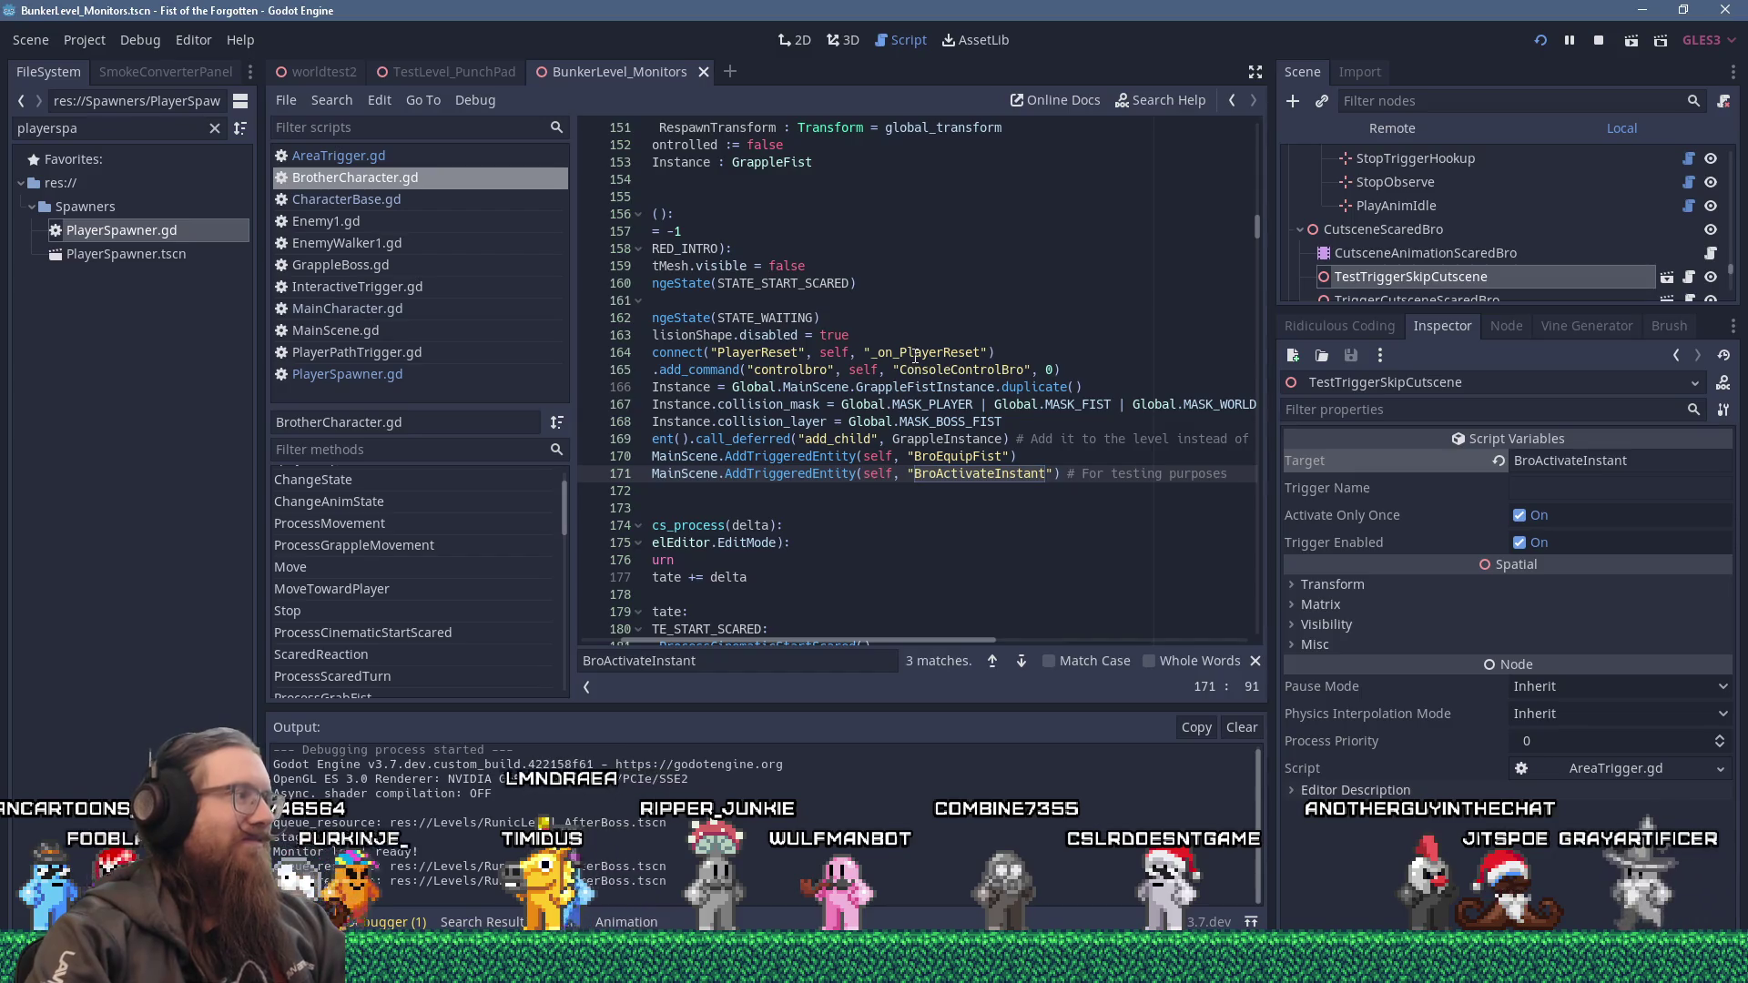
left_click(1546, 40)
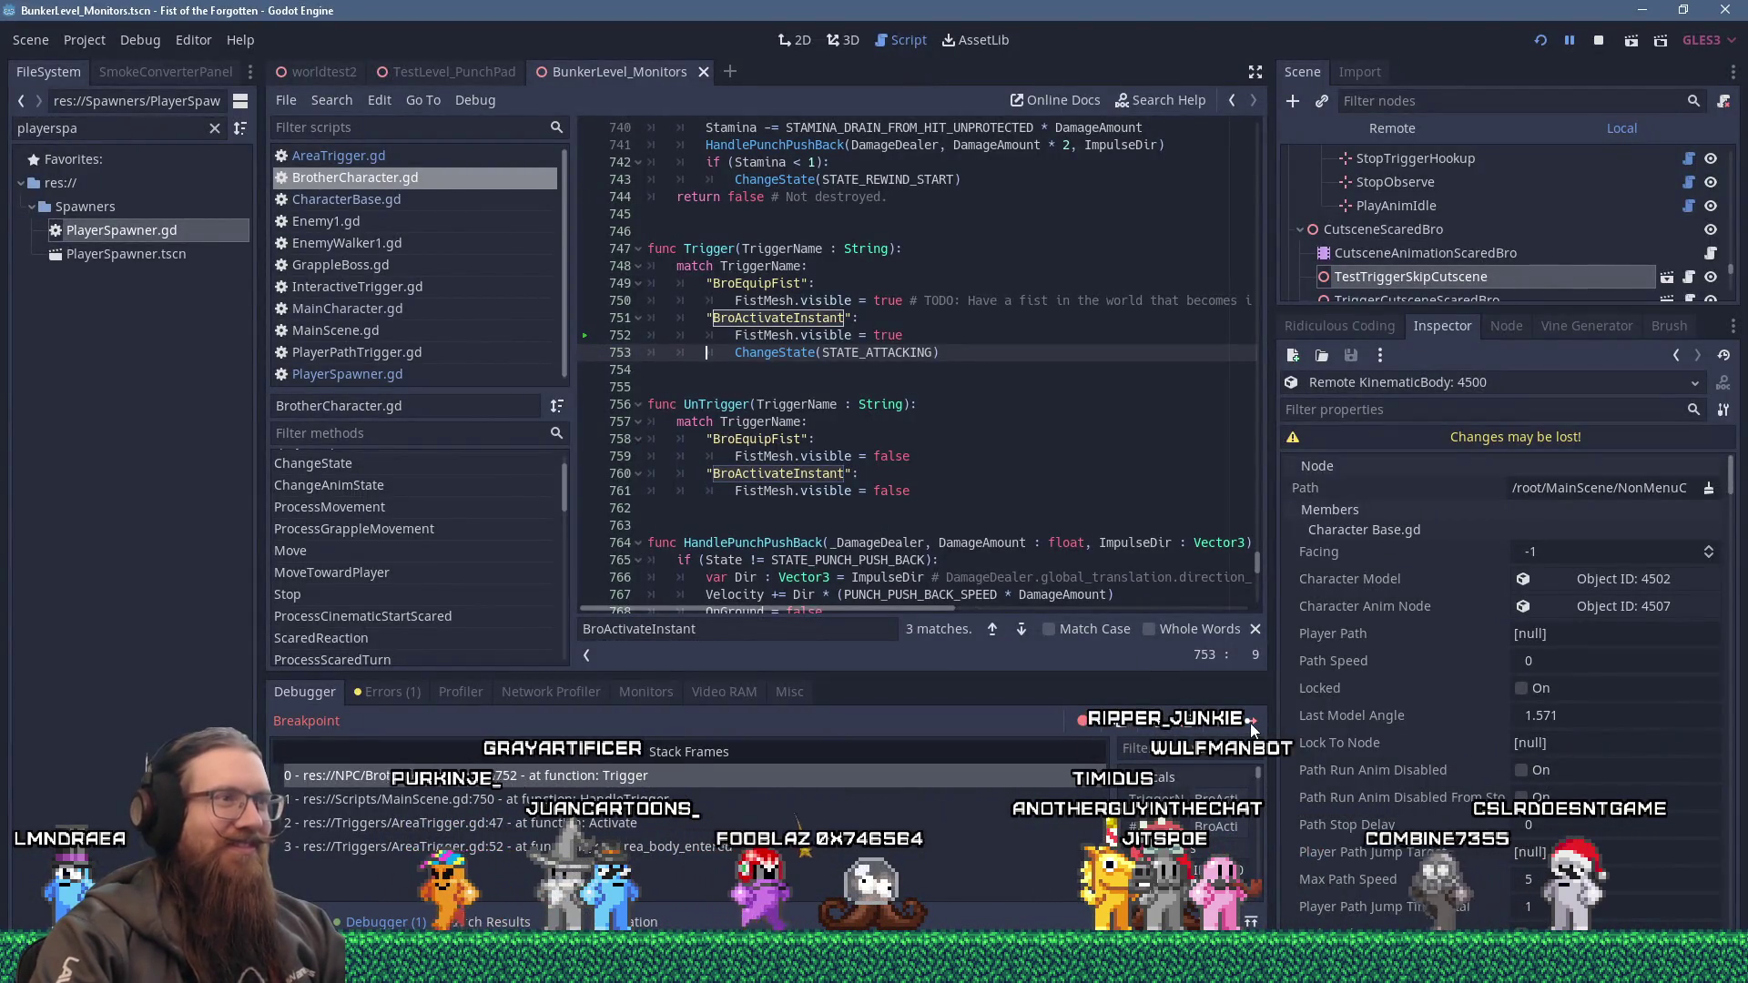
Resume past the breakpoint, add ChangeState(STATE_WAITING) to the untrigger case, save and relaunch.
key("F12")
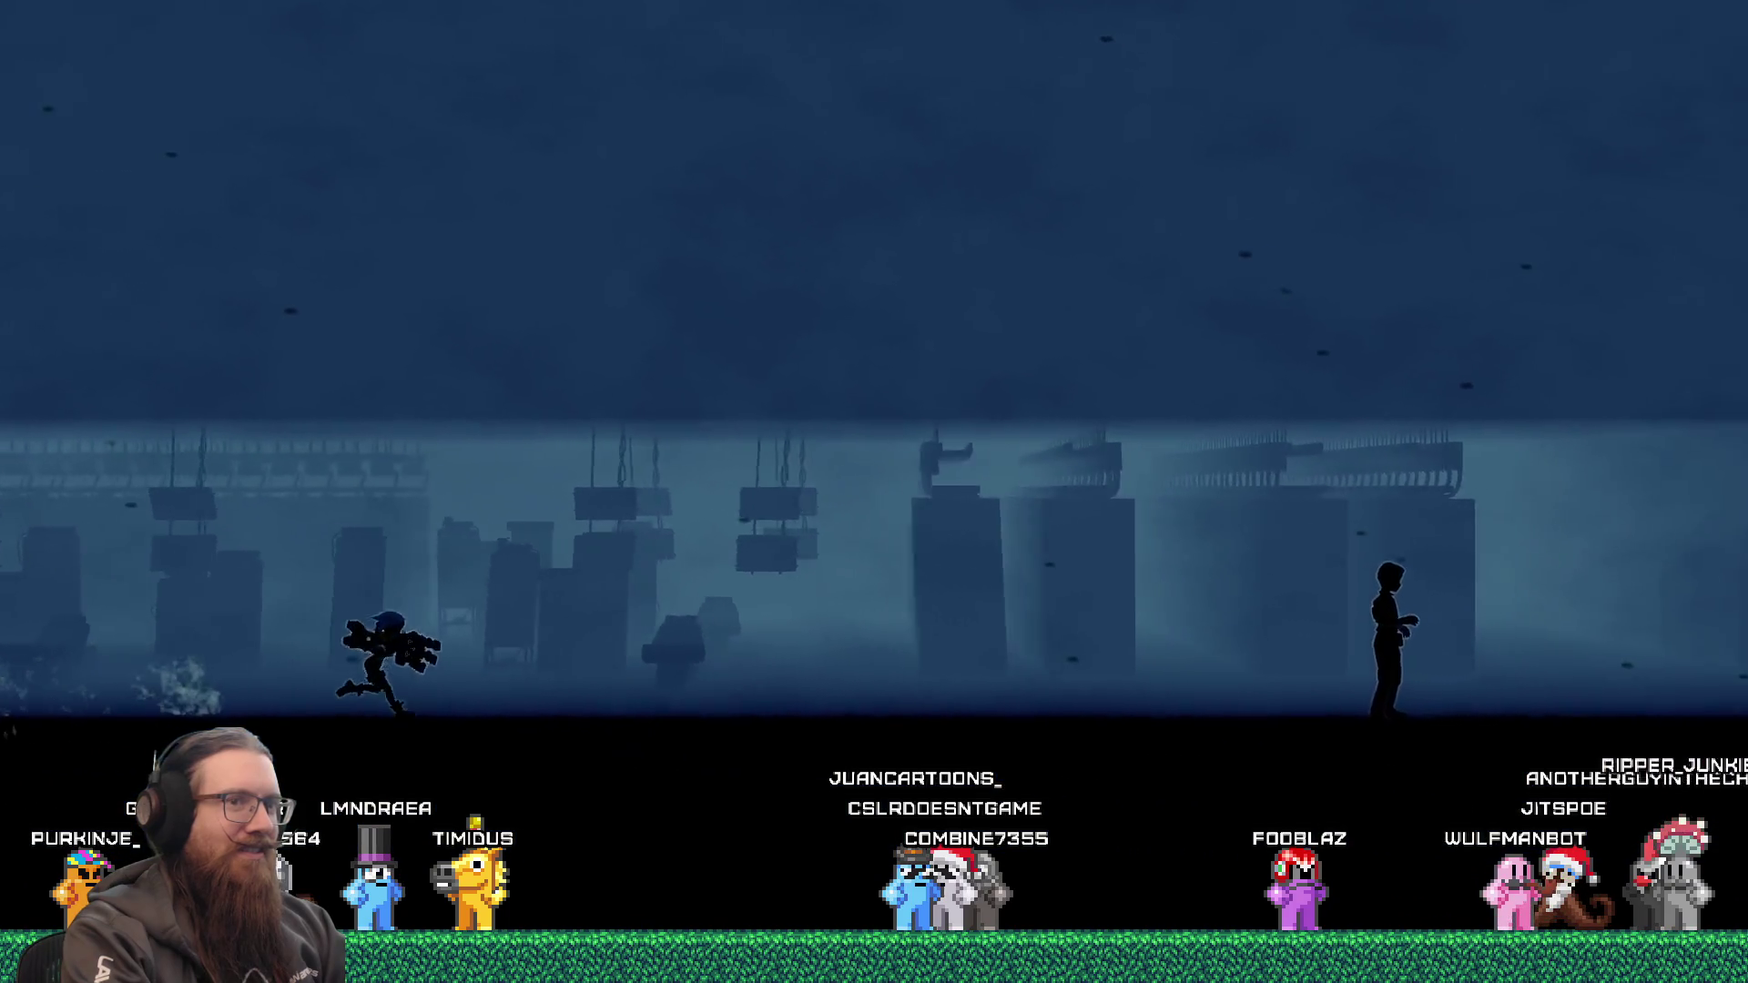
key("grave")
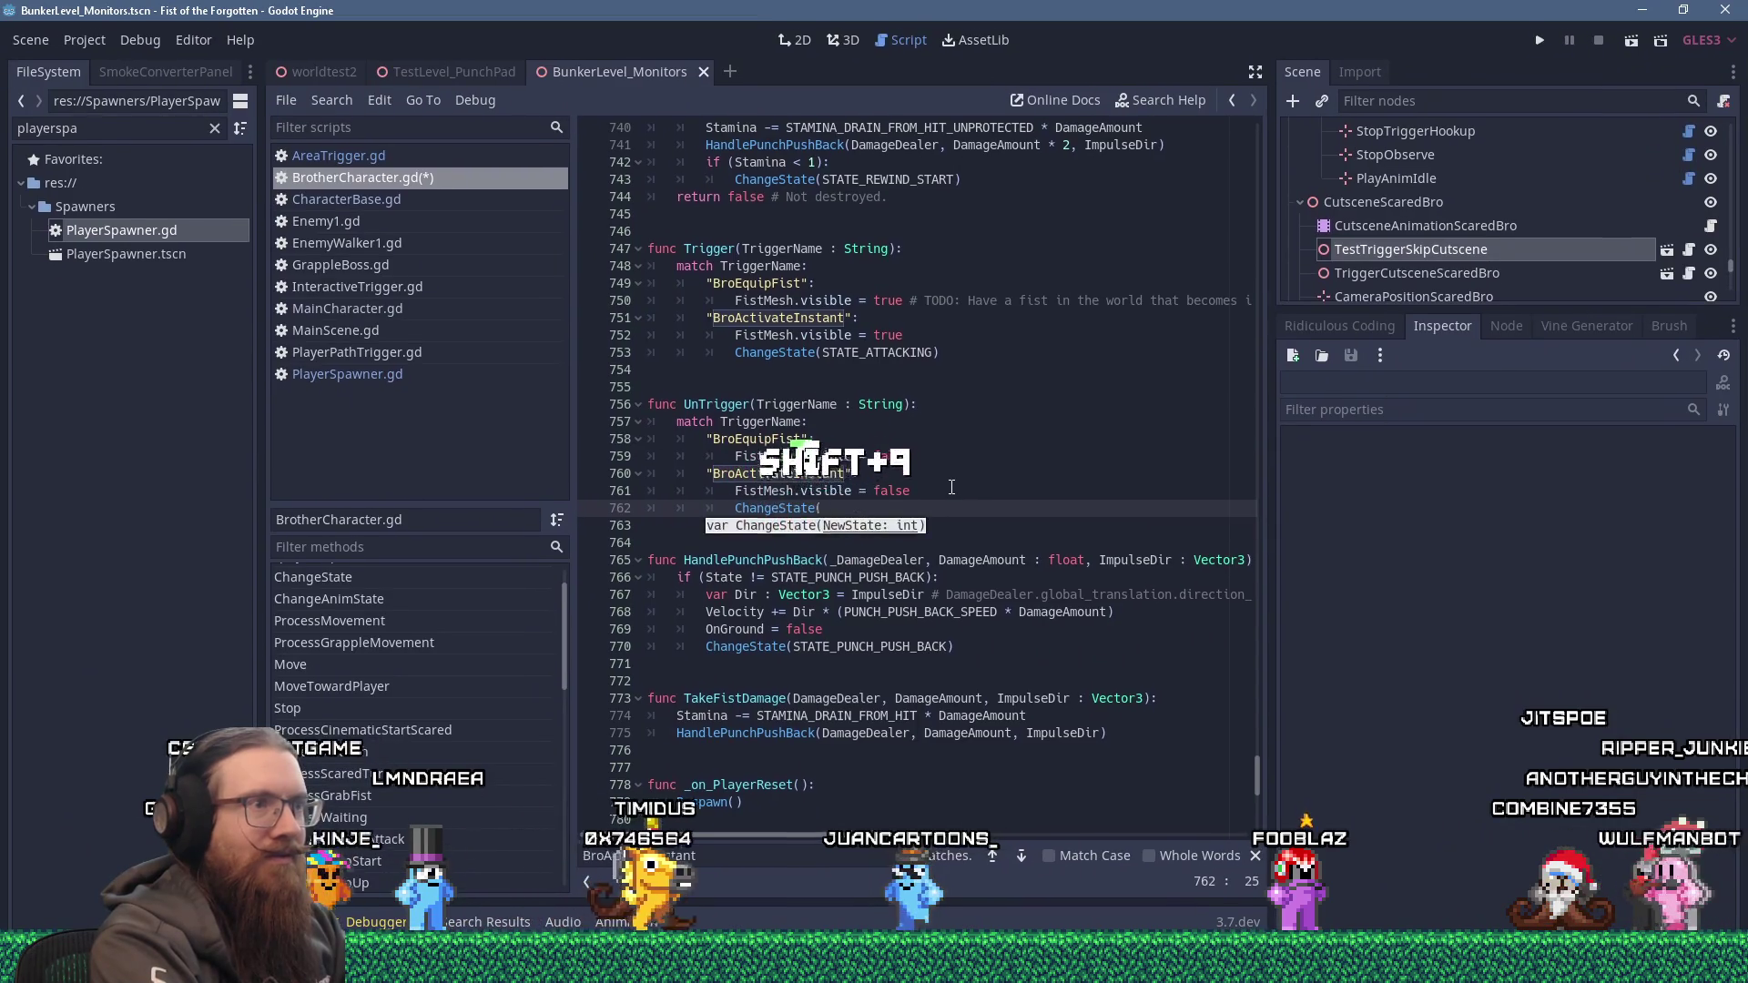
type("STATE_WAI")
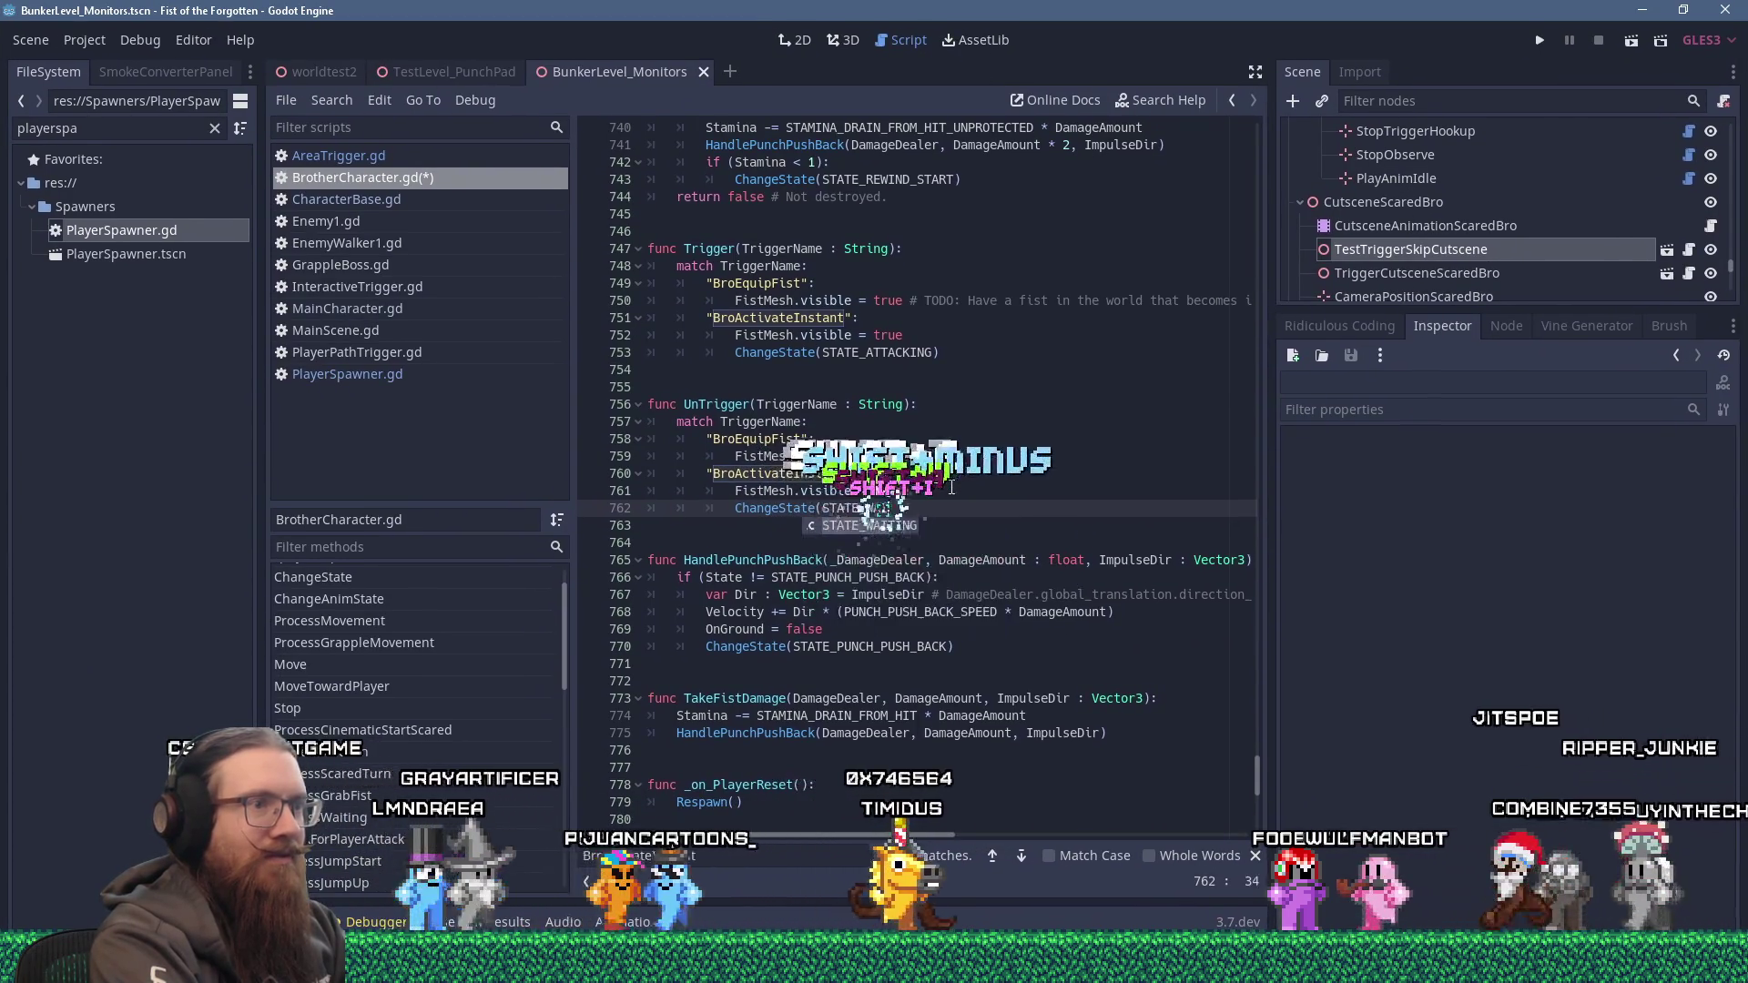
key("Return")
type(")")
key("ctrl+s")
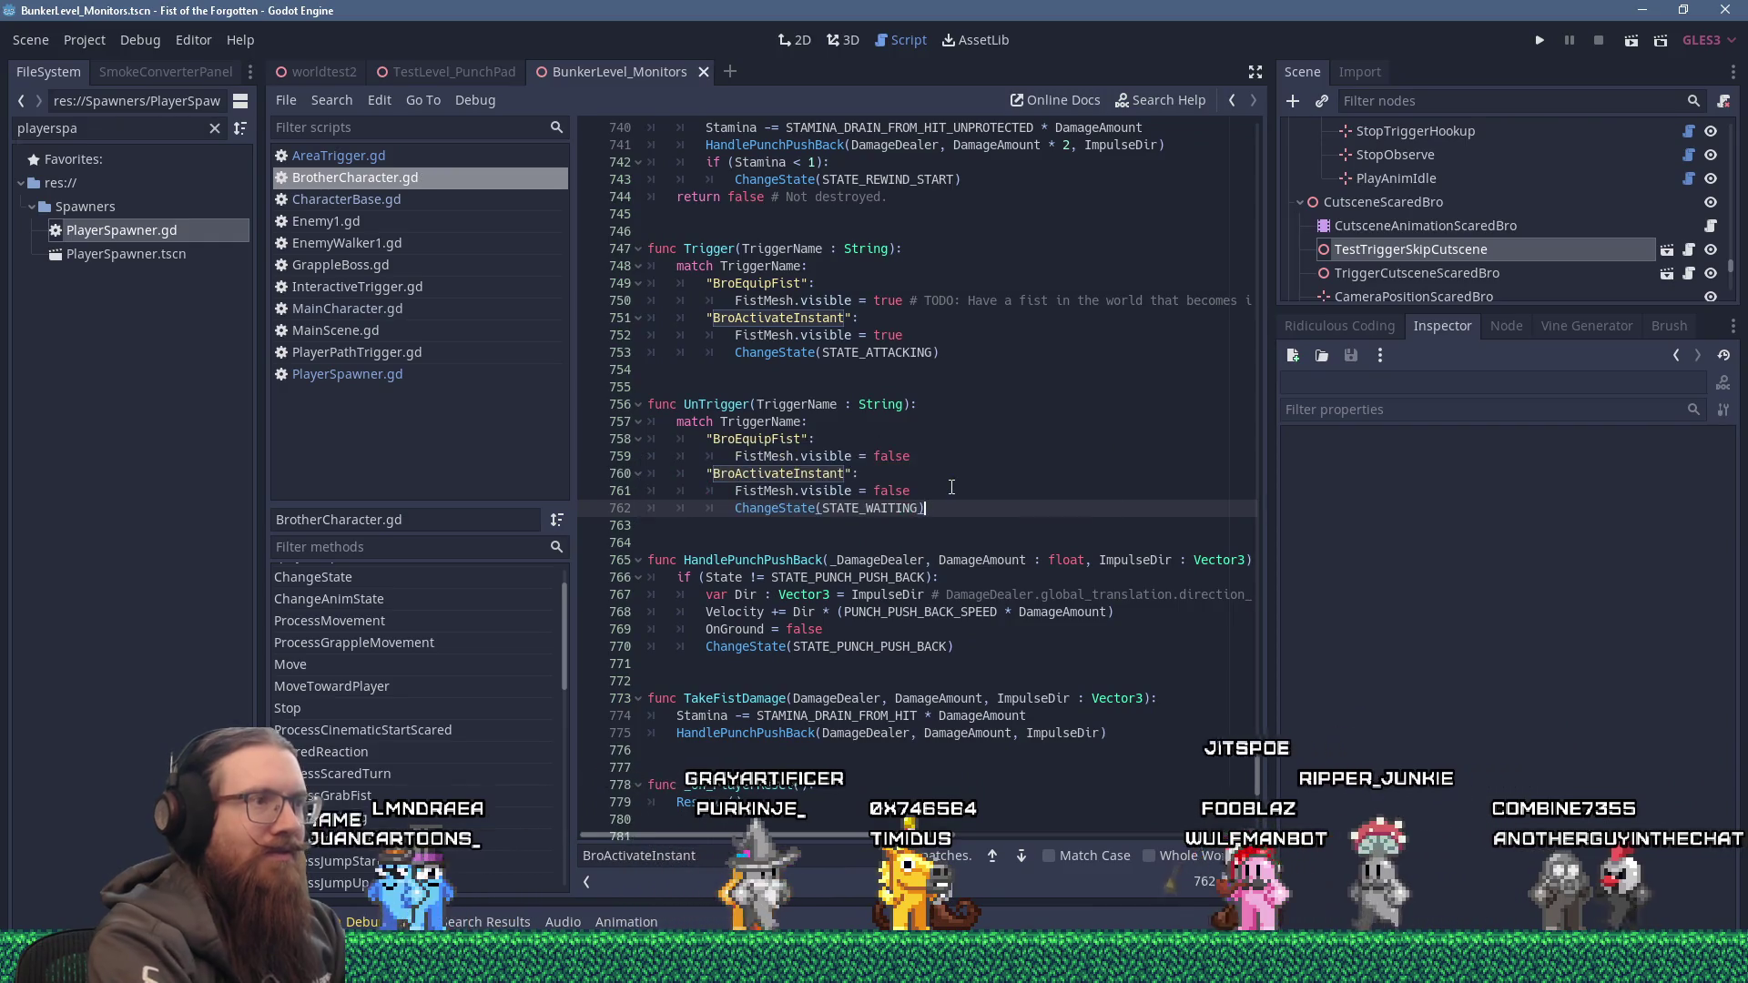
left_click(1532, 44)
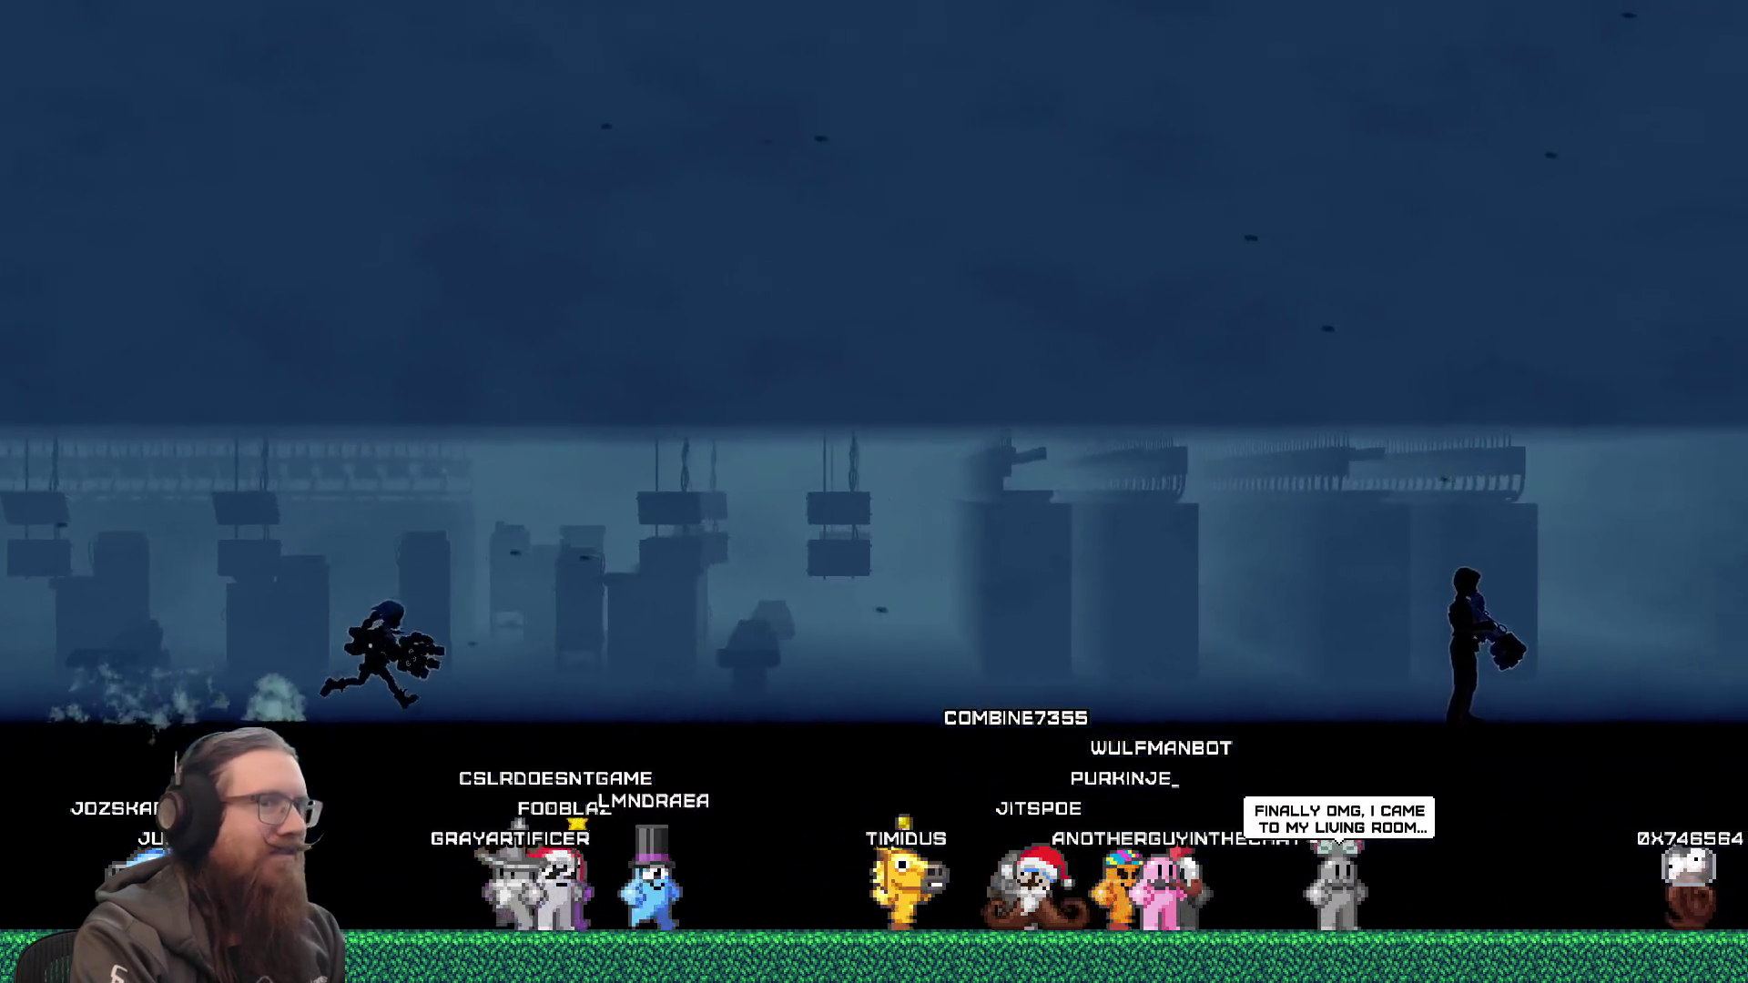
Open the development console once the brother launches his attack in the cutscene.
key("grave")
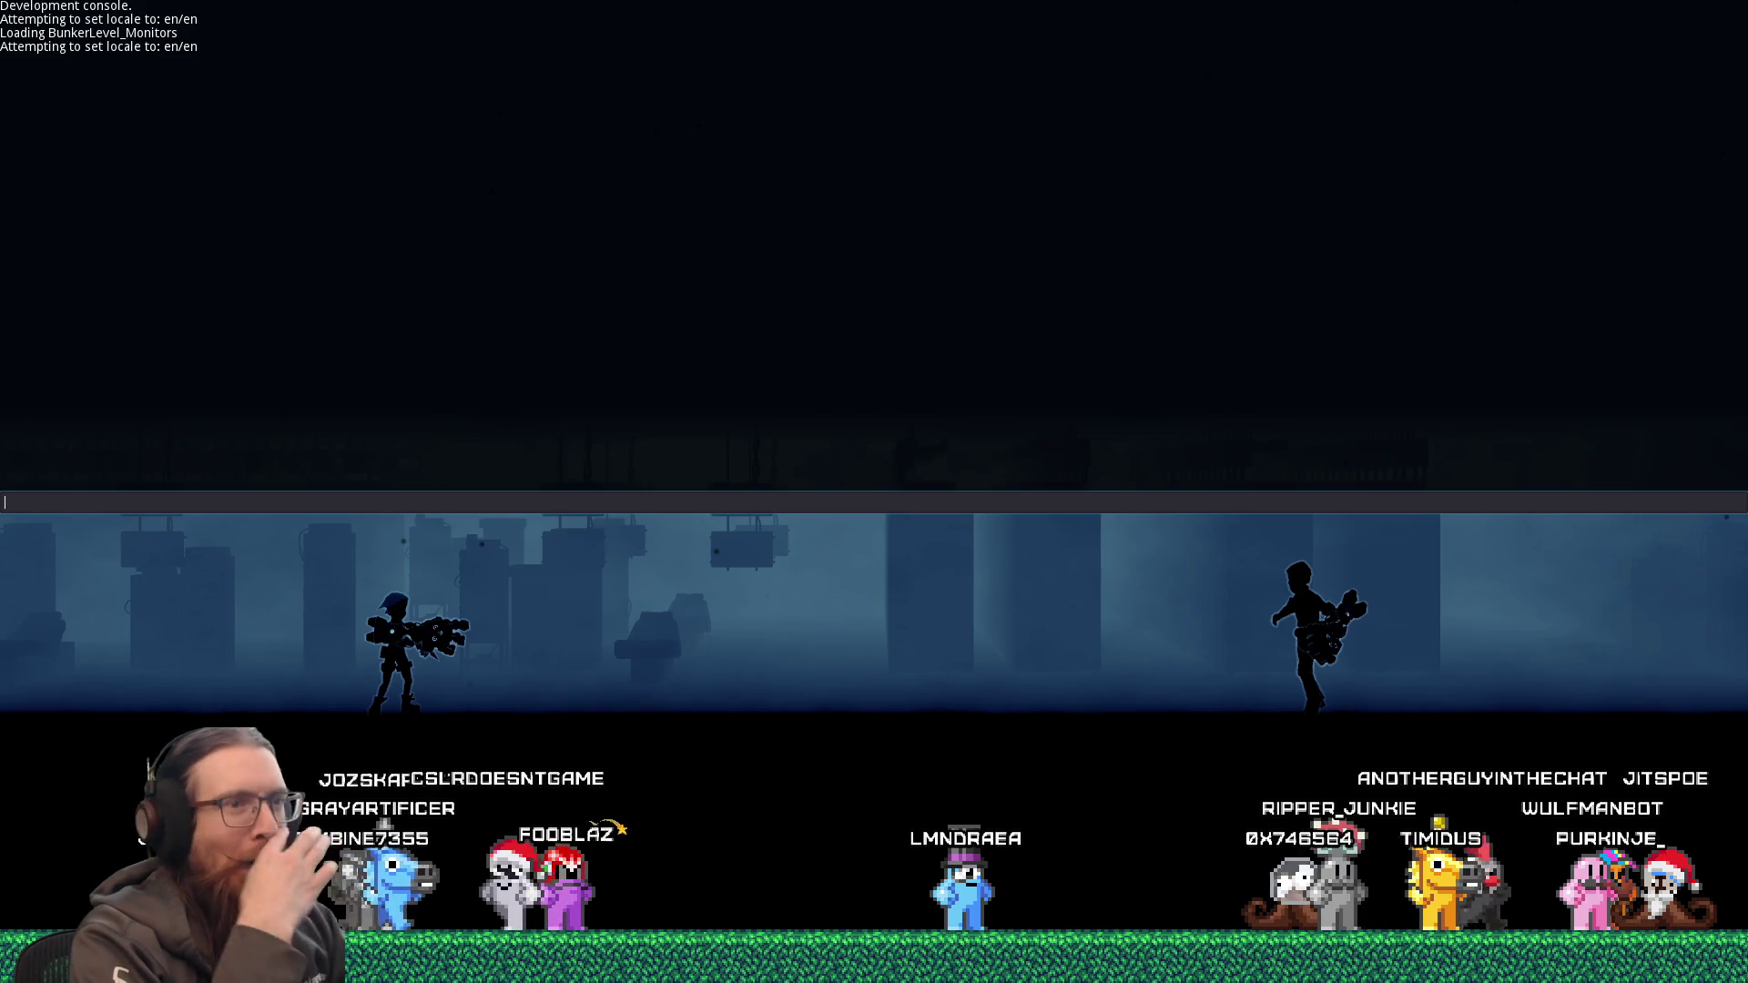
Close the console, watch the scene, then reopen it and enter quit to exit the game.
key("grave")
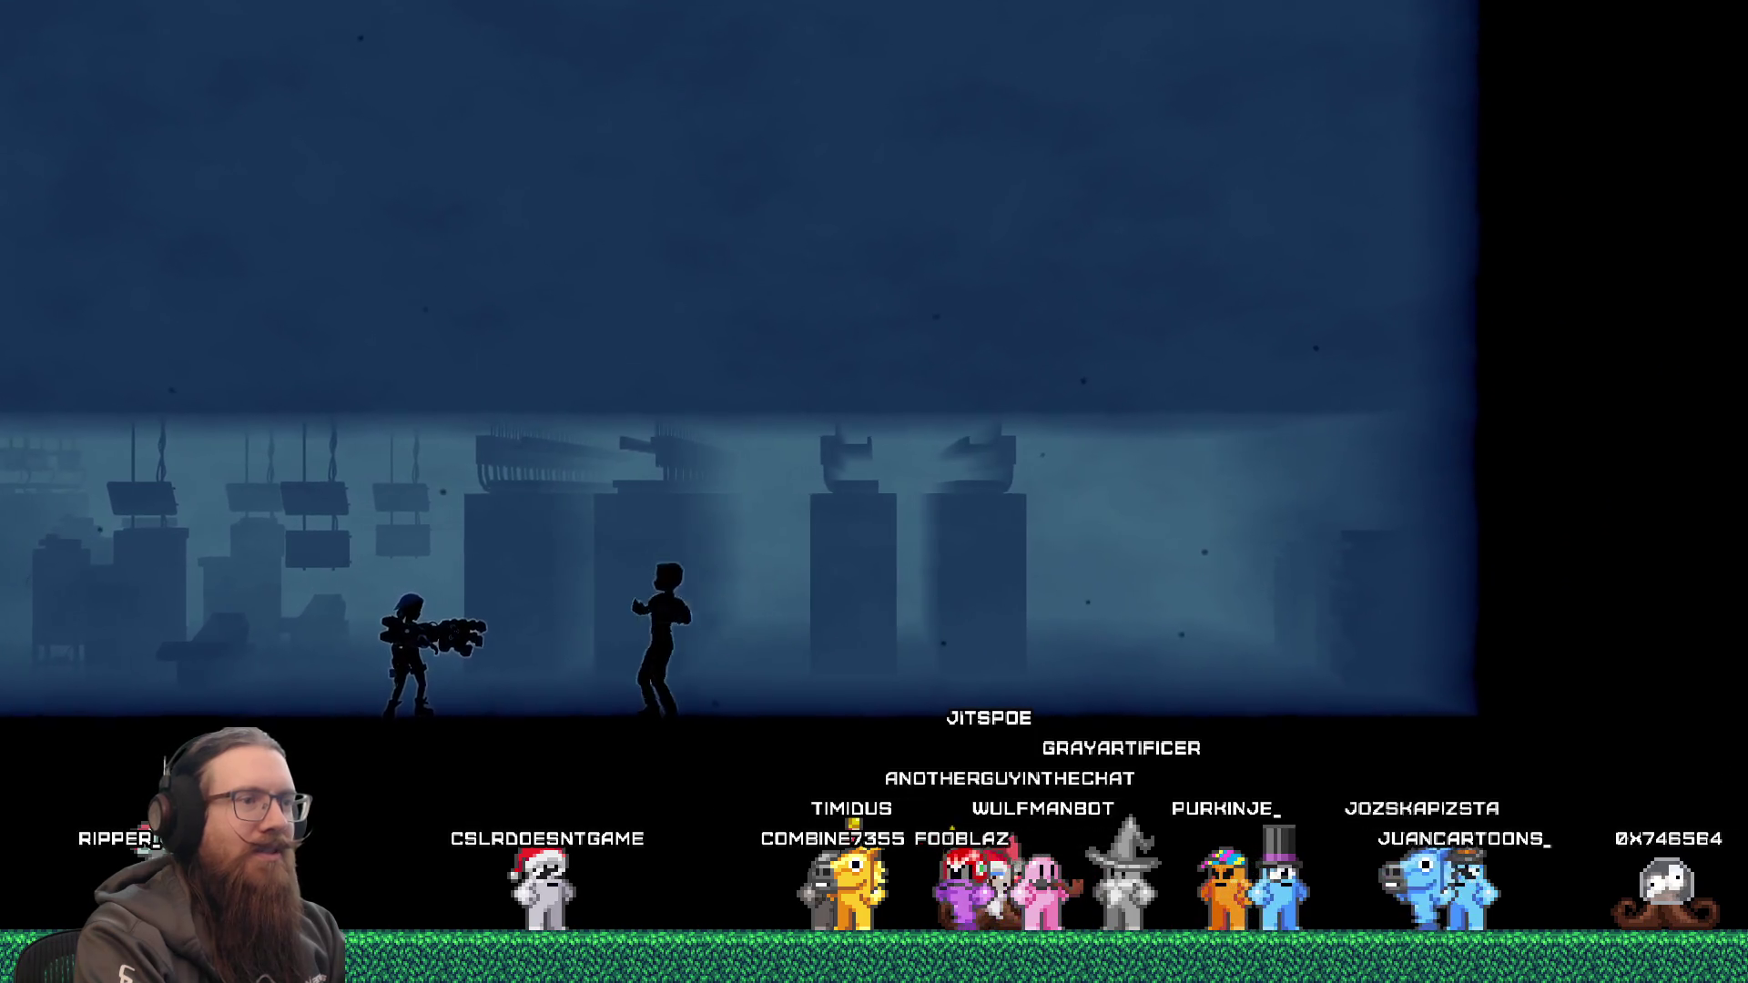
key("grave")
type("quit")
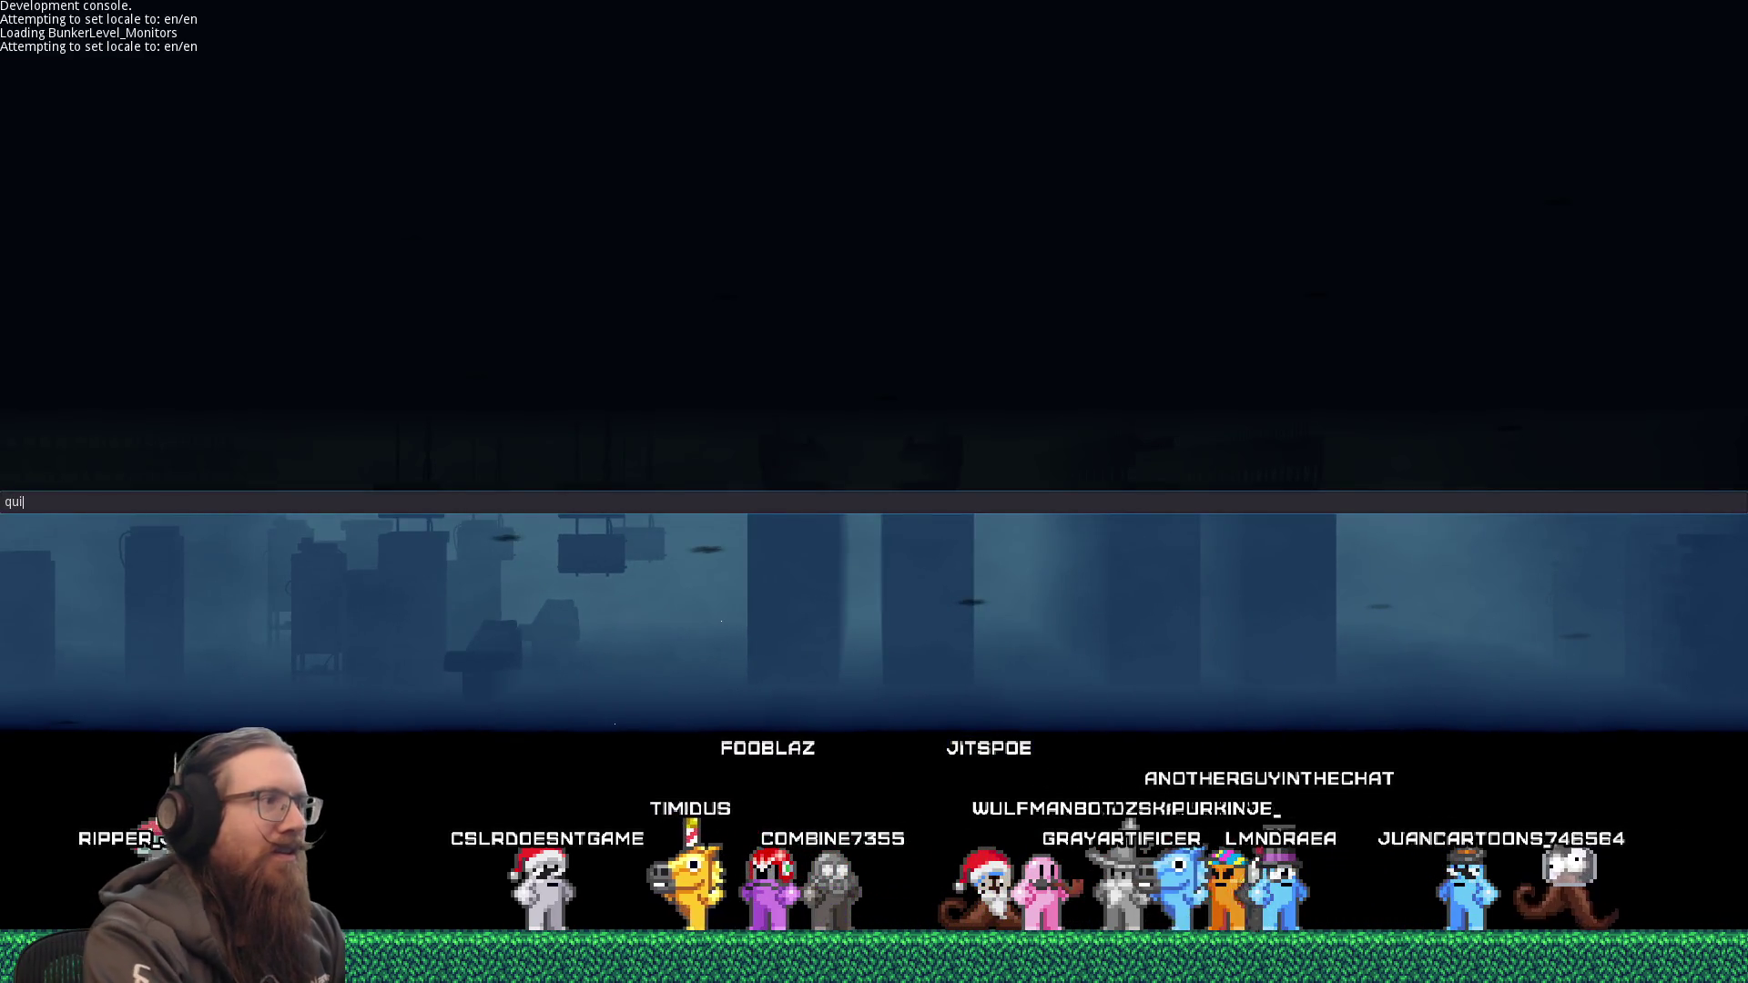
key("Return")
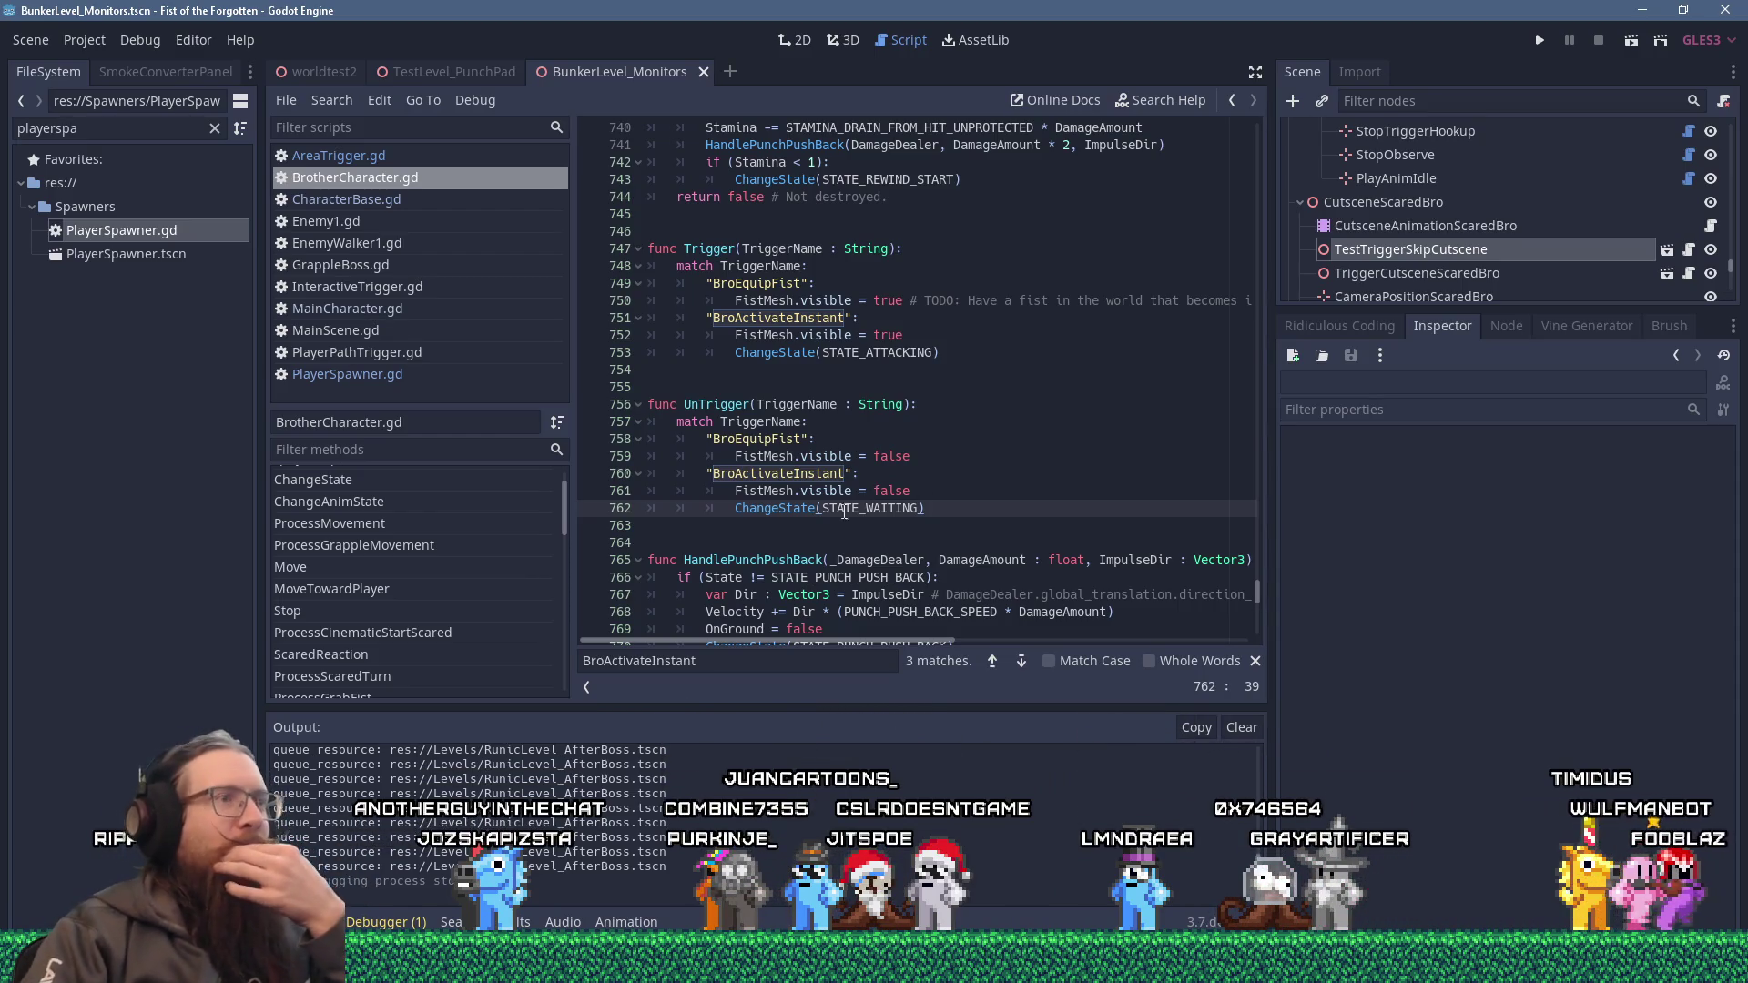
Review the Trigger and UnTrigger BroActivateInstant cases, placing the caret on blank line 754.
scroll(851, 463, "down", 4)
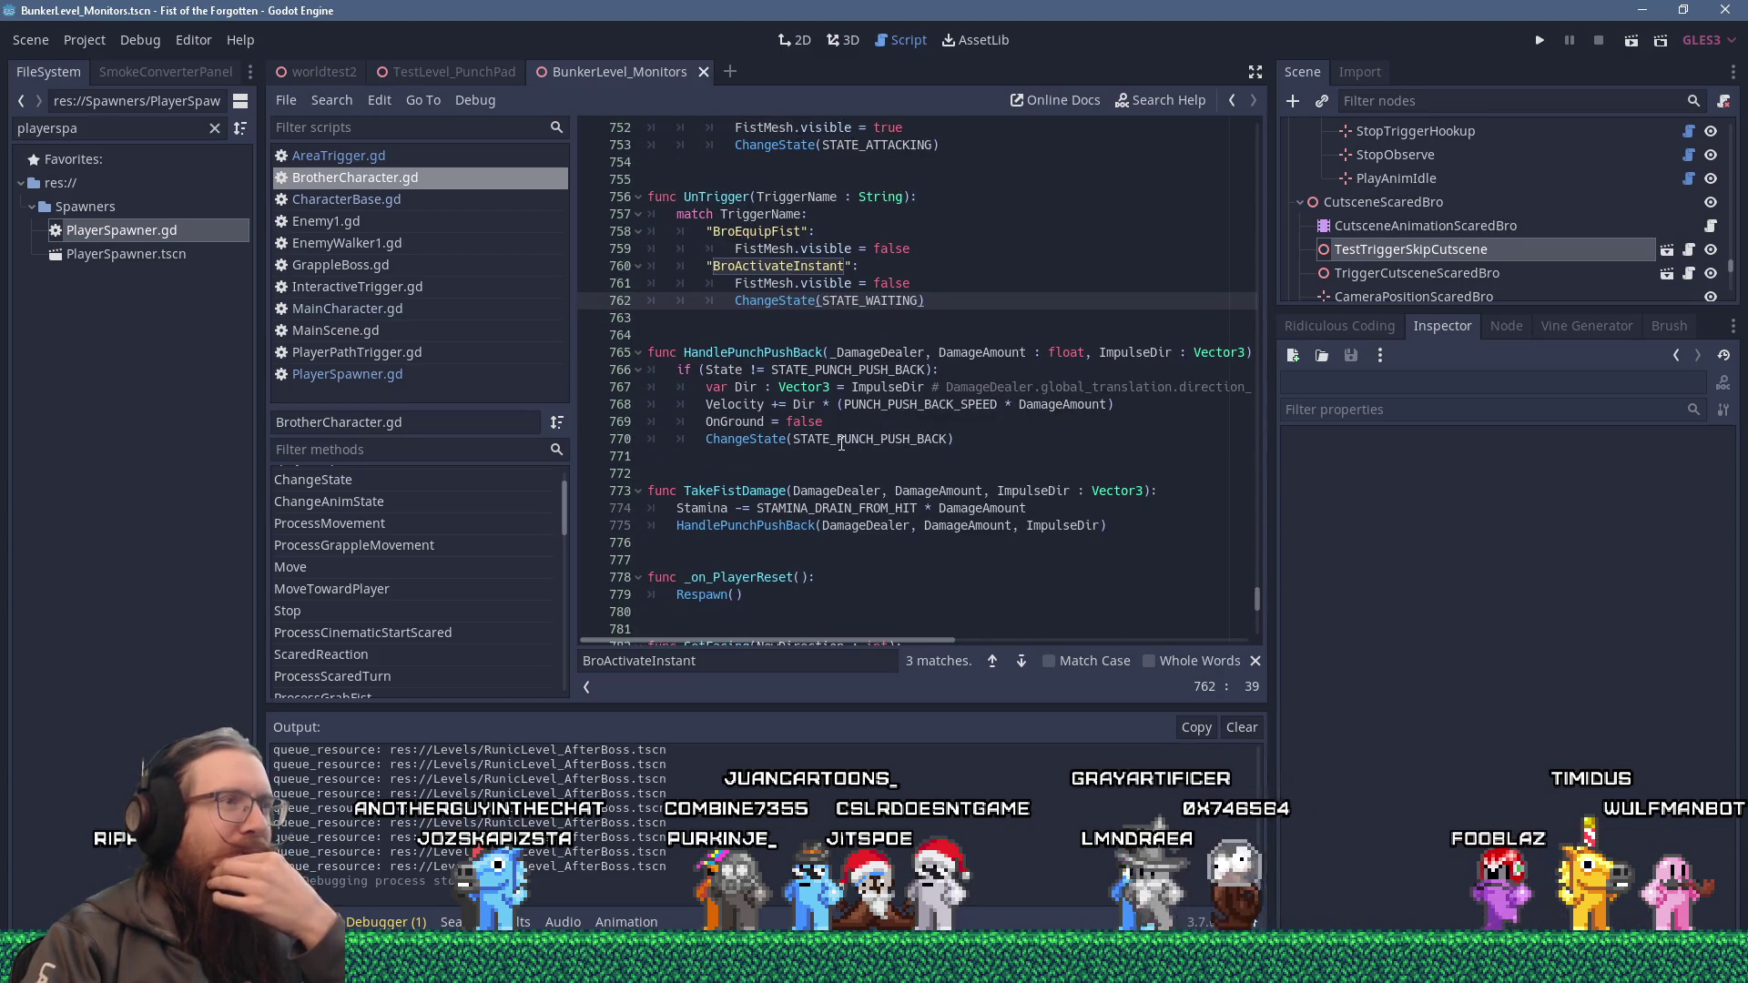
left_click(801, 336)
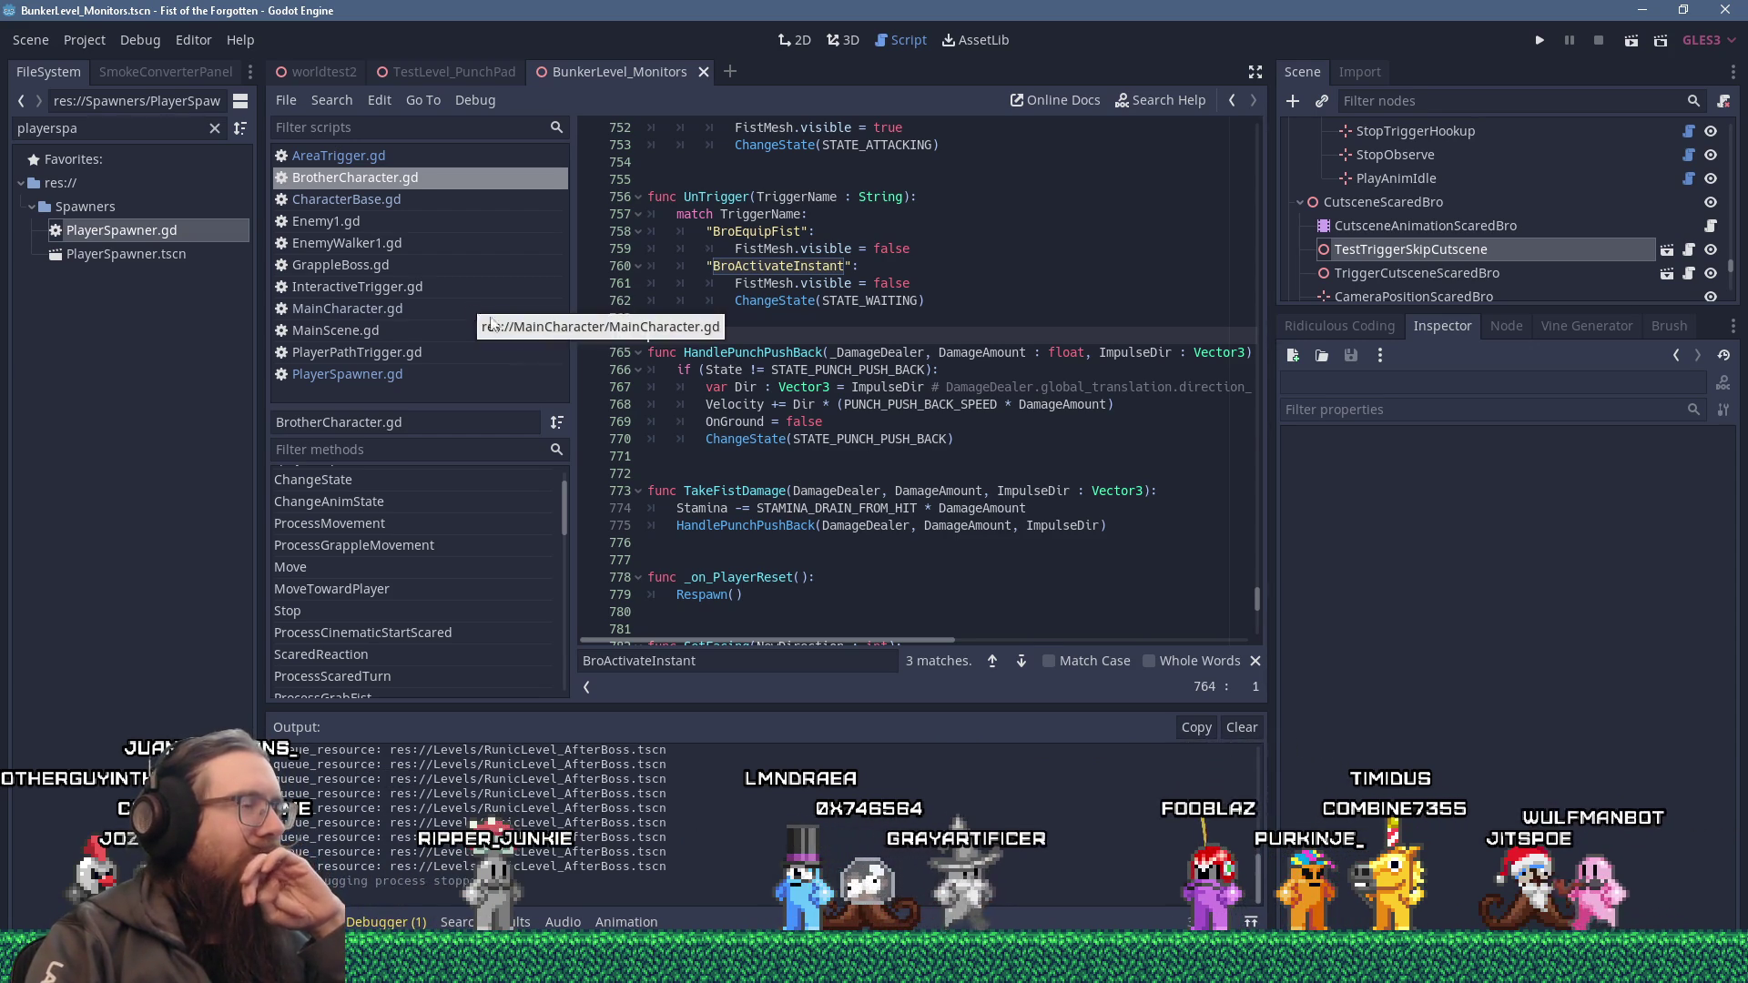
scroll(962, 483, "up", 3)
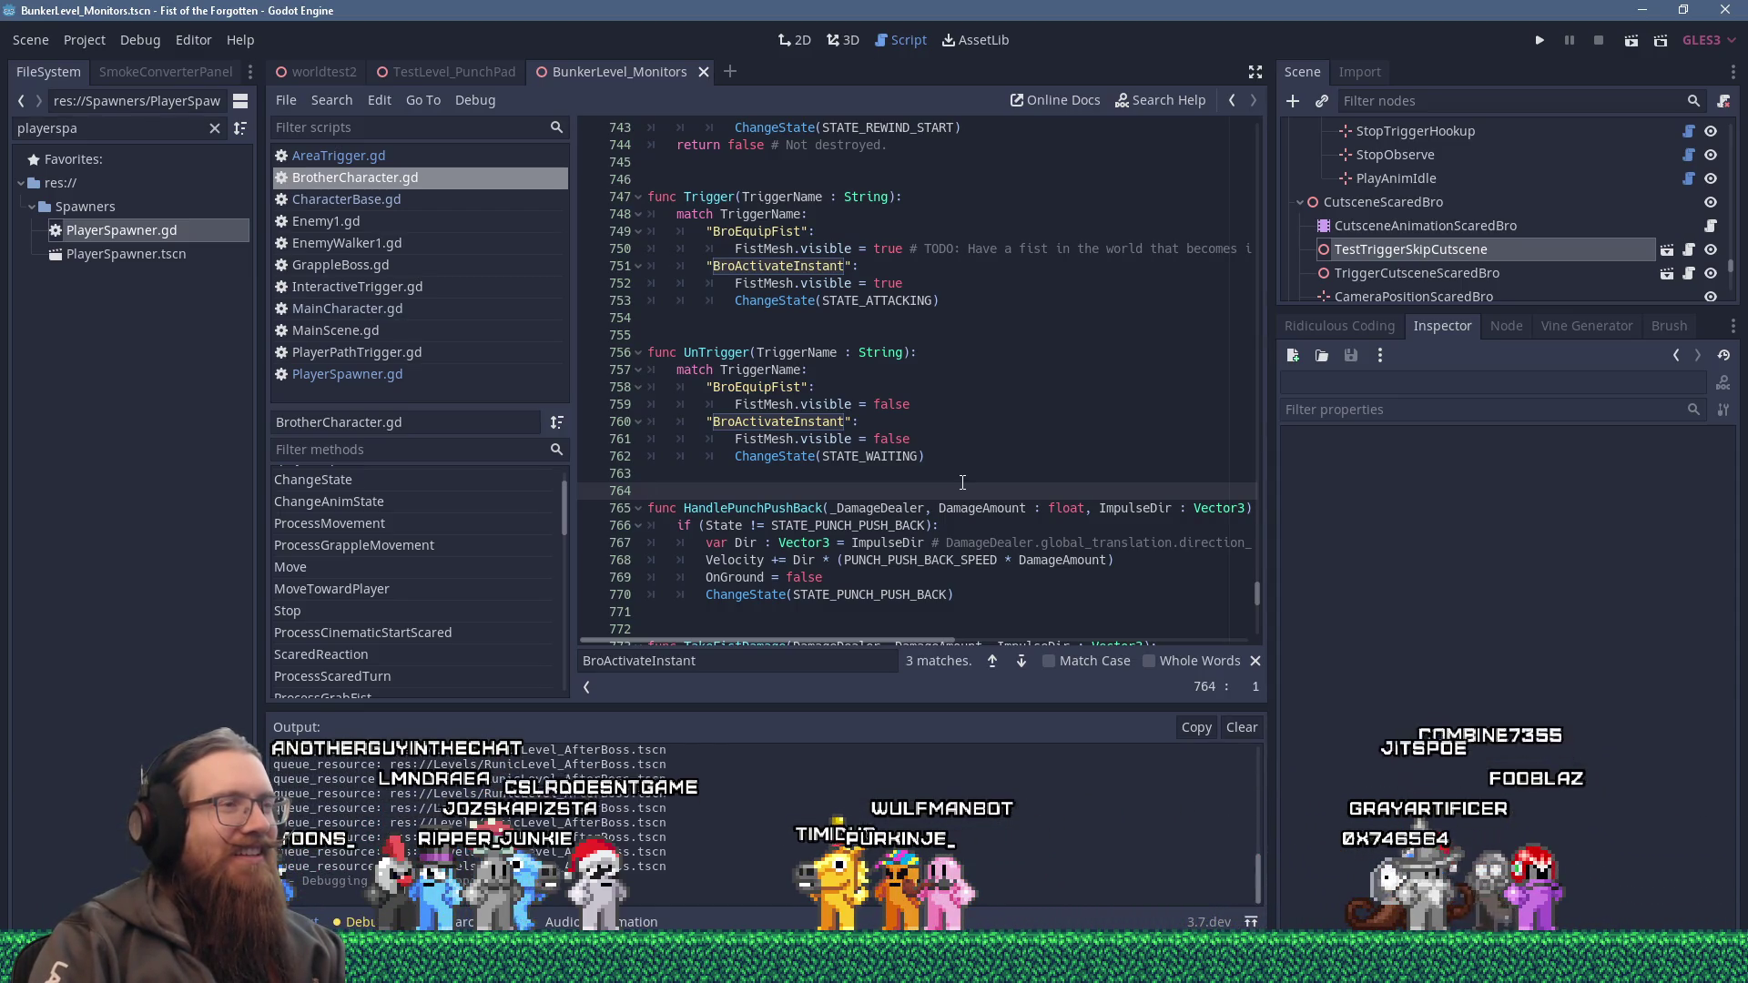
left_click(827, 324)
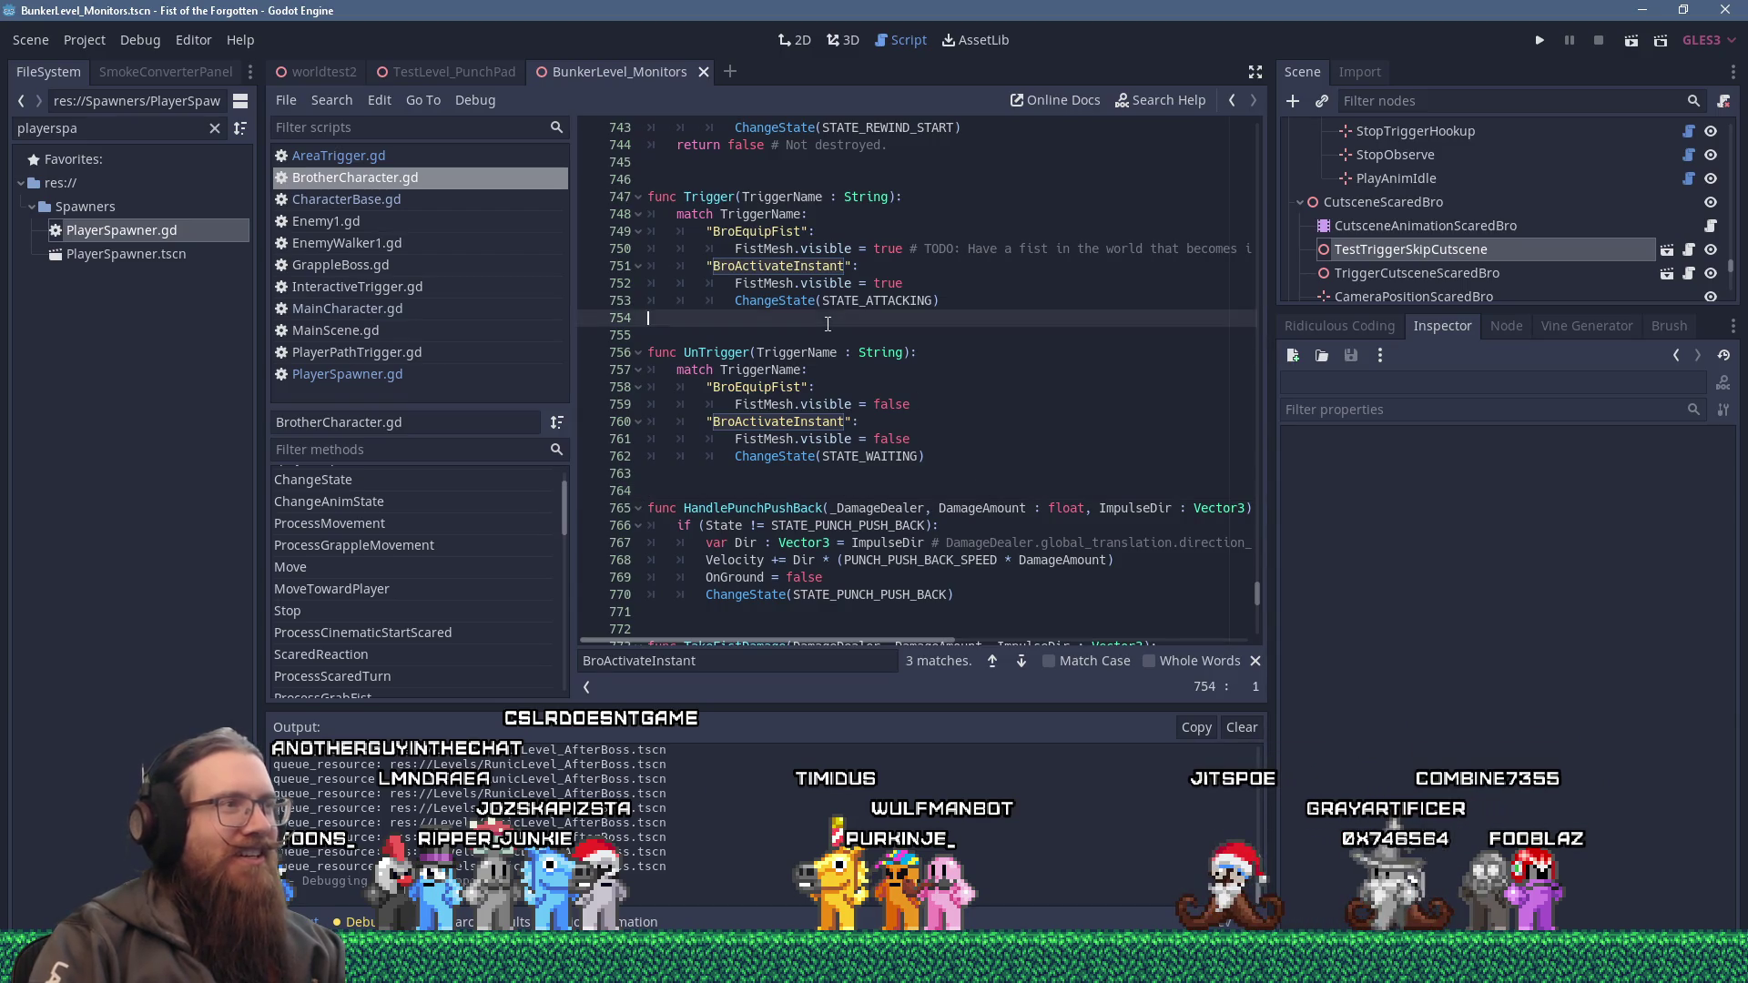
Move between empty script lines 746 and 755, then start renaming the TestTriggerSkipCutscene node.
left_click(782, 180)
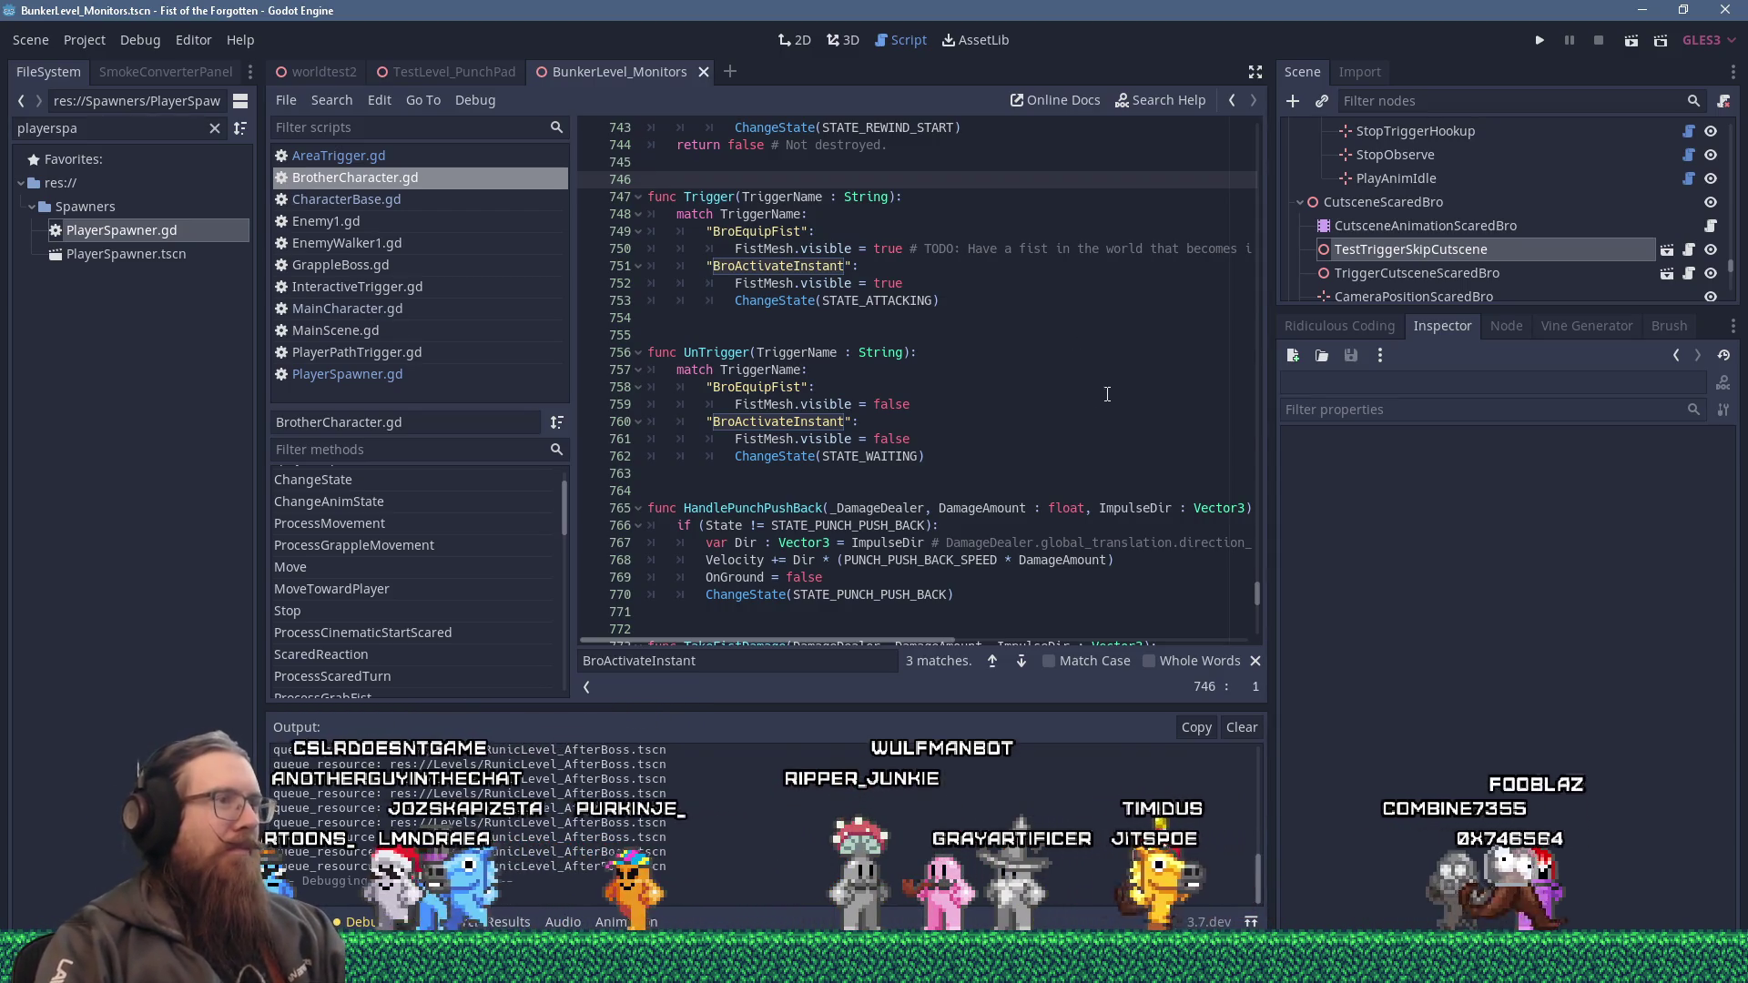
scroll(1107, 395, "up", 2)
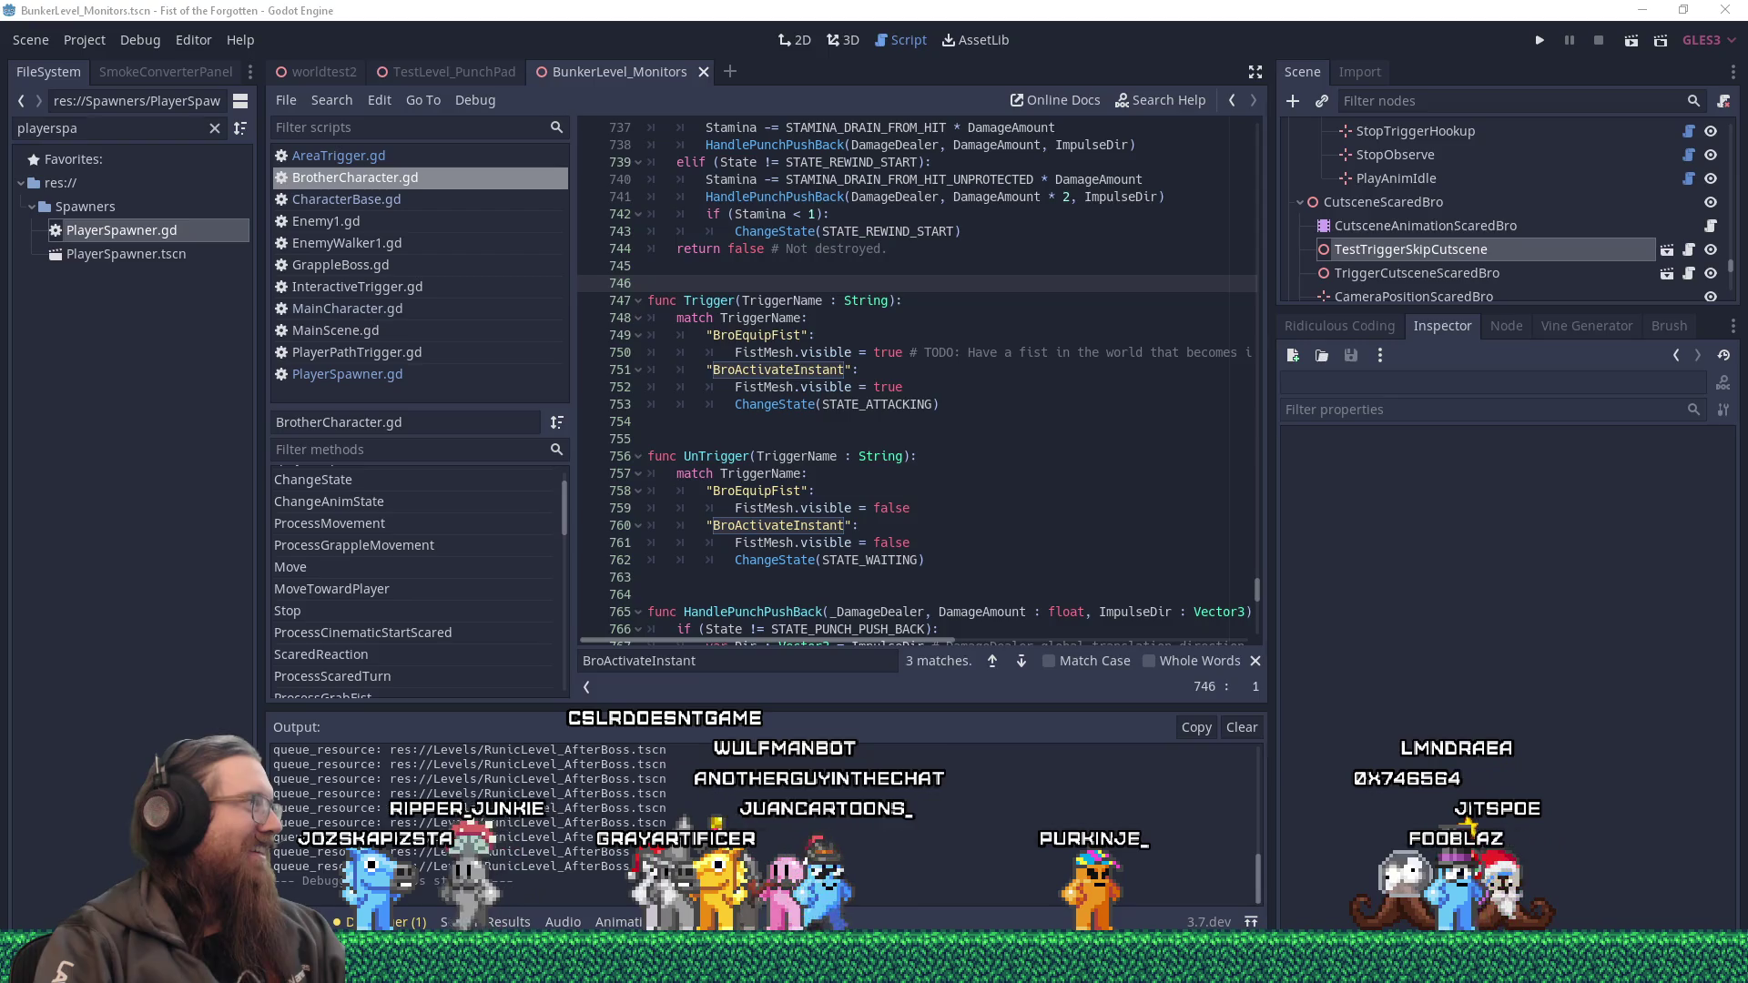
left_click(966, 435)
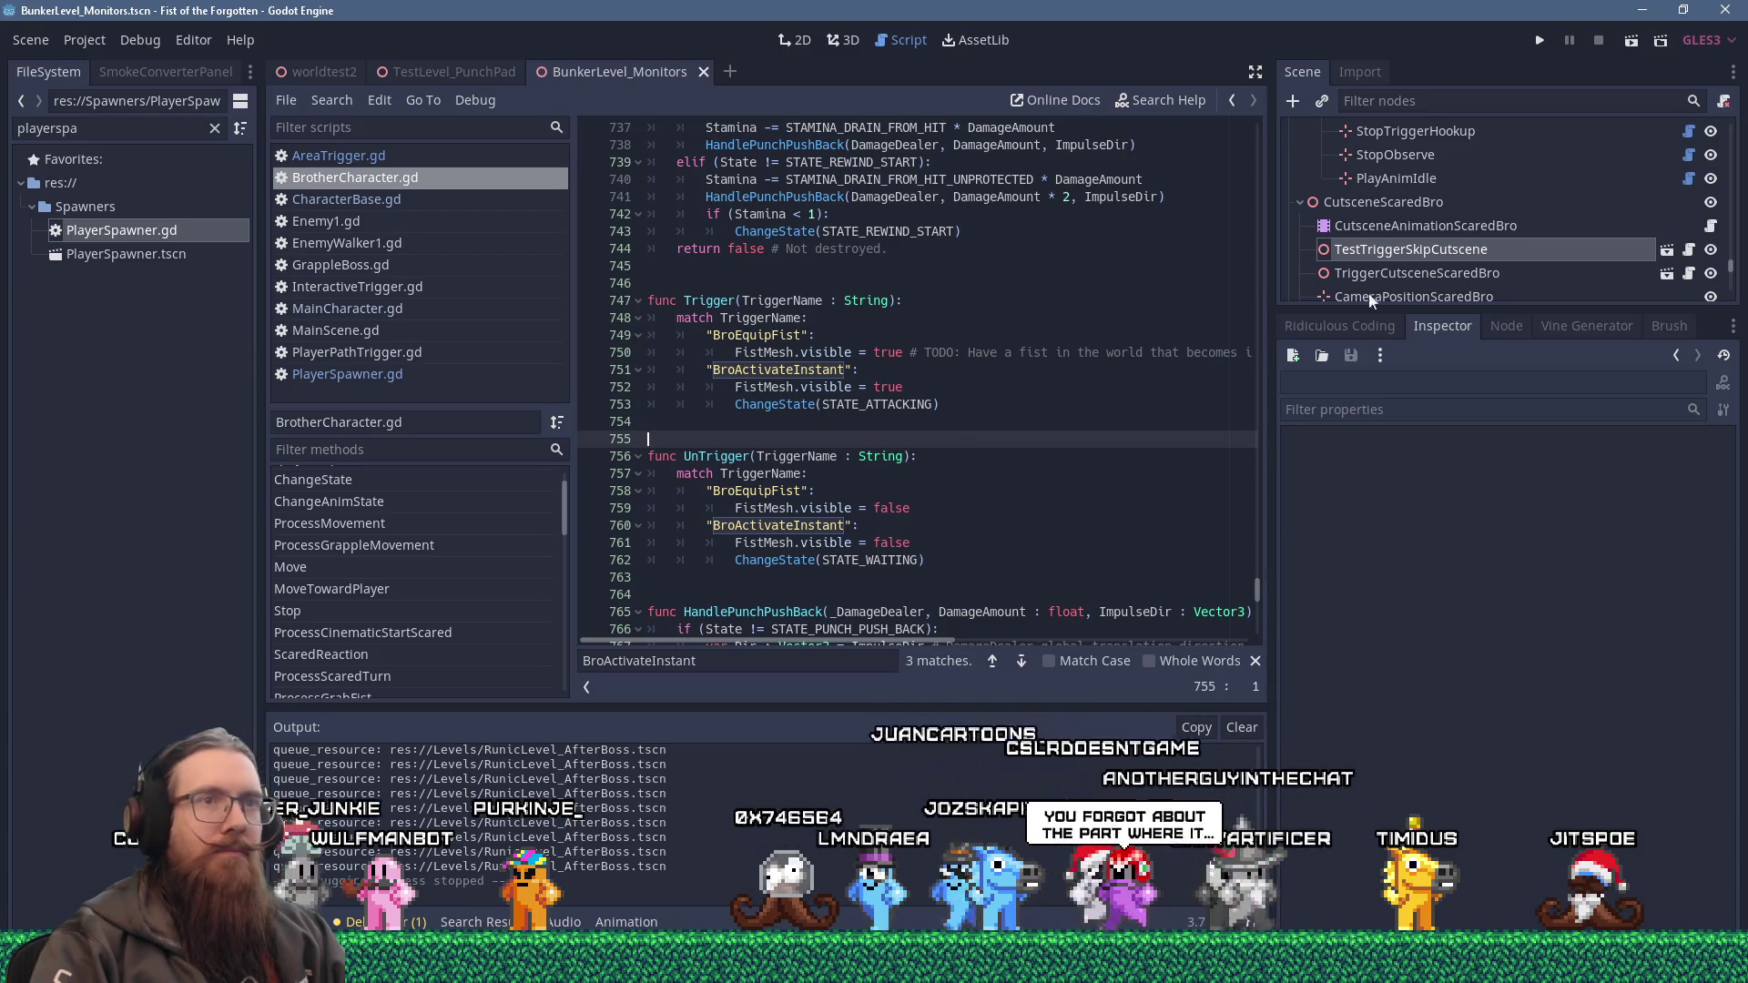
double_click(1471, 259)
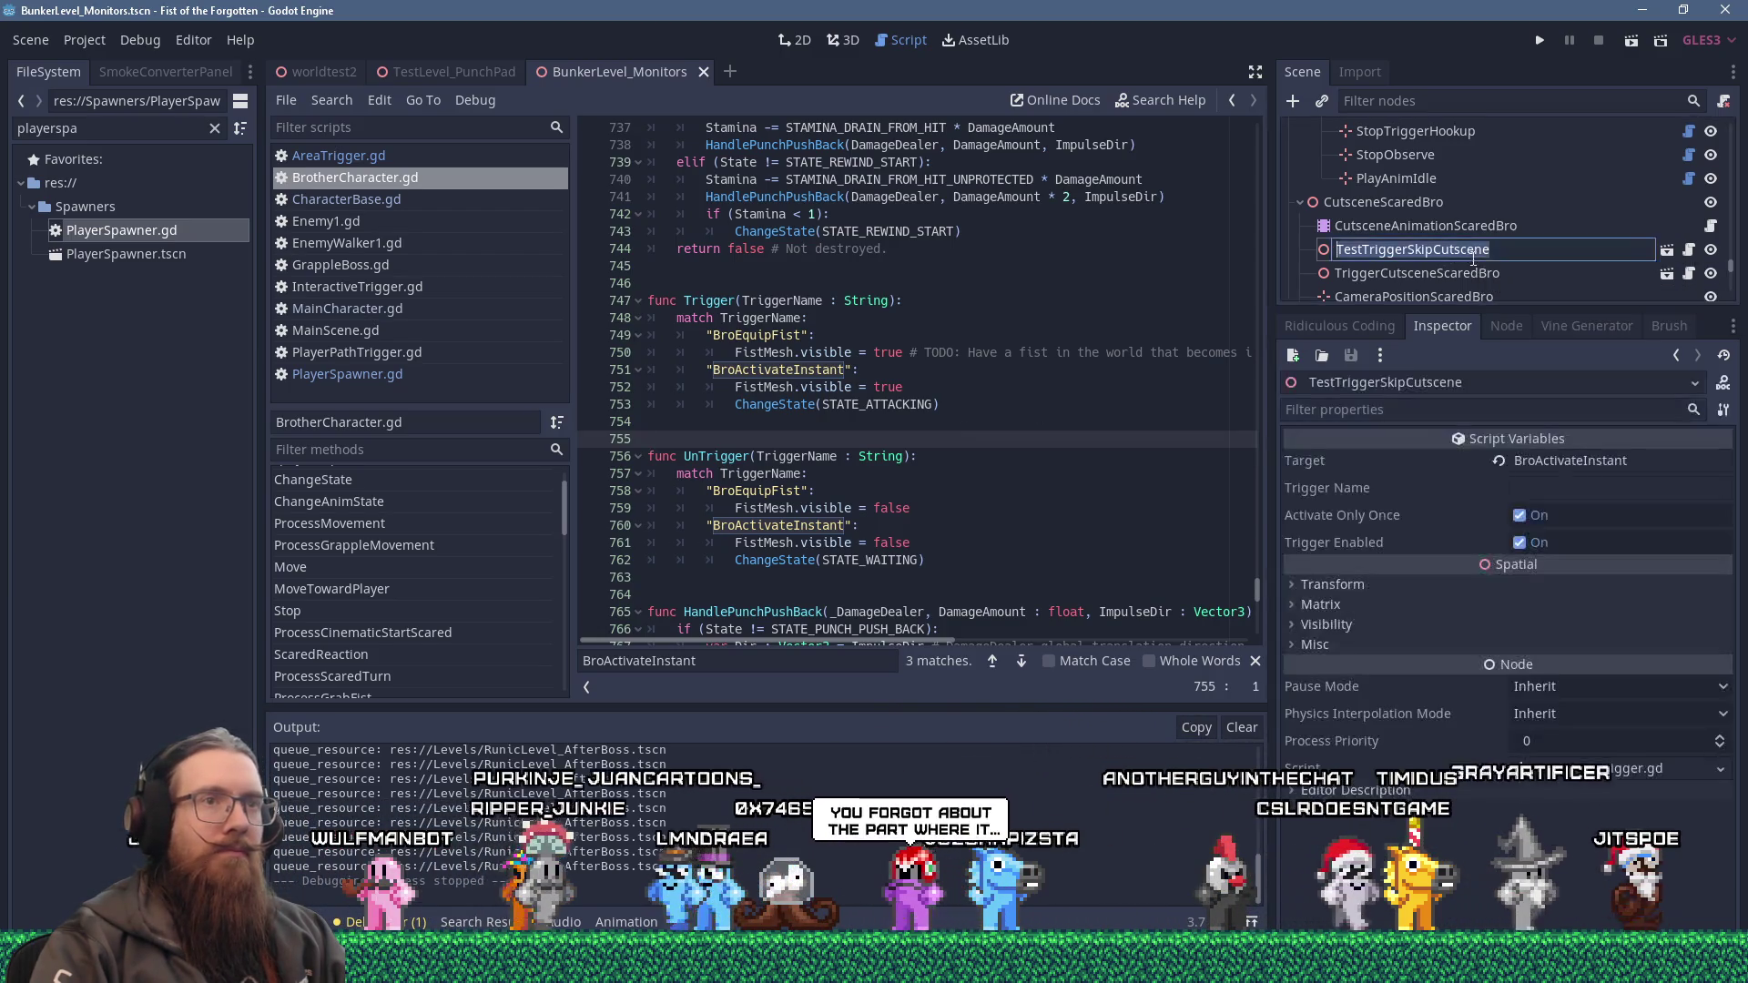
Replace SkipCutscene with BroActivateInstant in the node name and reselect it to check its properties.
left_click_drag(1508, 254, 1409, 251)
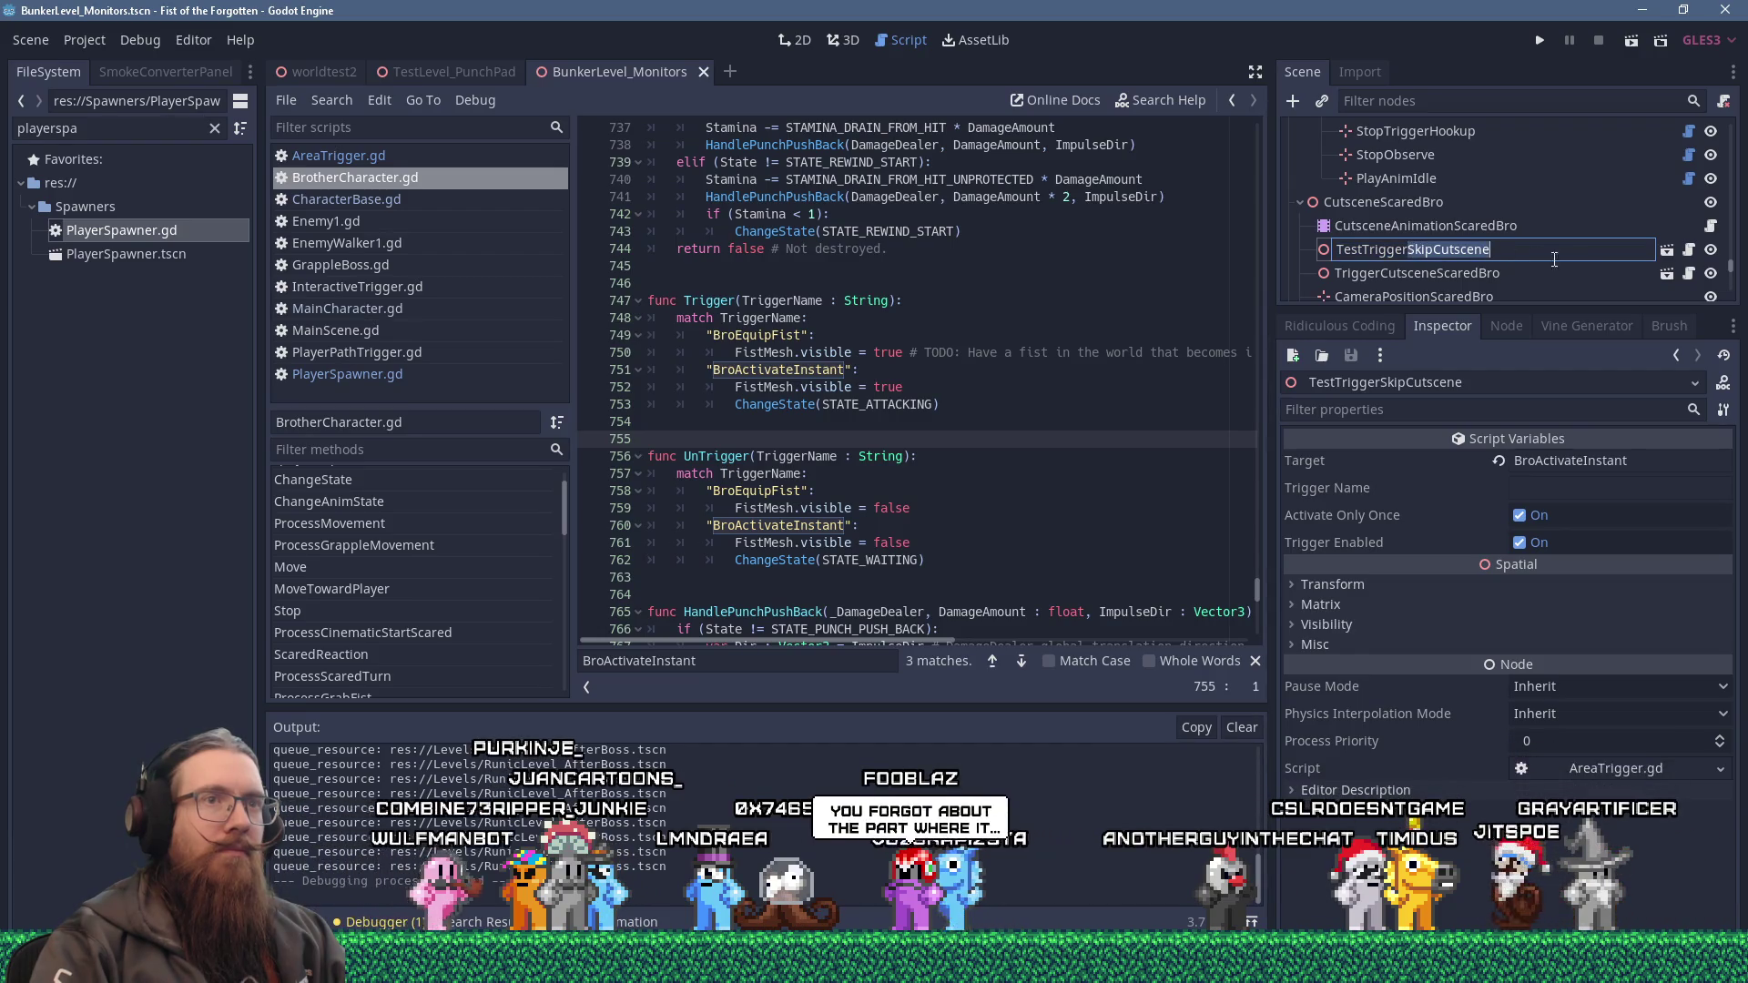
type("BroAc")
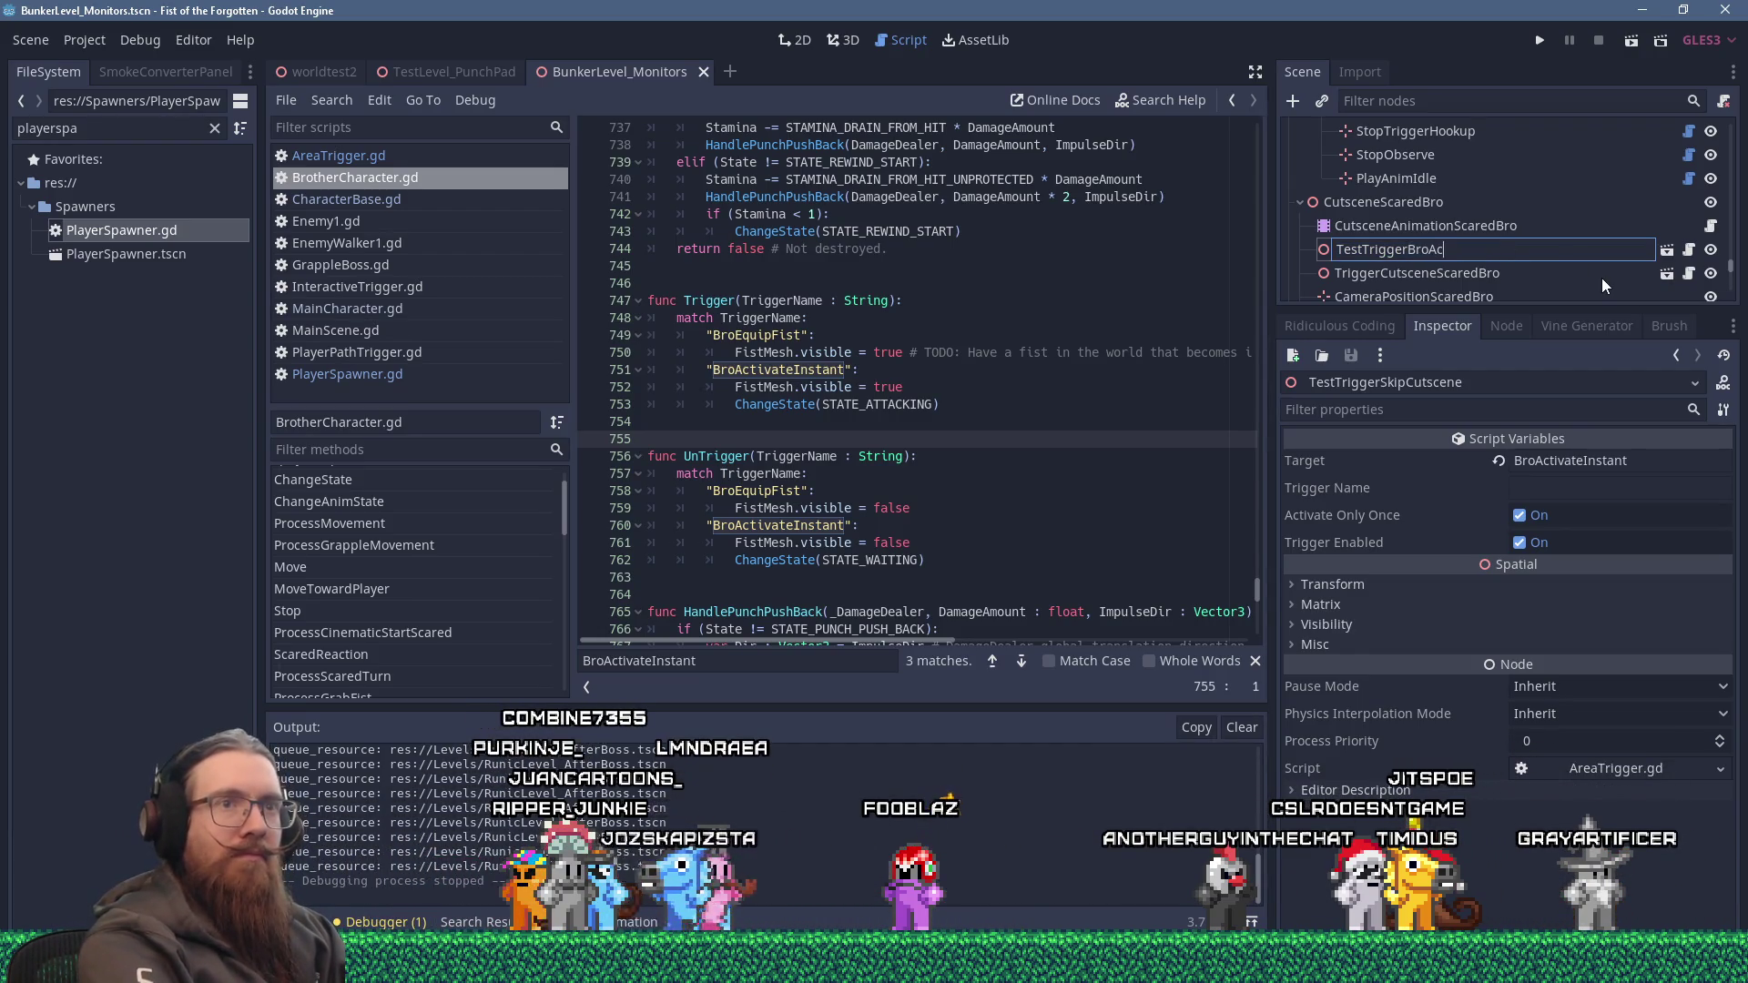
type("tivateInstant")
key("Return")
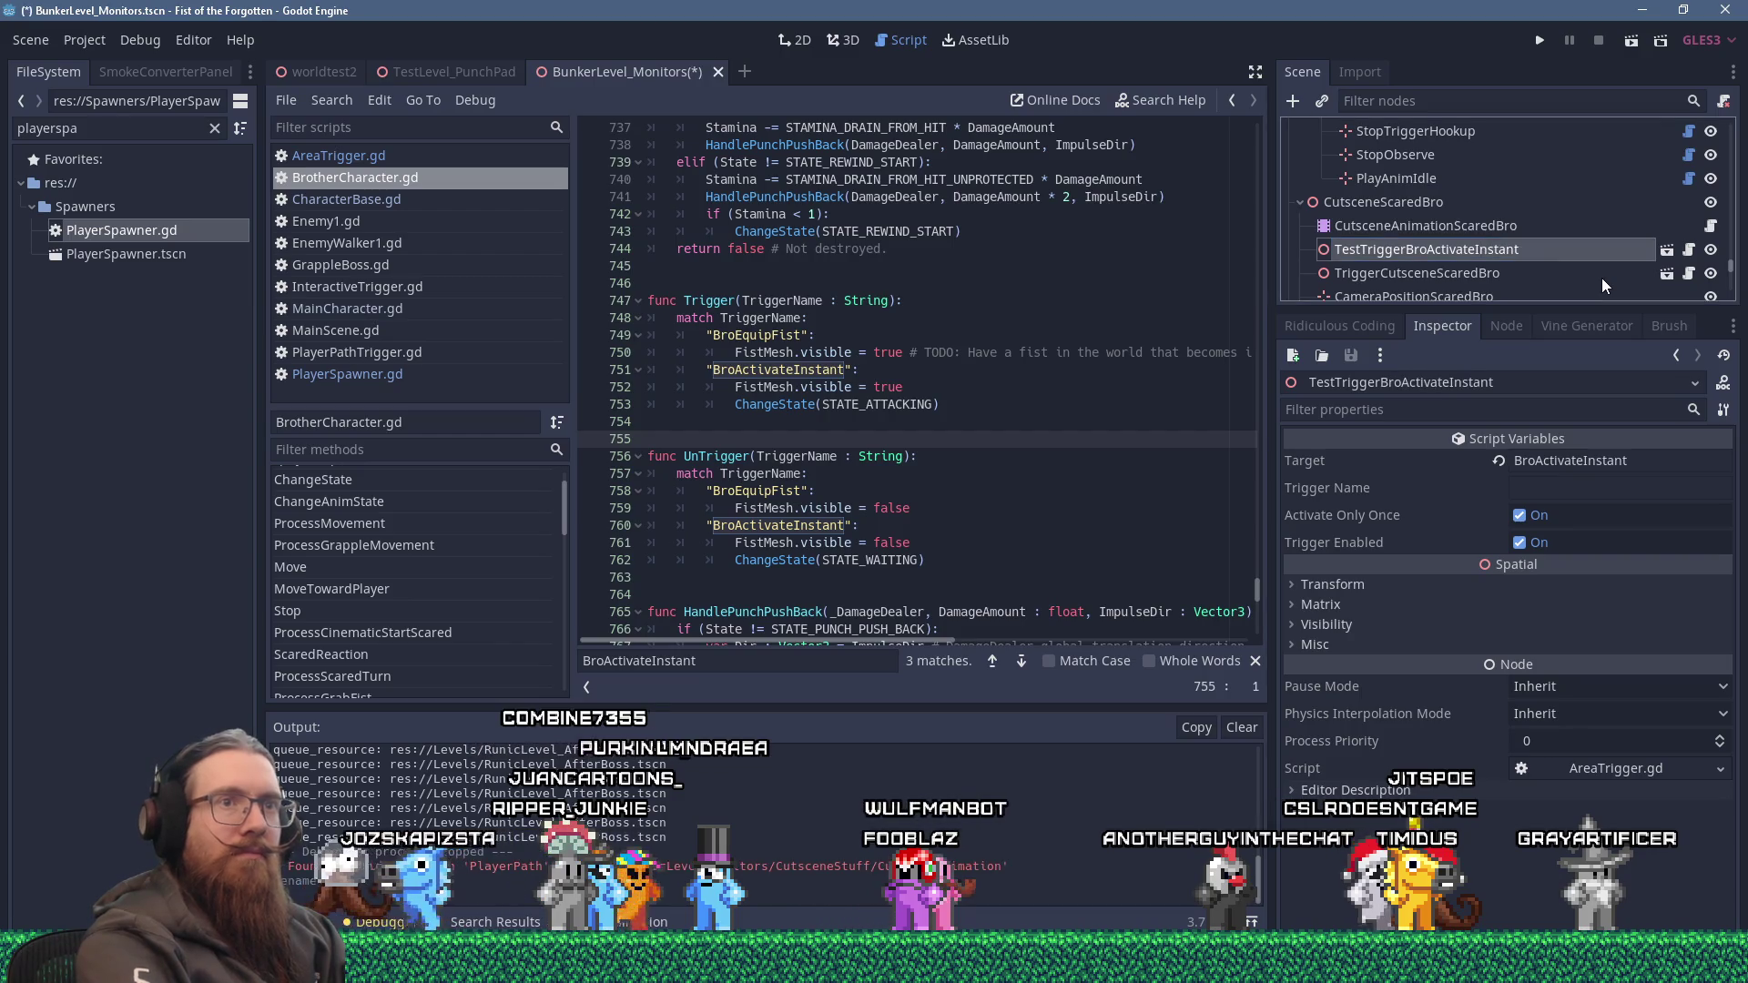
left_click(1529, 272)
left_click(1523, 249)
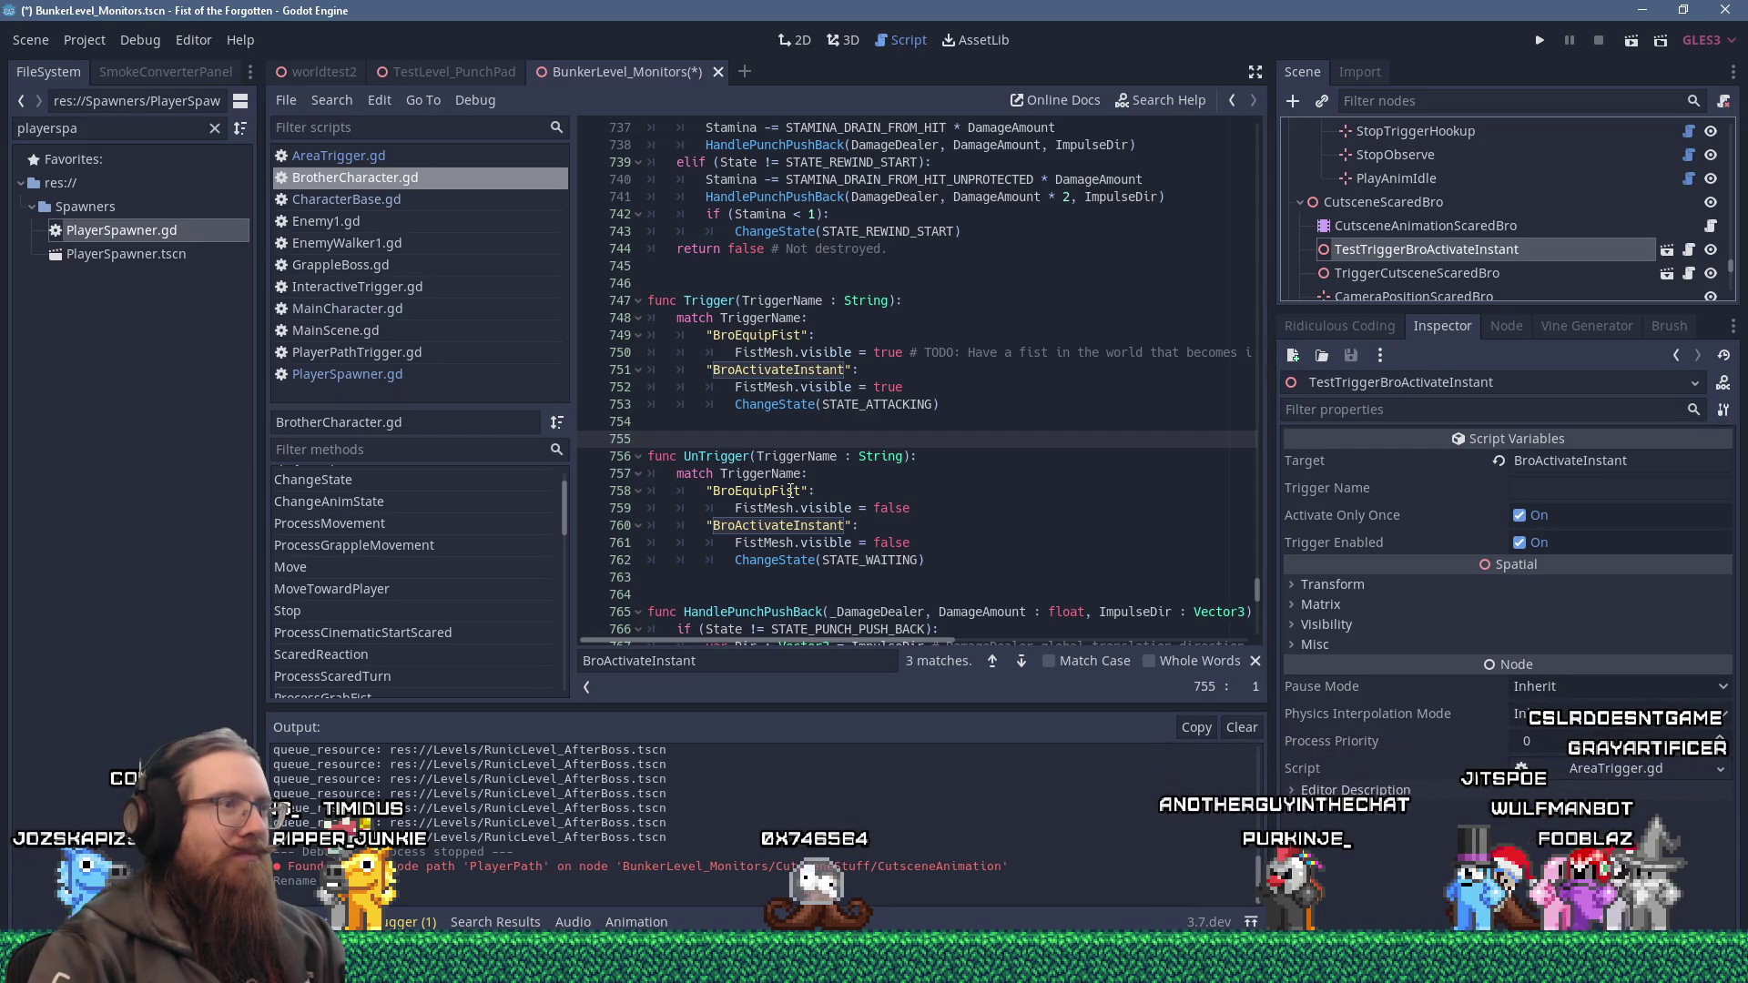
scroll(790, 491, "down", 3)
scroll(788, 493, "up", 5)
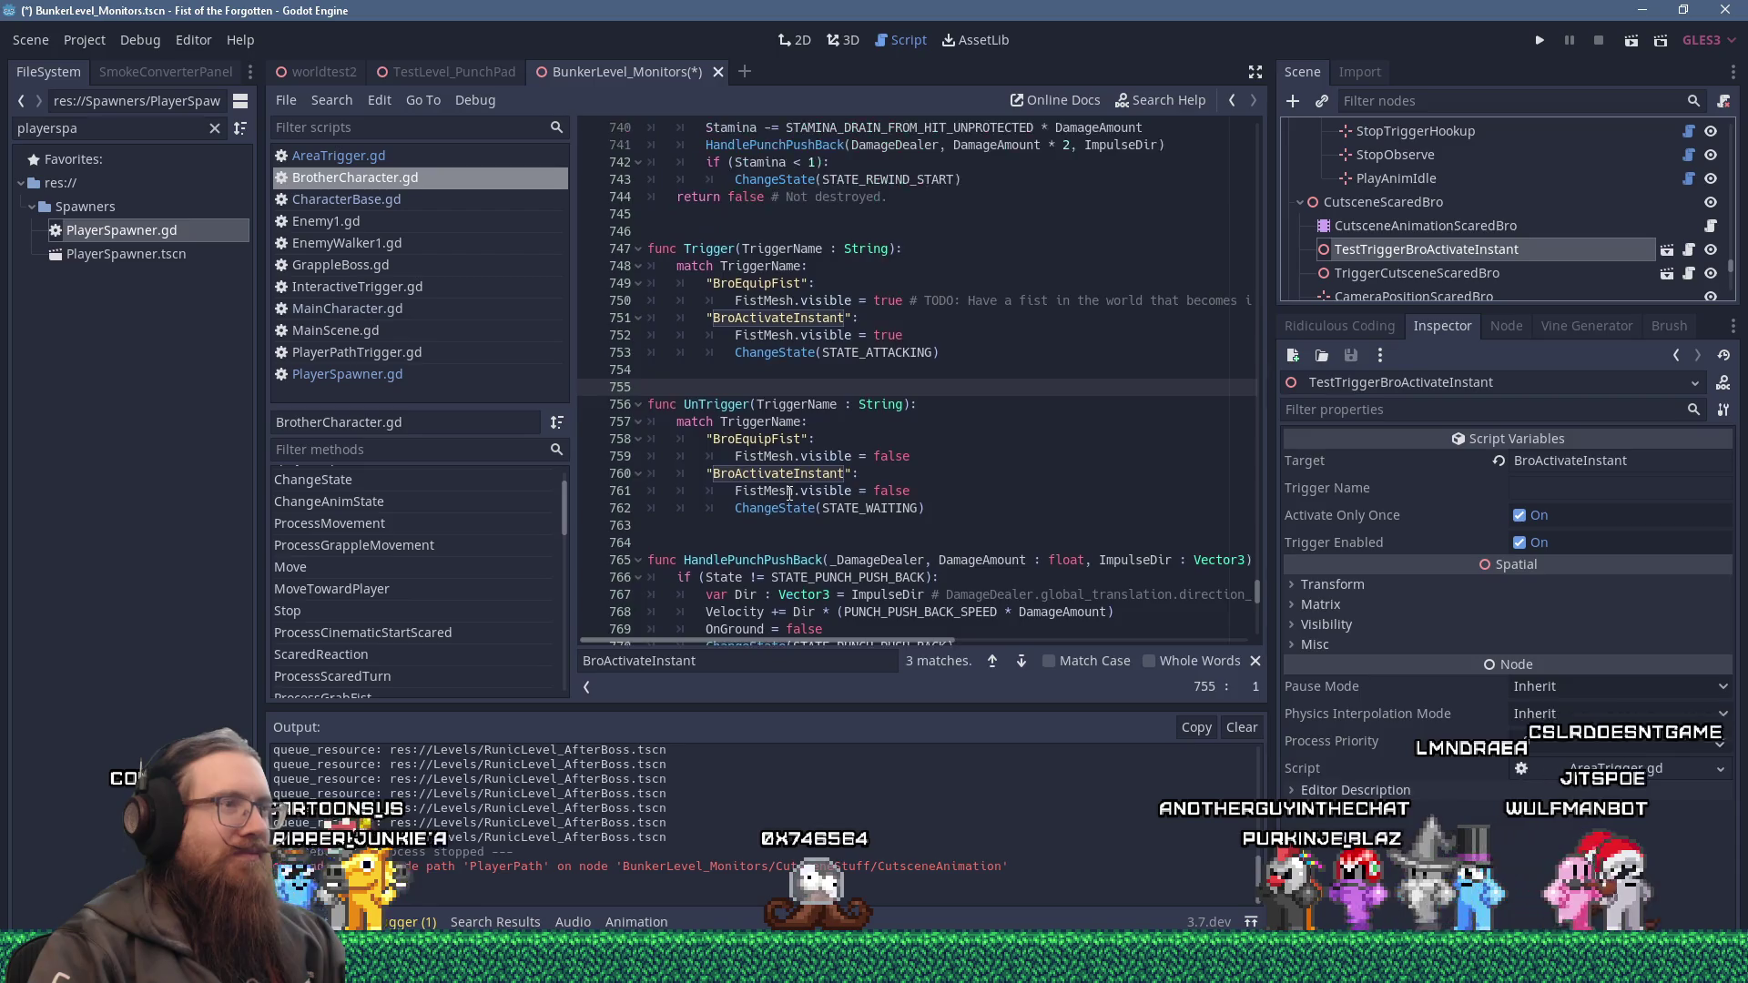
left_click(760, 380)
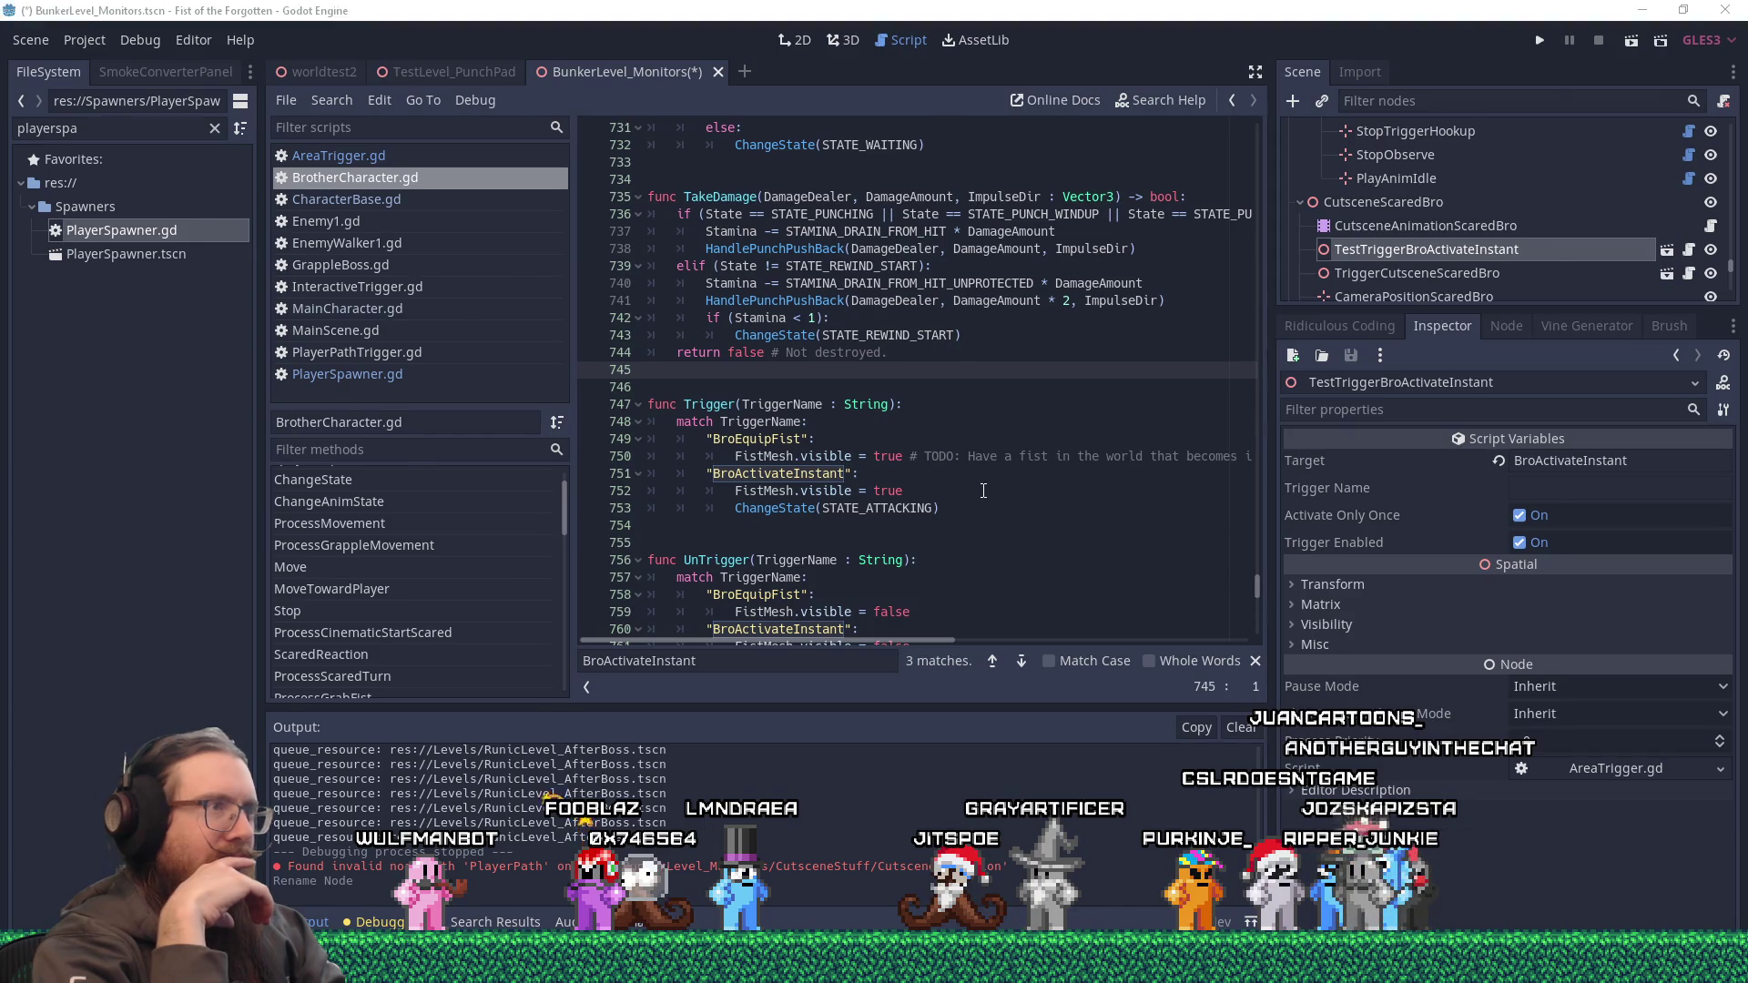
key("alt+Tab")
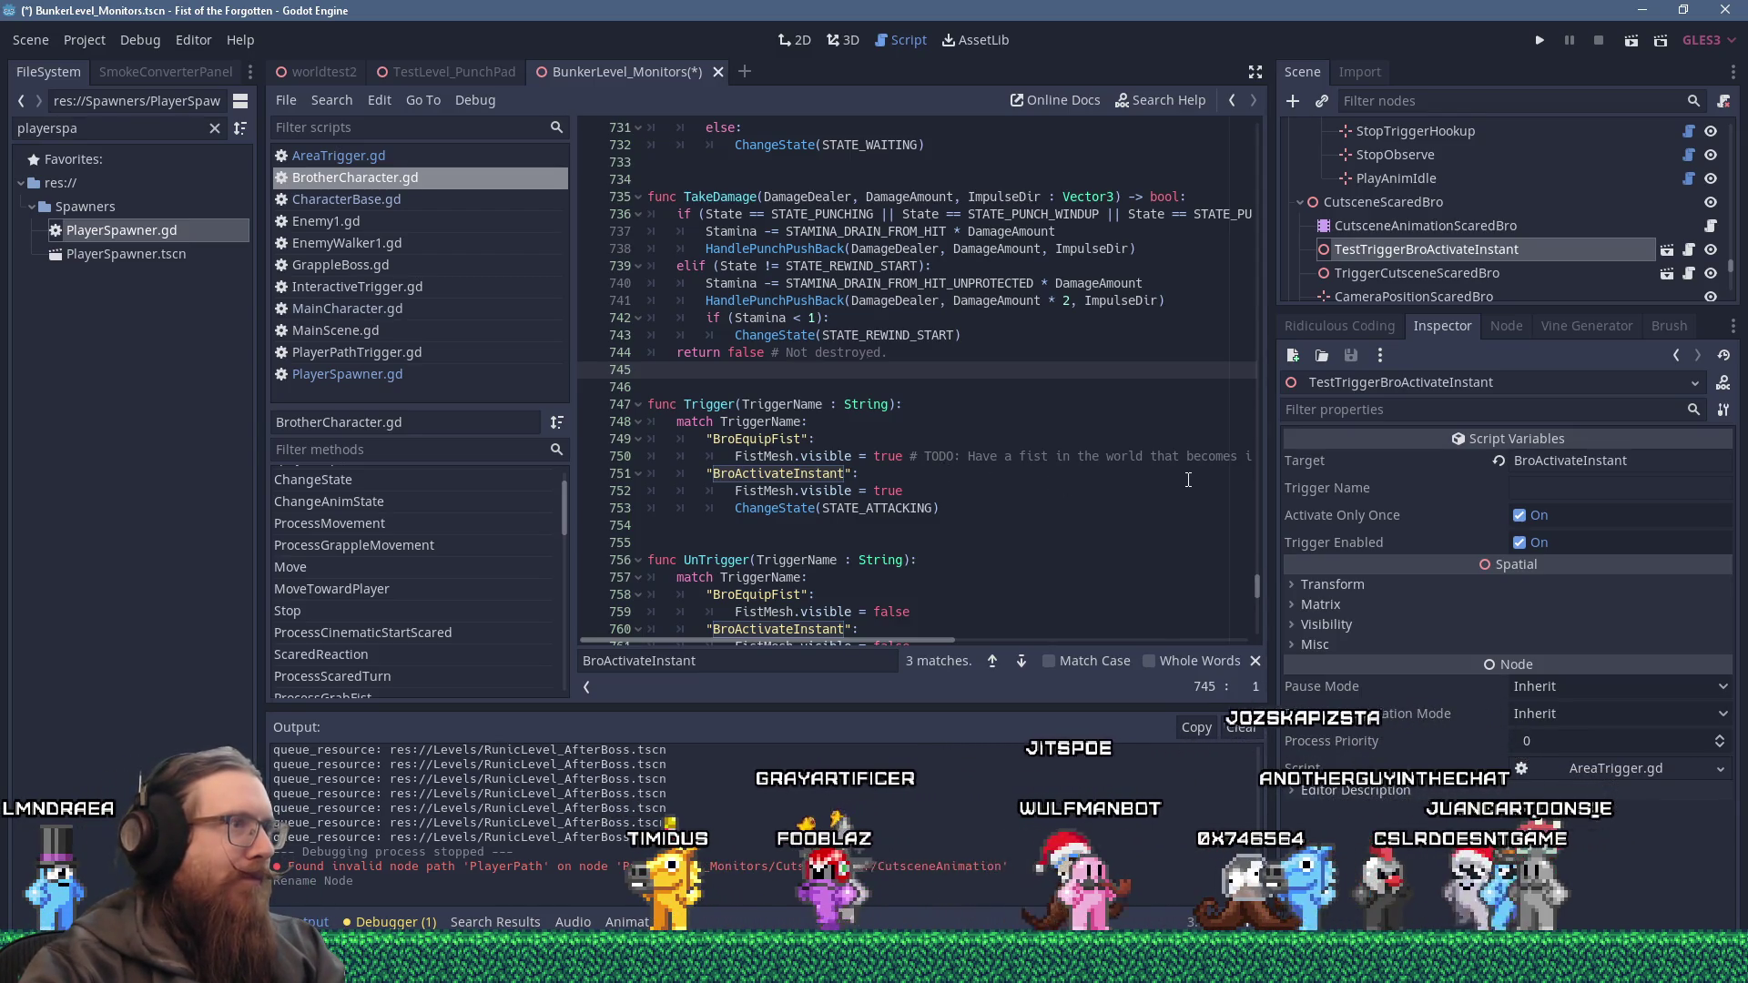
scroll(910, 328, "up", 3)
Place the cursor on line 734 above TakeDamage in BrotherCharacter.gd and scroll down.
left_click(909, 328)
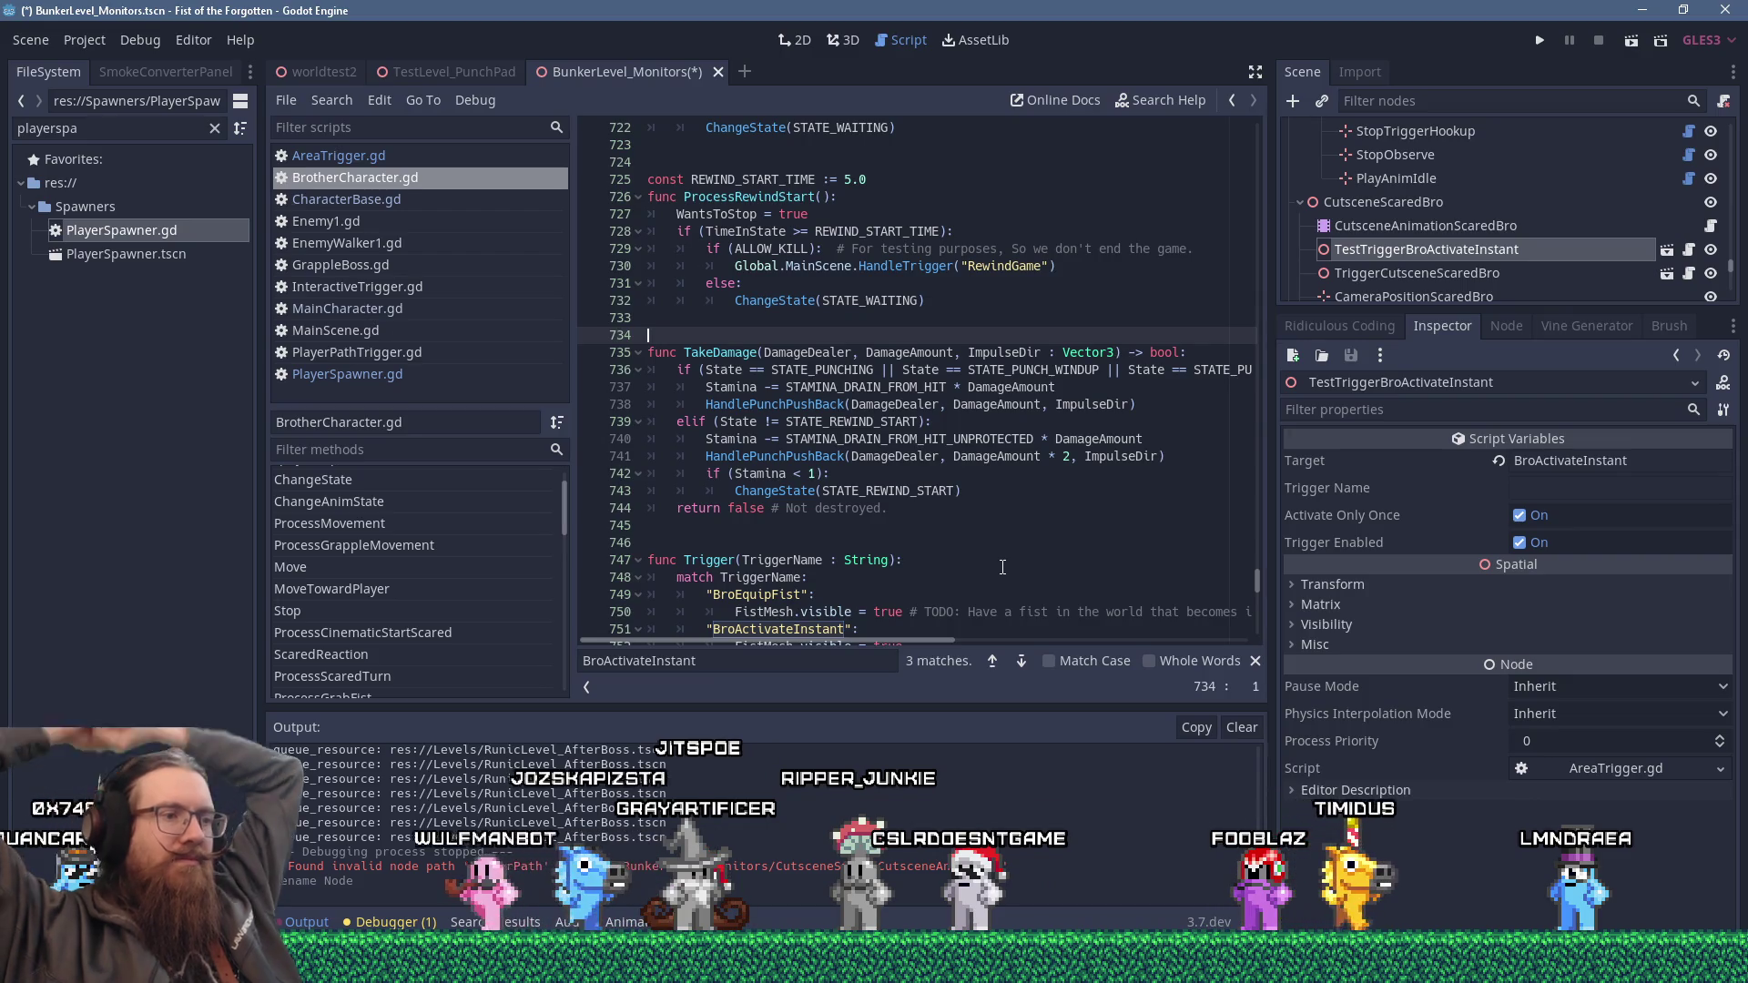
scroll(1369, 300, "down", 2)
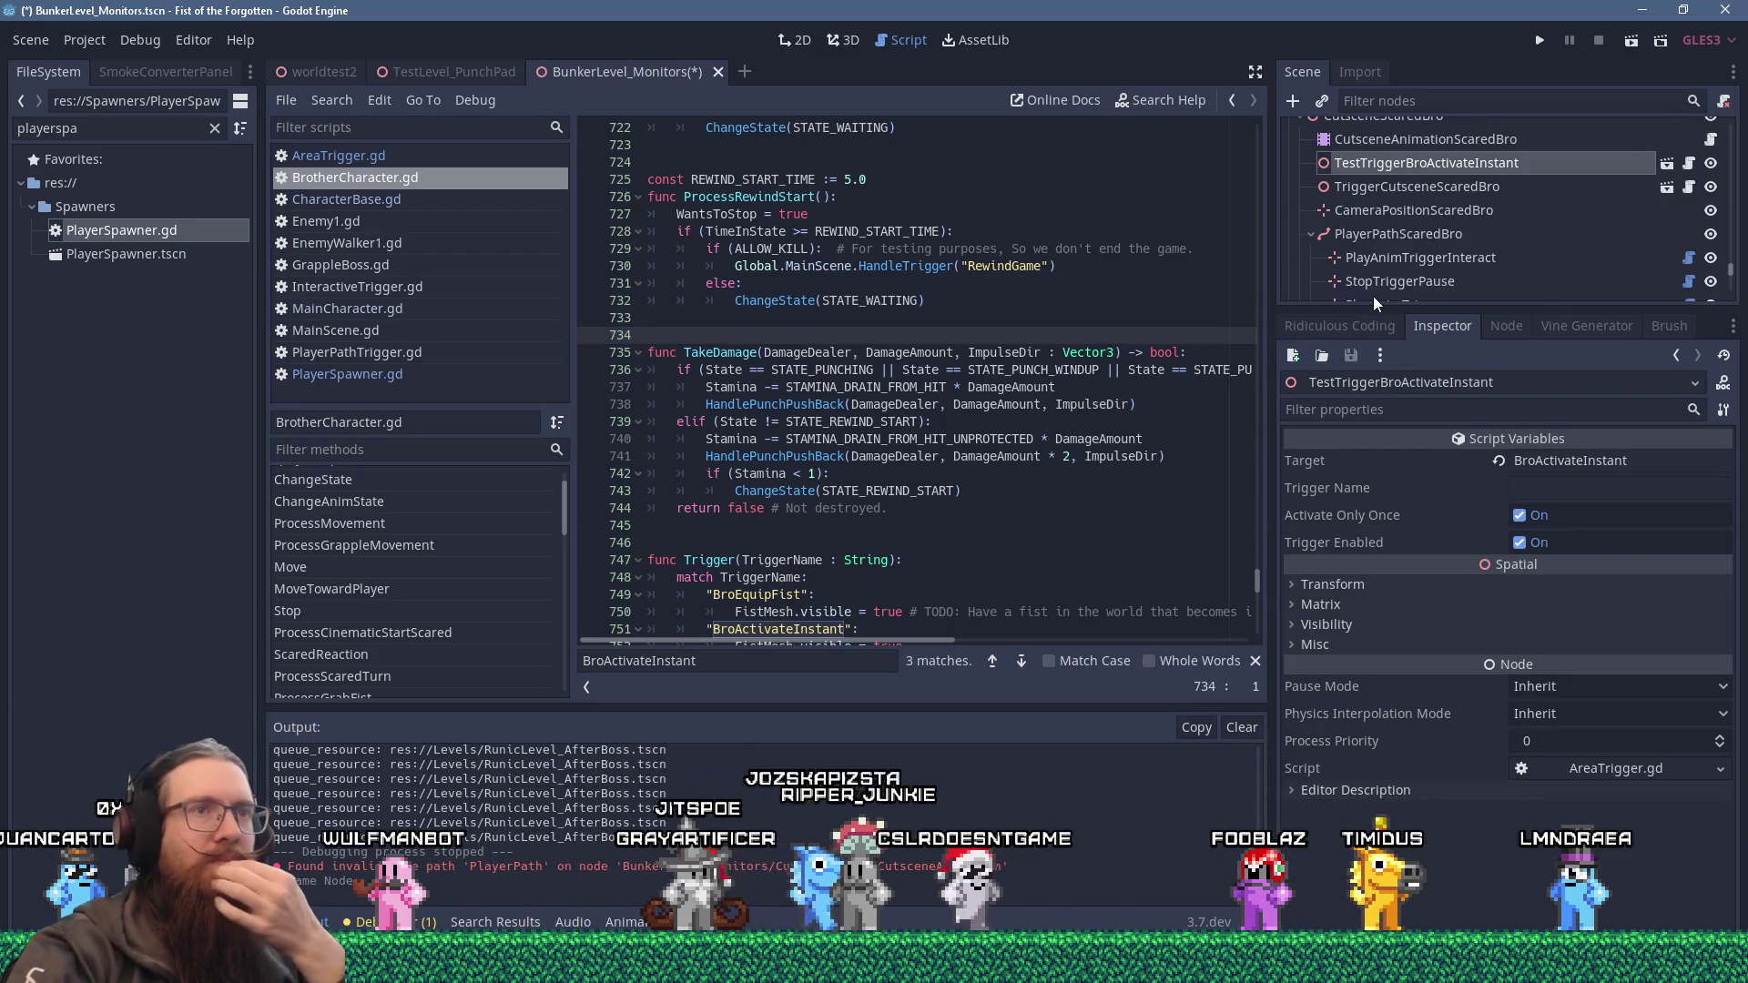
Select CutsceneAnimationScaredBro to show its properties and Cutscene animation tracks.
left_click(1357, 178)
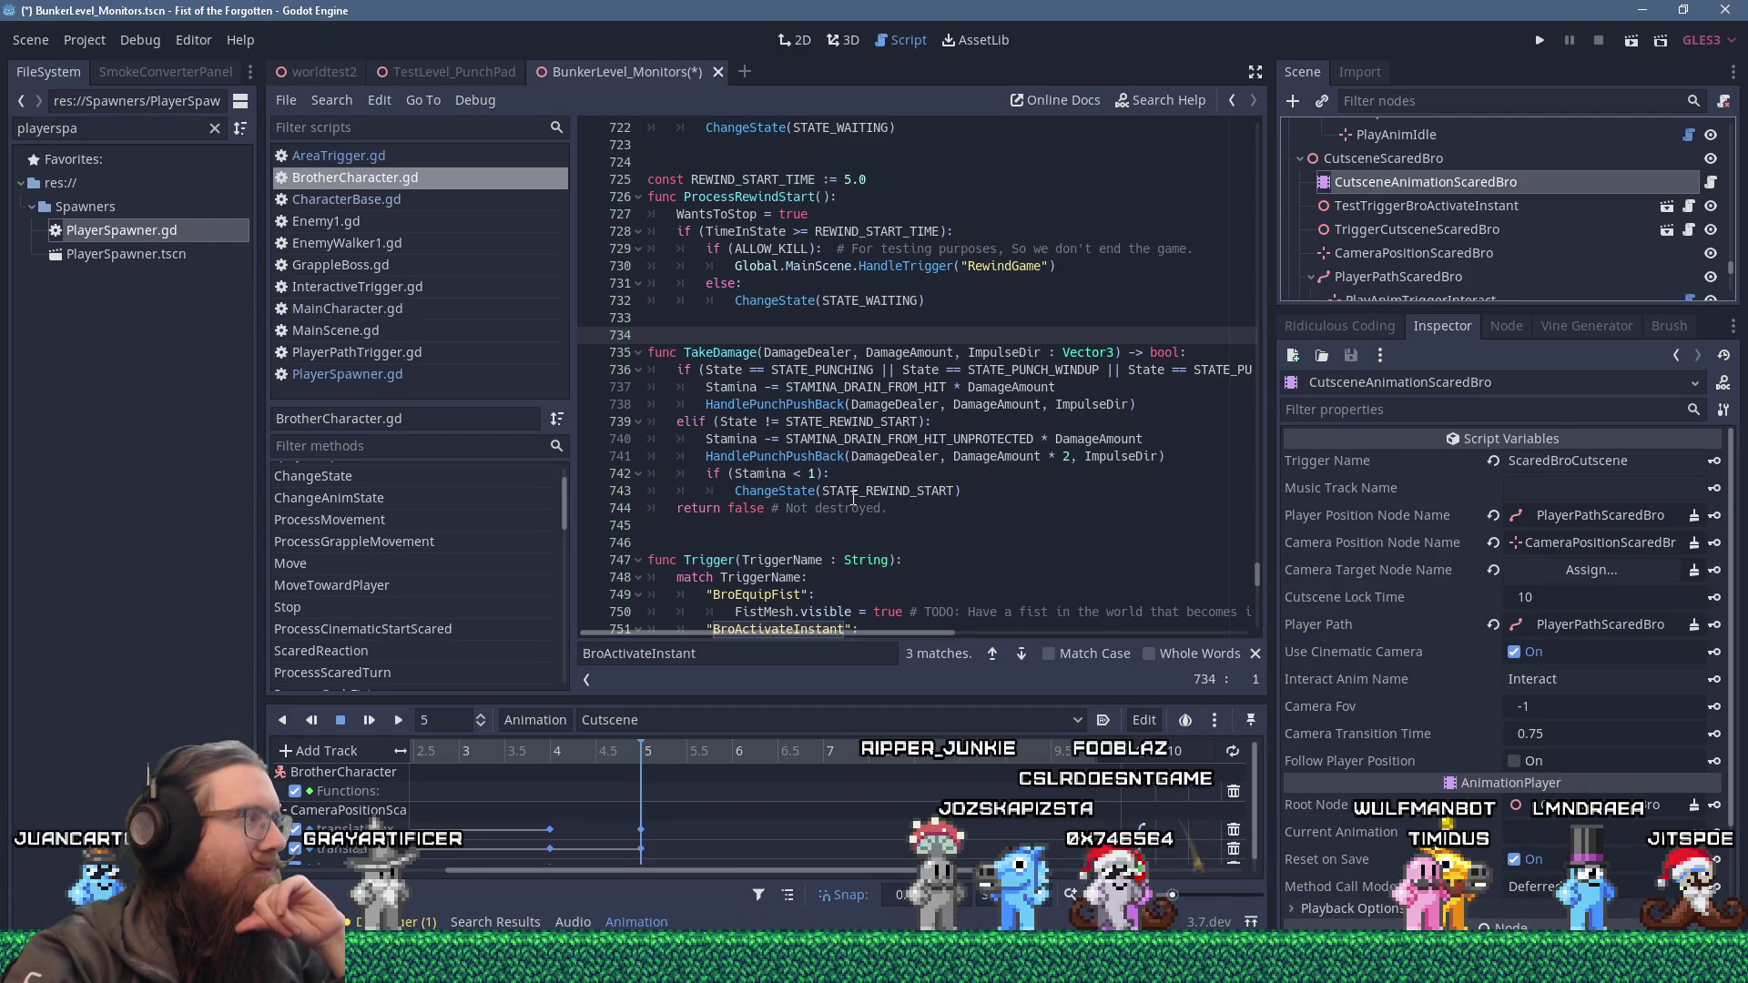
scroll(853, 496, "down", 2)
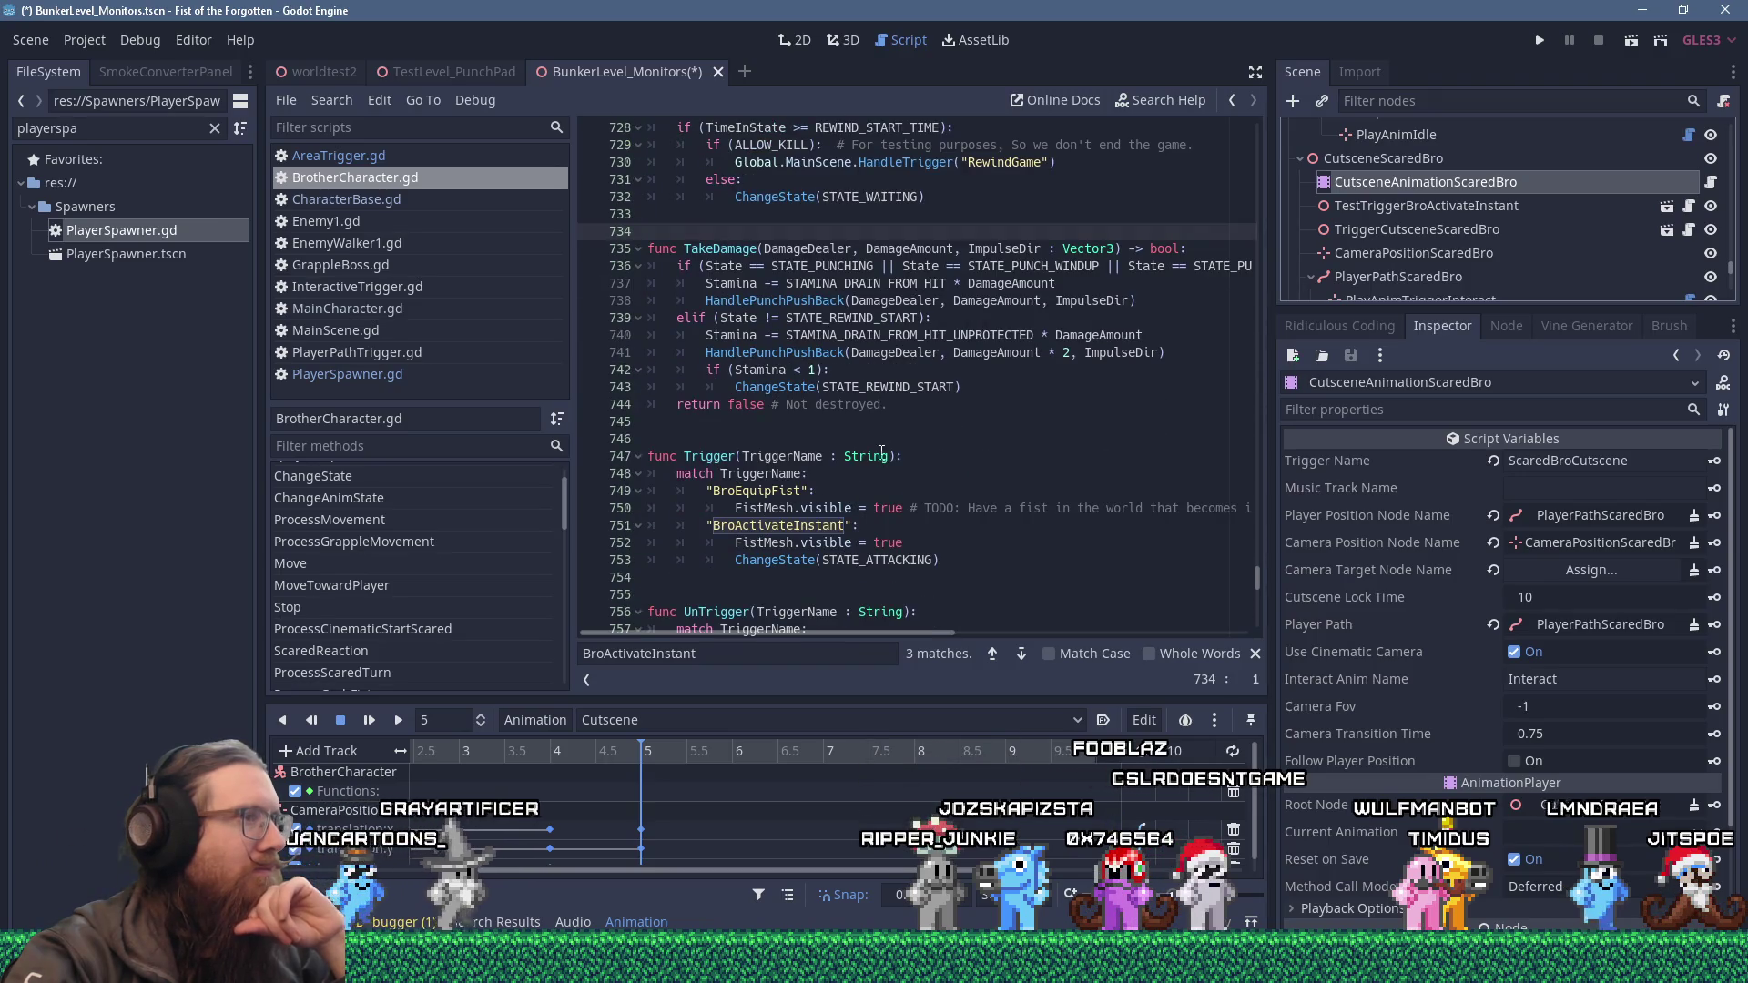
left_click(920, 405)
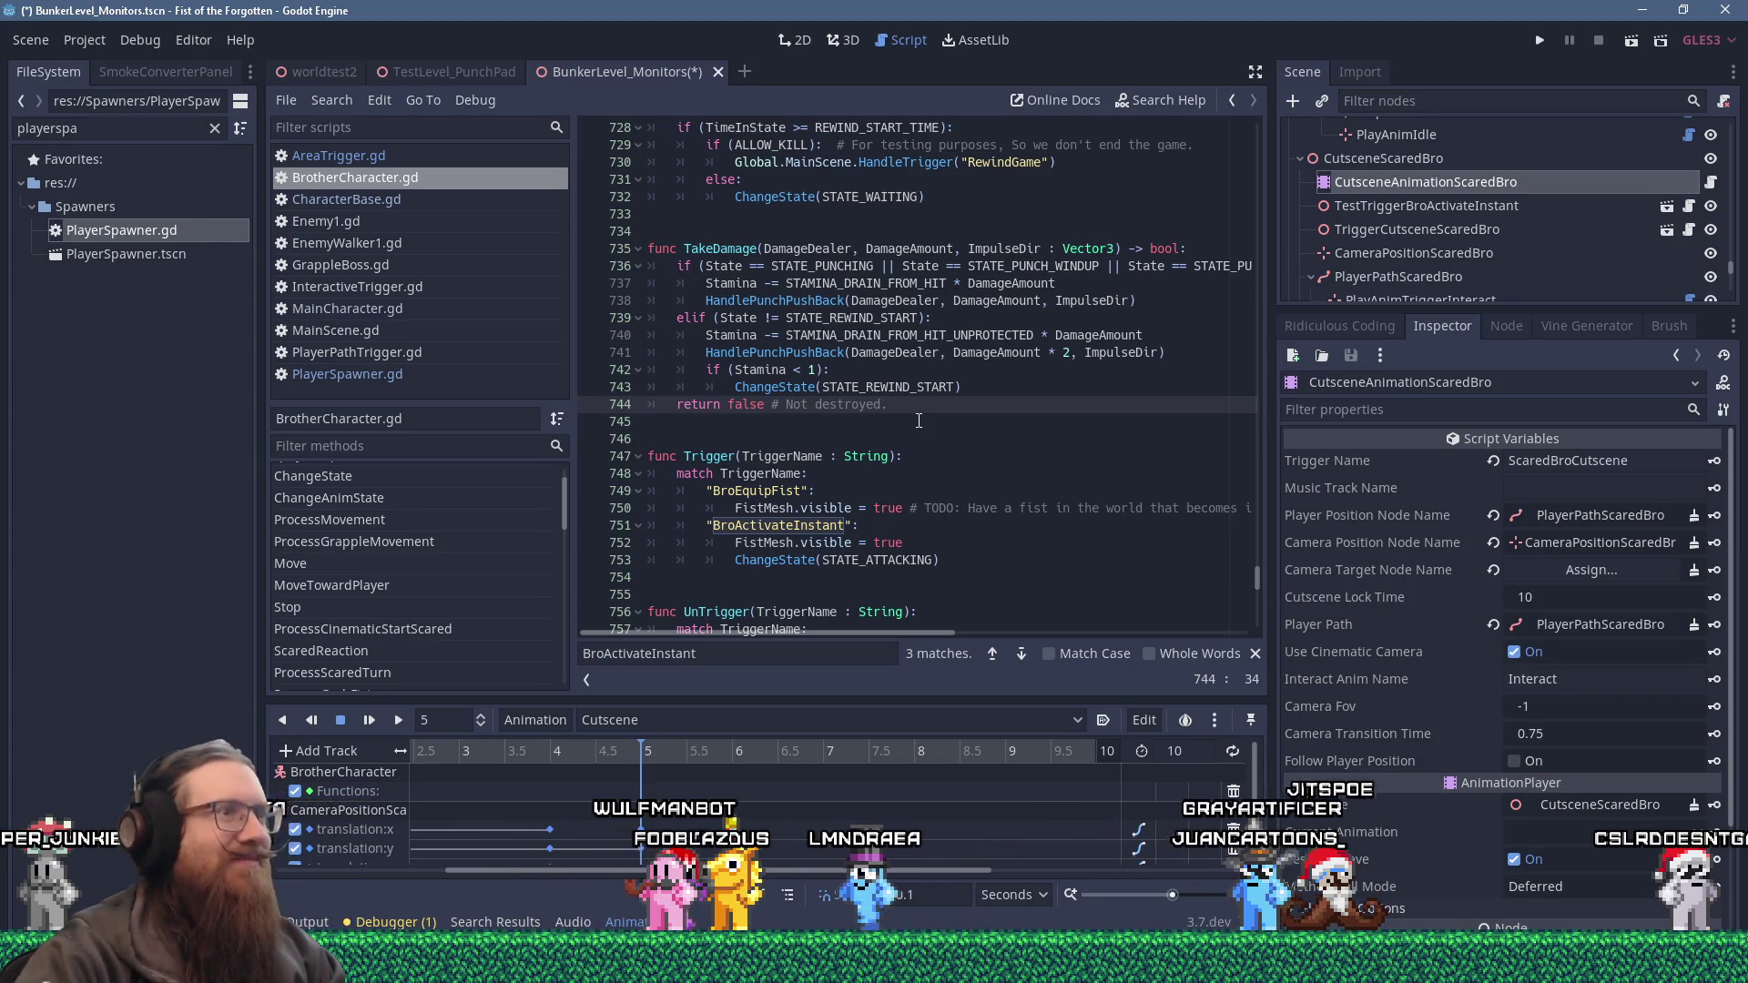
left_click(919, 421)
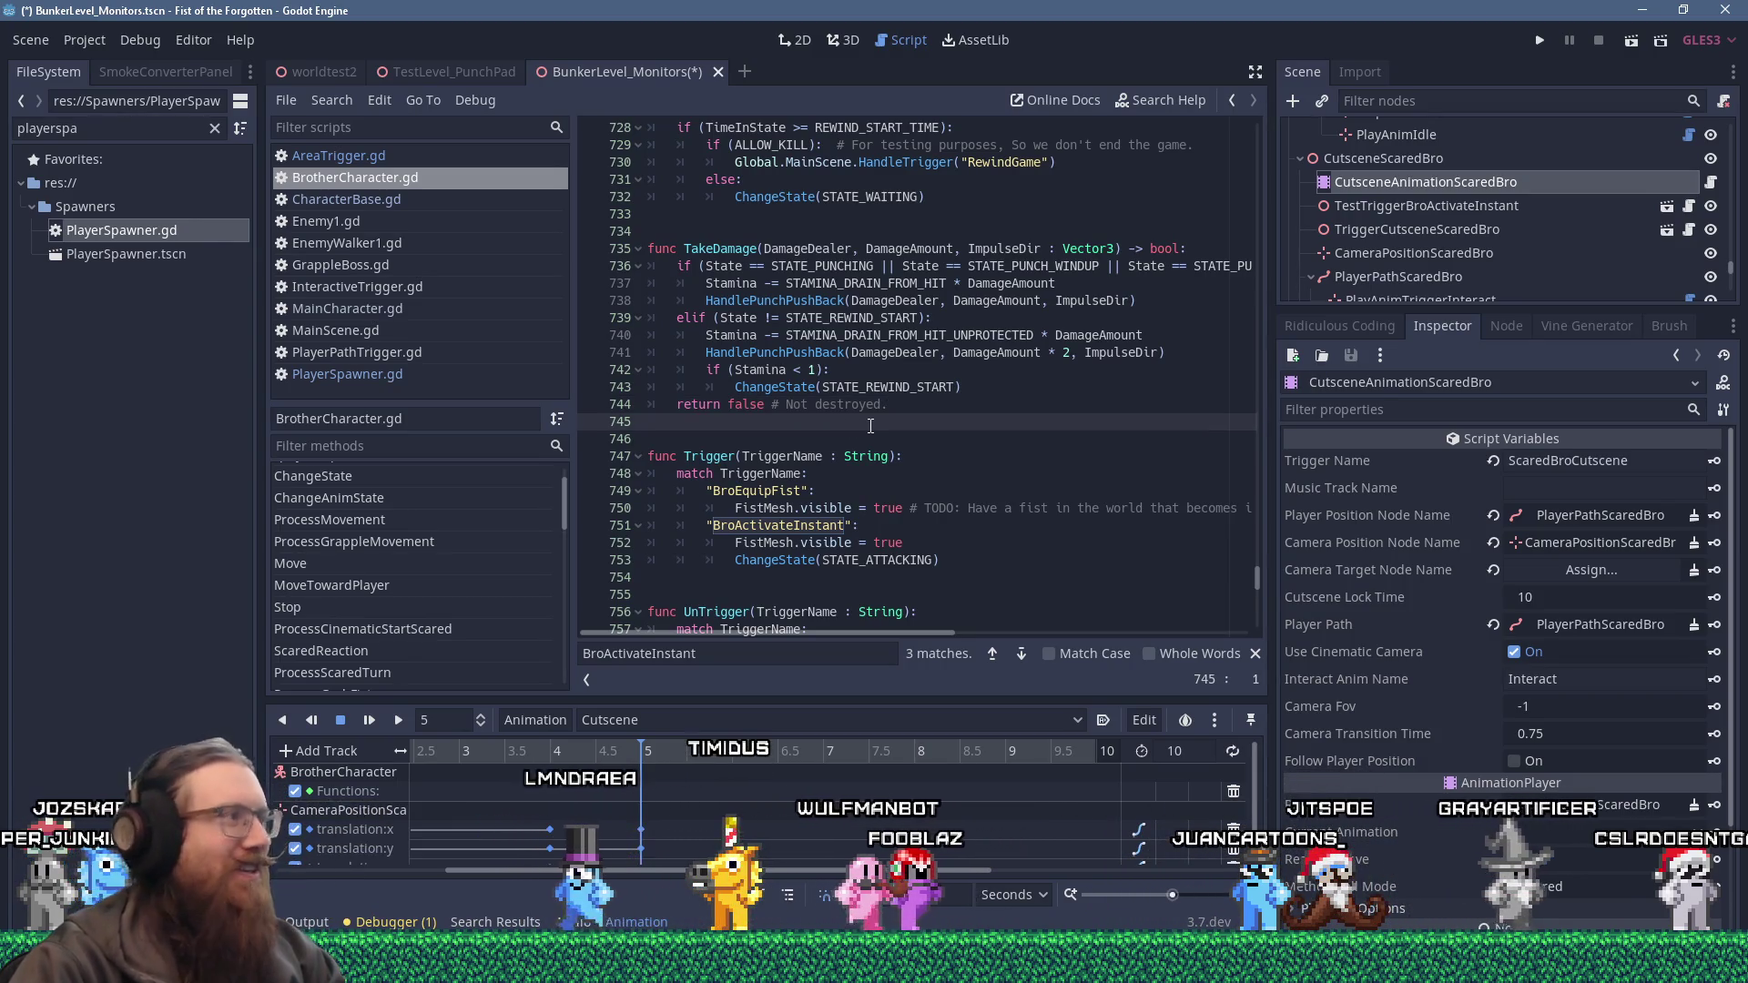
left_click(902, 231)
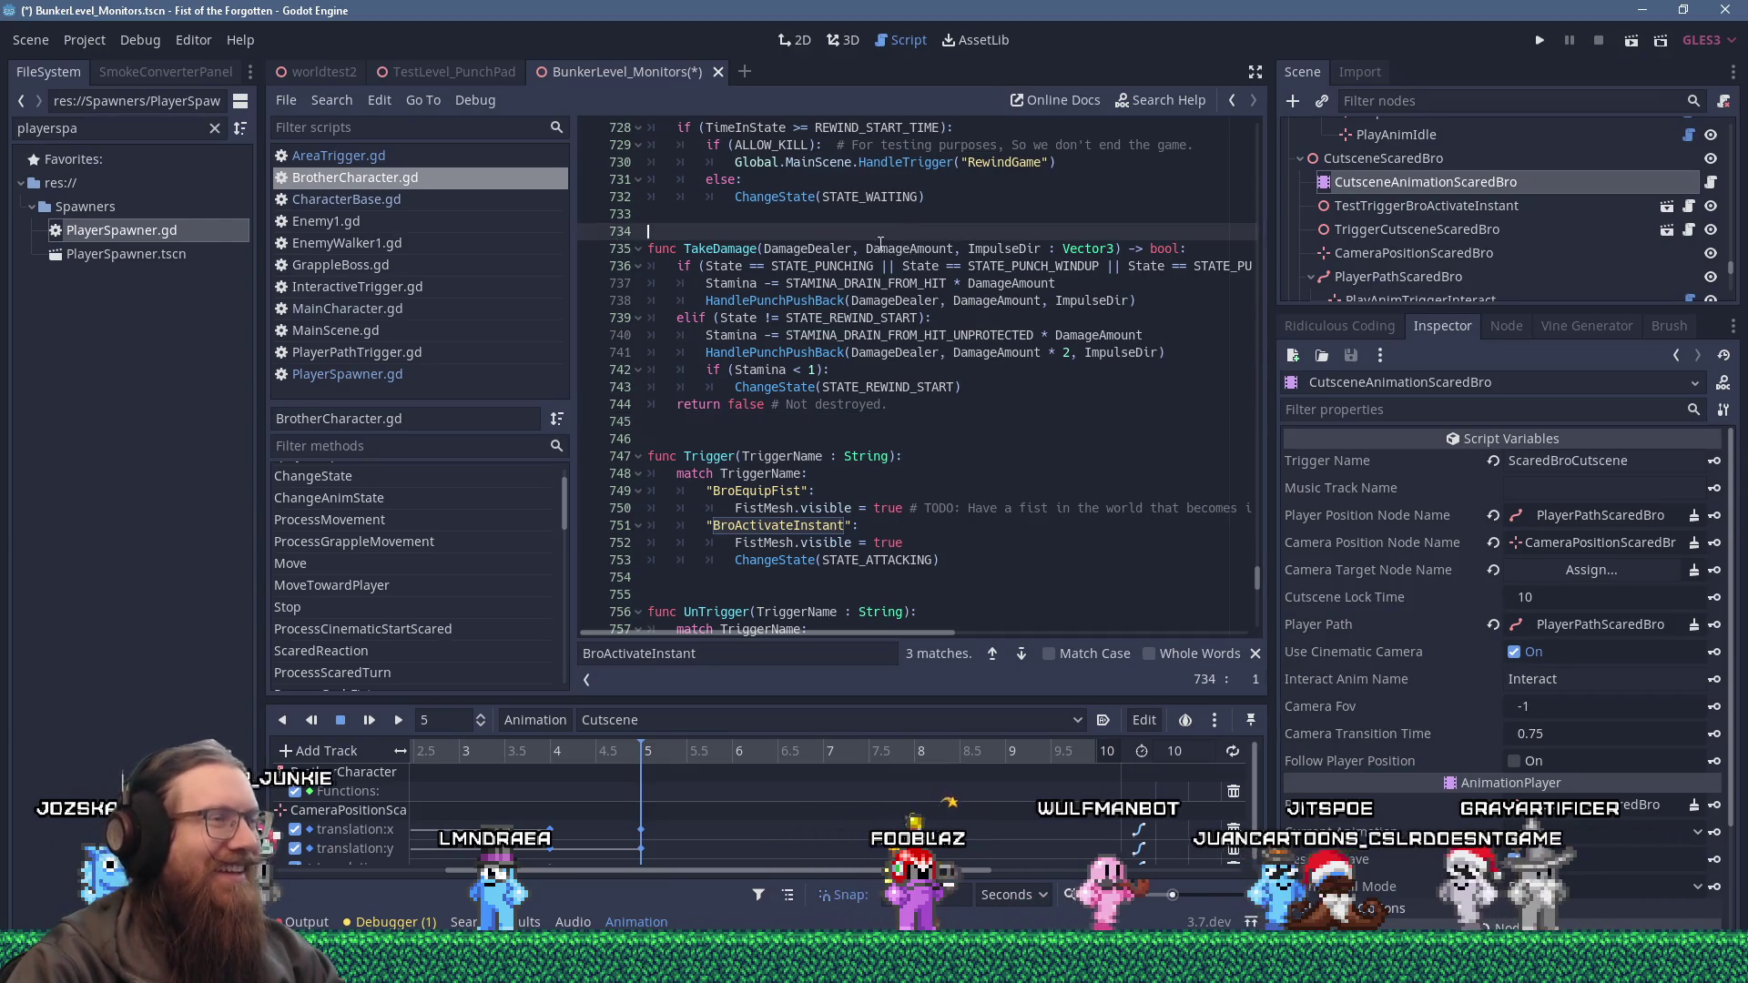
scroll(906, 254, "up", 3)
scroll(906, 253, "up", 2)
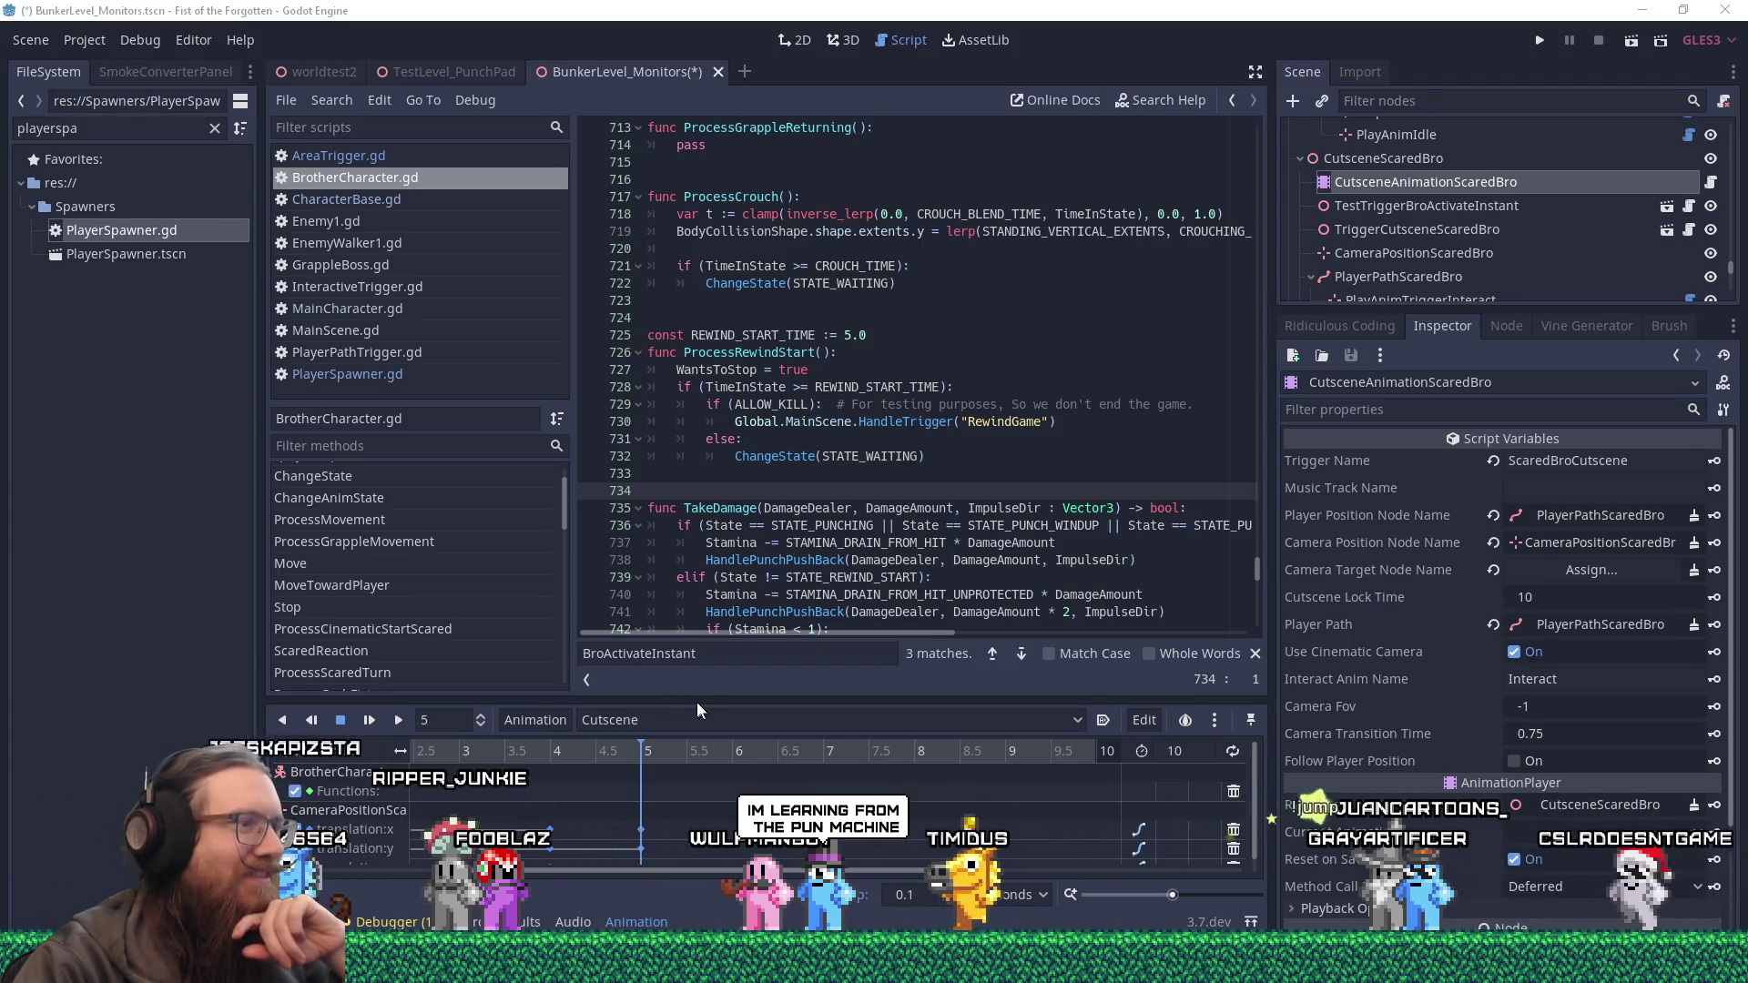
Raise the Animation panel splitter to make the Cutscene track editor taller.
left_click_drag(697, 703, 692, 631)
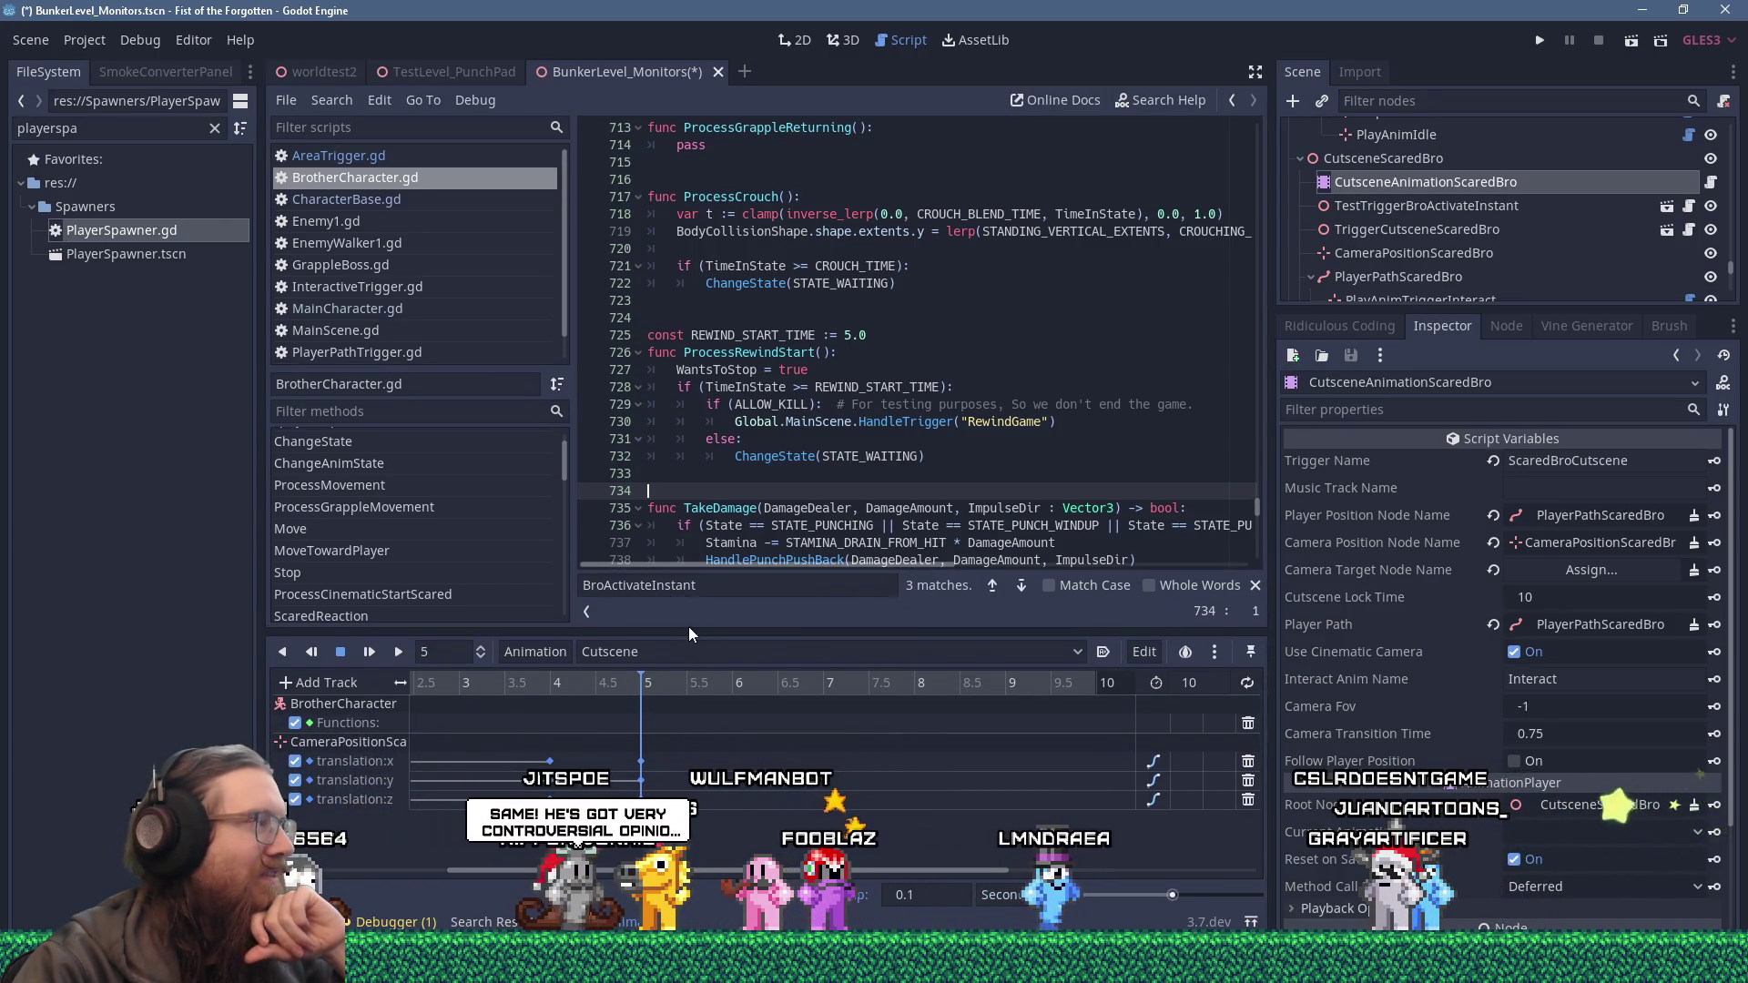
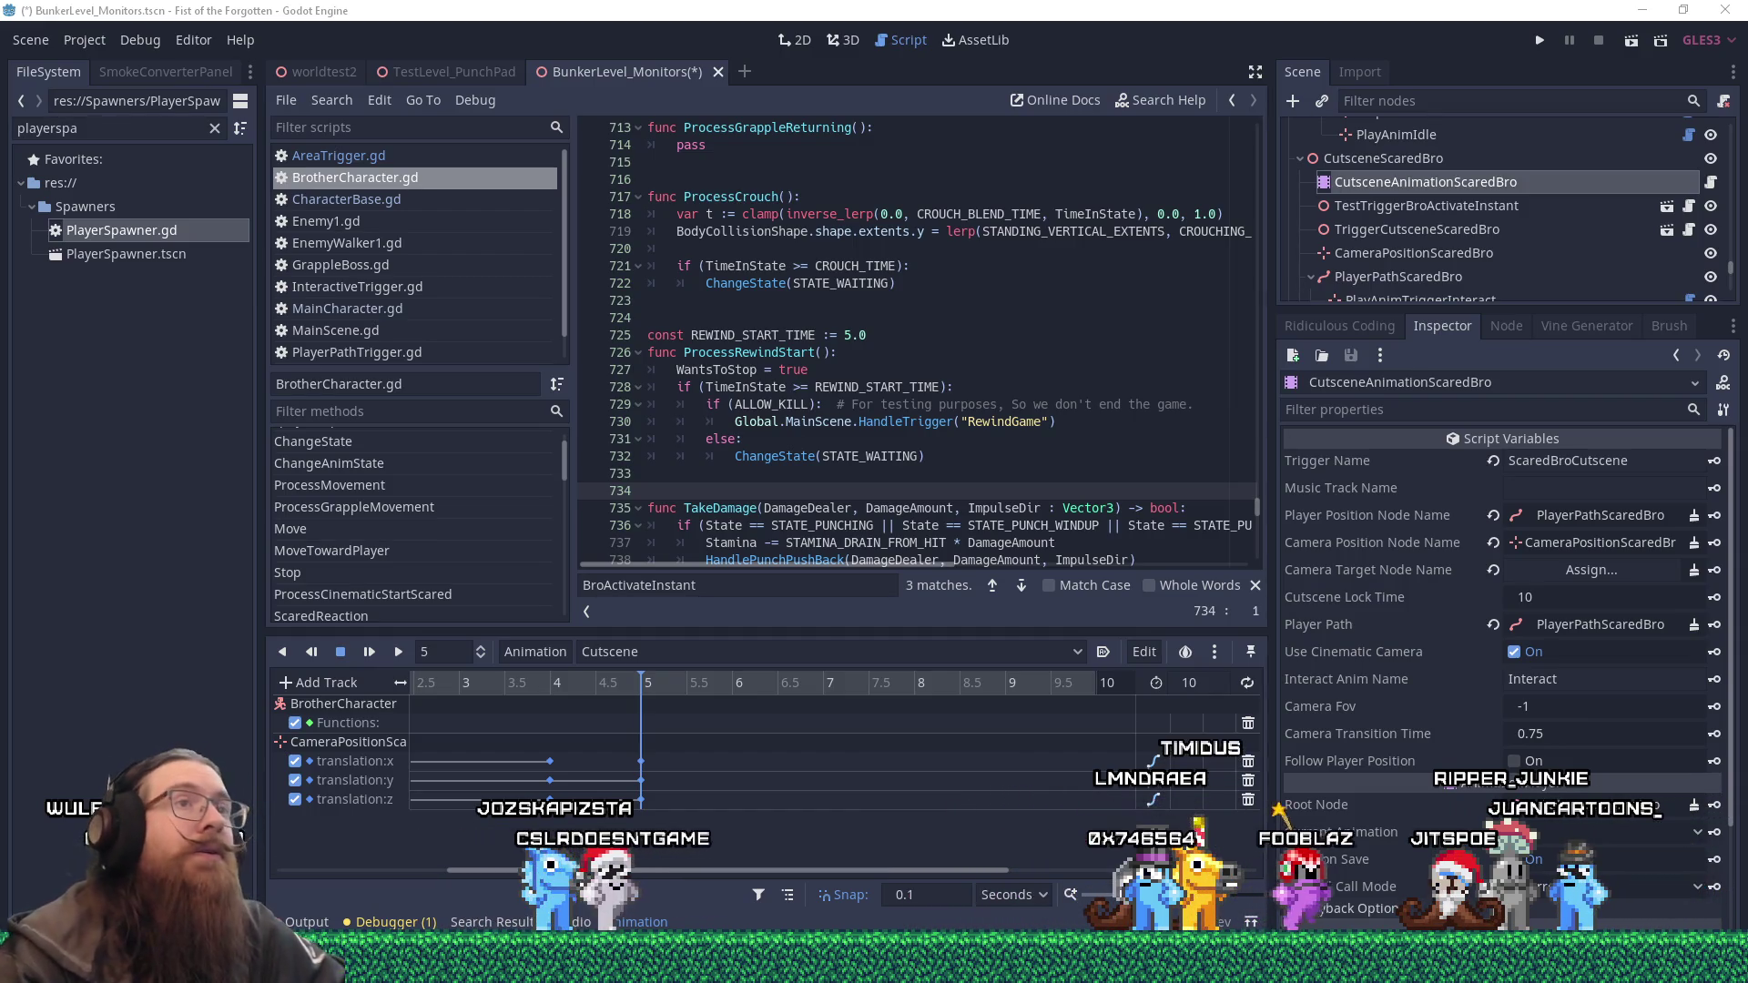
Enlarge the script editor by shrinking the right dock, animation panel and FileSystem dock, then search 'grapple'.
left_click(752, 302)
left_click_drag(1276, 573, 1457, 578)
left_click_drag(1109, 628, 1108, 687)
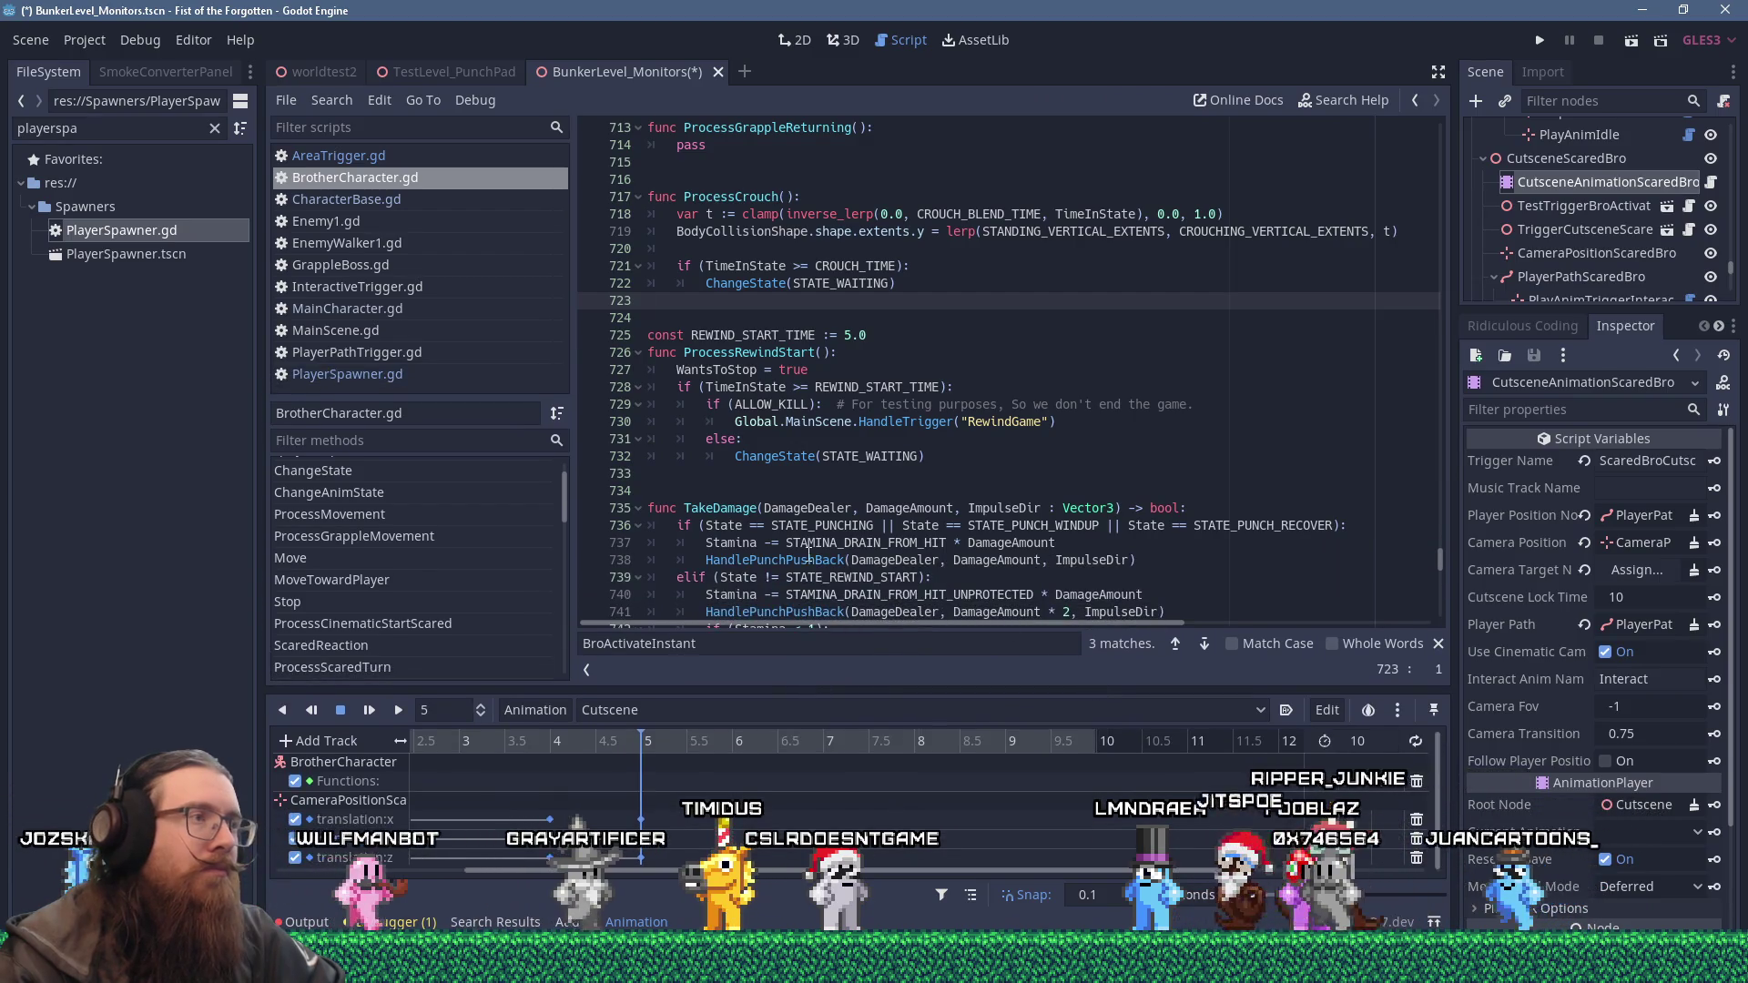
left_click_drag(268, 517, 226, 521)
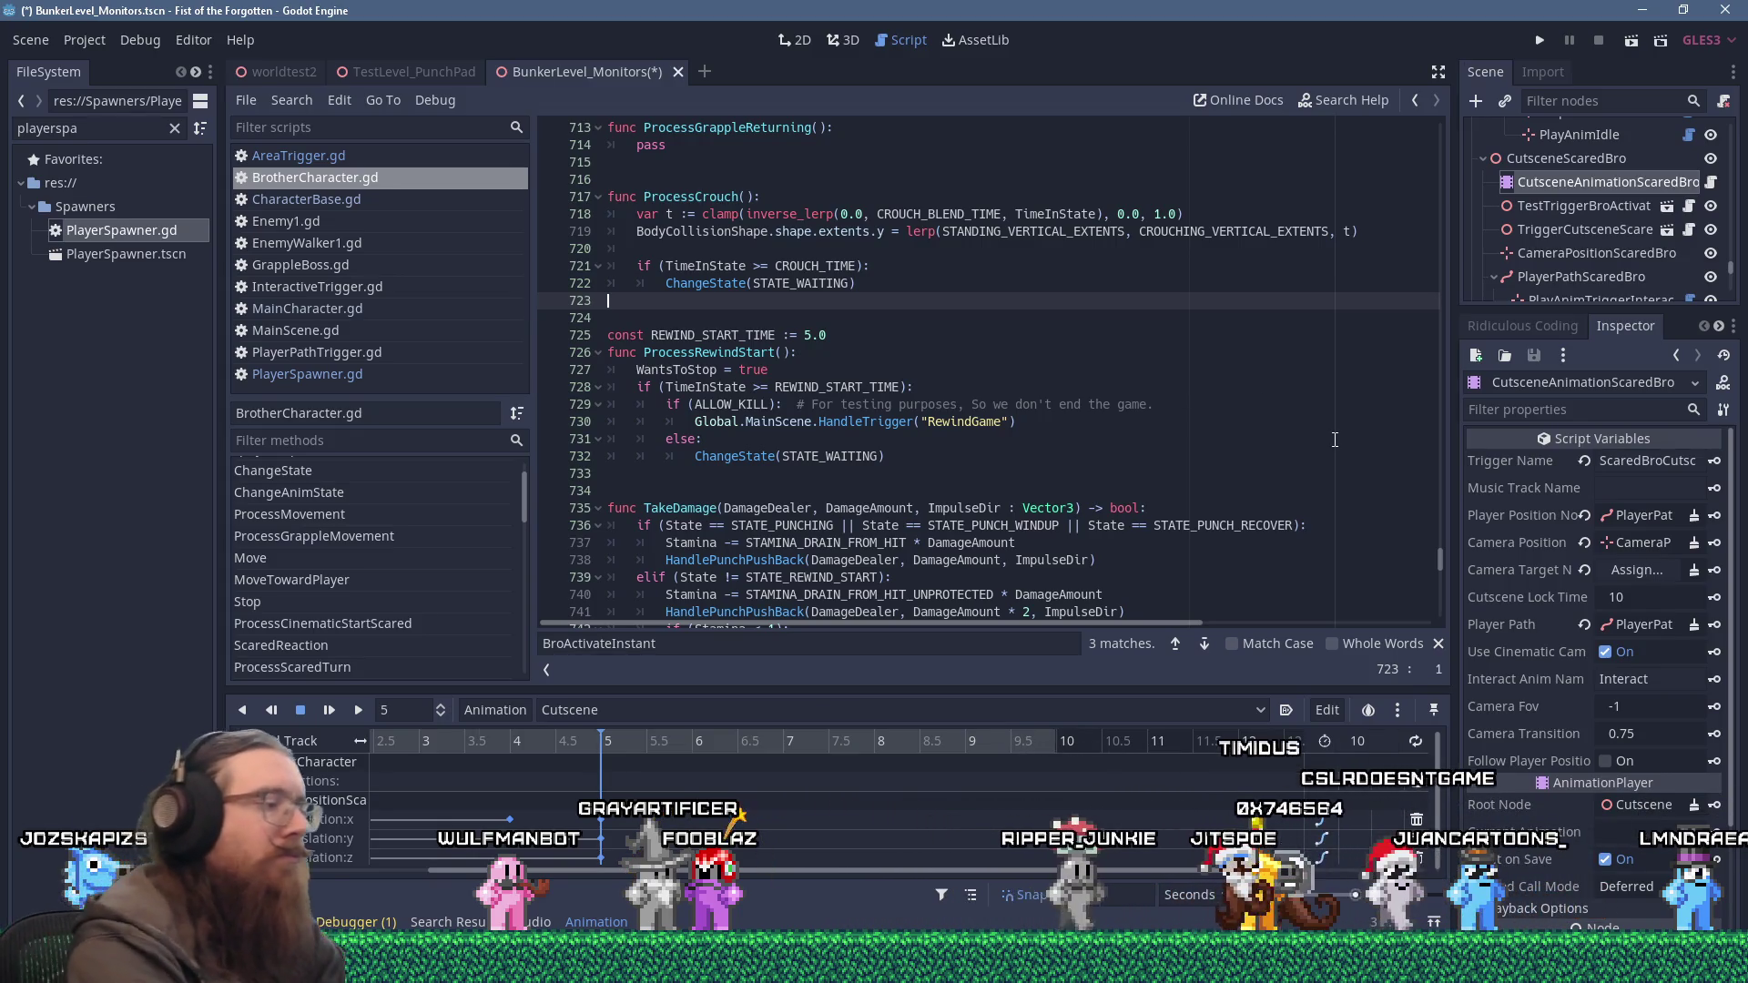
key("ctrl+f")
type("grapple")
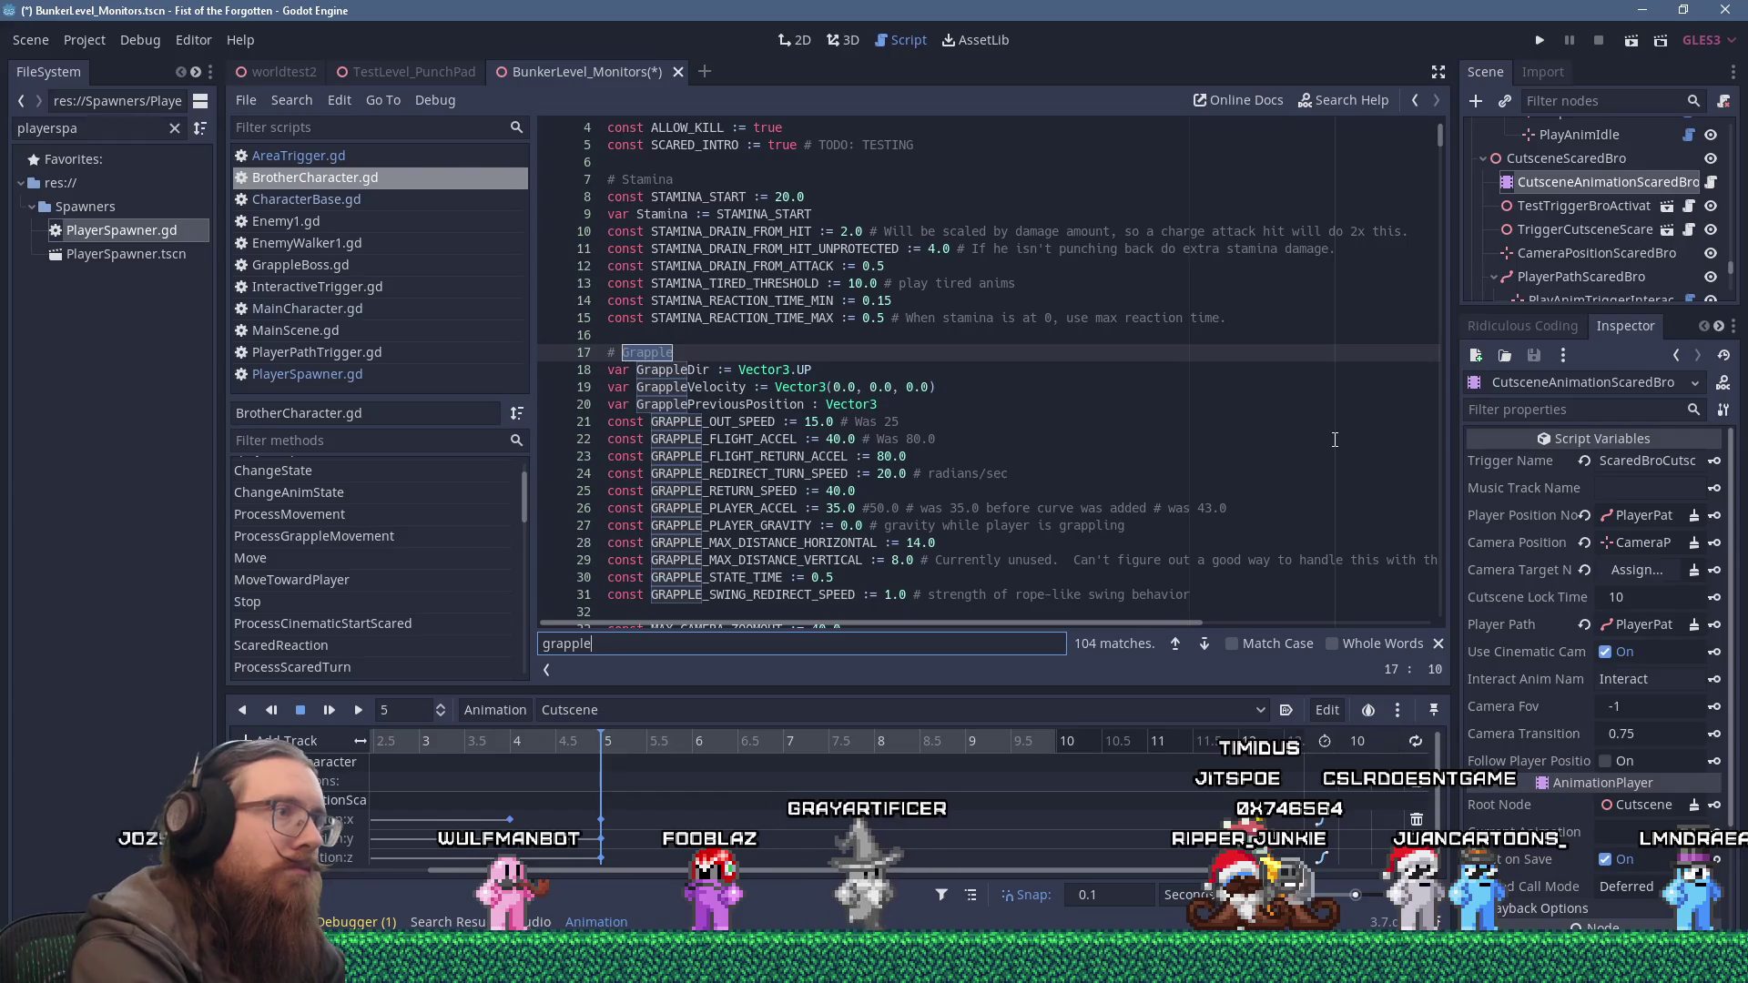
Step through BrotherCharacter.gd's grapple matches down to GrappleInstance, then switch to MainCharacter.gd.
key("Return")
key("Return")
key("Return")
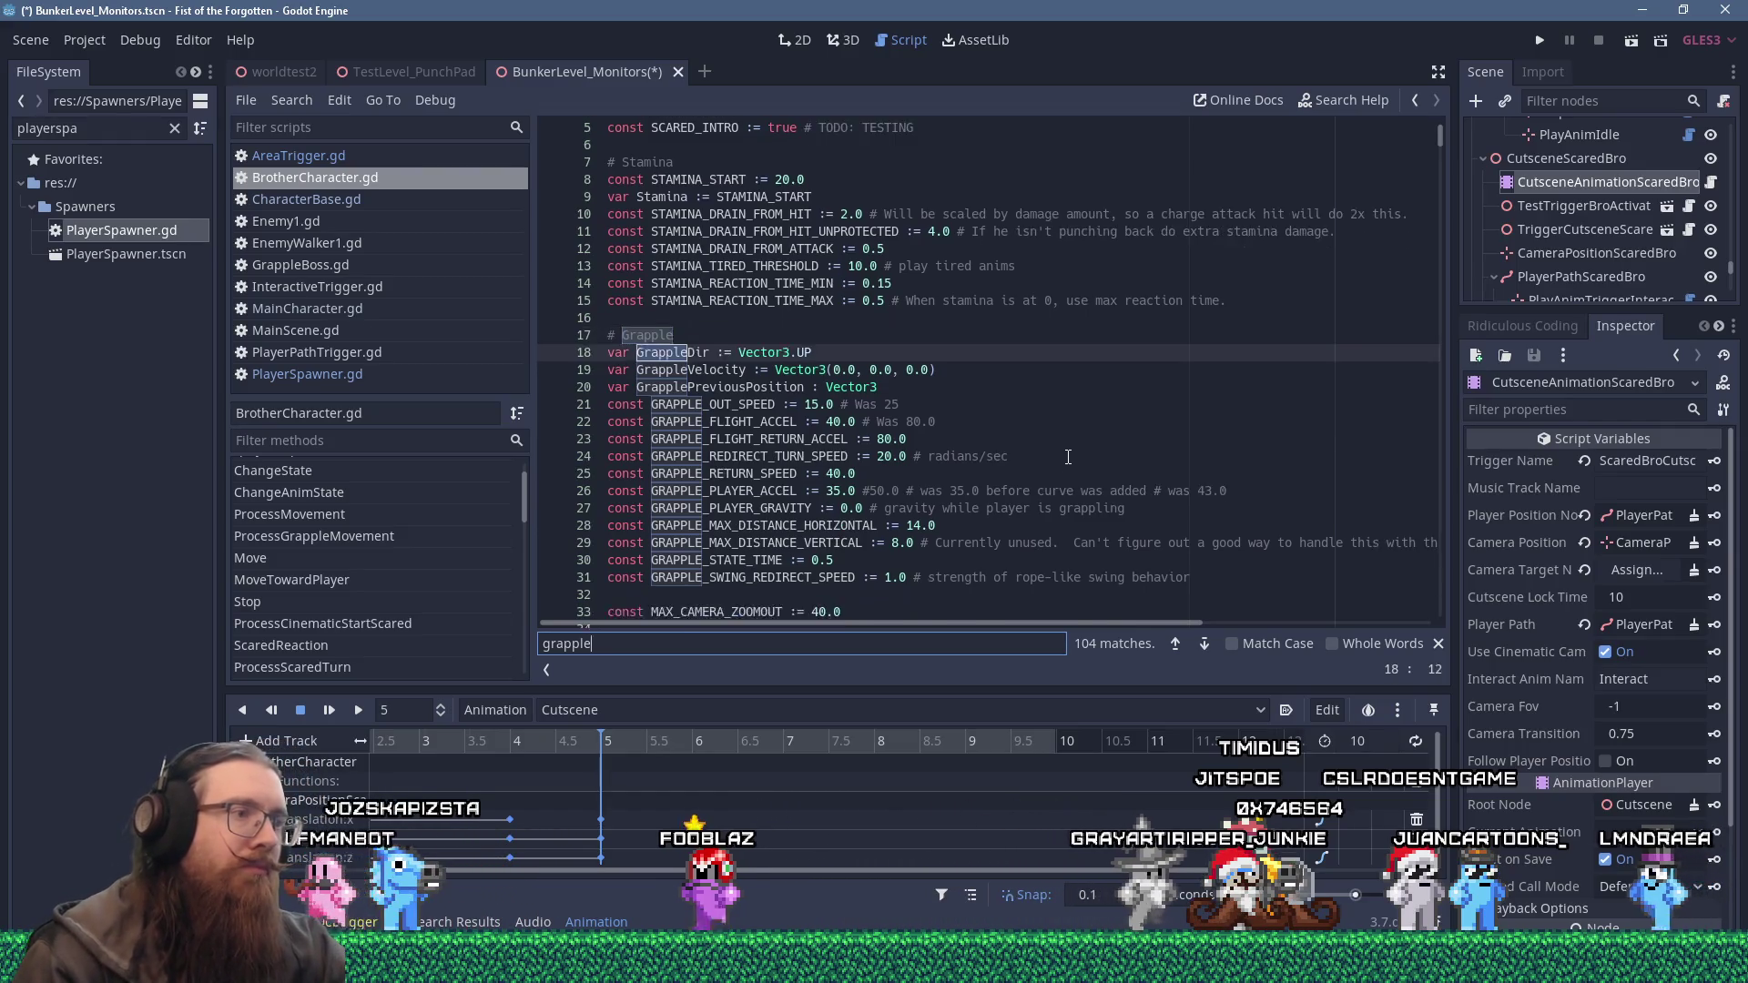
key("Return")
key("Return")
key("Return")
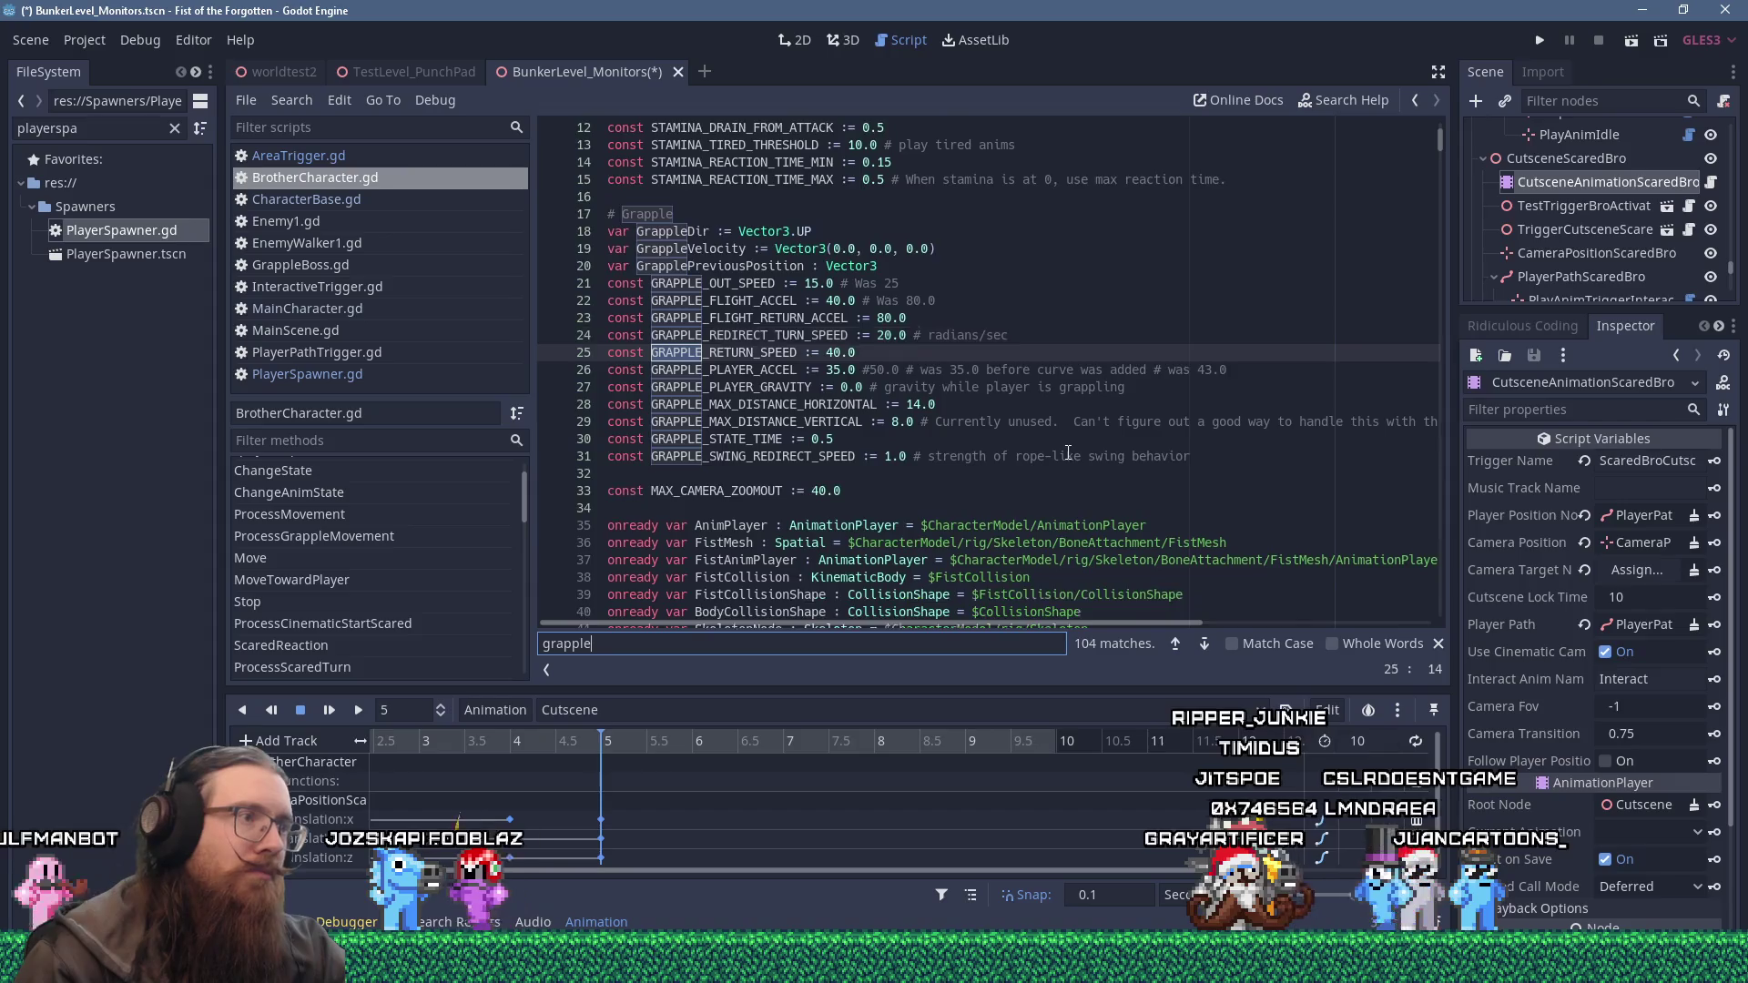
key("Return")
key("Return")
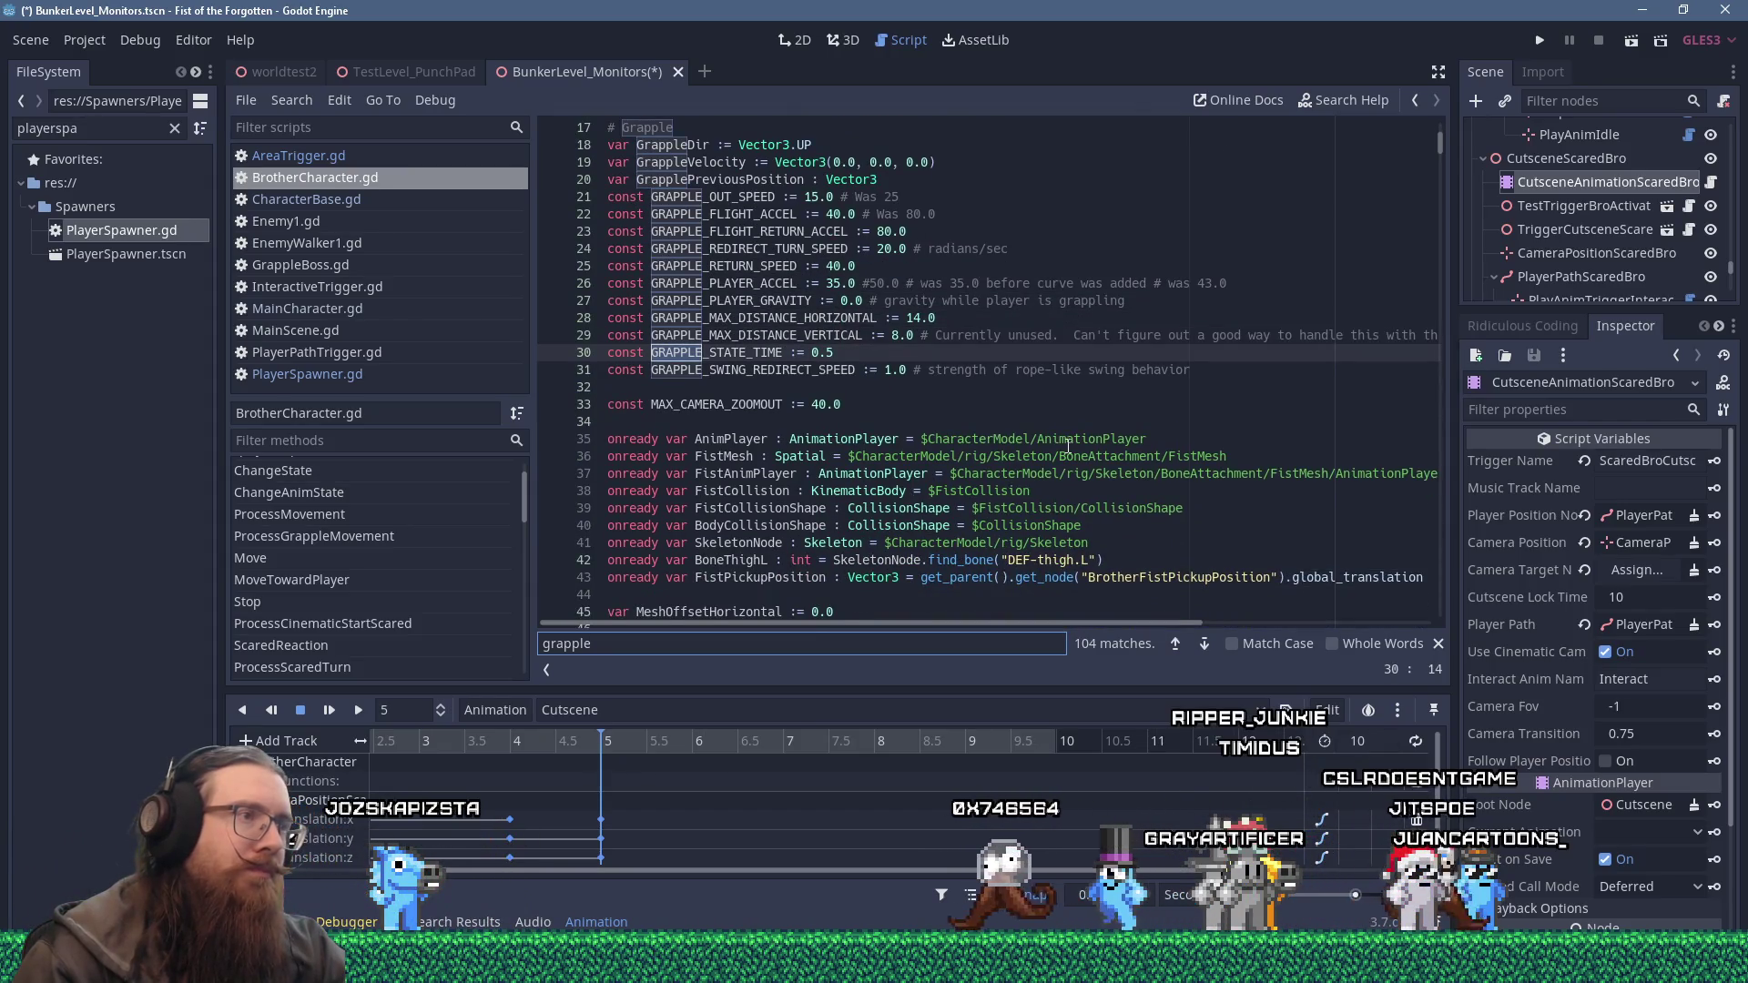
key("Return")
key("Return")
key("Return")
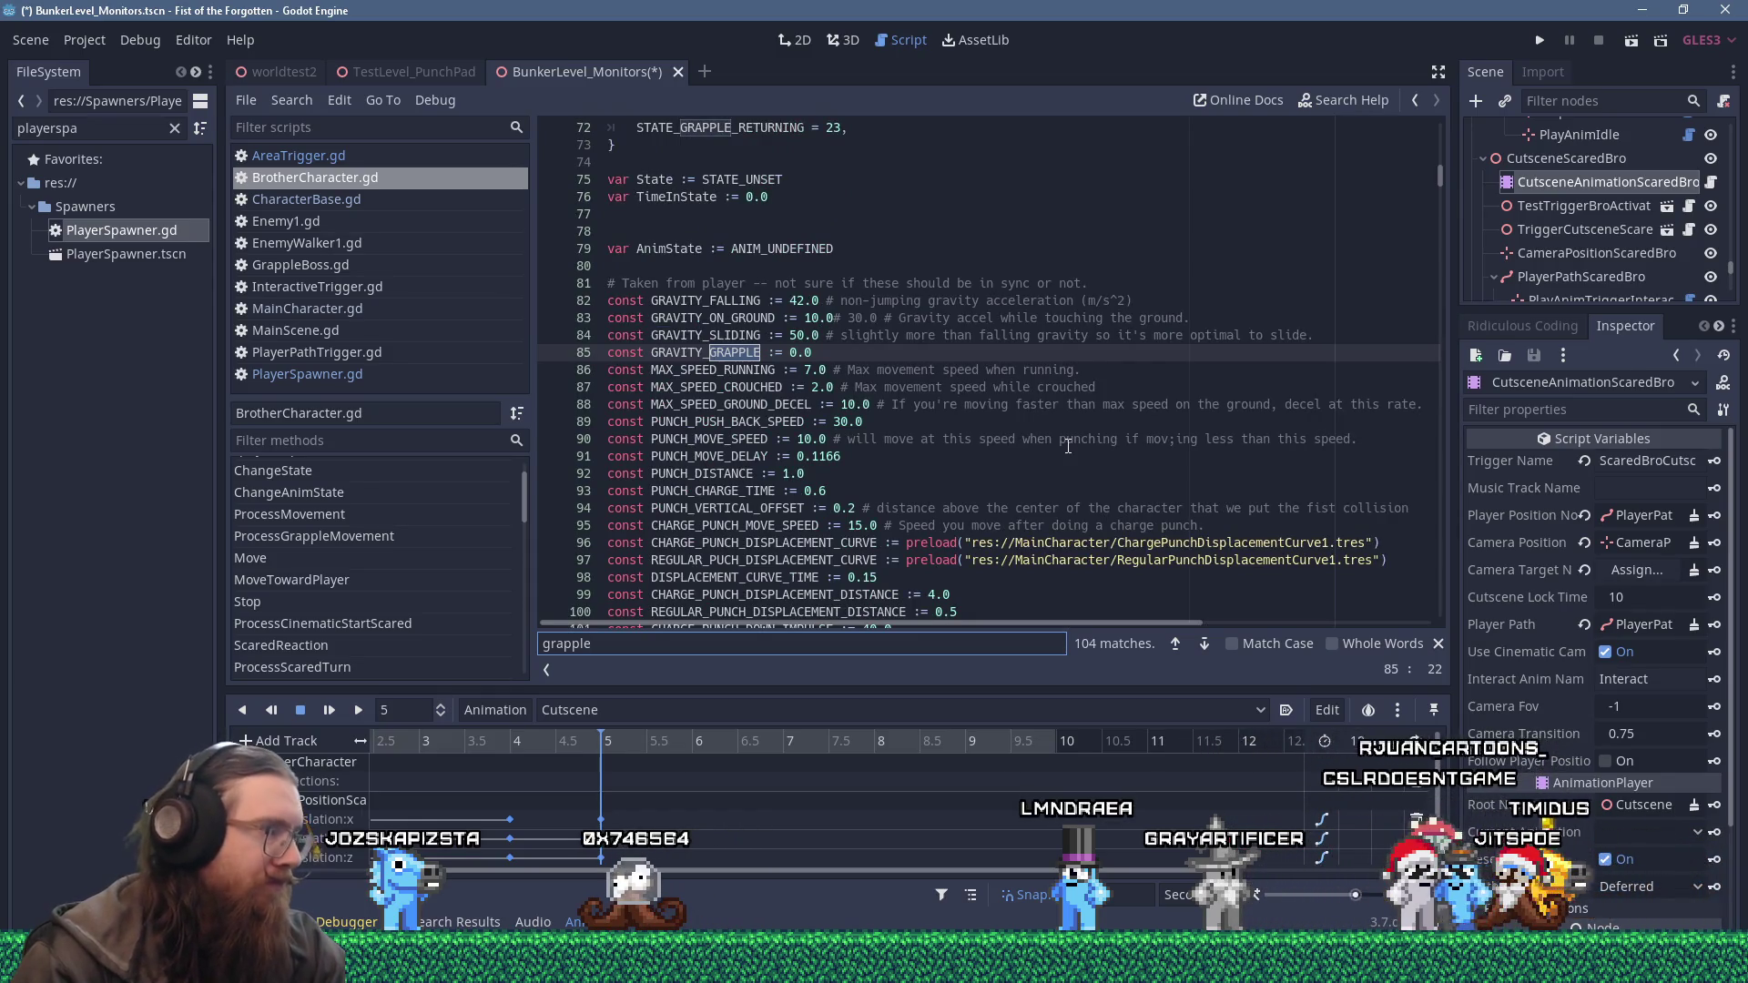
scroll(979, 324, "down", 3)
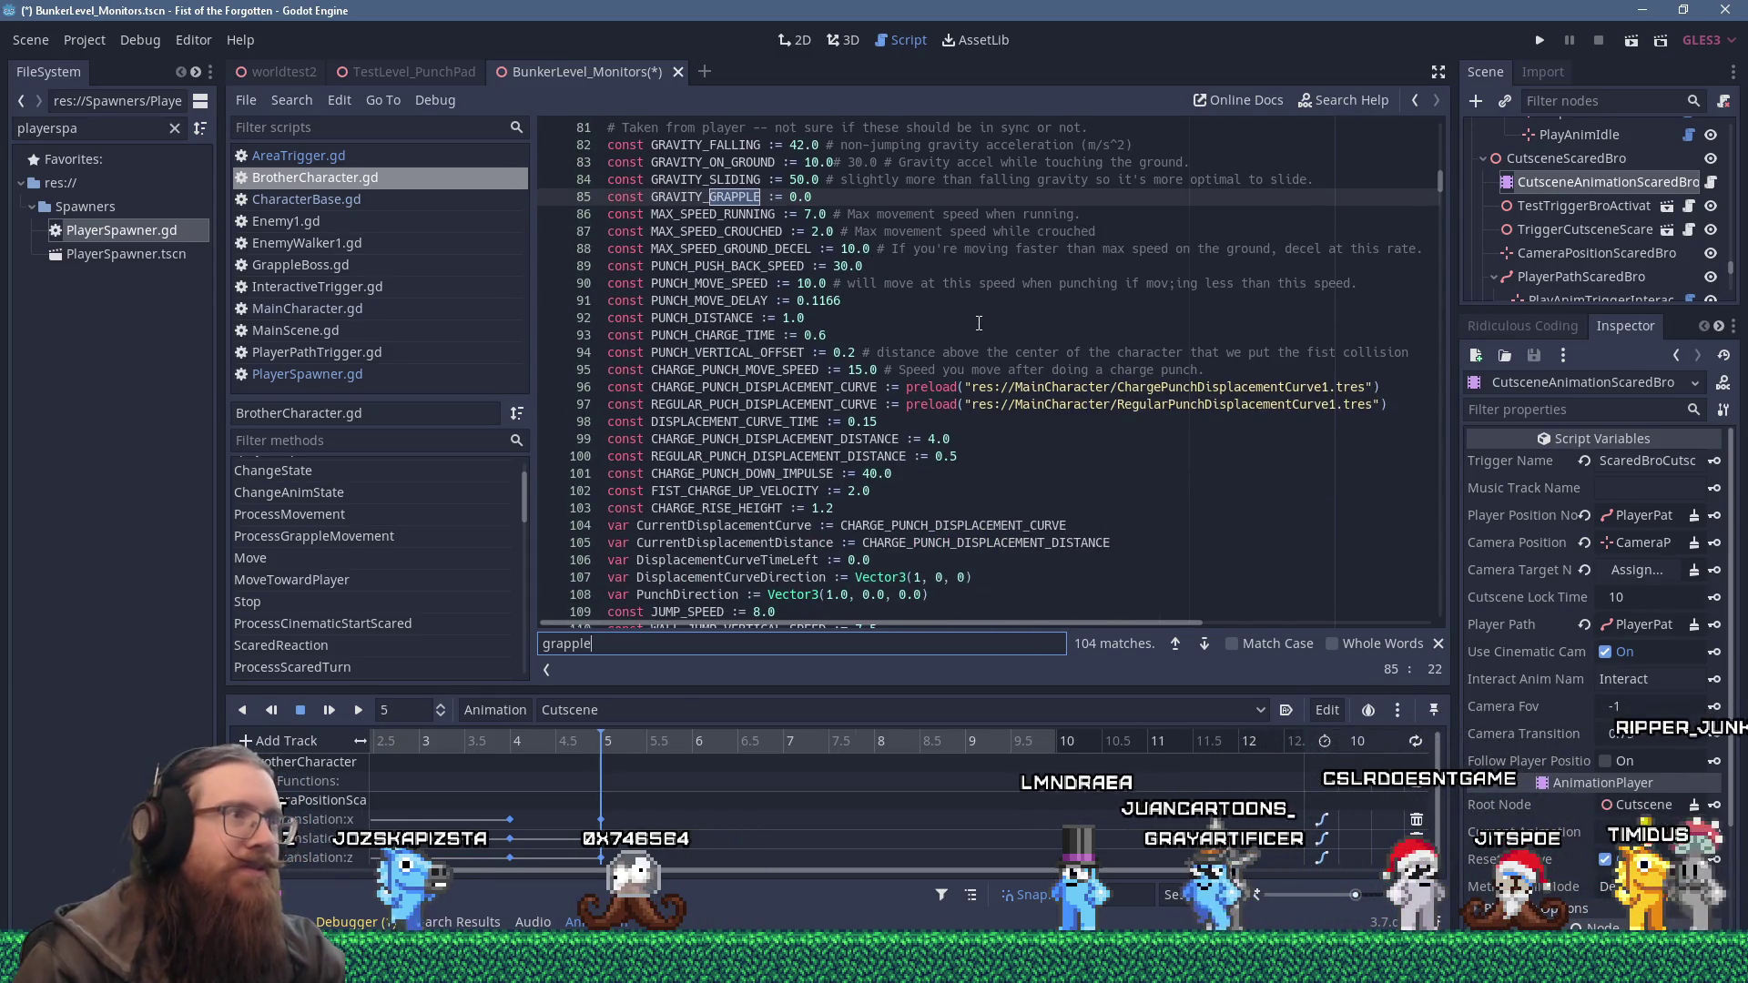
key("Return")
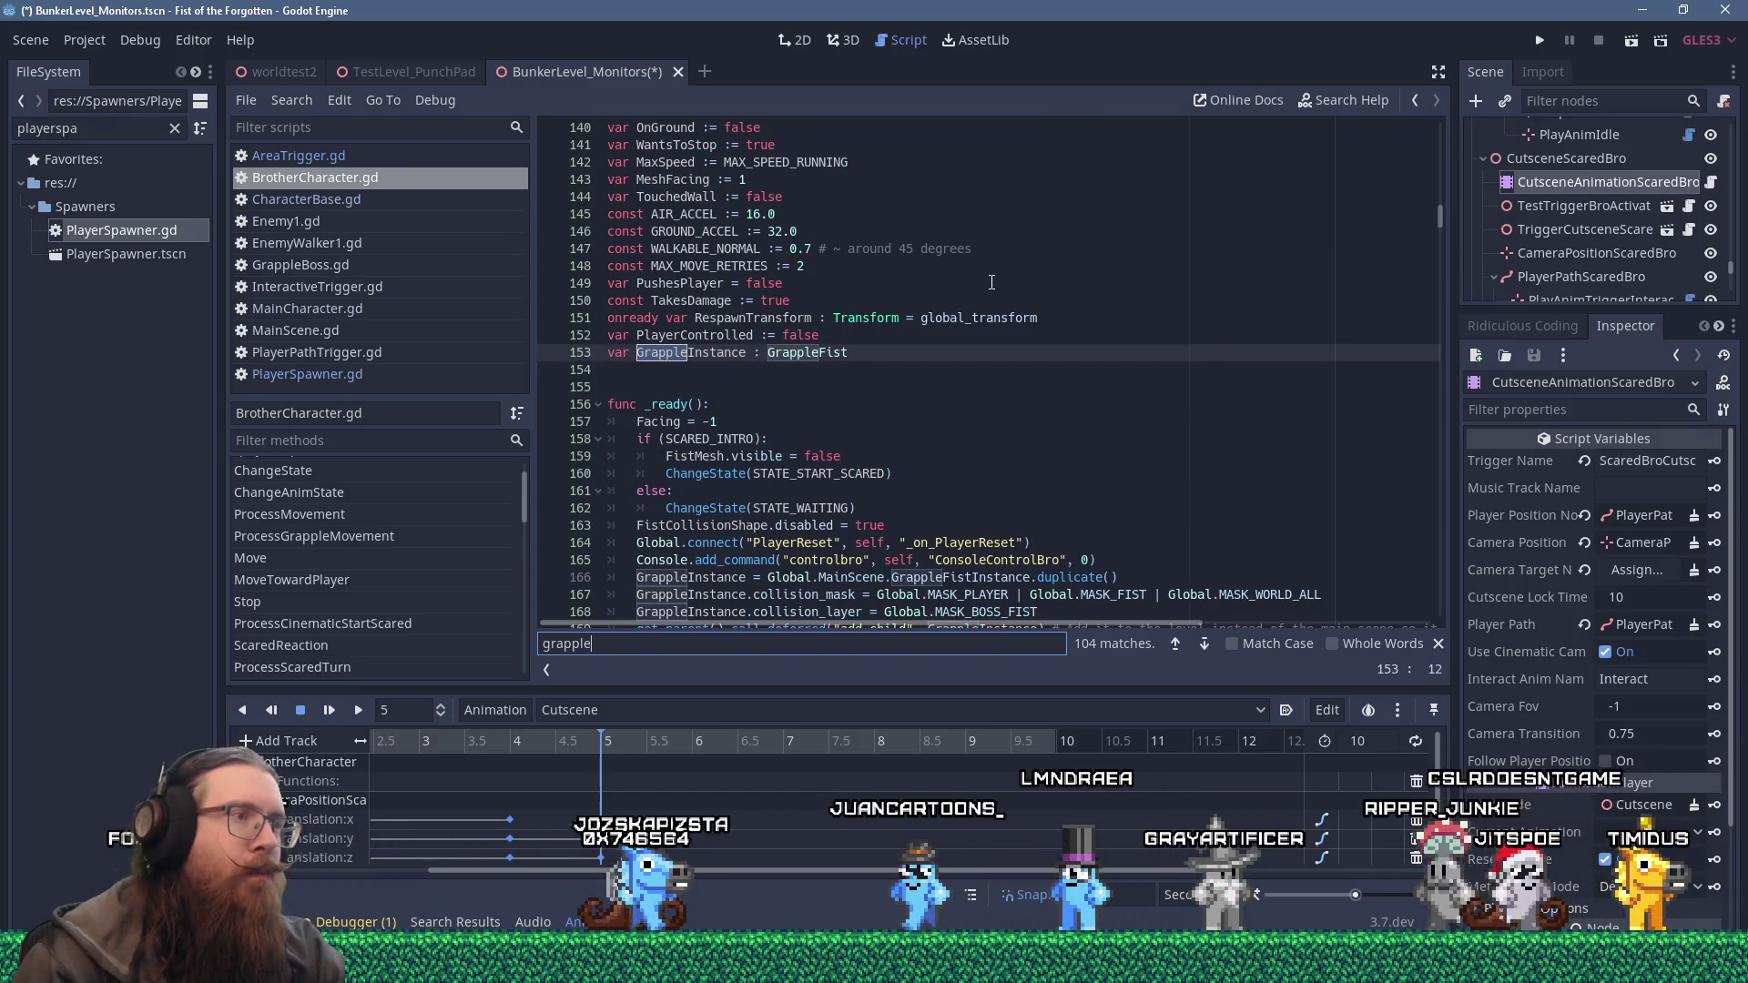
scroll(992, 282, "down", 2)
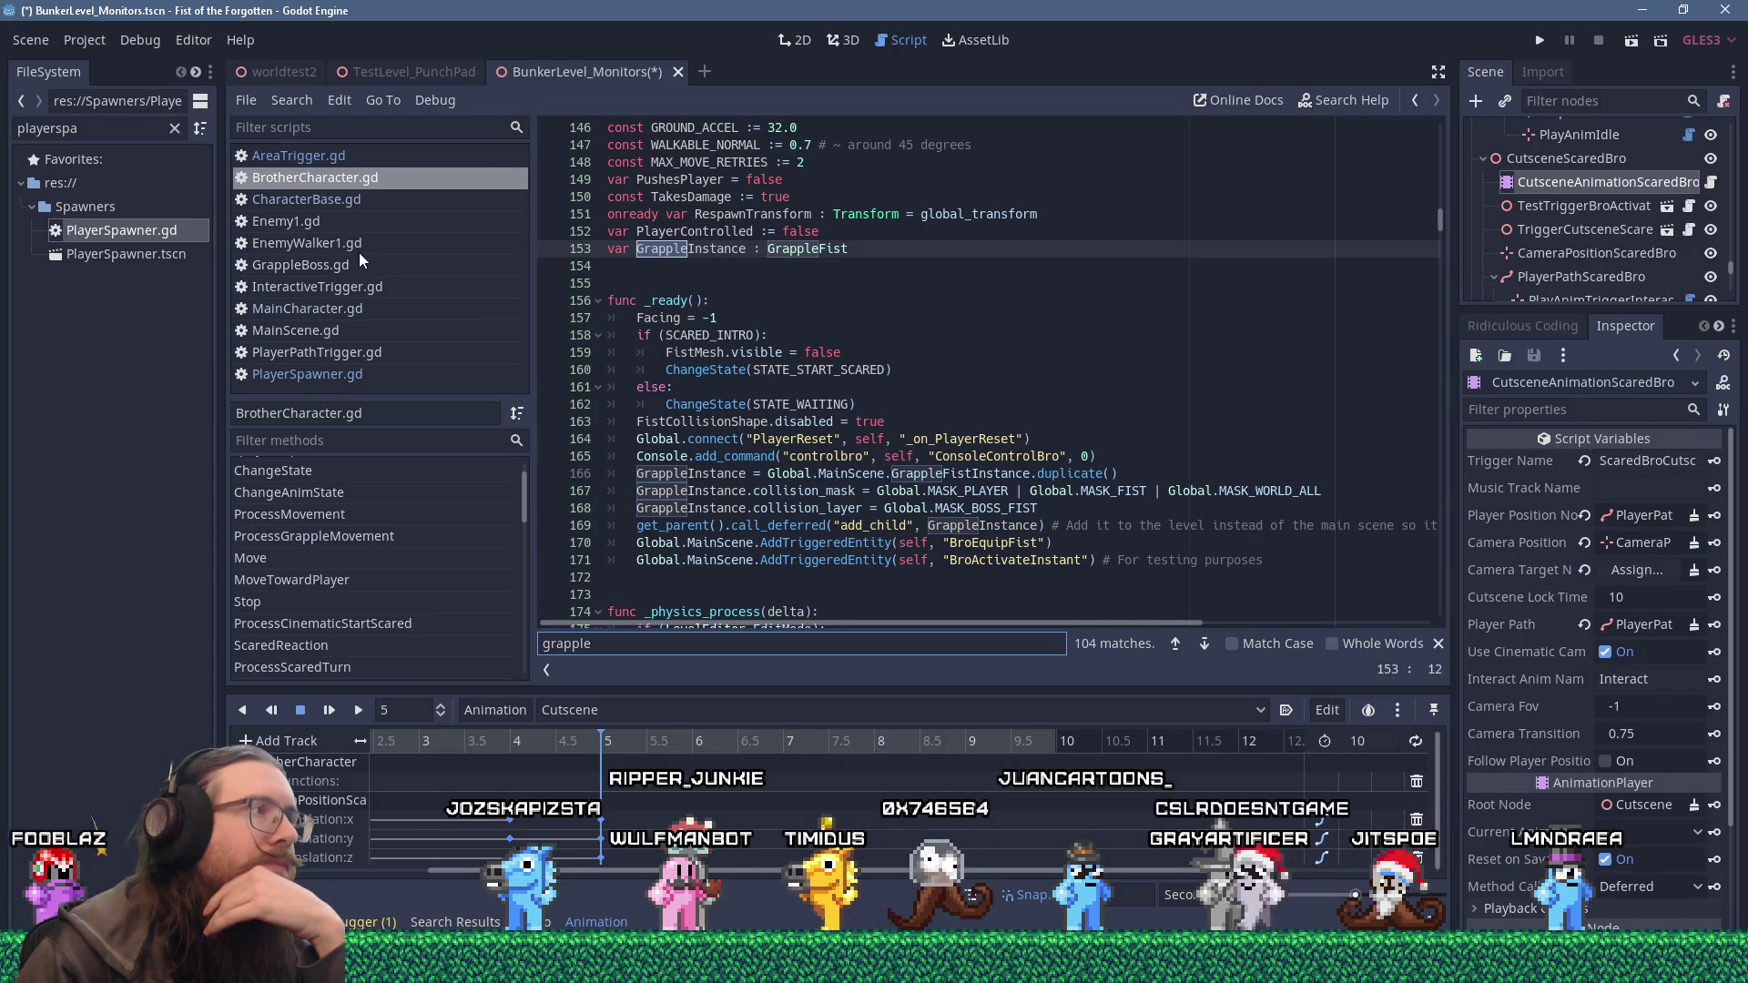
left_click(364, 310)
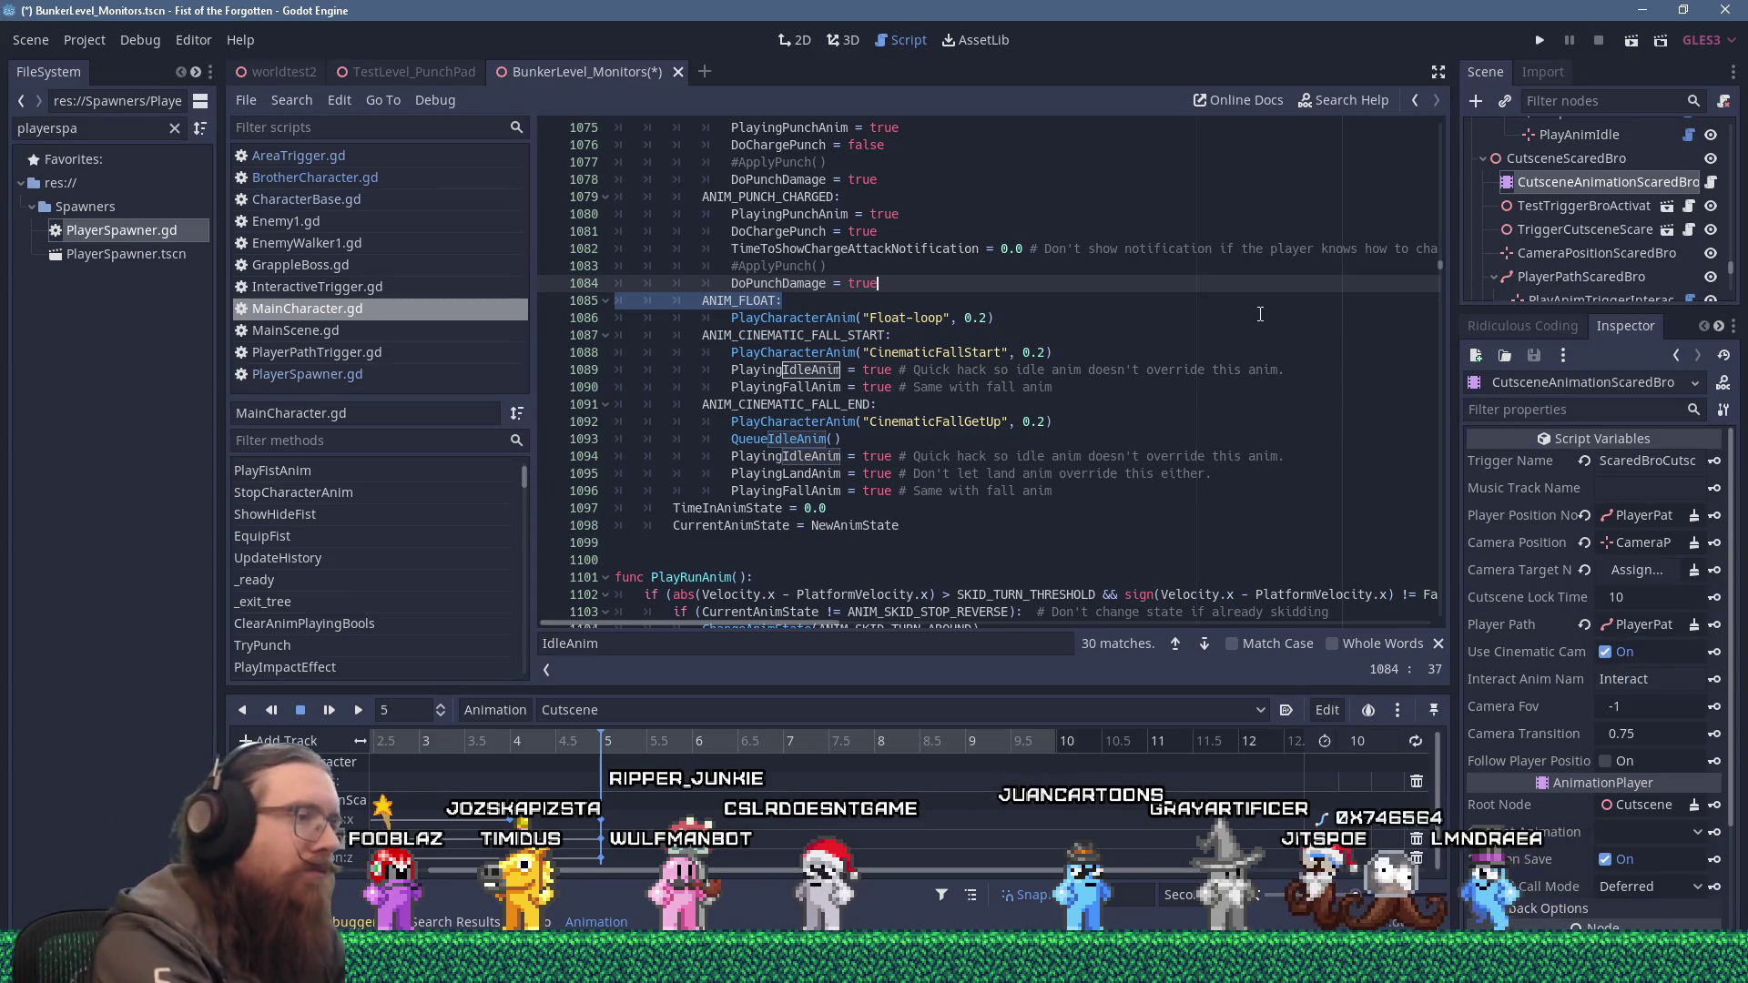
Search MainCharacter.gd for 'grapple', trimming the query back after trying grapplefx.
key("ctrl+f")
type("grapplefx")
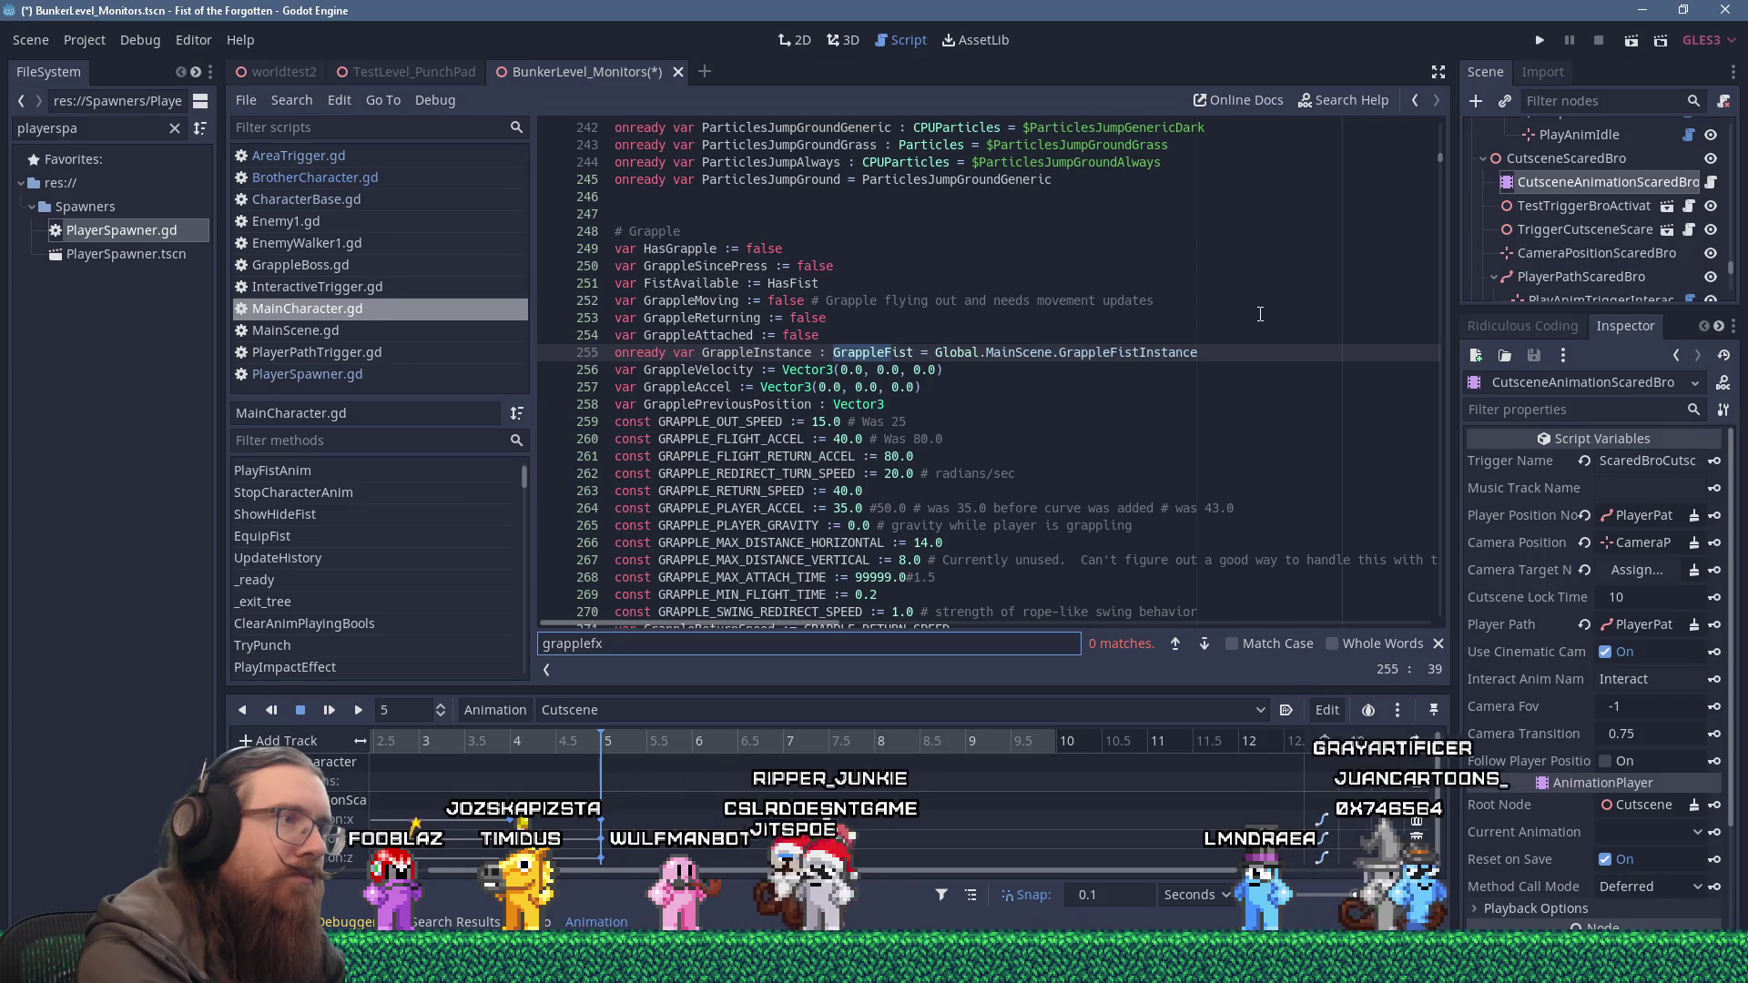
key("BackSpace")
key("BackSpace")
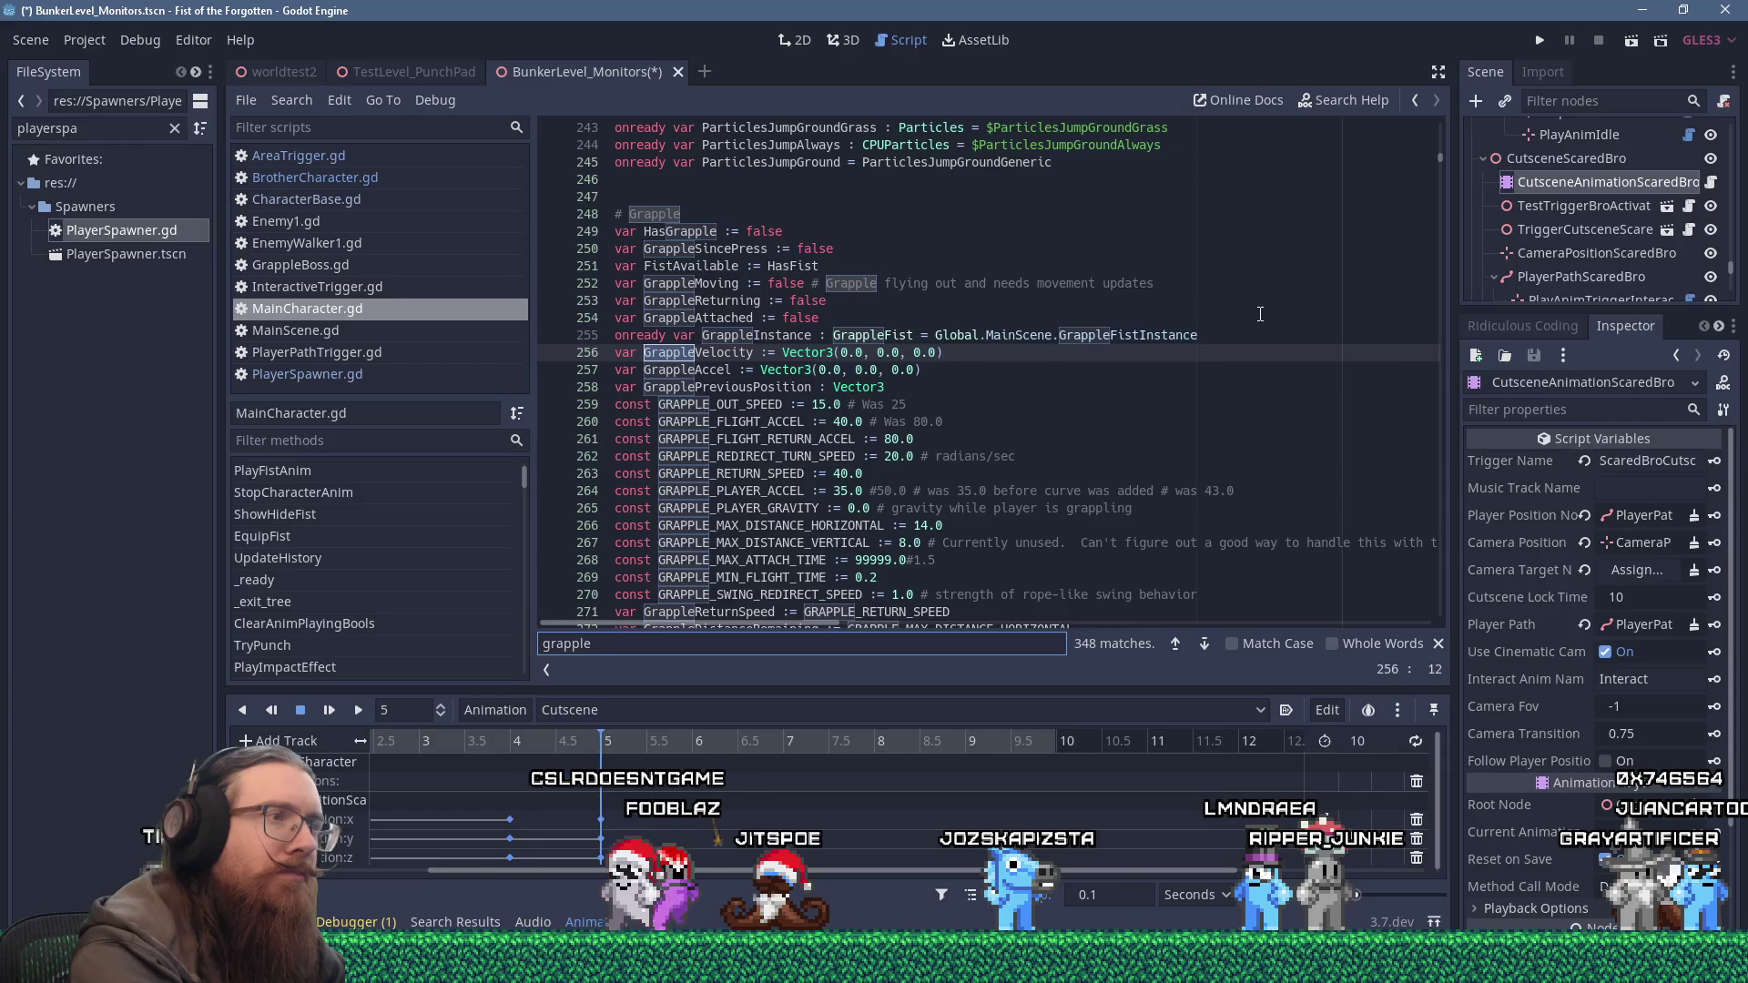
type("ro")
key("BackSpace")
key("BackSpace")
key("BackSpace")
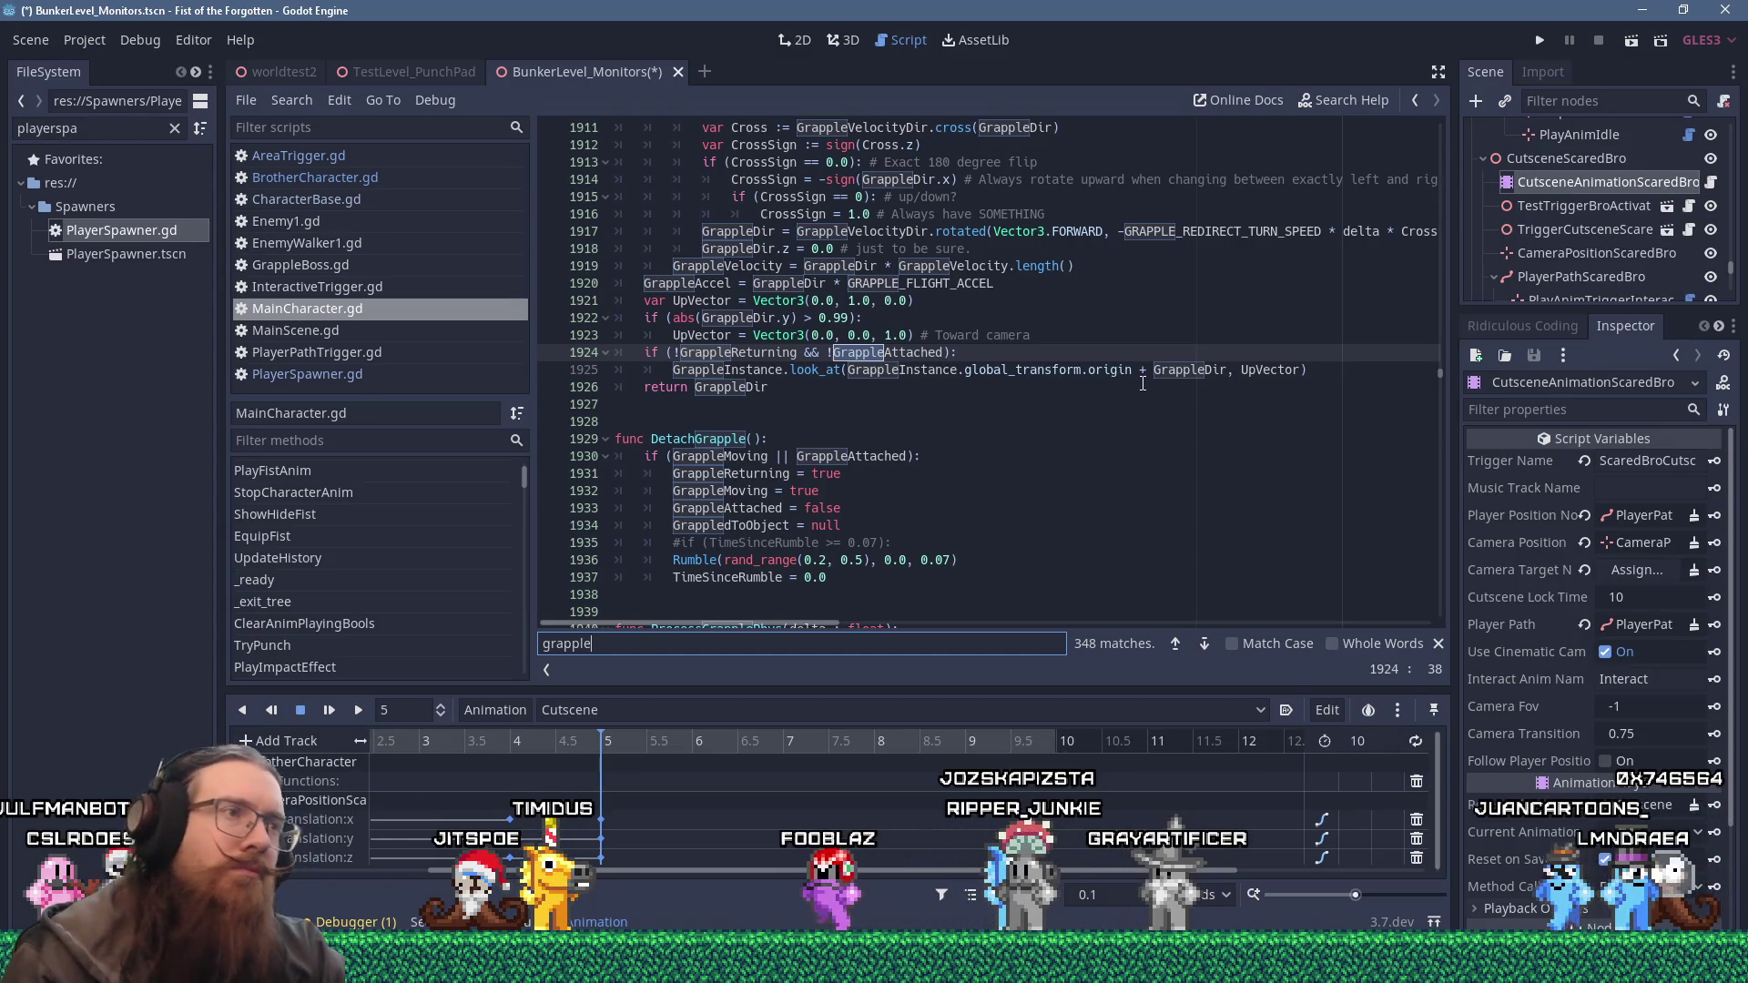
Scroll down through the grapple update code to the ResetGrapple function.
scroll(1093, 410, "down", 2)
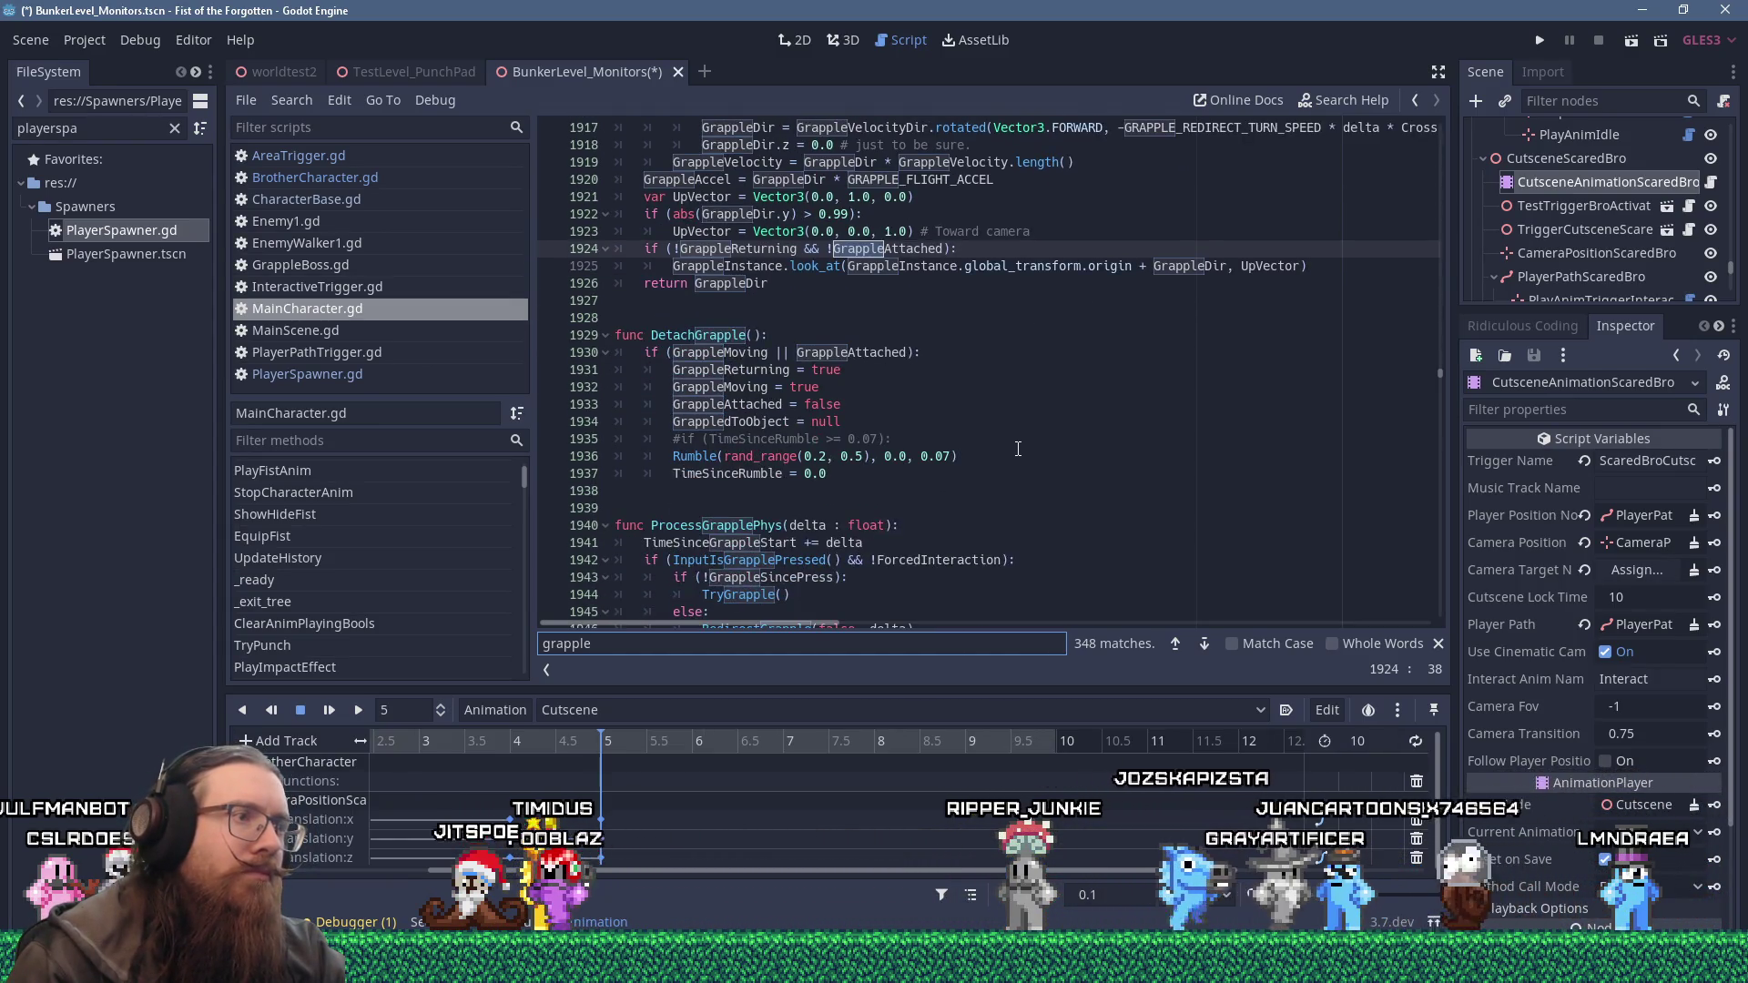
scroll(1018, 448, "down", 5)
scroll(1018, 448, "down", 13)
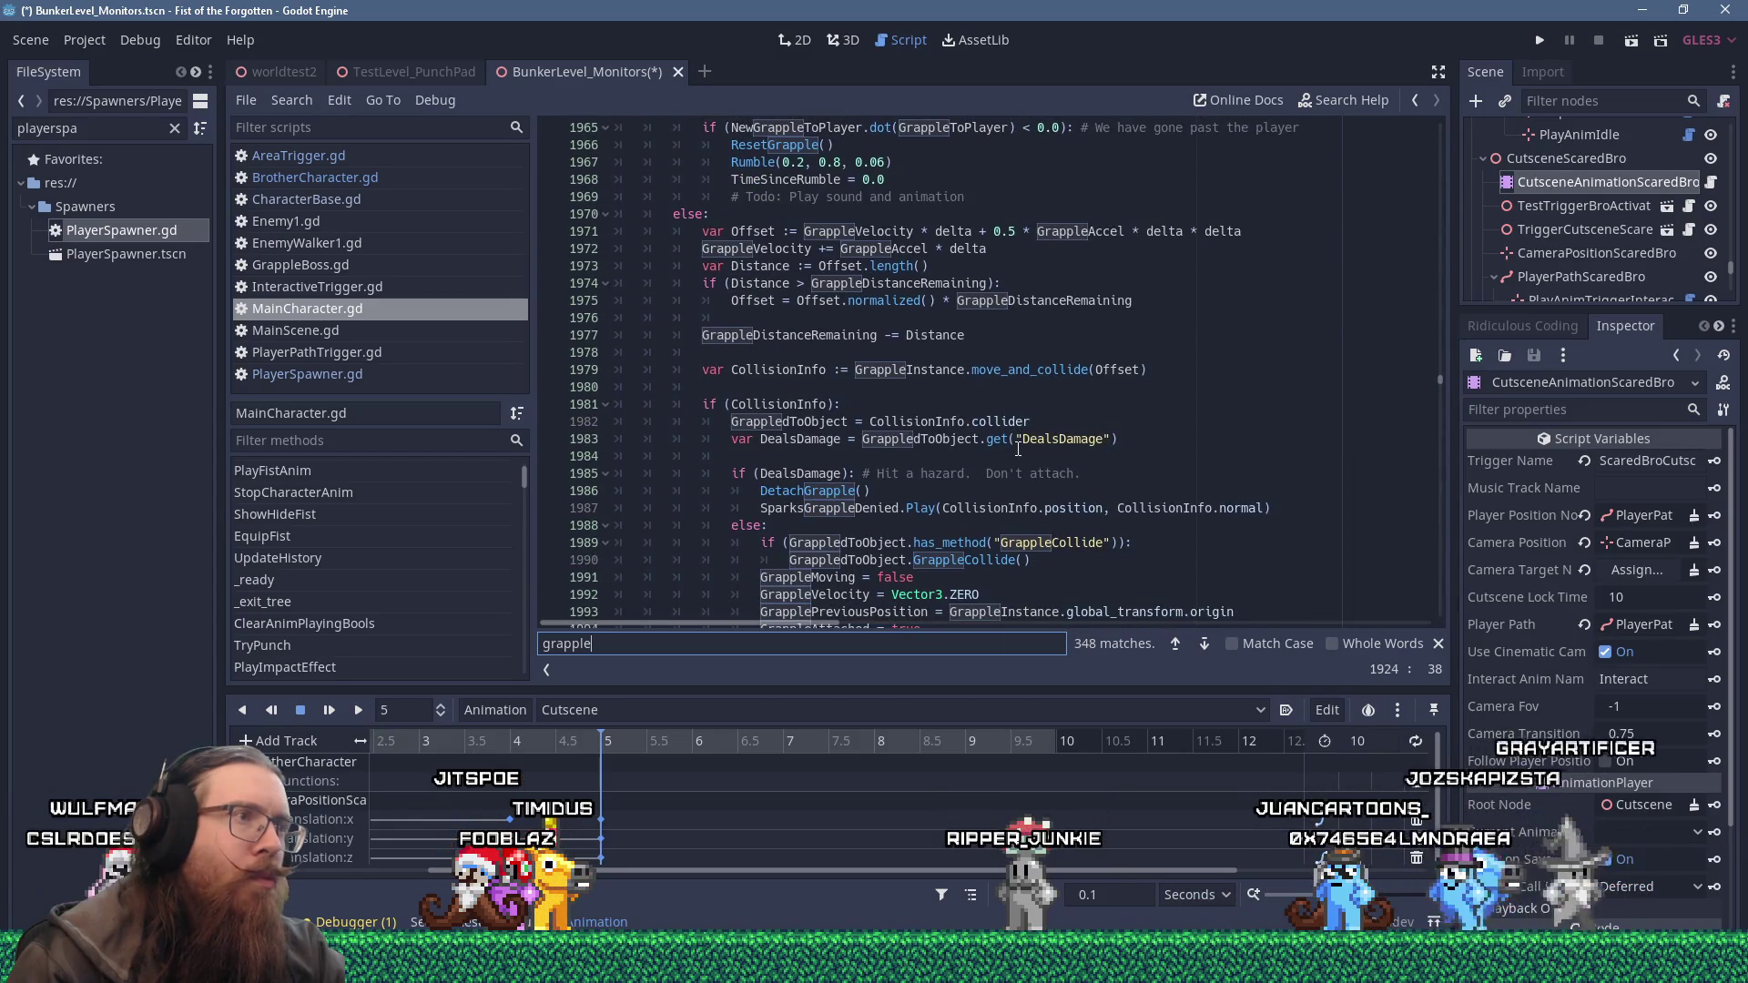
scroll(1018, 448, "down", 2)
scroll(1018, 448, "down", 3)
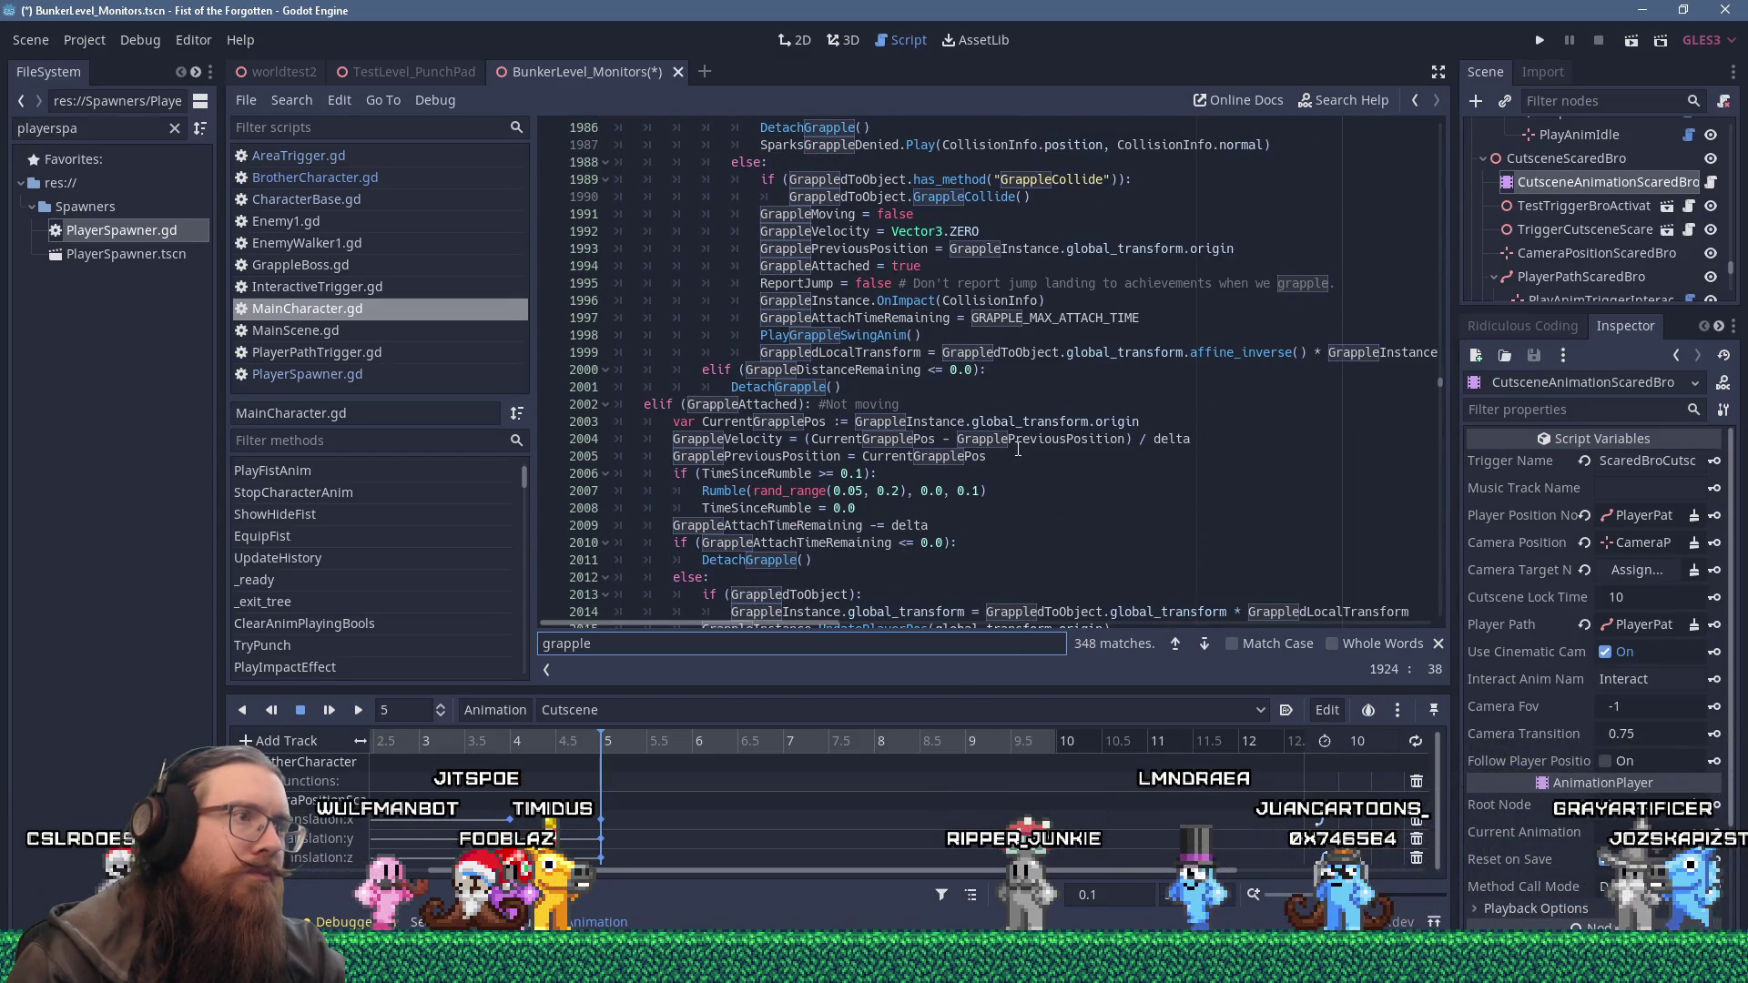
scroll(1018, 448, "down", 3)
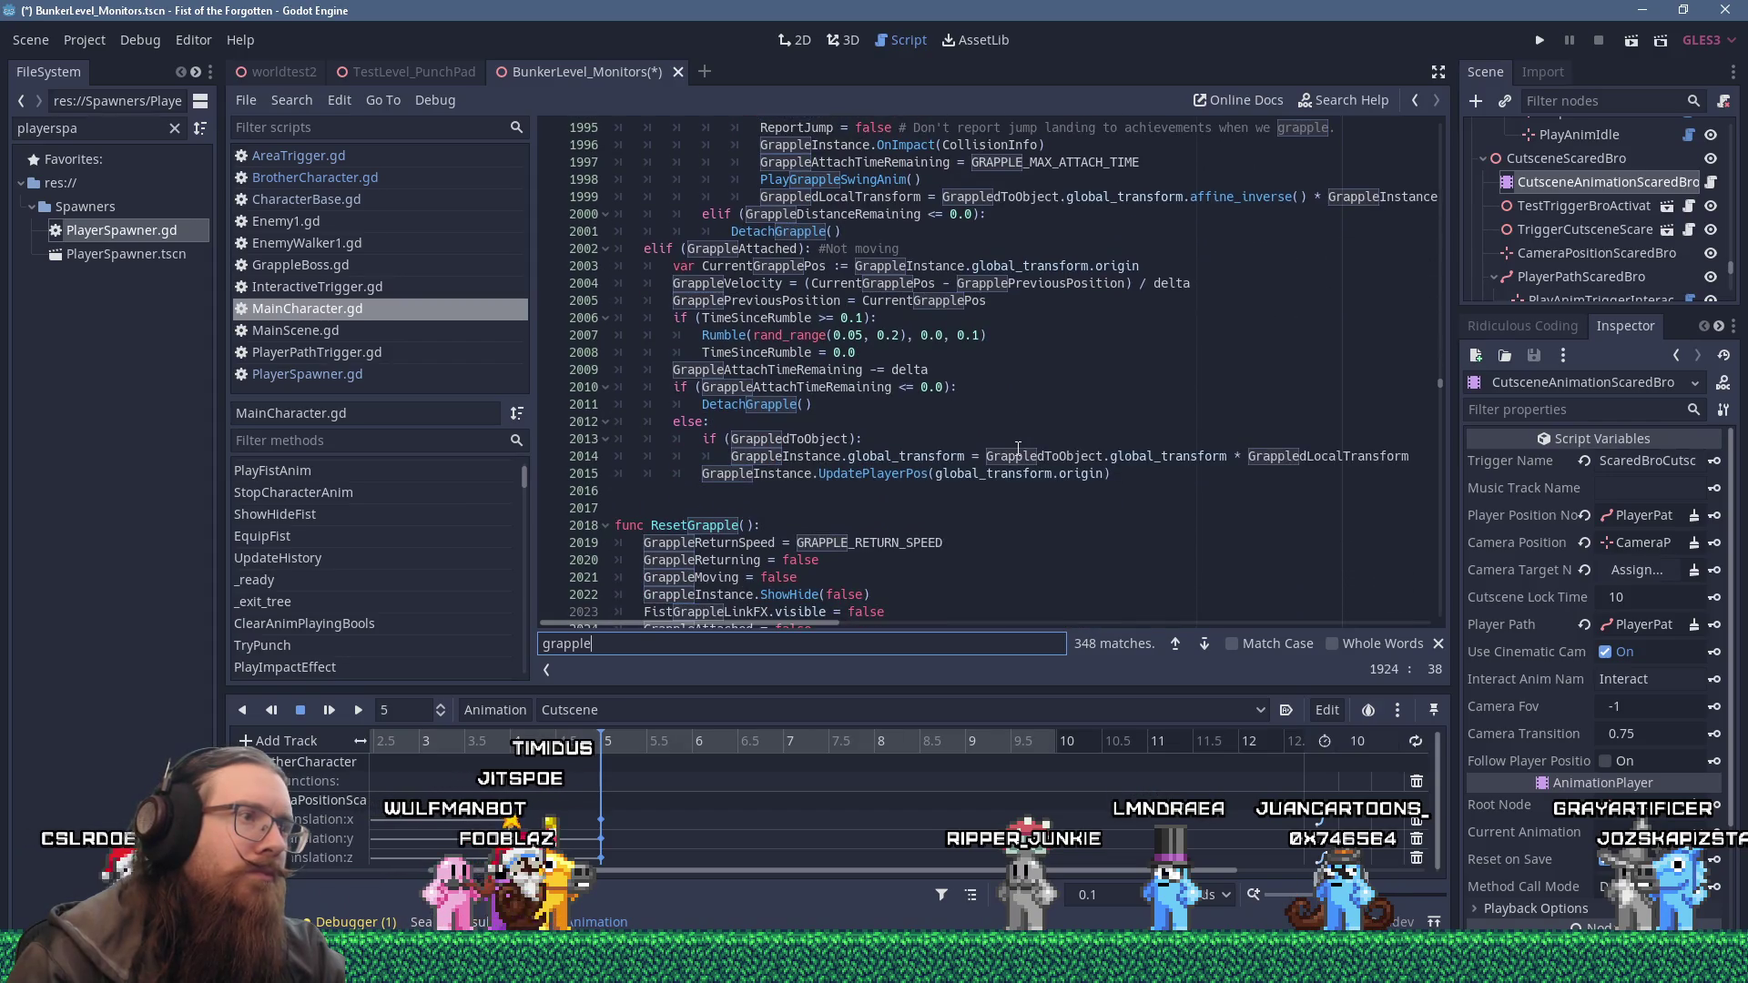
scroll(1018, 448, "down", 3)
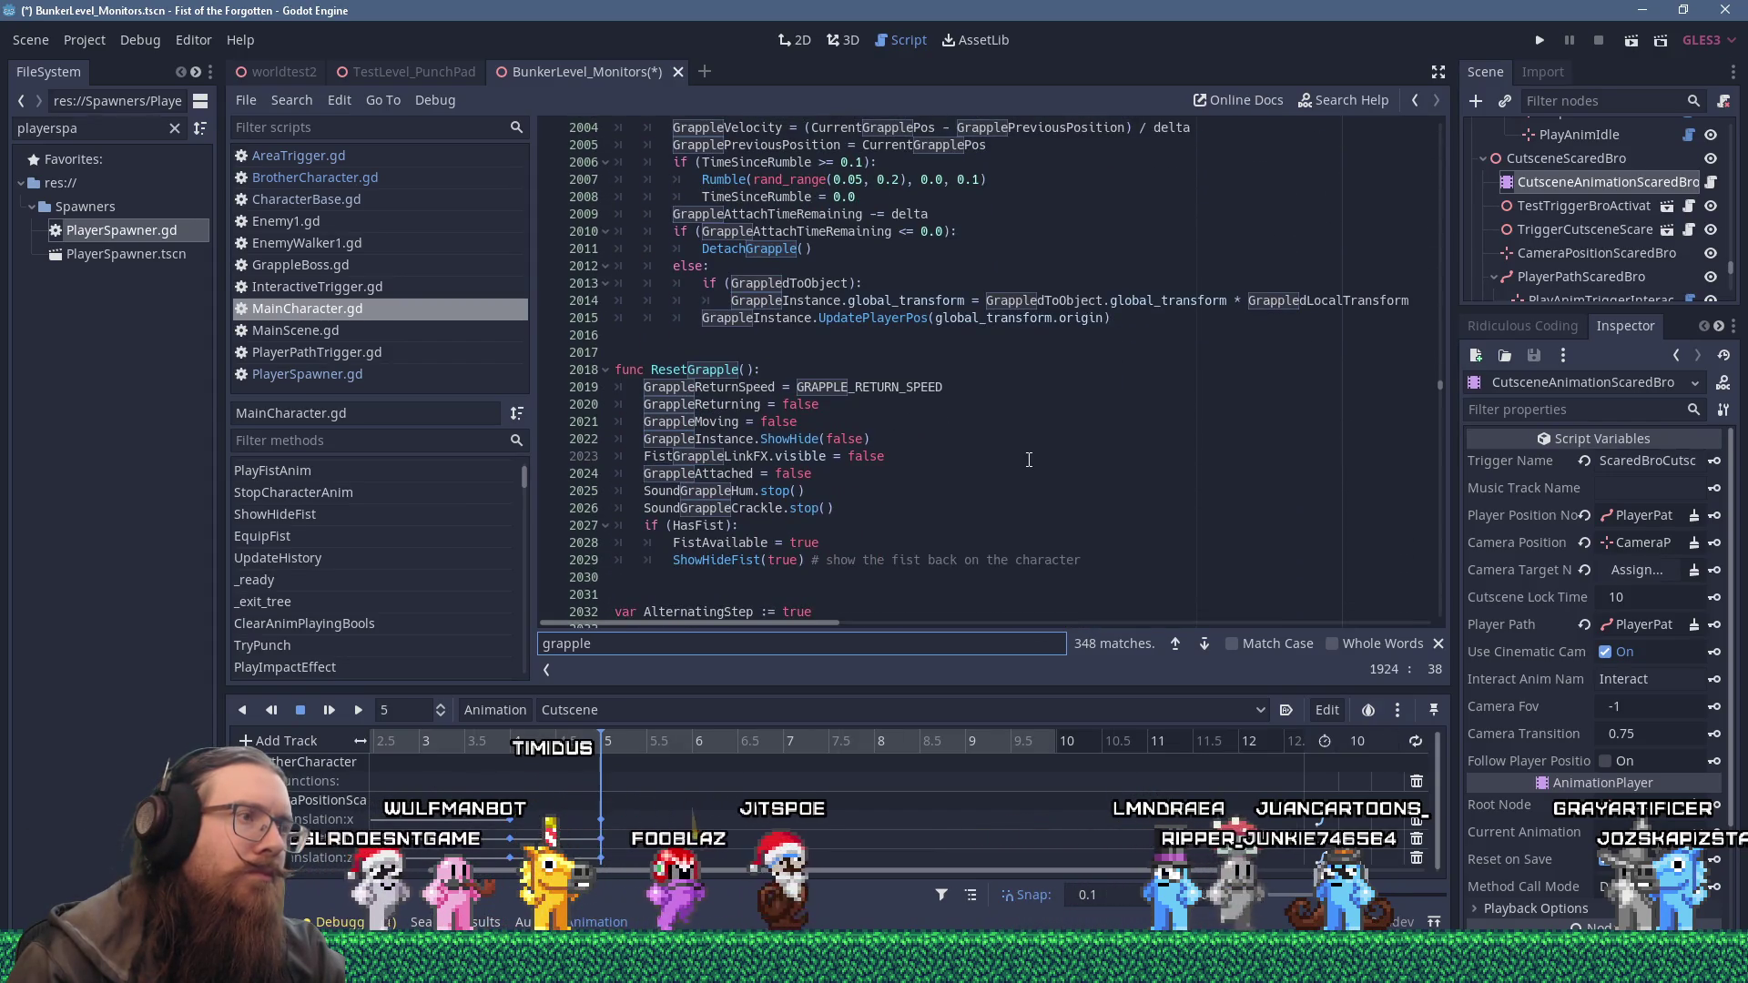
Search FistGrappleLinkFX from ResetGrapple and view its onready declaration on line 128.
left_click(769, 456)
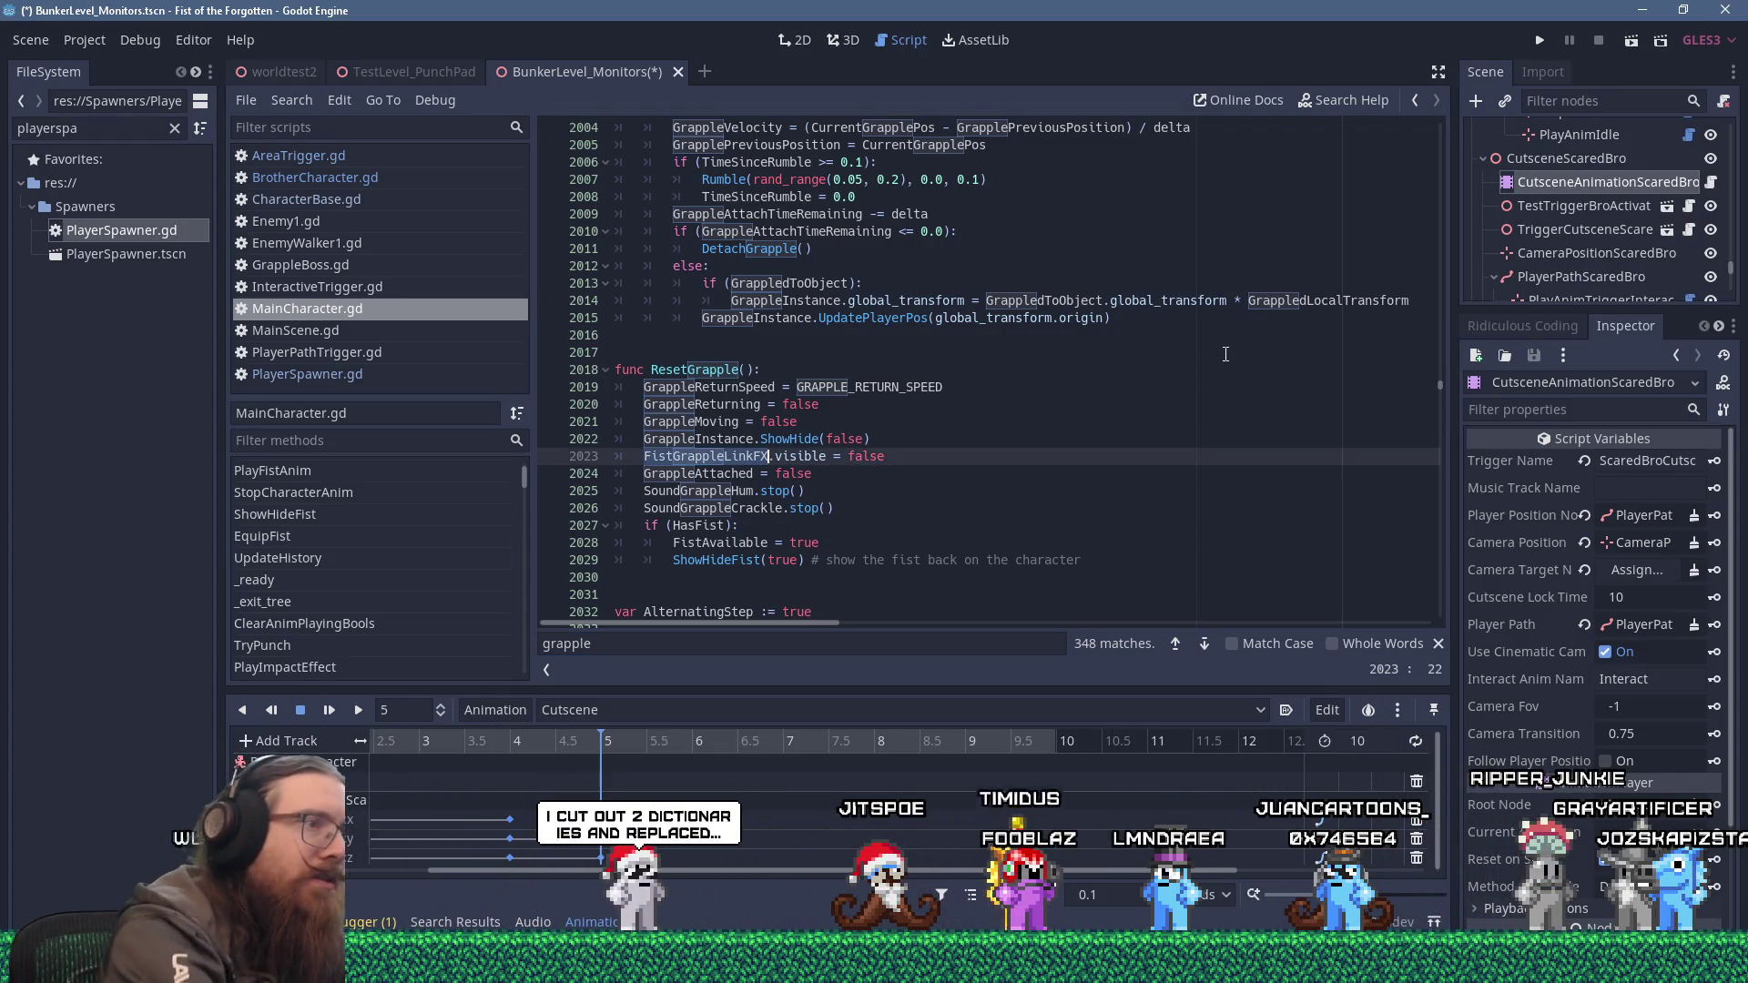
key("ctrl+f")
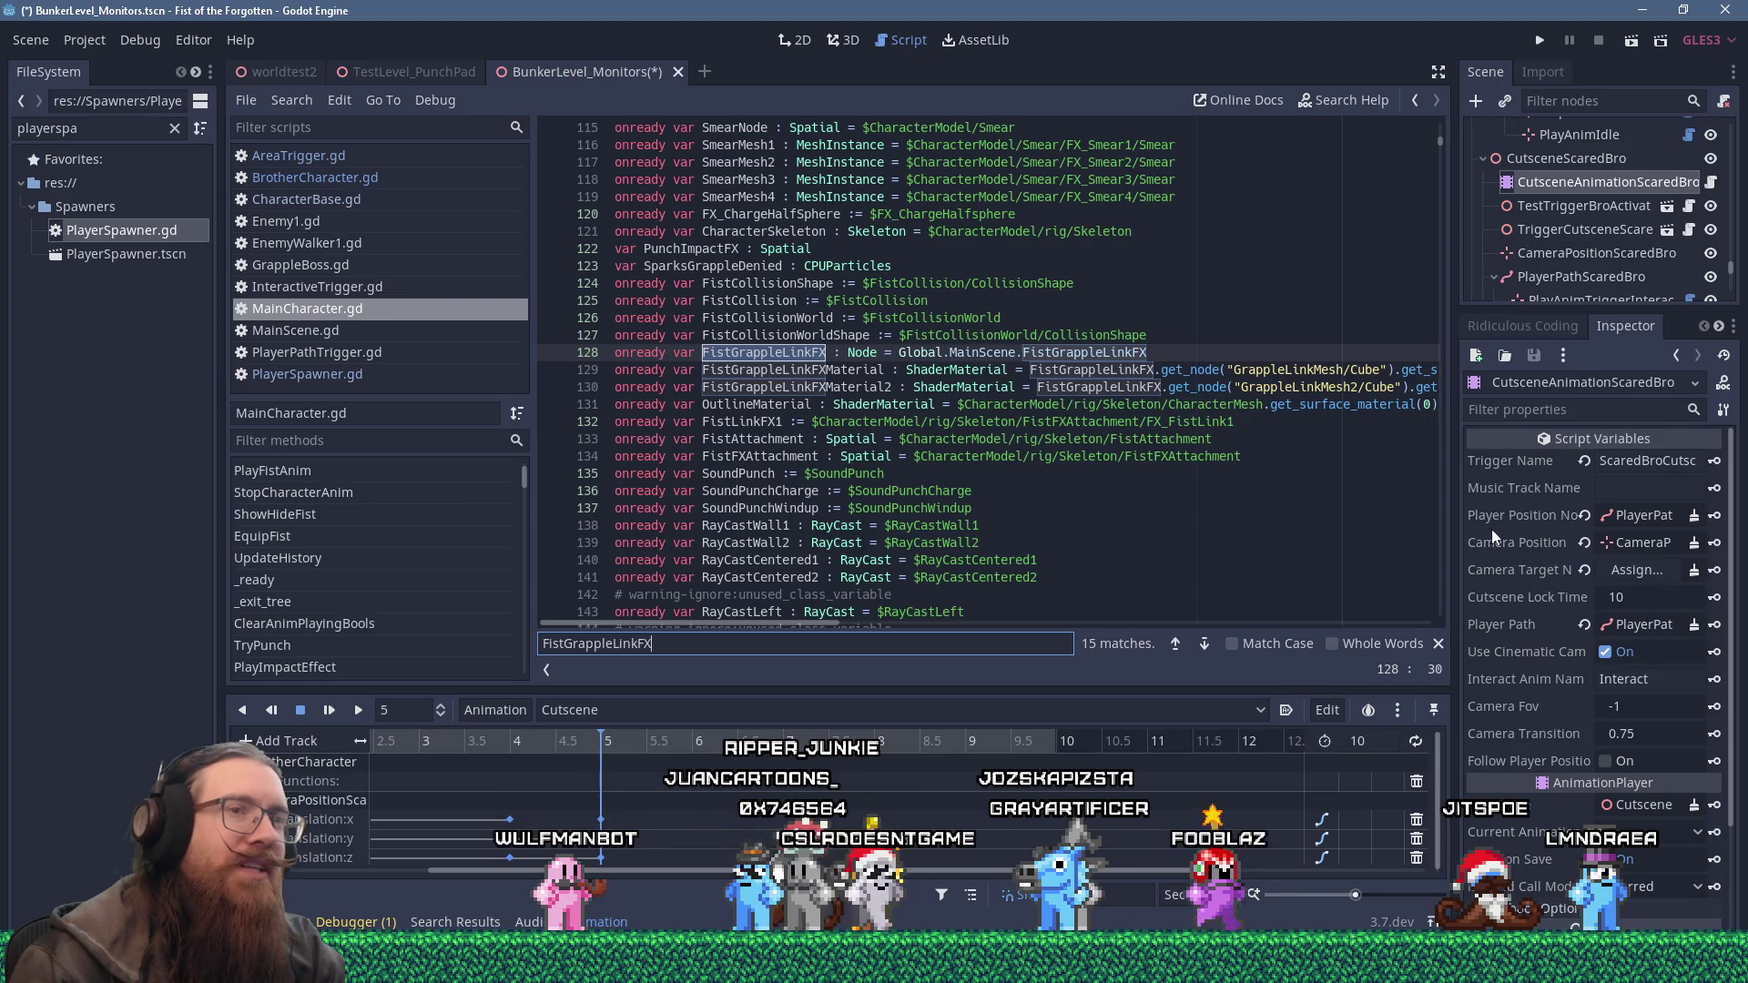
scroll(898, 627, "right", 5)
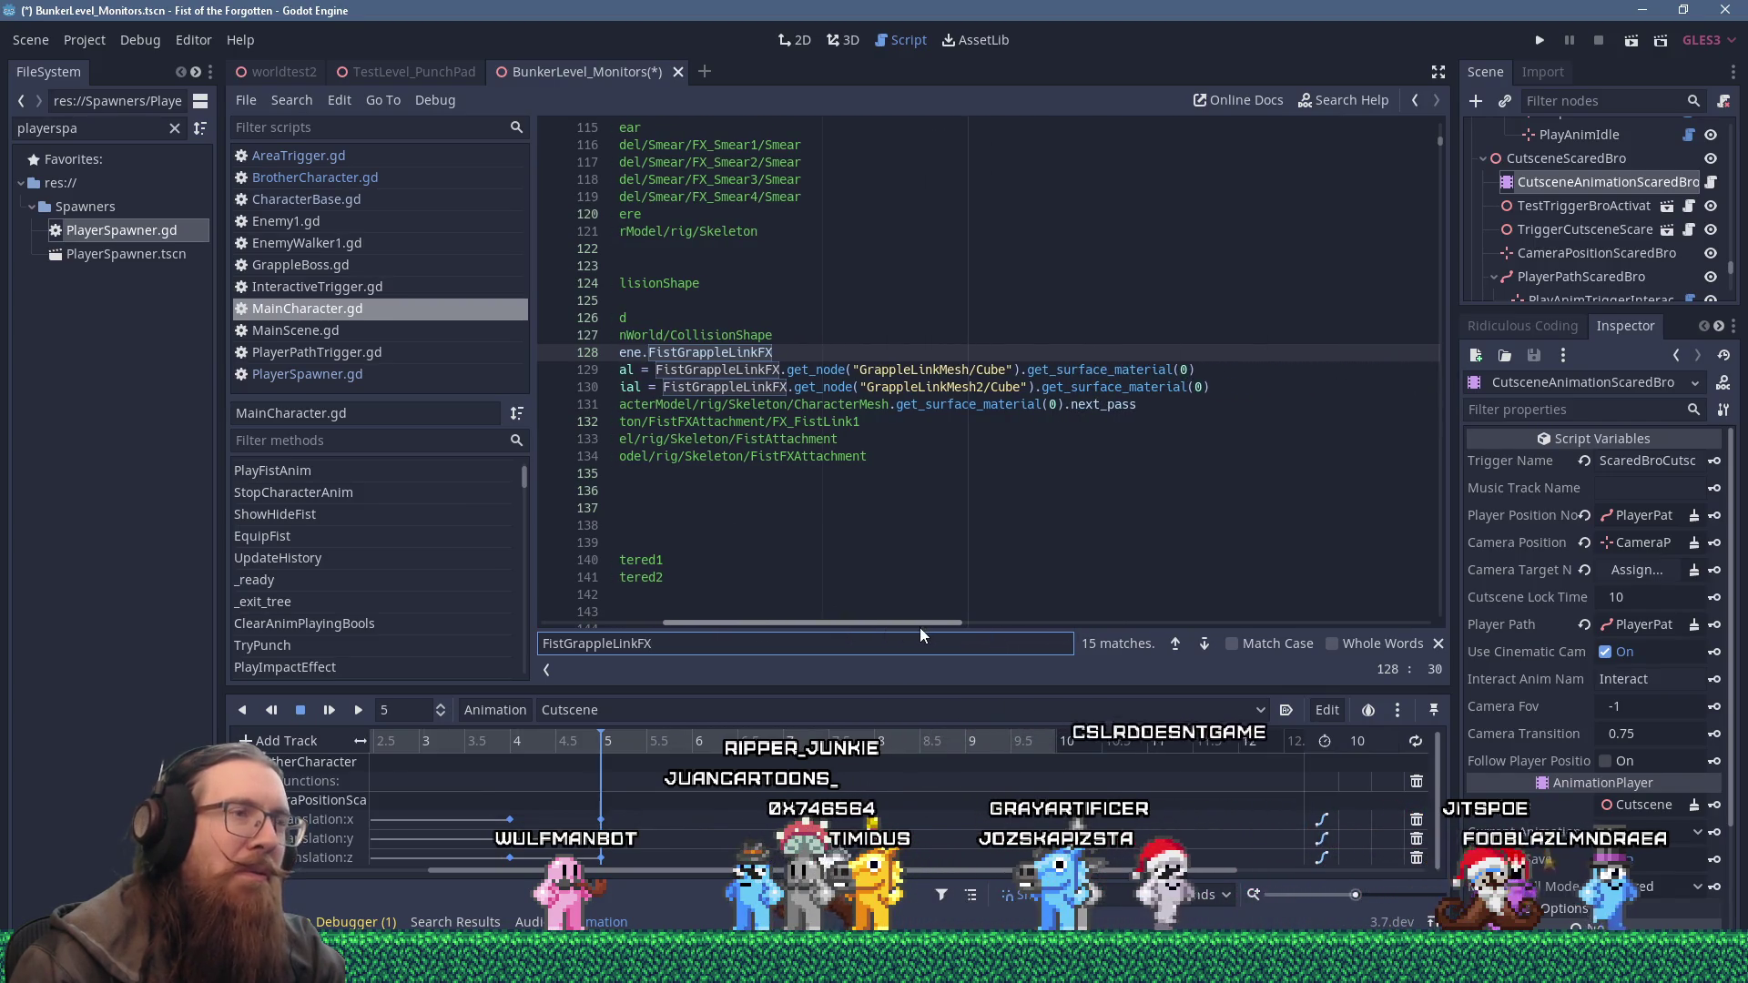
left_click_drag(919, 626, 858, 624)
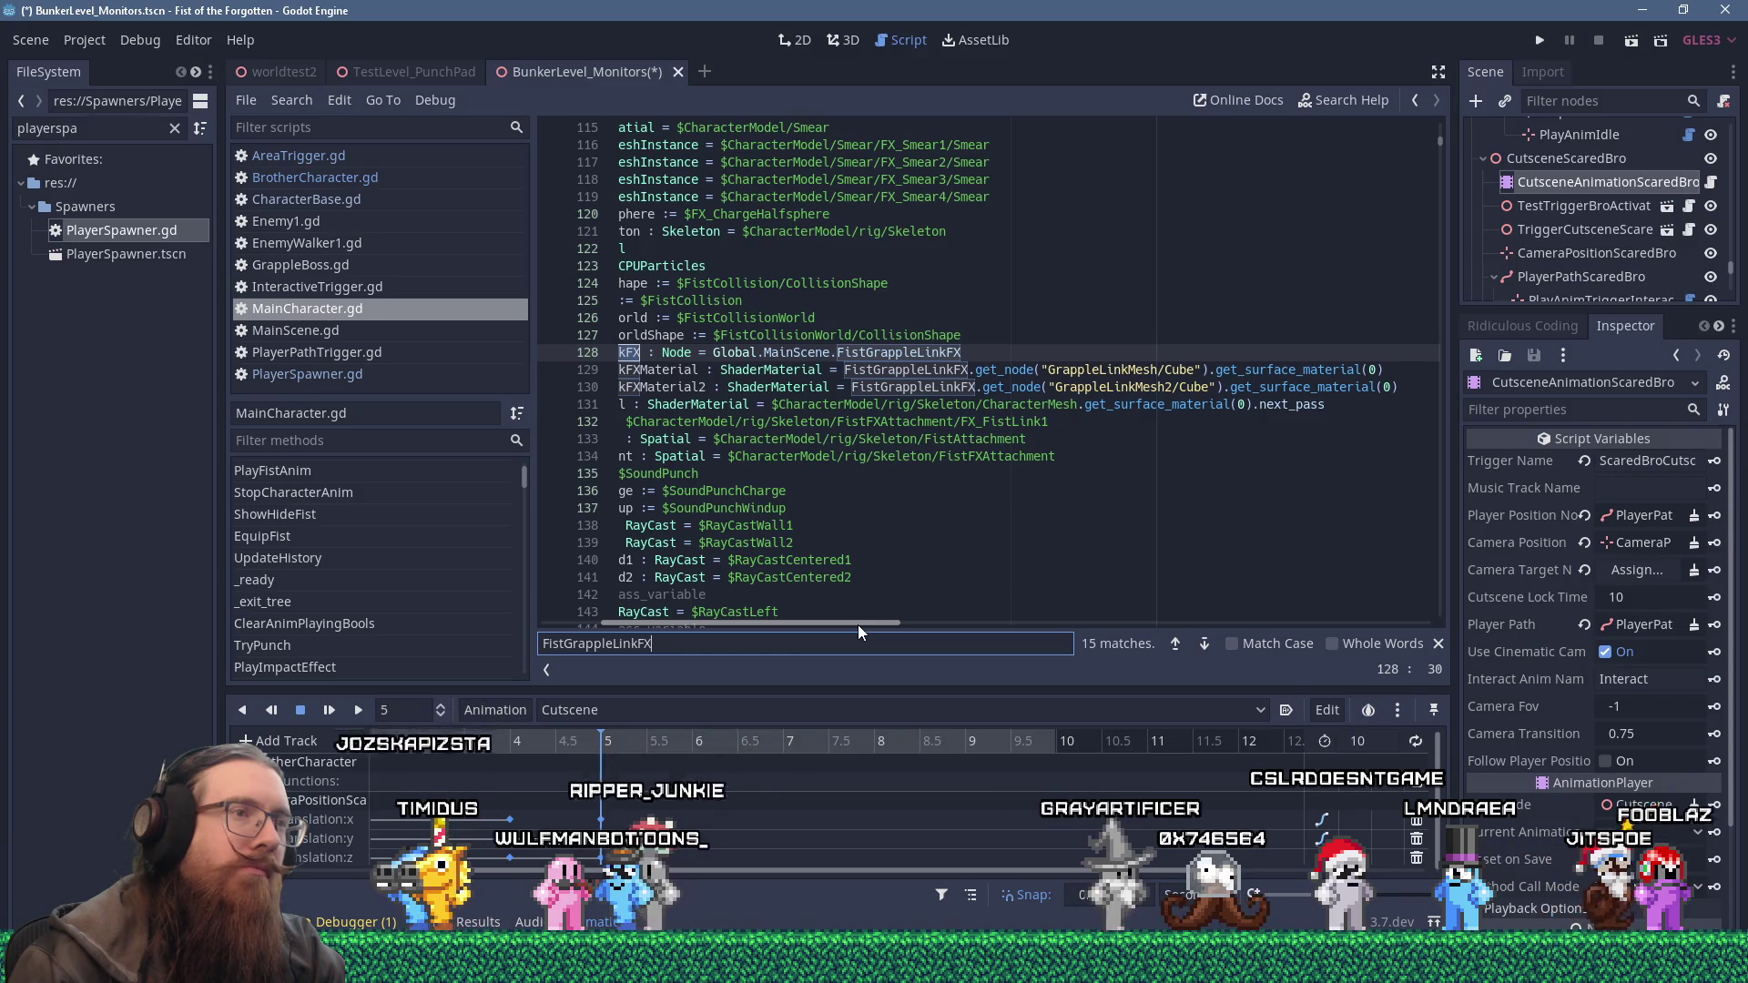
left_click_drag(858, 625, 739, 604)
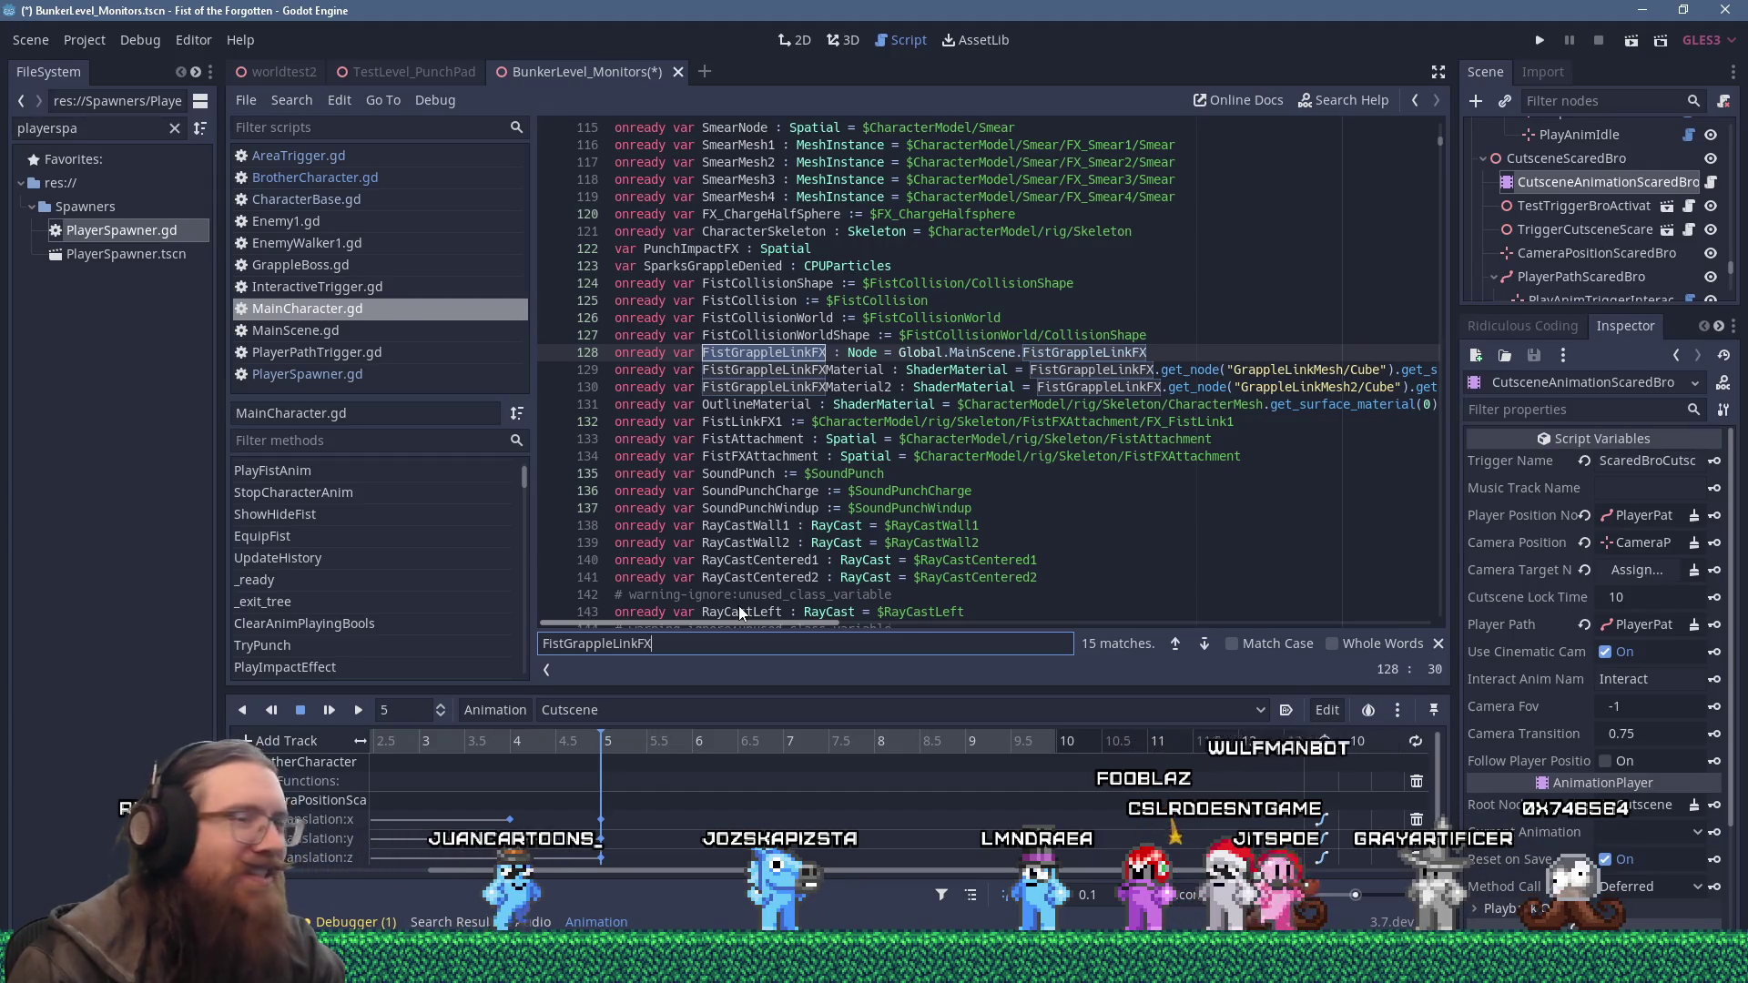
left_click(1439, 644)
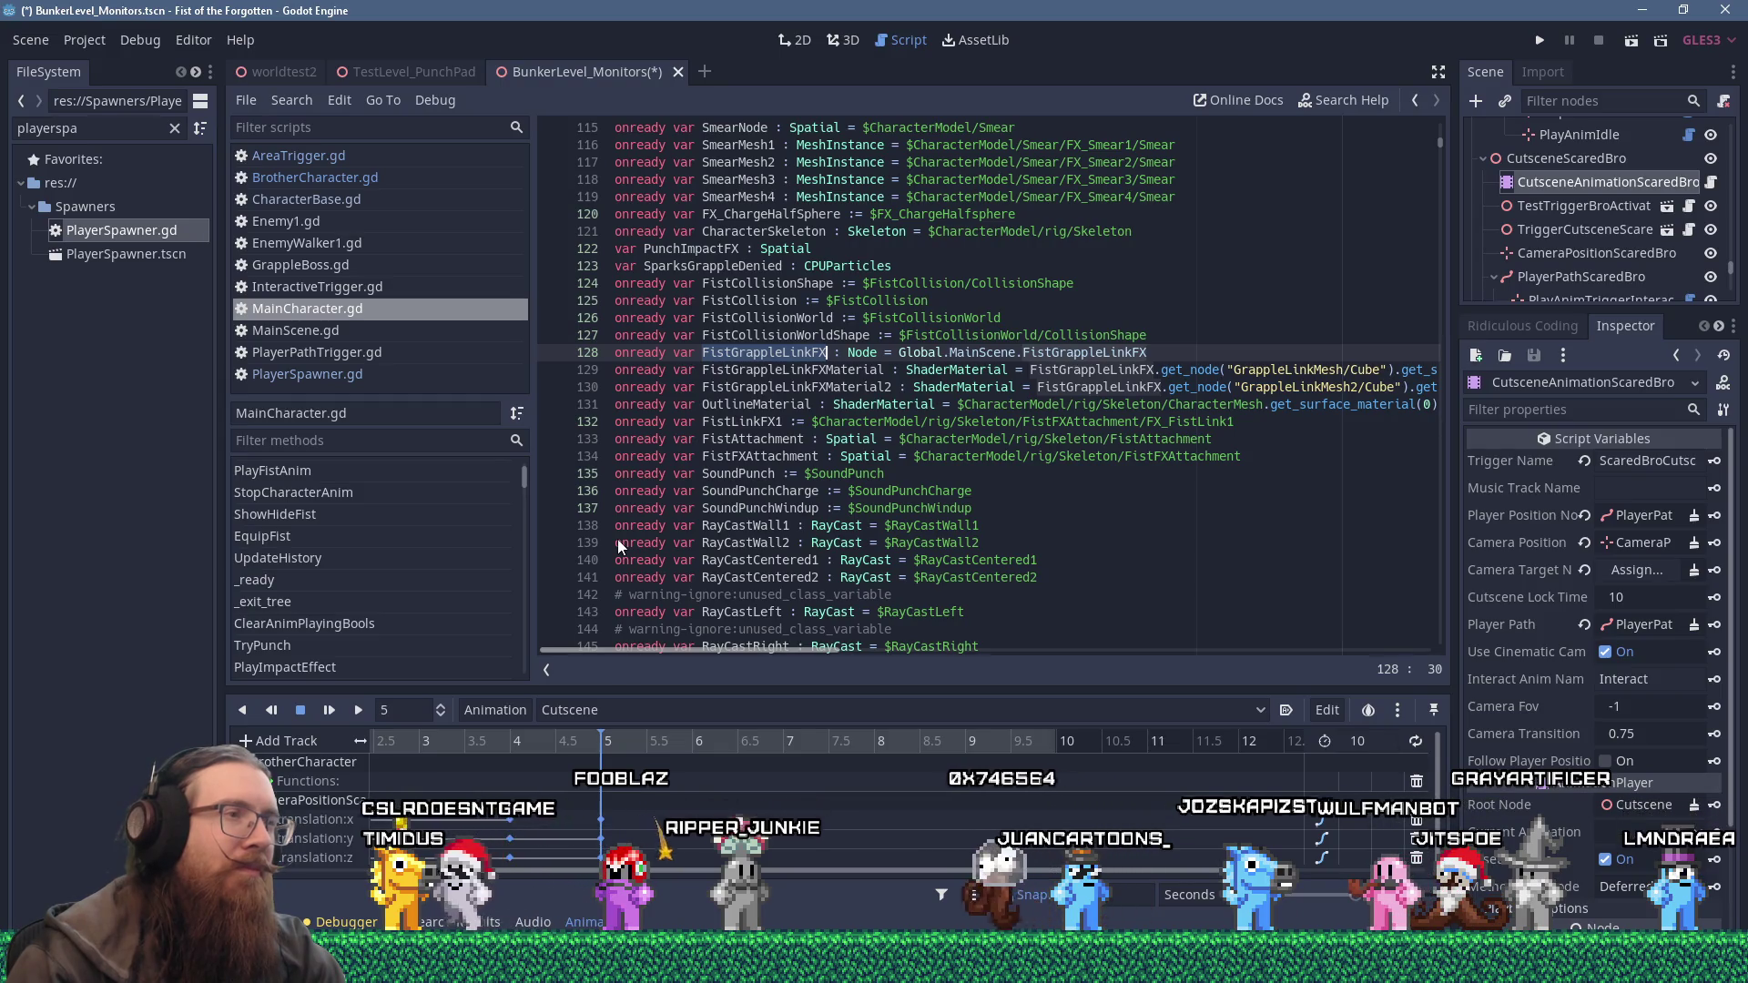
Read line 128's FistGrappleLinkFX Node declaration from Global.MainScene, caret at line end.
scroll(772, 565, "right", 2)
scroll(771, 565, "left", 2)
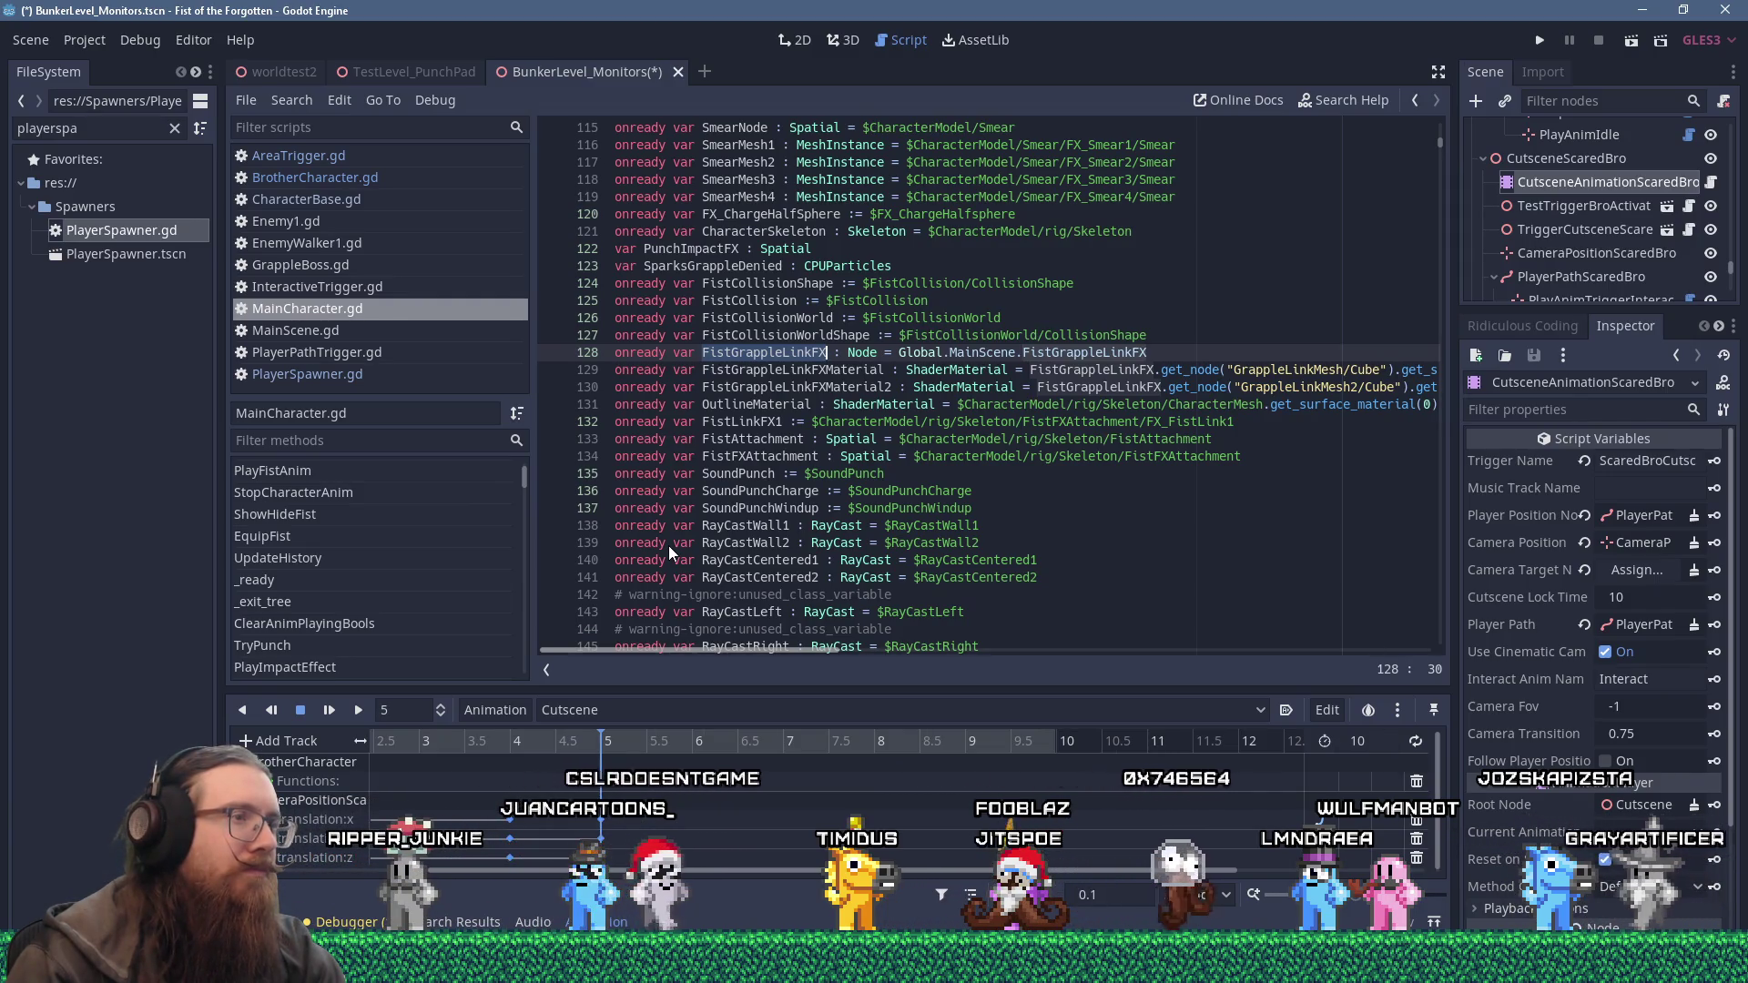
scroll(669, 545, "right", 10)
scroll(927, 550, "left", 8)
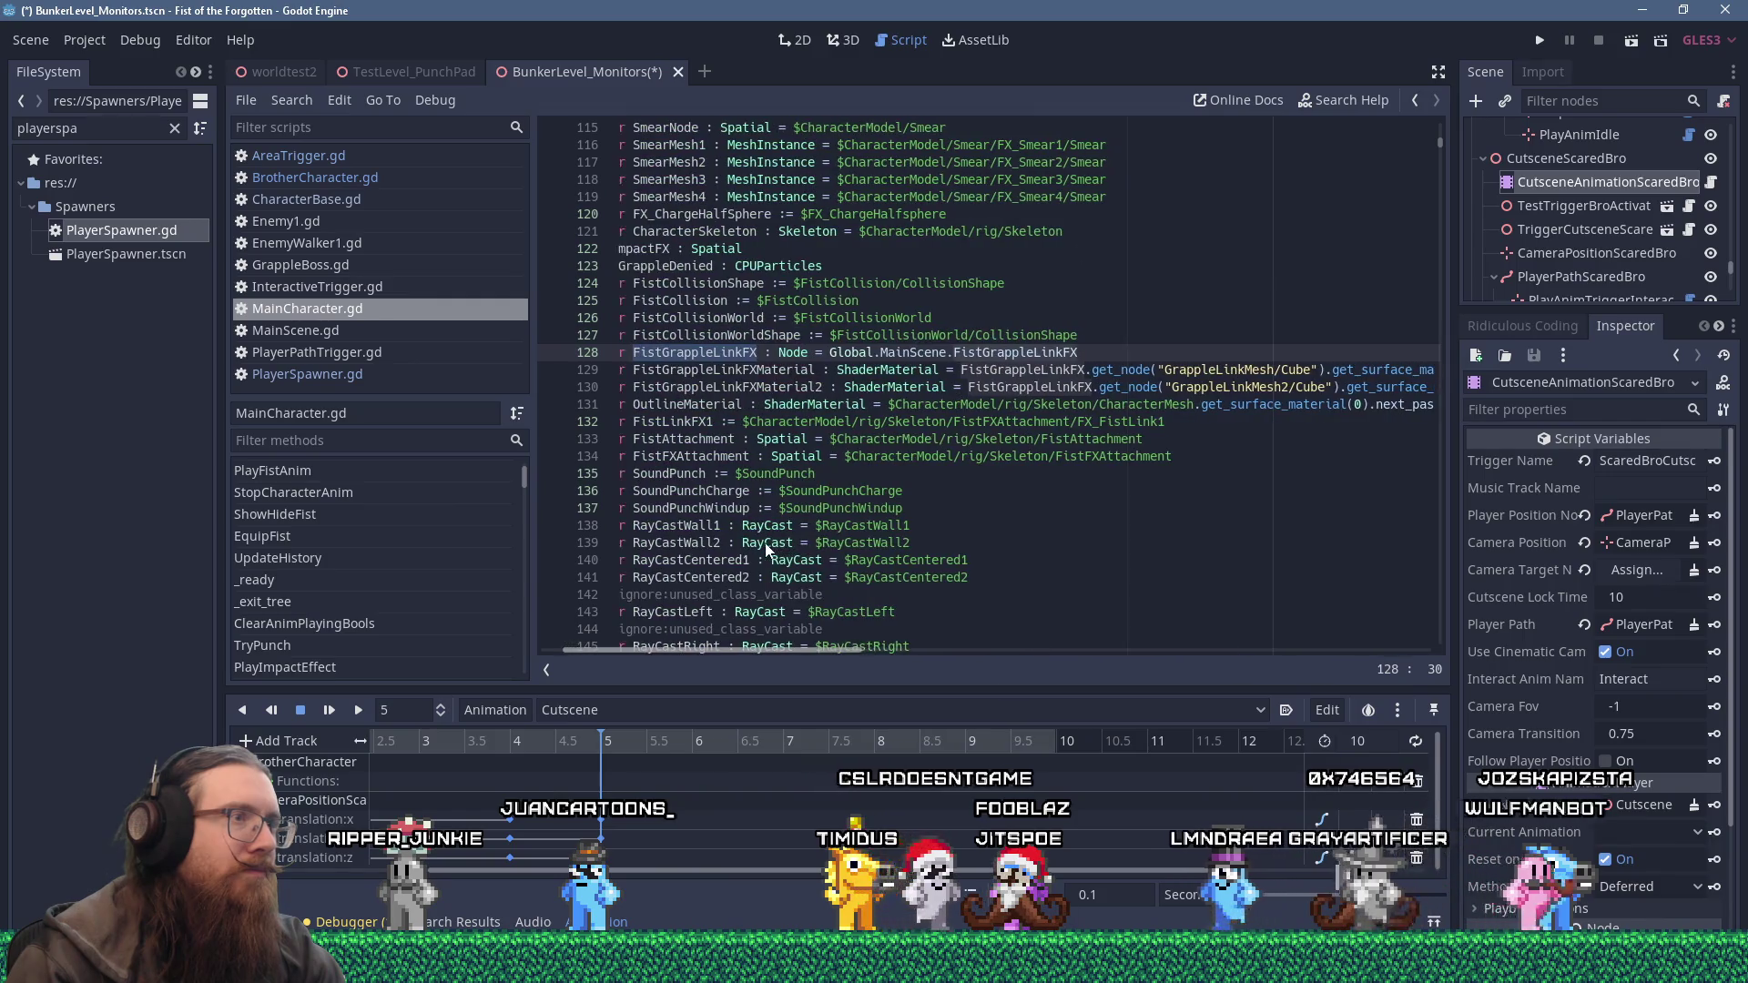
scroll(768, 548, "left", 3)
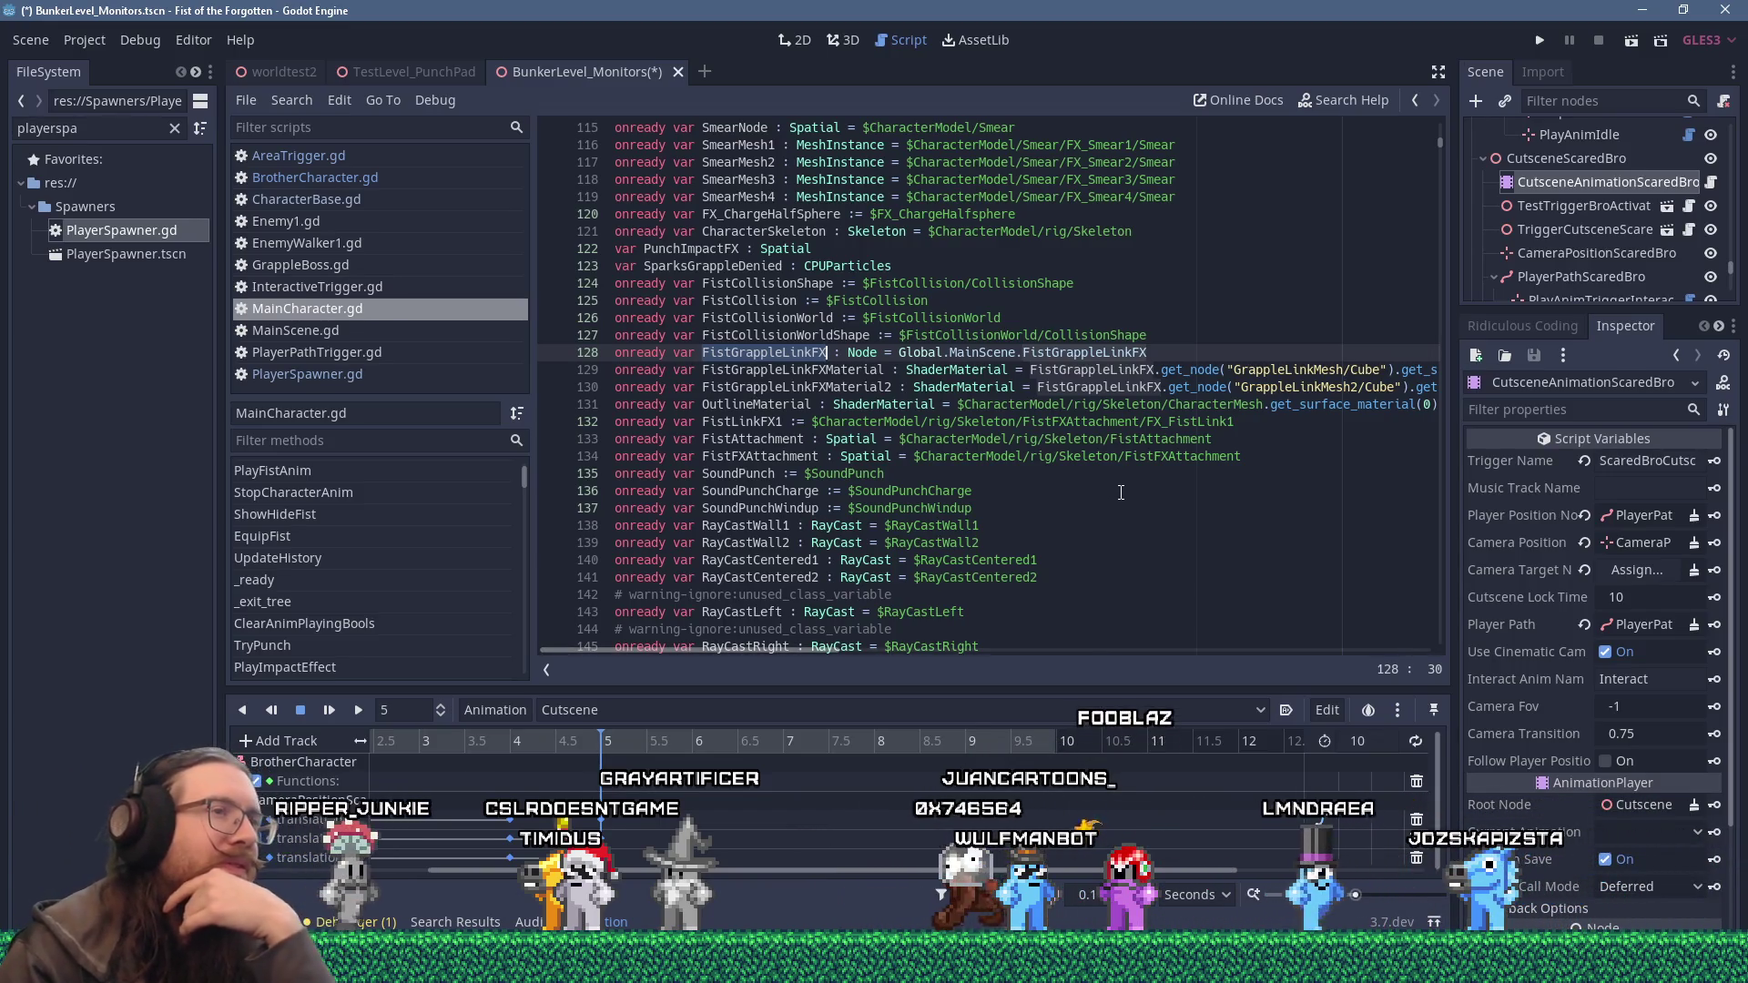
key("End")
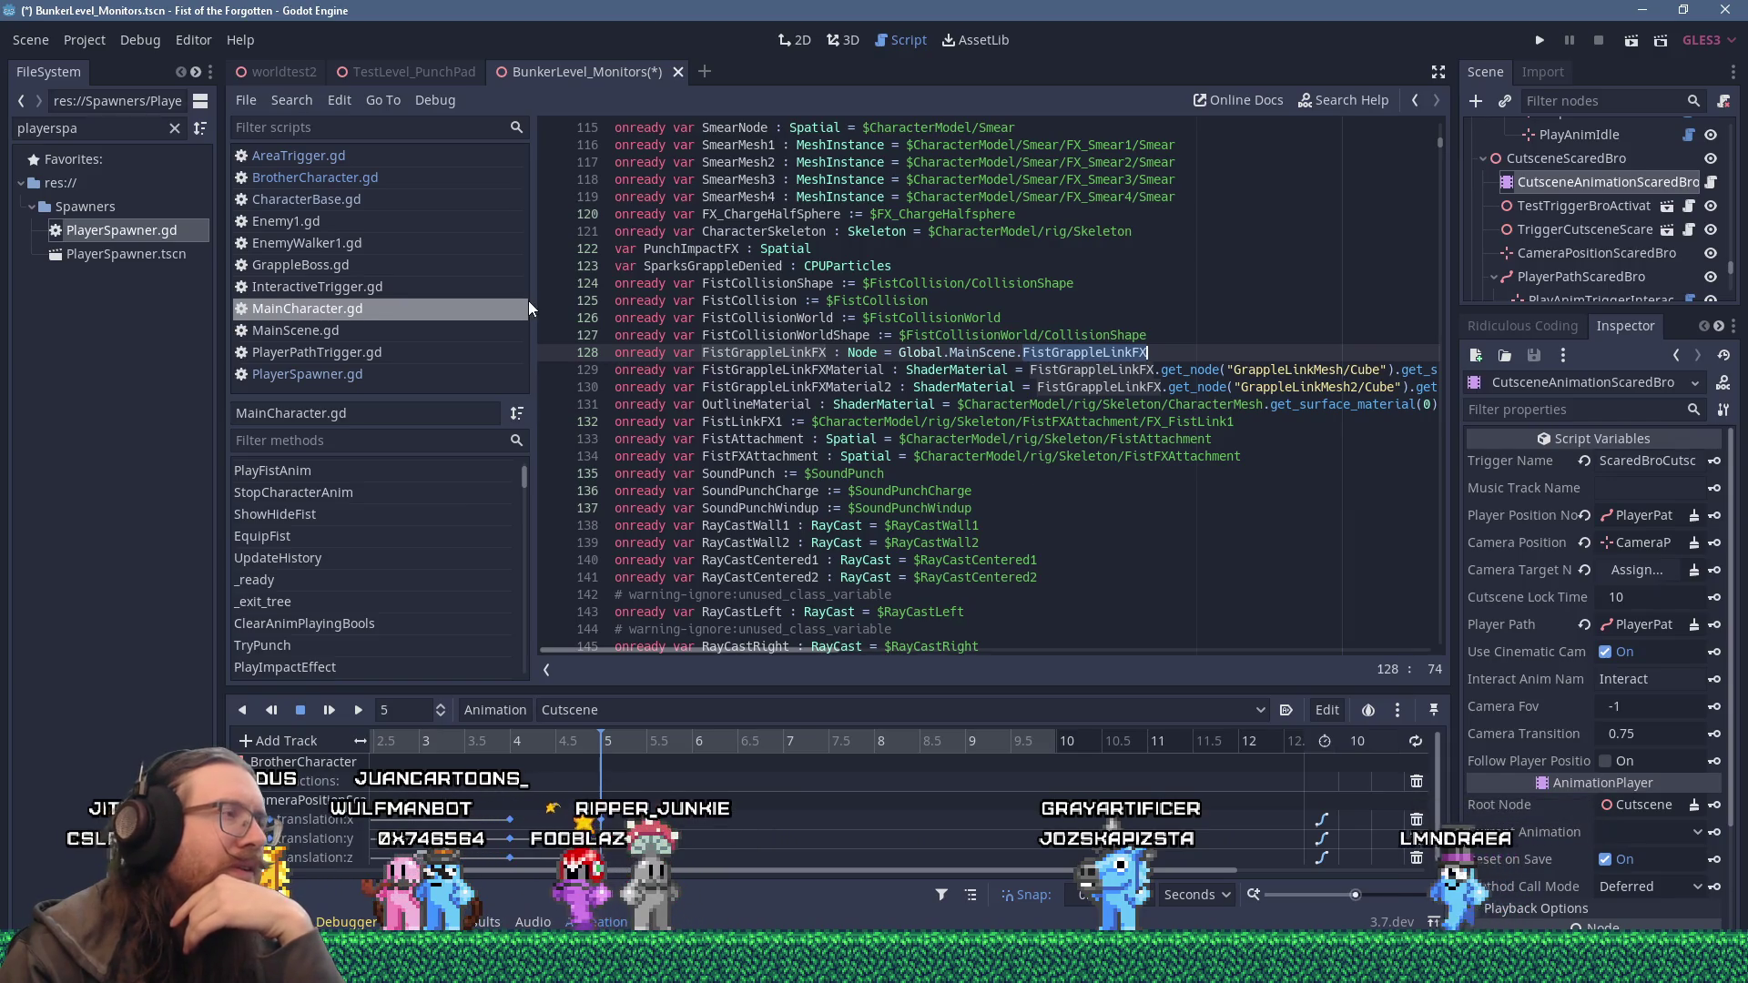
Switch to BrotherCharacter.gd and scroll up through its code.
left_click(378, 180)
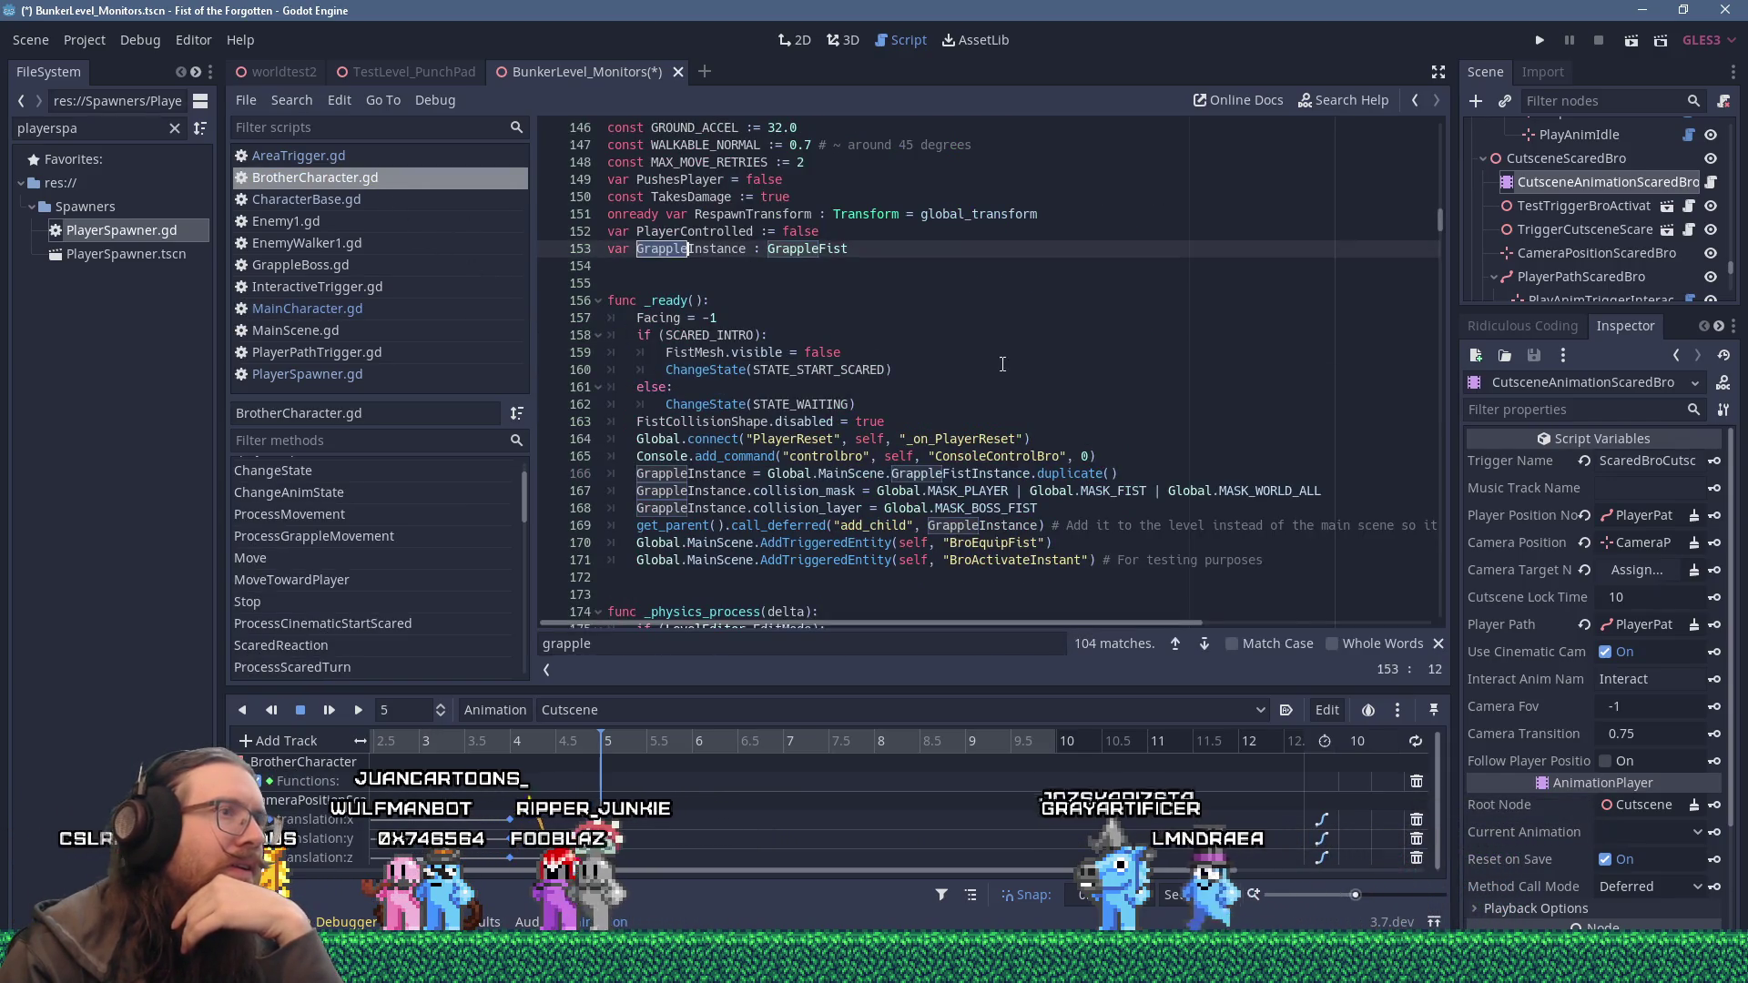
scroll(1002, 364, "up", 20)
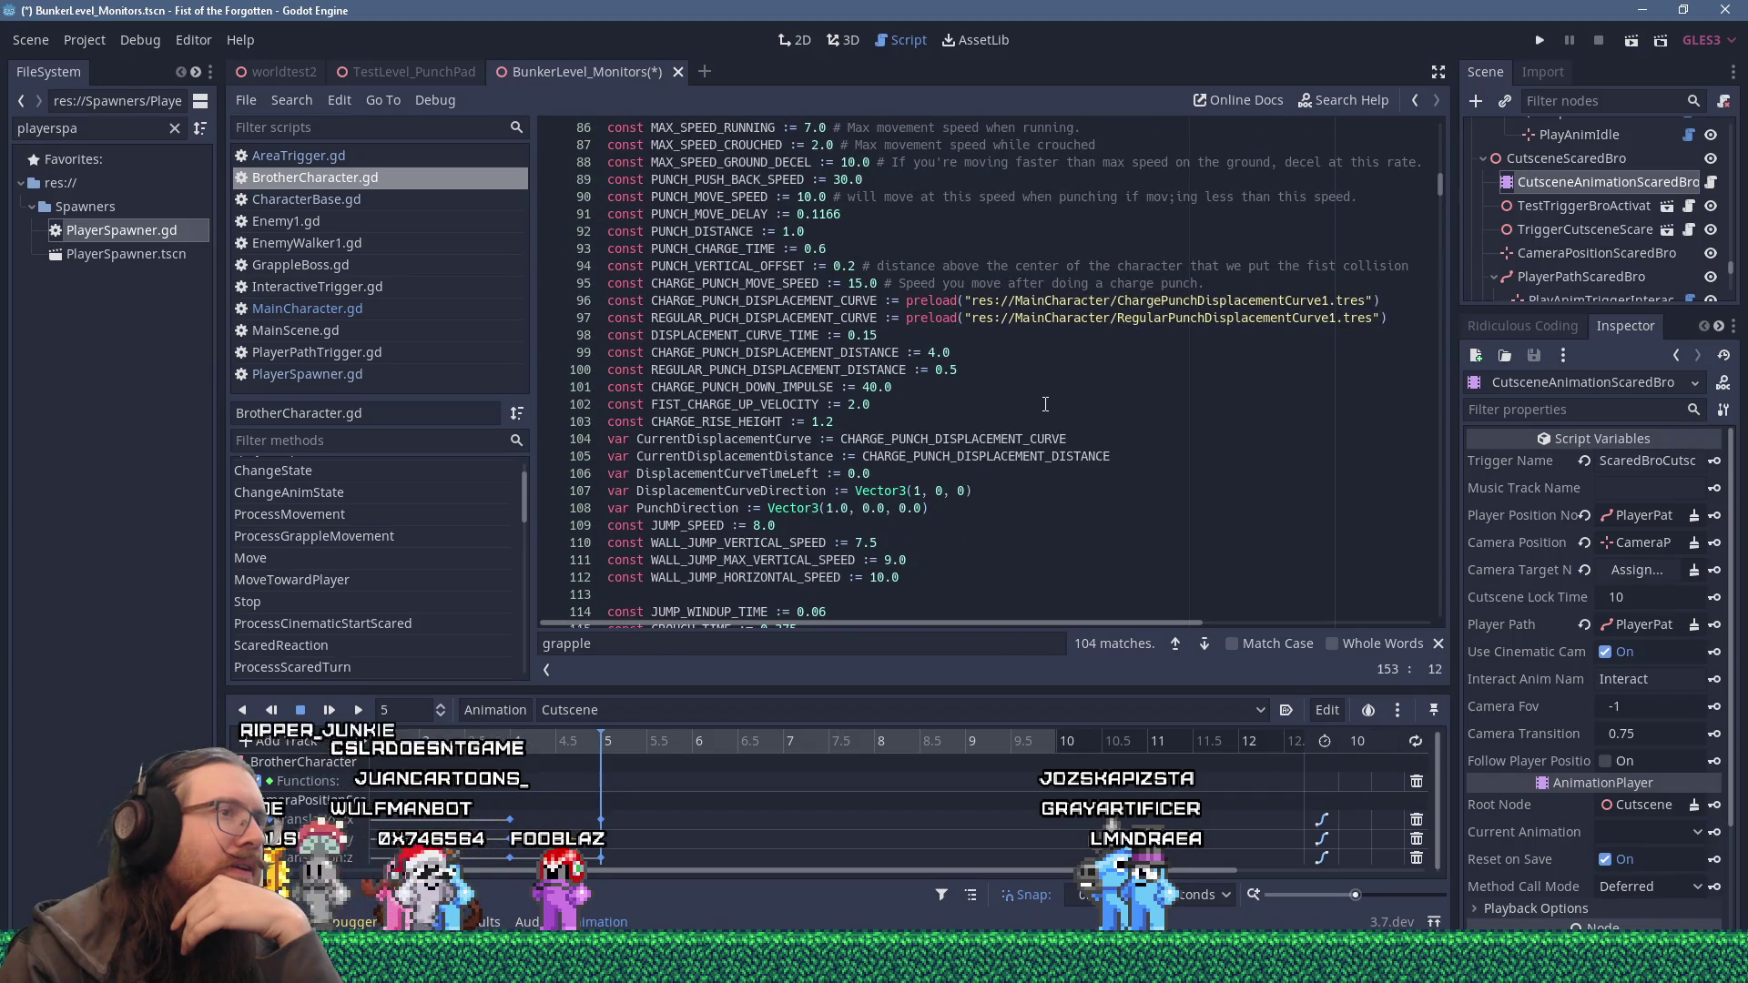
scroll(1045, 405, "up", 9)
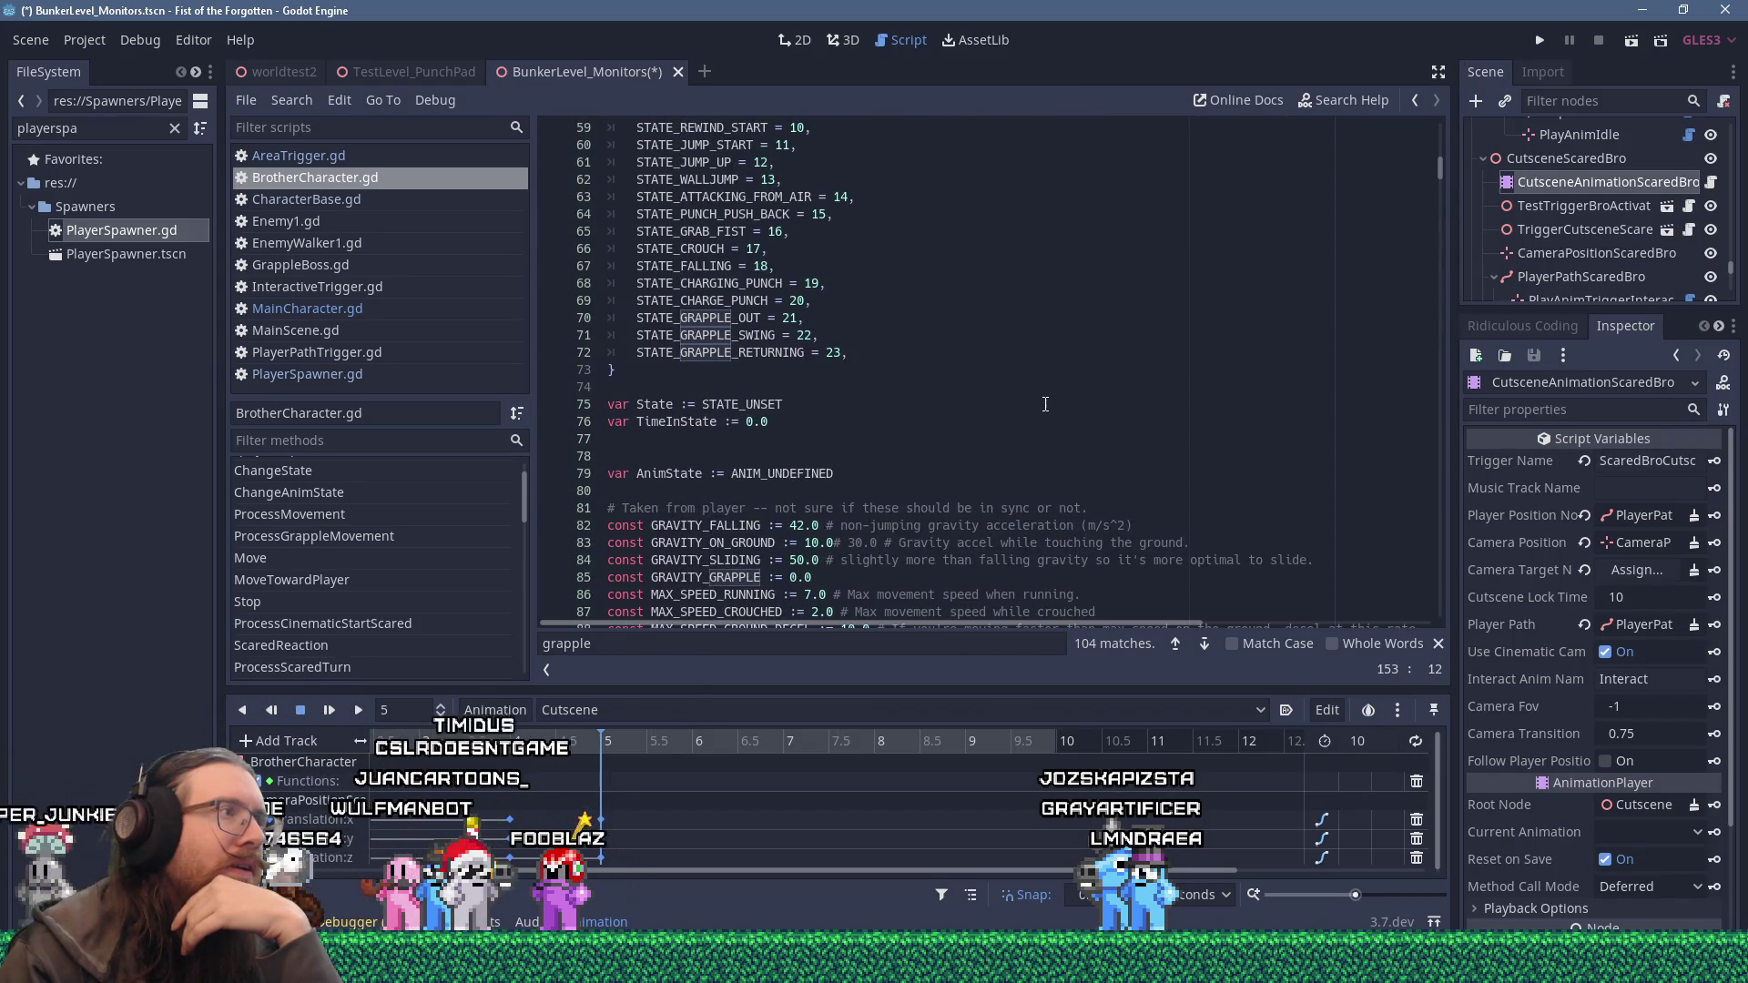
scroll(1045, 404, "up", 11)
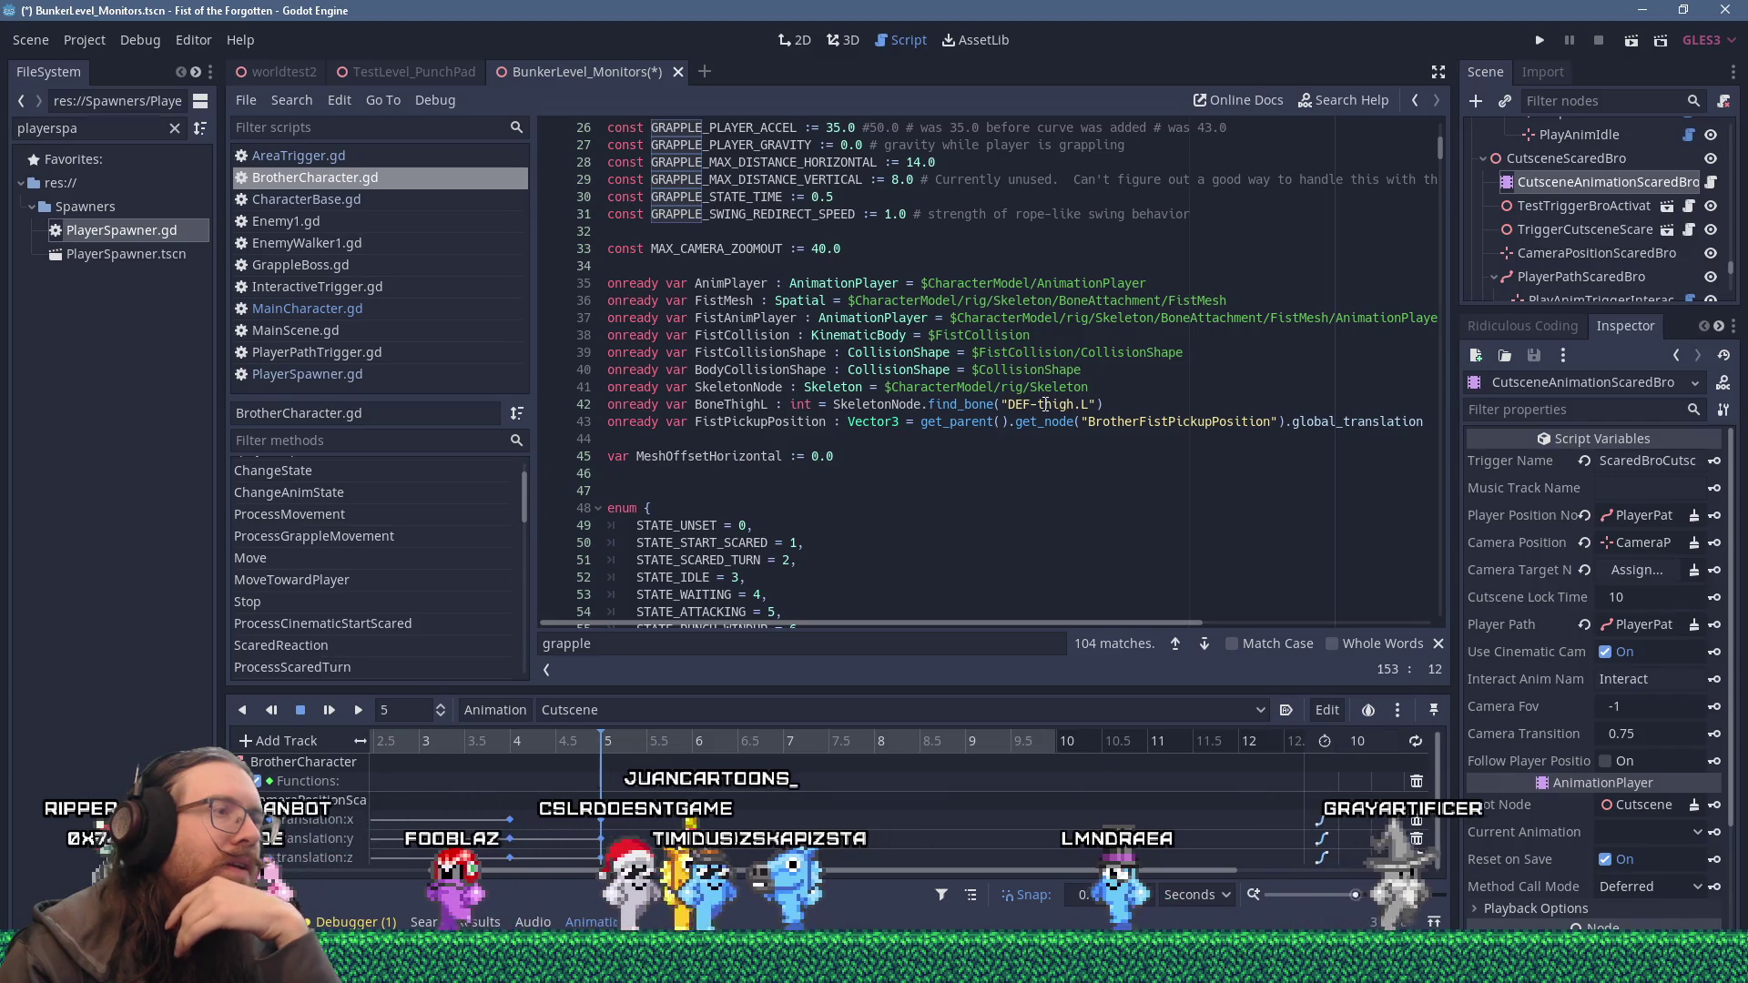
scroll(1045, 405, "up", 1)
scroll(1045, 405, "up", 7)
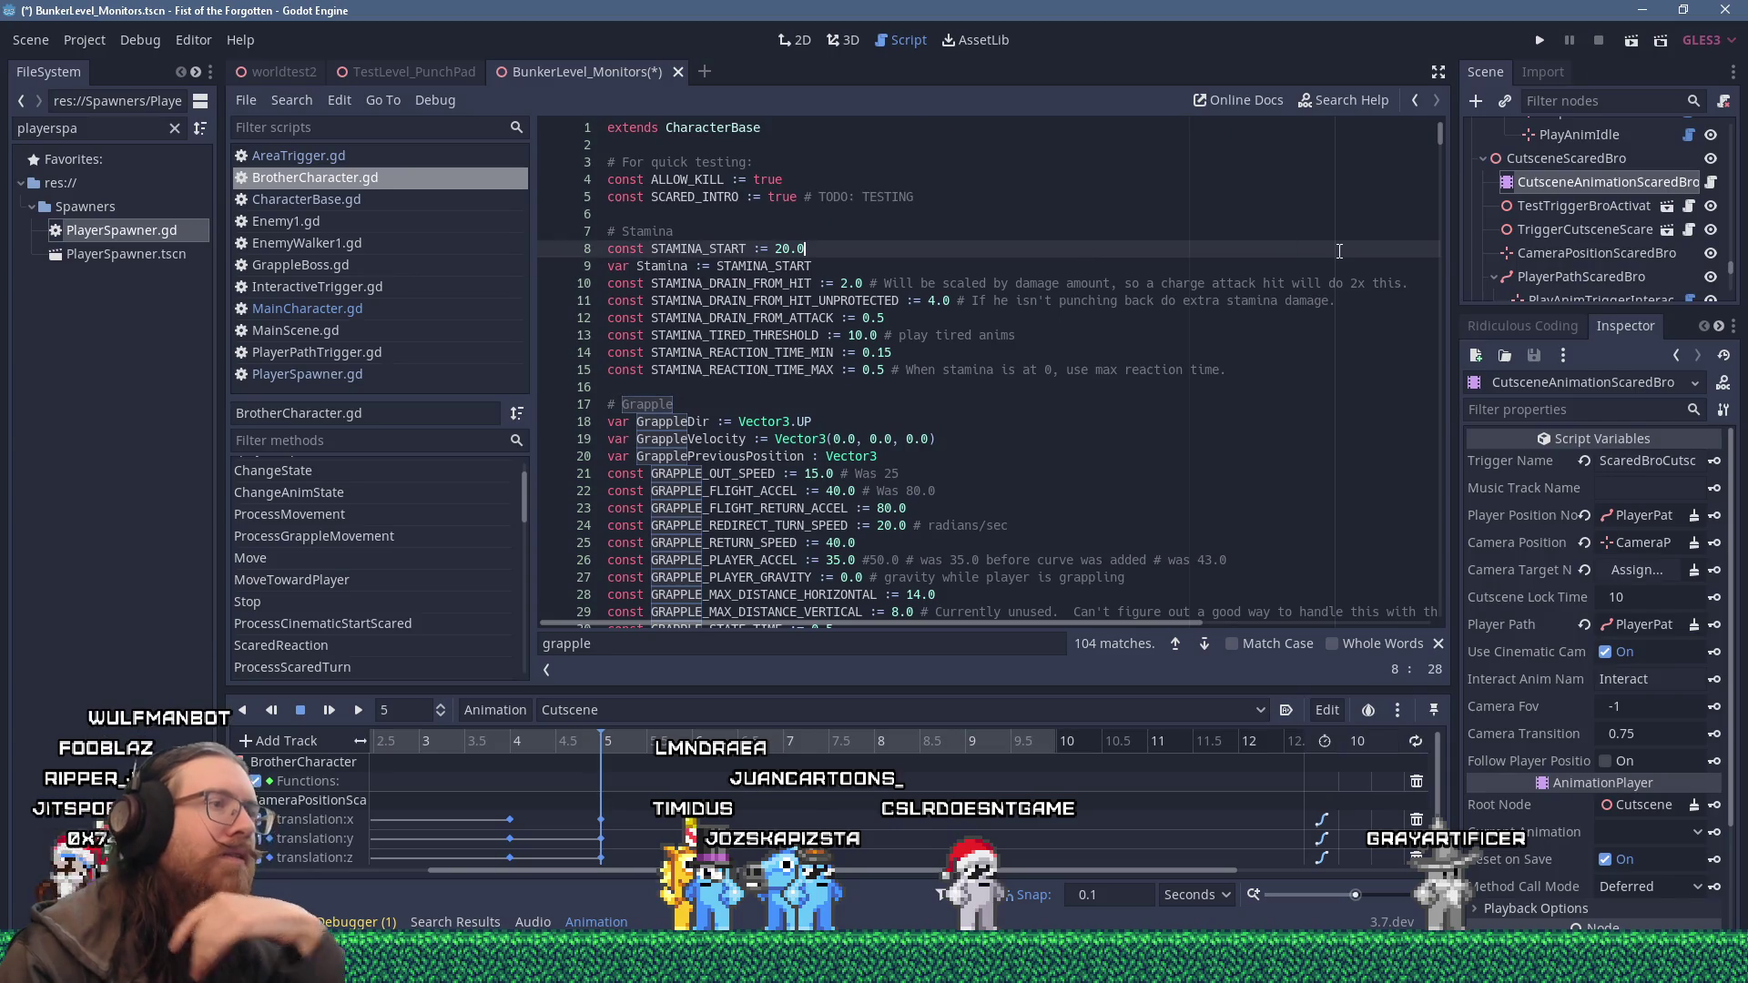
Search 'gr' and step through matches to the GrappleInstance declaration.
key("ctrl+f")
type("gr")
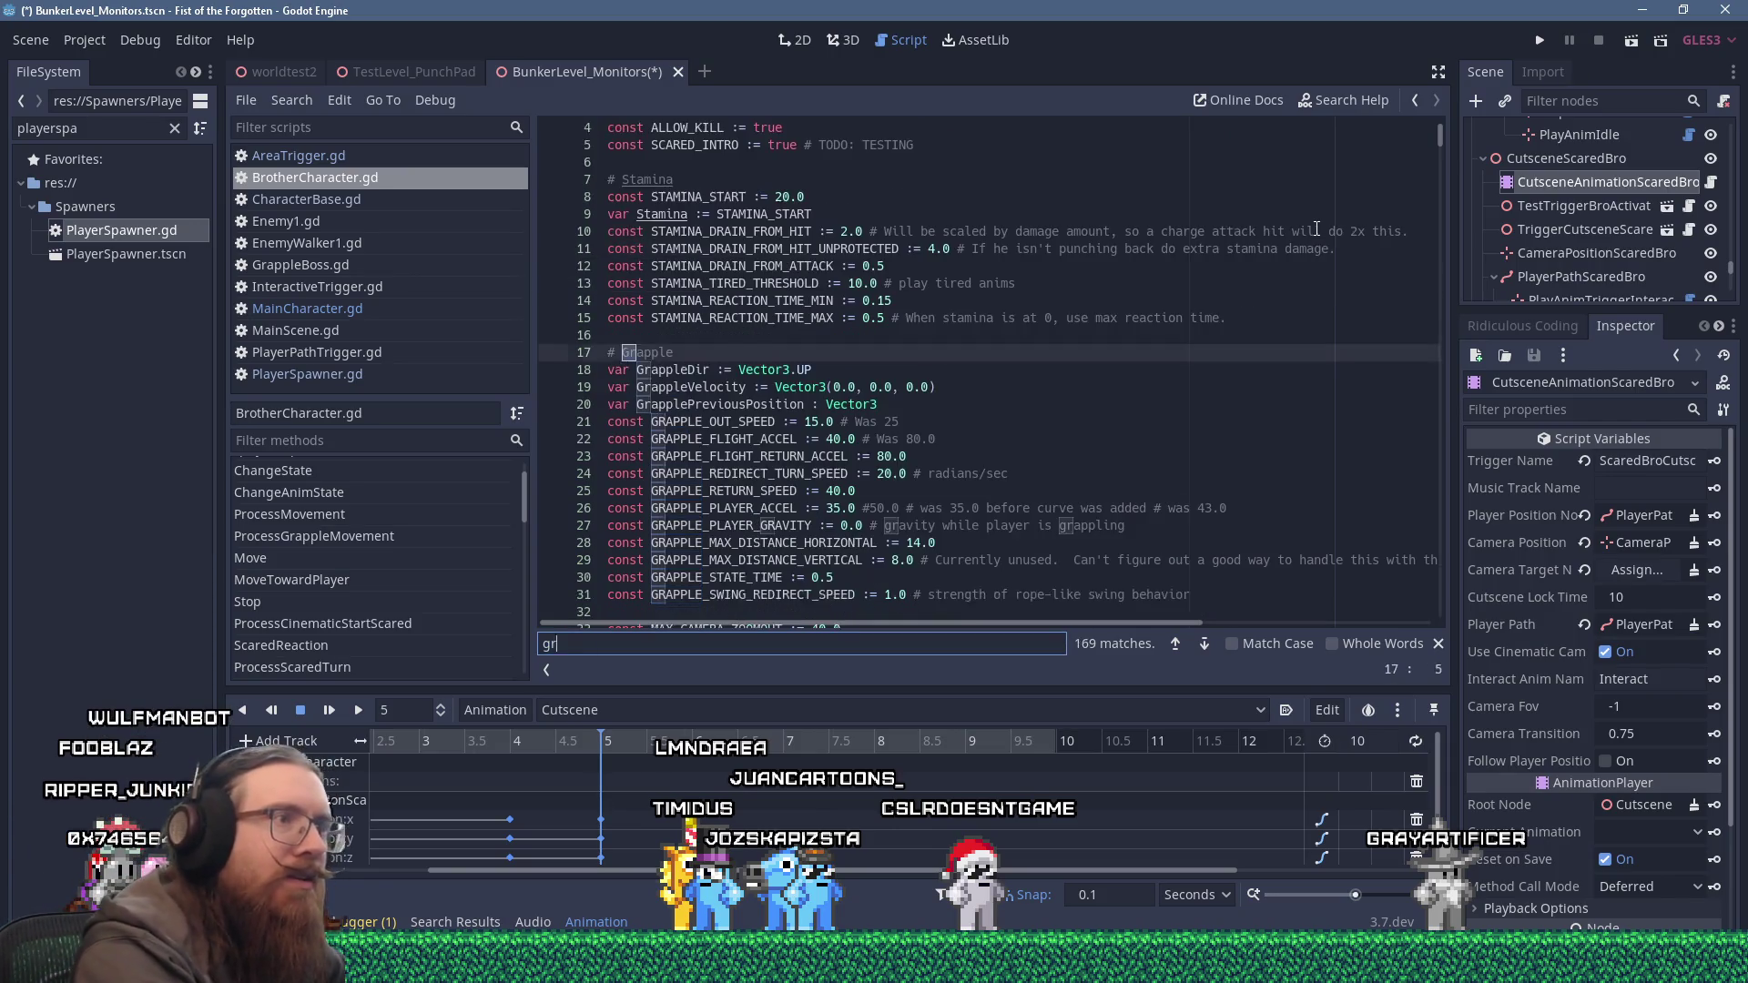
key("Return")
key("Return")
key("Return")
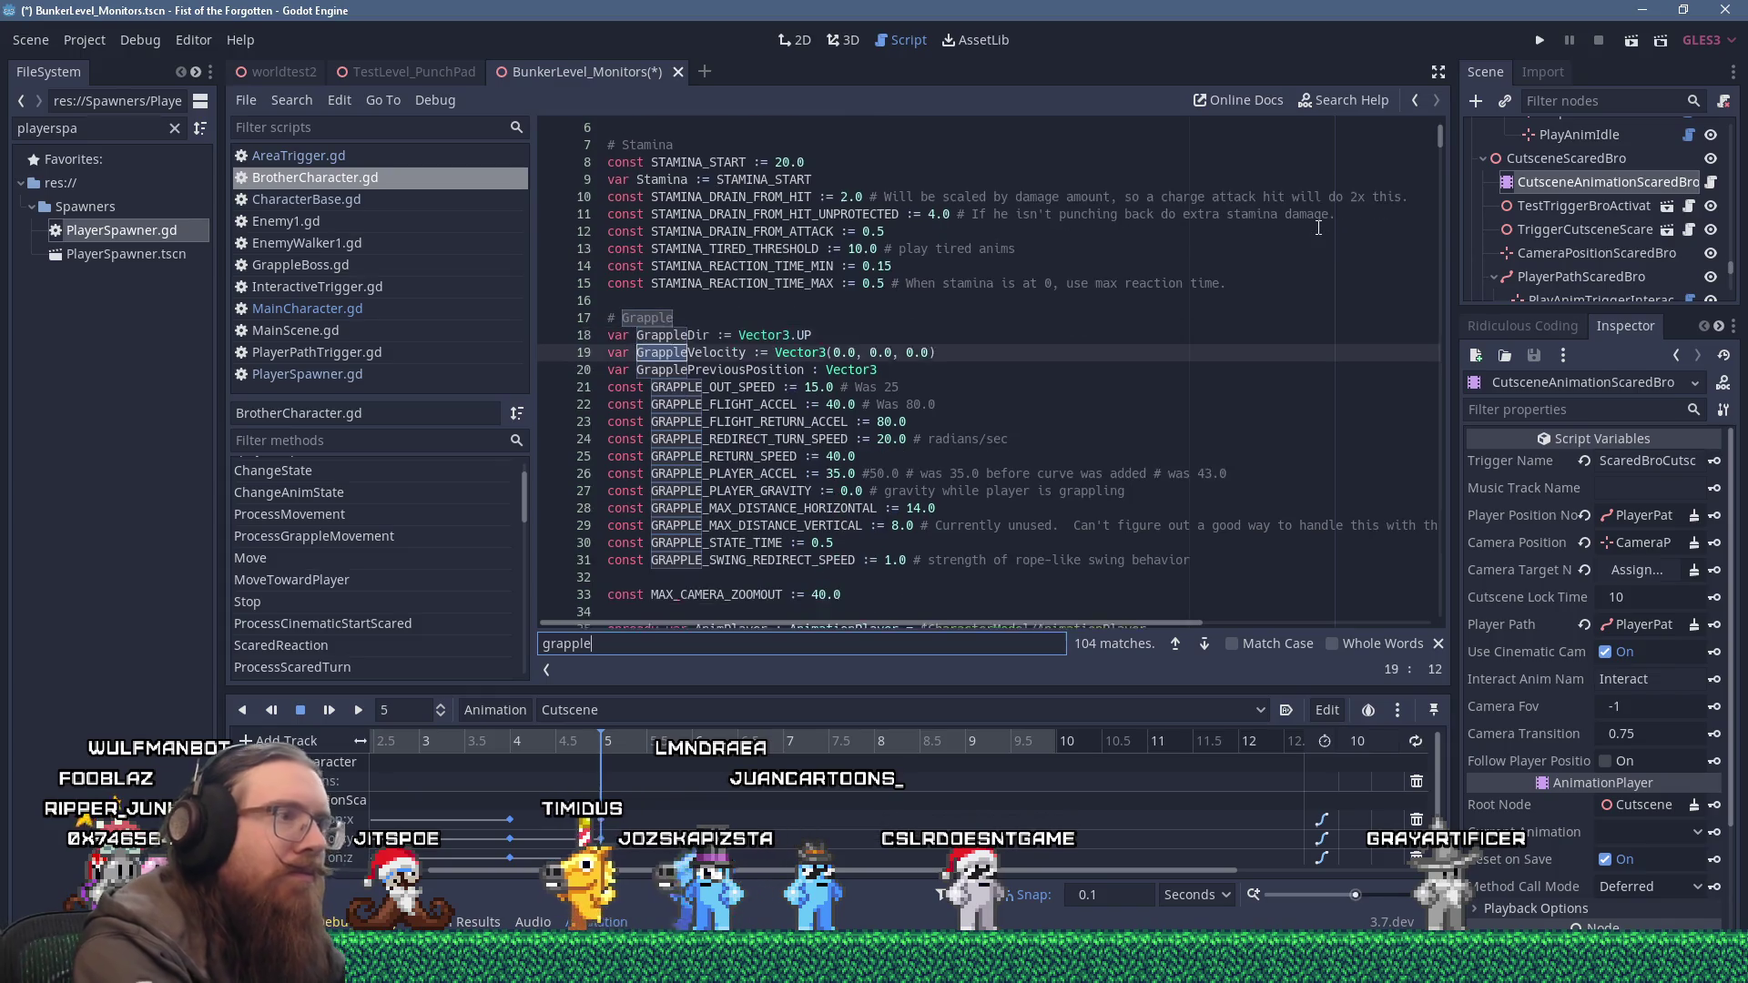
key("Return")
key("Return")
key("Return")
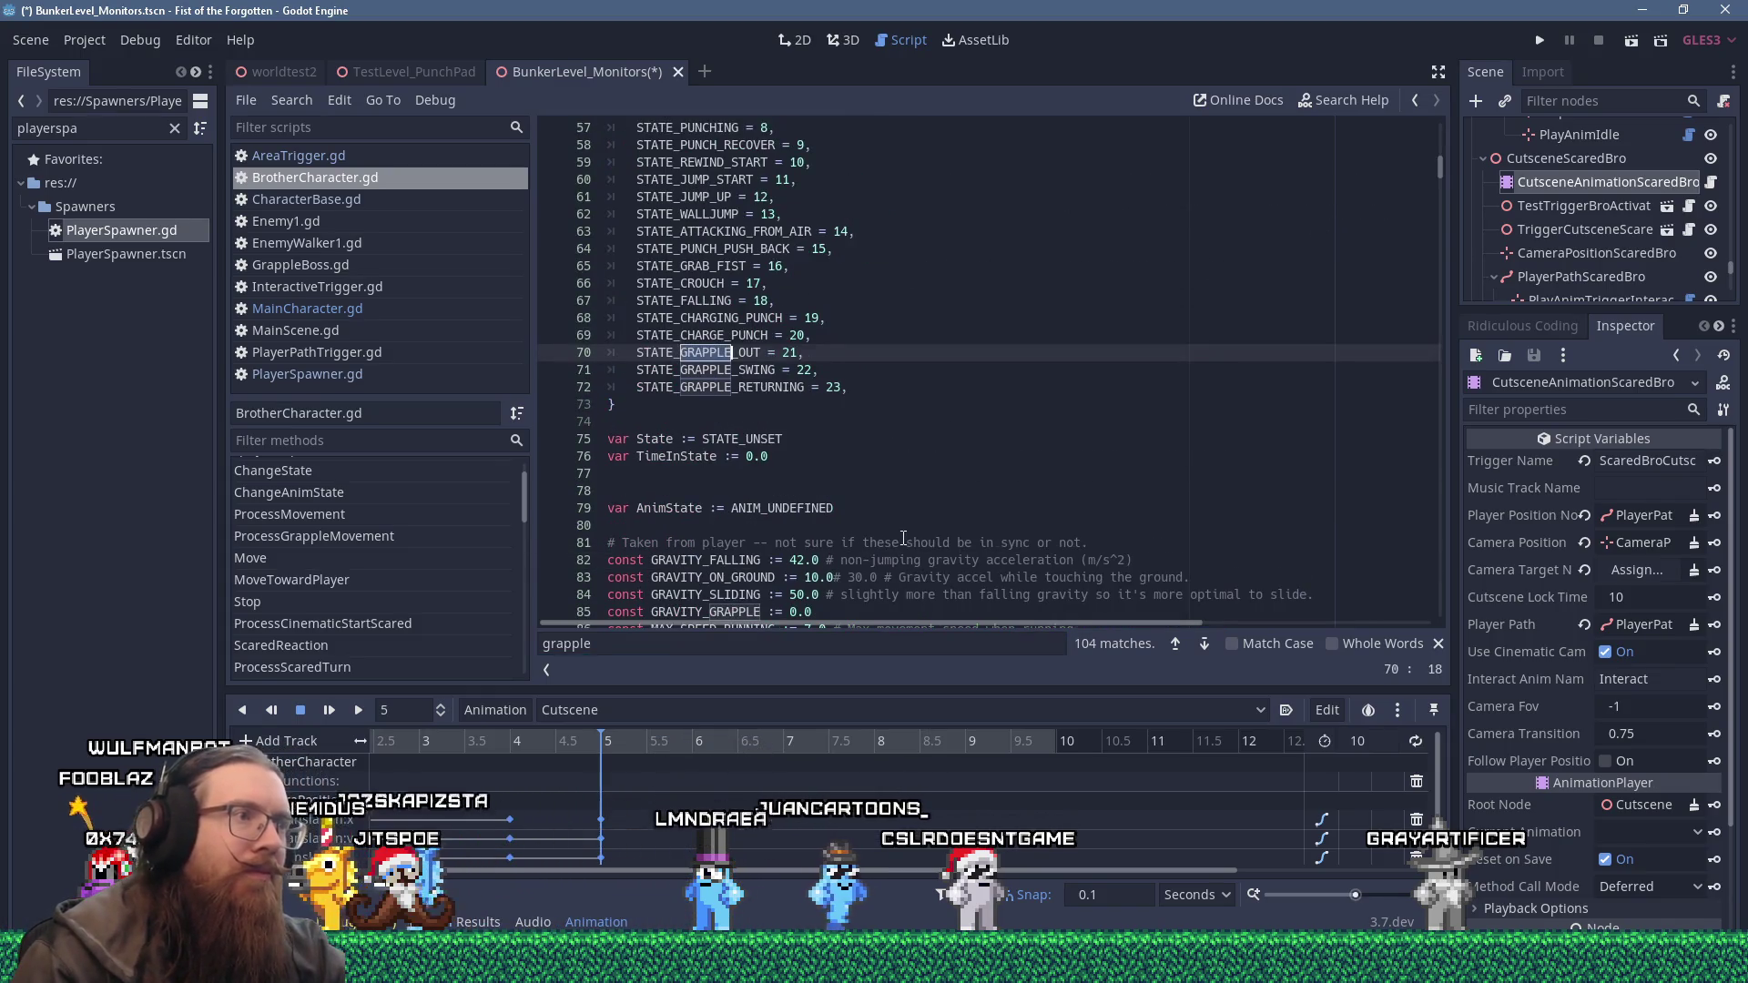
key("Return")
key("Return")
key("Return")
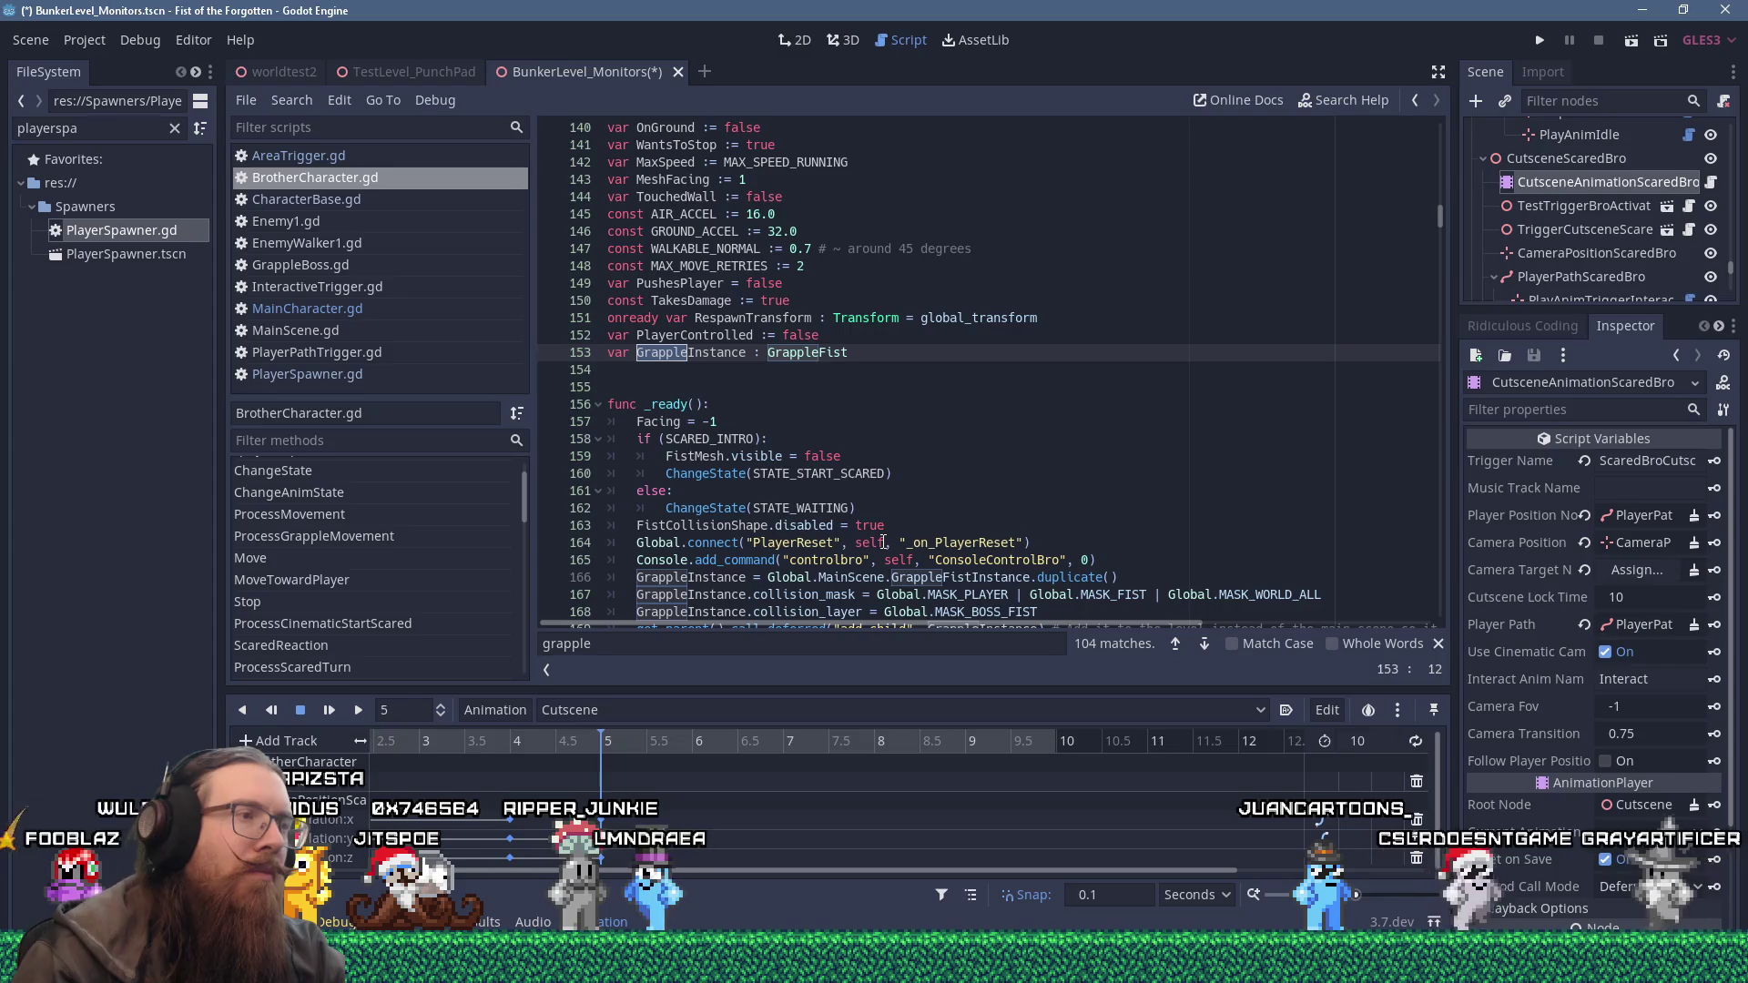
scroll(884, 542, "down", 2)
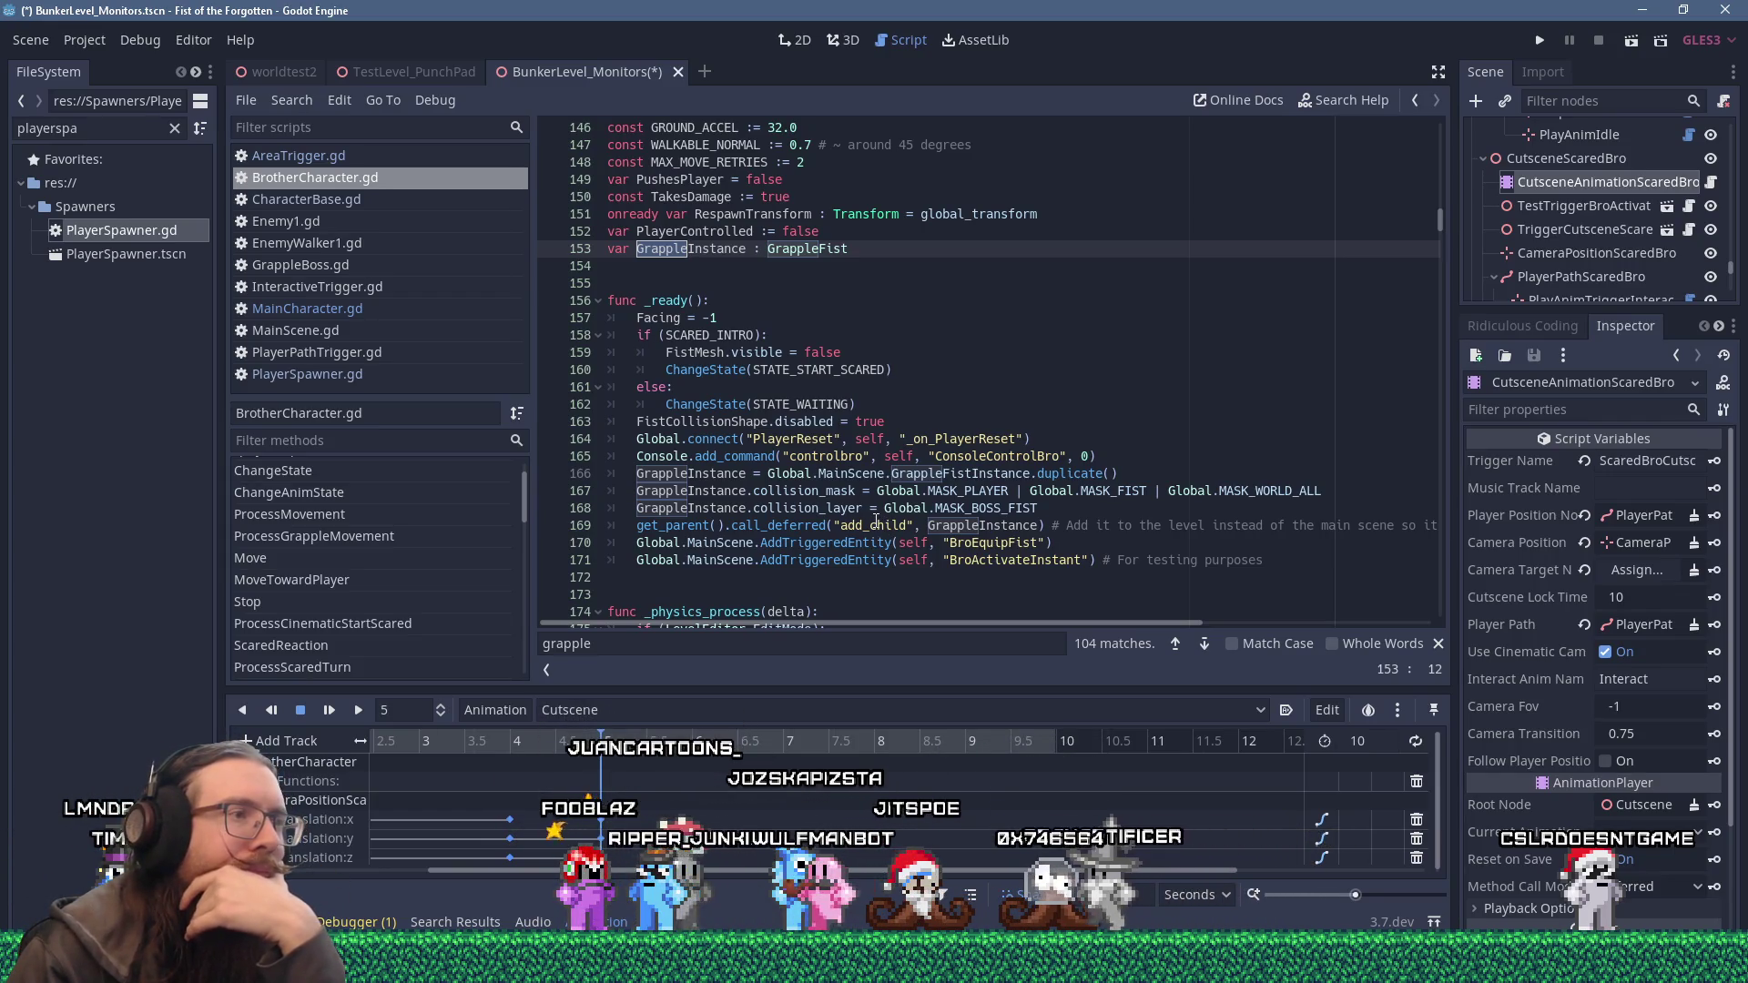
scroll(876, 521, "down", 4)
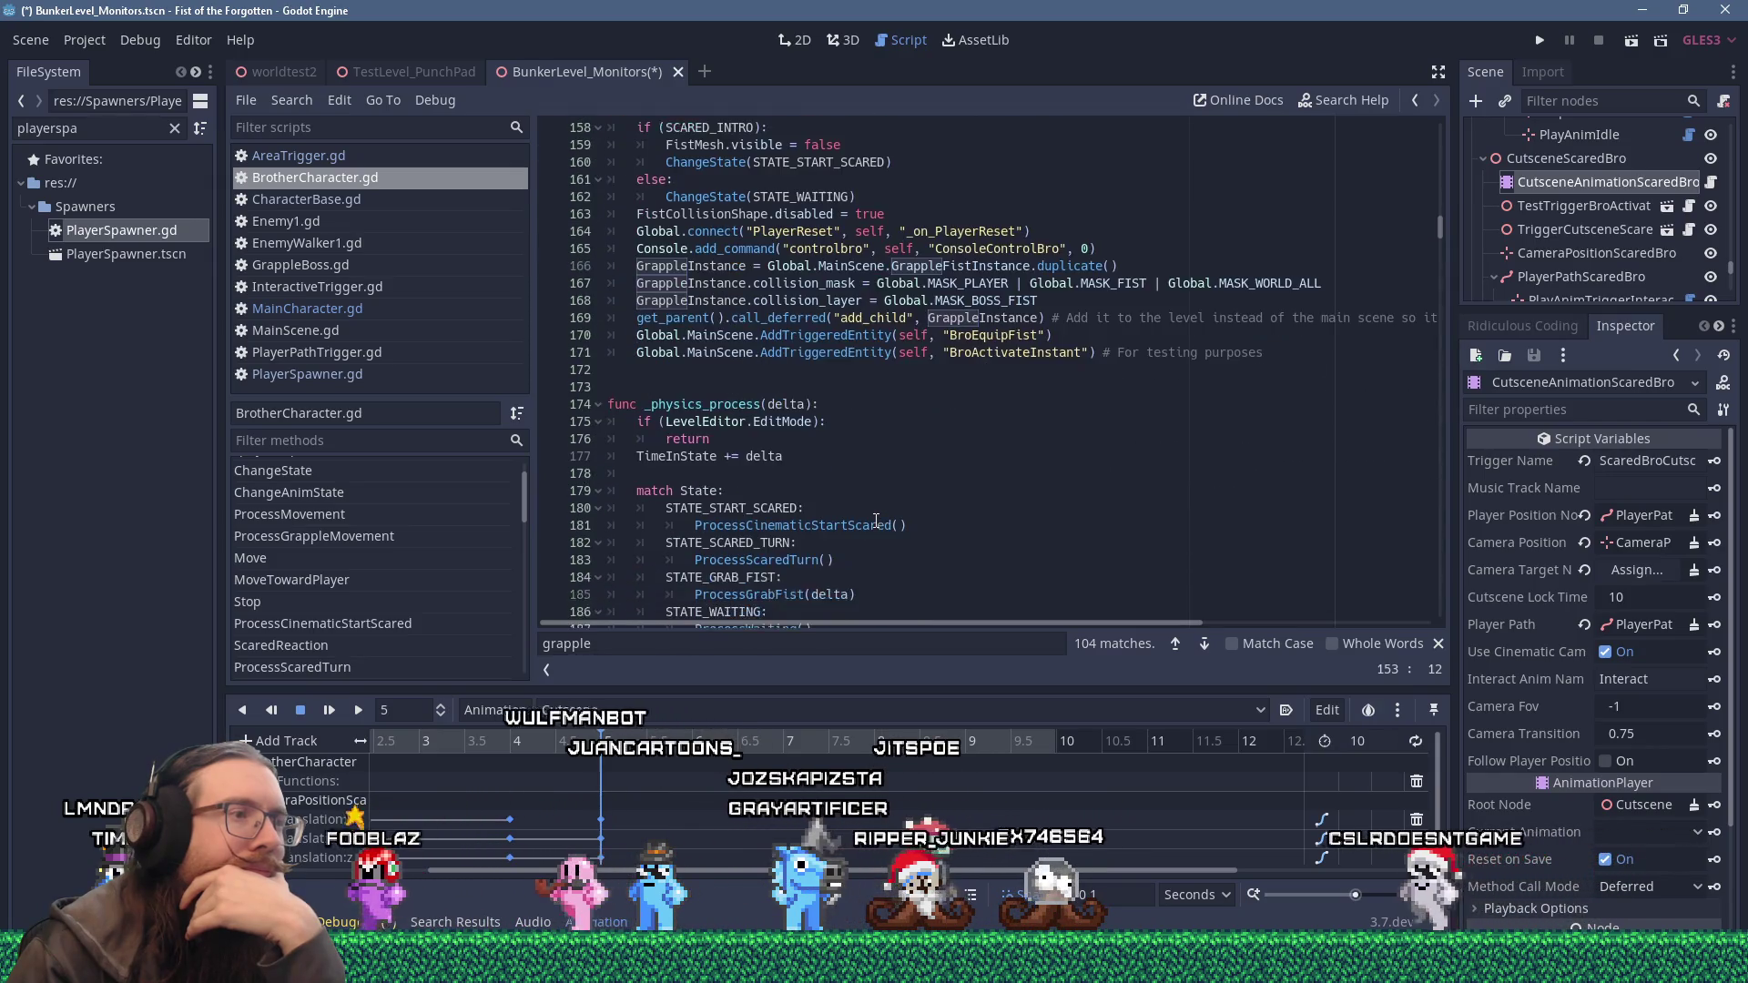
scroll(875, 521, "up", 3)
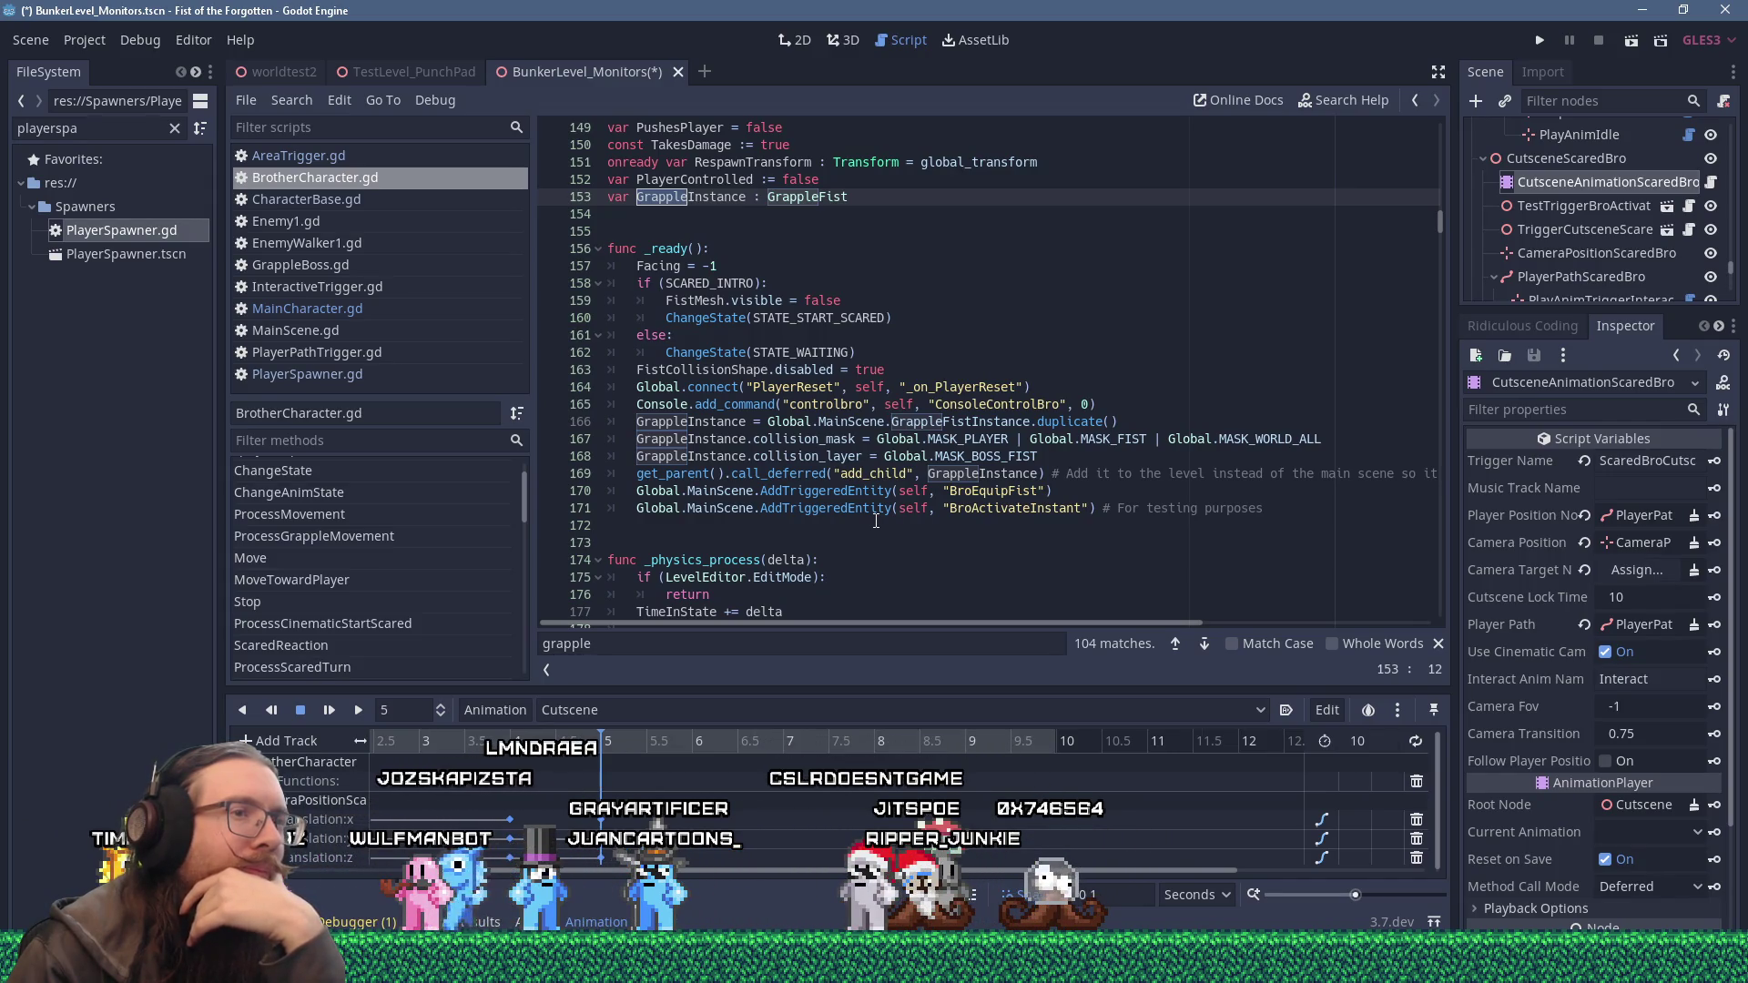
Search the script for existing exit-tree code ('ex_exit') from the line after _ready.
left_click(836, 525)
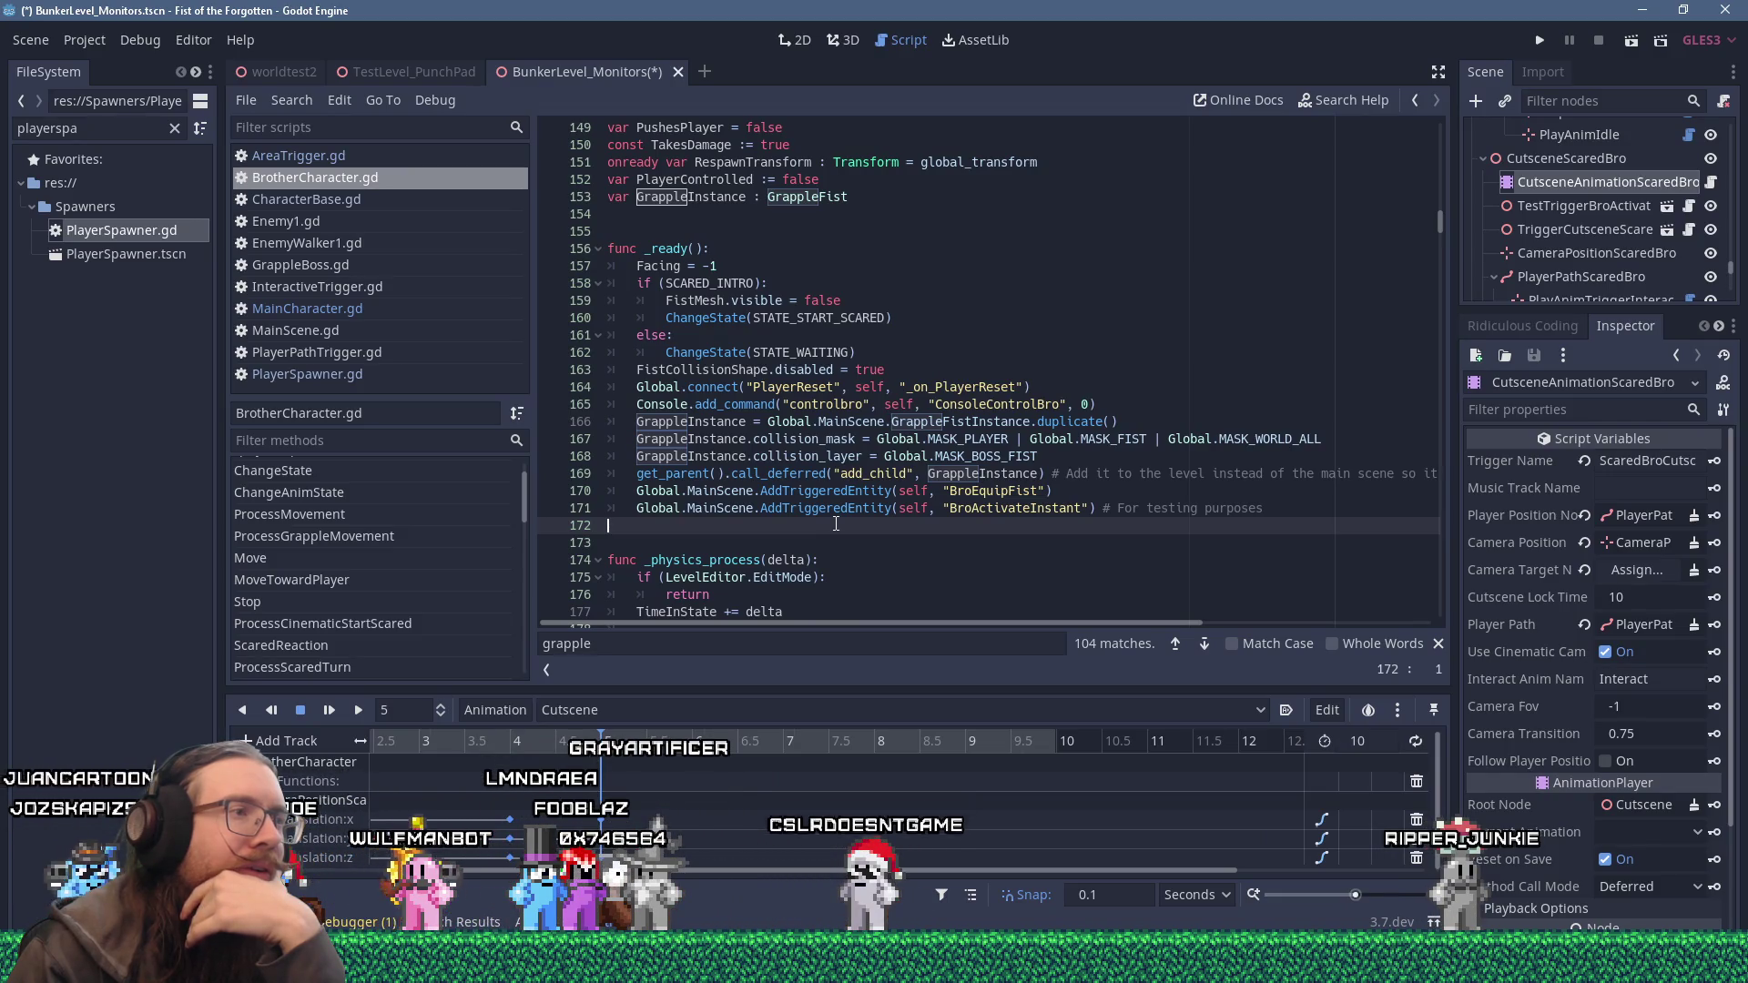
scroll(836, 524, "down", 3)
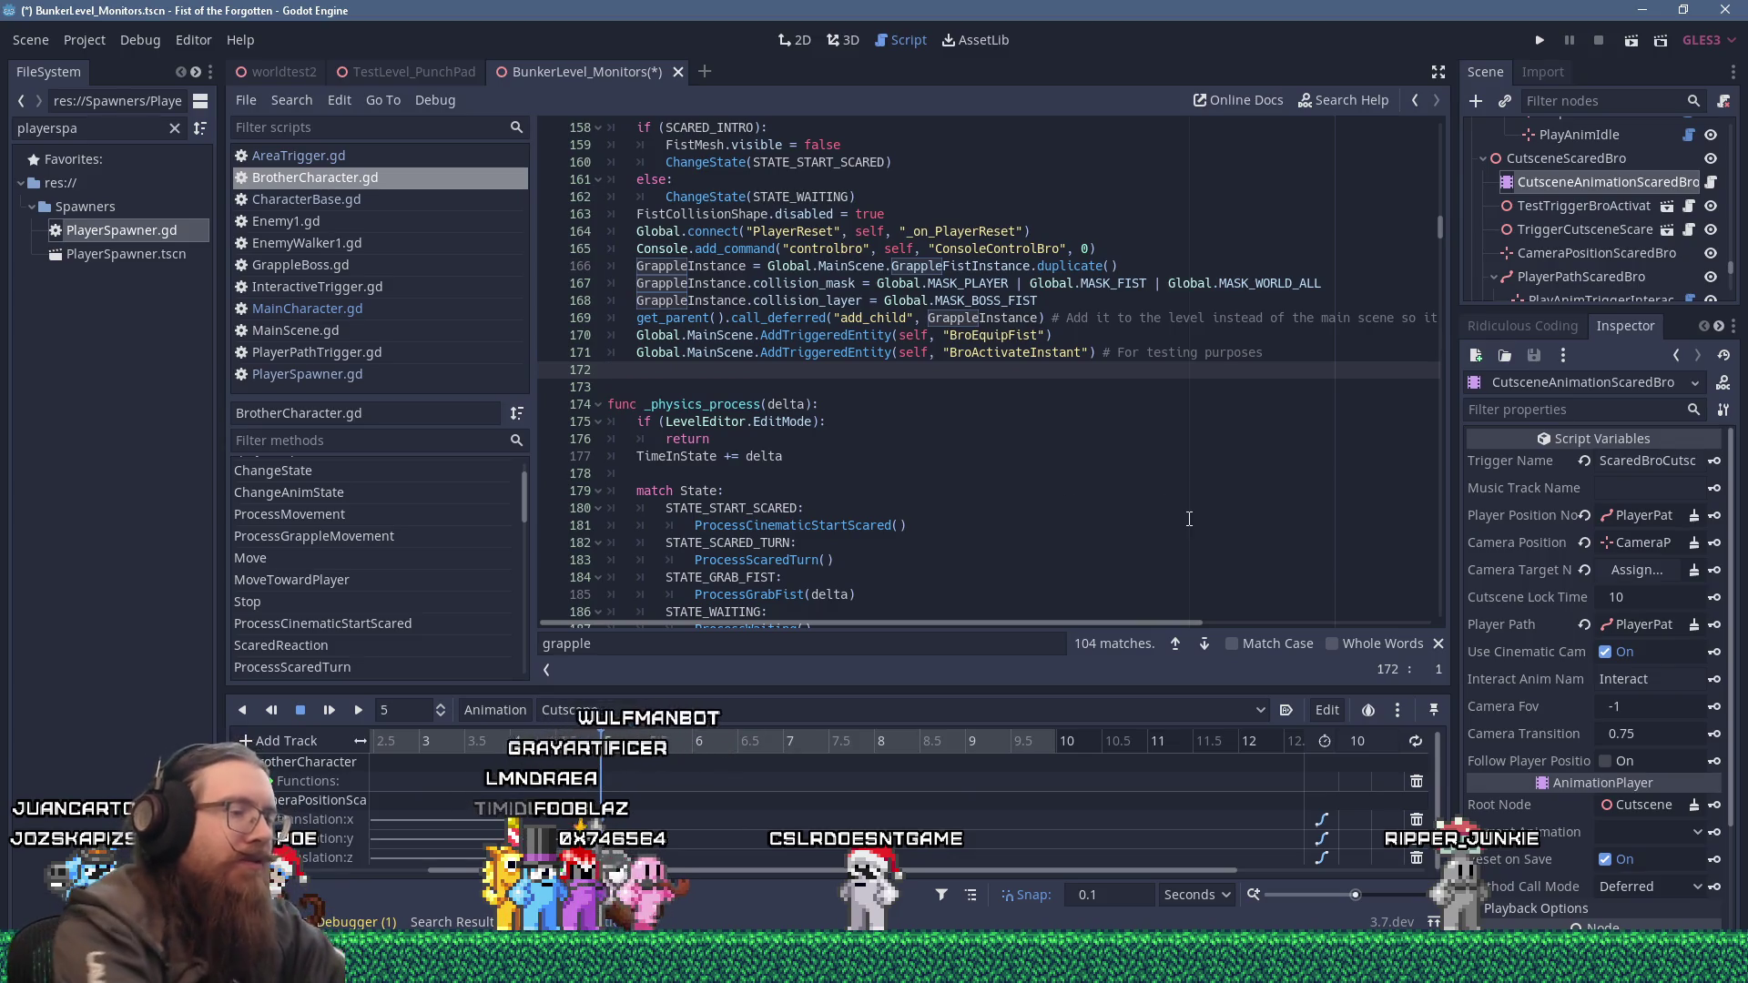
key("ctrl+f")
type("ex")
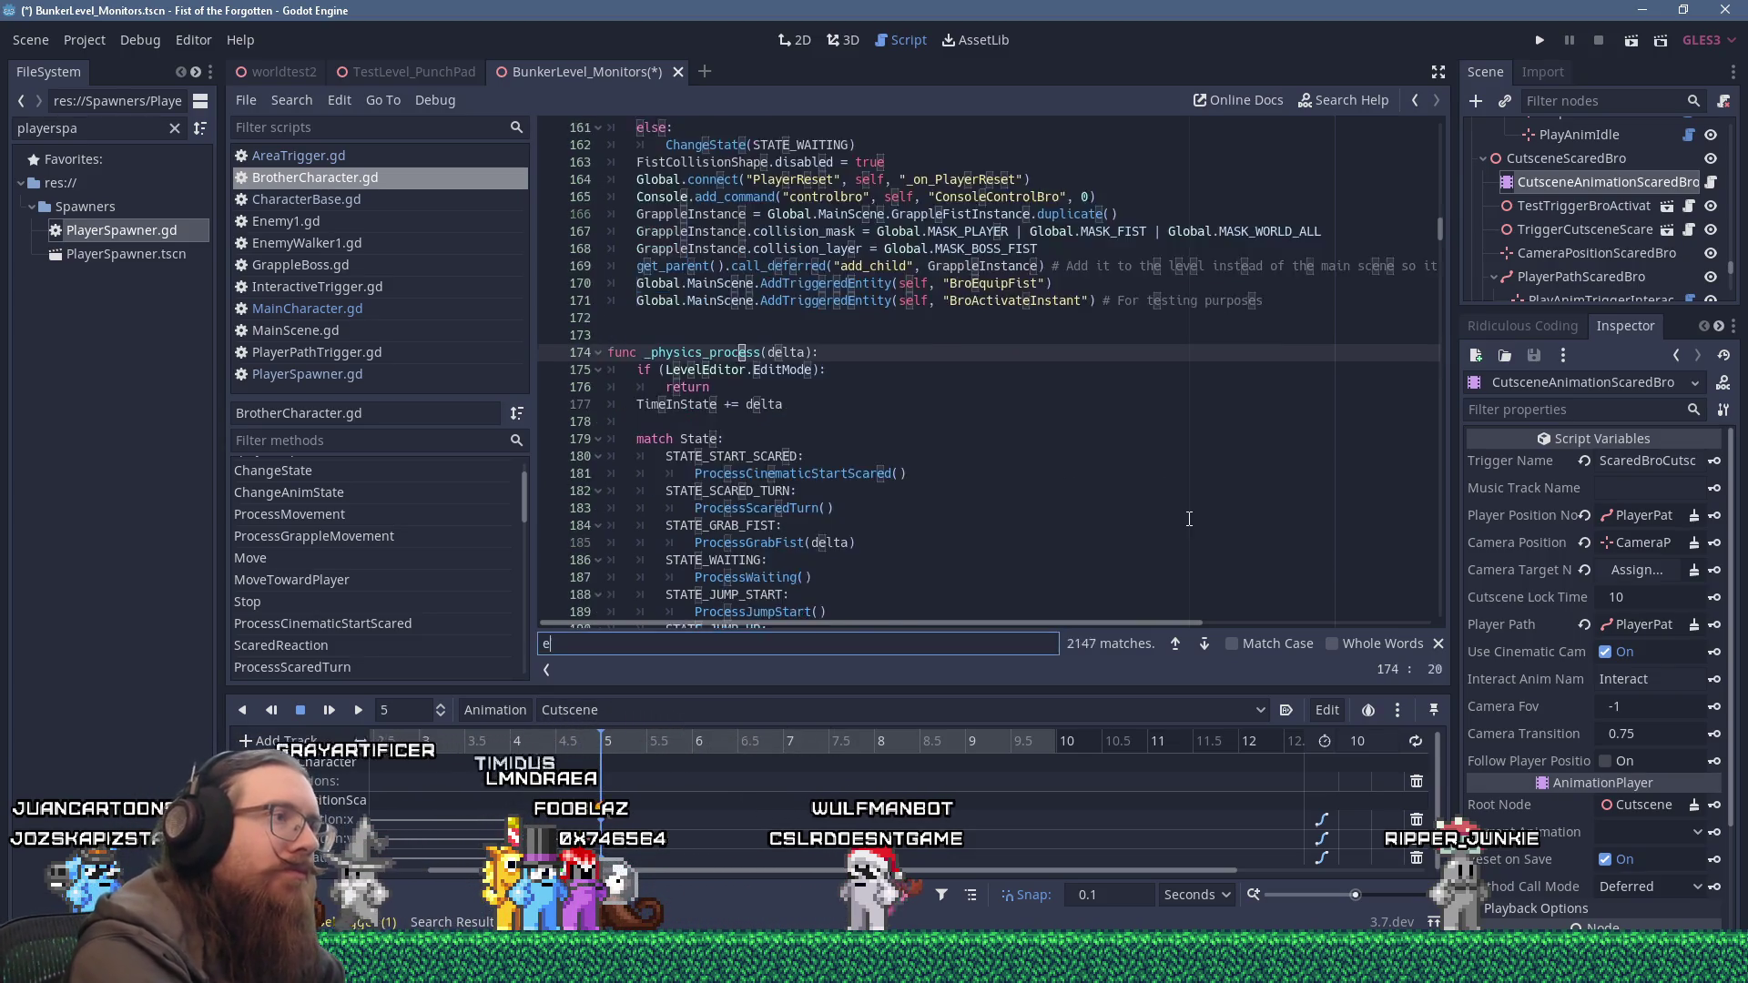
type("_exit")
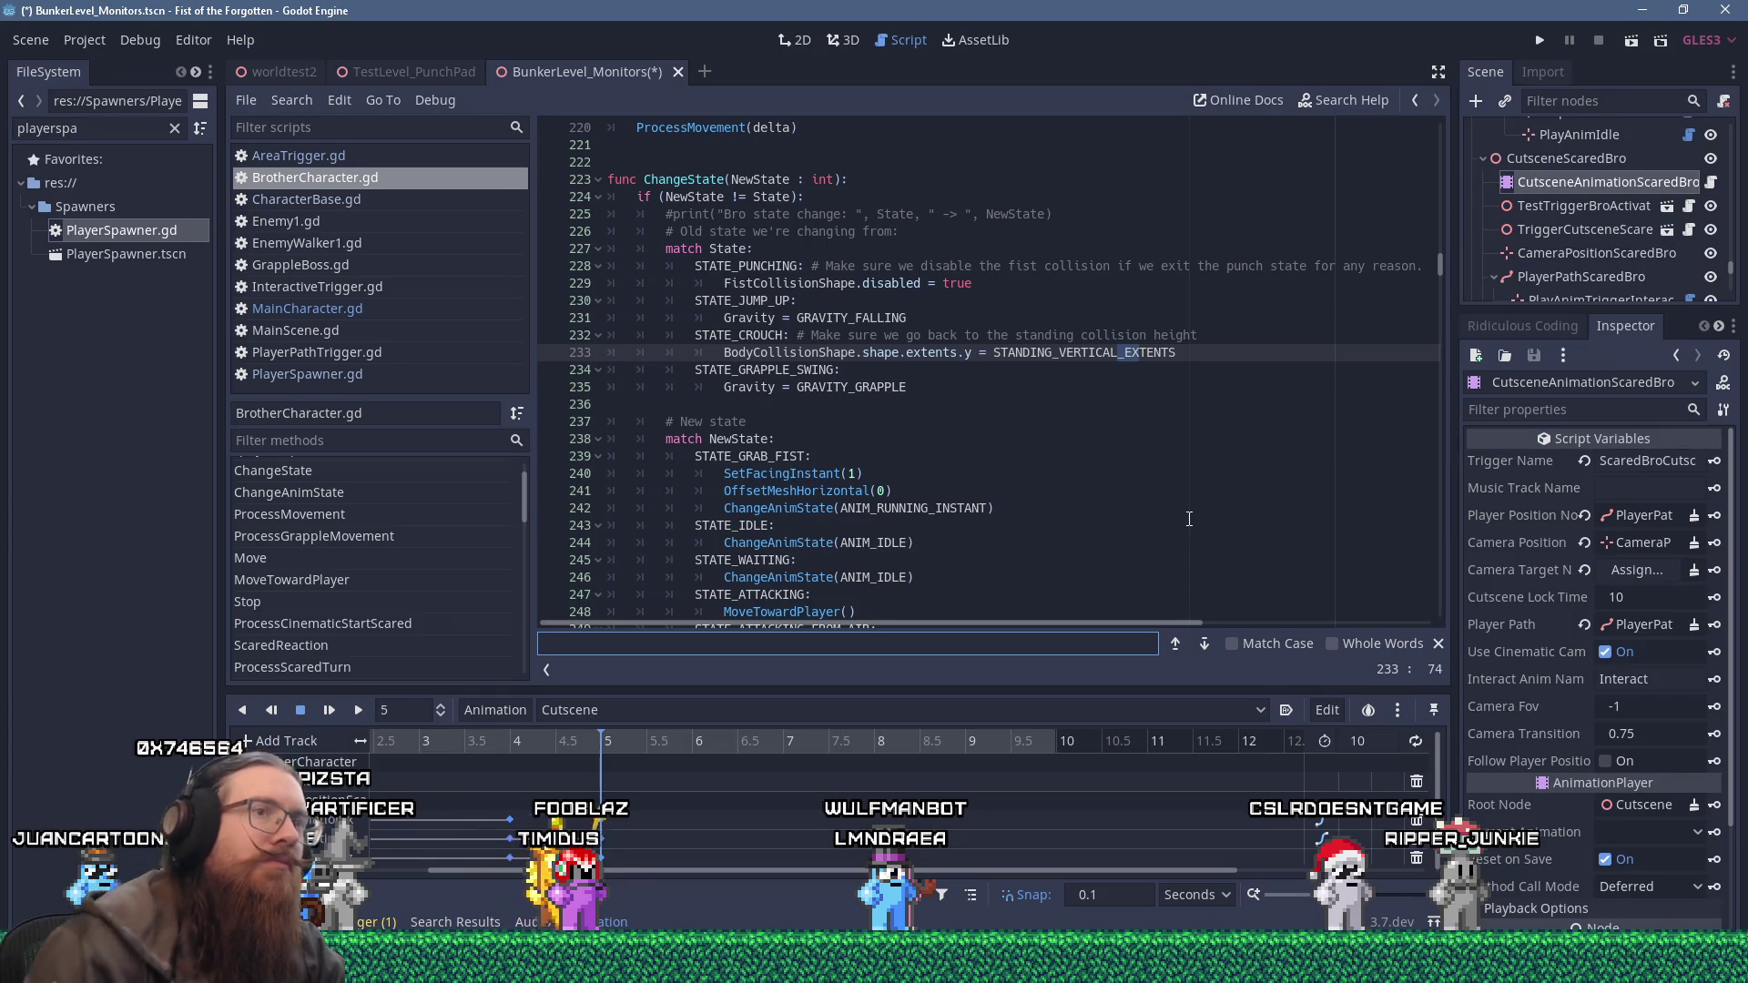
left_click_drag(1445, 272, 1442, 155)
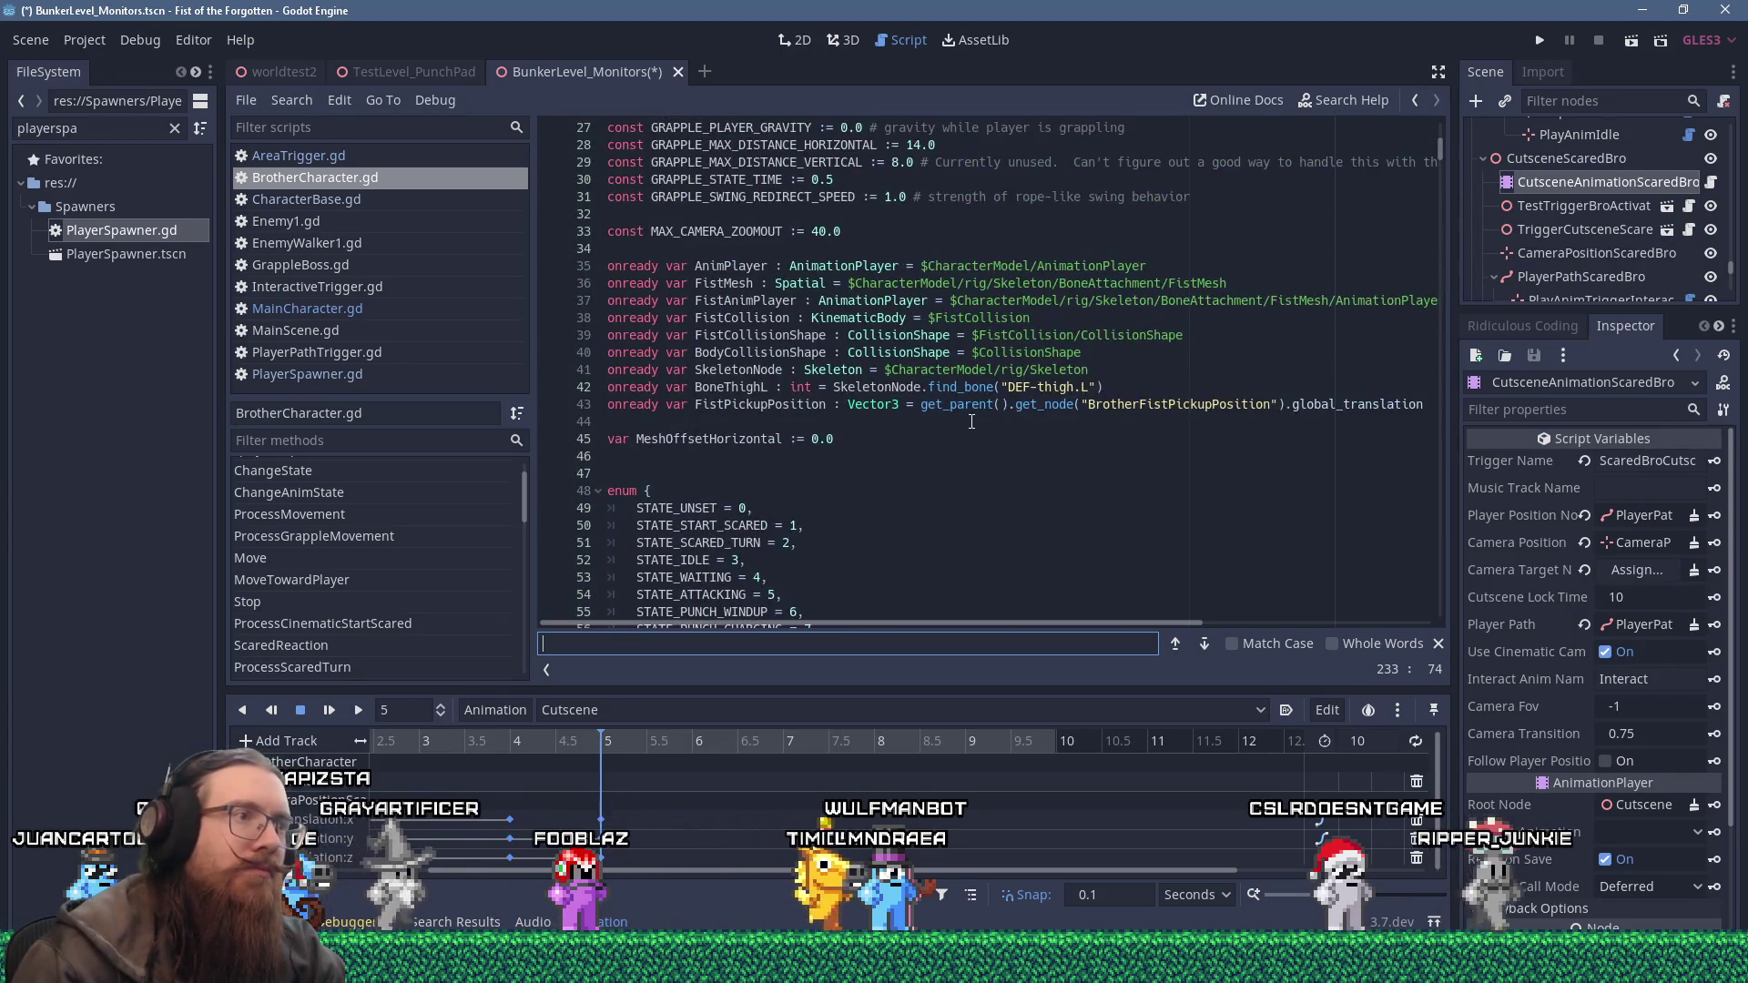
scroll(971, 422, "down", 20)
scroll(969, 417, "up", 8)
left_click(990, 352)
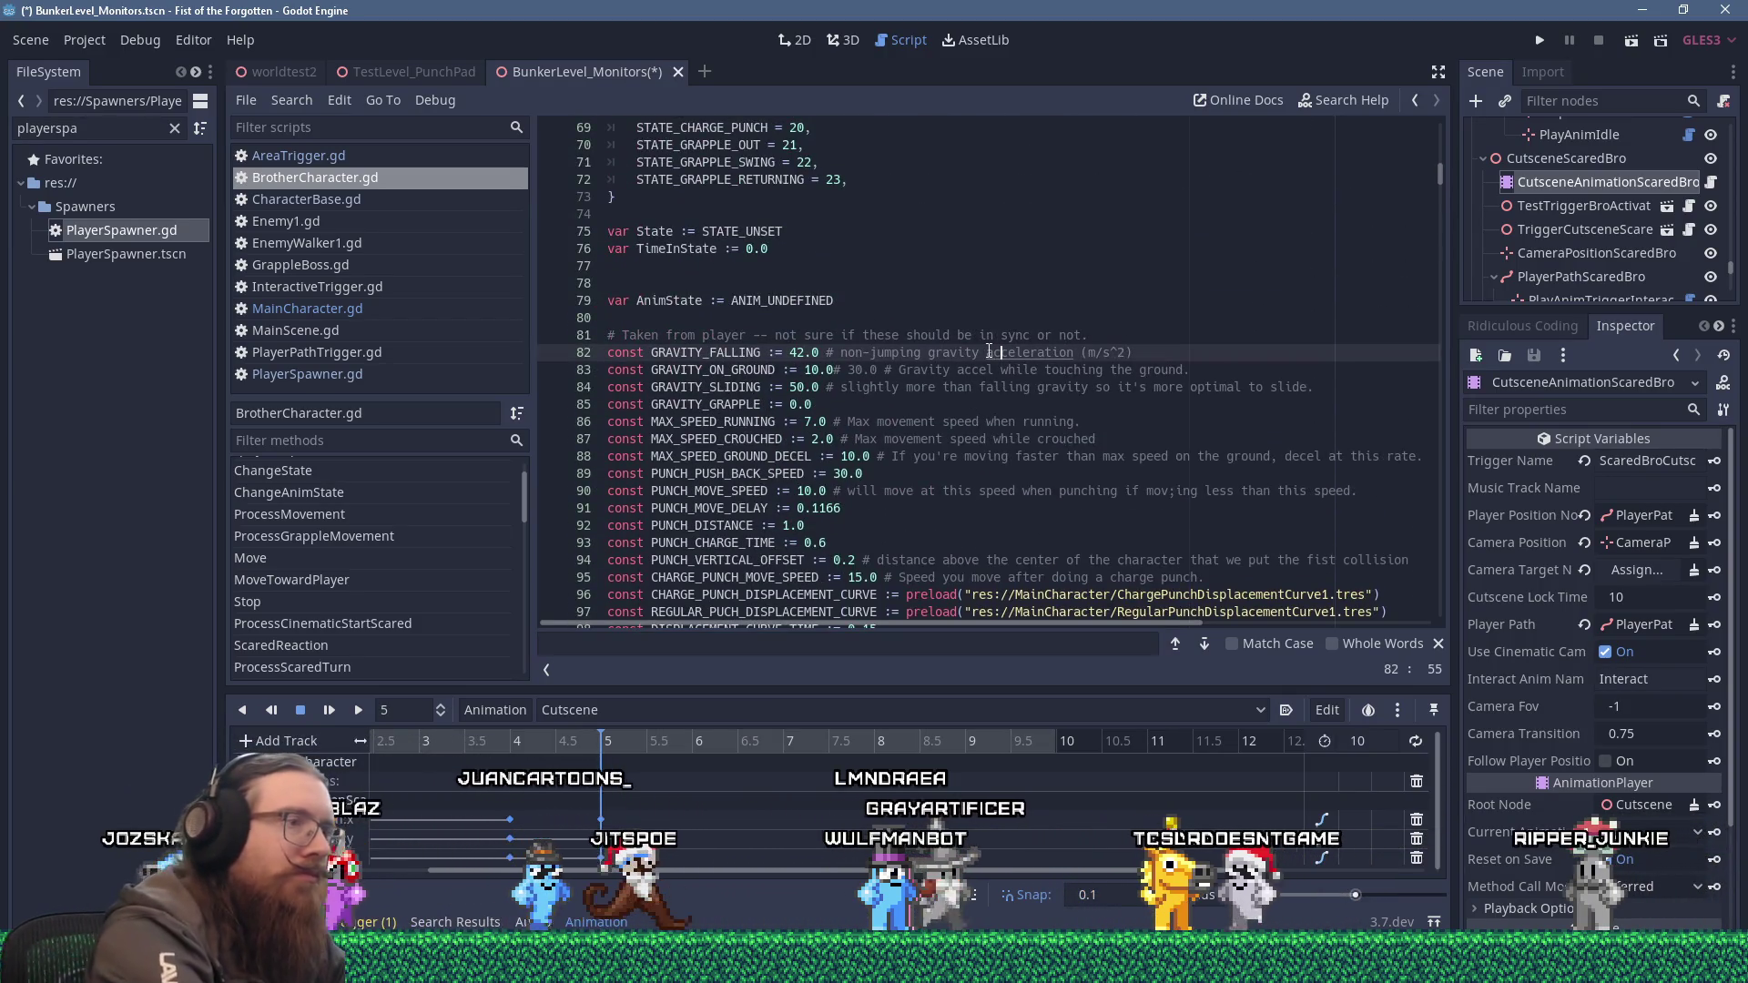
Find the 'duplicate' call and open a new line after _ready for a function.
key("ctrl+f")
type("duplicate")
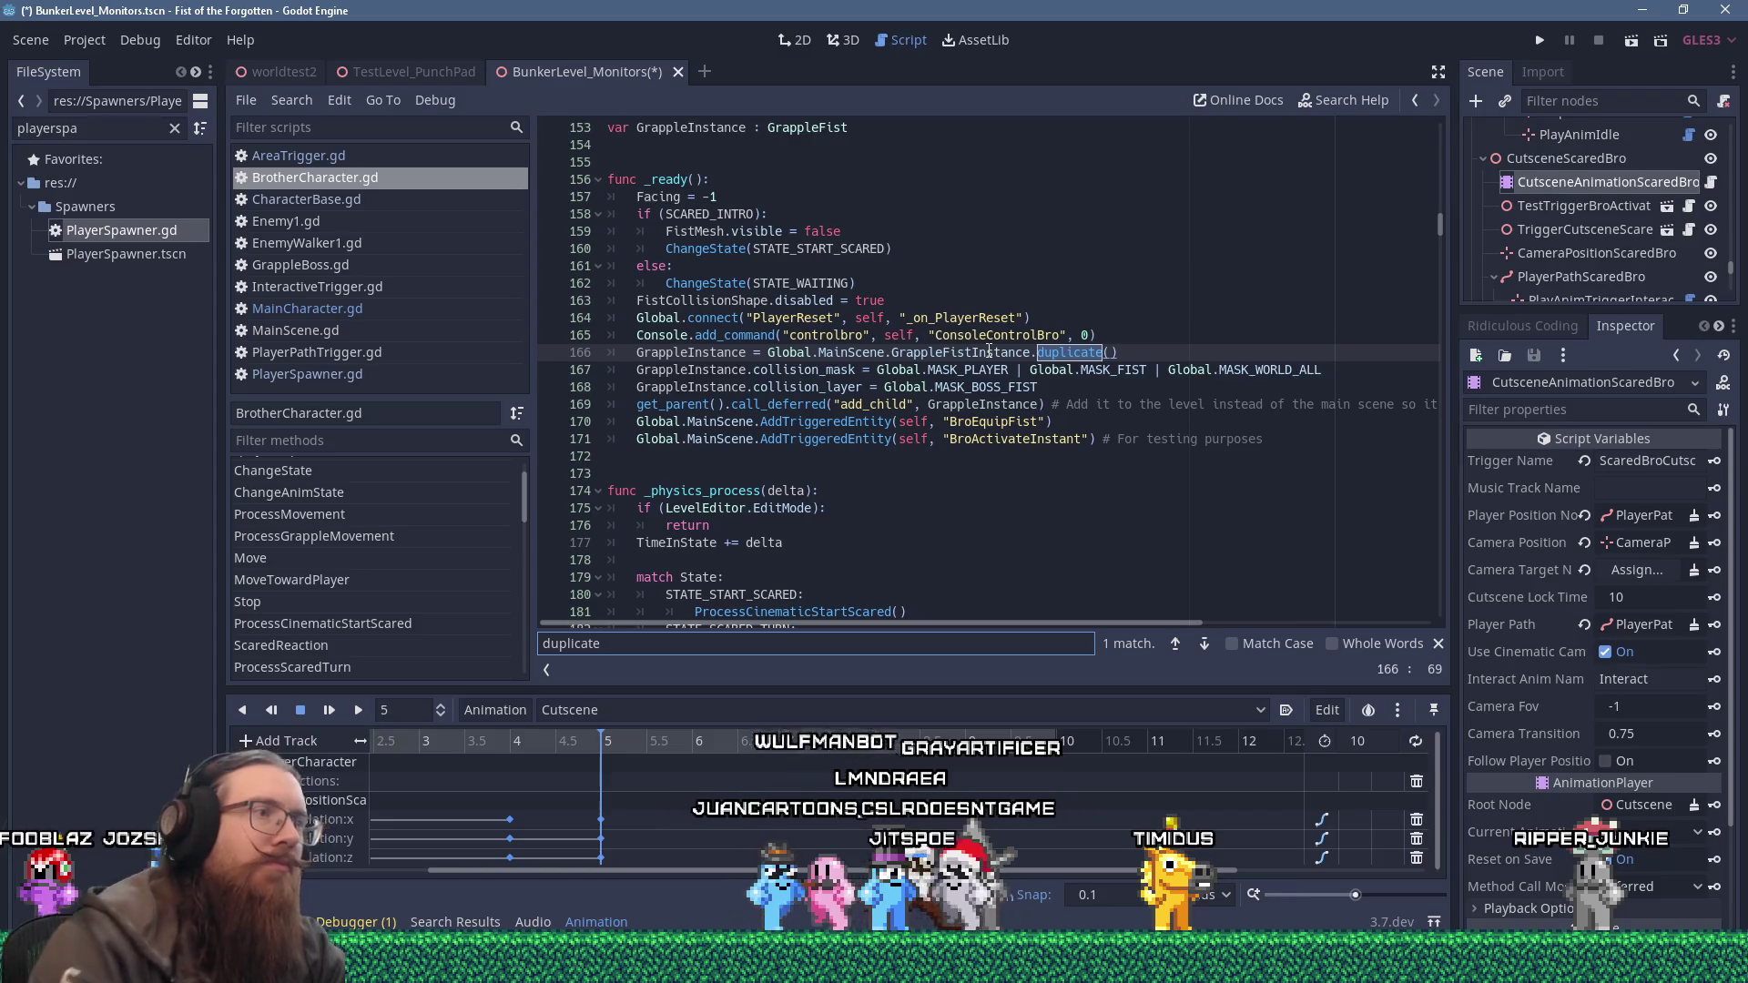
left_click(876, 469)
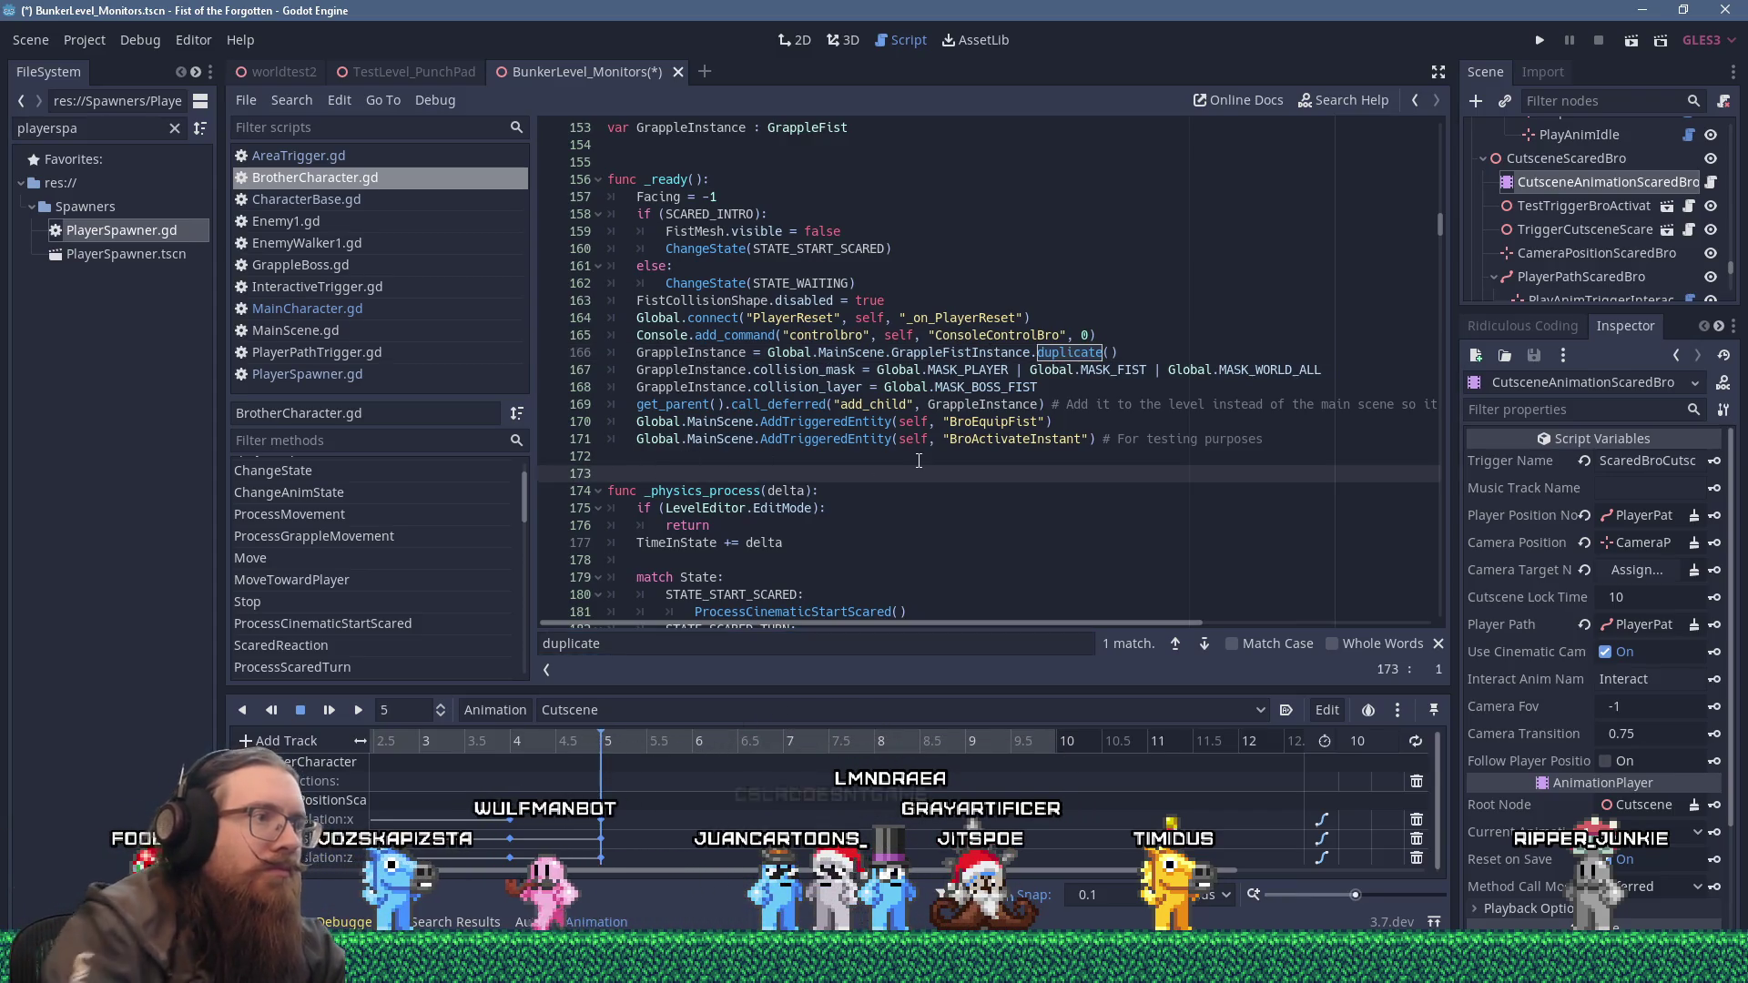
key("Return")
Add a 'func _exit_tree():' header below _ready, discarding a stray if condition.
type("func _exit_tree():")
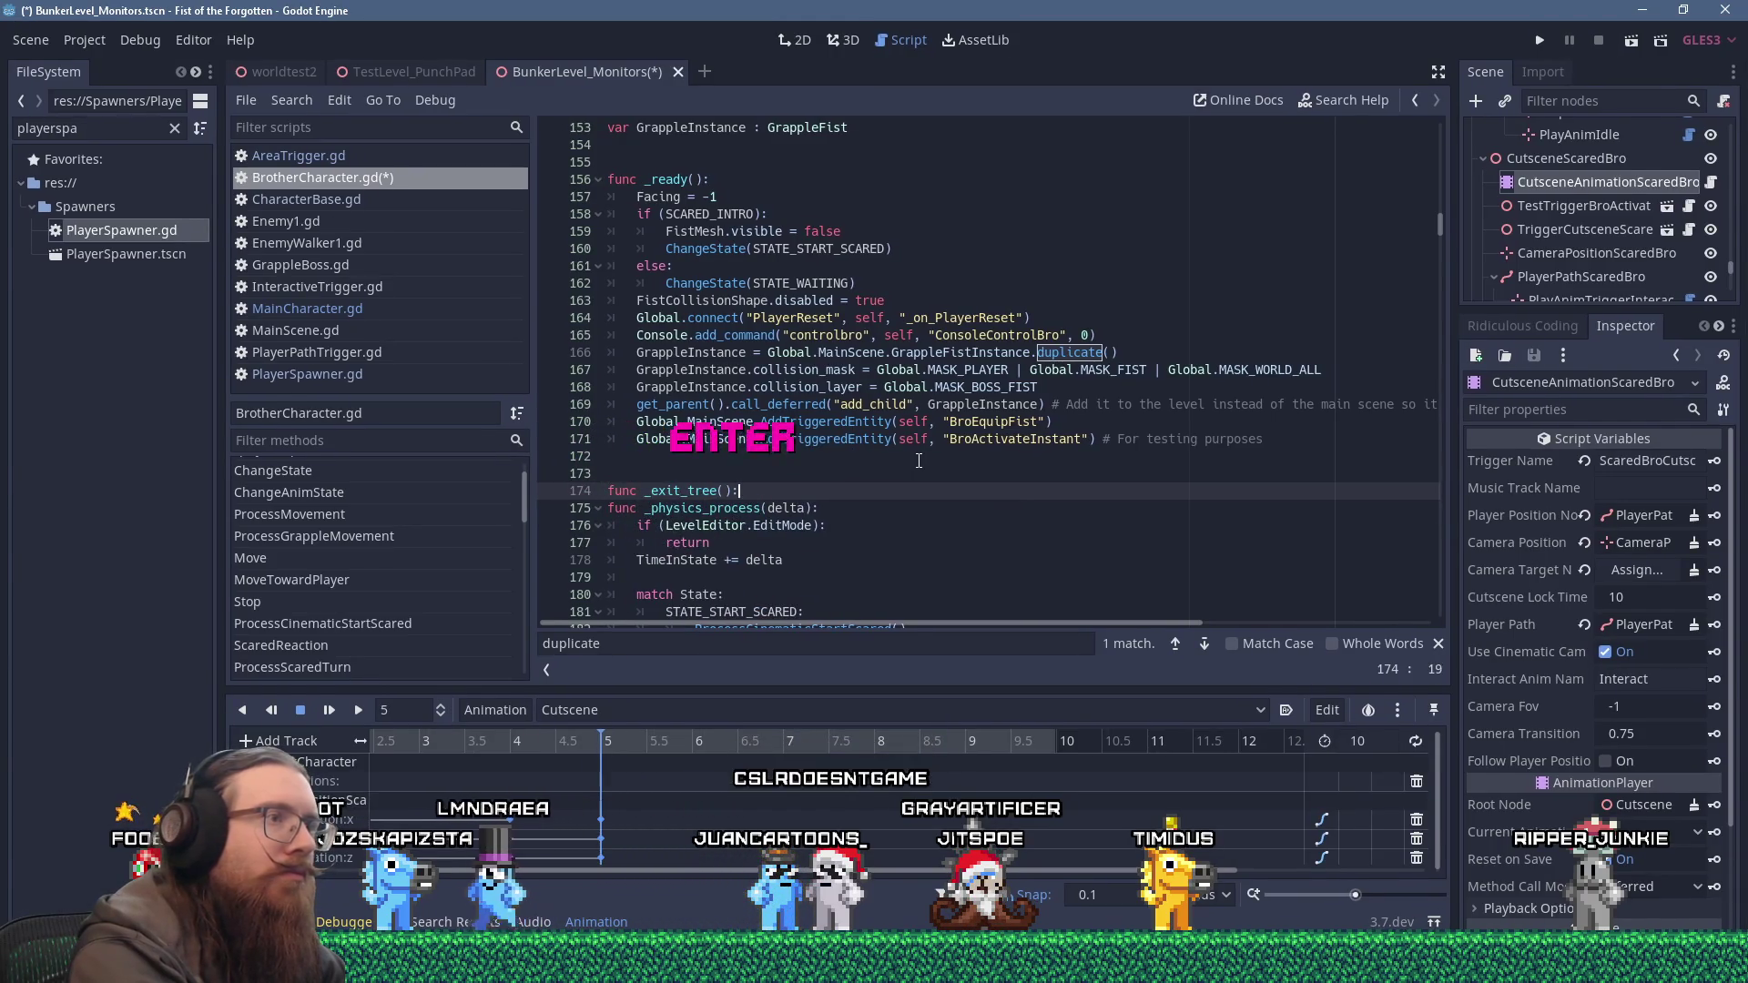
key("Return")
type("if (G")
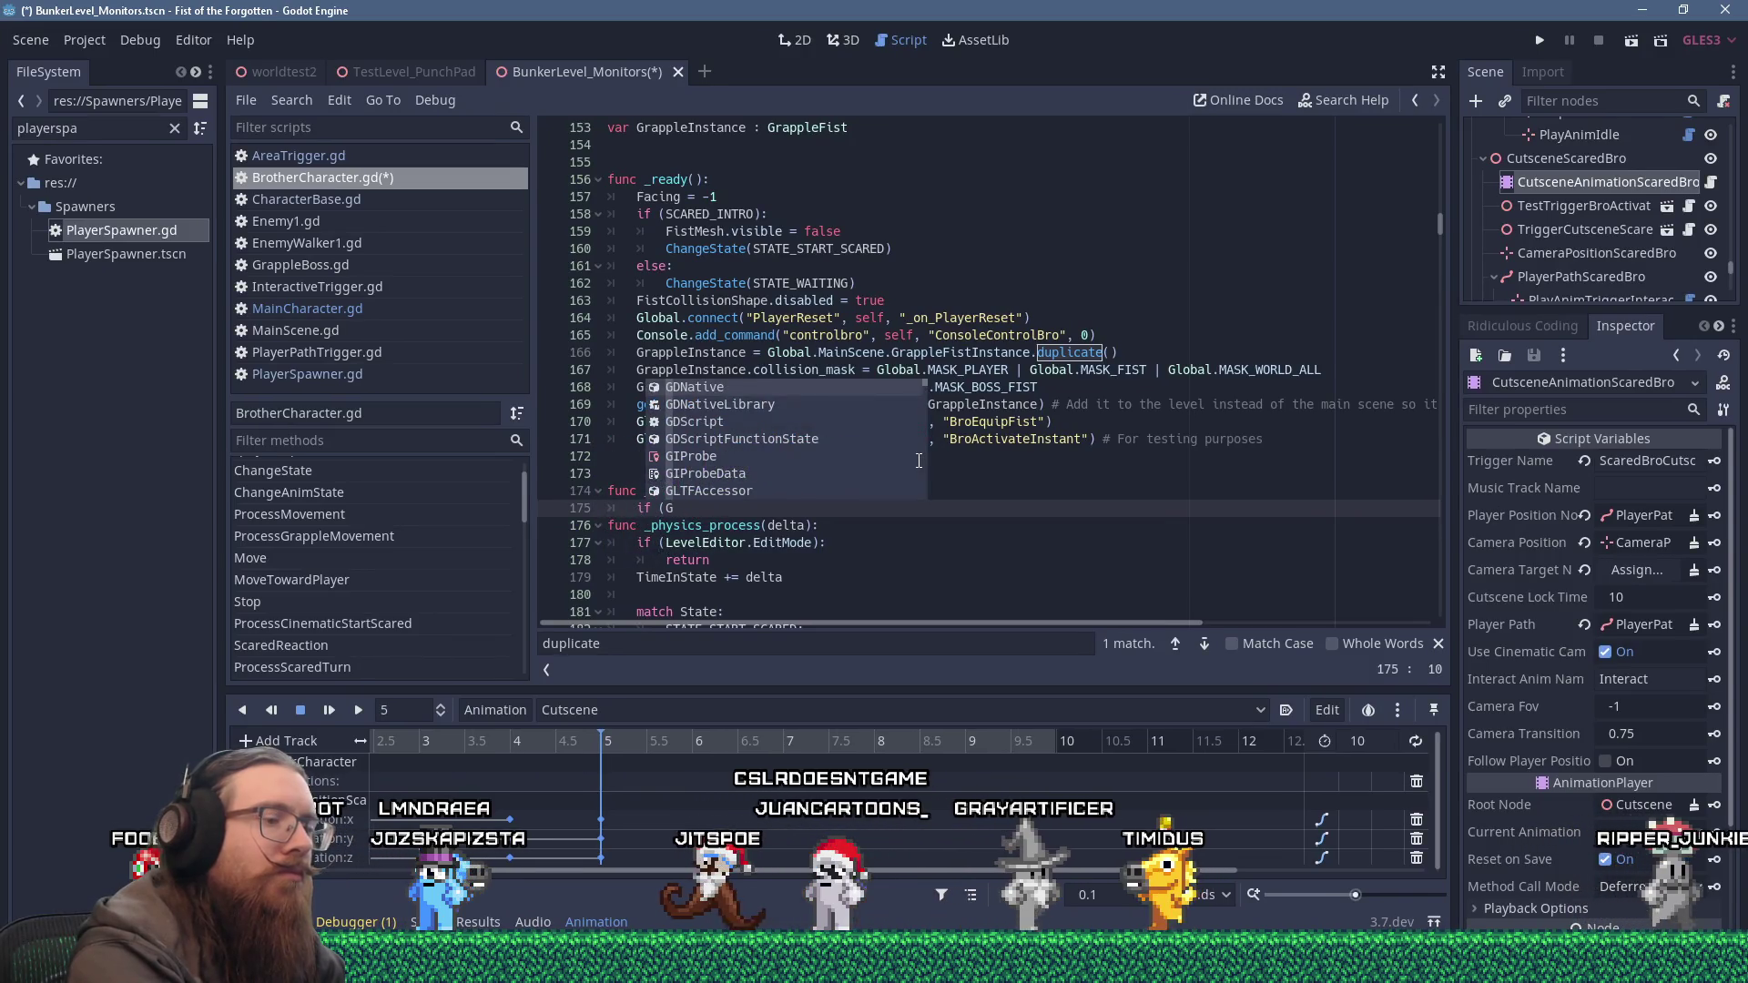
key("shift+Home")
key("Delete")
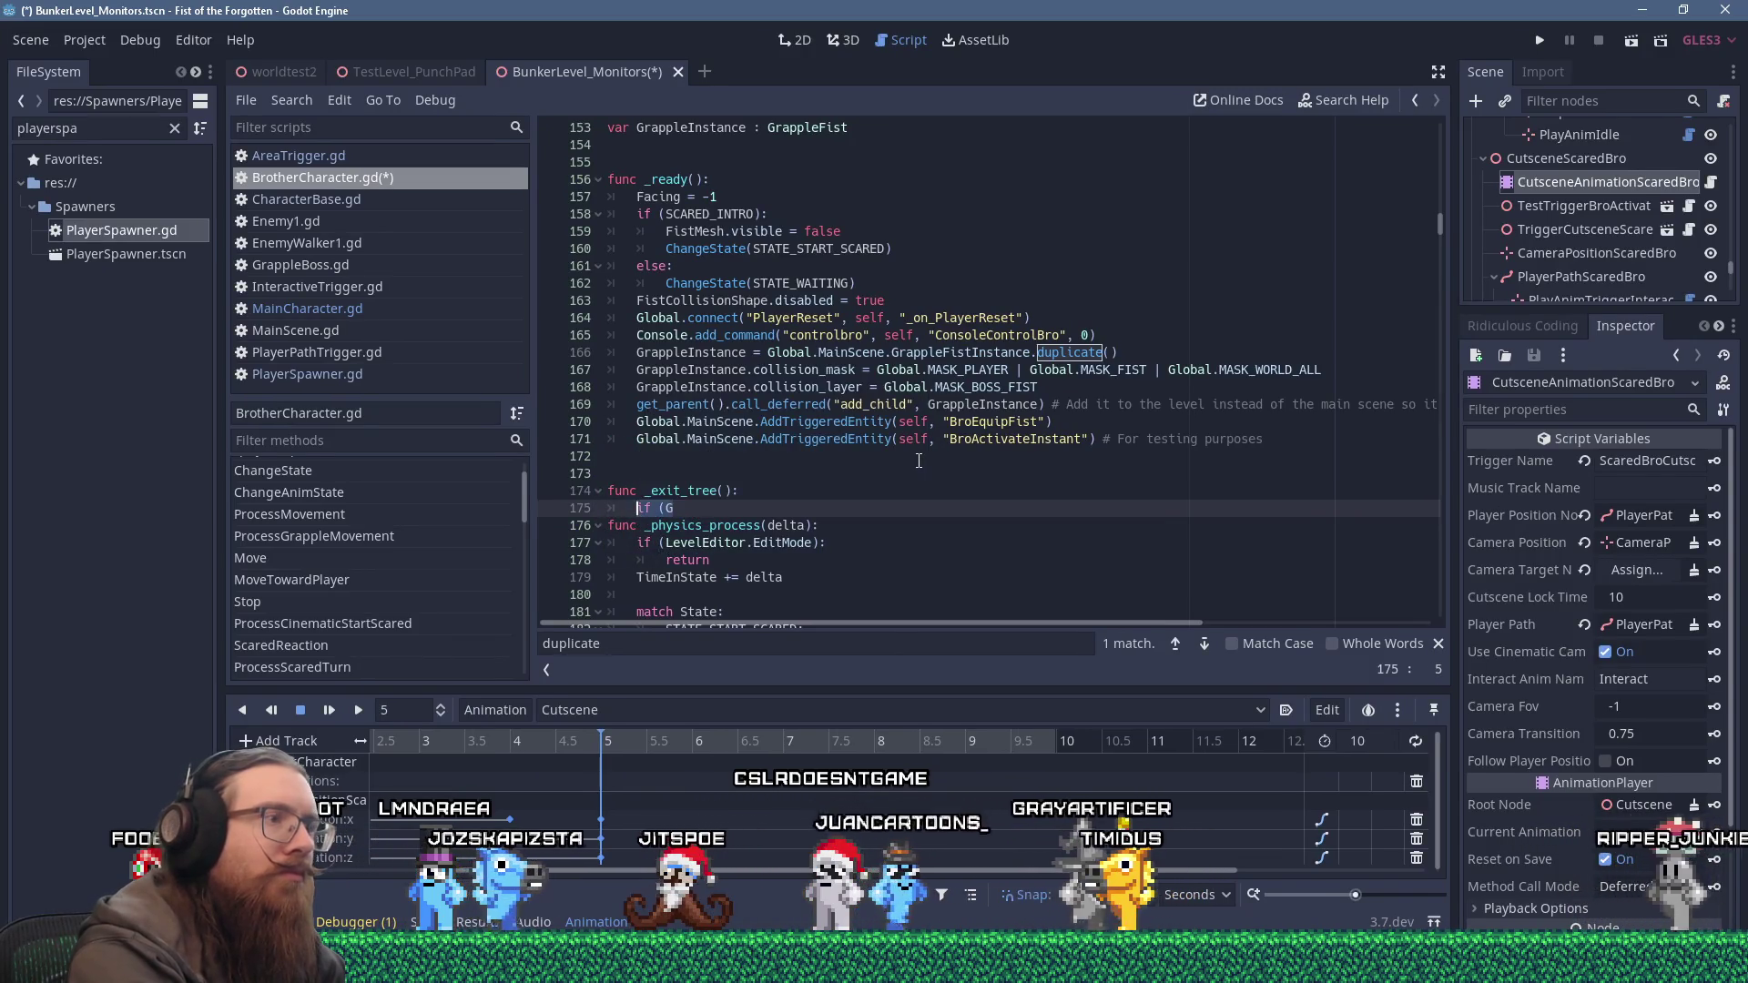
Give _exit_tree the body GrappleInstance.queue_free() and end the function with a blank line.
type("GrappleIn")
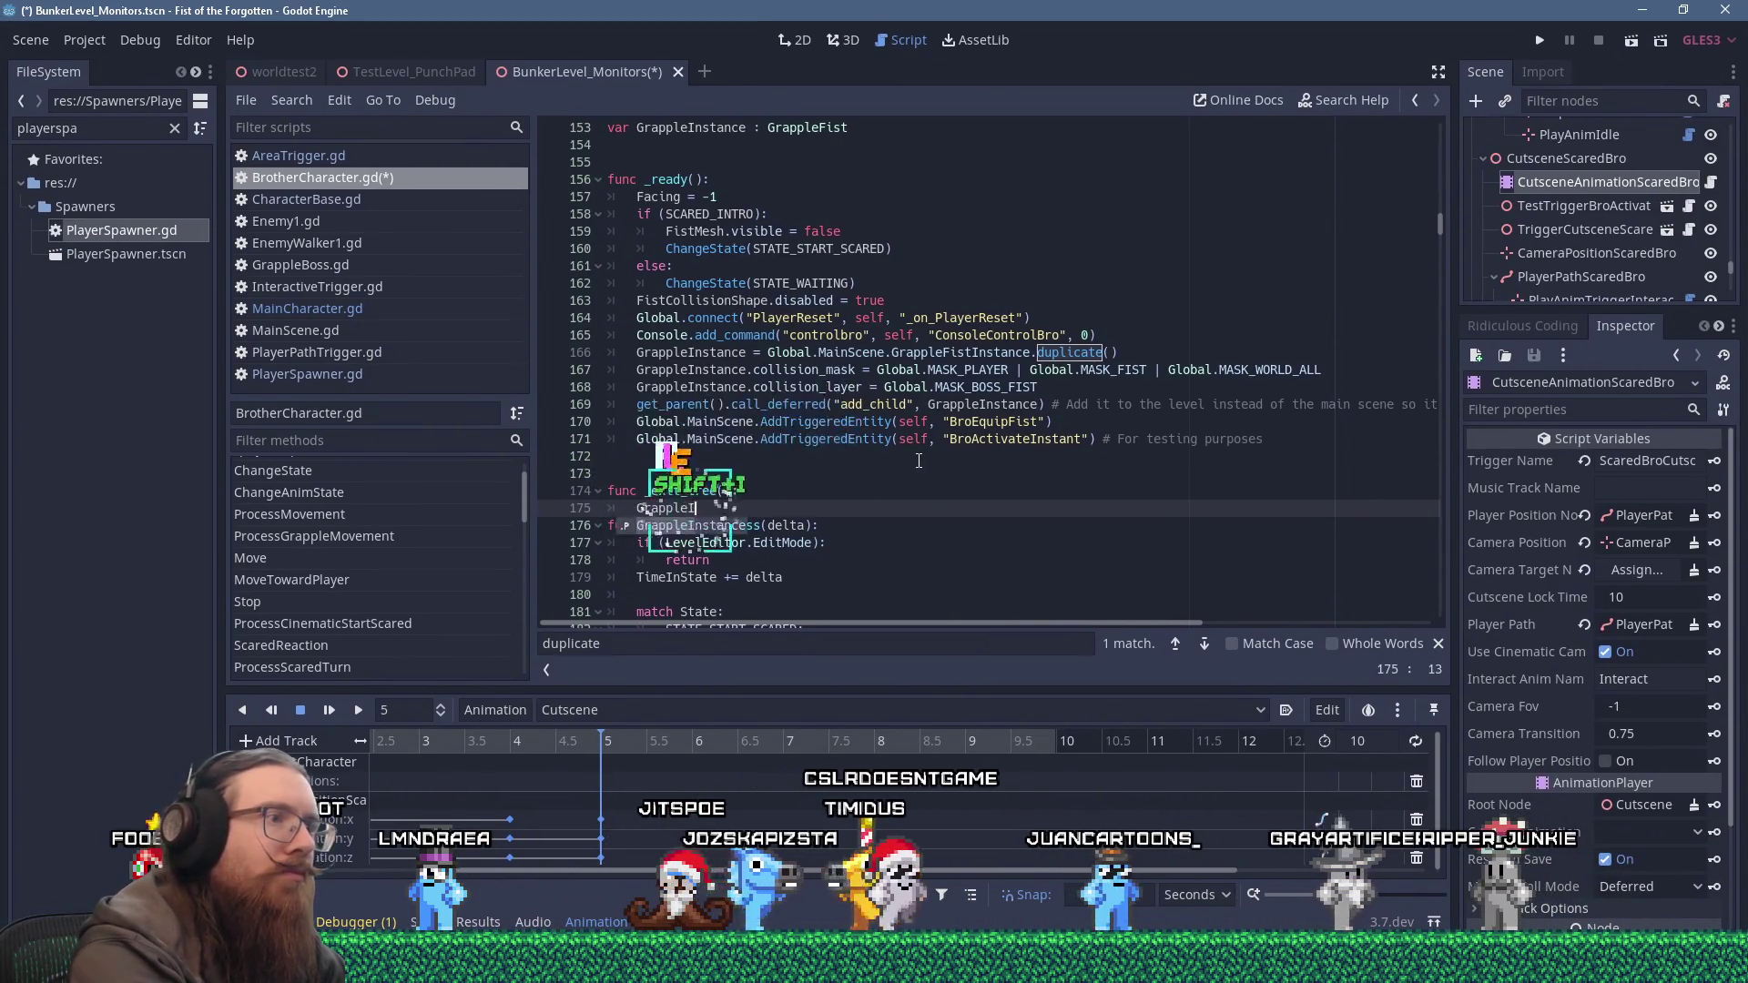
key("Return")
type(".queue_f")
key("Return")
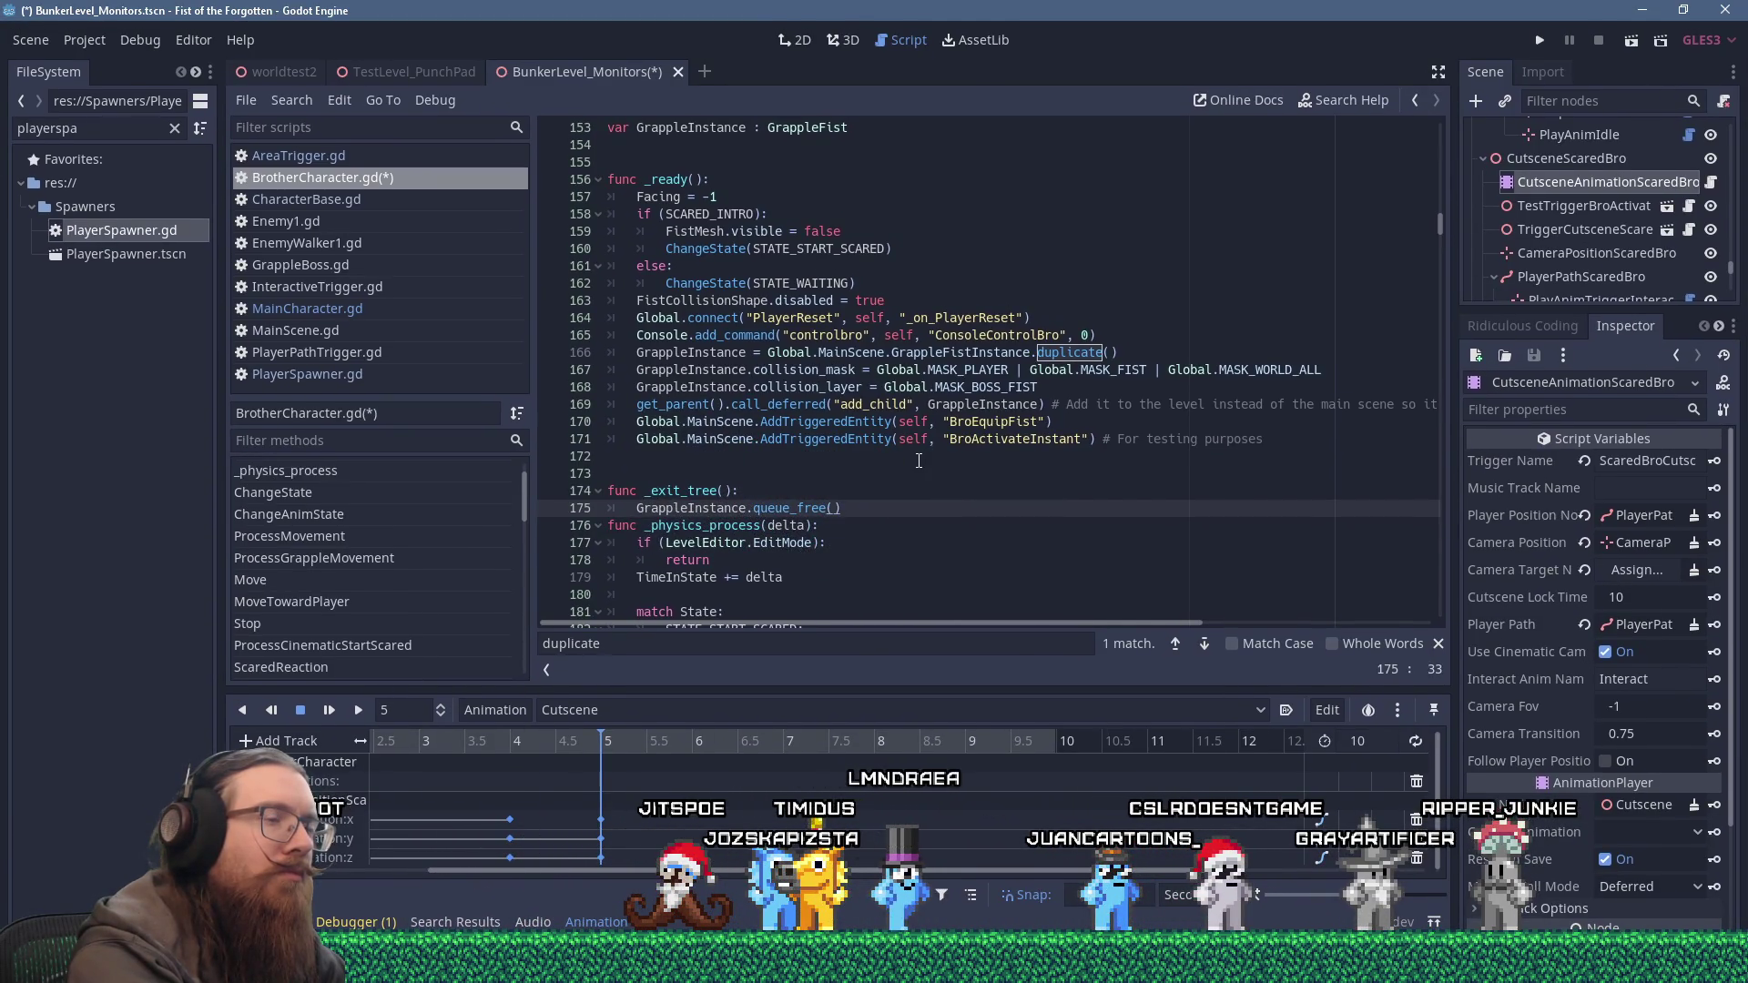
key("Return")
key("BackSpace")
key("Return")
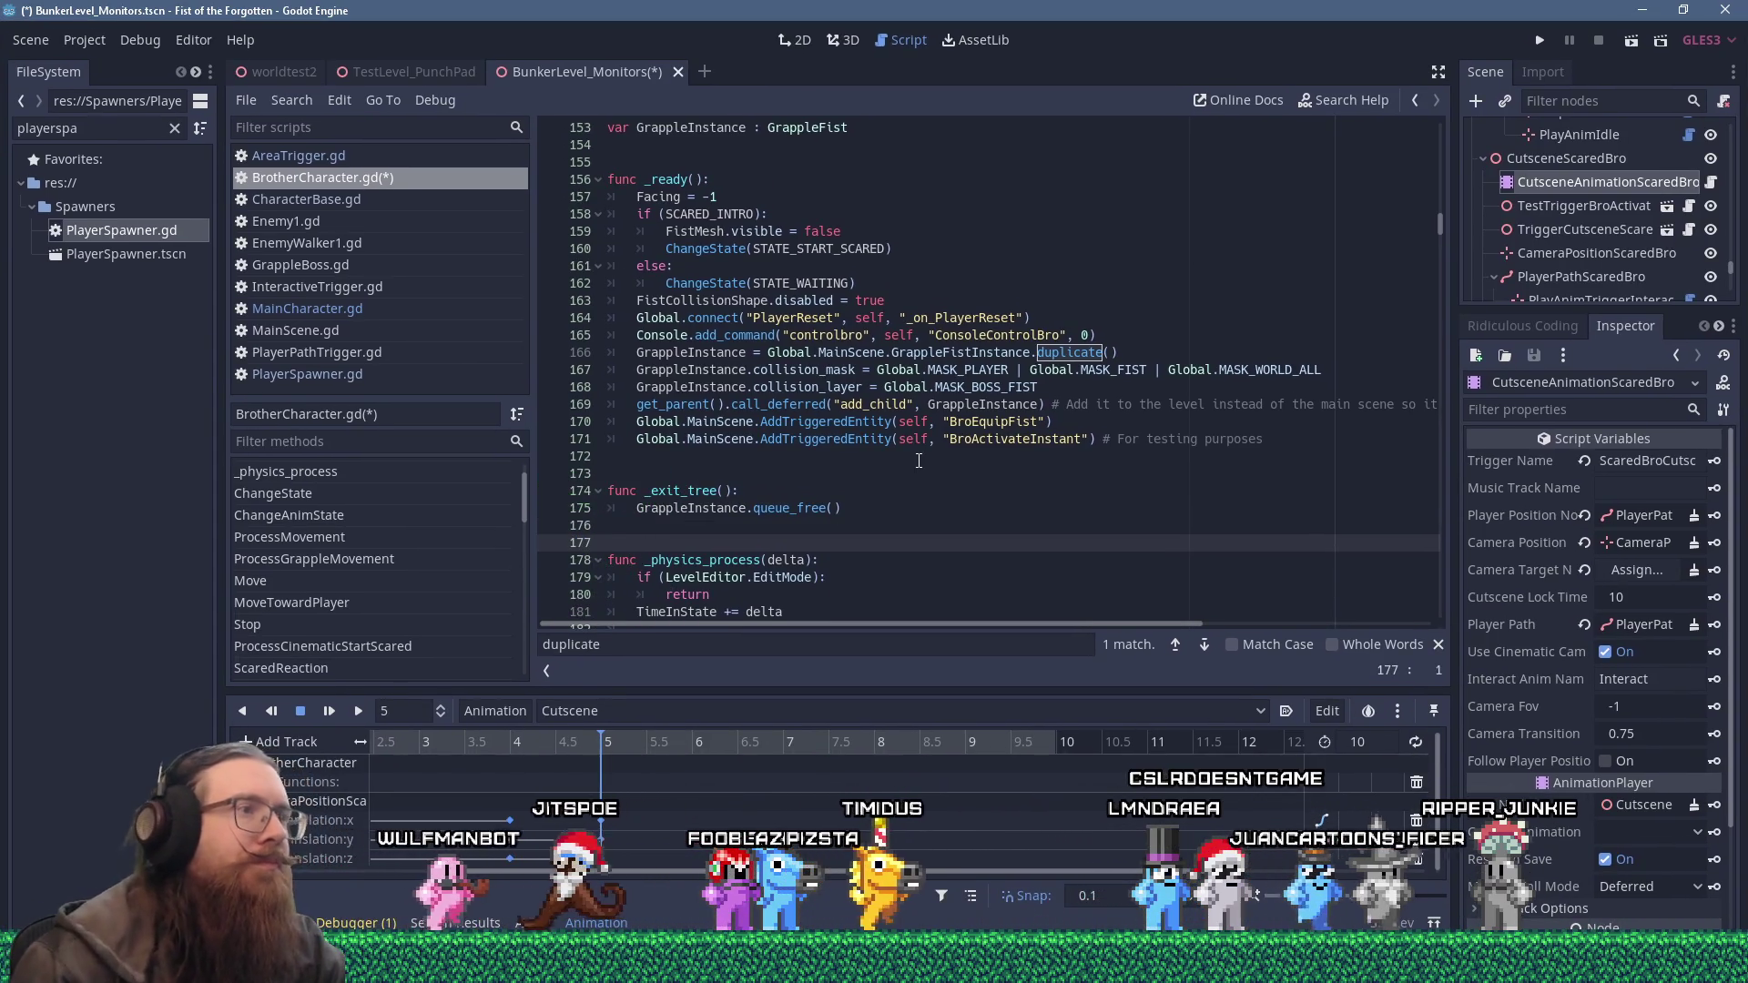
scroll(919, 460, "up", 4)
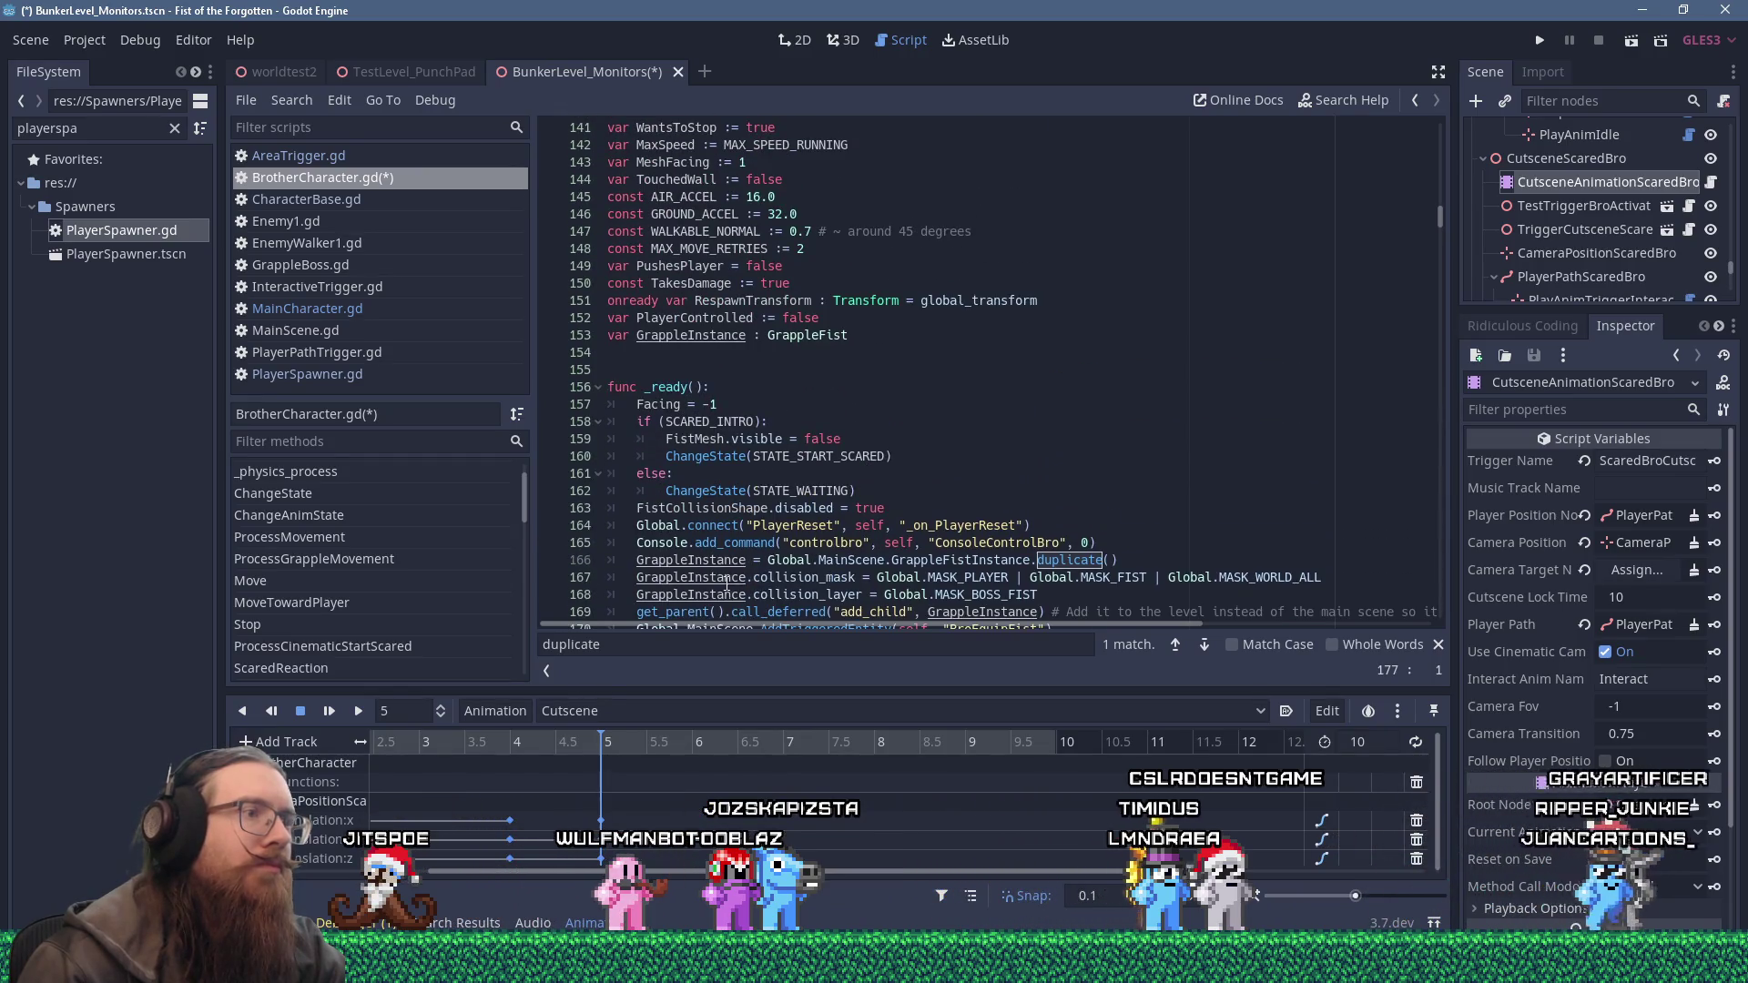
Start a 'var GrappleLinkFX :' declaration below GrappleInstance in BrotherCharacter.gd.
left_click(734, 352)
left_click(872, 351)
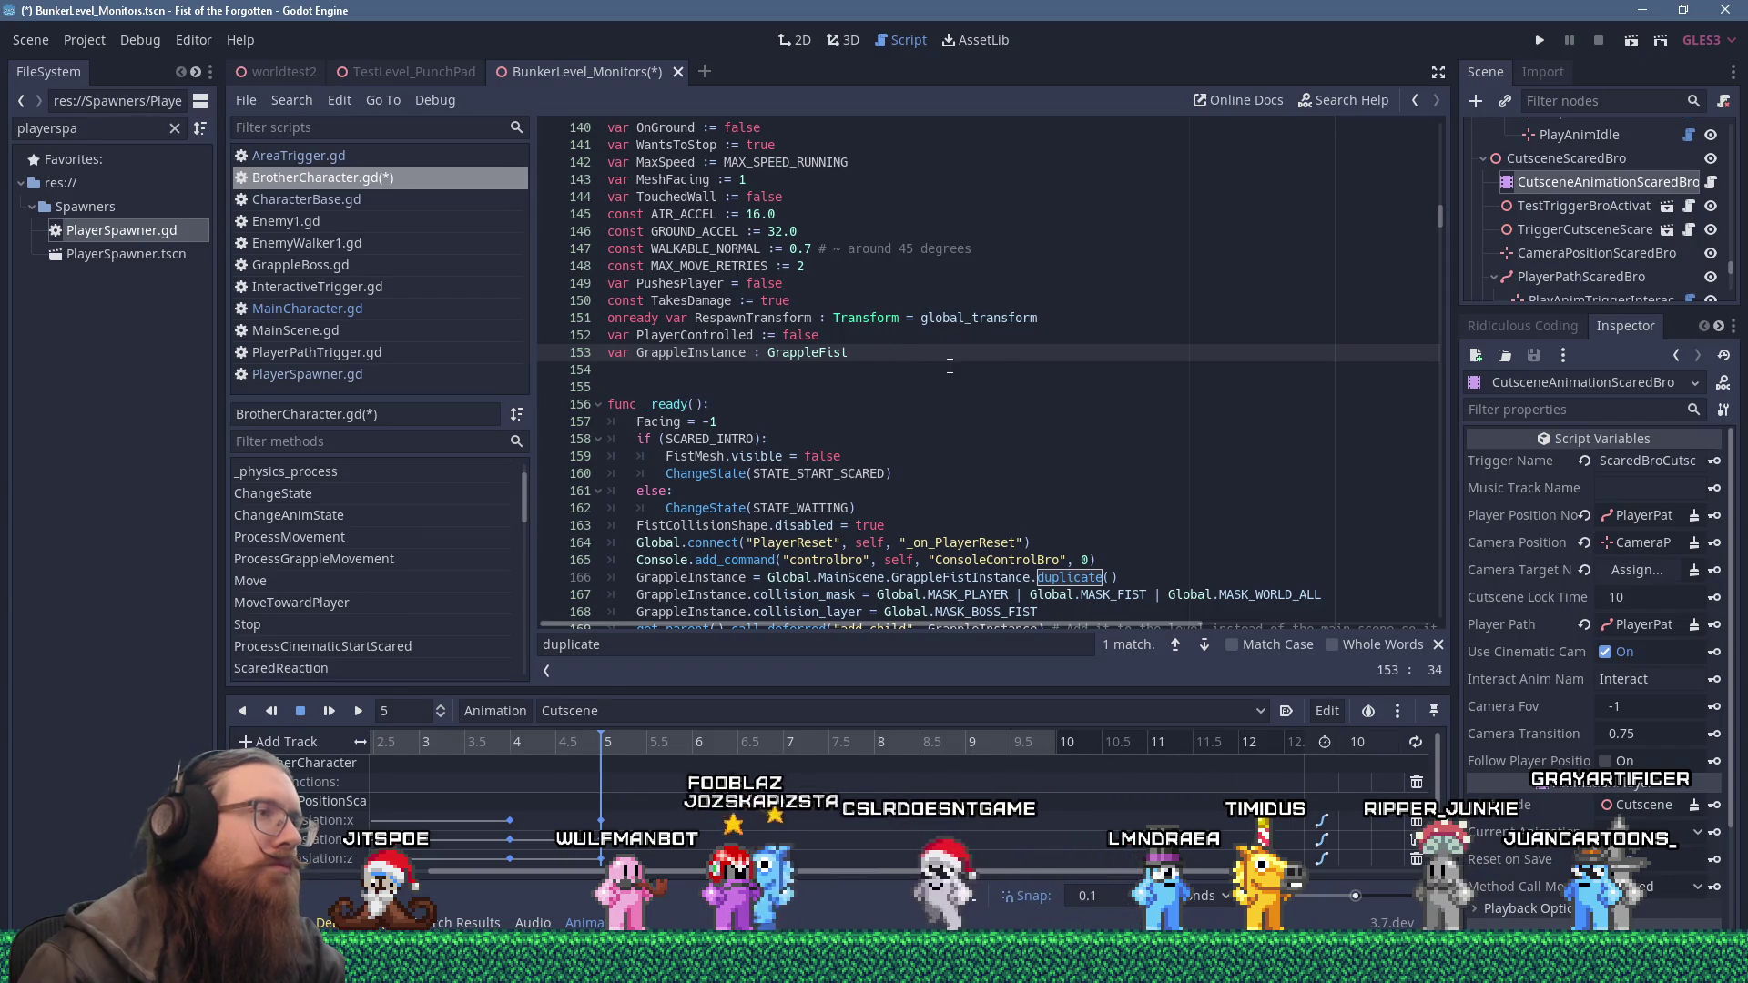
key("Return")
type("var Grapple")
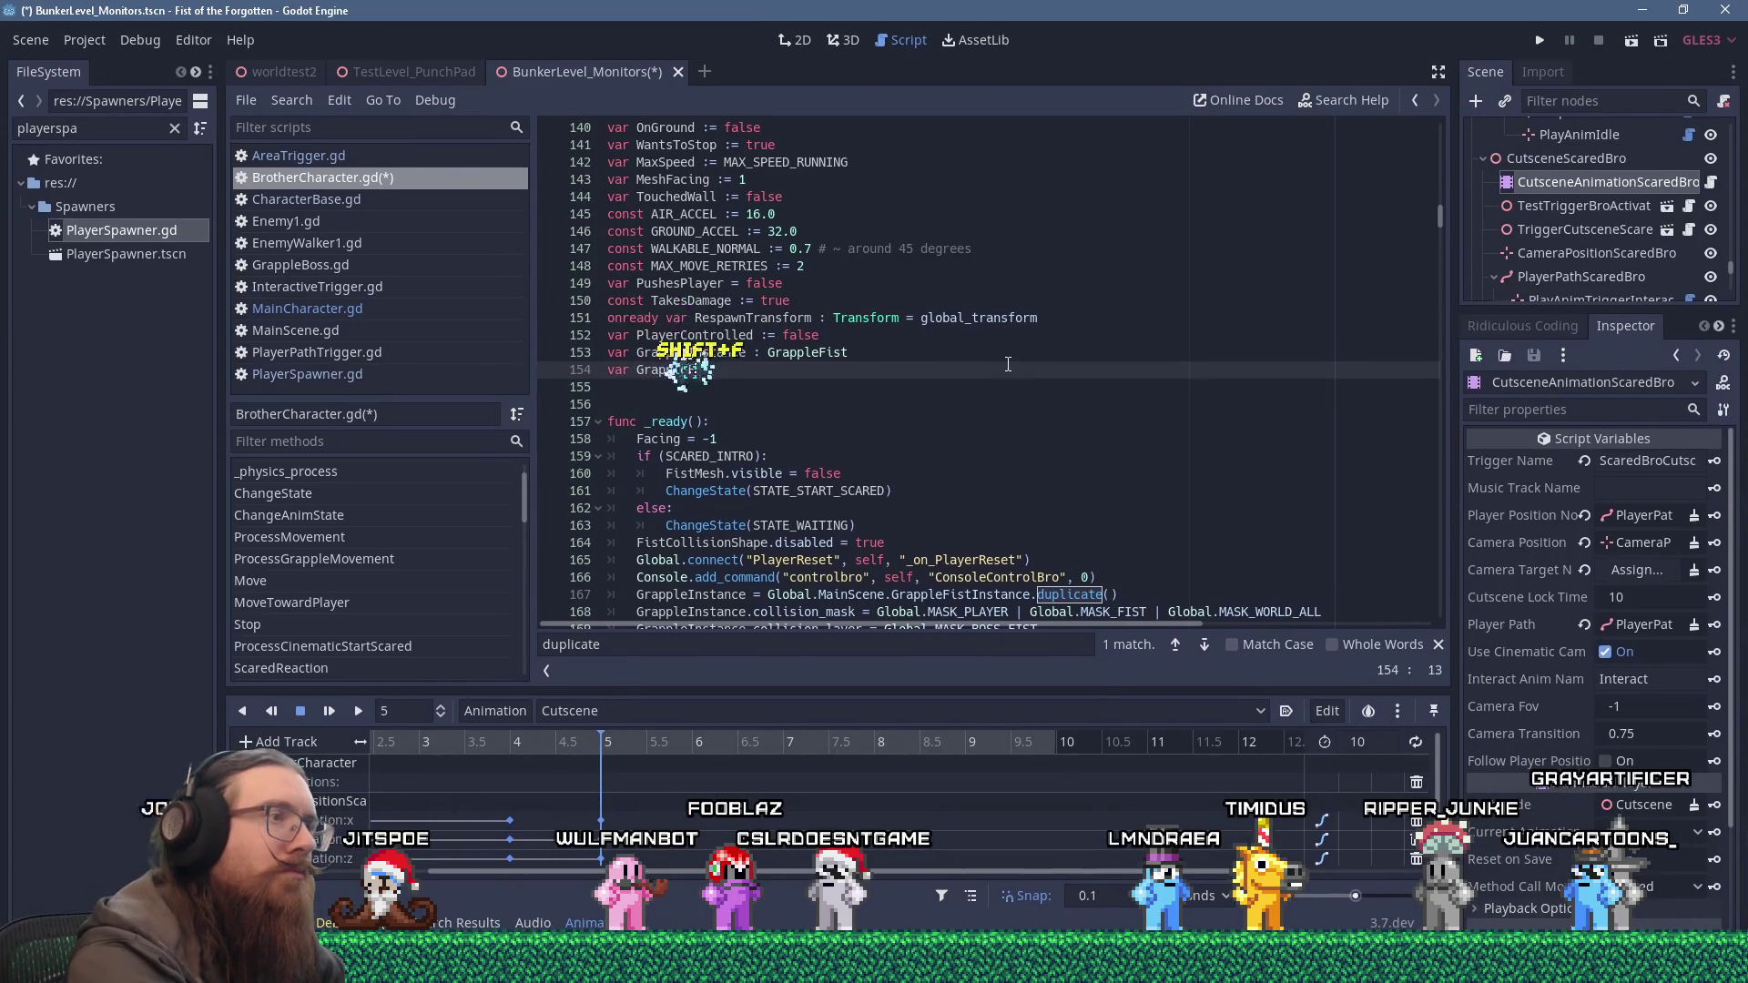
key("BackSpace")
key("BackSpace")
type("LinkFX")
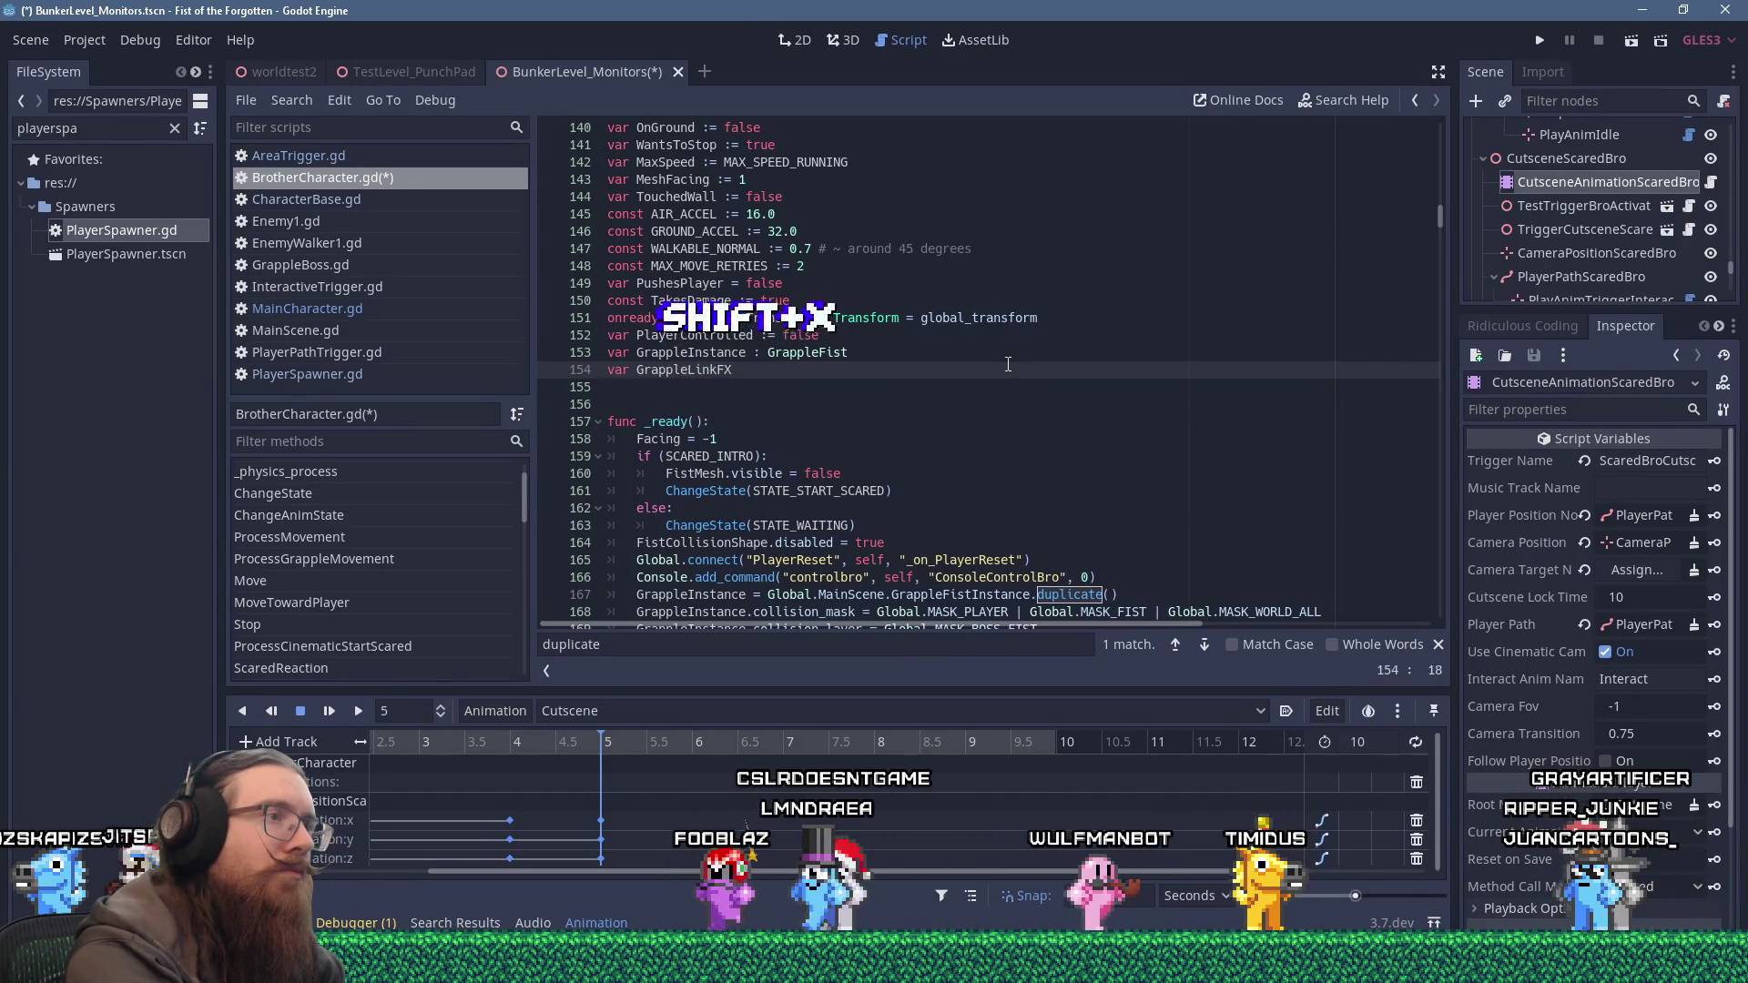
type(" :")
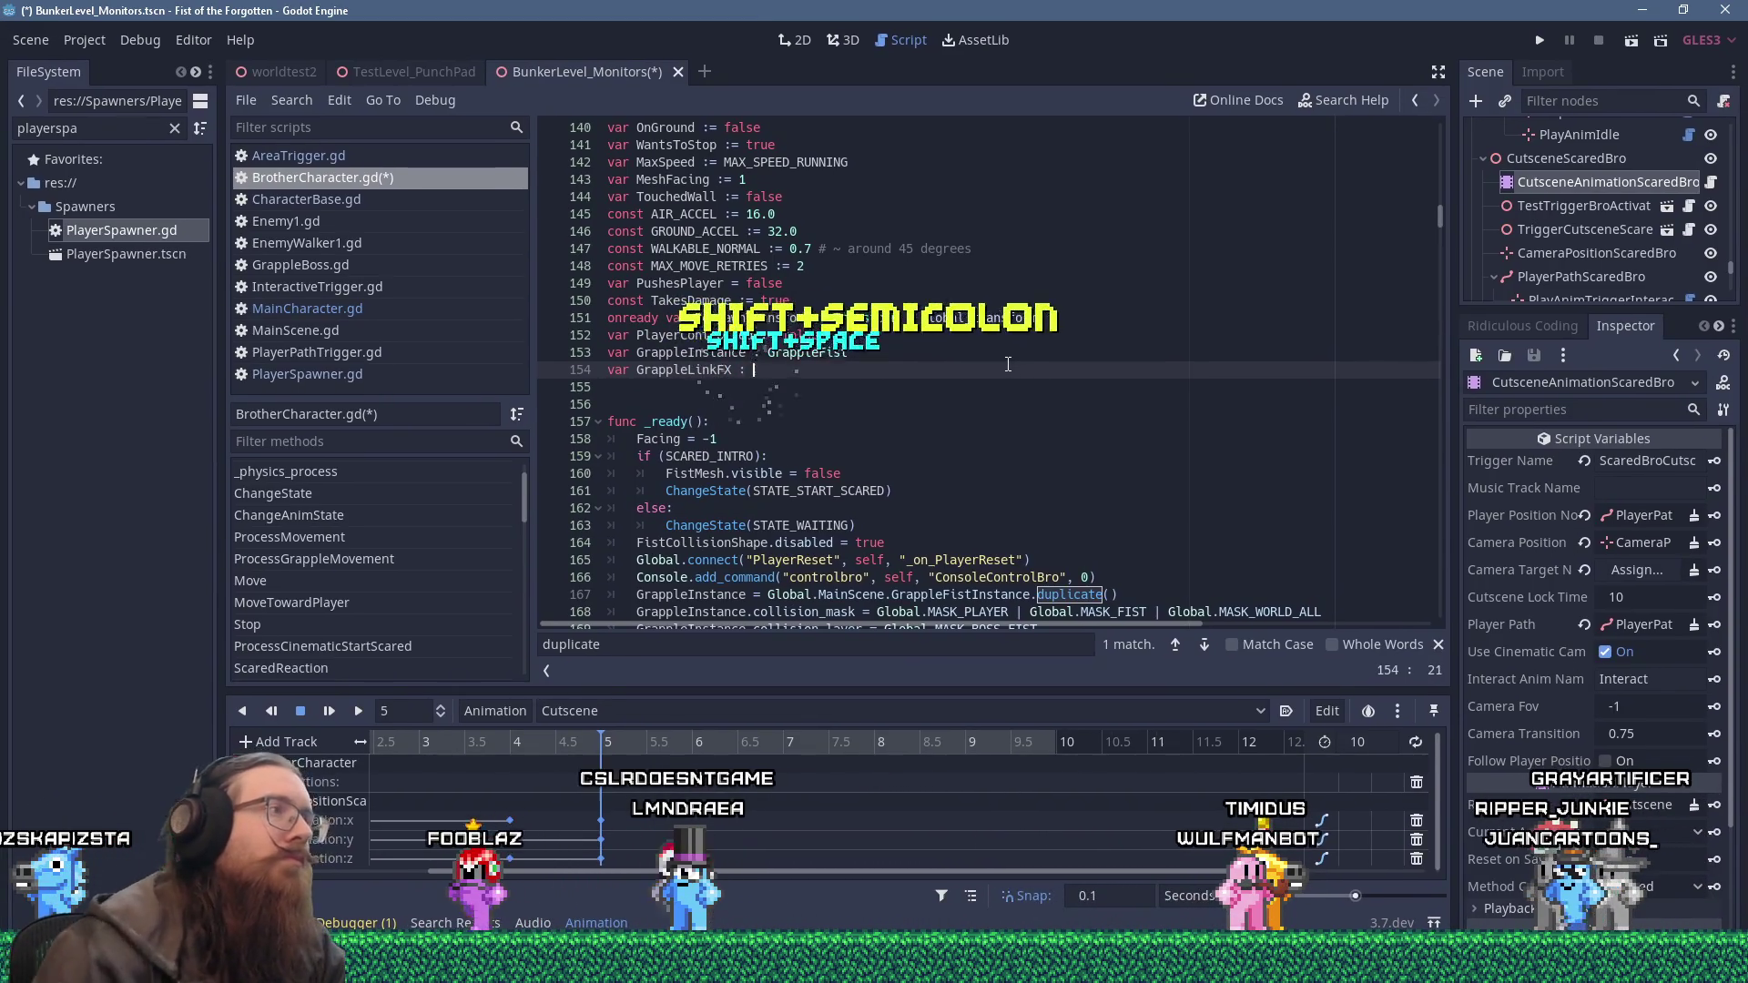
In MainCharacter.gd, tag line 128 with '# Keyword: GrappleFX' and select the declaration to copy.
left_click(379, 313)
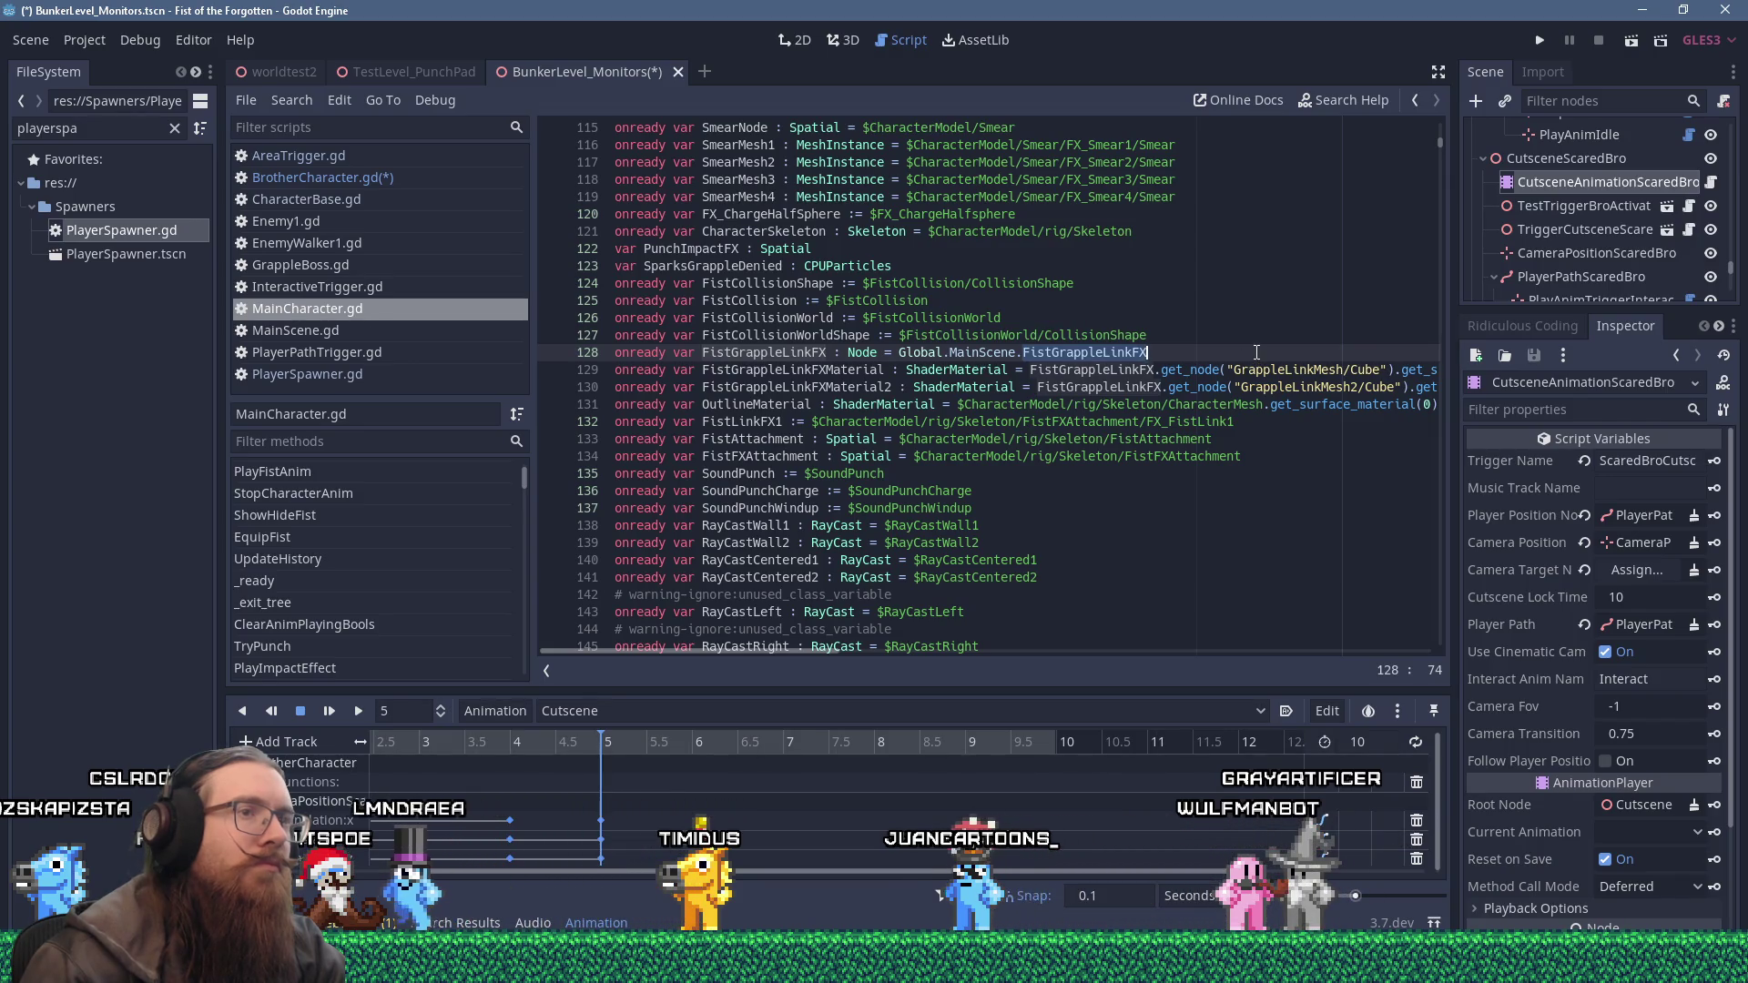
type("# grappleFX")
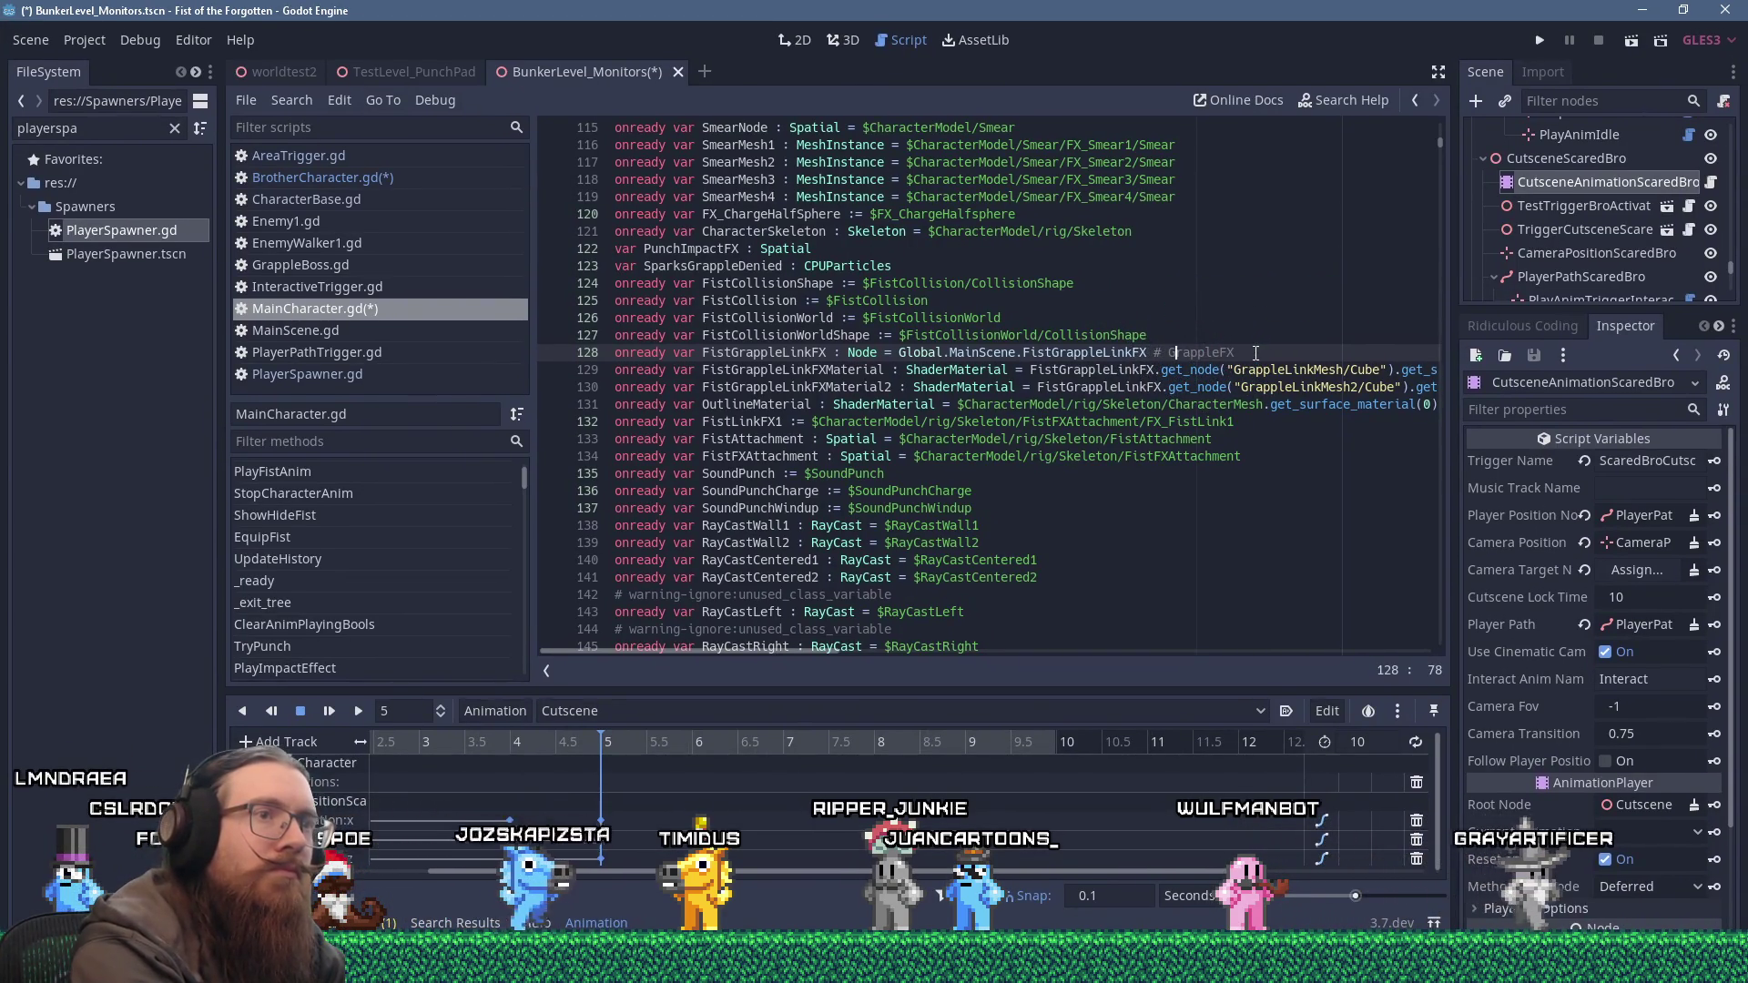
type("KEYWORD:")
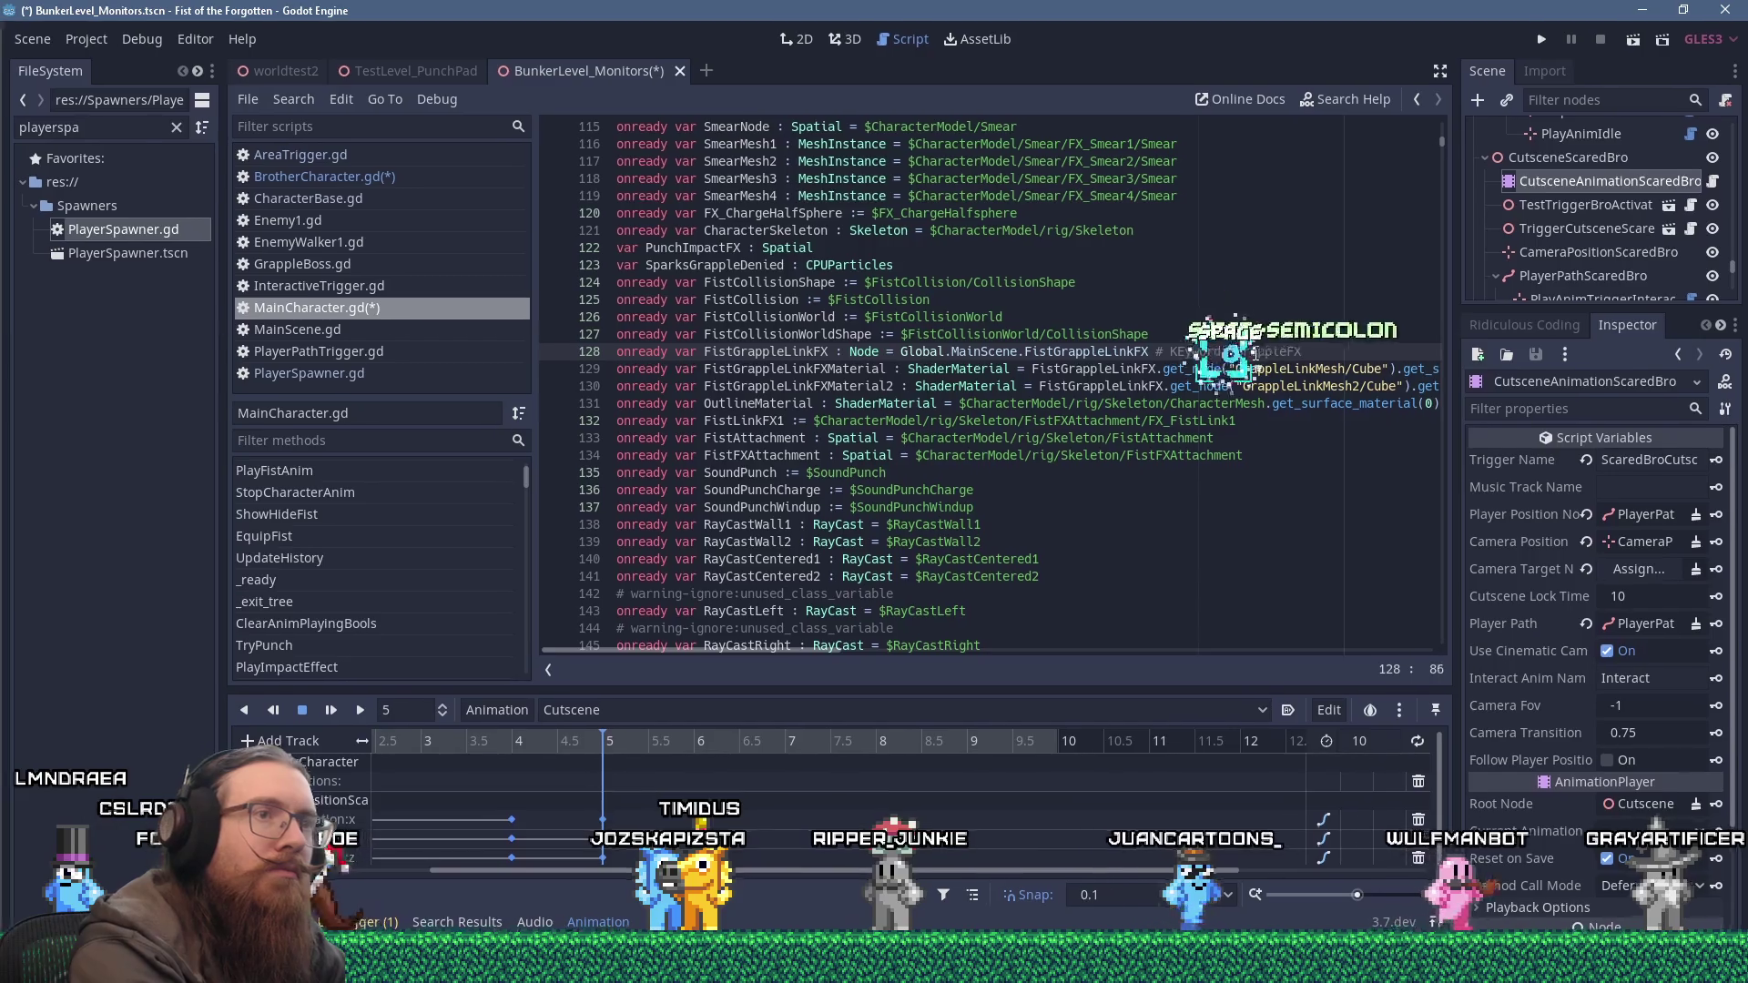
key("ctrl+Left")
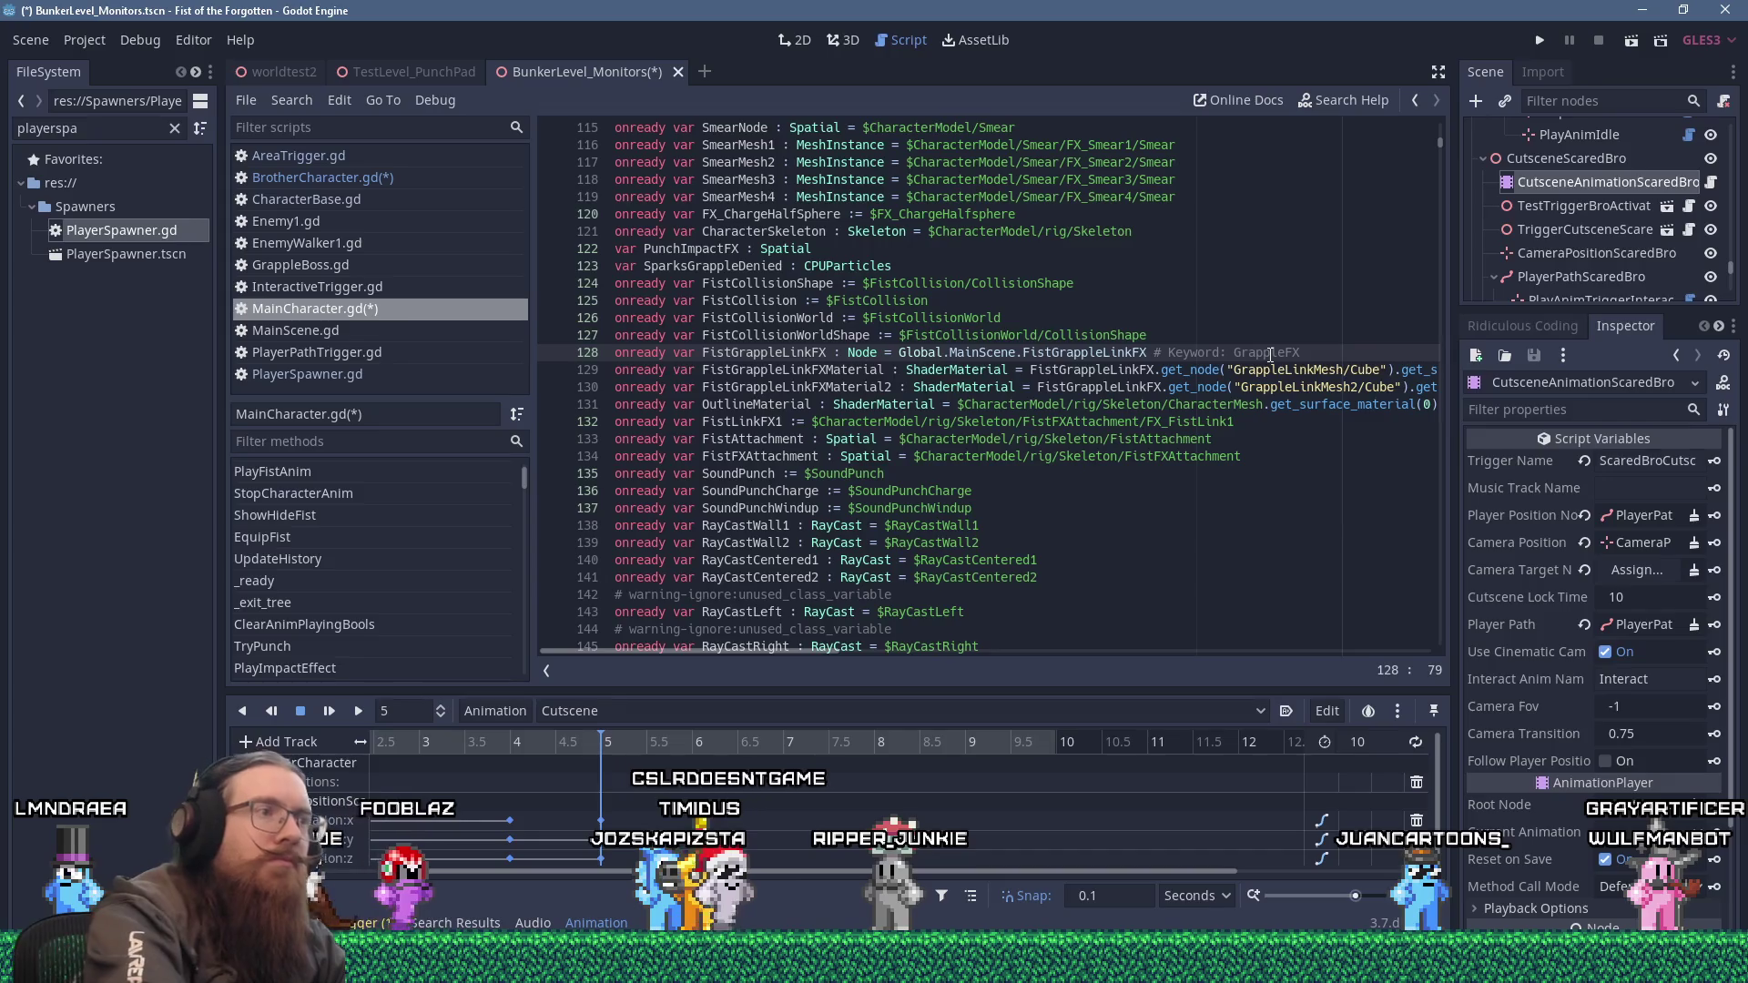
key("shift+Home")
key("ctrl+c")
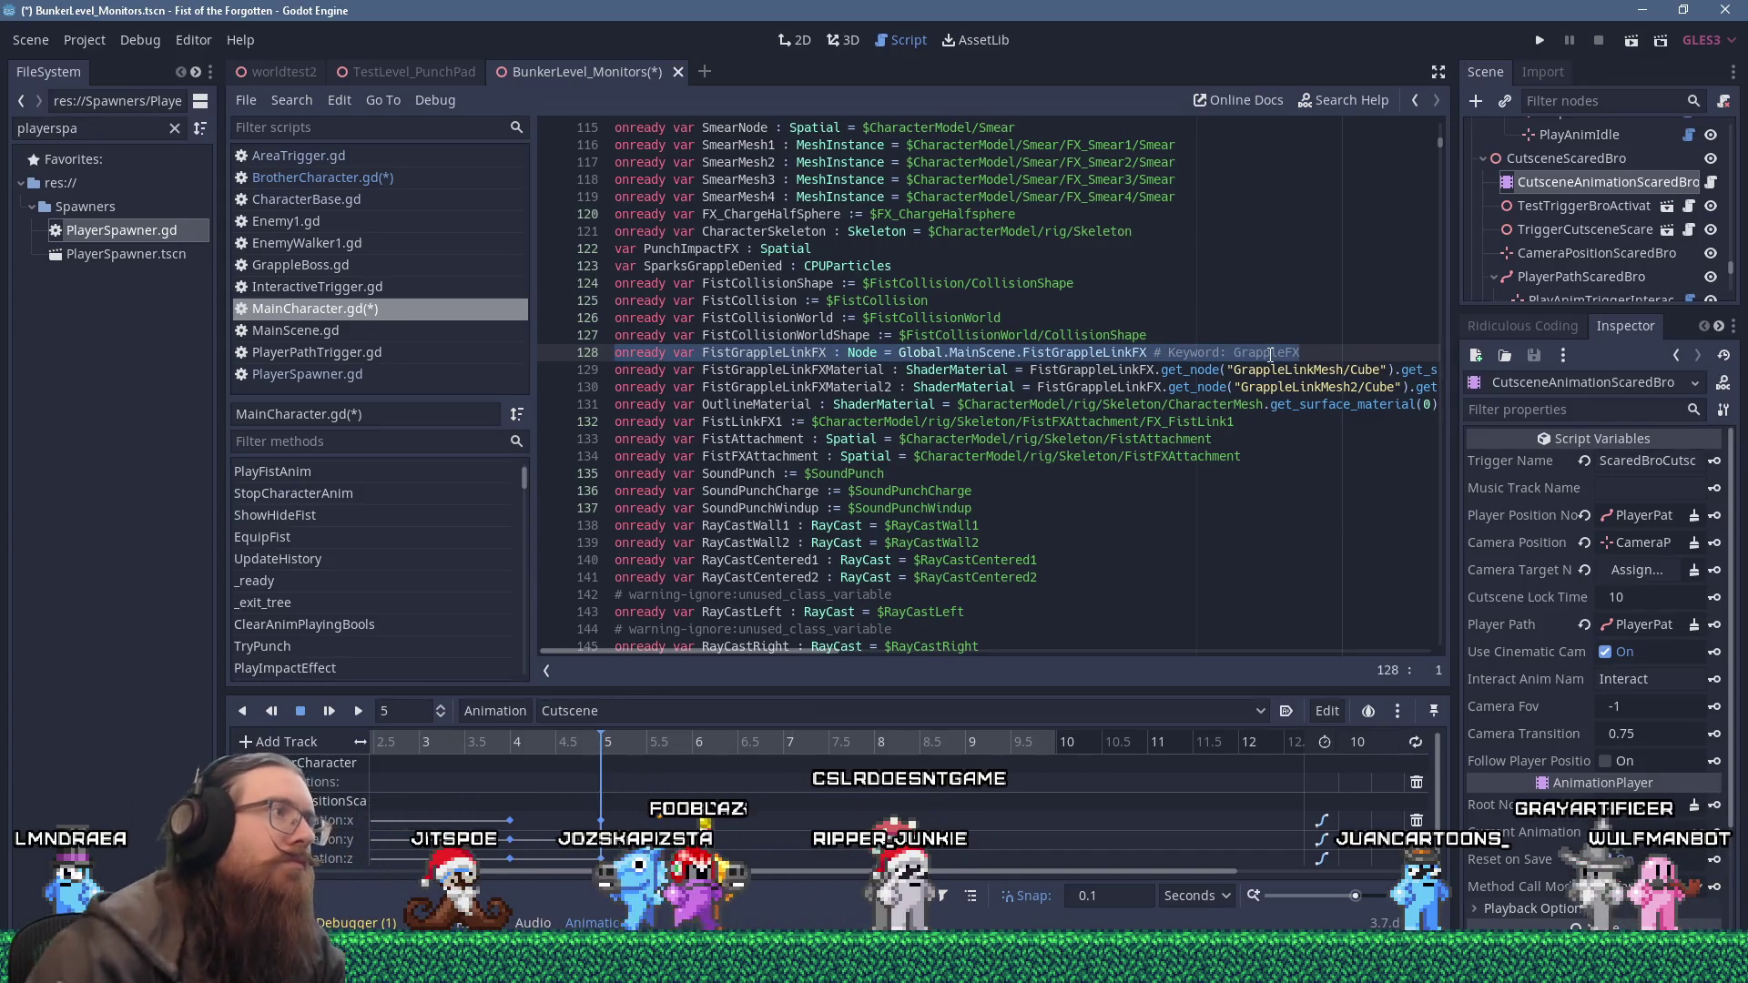
left_click(322, 177)
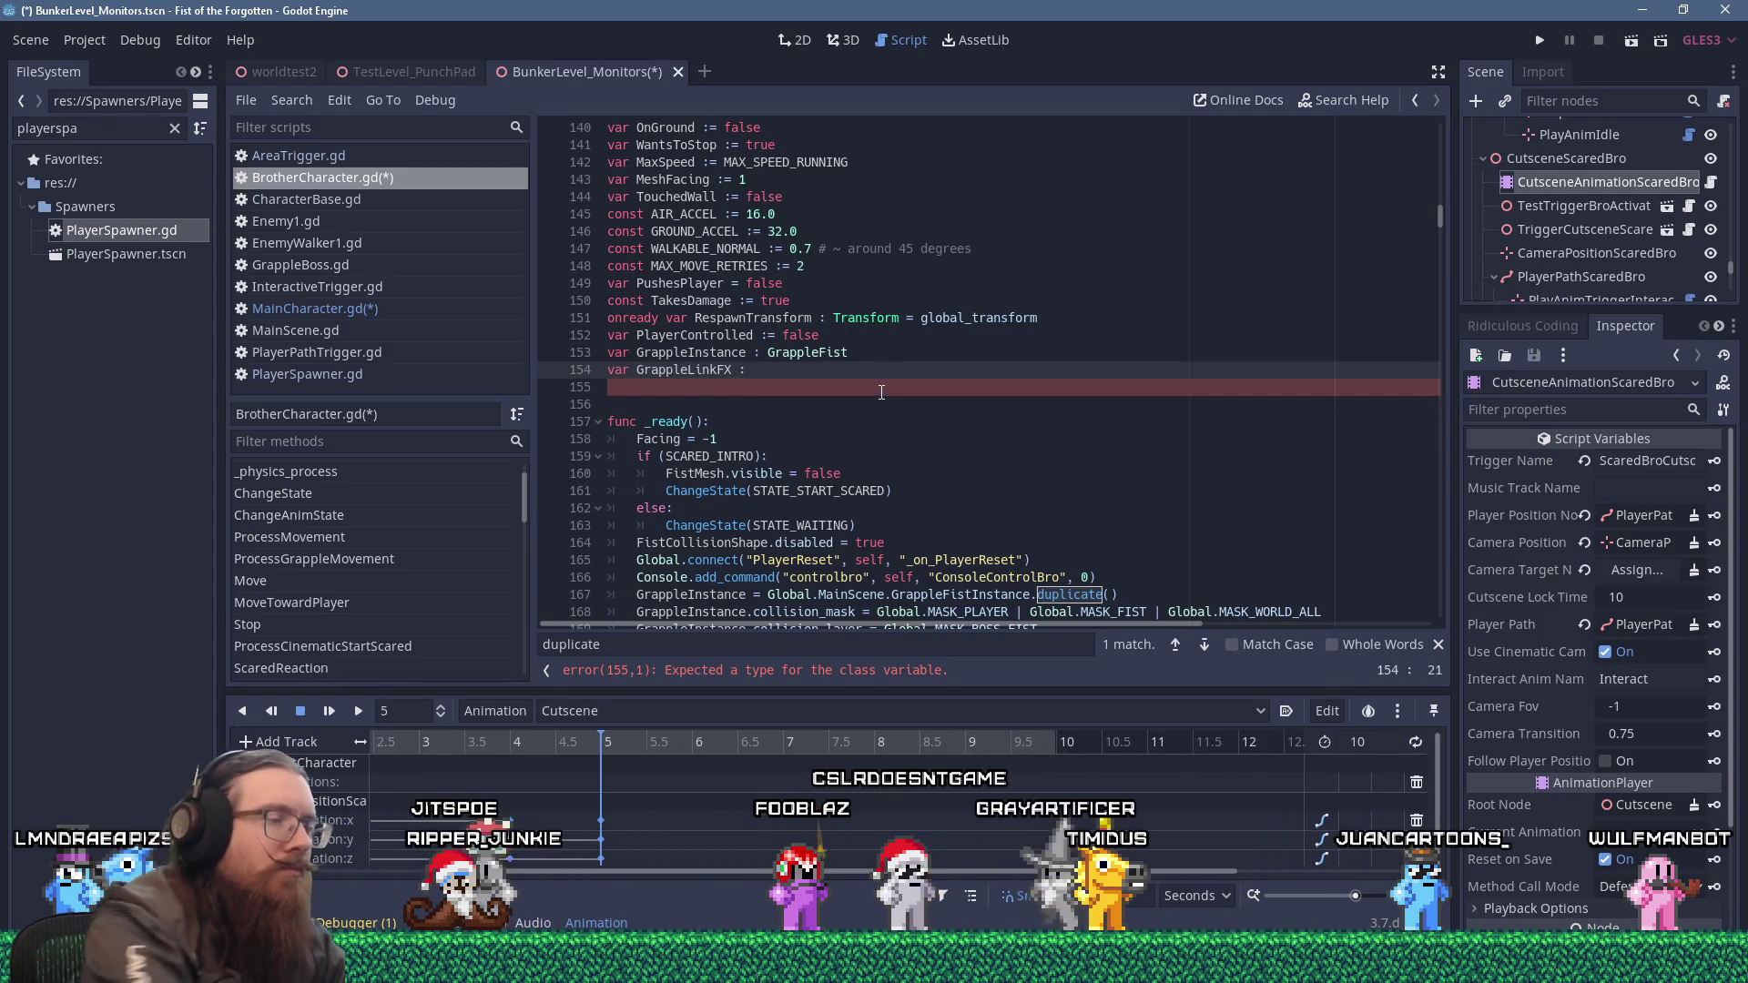
Paste the copied FistGrappleLinkFX declaration as a new line 170 after line 169.
type("ode")
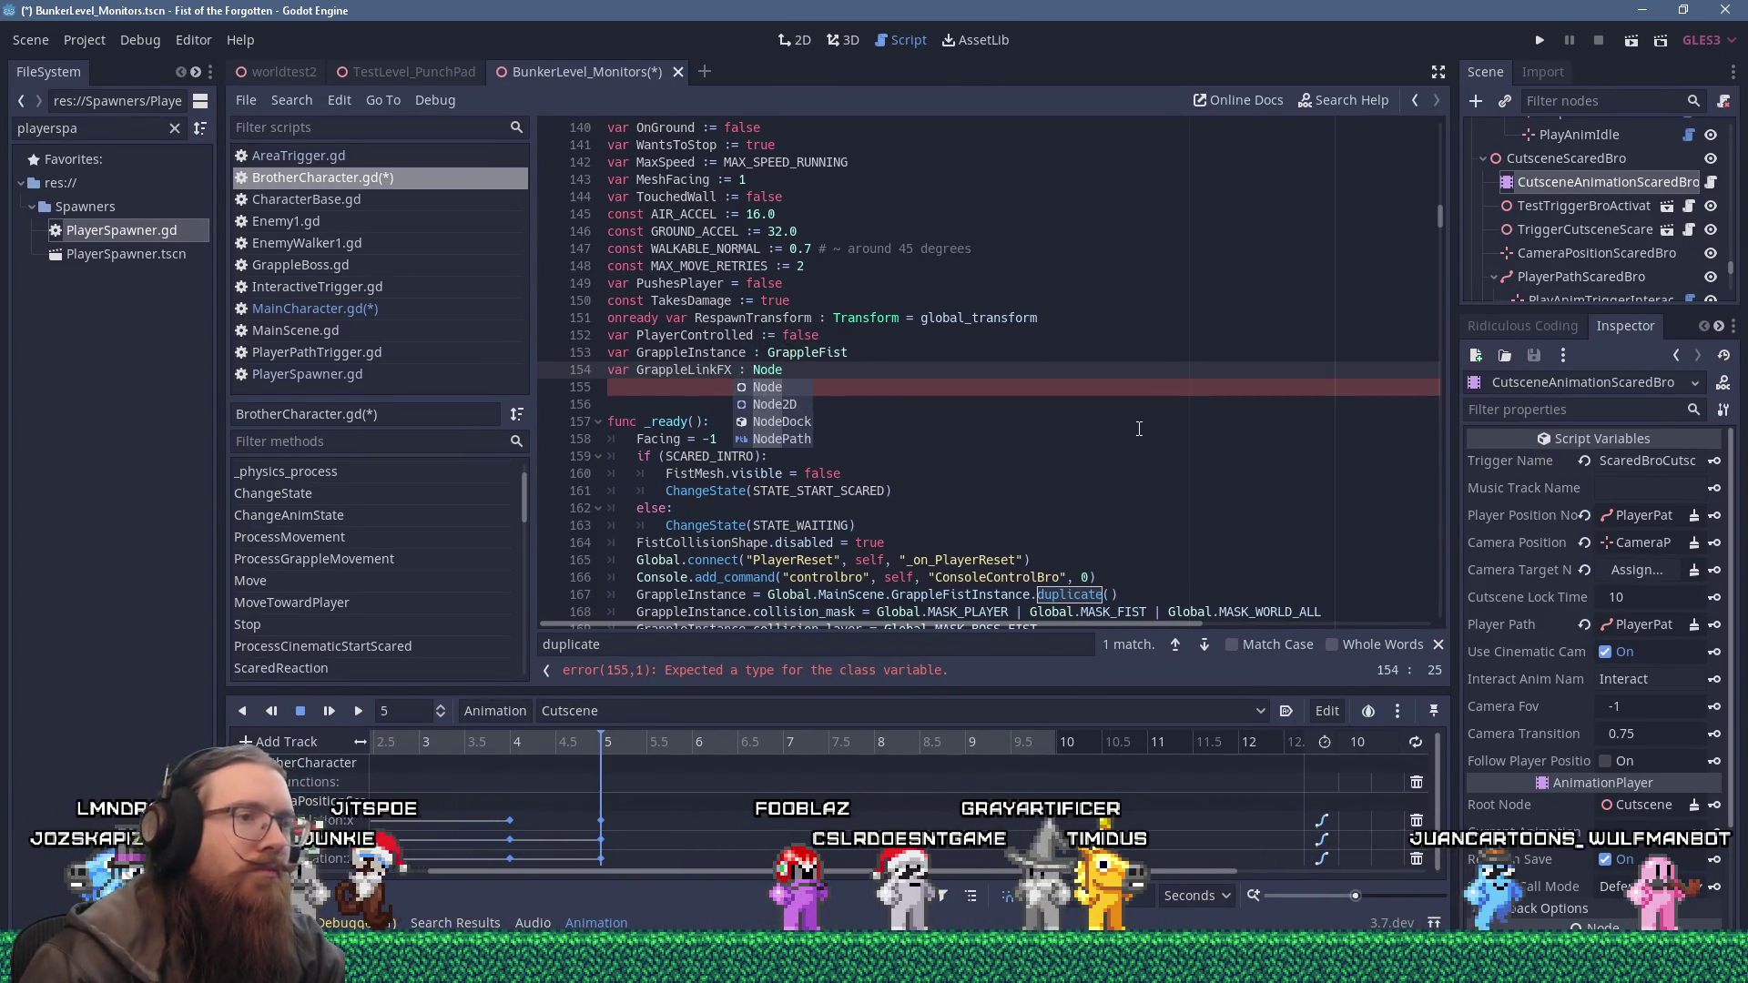
left_click(1139, 594)
scroll(1140, 592, "down", 2)
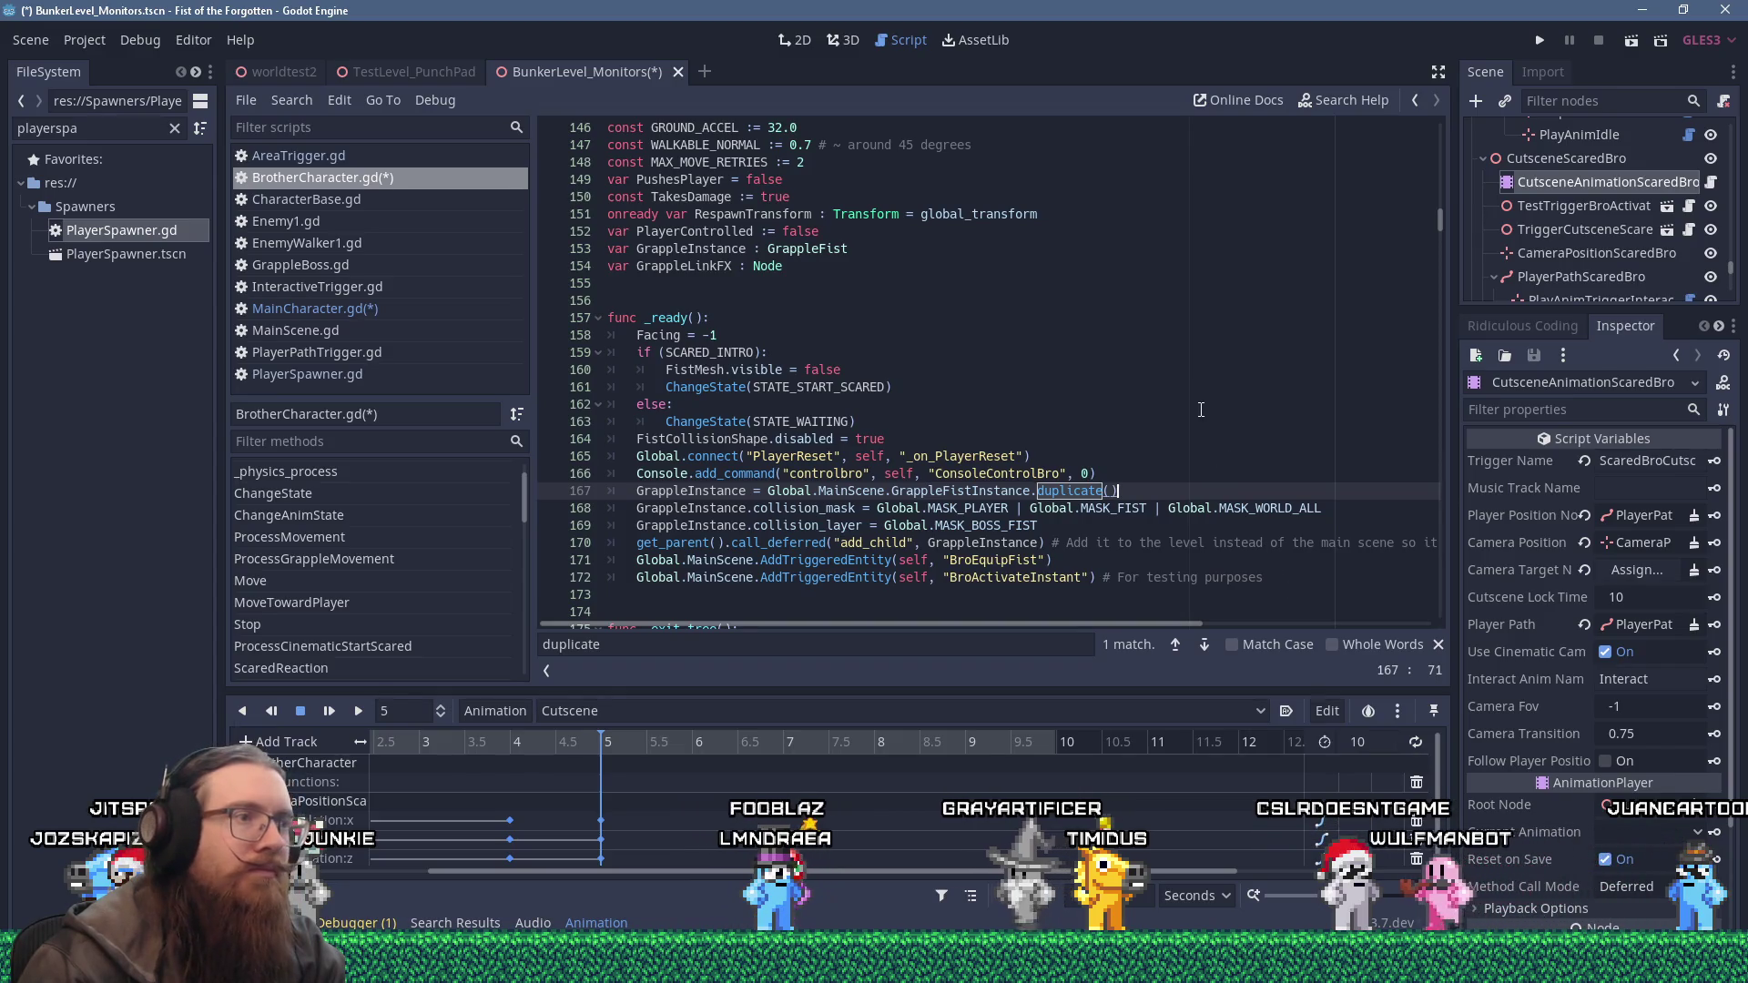
scroll(1183, 426, "down", 2)
left_click(1136, 416)
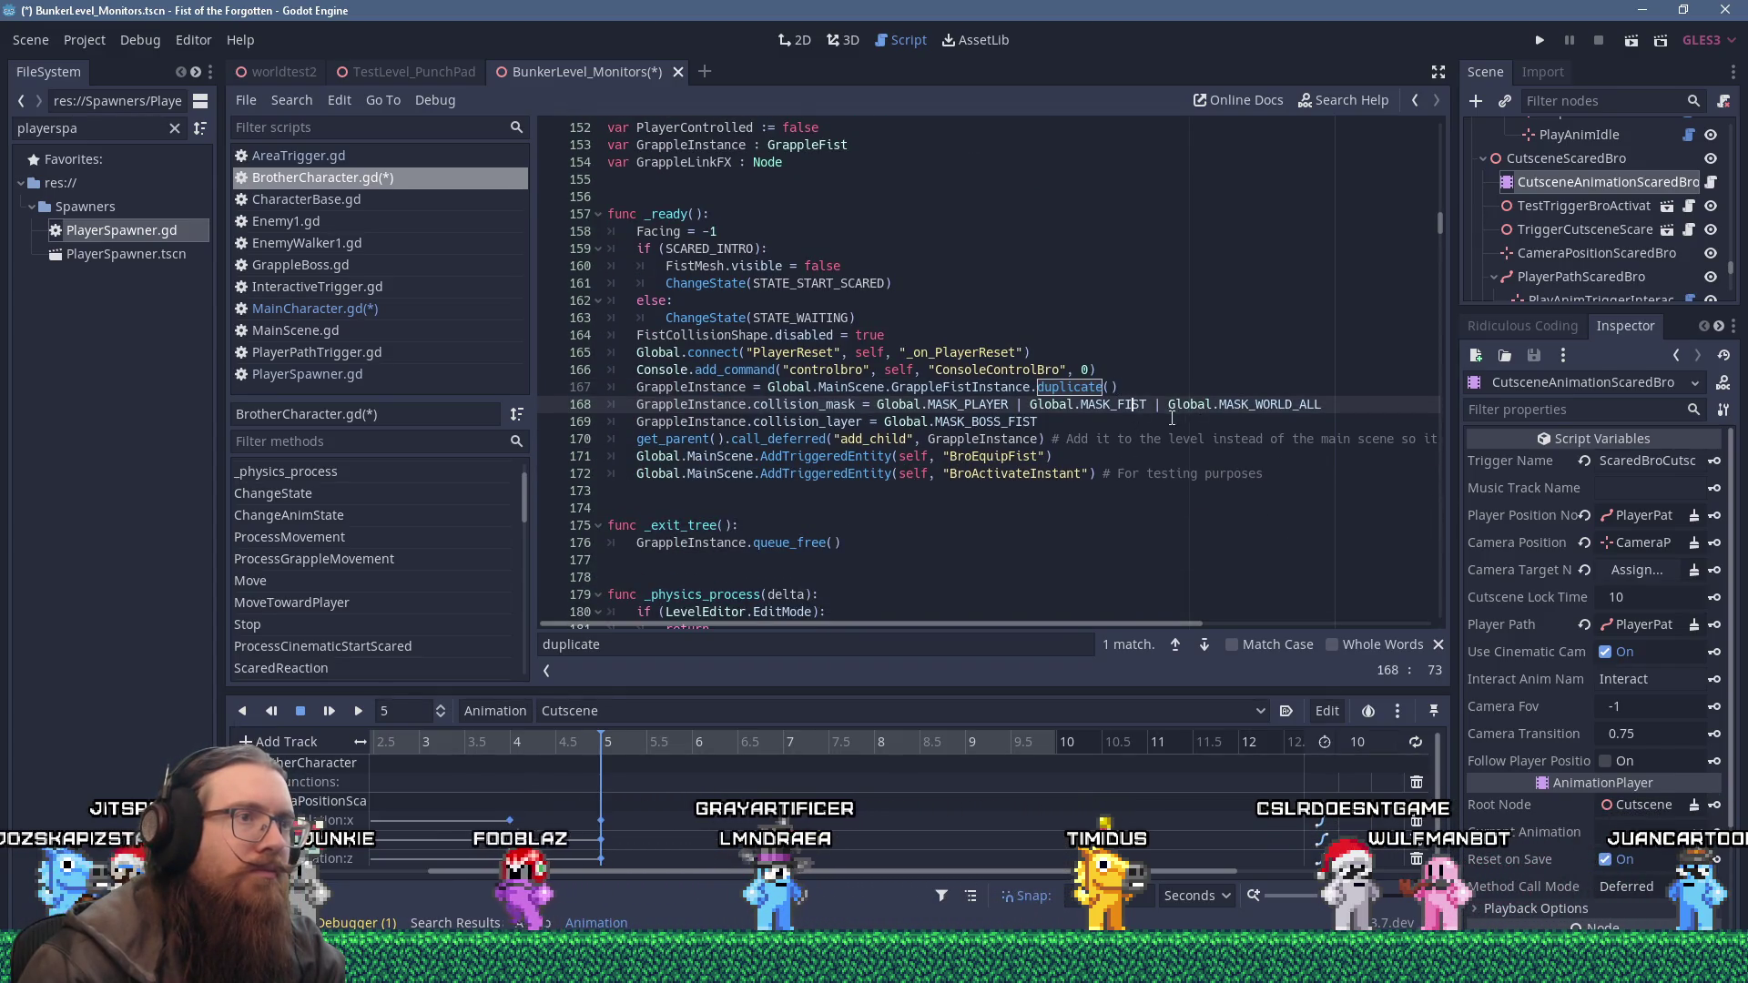
key("Return")
key("shift+Insert")
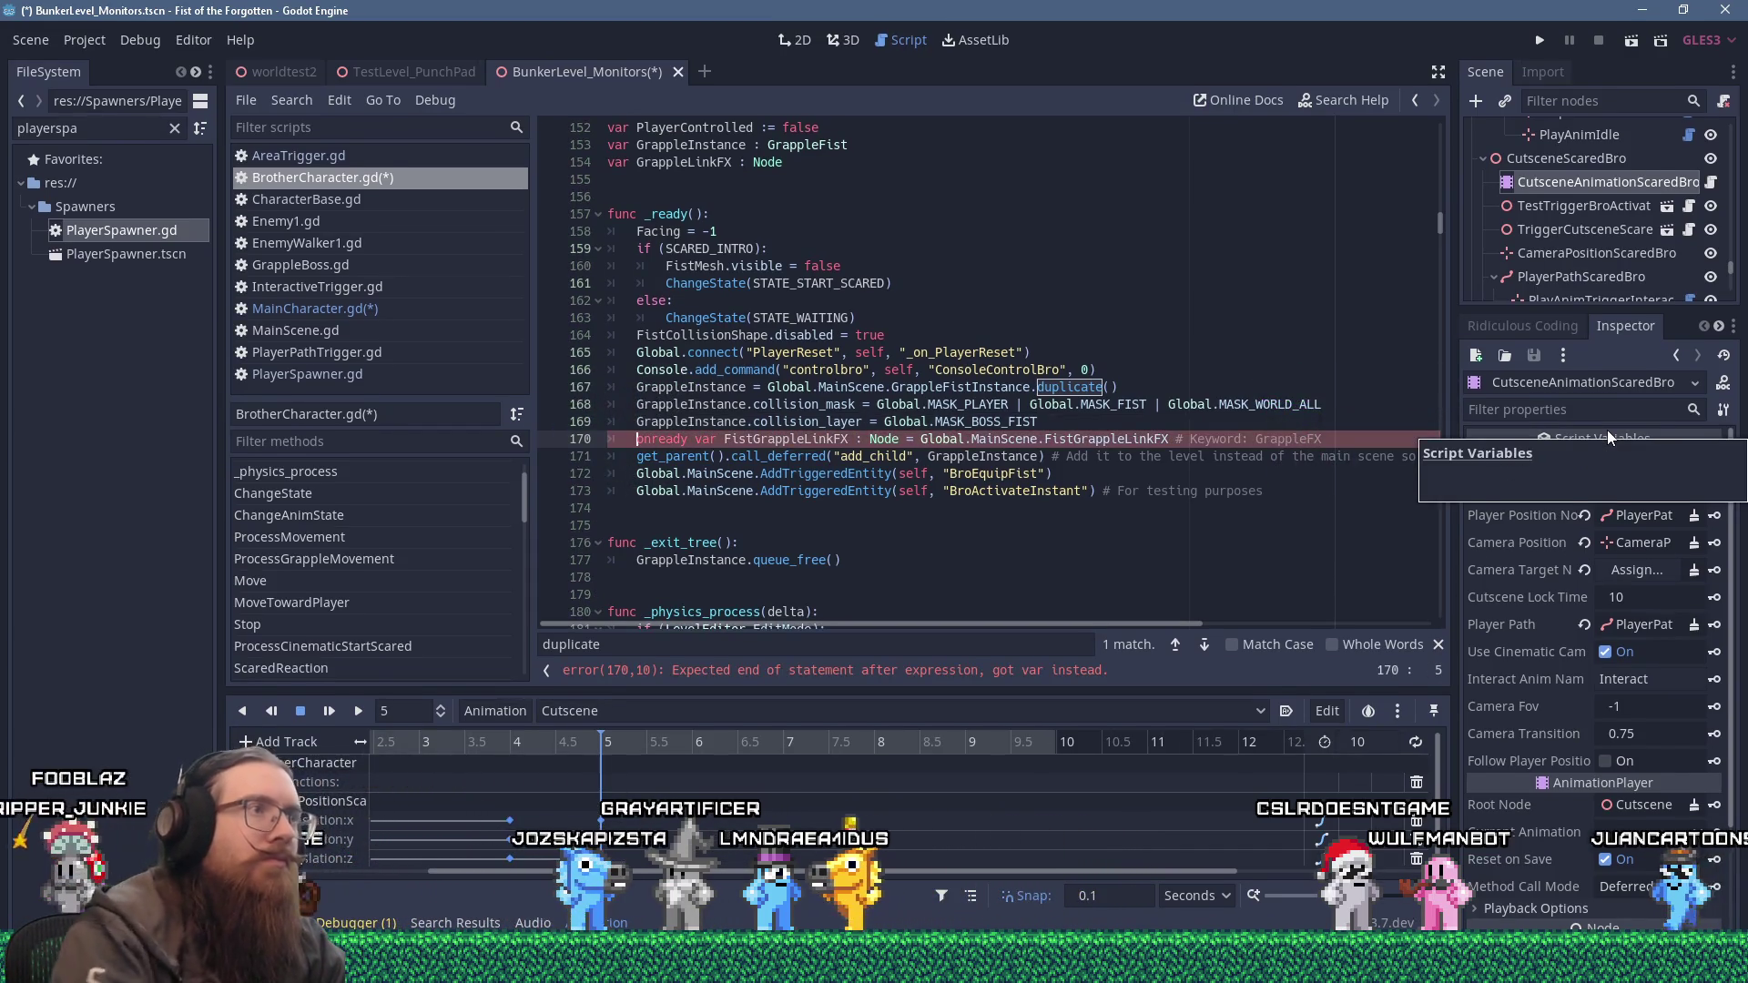
Rename the line 154 declaration from GrappleLinkFX to FistGrappleLinkFX.
double_click(783, 439)
right_click(783, 439)
left_click(845, 494)
double_click(696, 163)
right_click(697, 162)
left_click(728, 205)
Rewrite line 170 to assign FistGrappleLinkFX a duplicate(), dropping the onready var prefix and Node type.
left_click(726, 439)
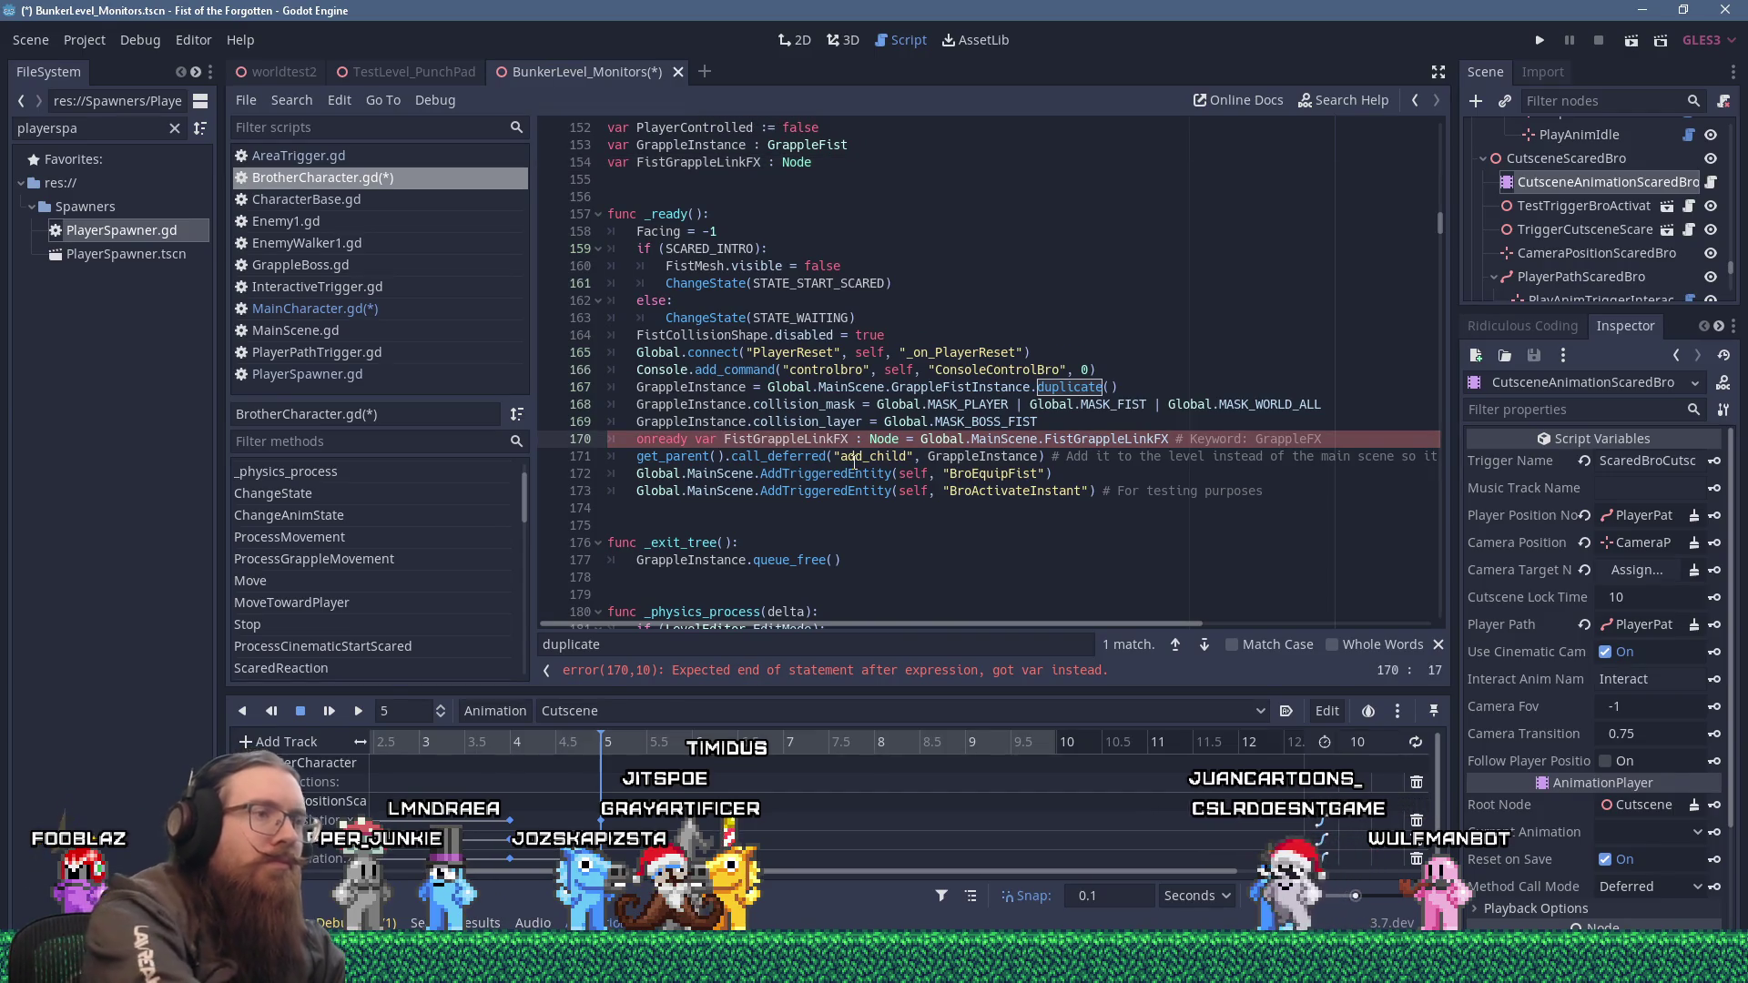
key("Delete")
key("Delete")
key("Delete")
key("Right")
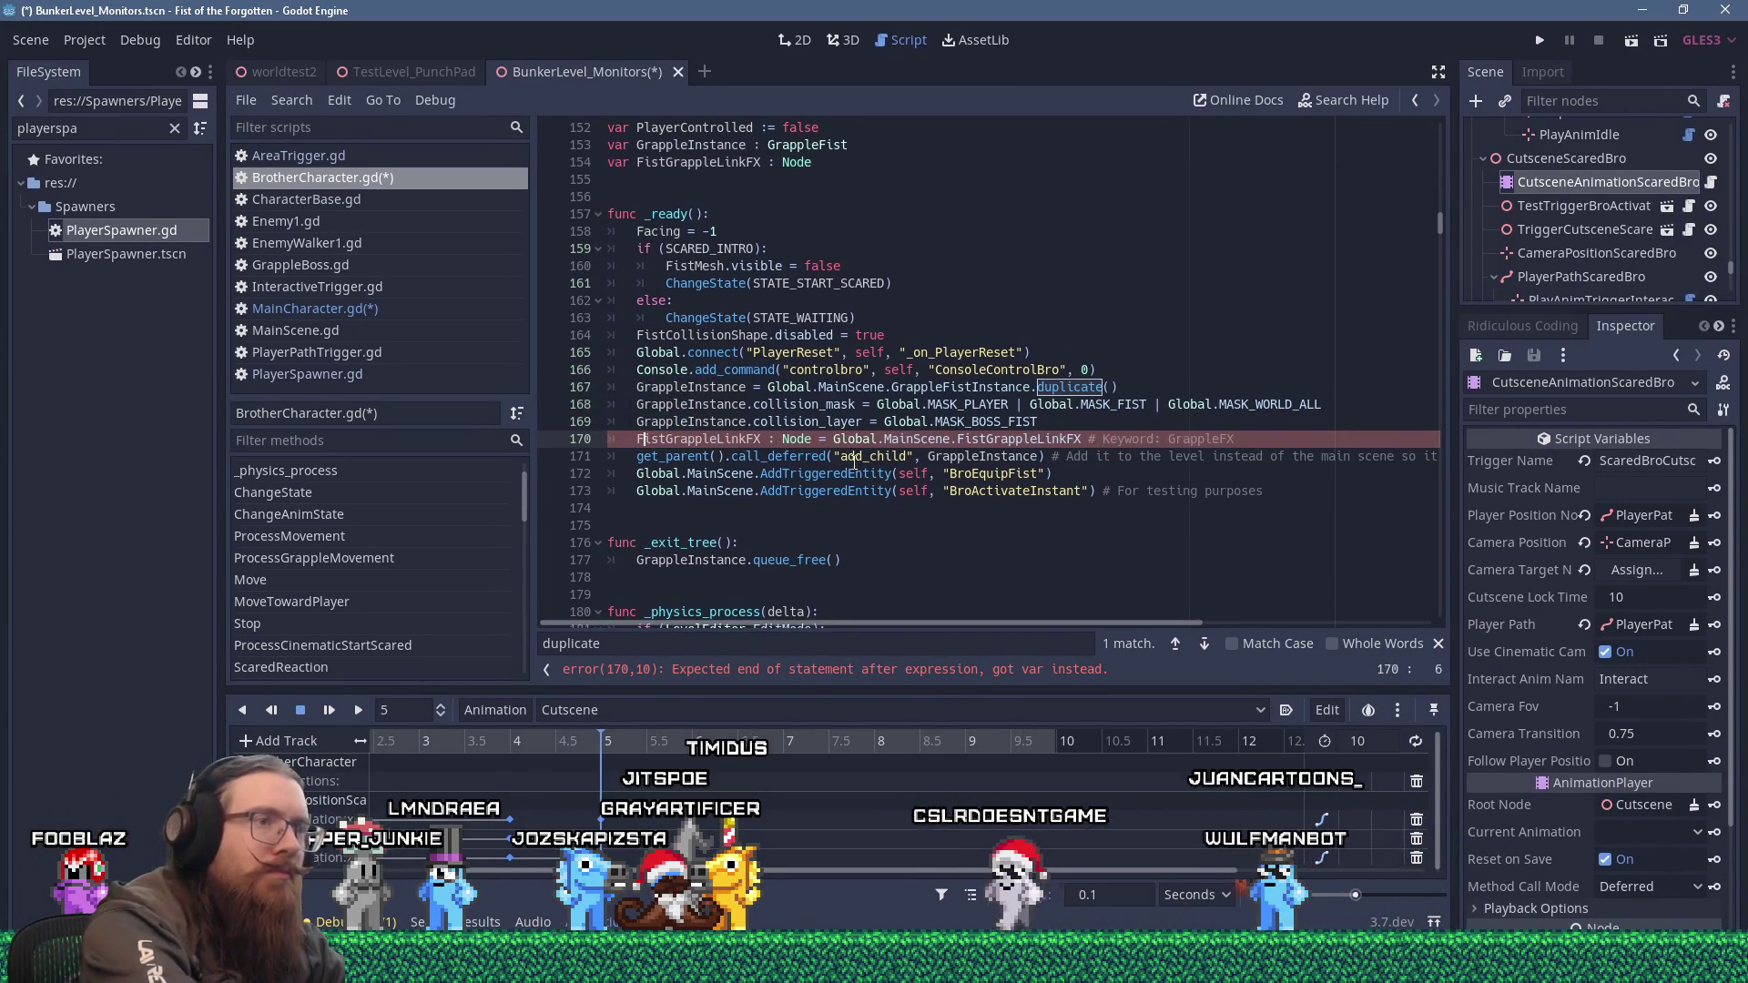
key("Right")
key("Right")
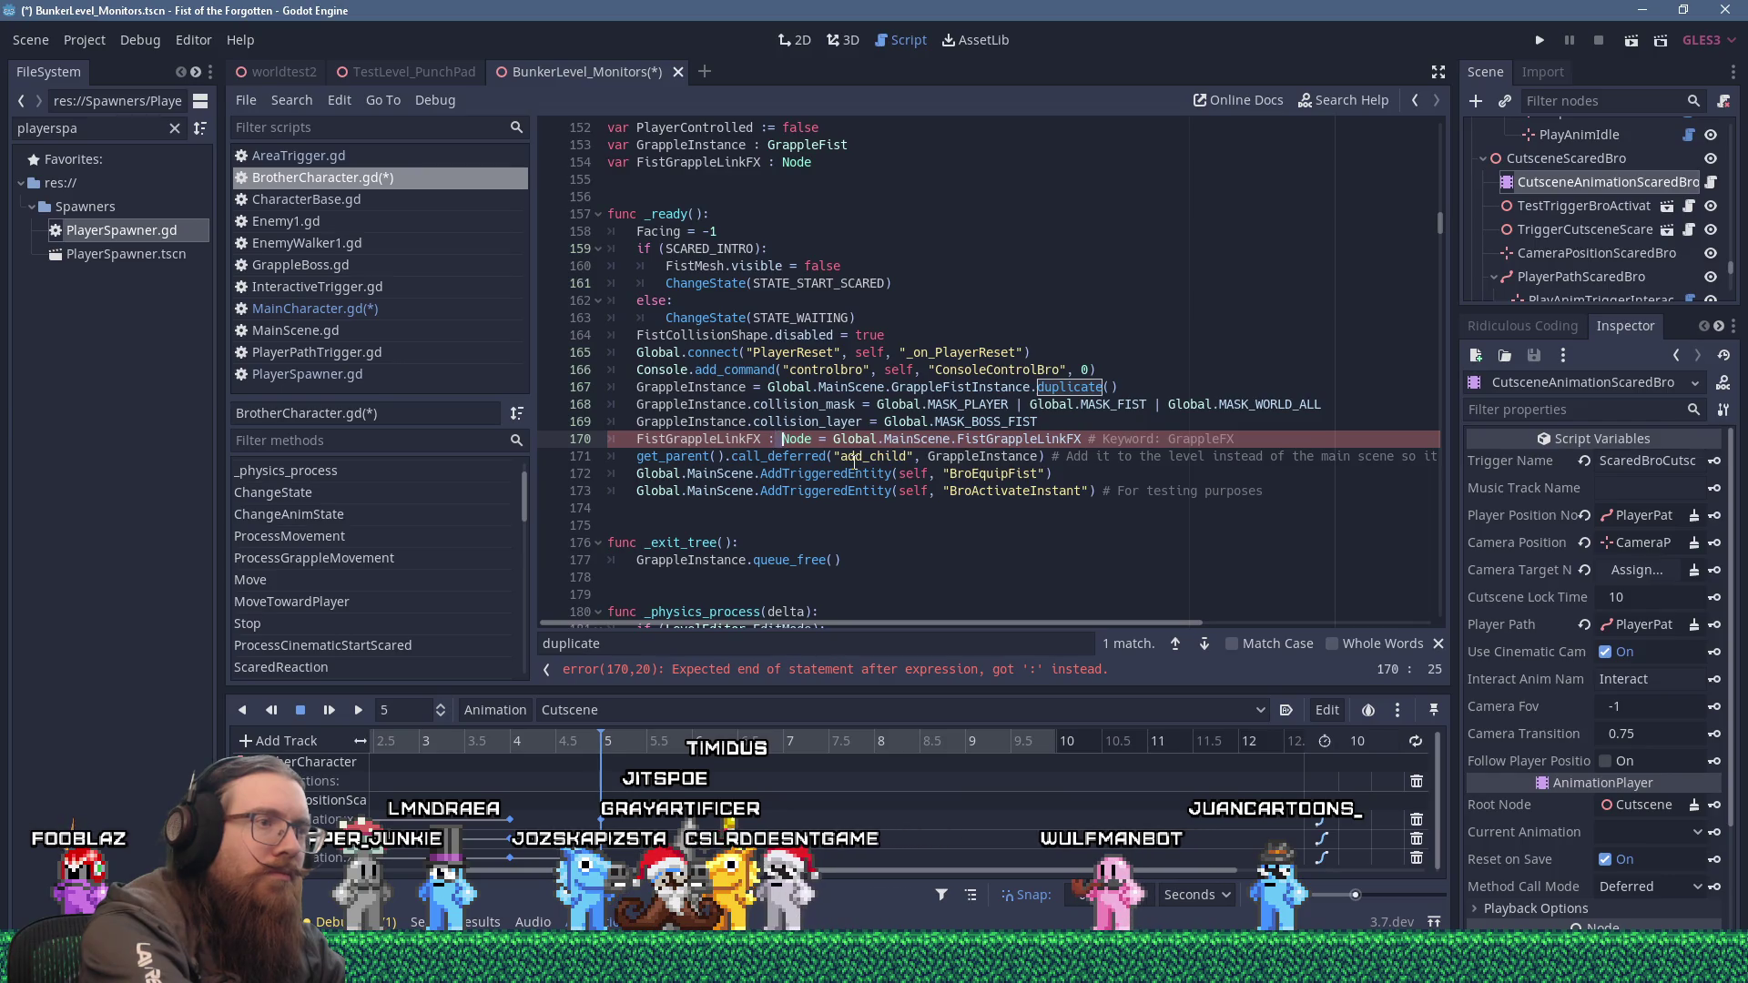
key("BackSpace")
key("BackSpace")
key("BackSpace")
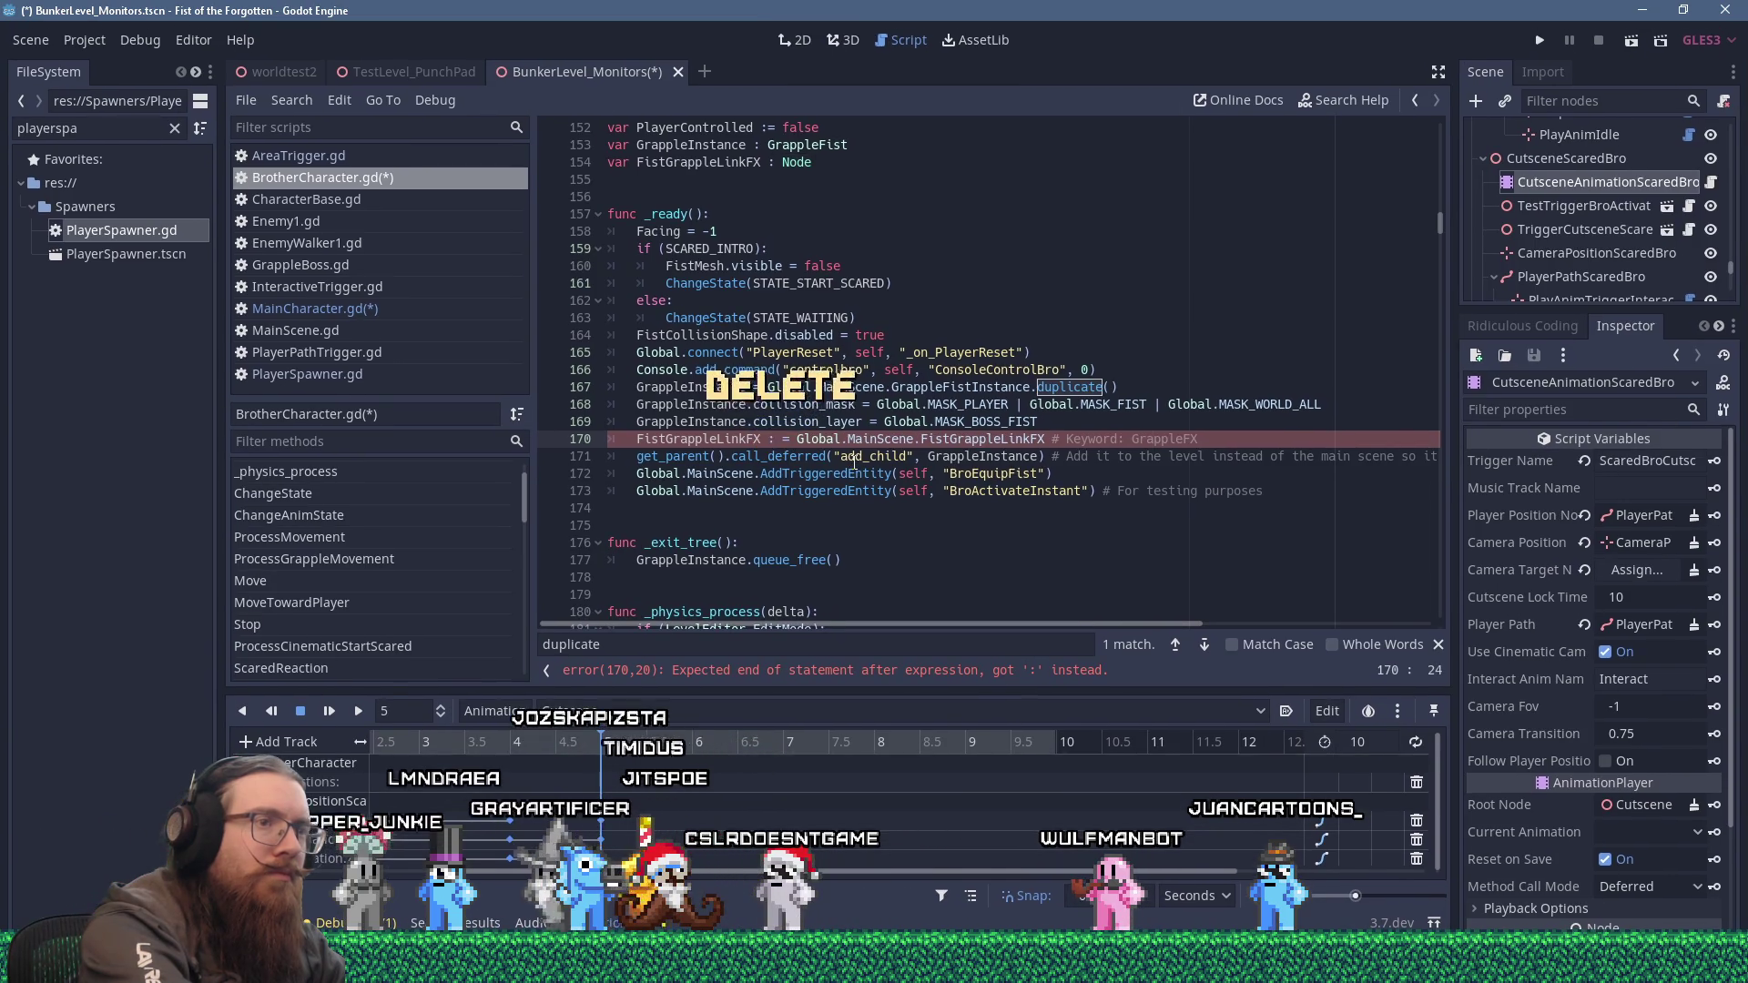
key("Left")
key("Left")
key("Left")
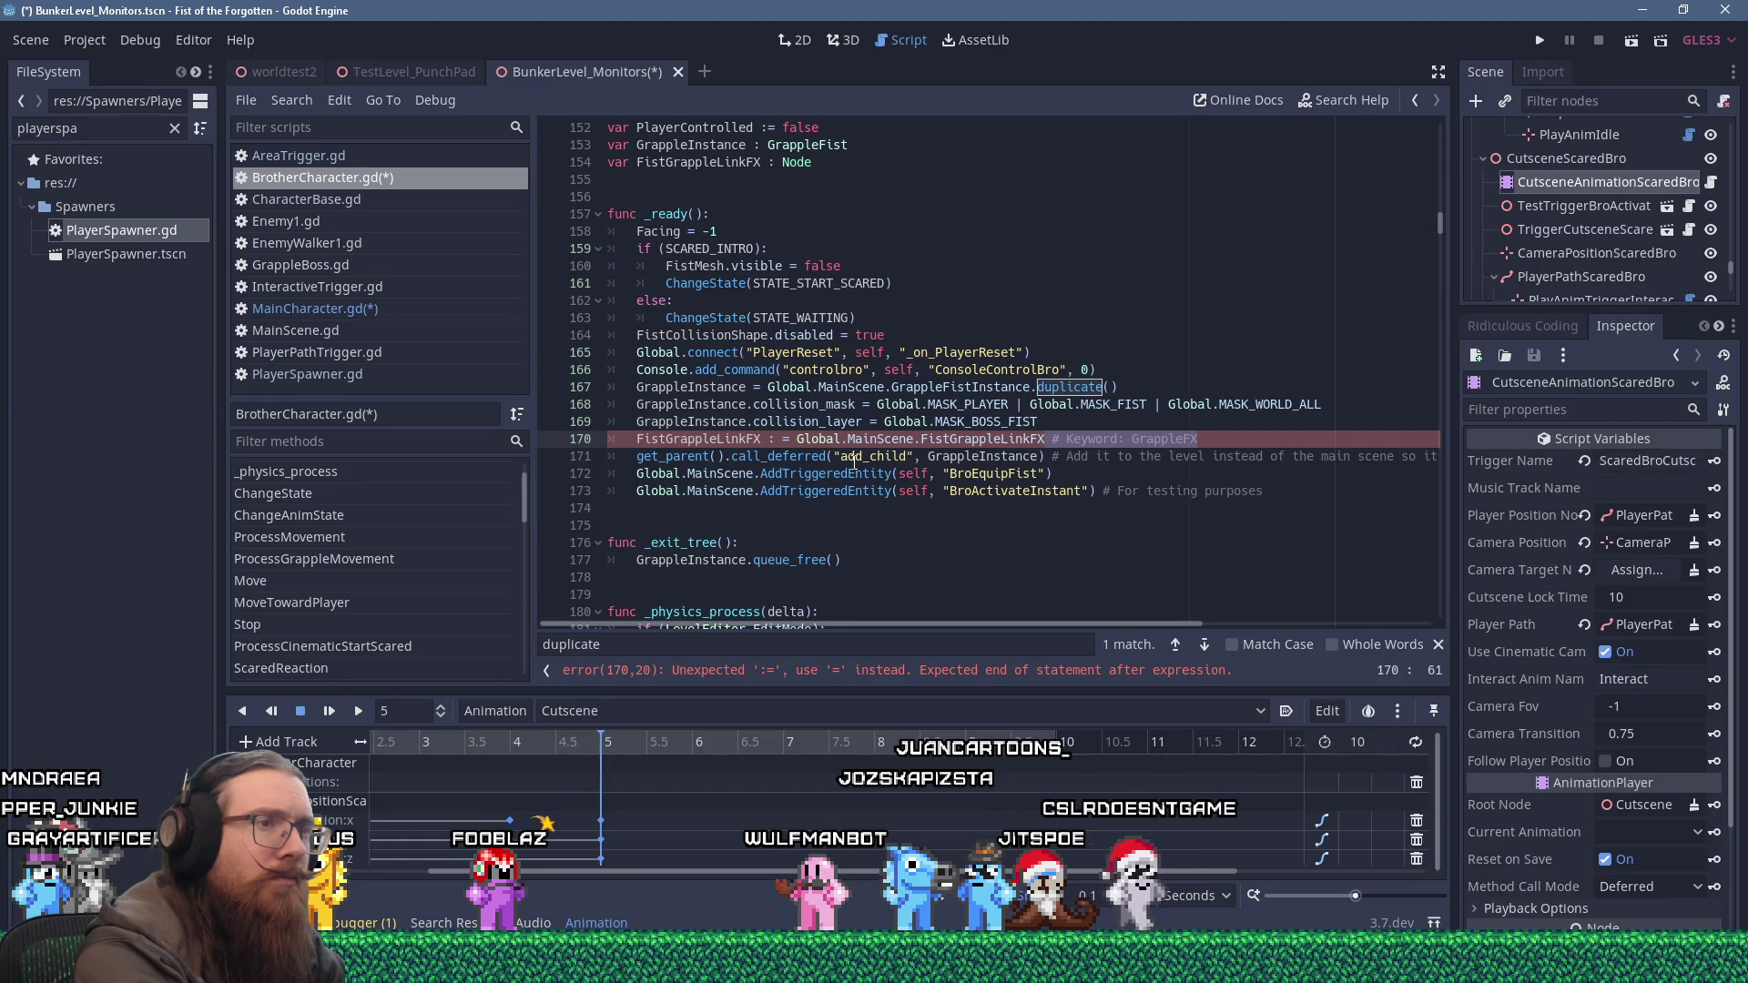
type("du")
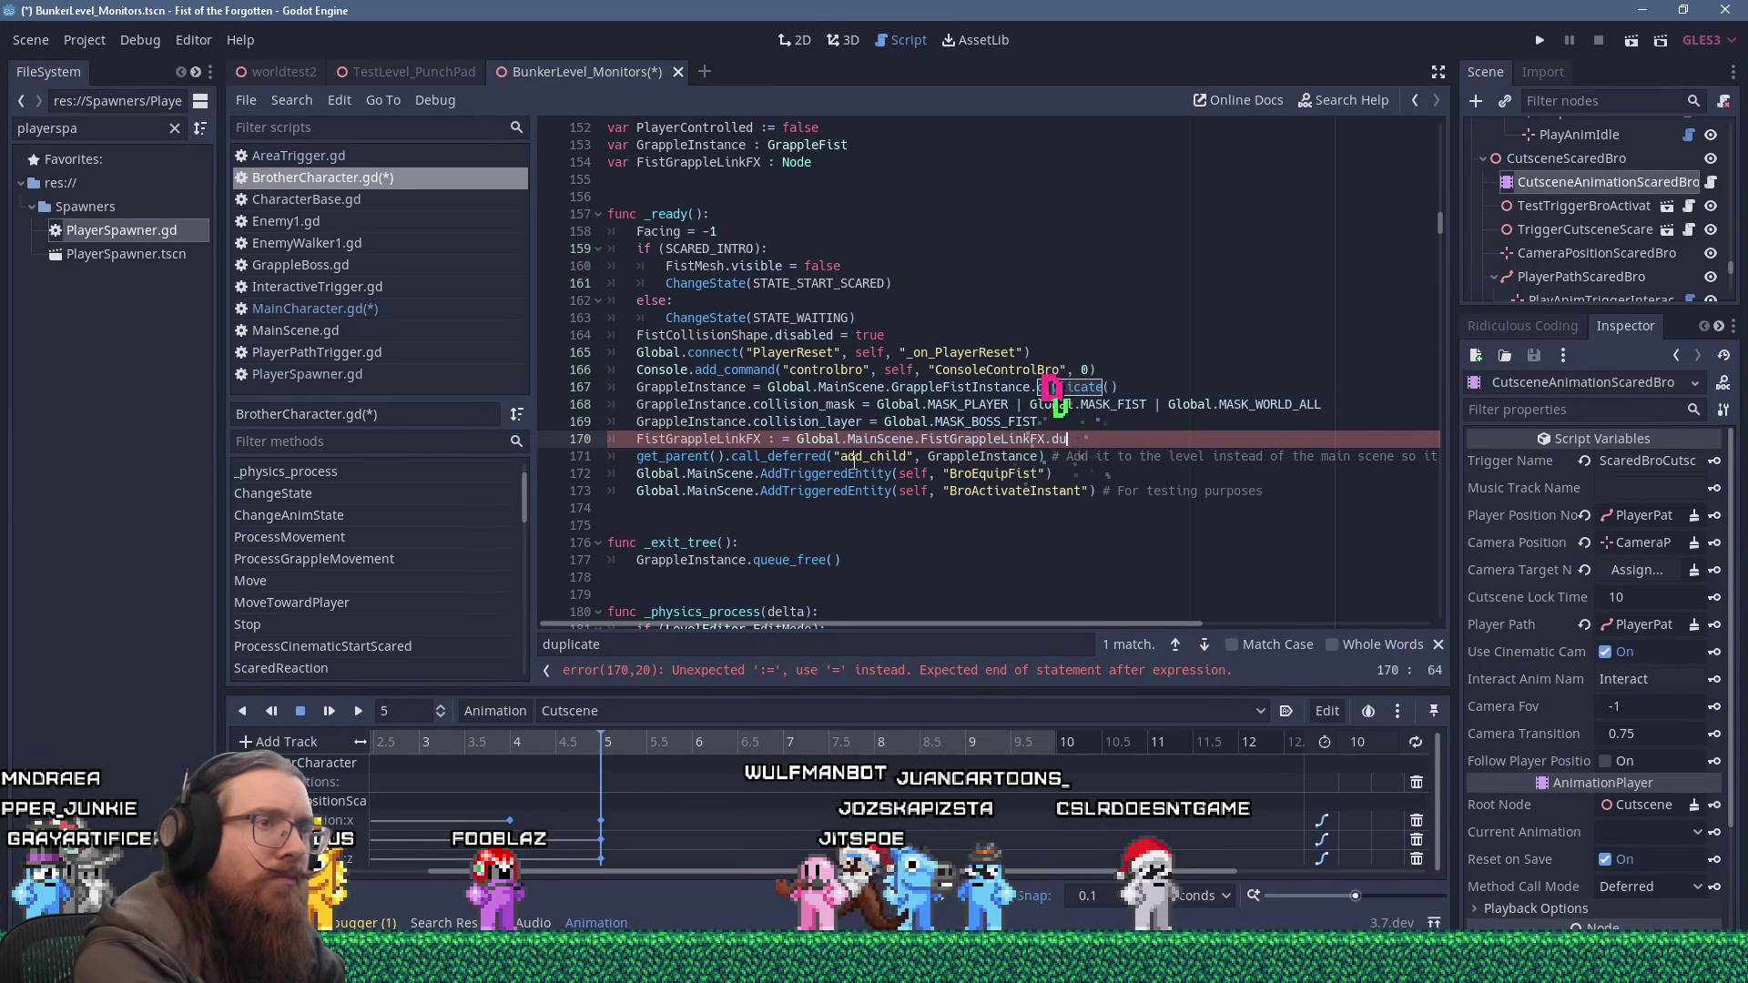
key("Return")
type(")")
Delete the _exit_tree function and leftover blank line, and remove the stray colon on line 170.
key("Down")
key("Down")
key("Down")
key("Down")
key("shift+Down")
key("shift+Down")
key("shift+Down")
key("Delete")
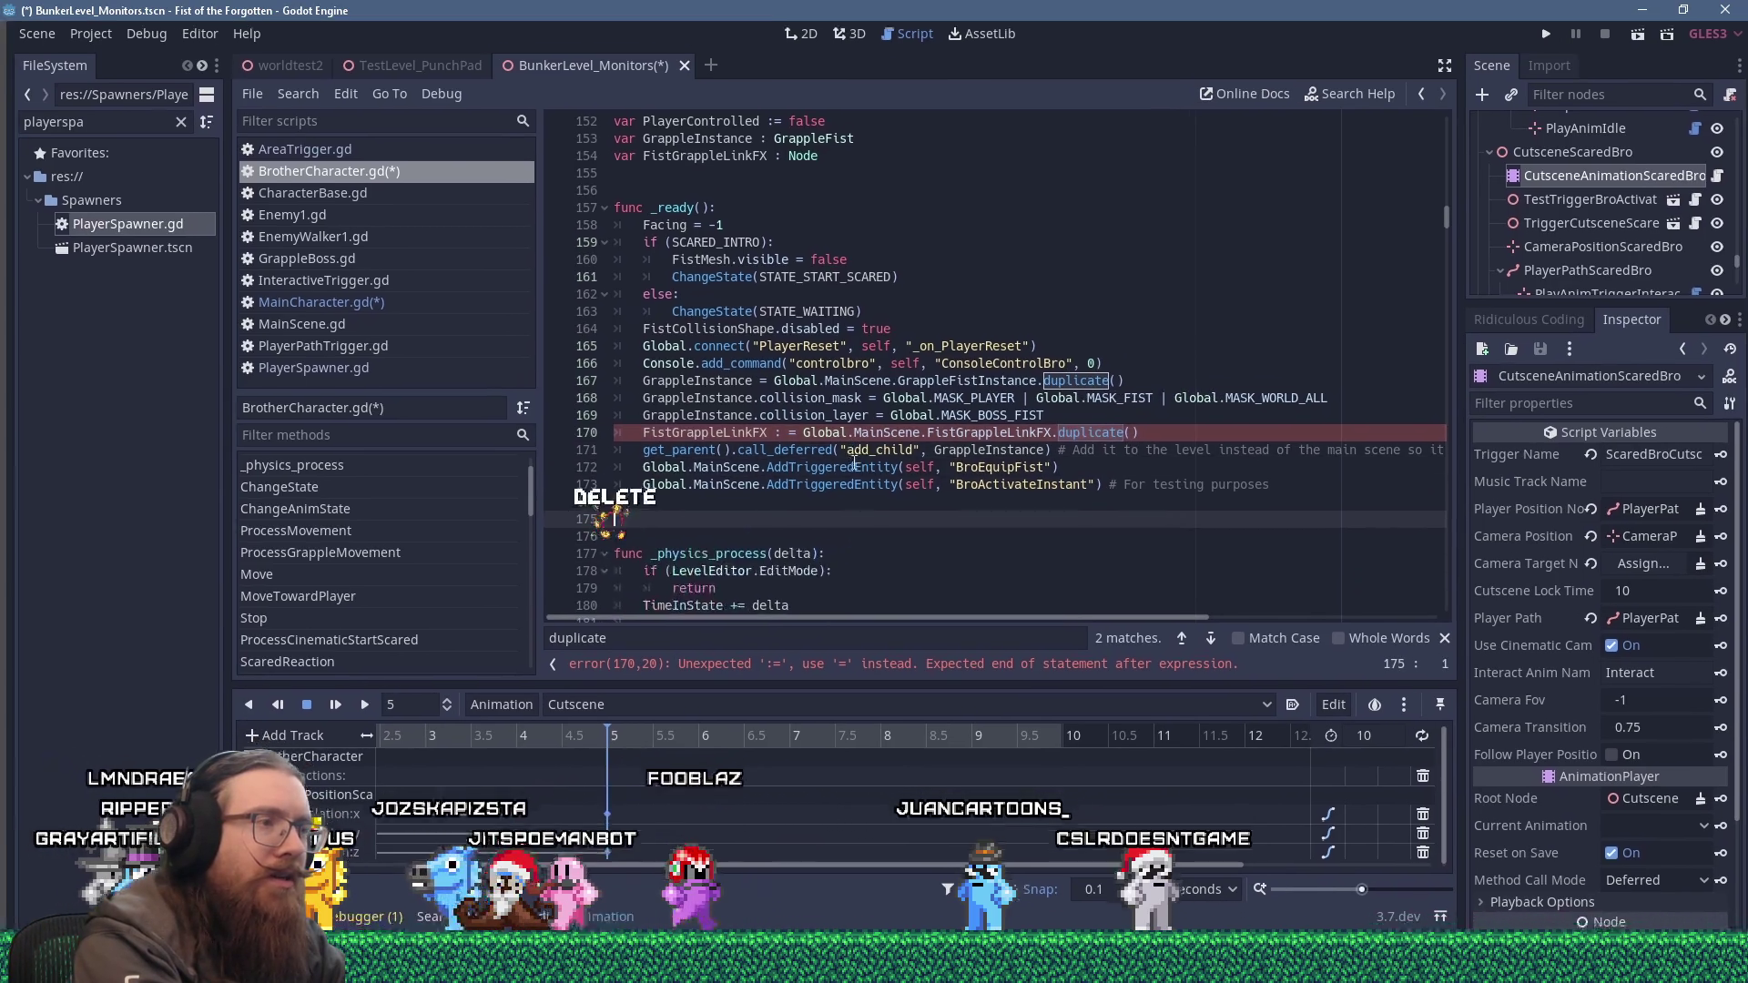
key("Up")
key("Delete")
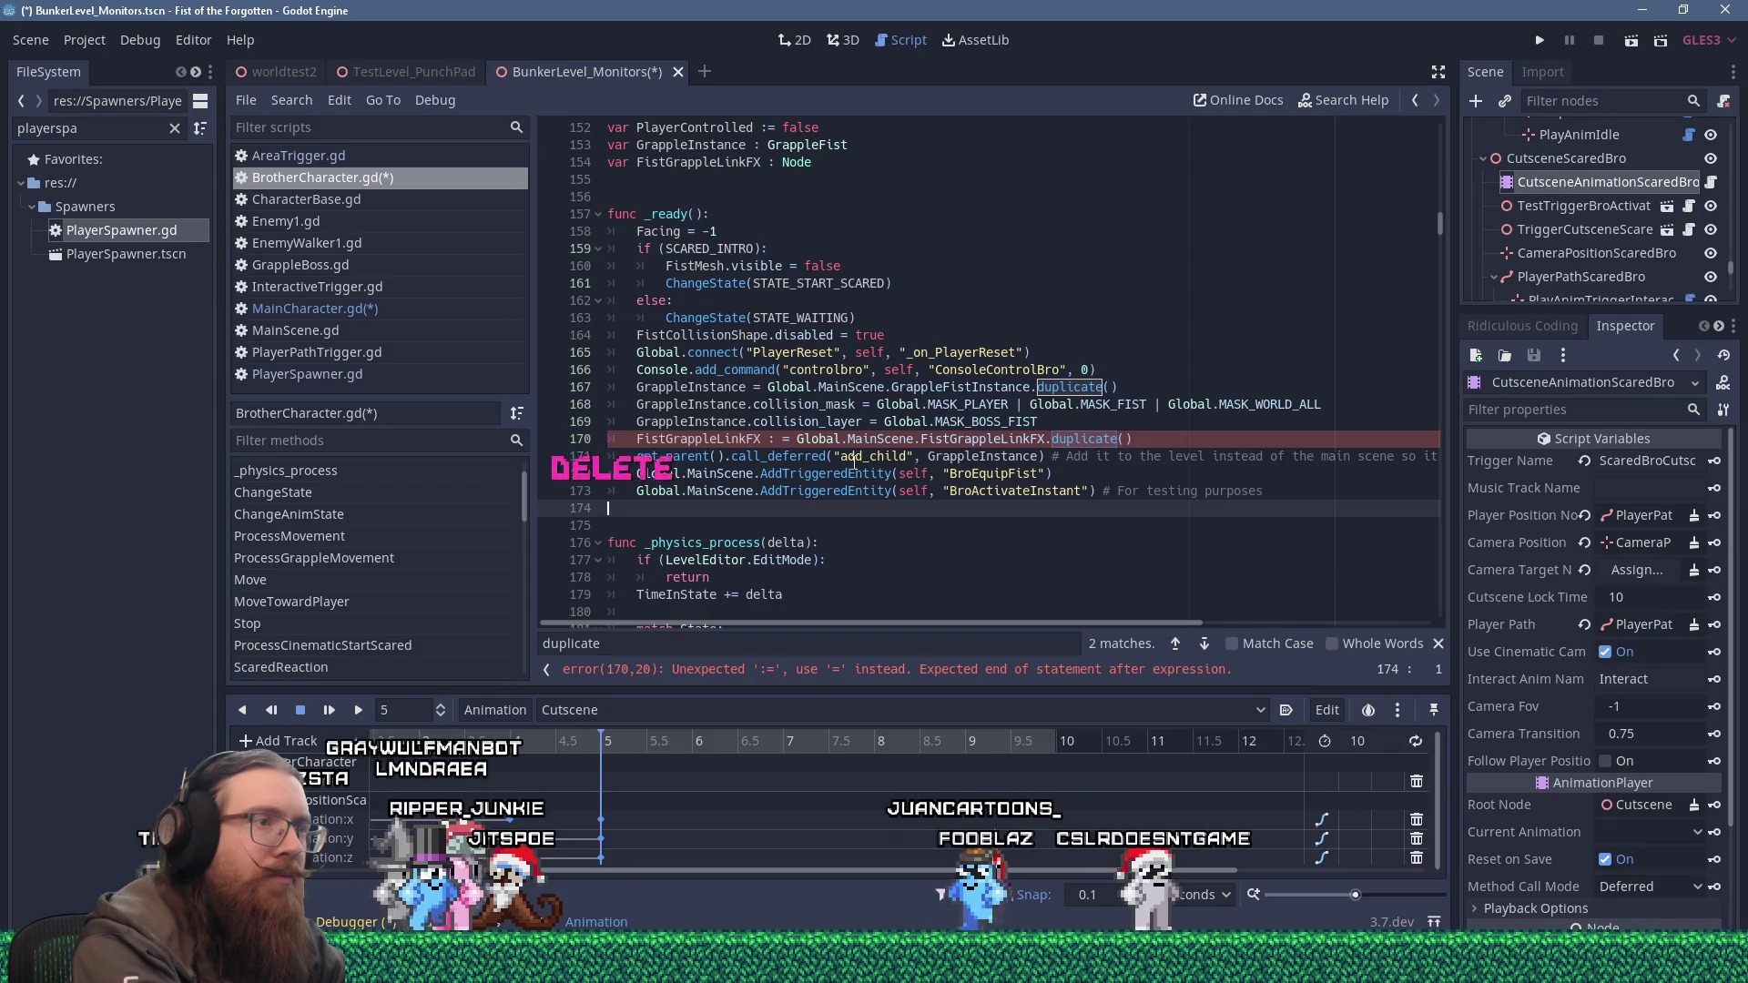
key("Up")
key("Up")
key("Up")
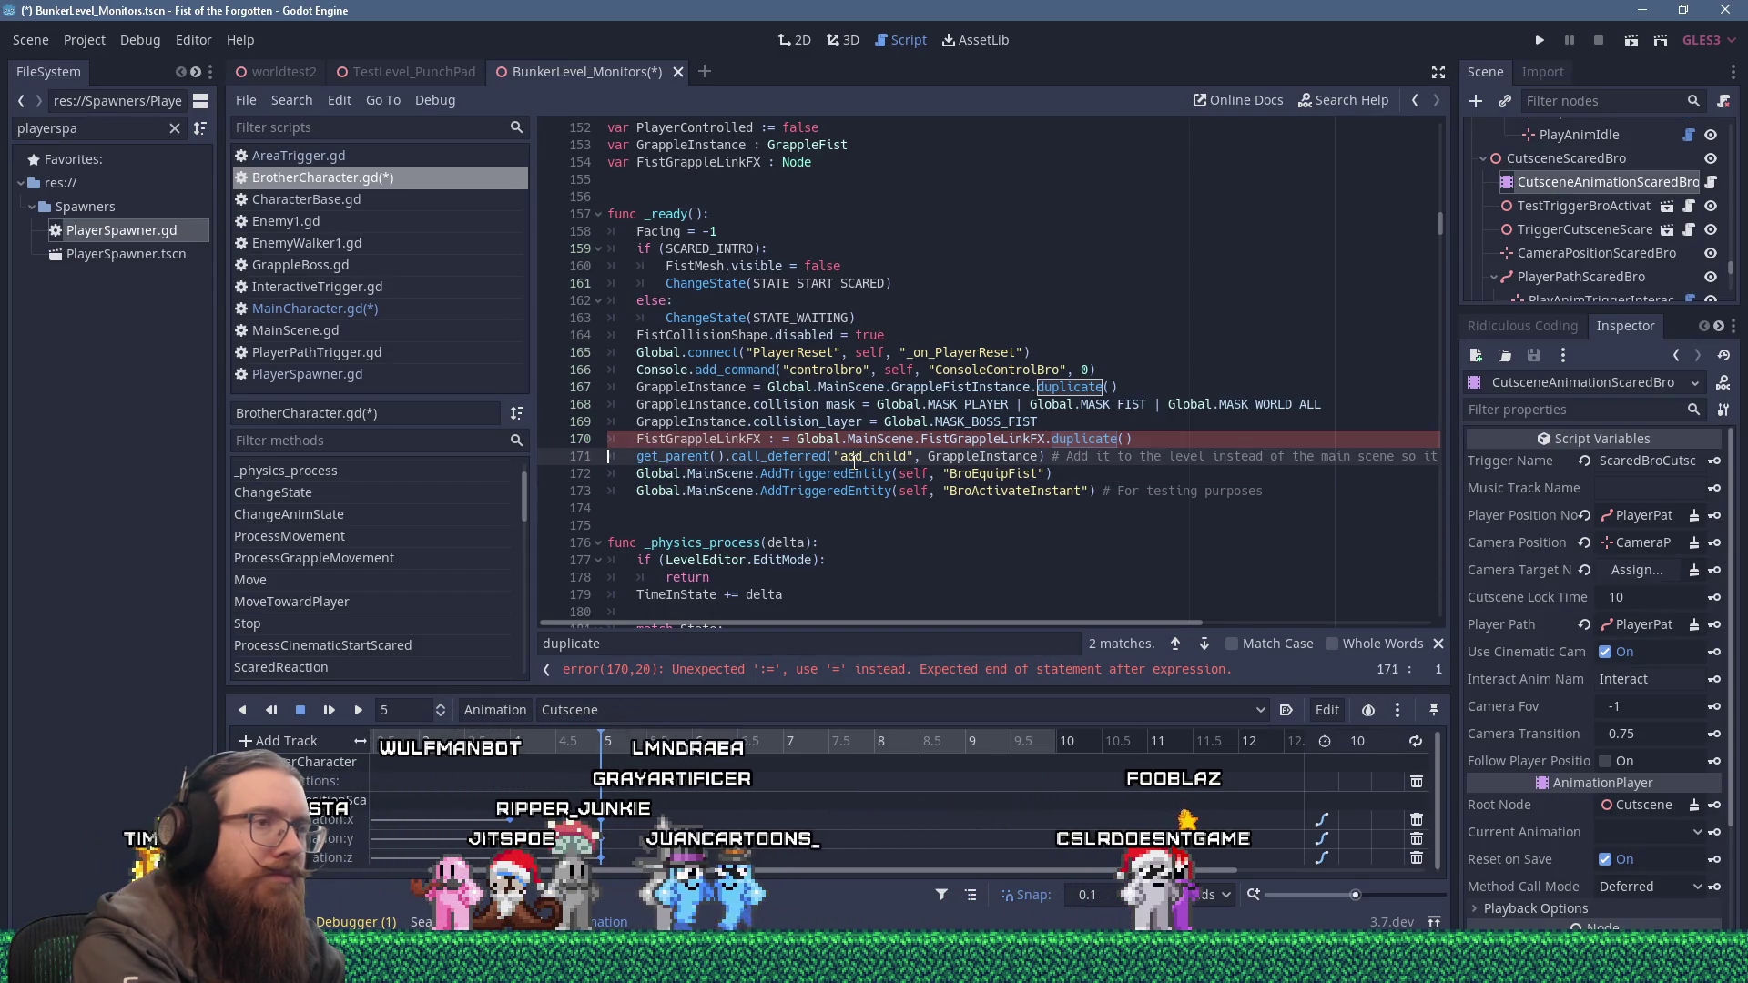
key("Up")
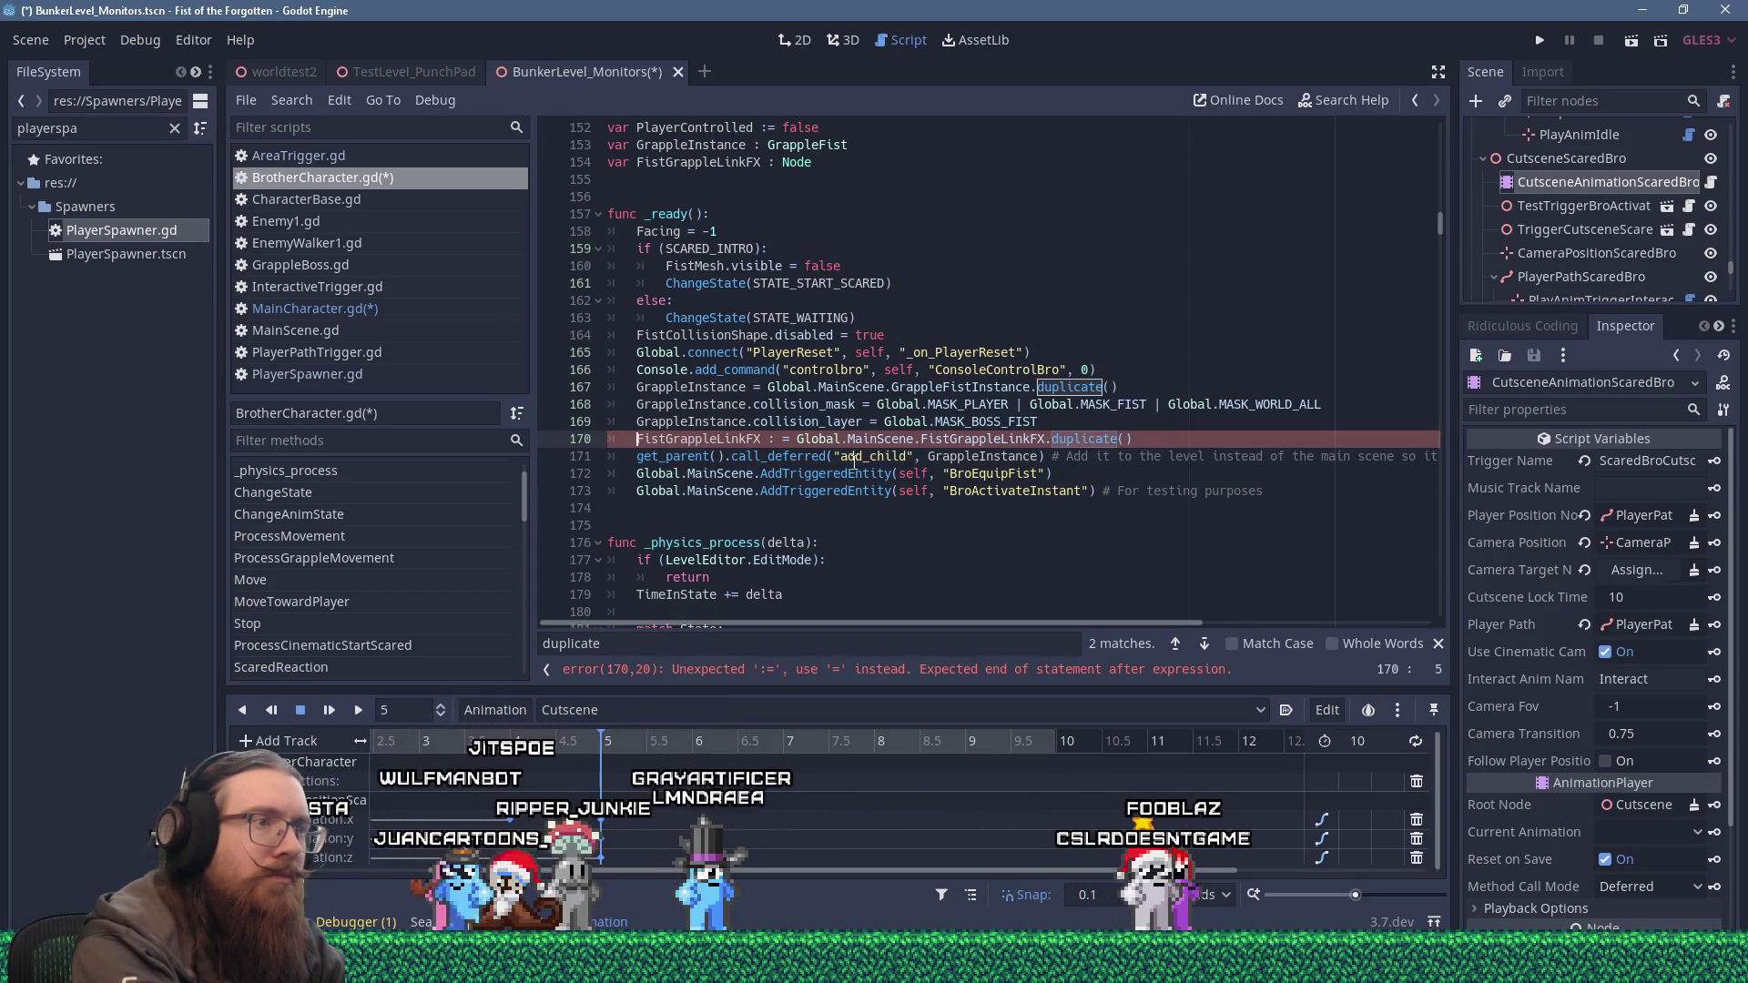
key("Delete")
key("Delete")
key("Down")
Add get_parent().call_deferred("add_child", FistGrappleLinkFX) after the duplicate line.
key("End")
key("Return")
type("t_parent().")
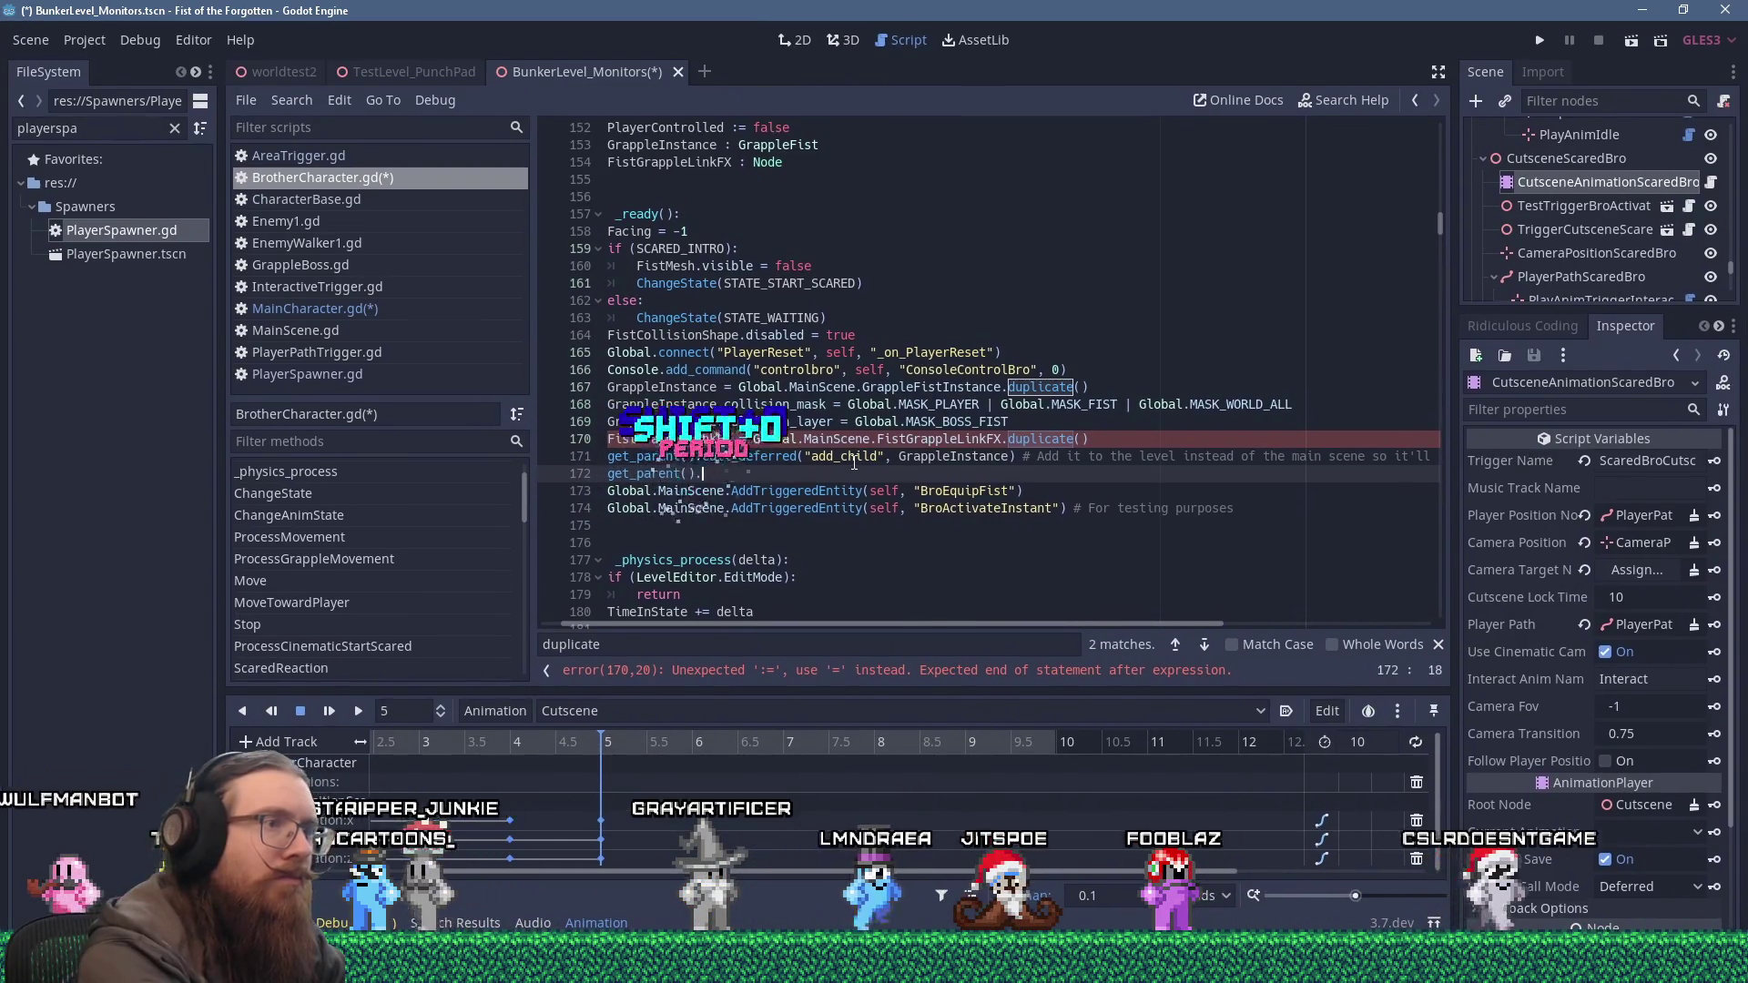
type("call_deferred(")
key("Return")
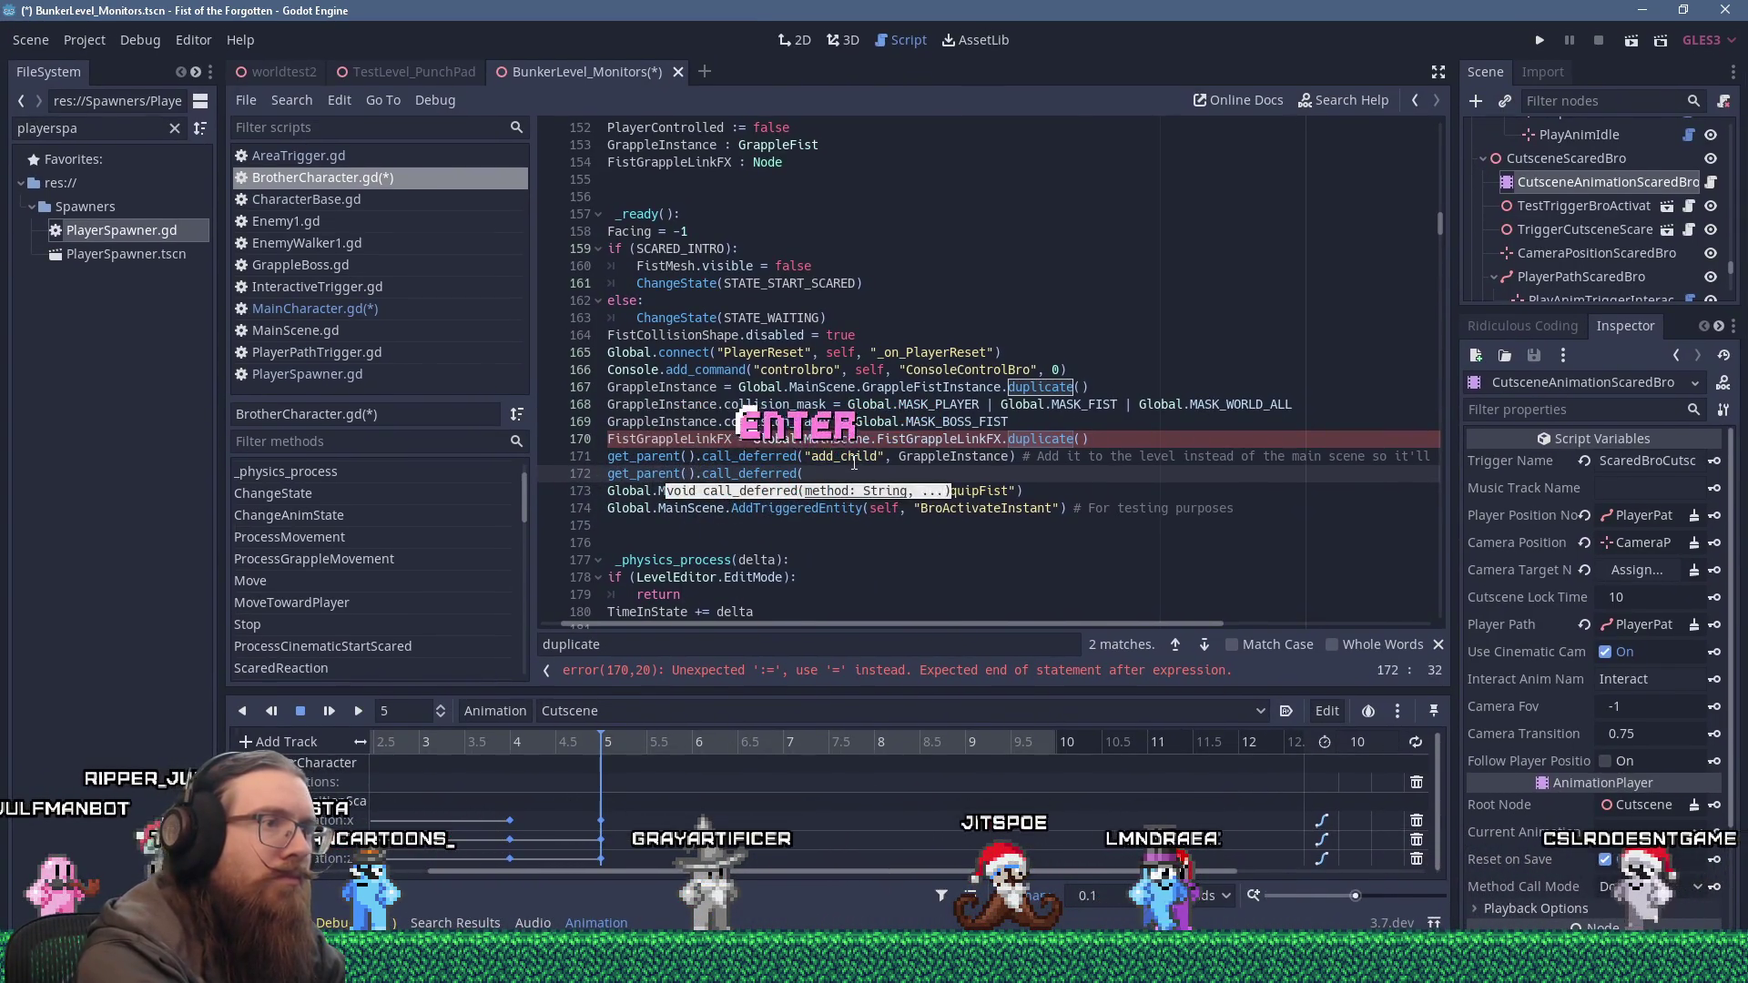
type("\"add_child\"")
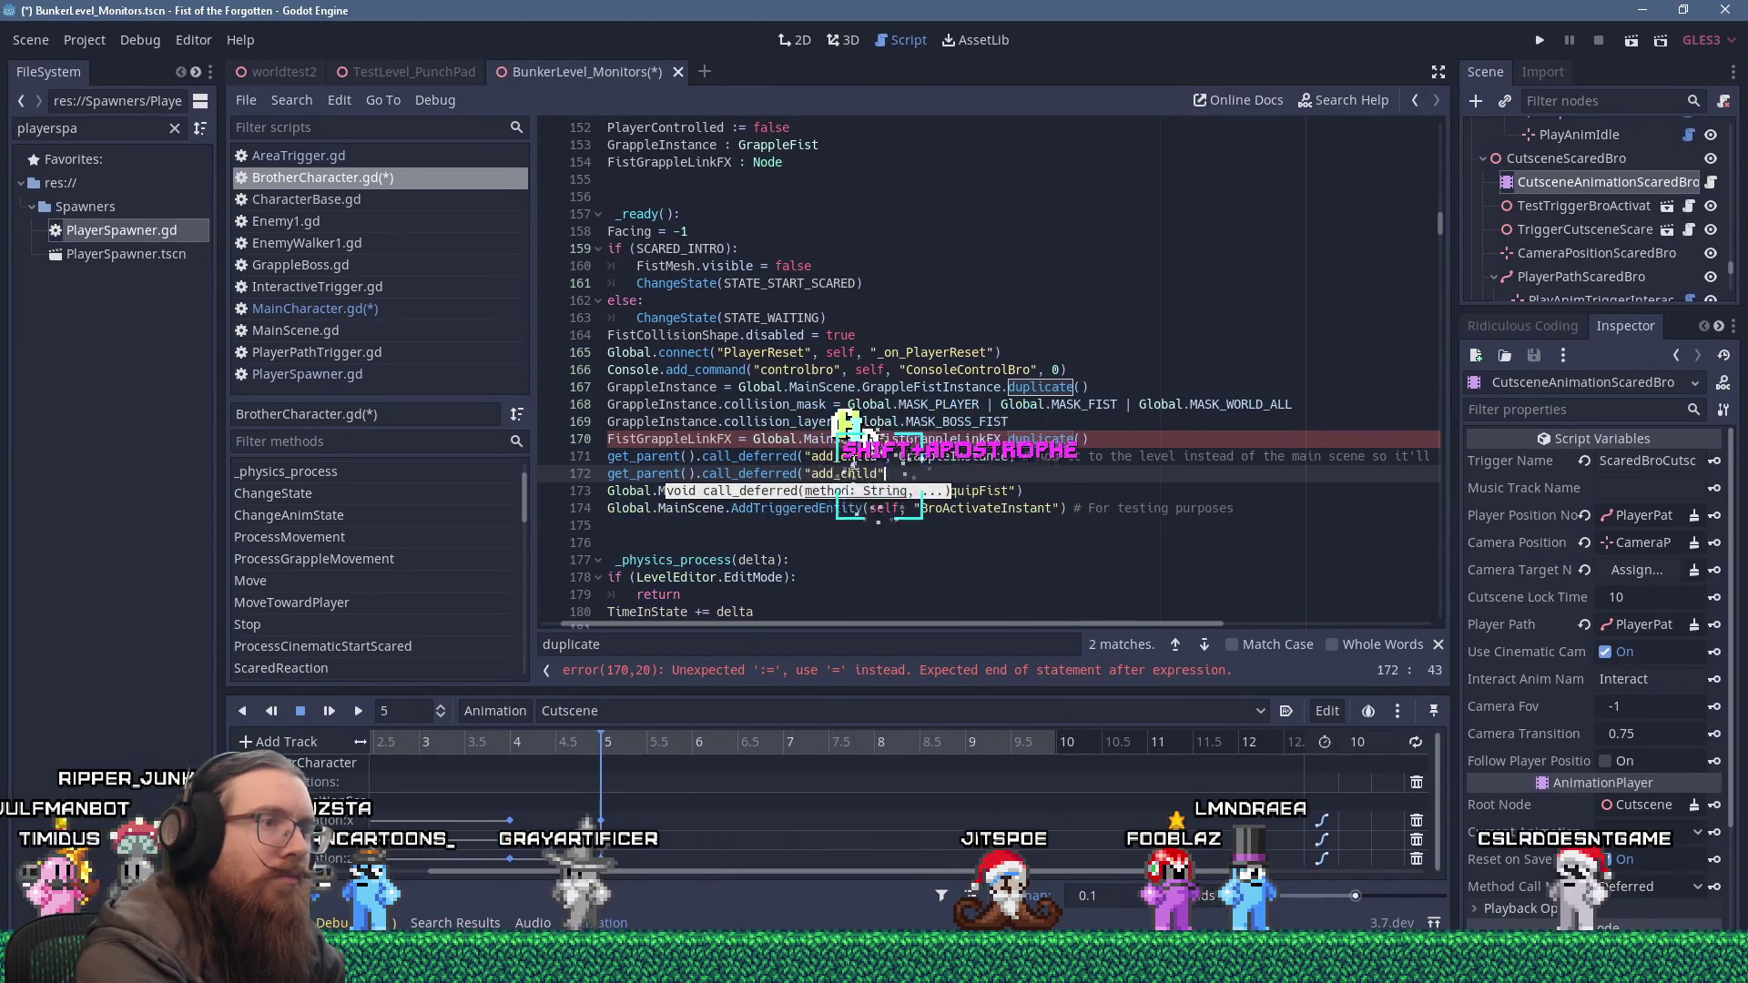
type(", FistGra")
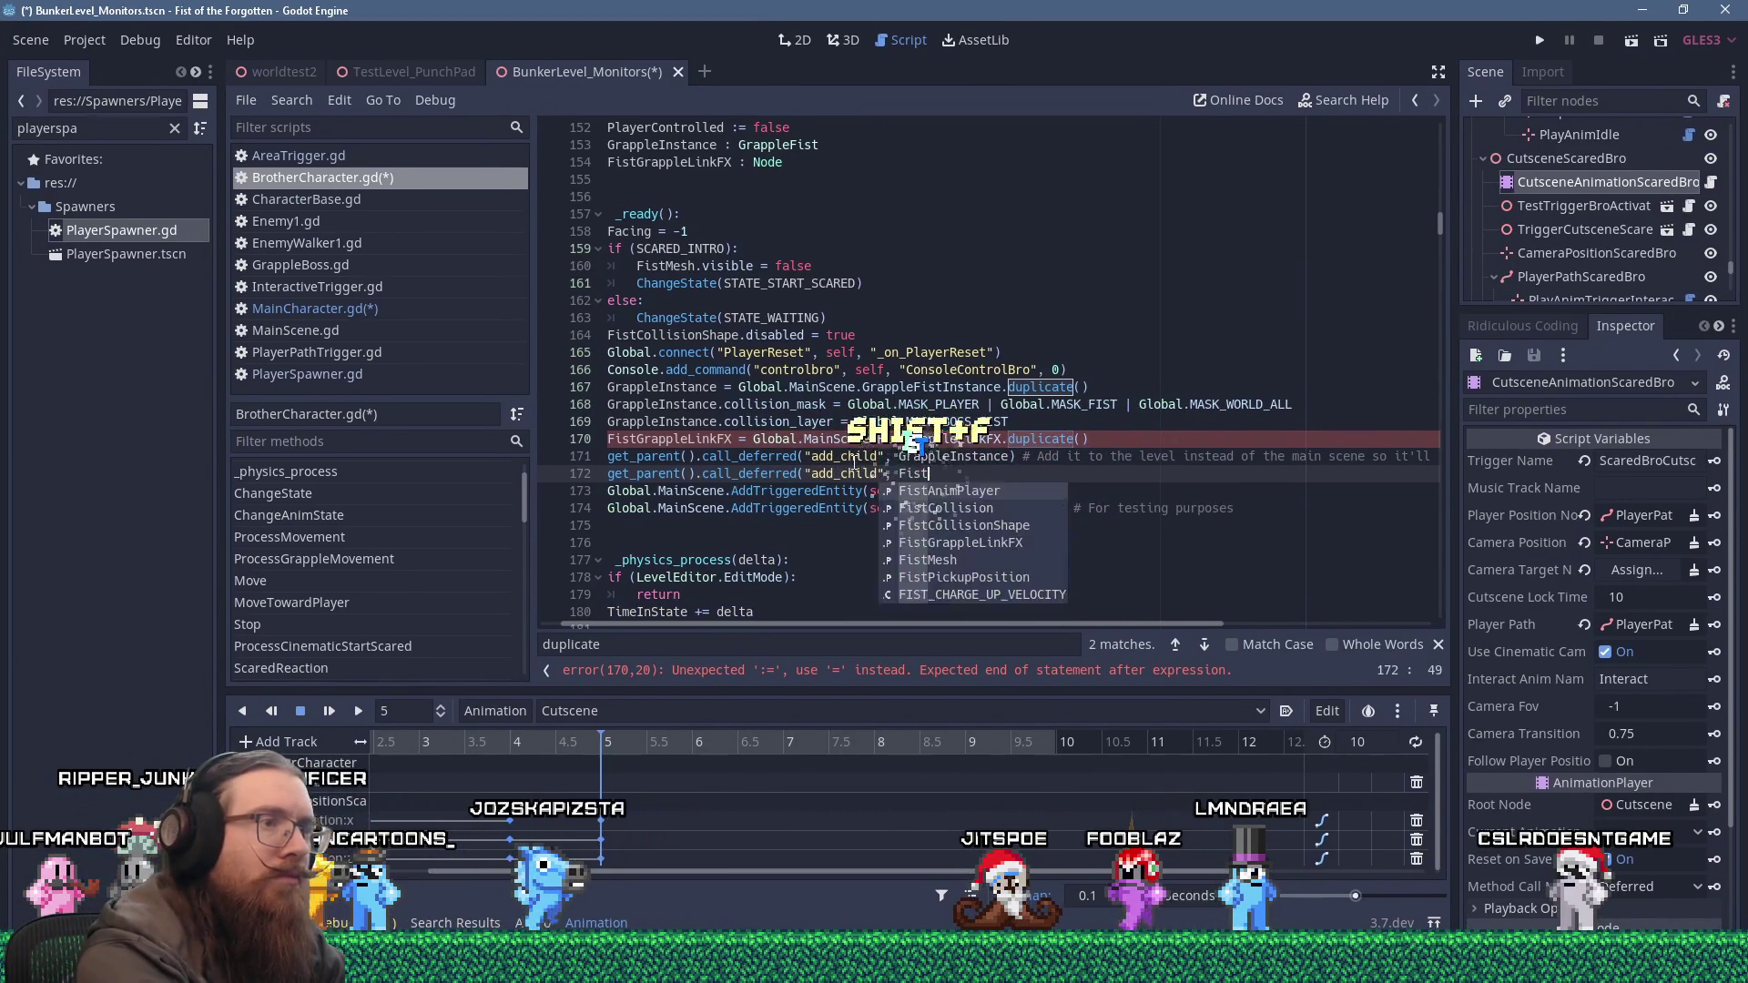
key("Return")
type(")")
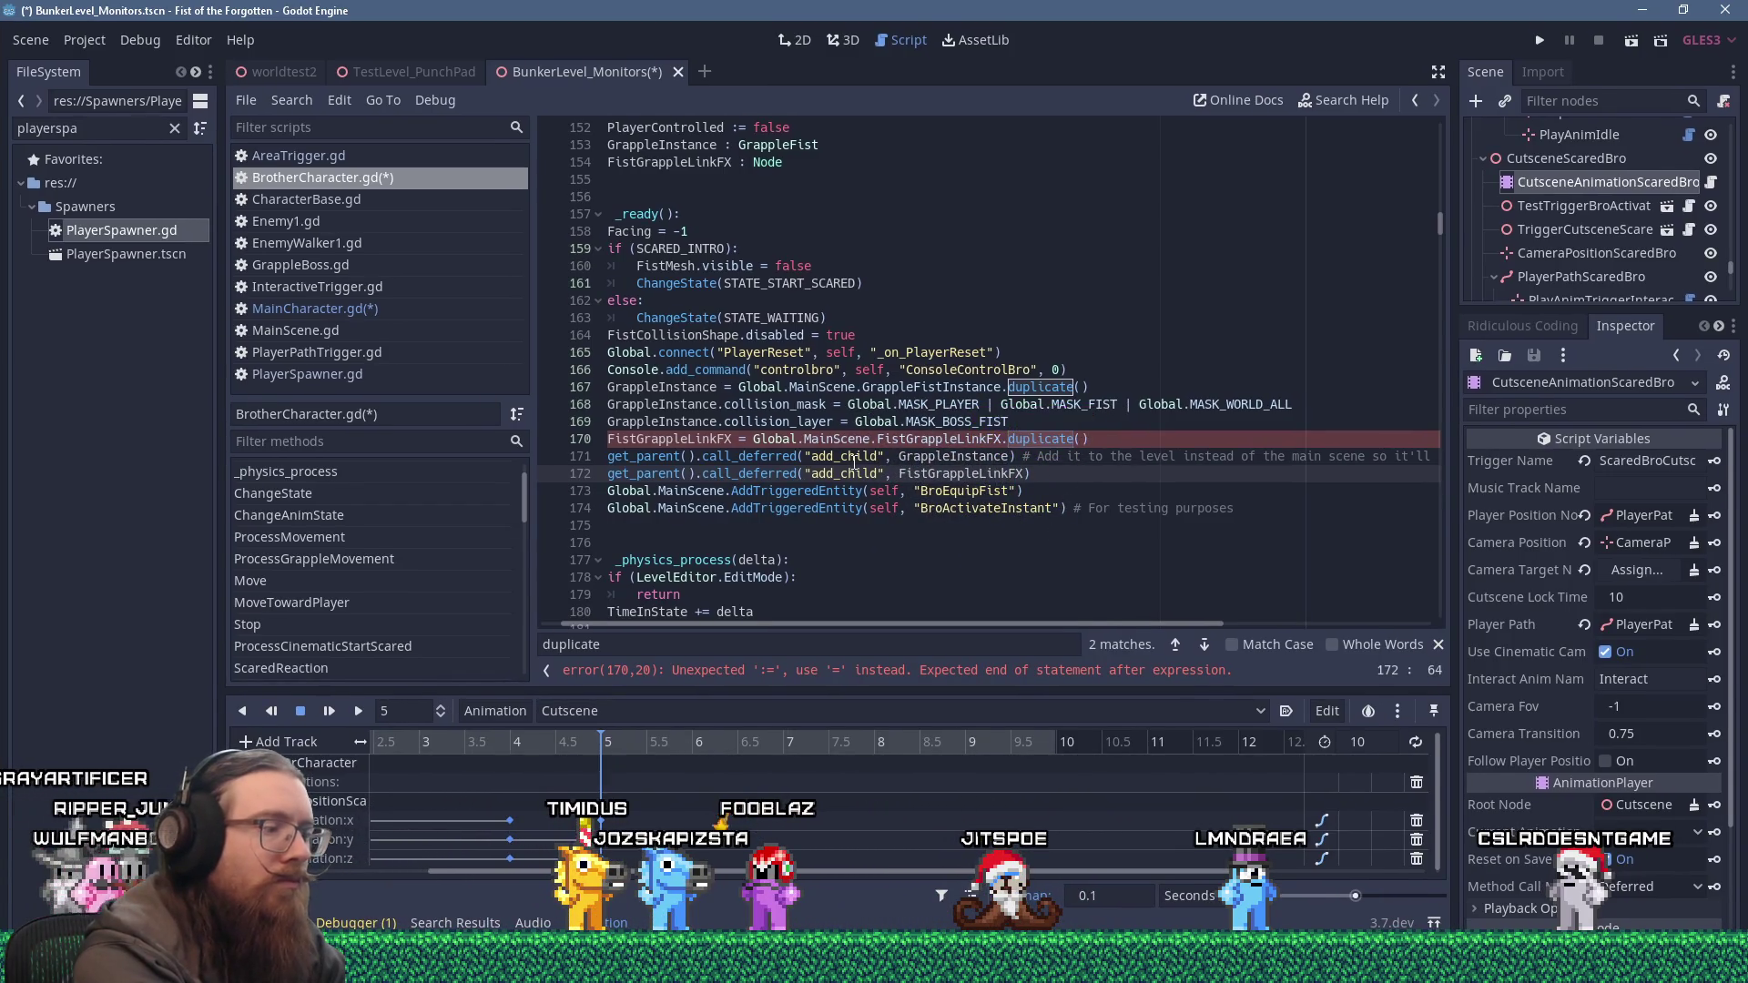
Delete the stray trailing comment marker on the next add_child line, then switch to MainCharacter.gd.
key("Up")
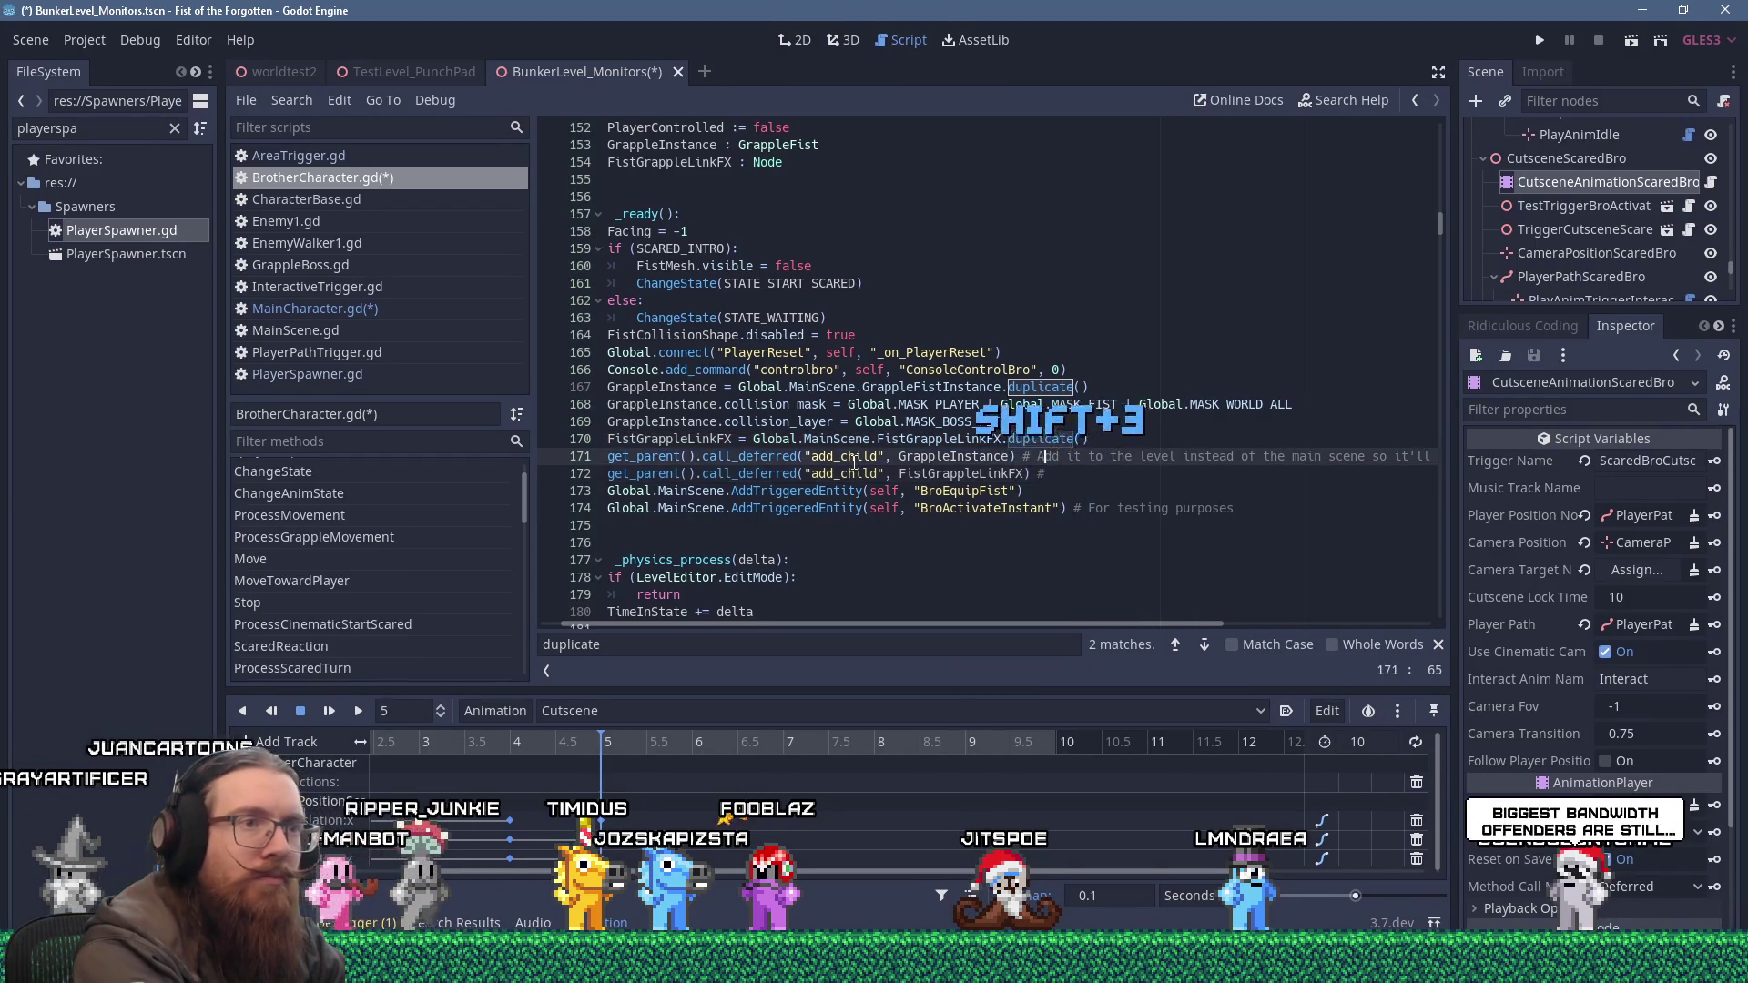
key("End")
key("Down")
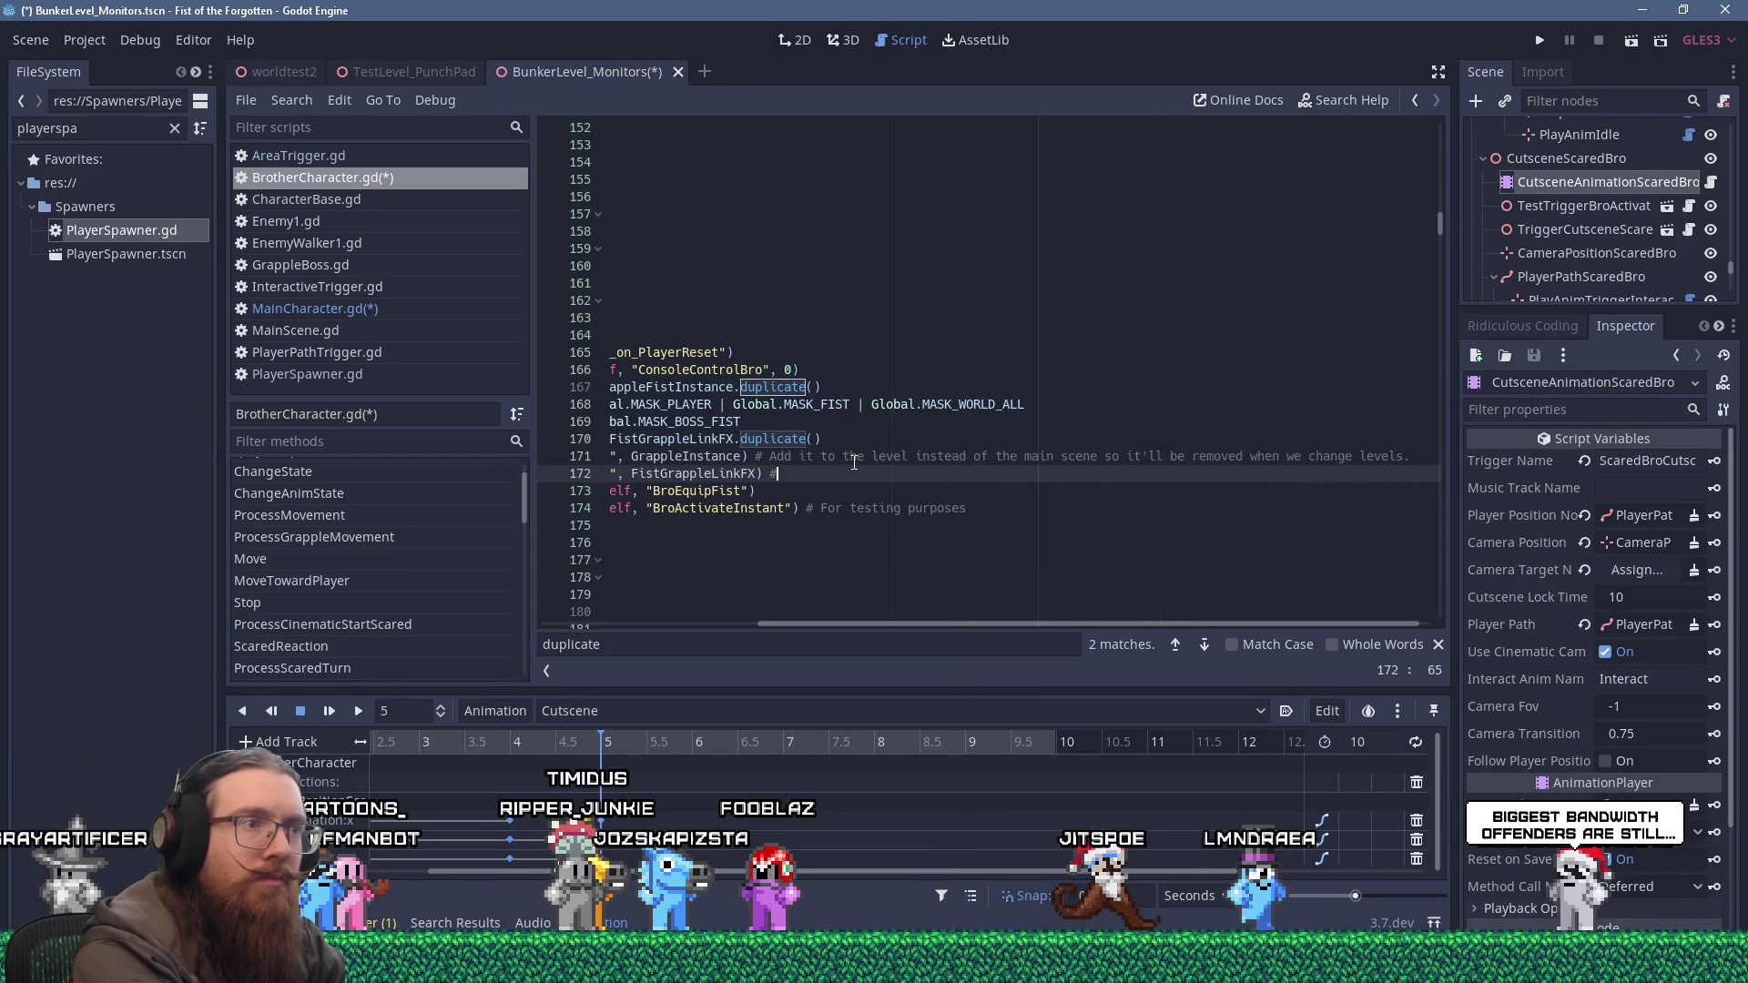
key("BackSpace")
key("BackSpace")
key("Home")
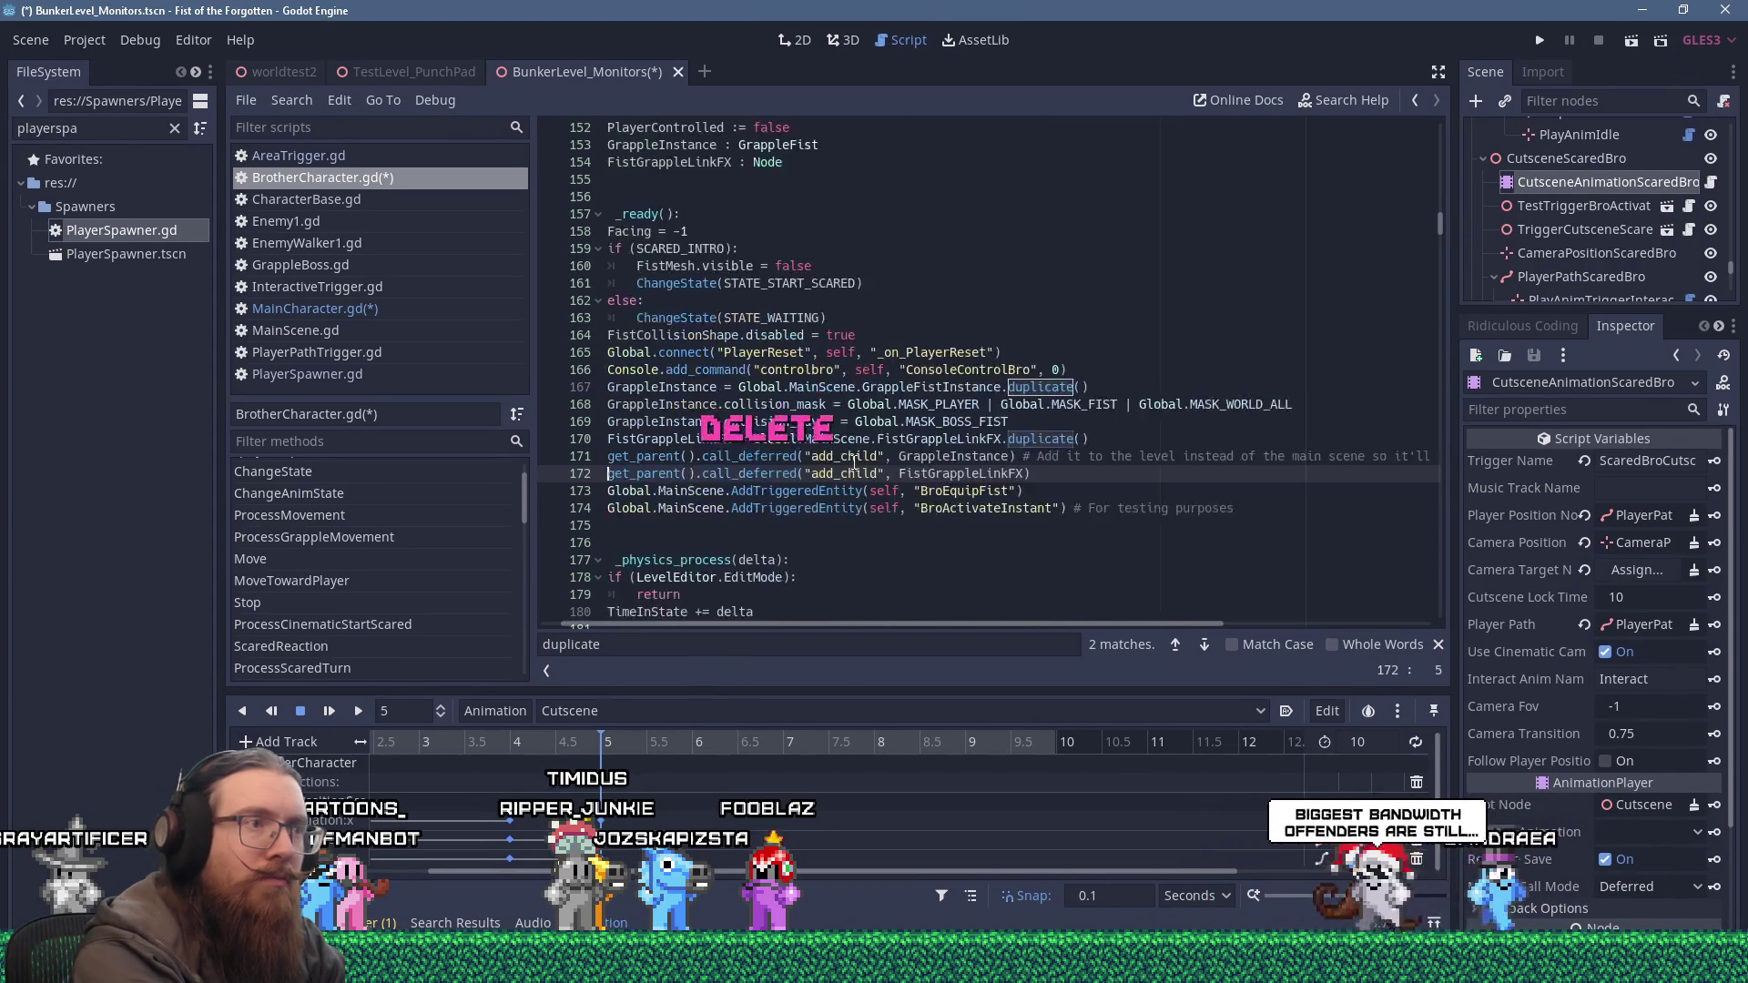
key("Home")
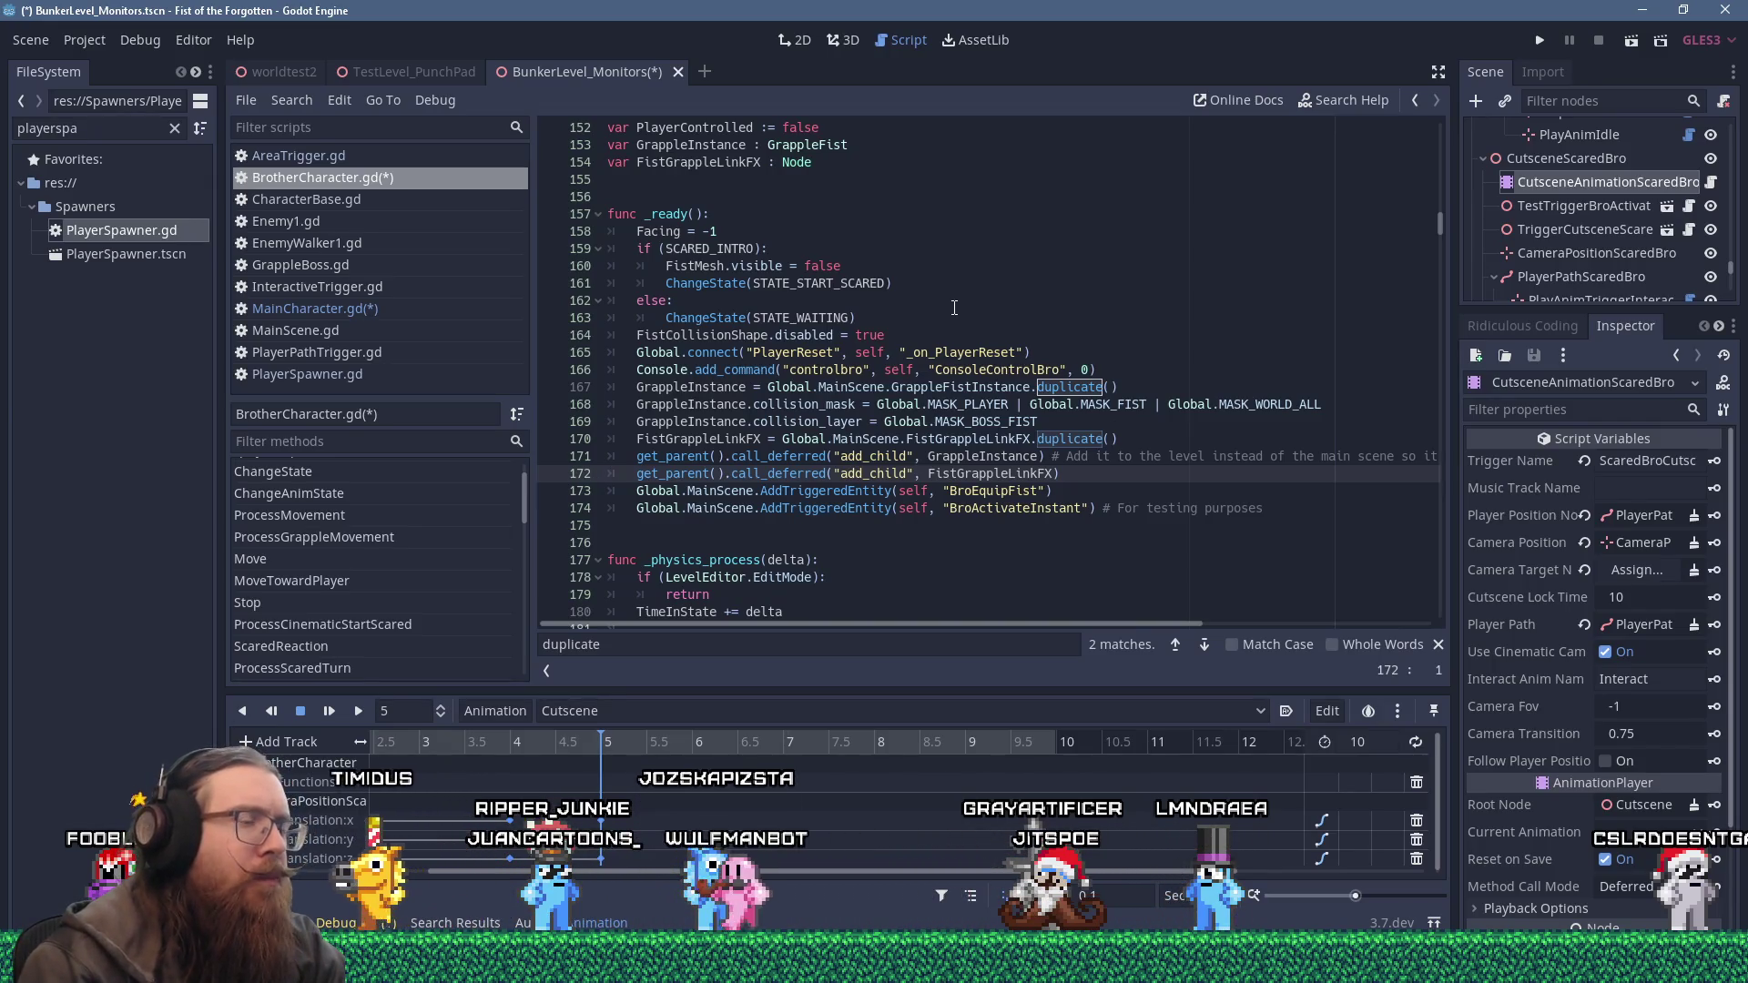
scroll(950, 308, "down", 1)
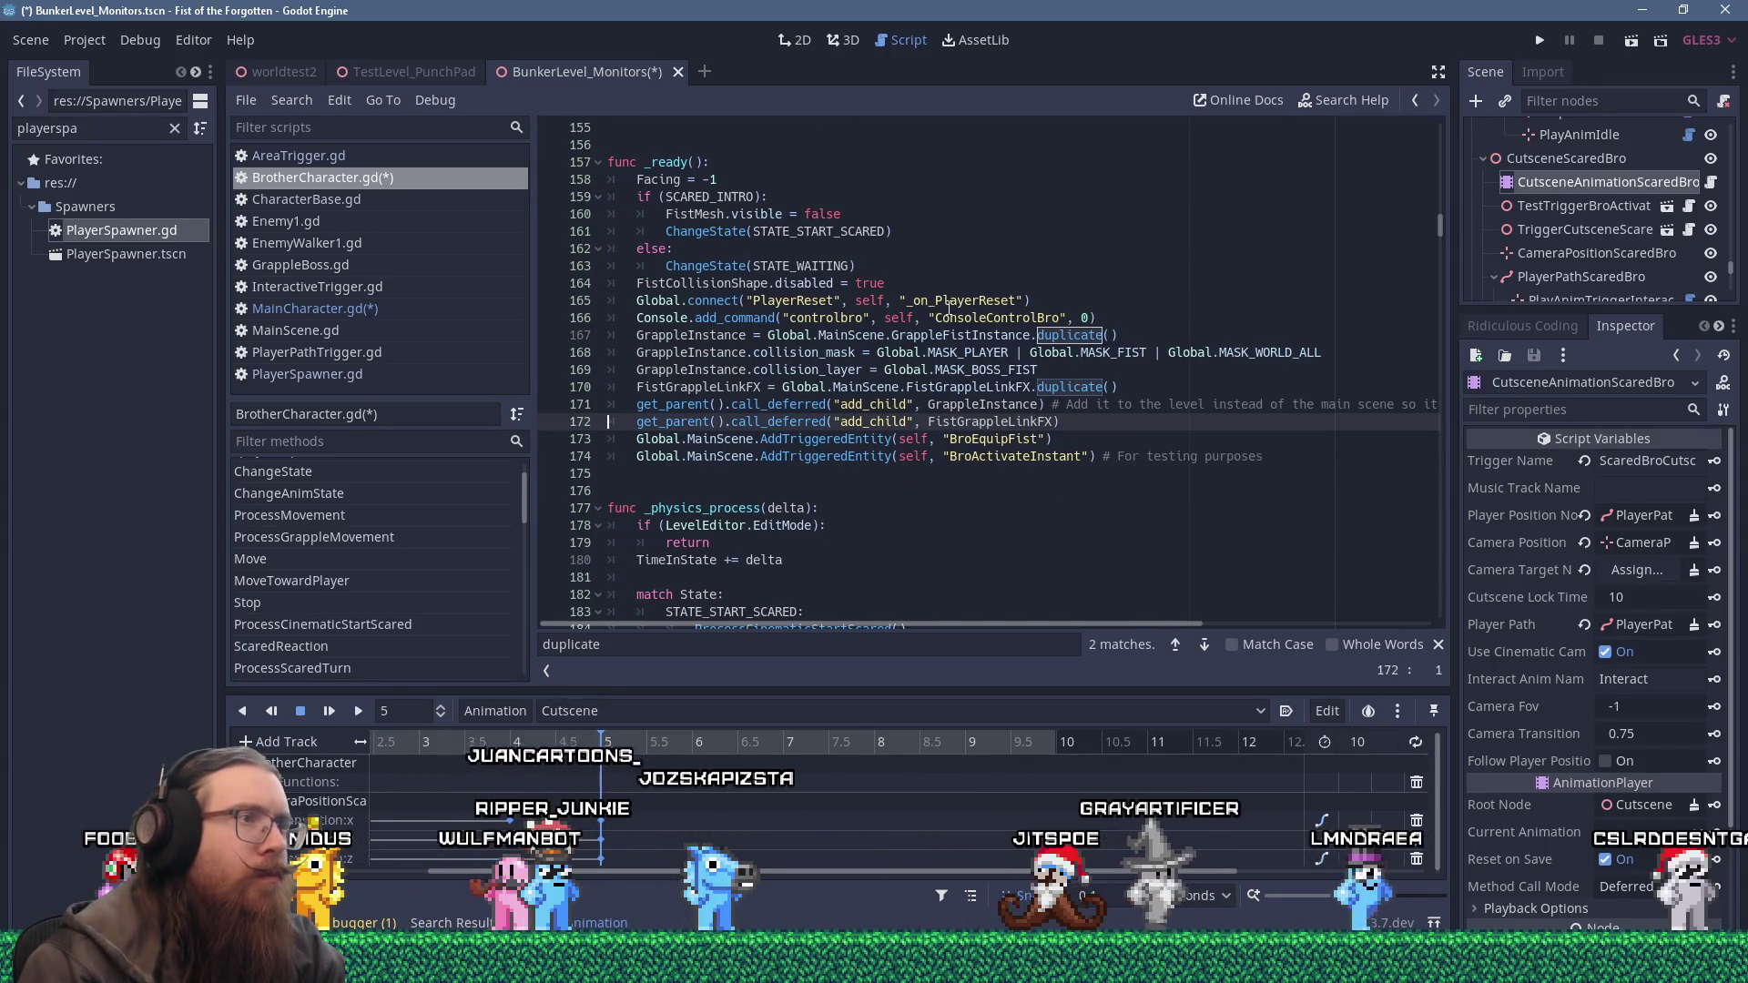
left_click(390, 312)
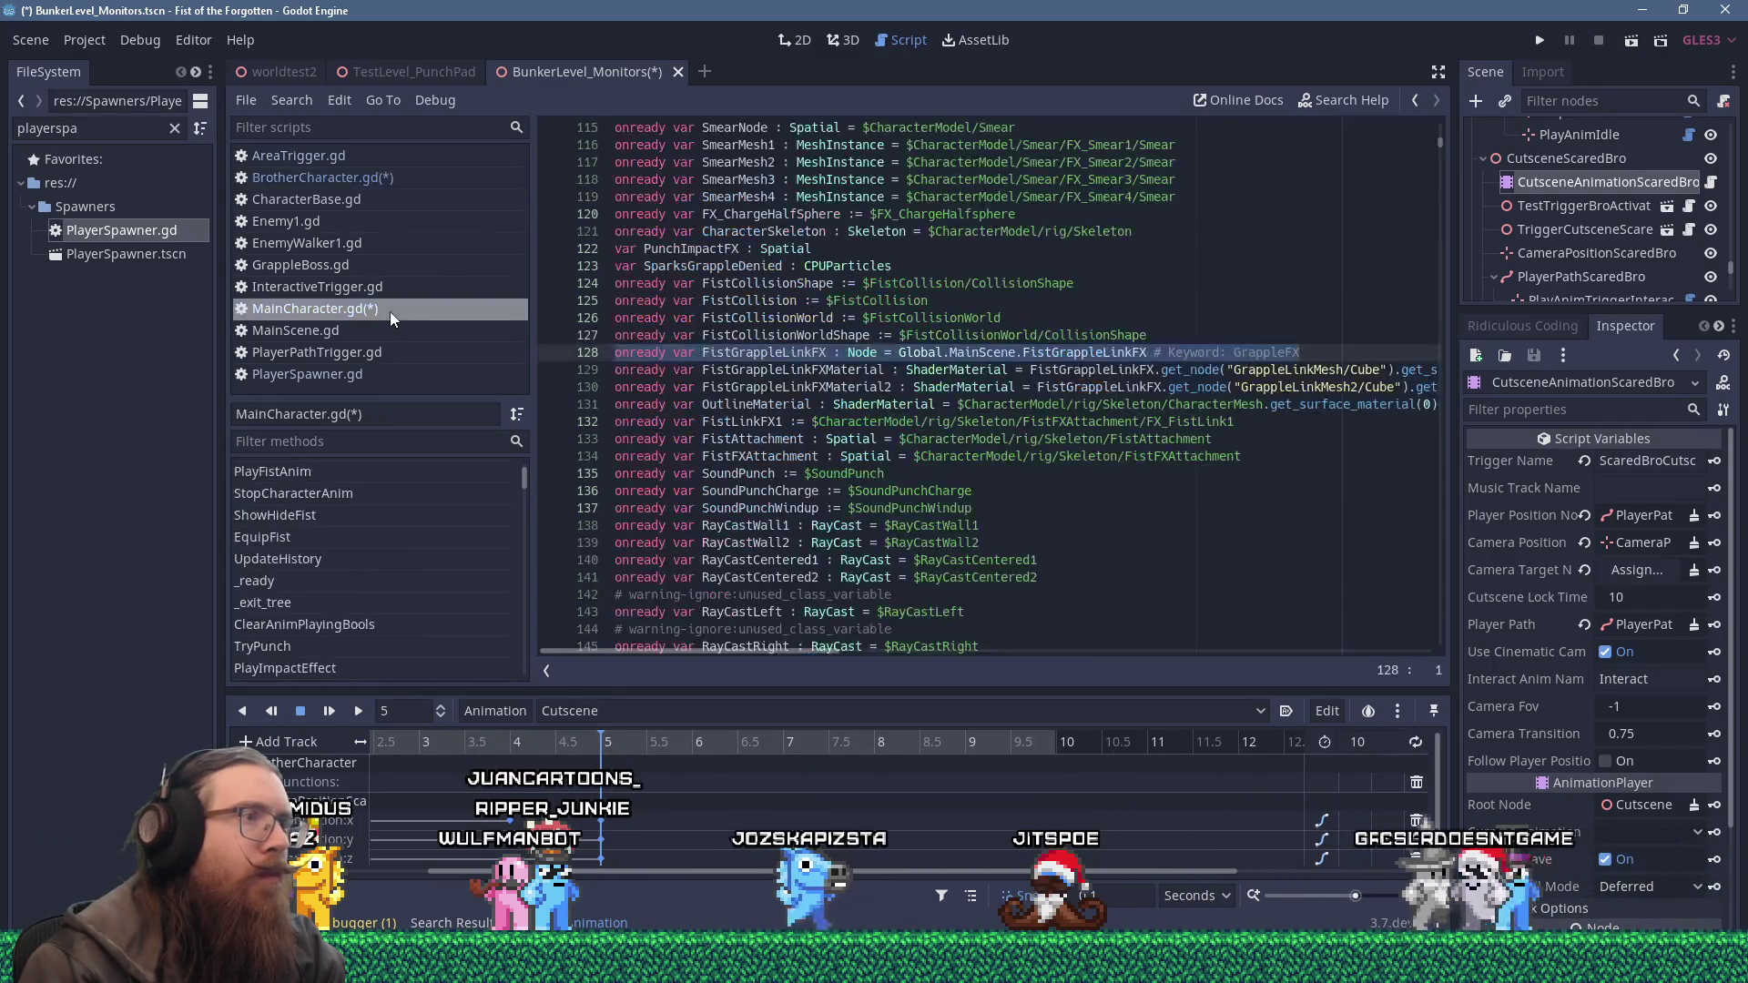
Search MainCharacter.gd for FistGrappleLinkFX and step through matches to its line 632 SharedScene assignment.
left_click_drag(827, 353, 702, 335)
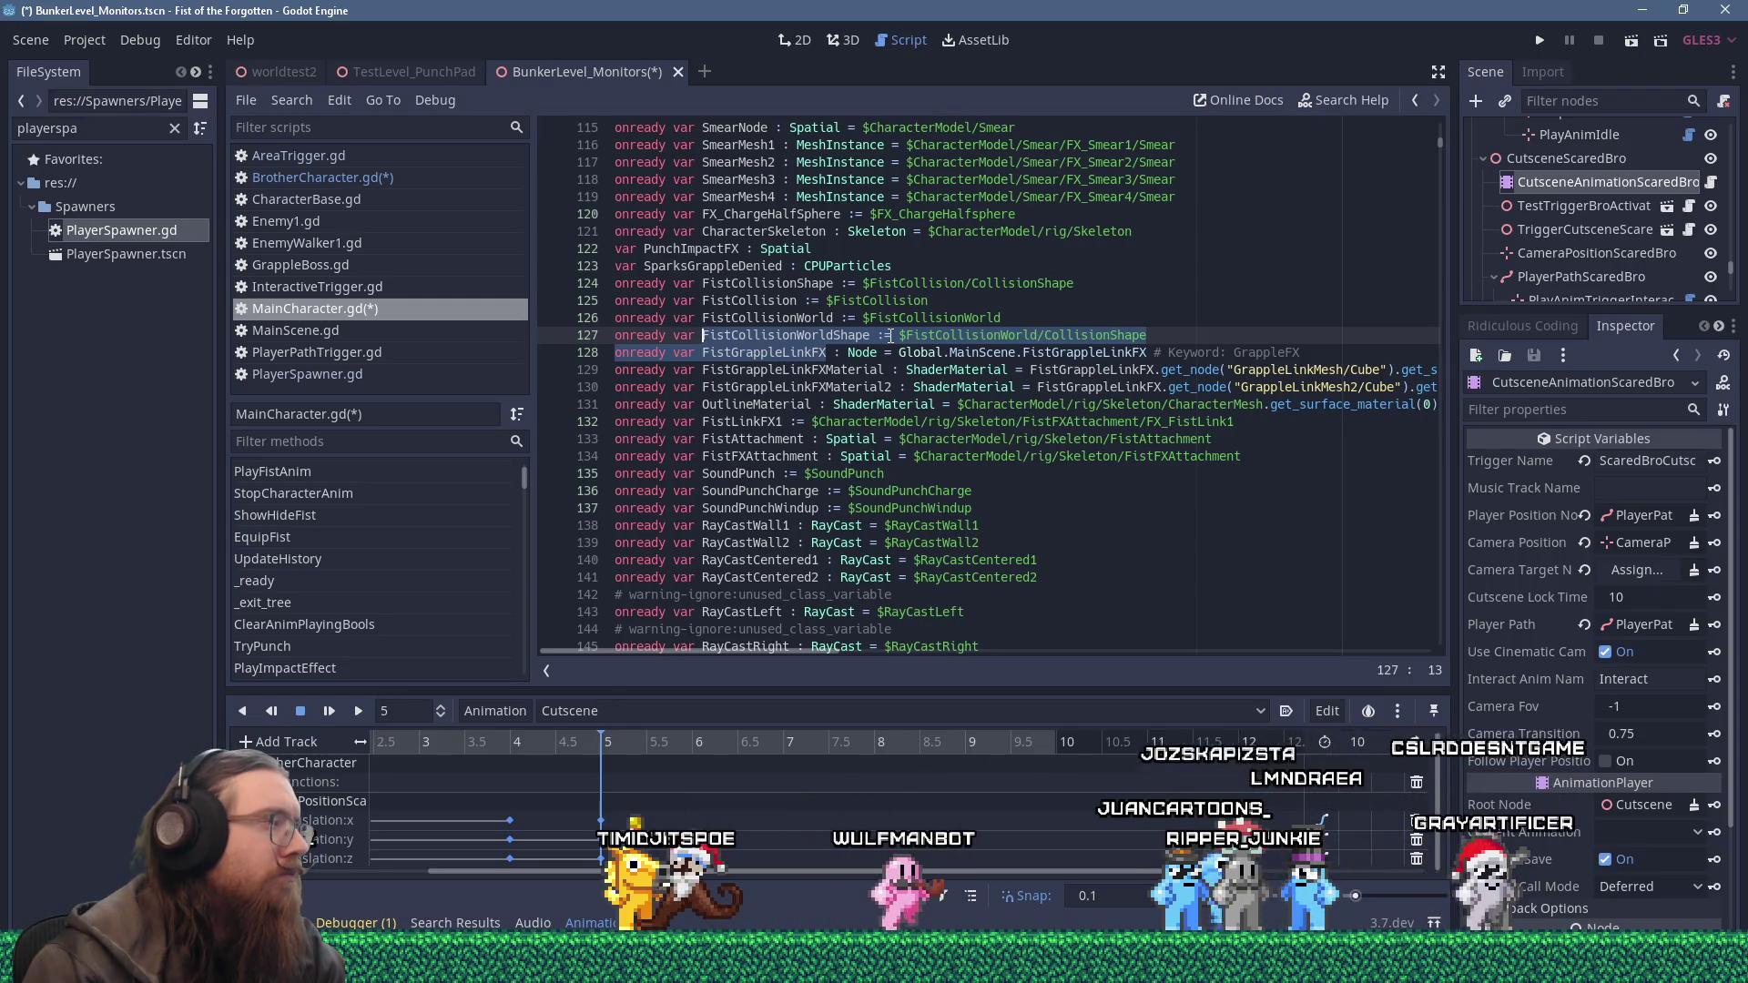
double_click(805, 353)
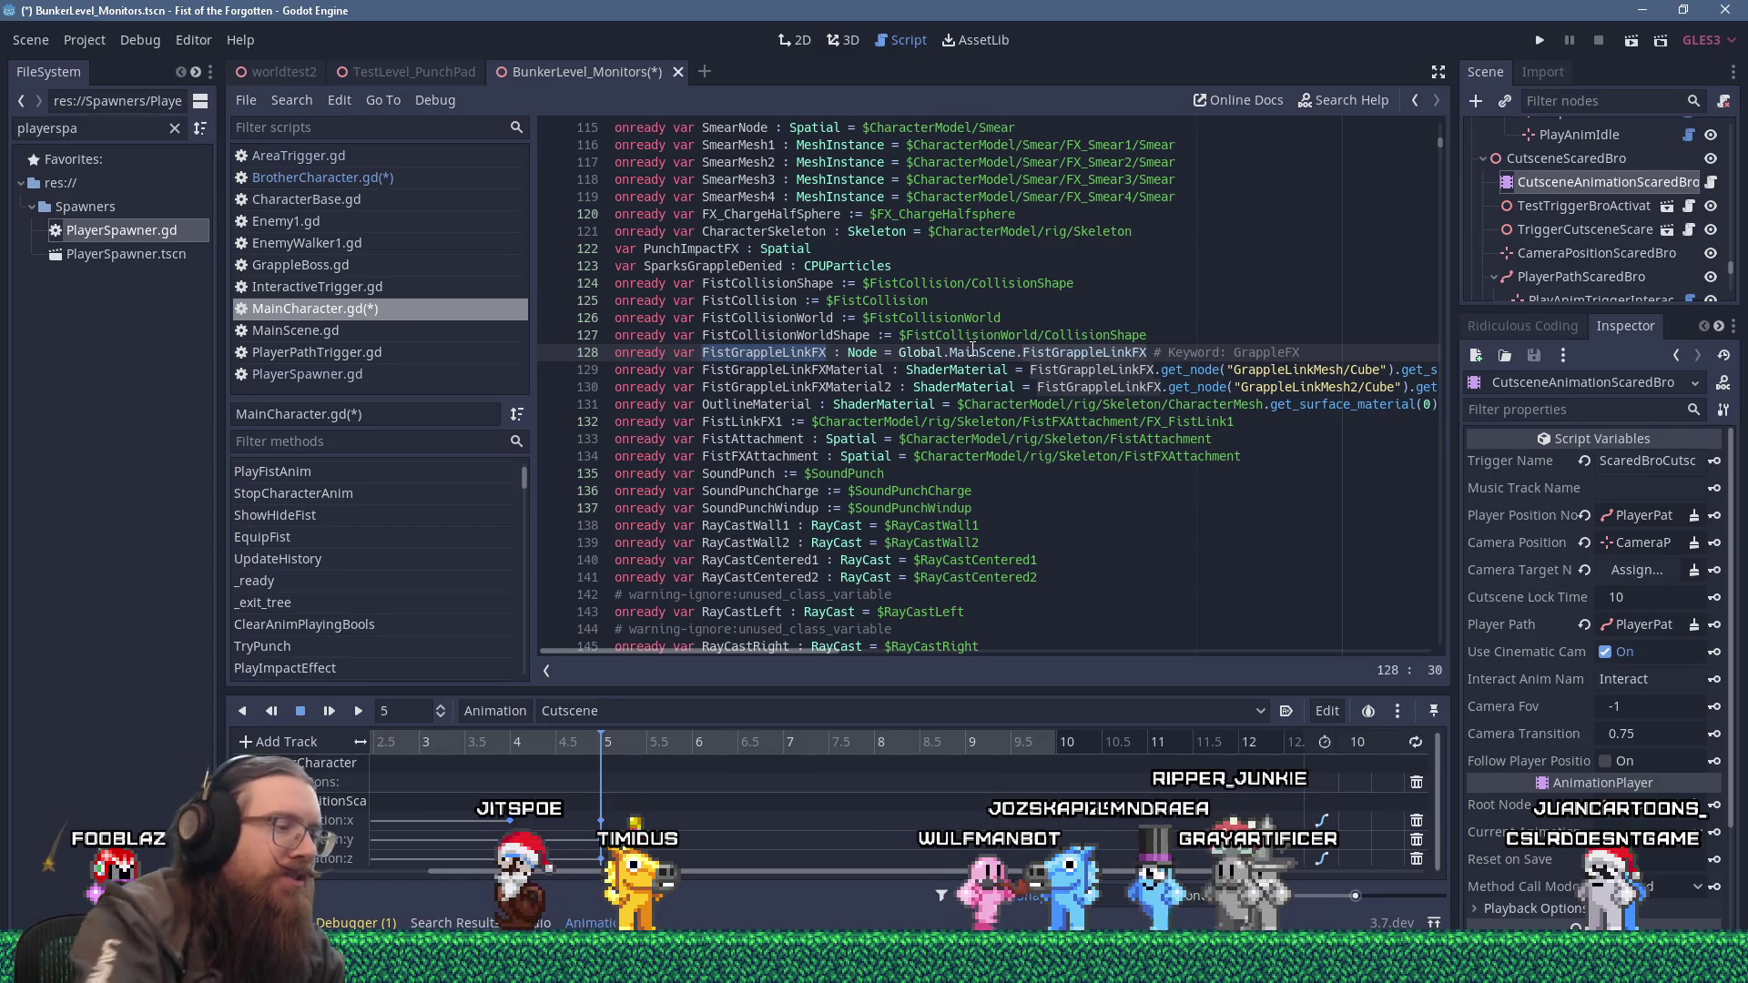
key("ctrl+f")
key("Return")
key("Return")
key("Return")
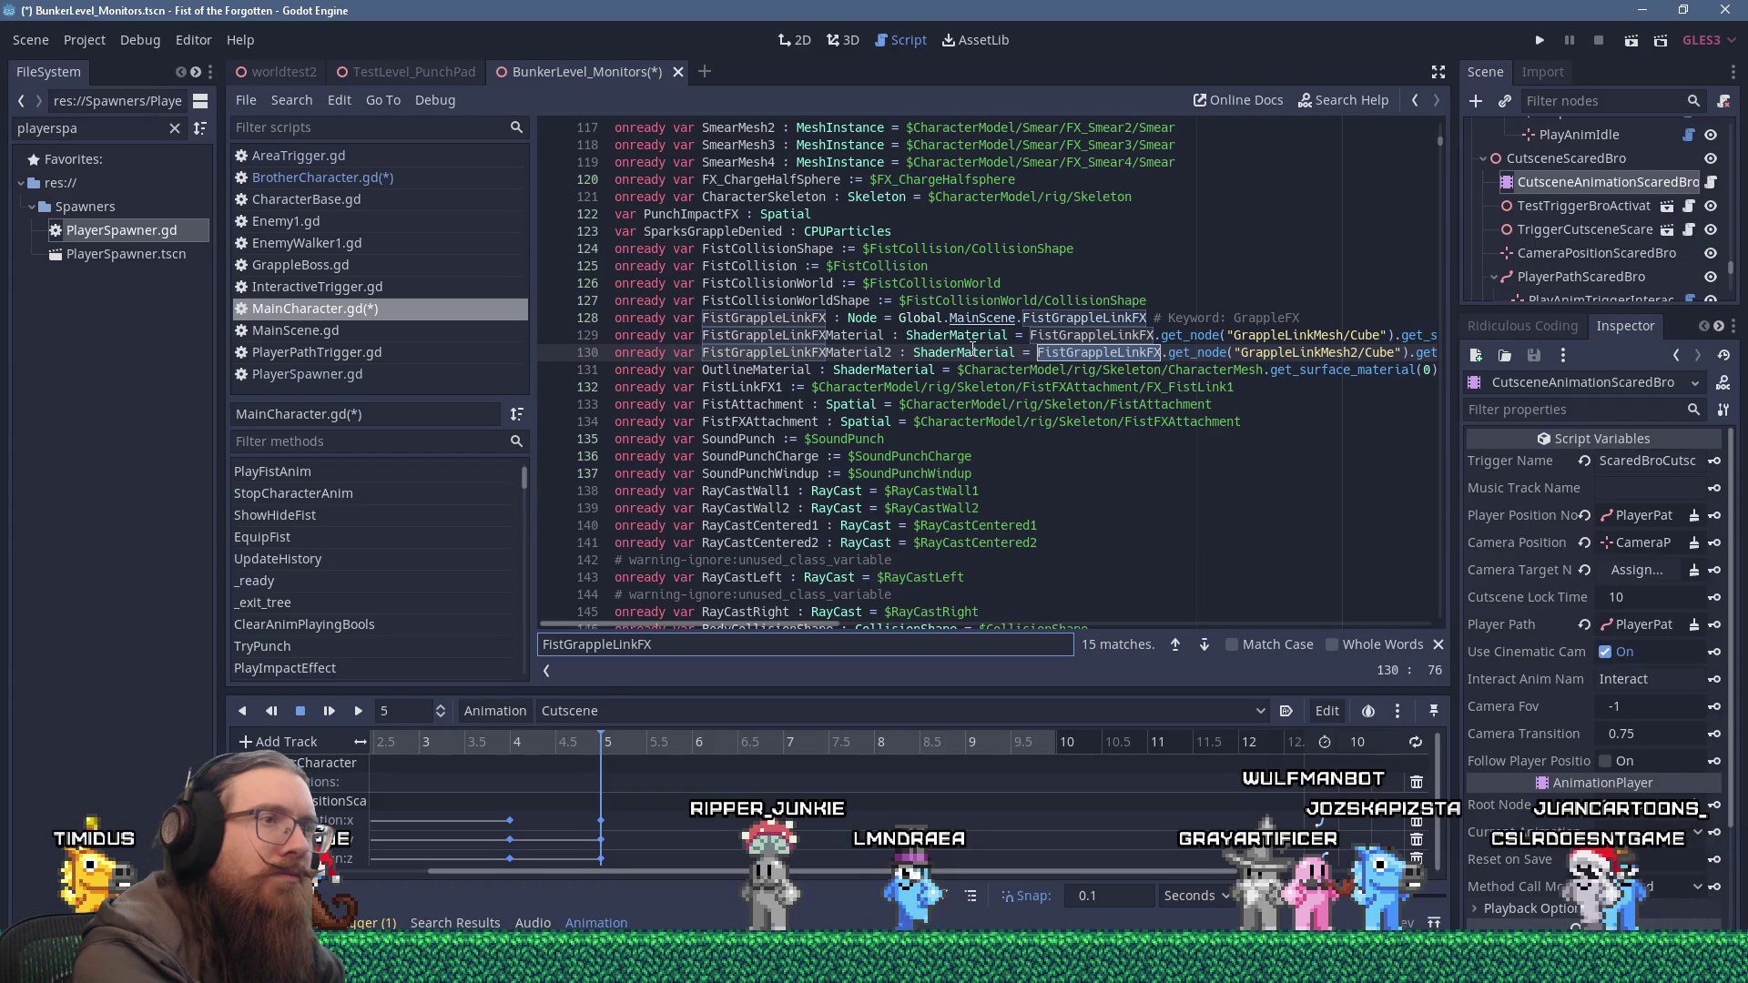
left_click(1003, 352)
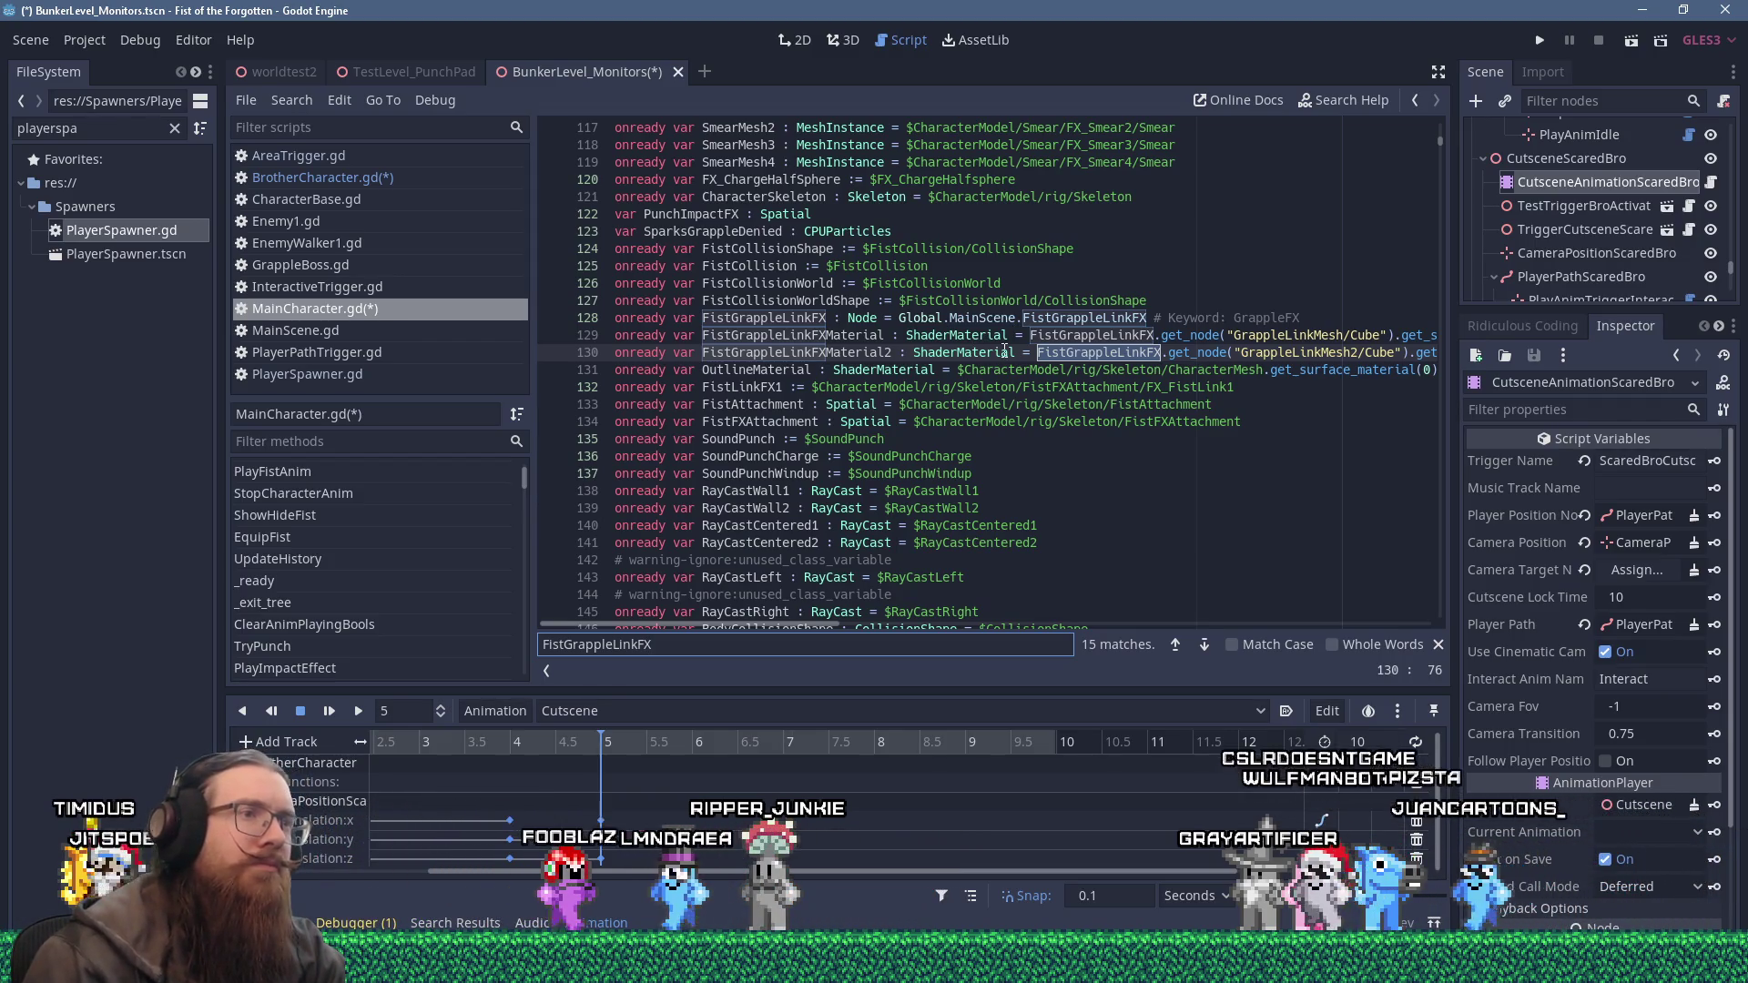
mouse_move(815, 626)
left_mouse_down()
mouse_move(911, 608)
mouse_move(783, 599)
left_mouse_up()
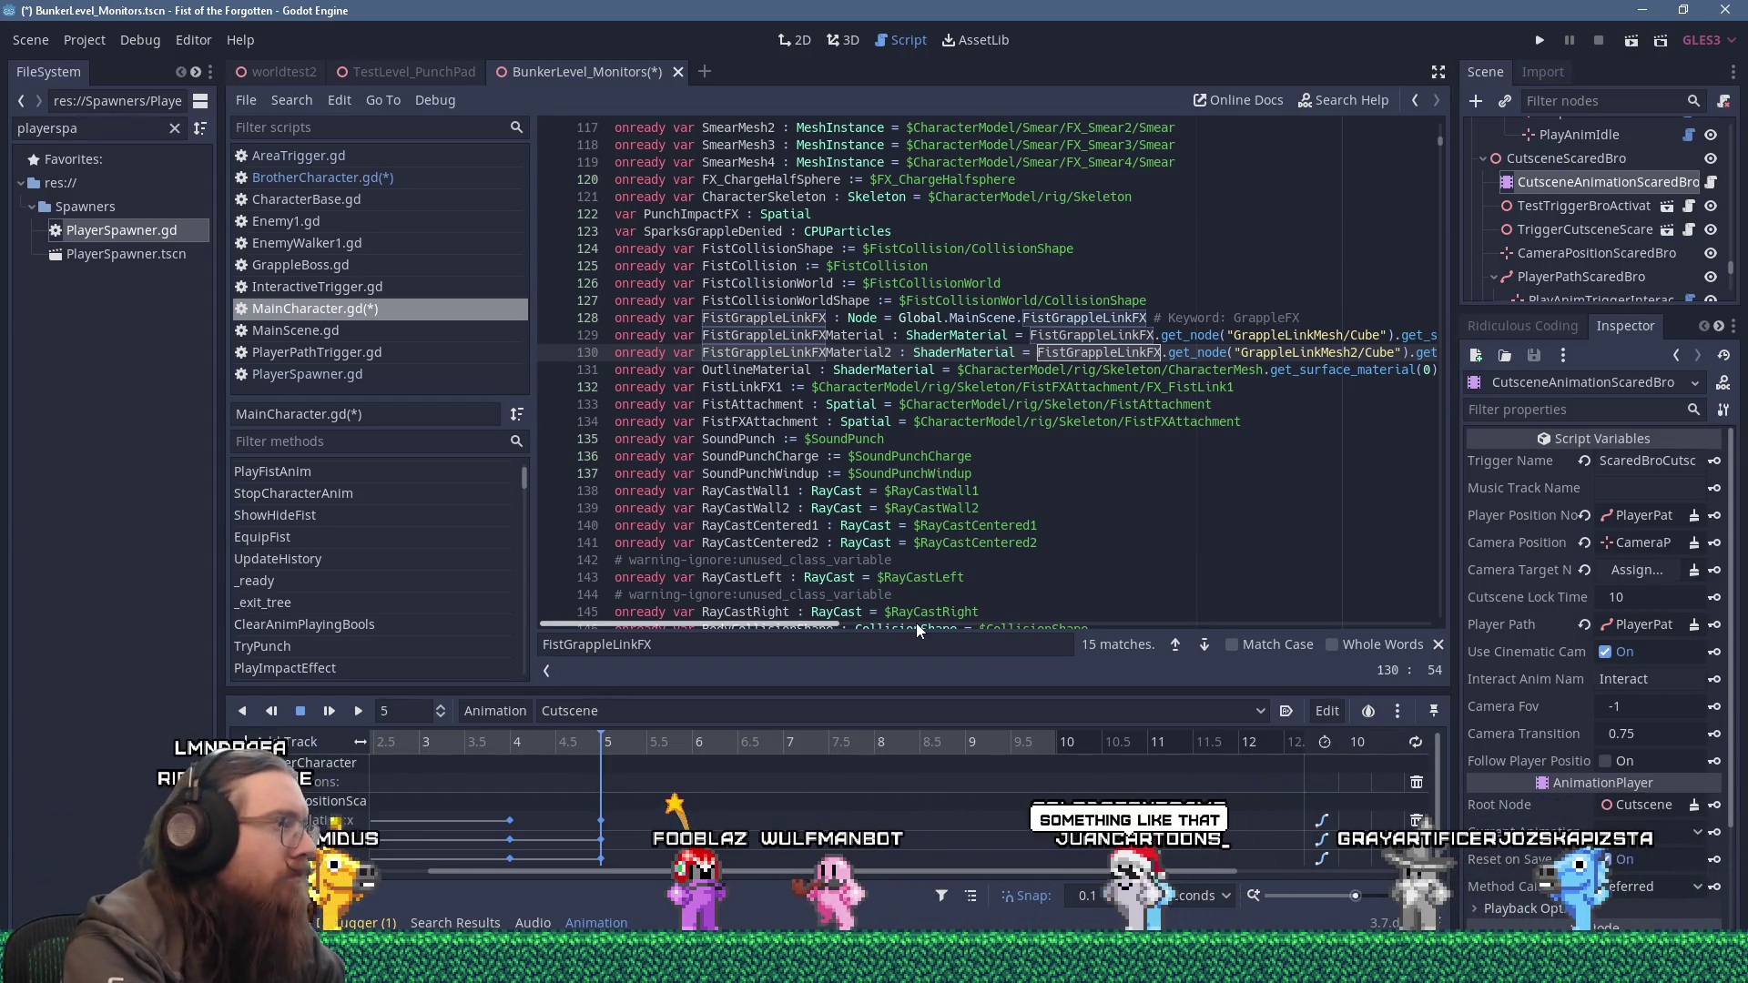
key("F3")
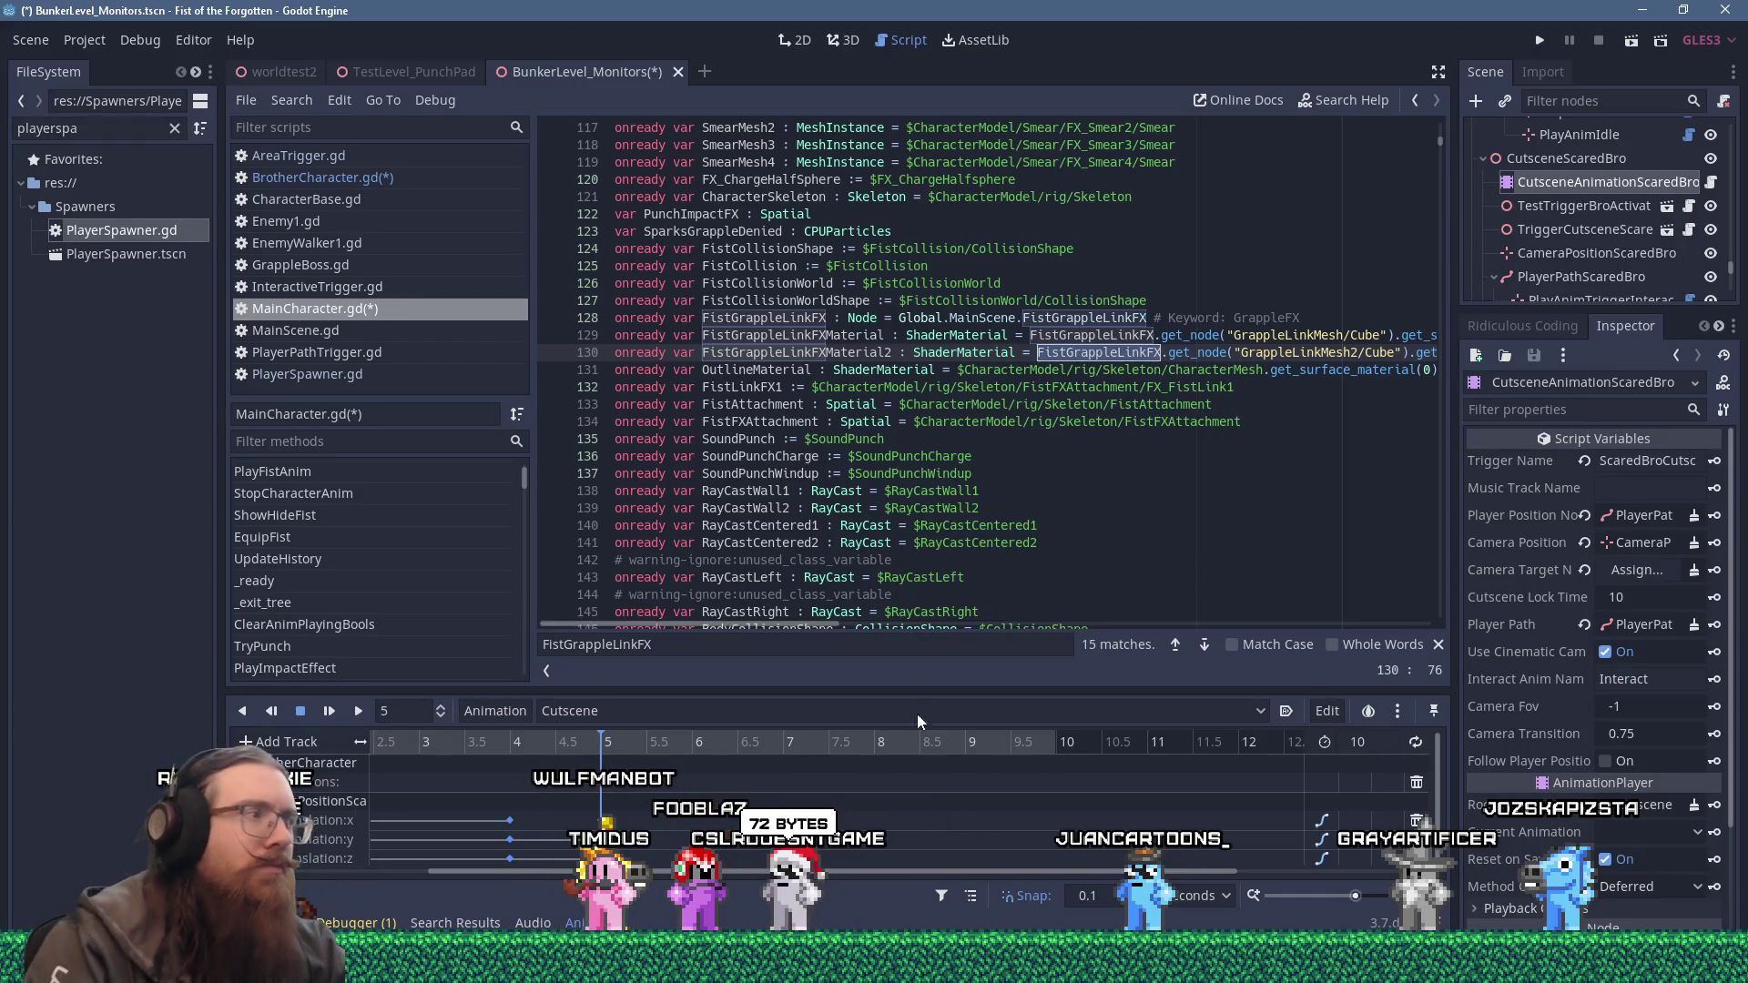
left_click(1237, 470)
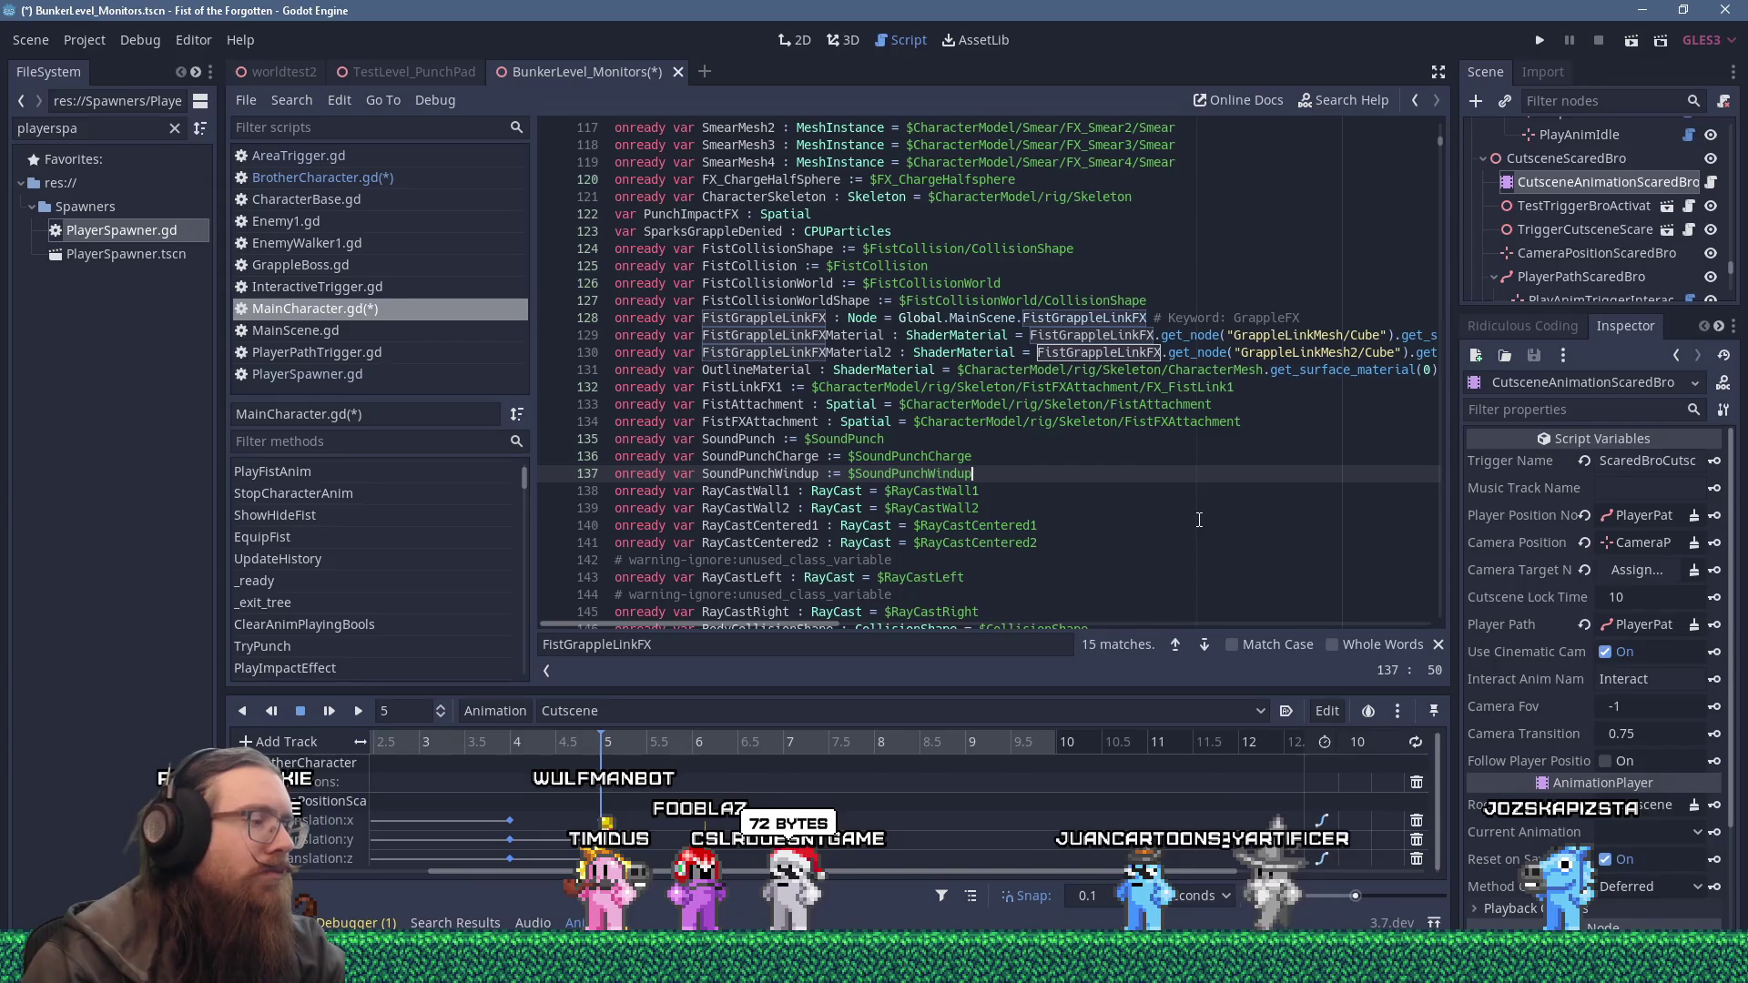
key("F3")
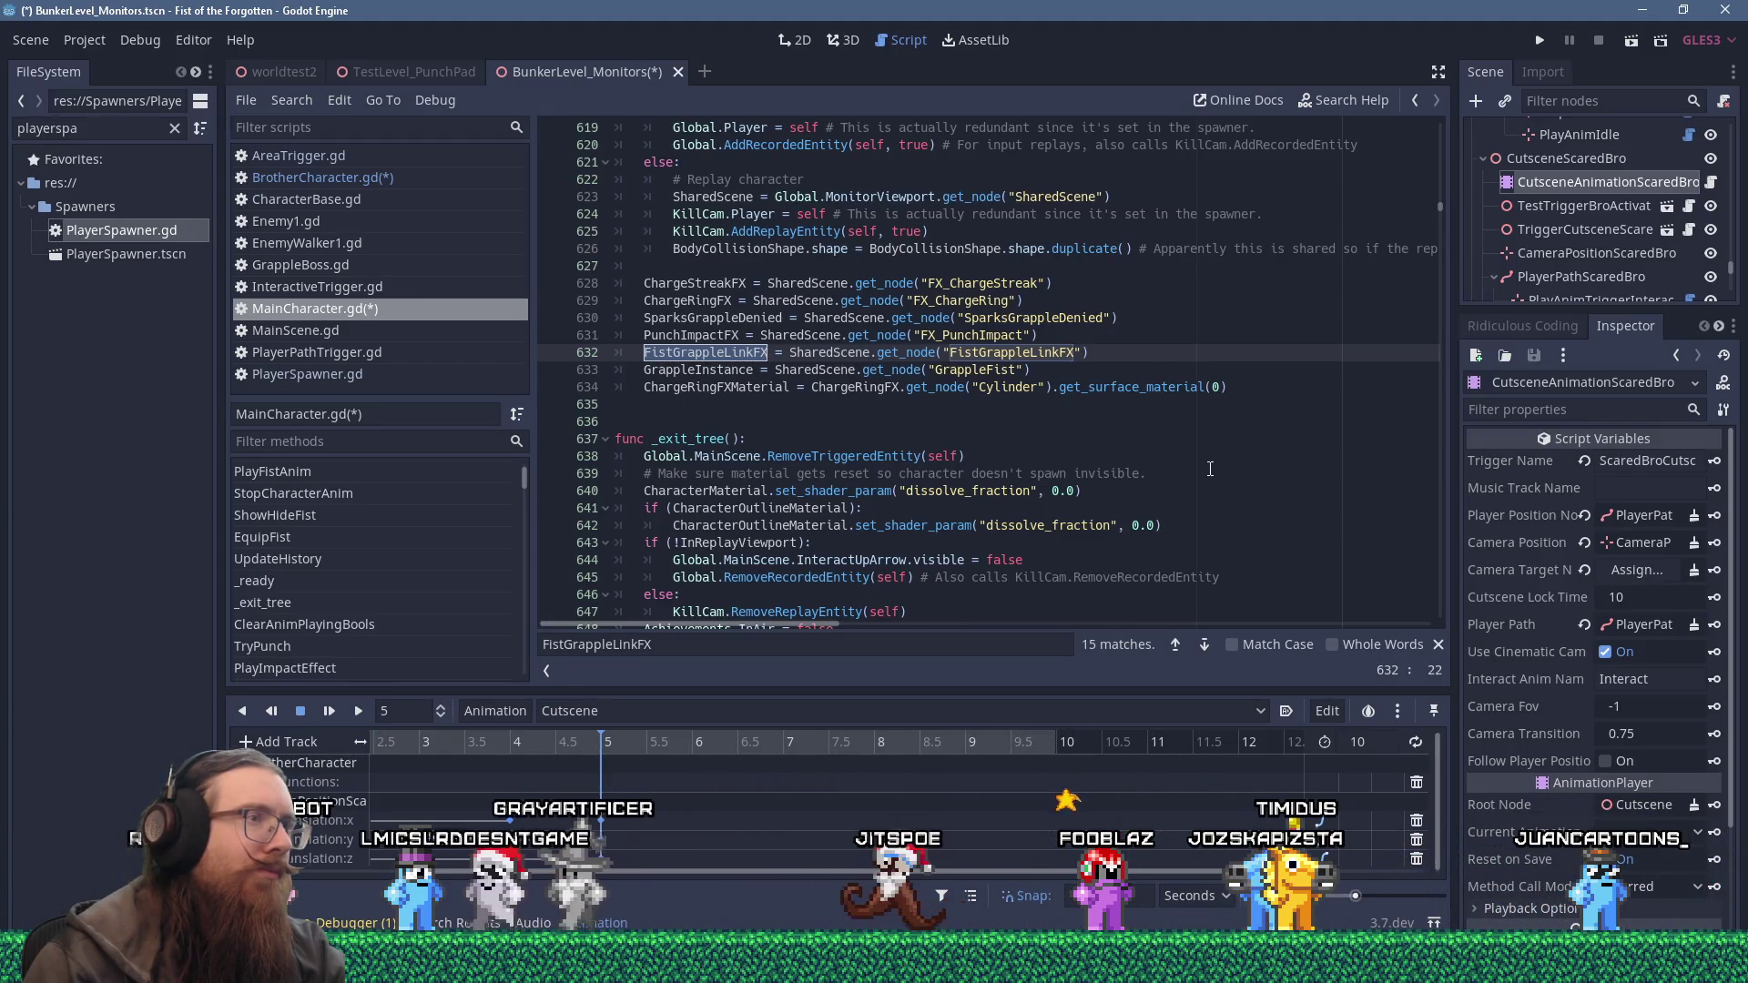
scroll(1210, 469, "up", 3)
scroll(1210, 469, "up", 18)
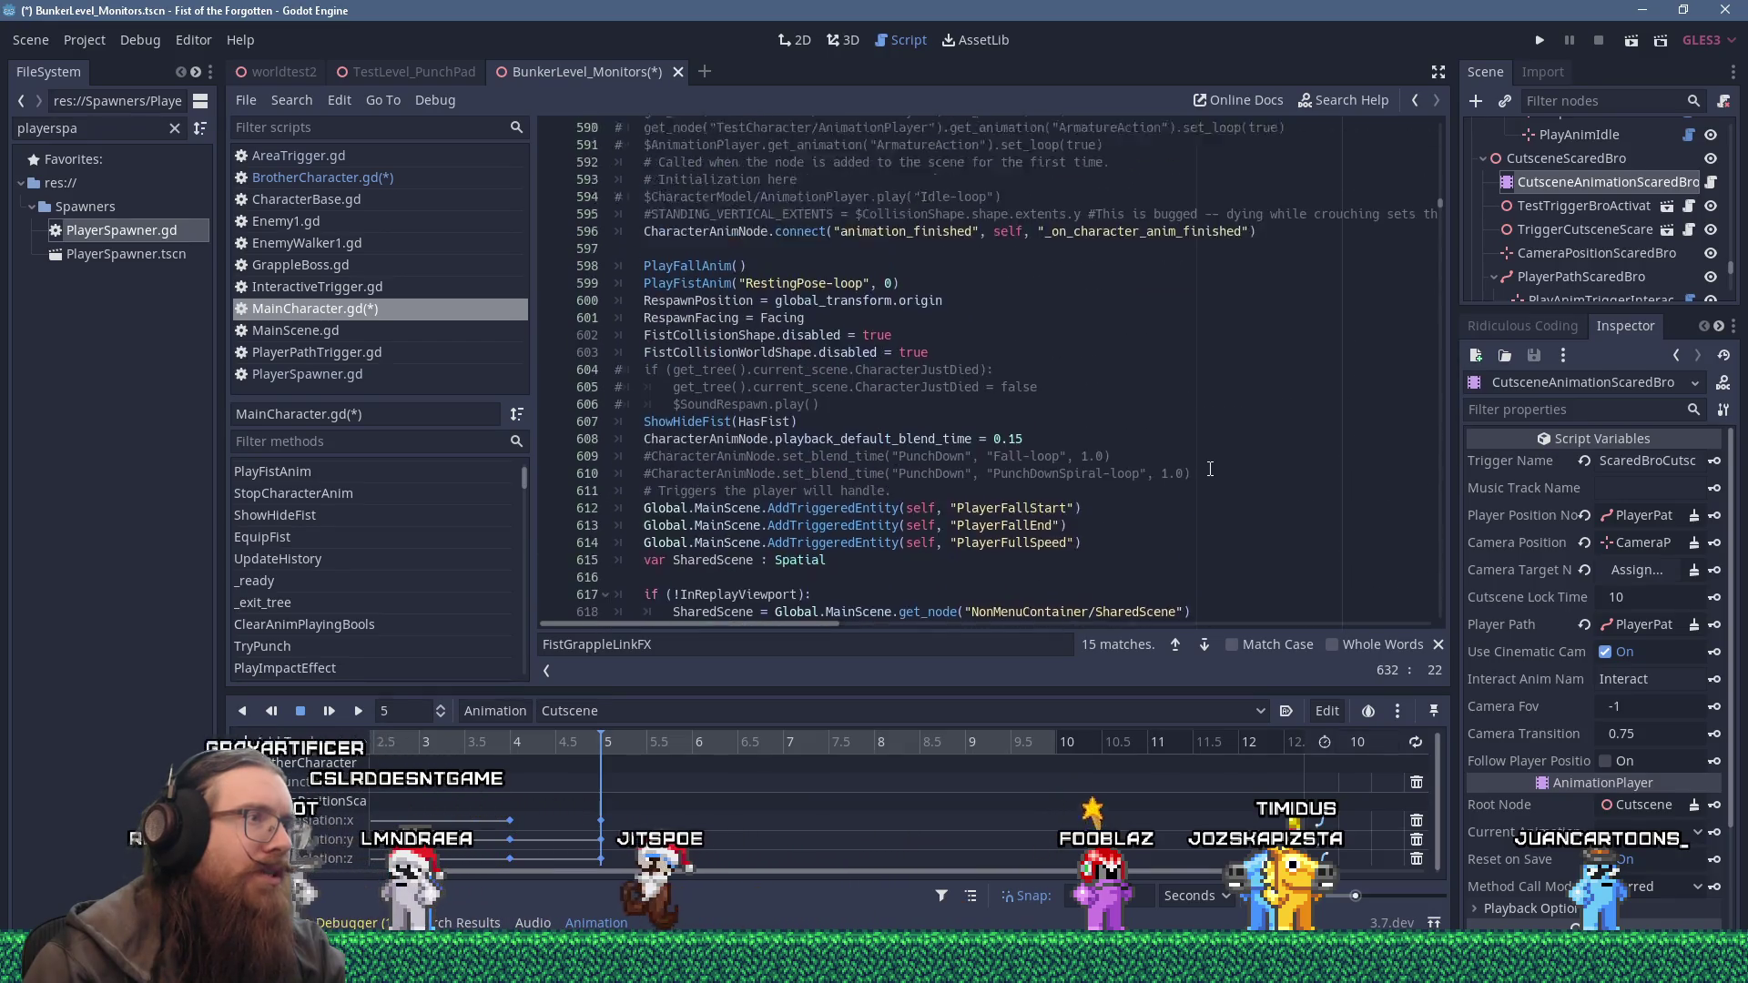
scroll(1210, 469, "up", 20)
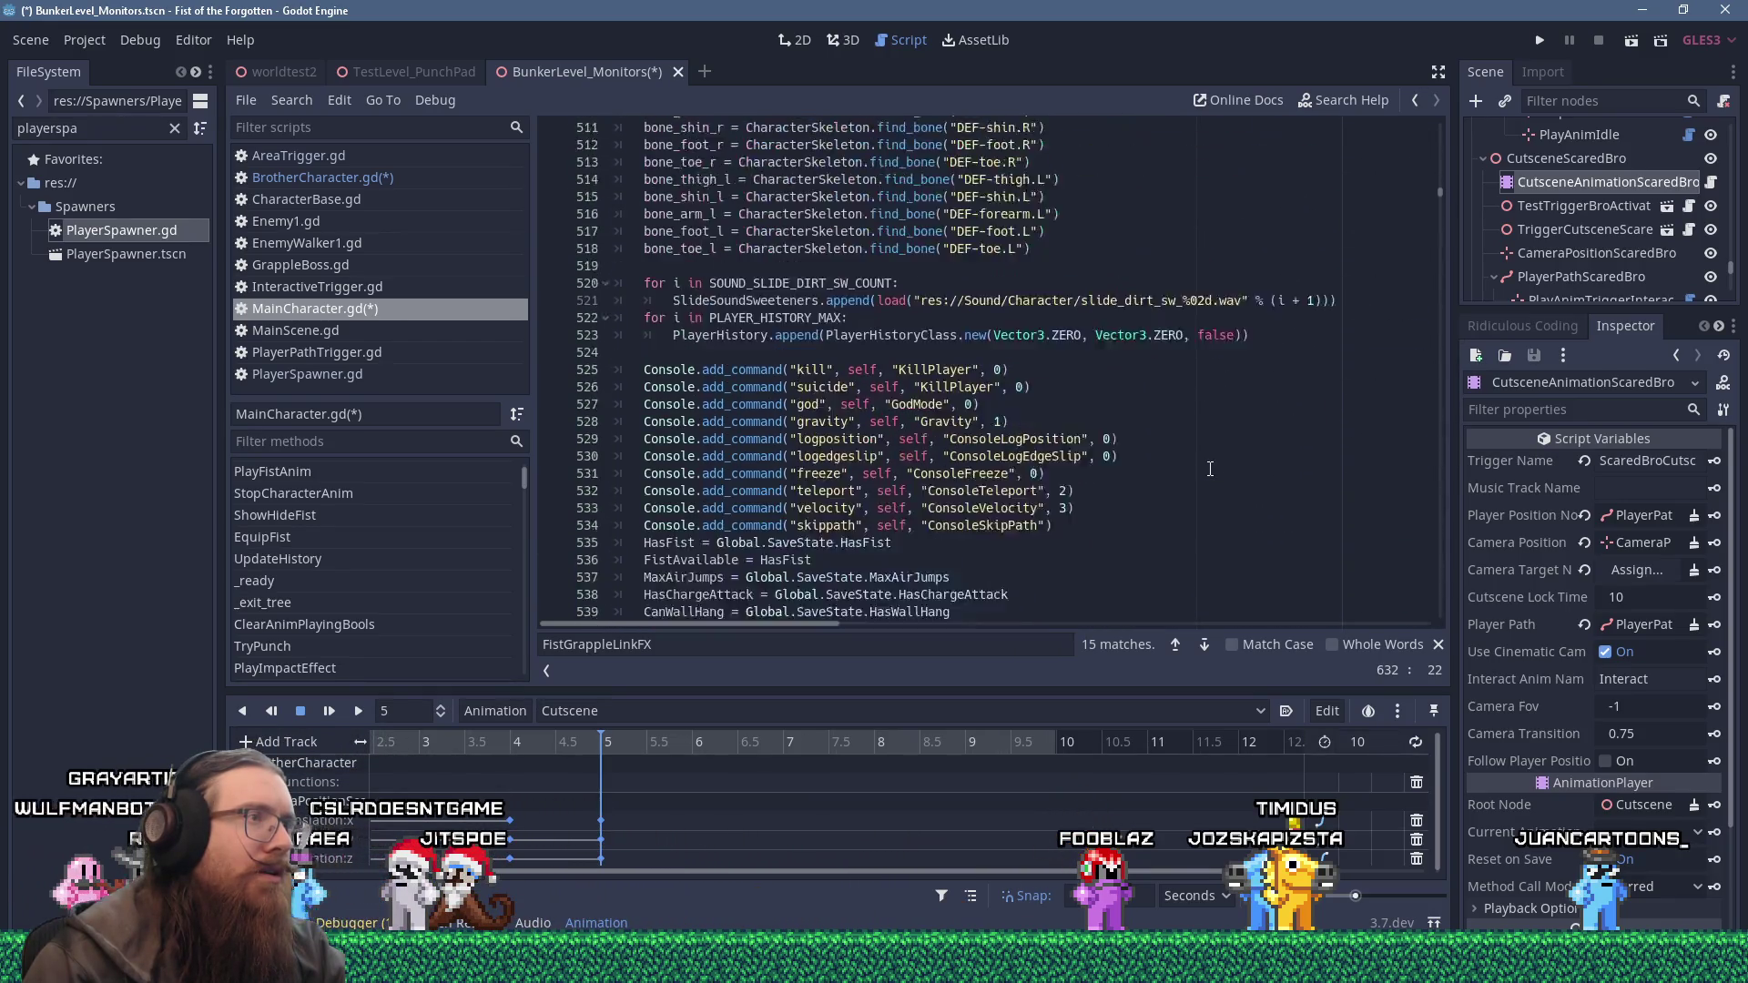
scroll(1210, 469, "up", 20)
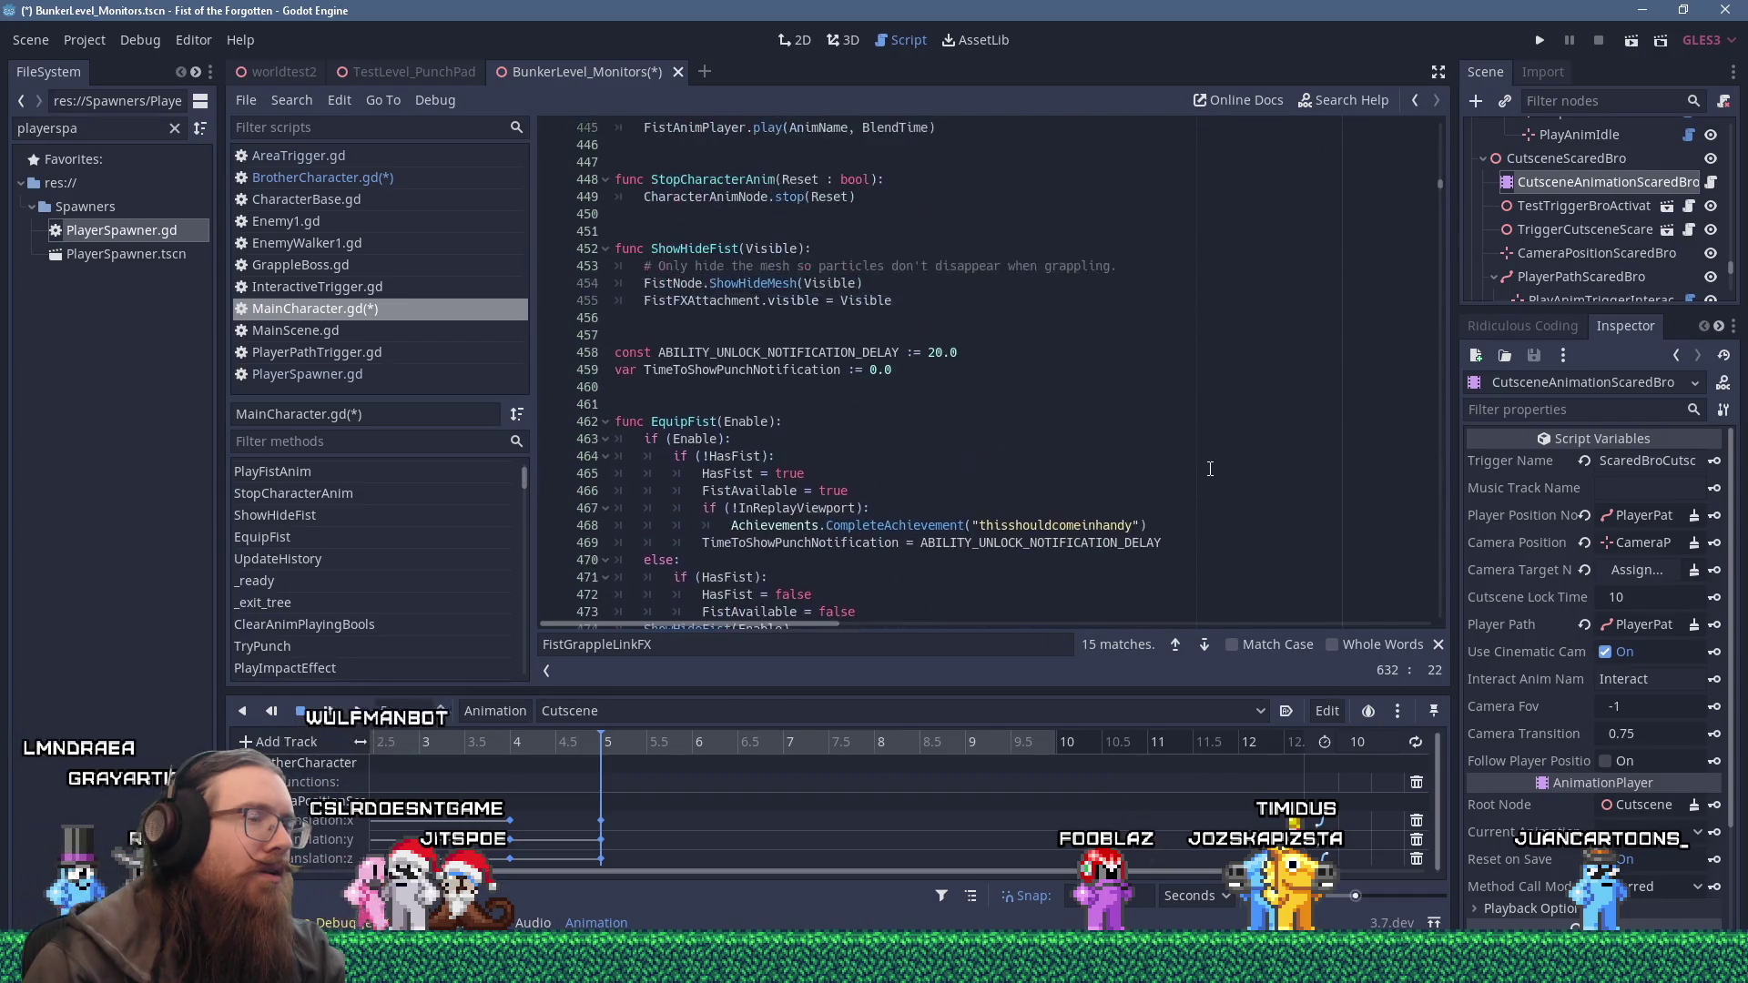
scroll(1210, 469, "up", 8)
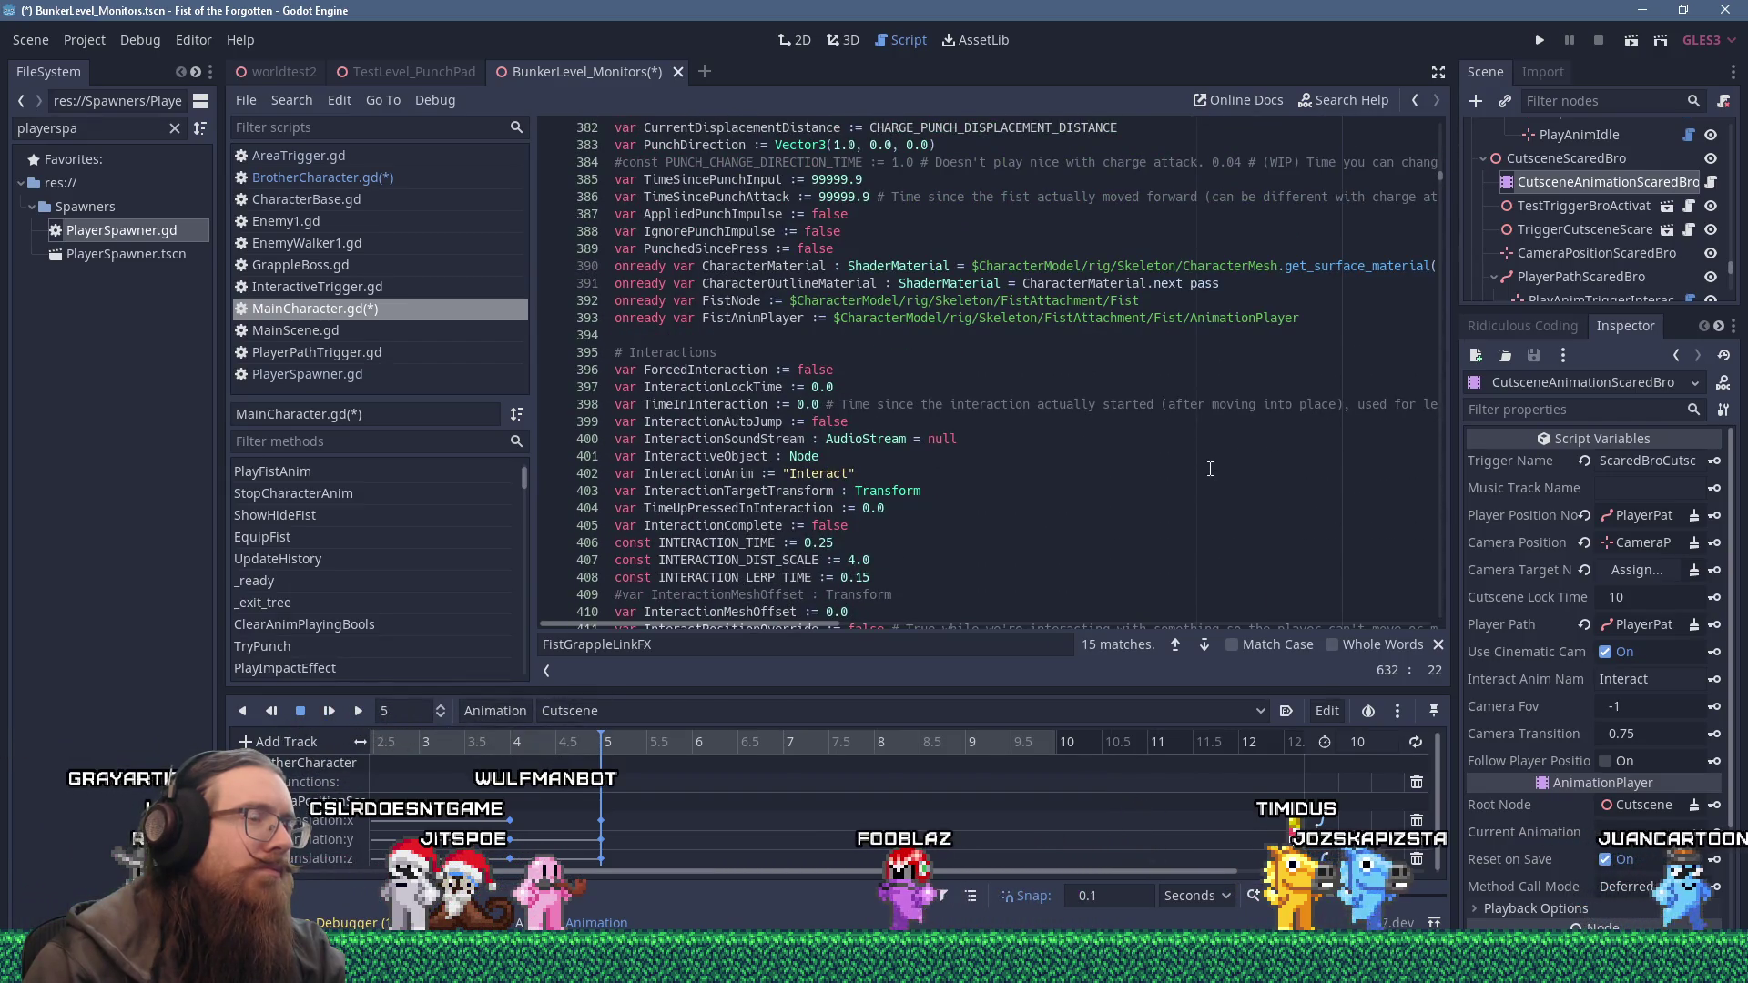
scroll(1210, 469, "down", 20)
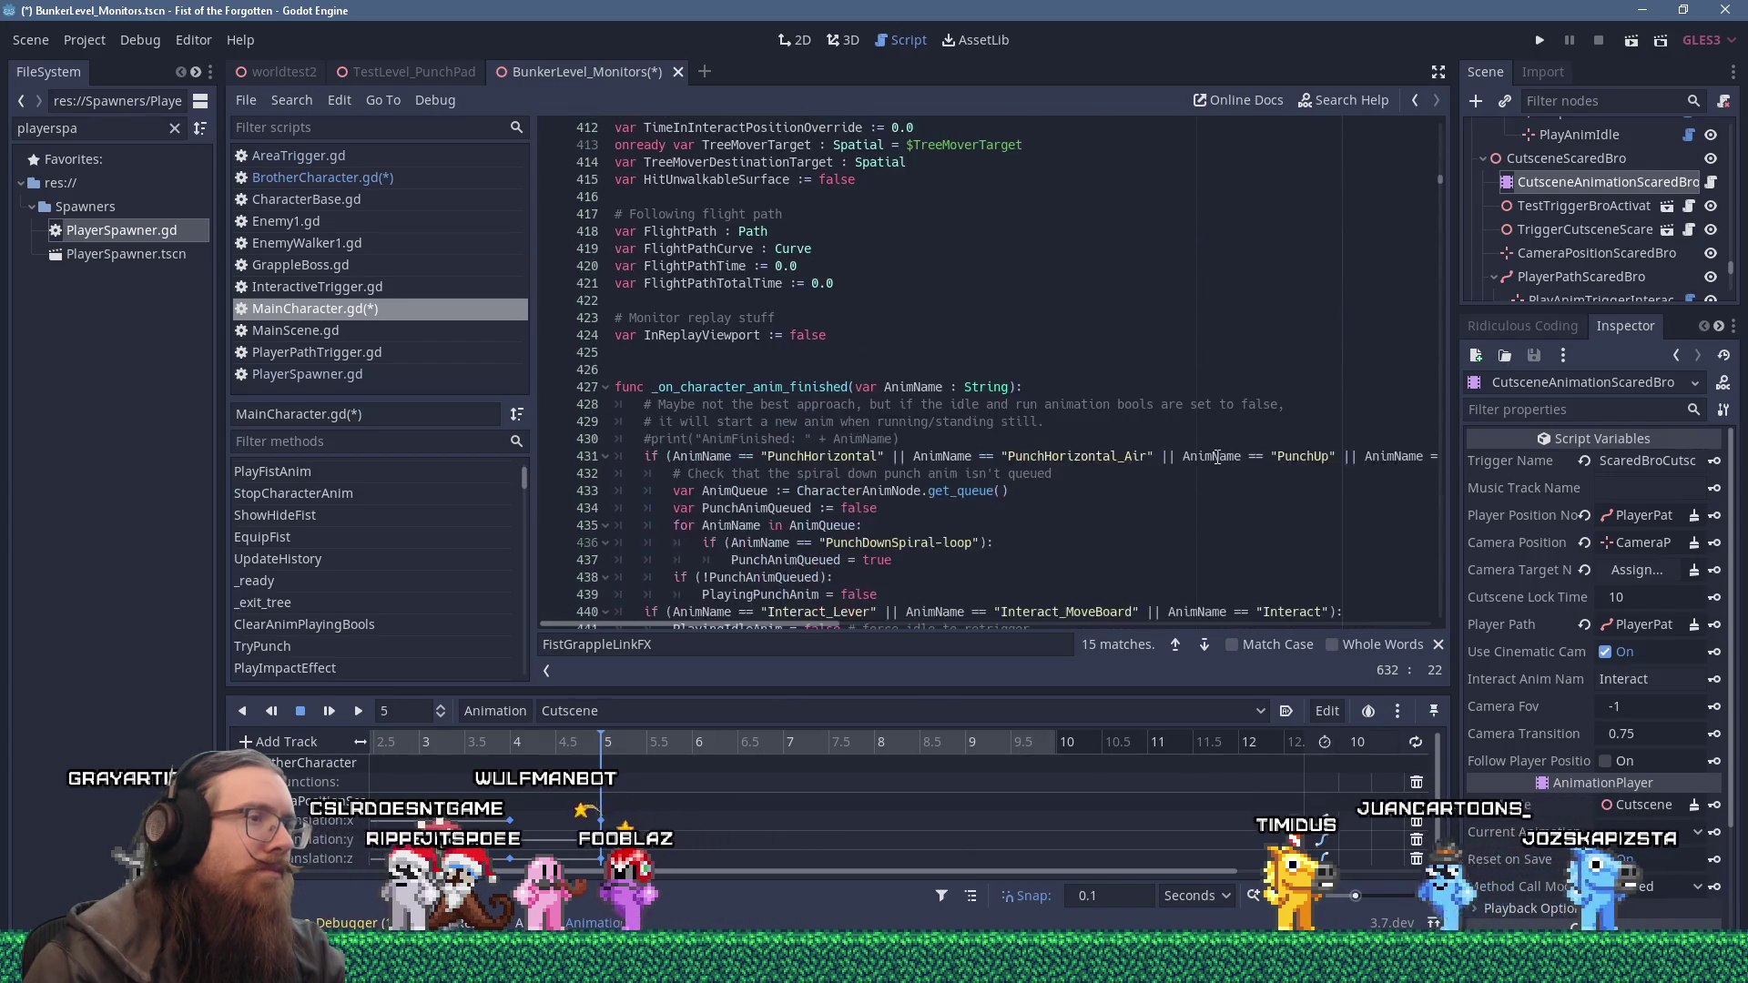
scroll(1210, 455, "down", 20)
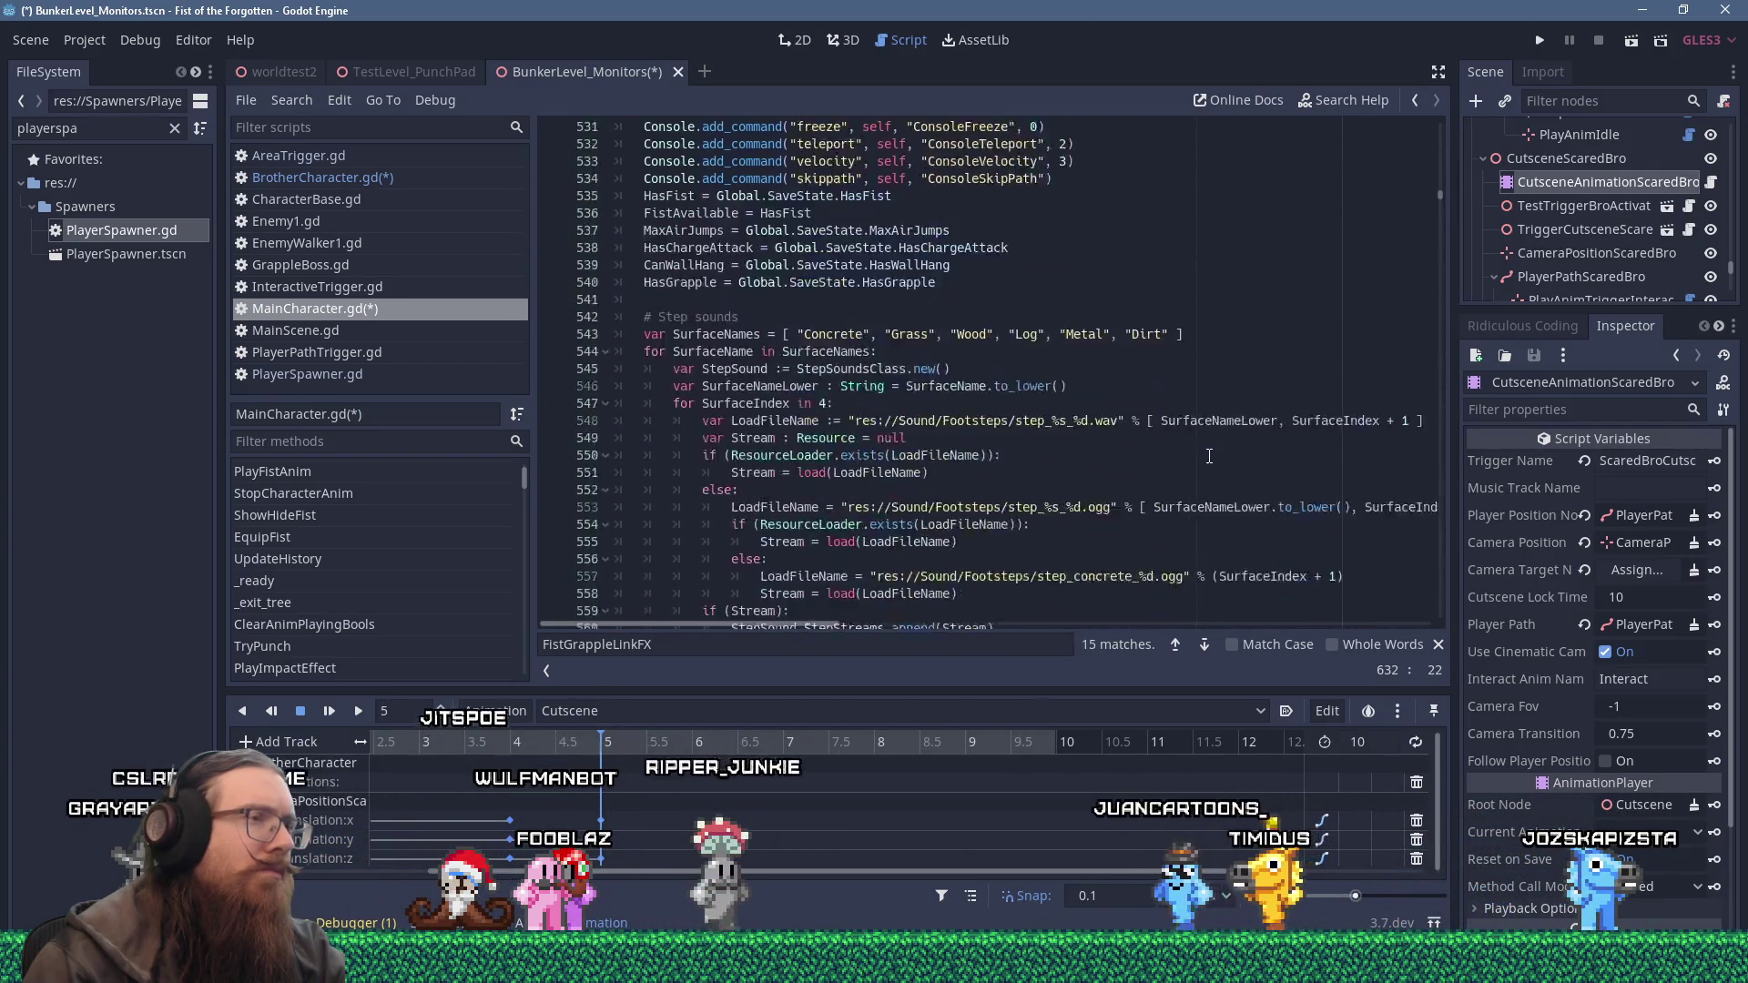
scroll(1208, 445, "down", 11)
scroll(1209, 441, "up", 4)
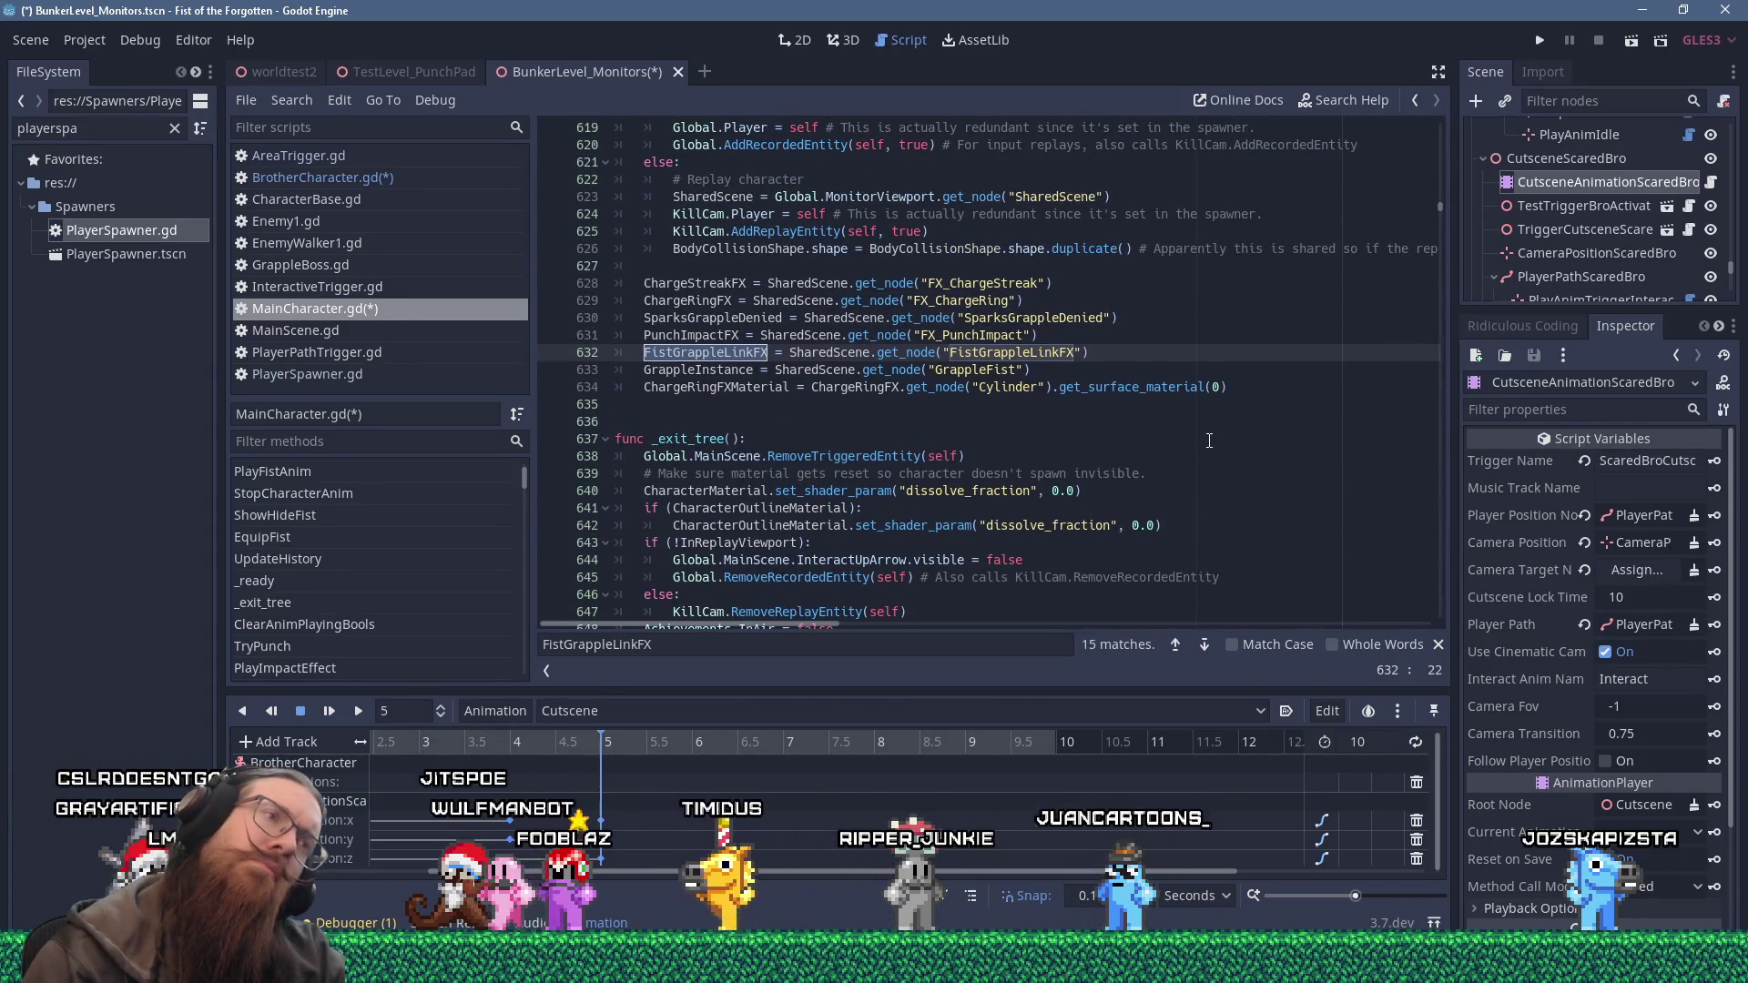
double_click(829, 353)
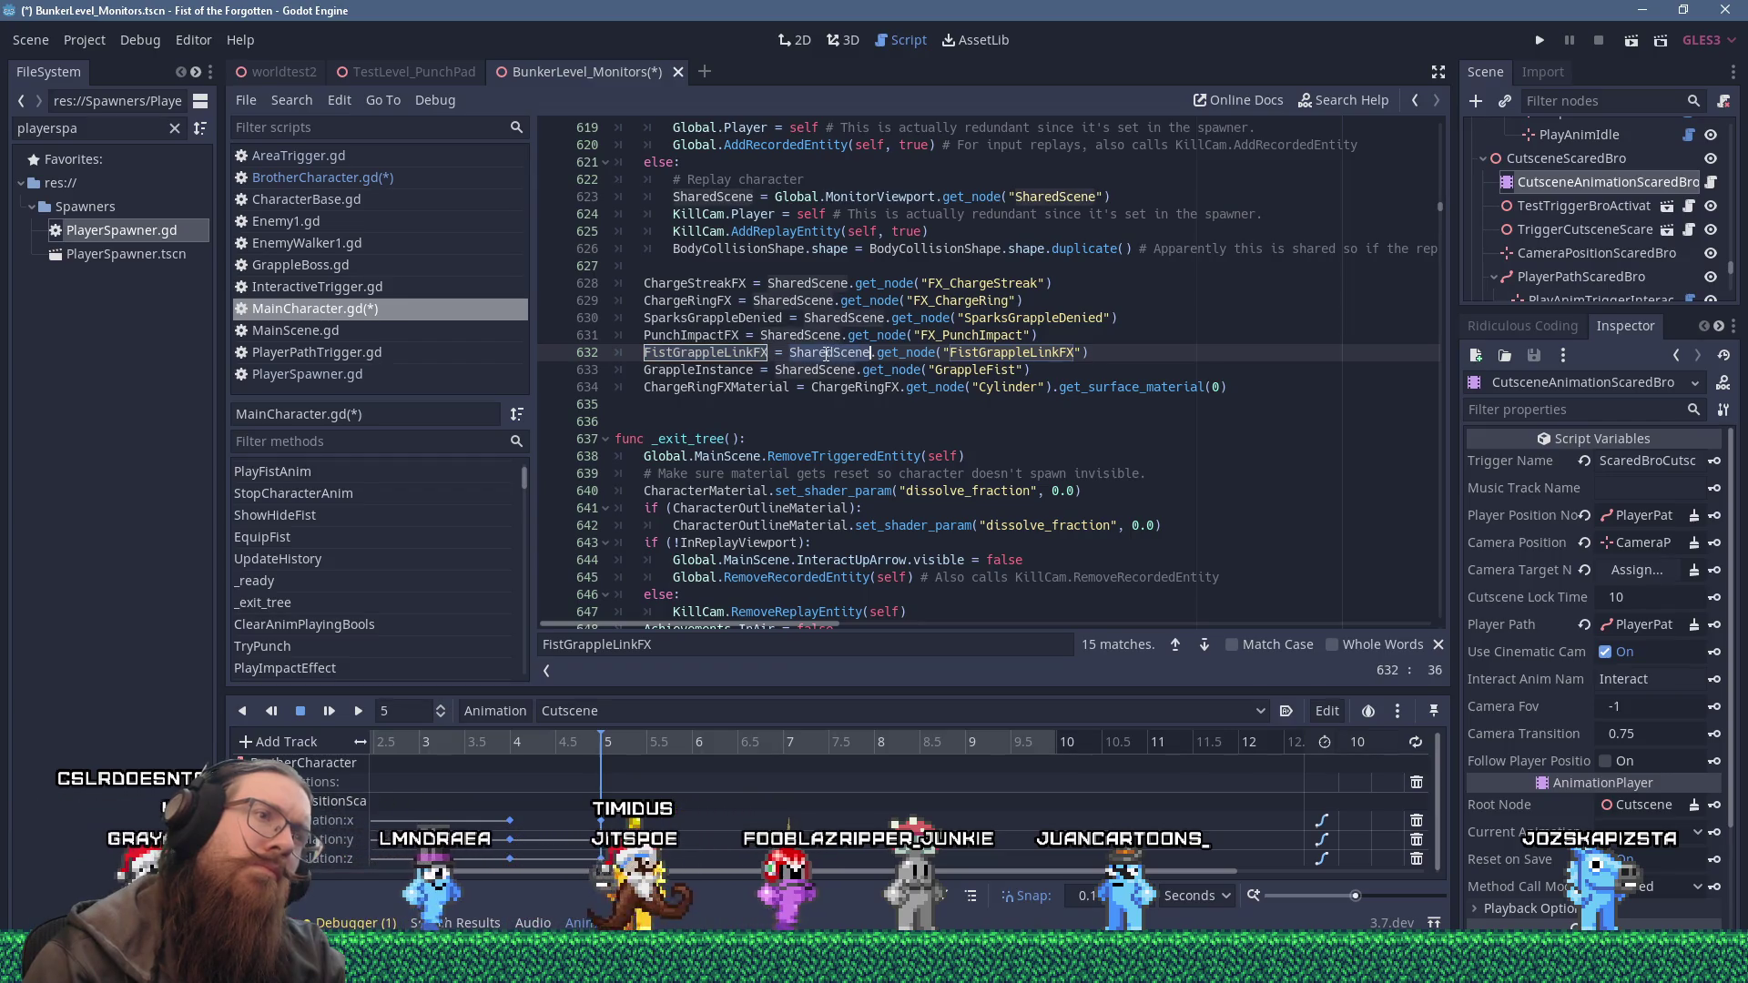
scroll(816, 369, "up", 2)
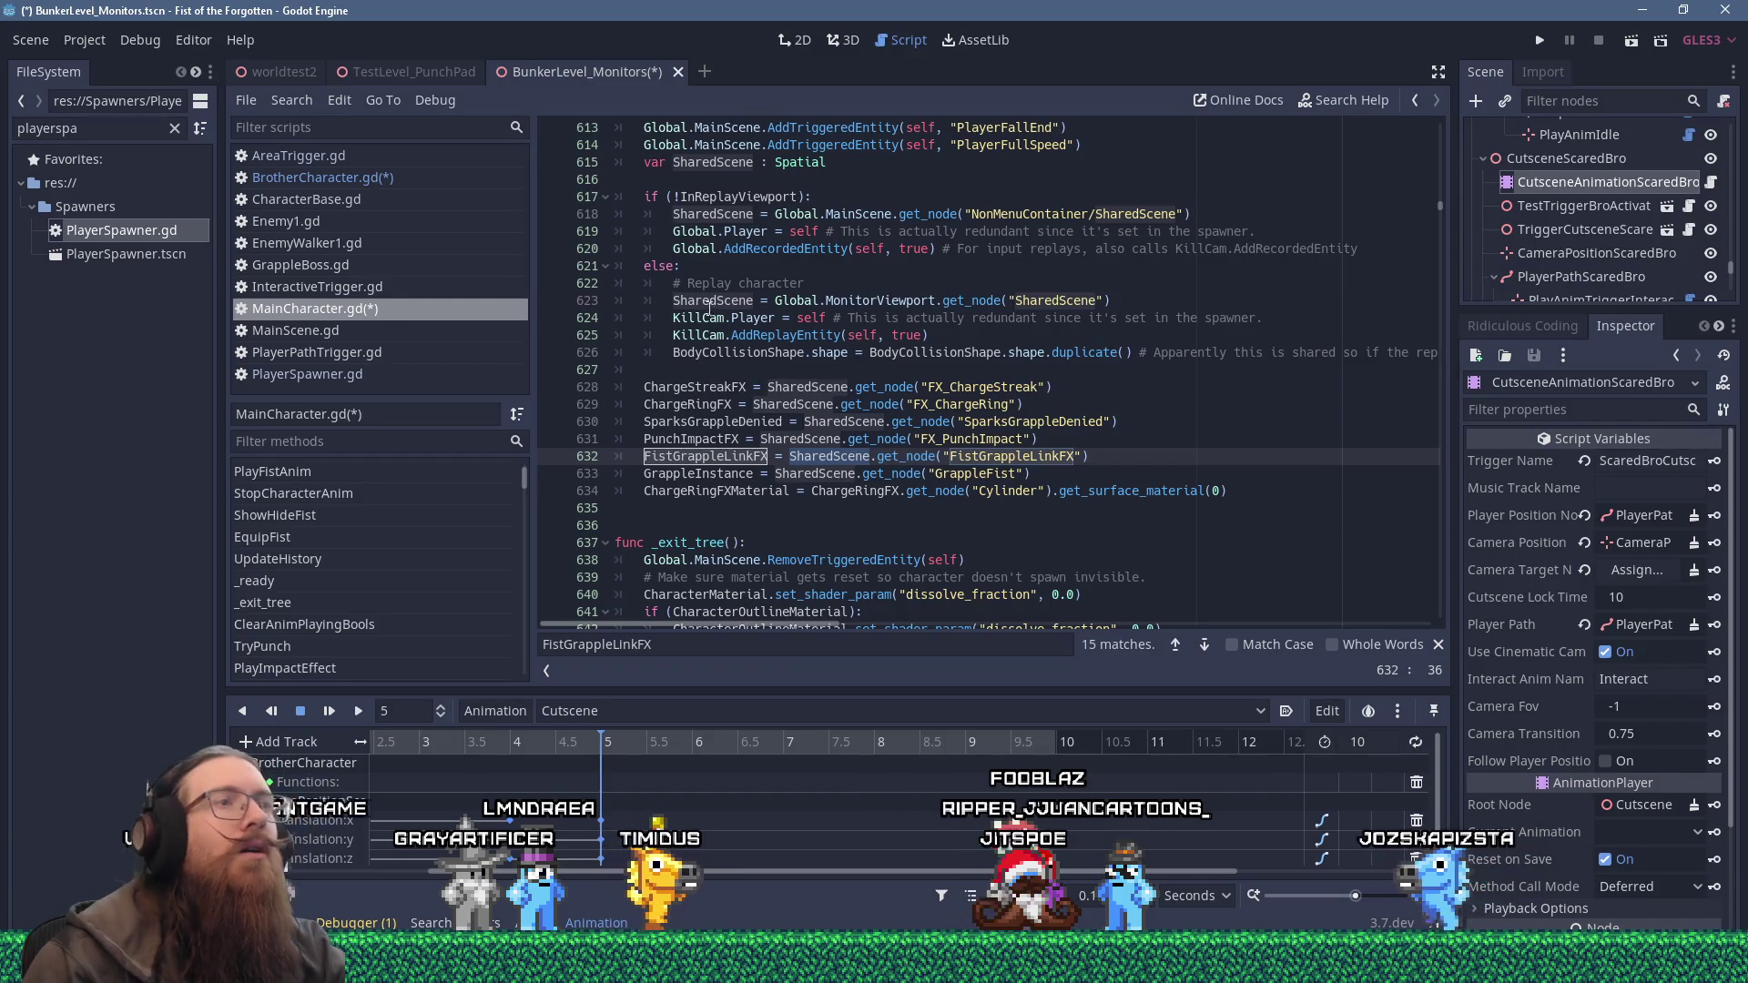
mouse_move(706, 192)
left_mouse_down()
mouse_move(911, 268)
mouse_move(1151, 302)
left_mouse_up()
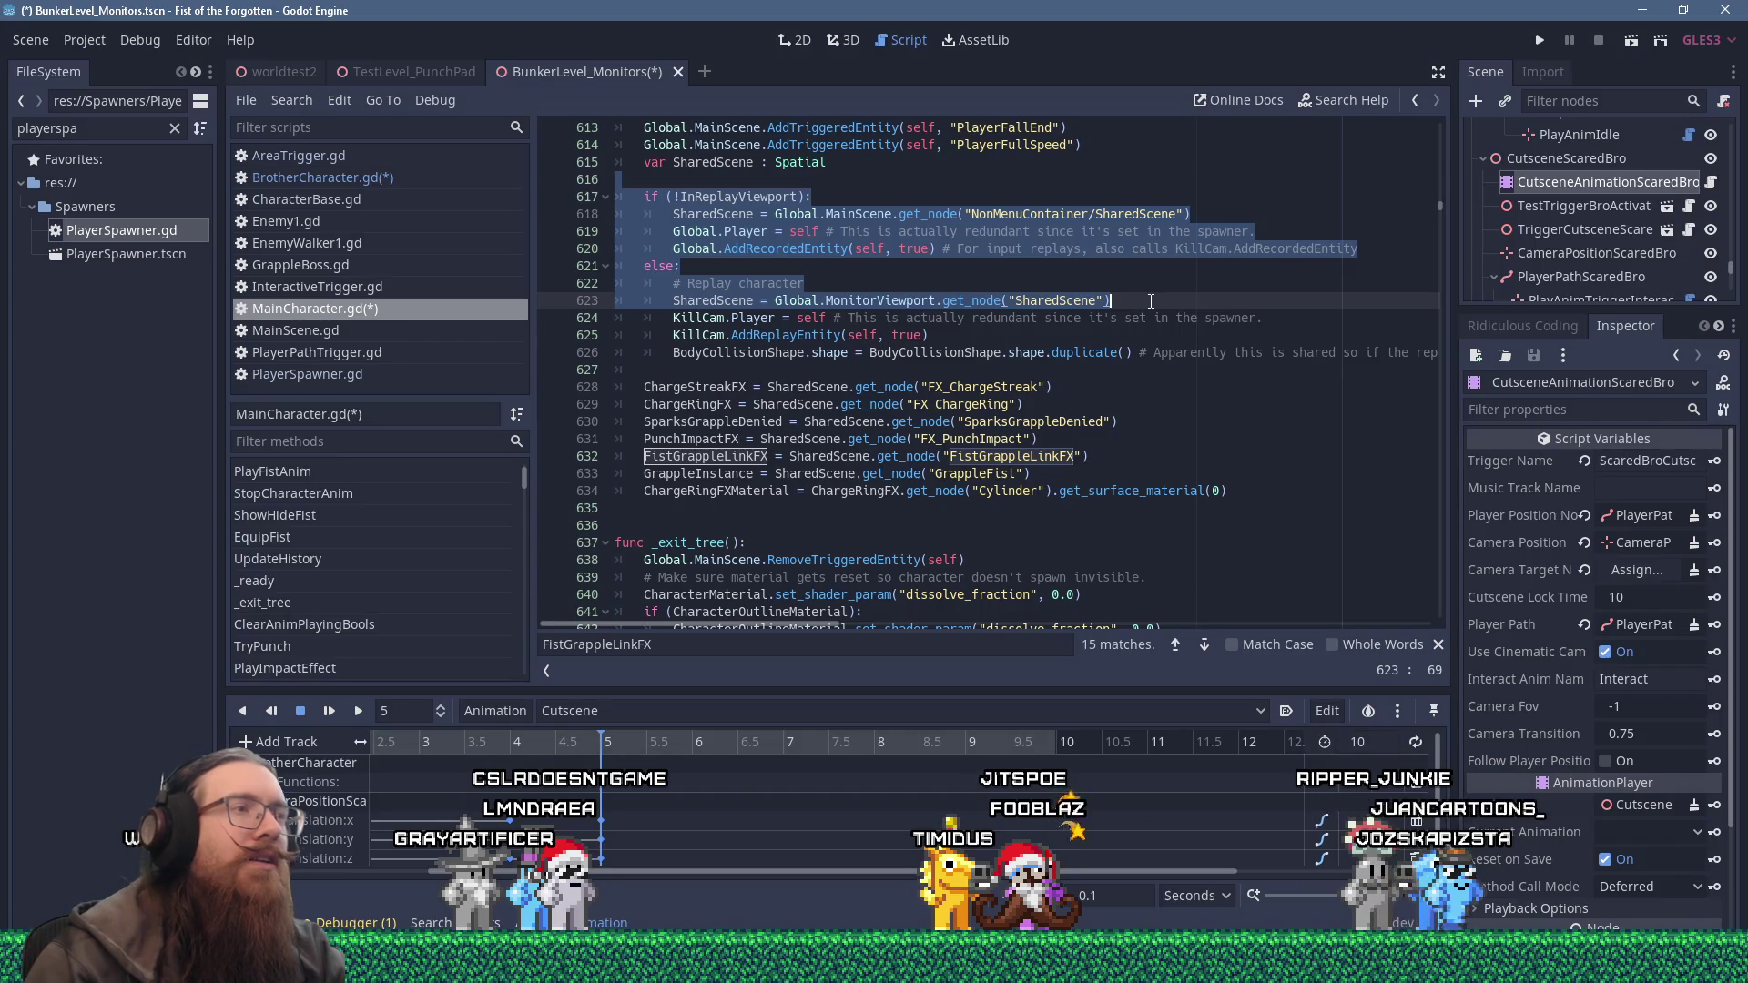
left_click(1157, 458)
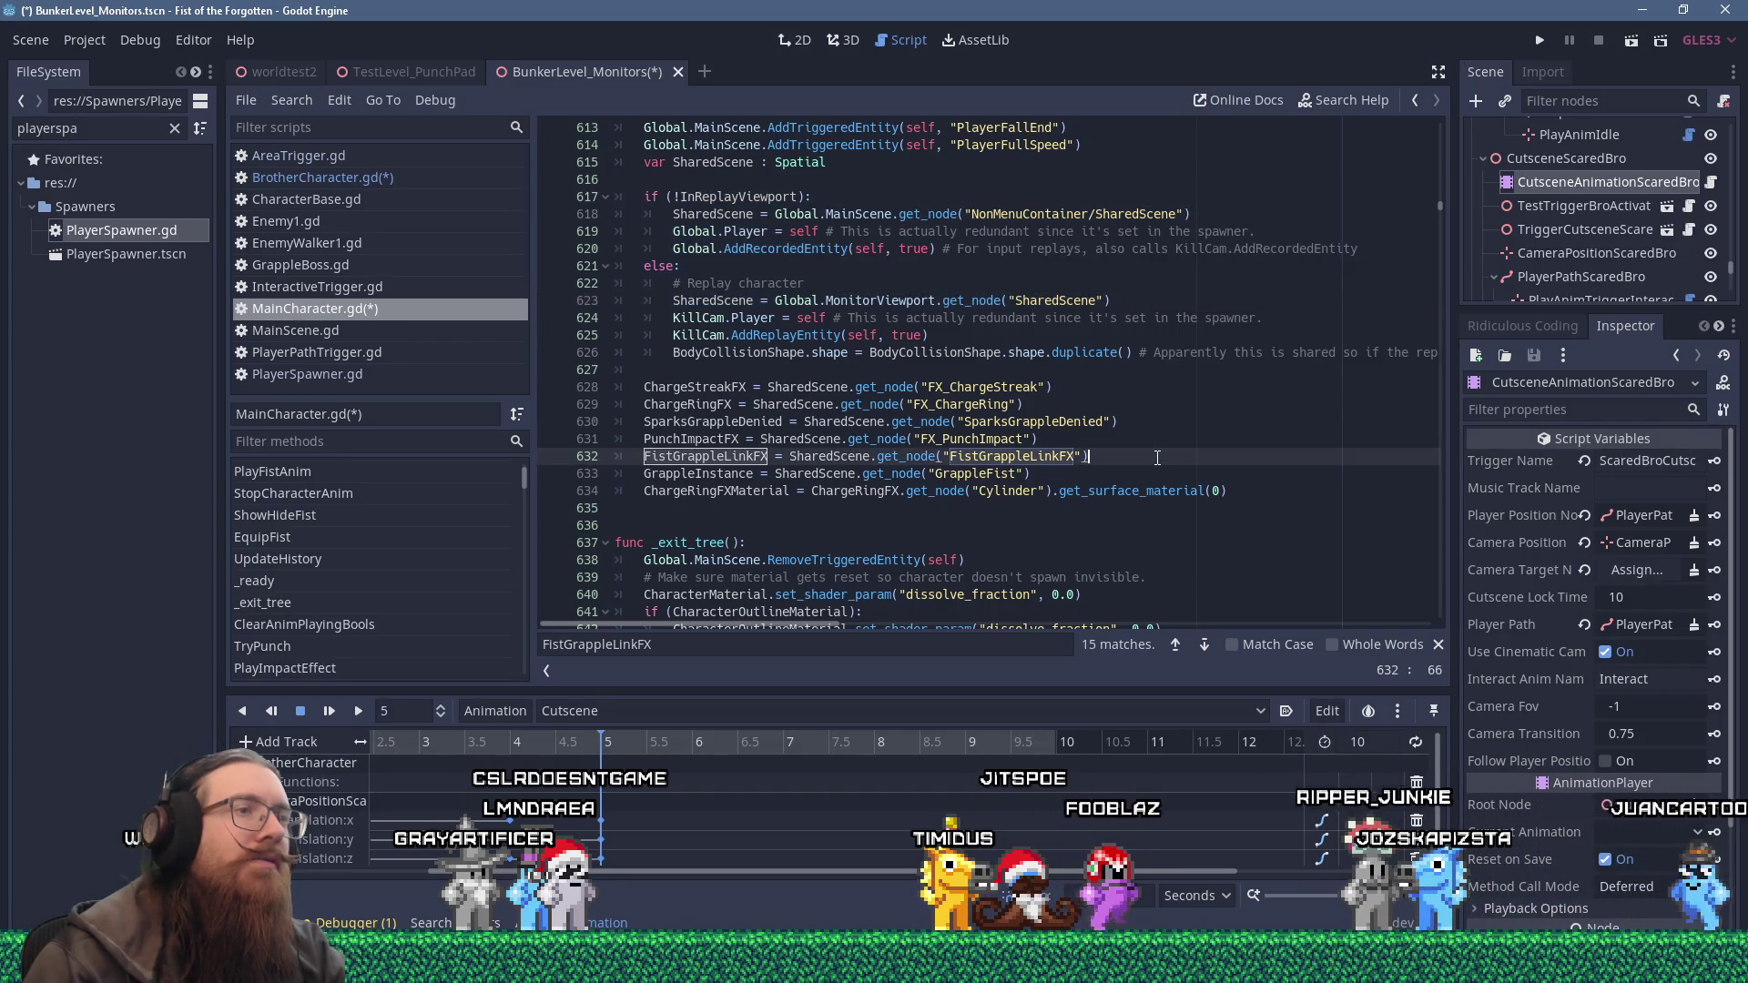
key("F3")
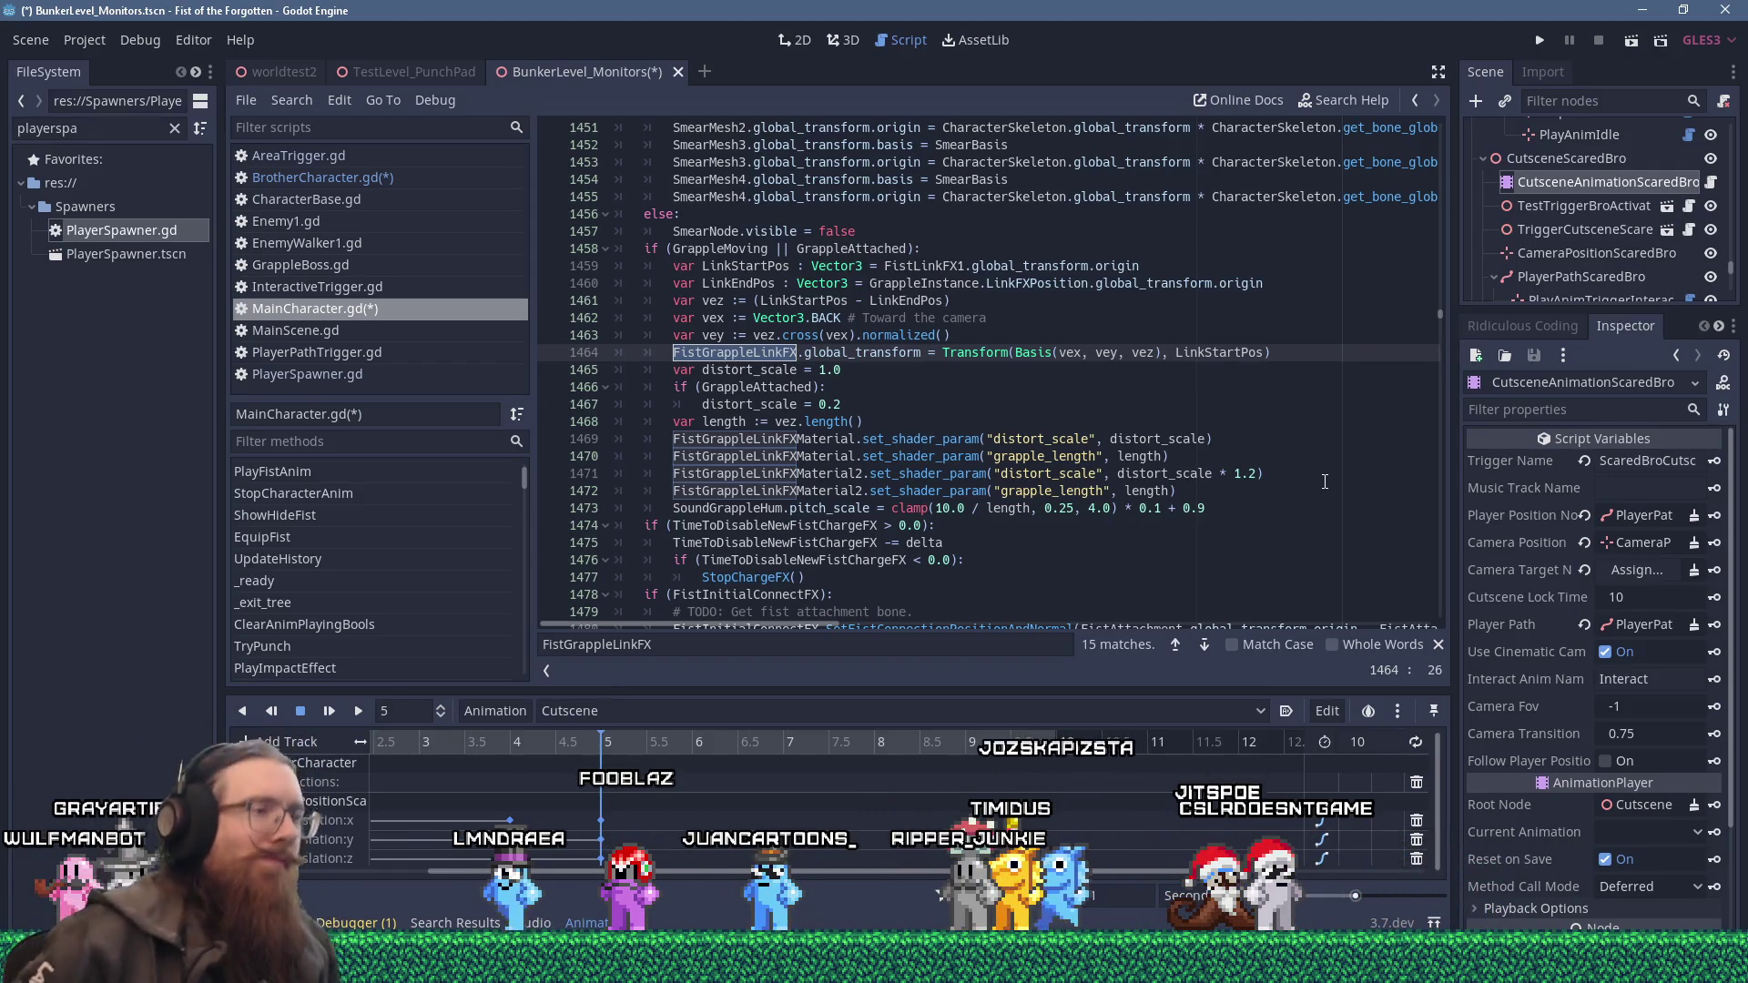
Switch from Godot to the fotf_todo.txt task list in Notepad.
key("alt+Tab")
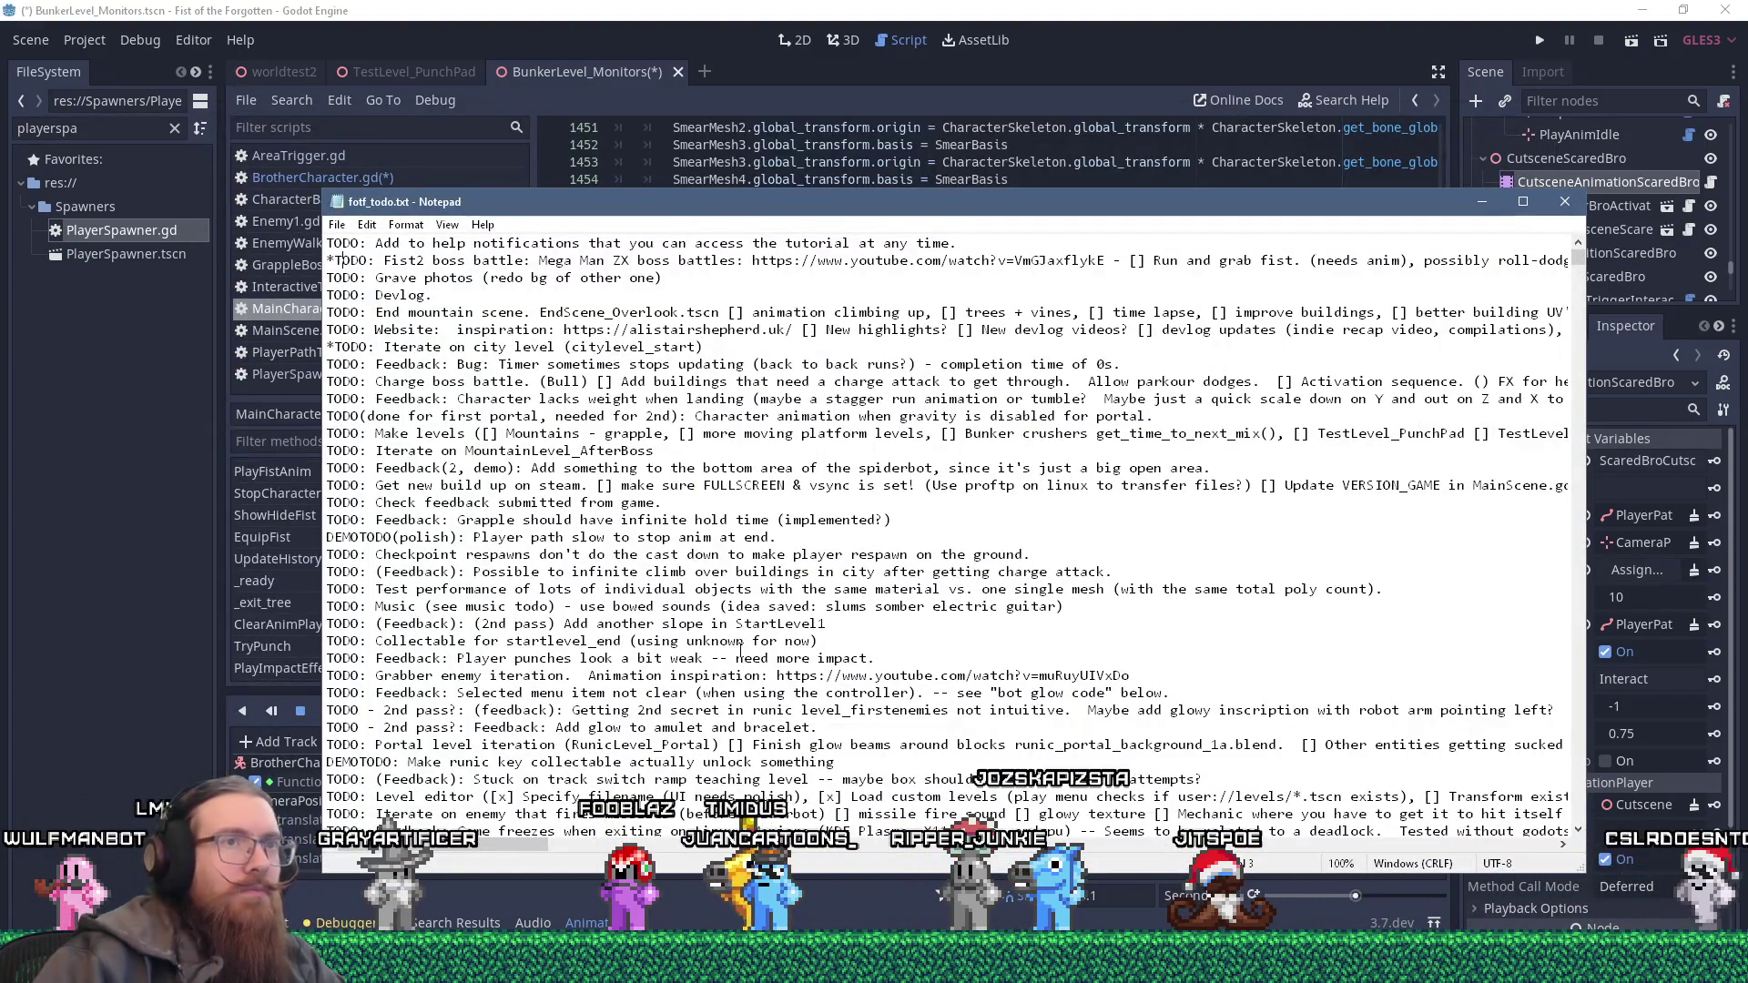
Change the Notepad todo entry 'Grapple FX' to 'GrappleLinkFX', then return to Godot.
left_click_drag(492, 847, 637, 849)
left_click(1220, 260)
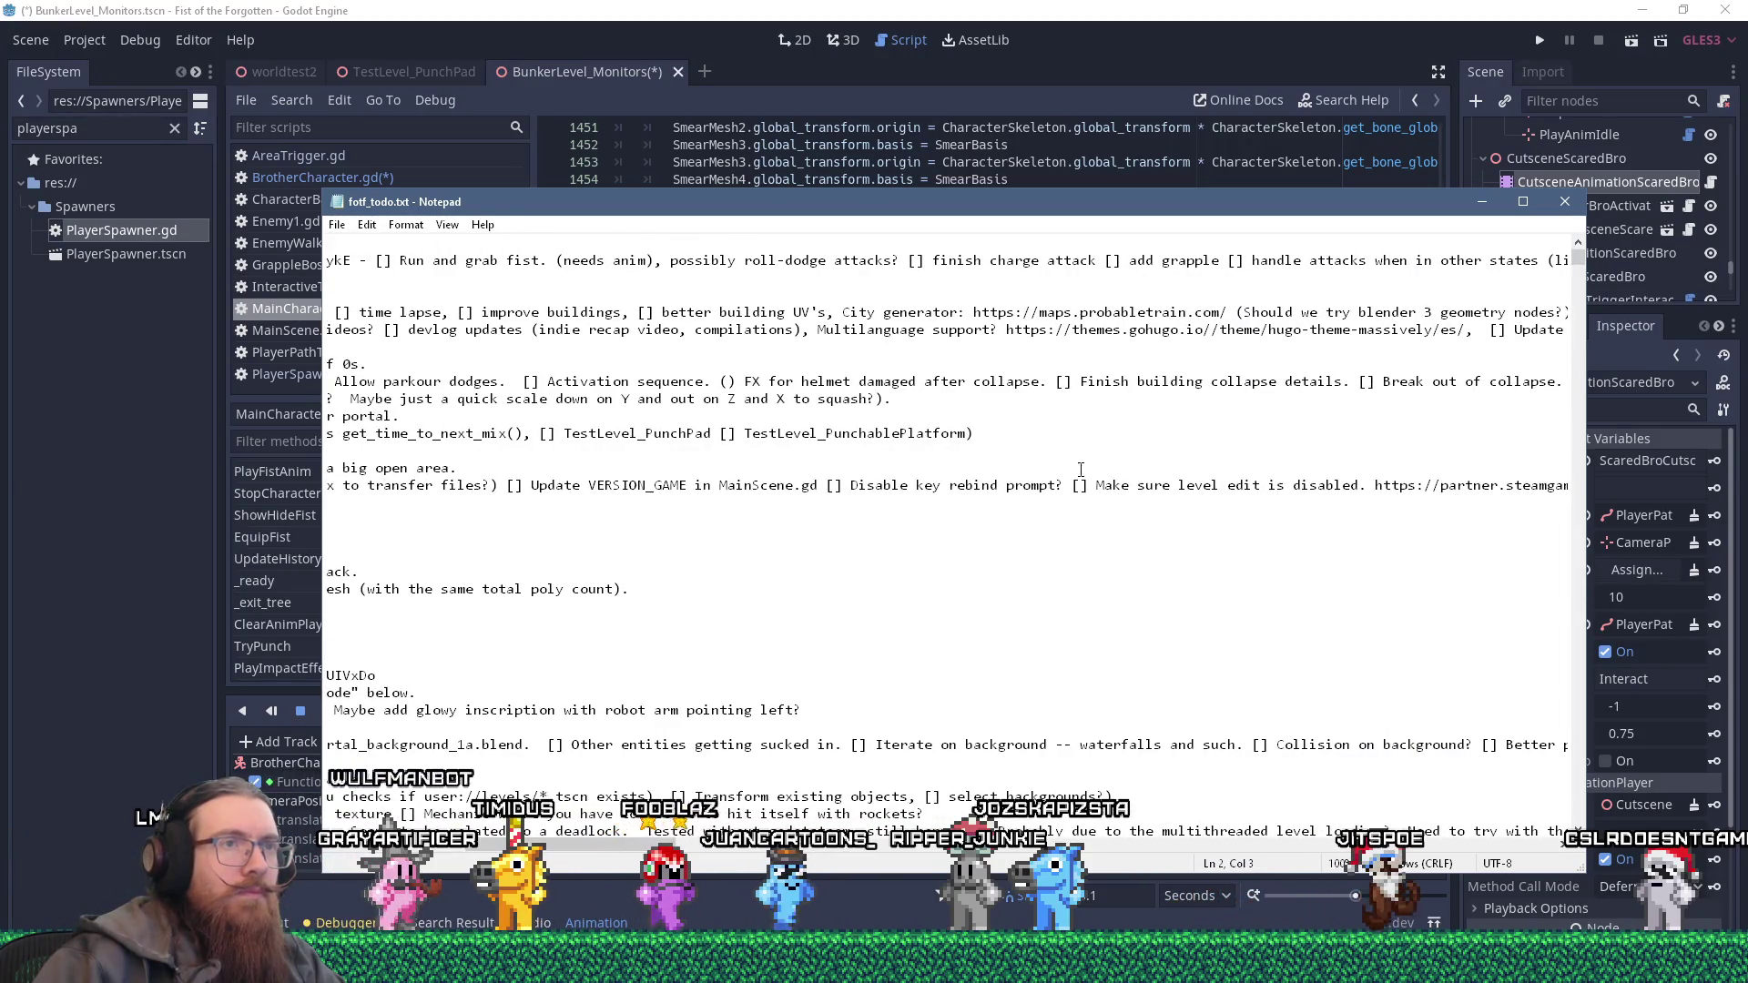
type("[]")
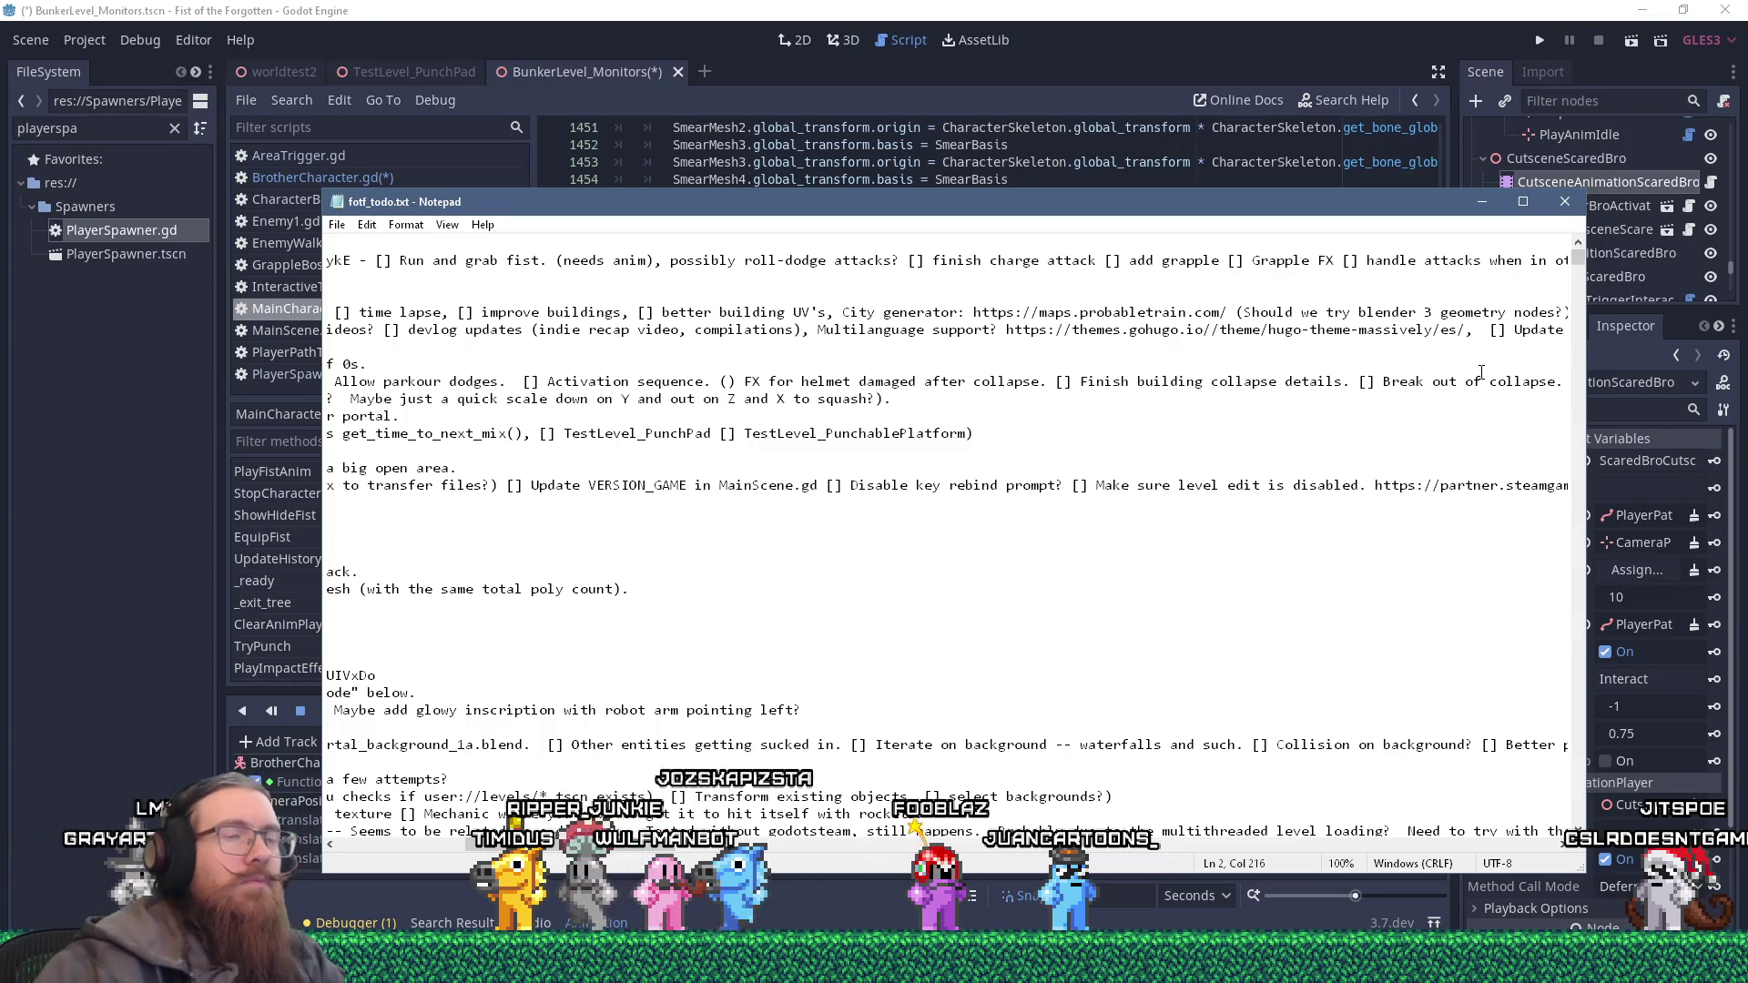
left_click(1129, 25)
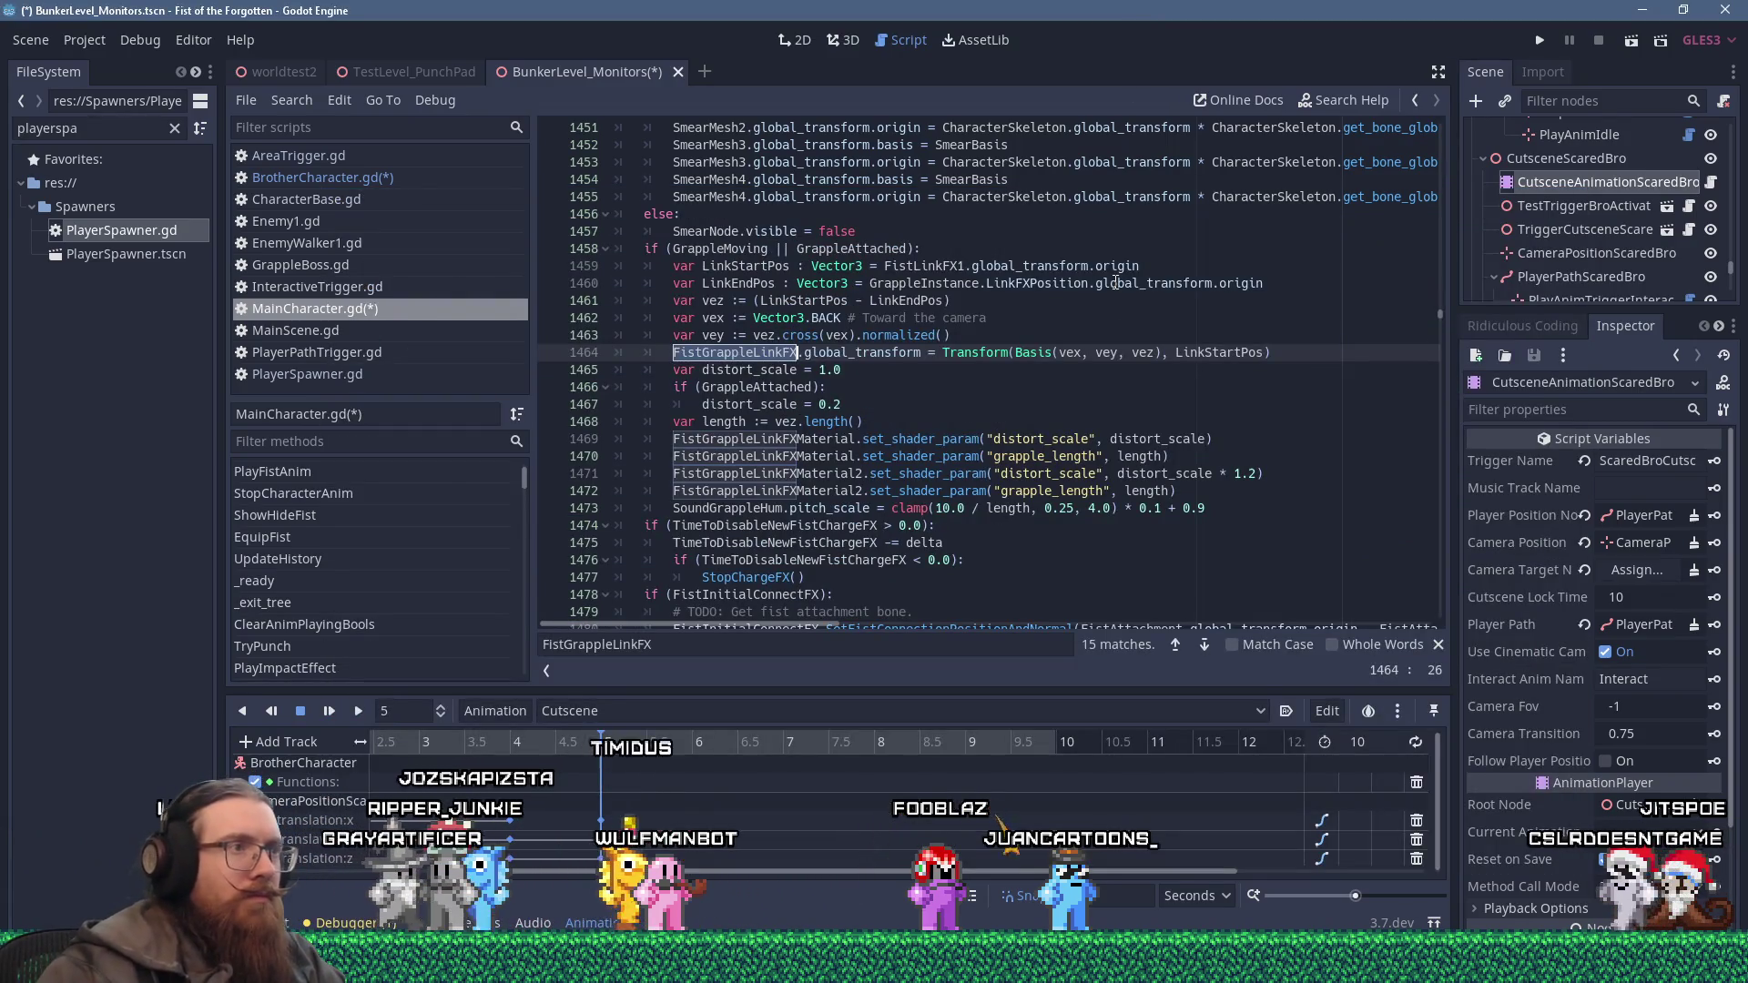
key("alt+Tab")
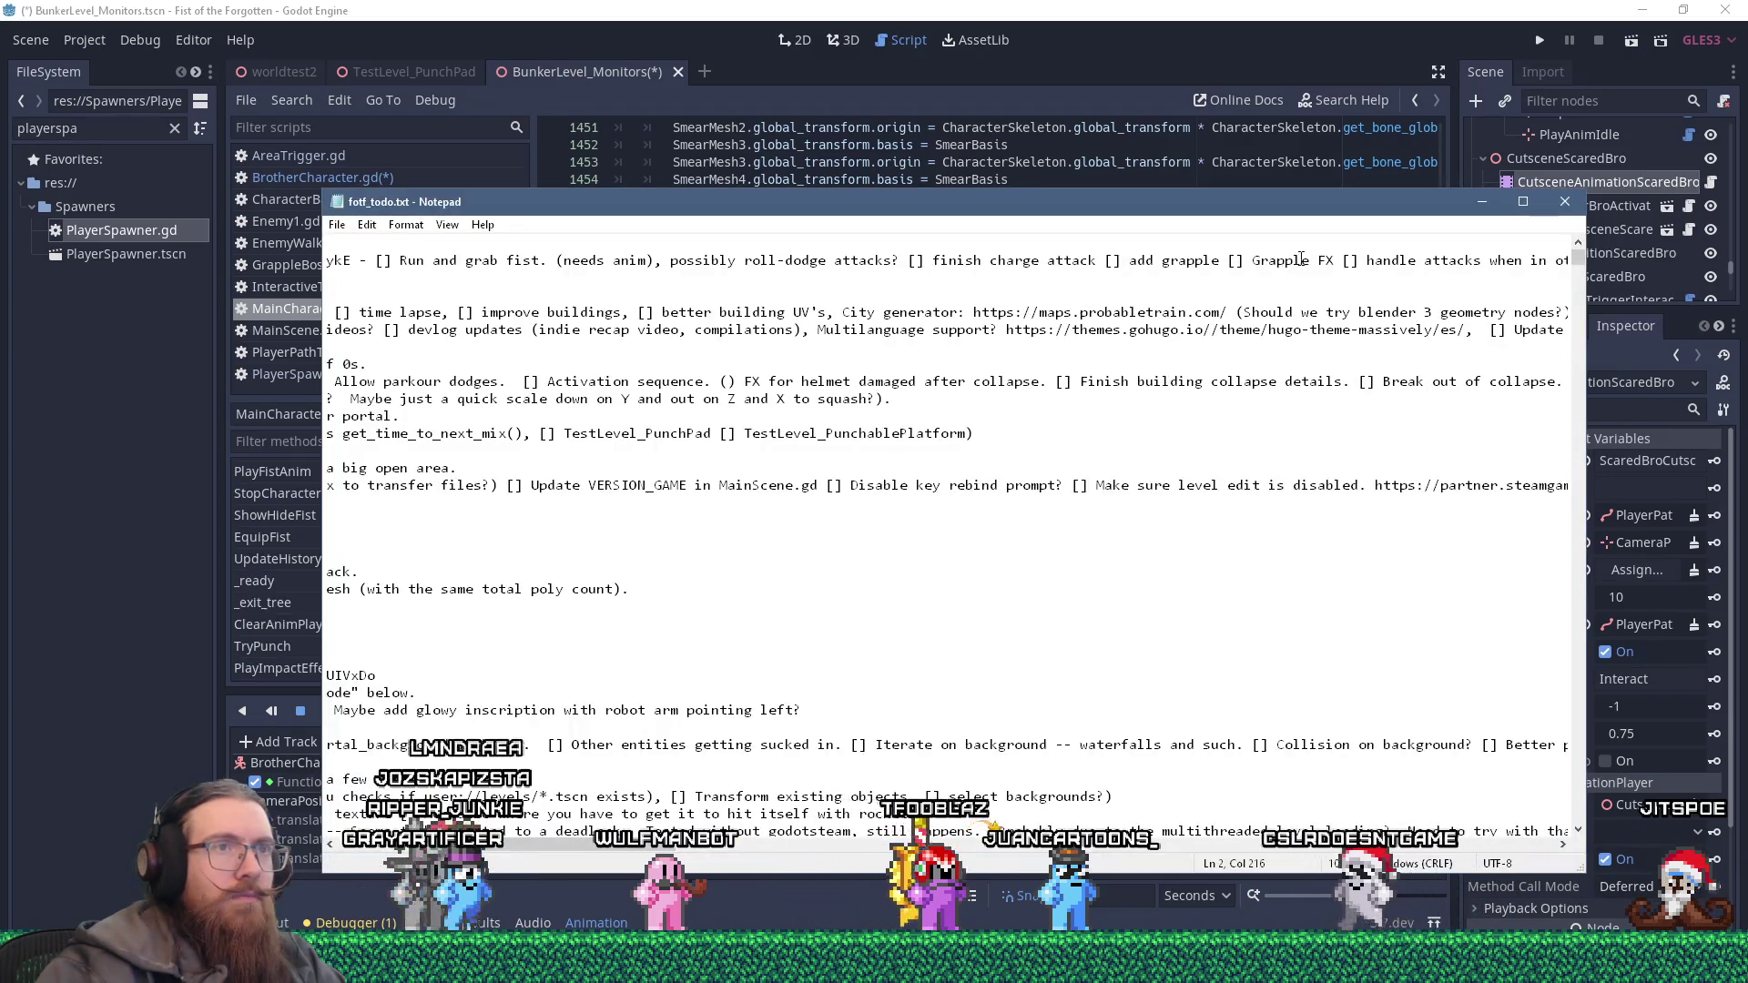
type("Link")
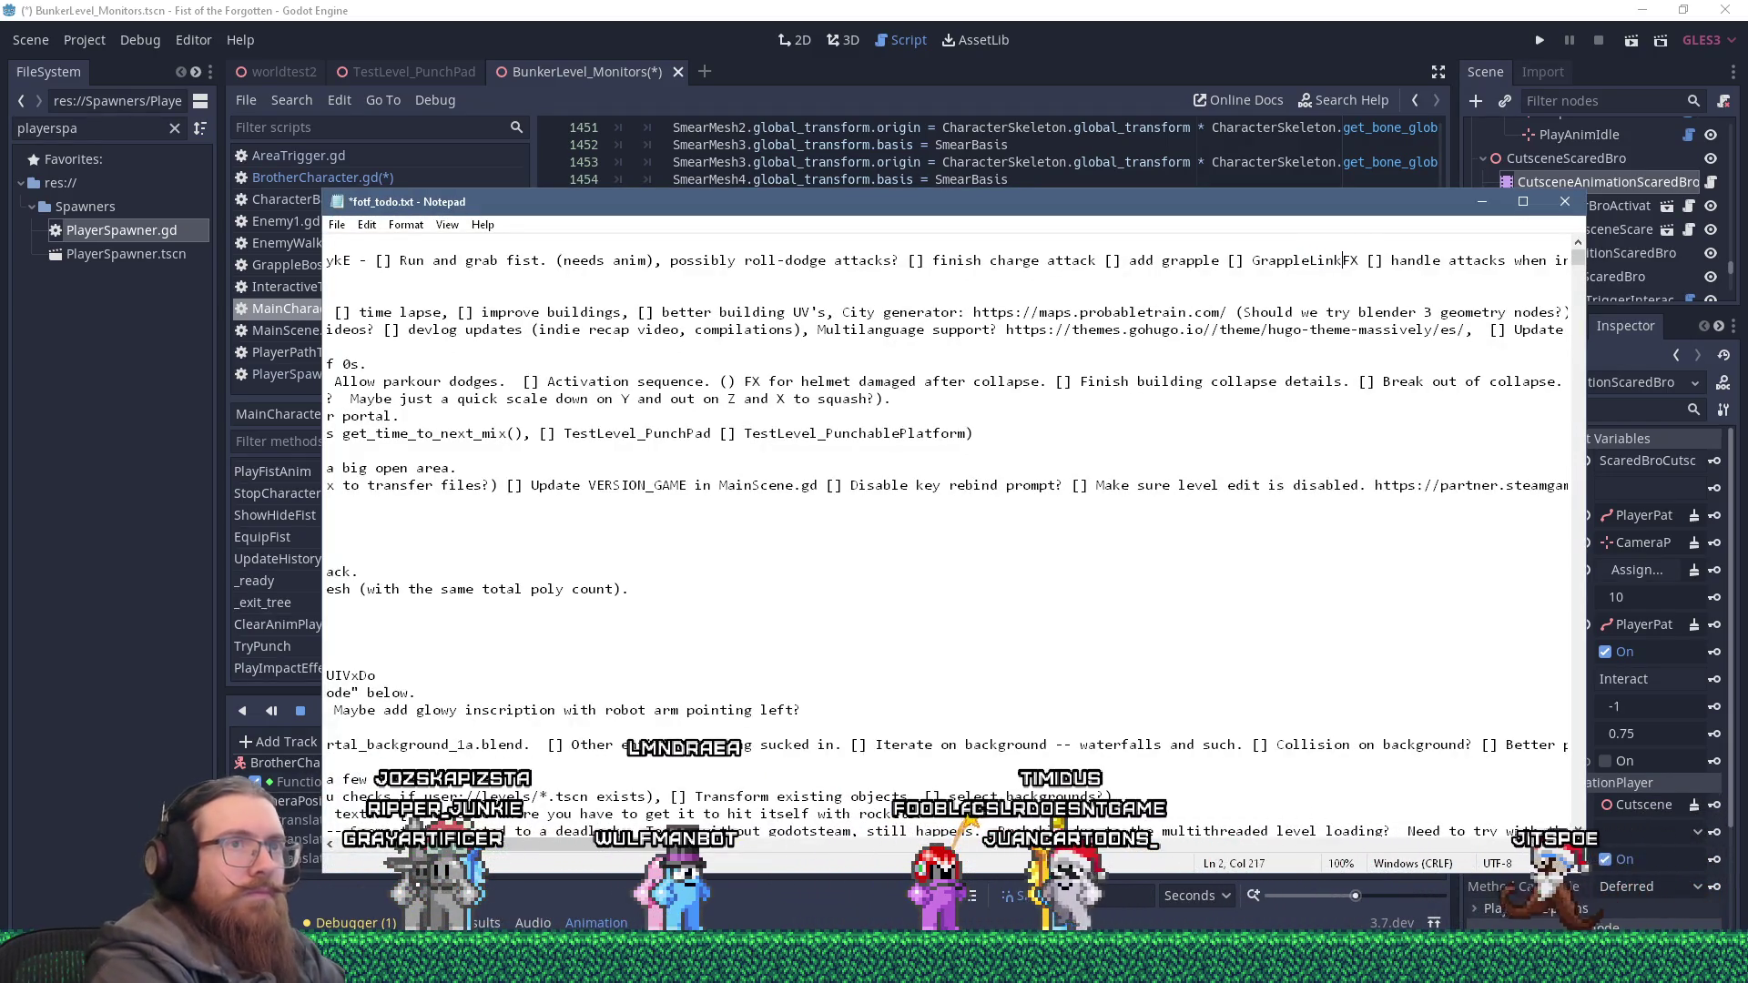
key("alt+Tab")
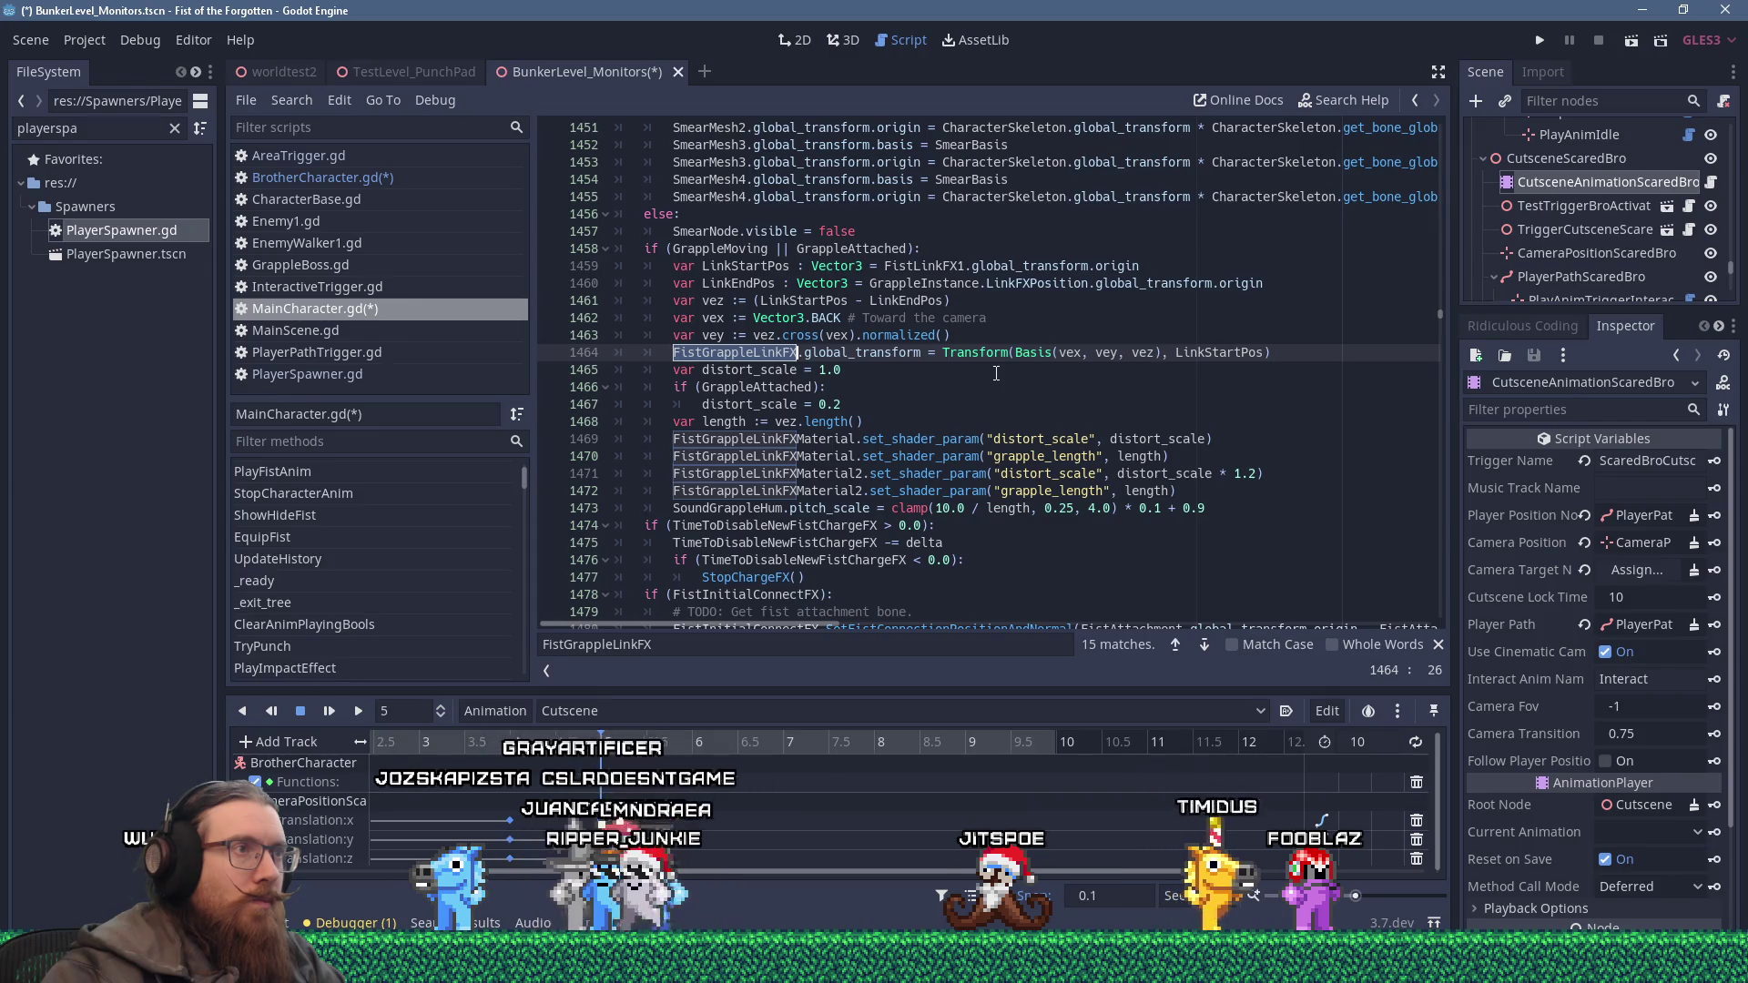
Copy the two FistGrappleLinkFXMaterial declarations from lines 129–130 of MainCharacter.gd.
left_click(395, 185)
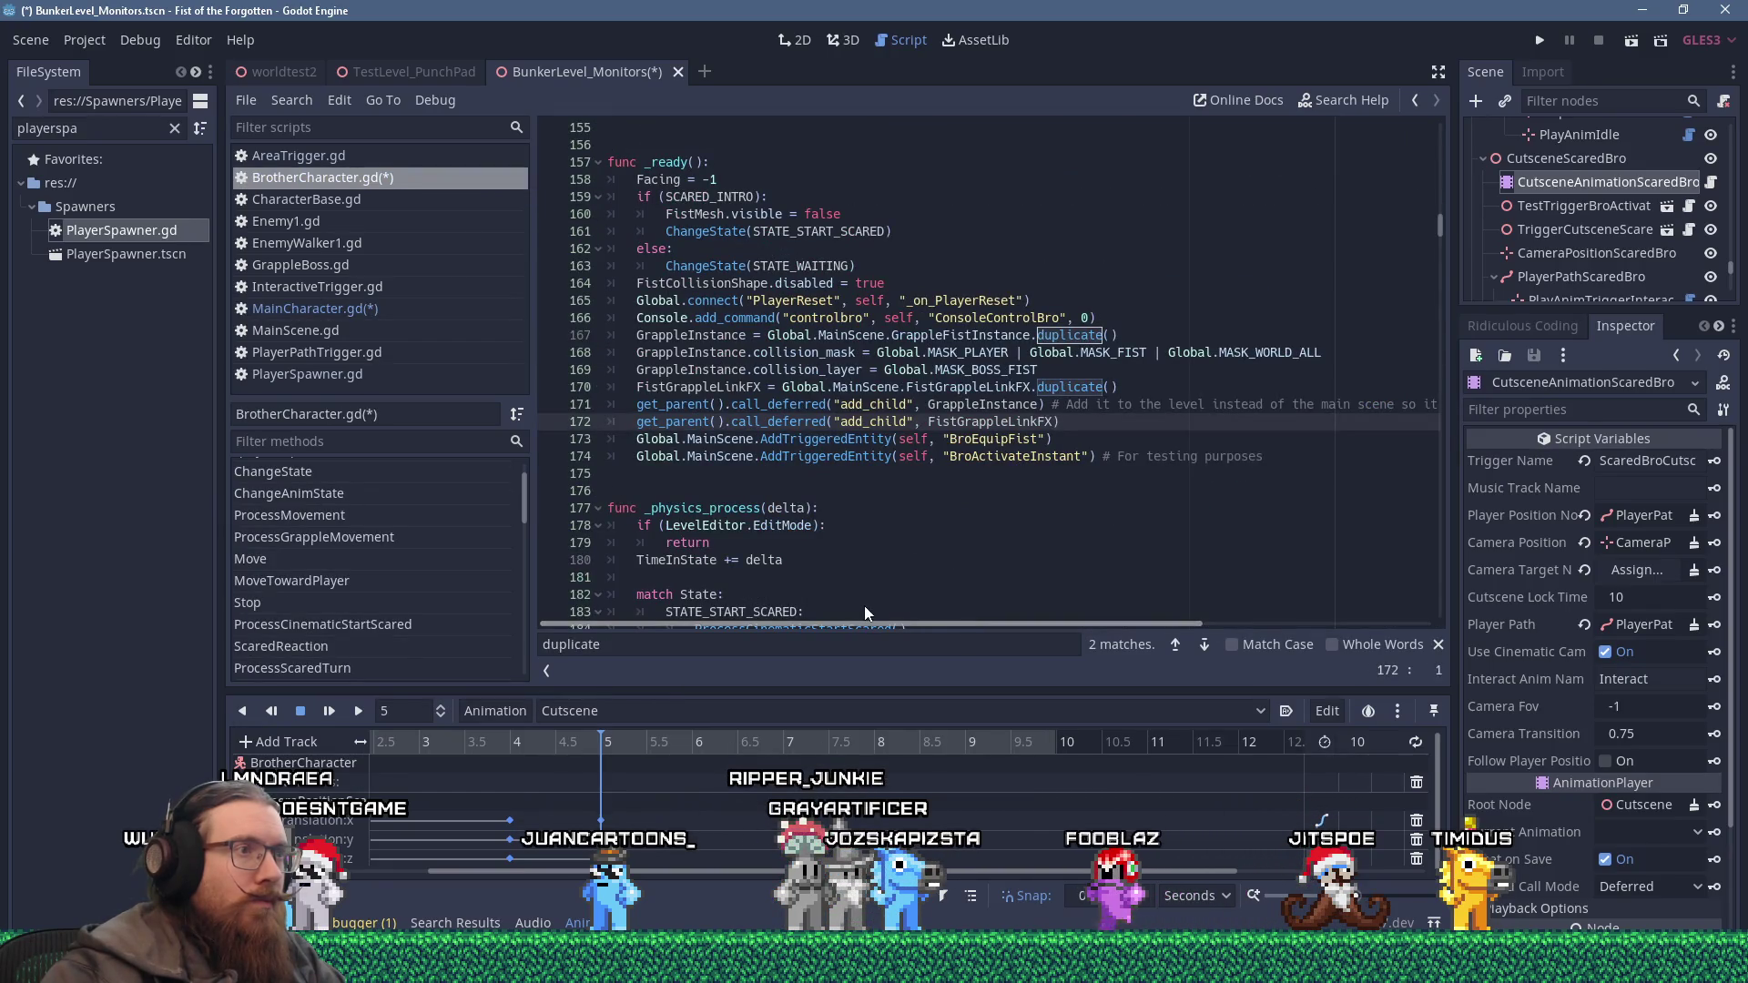
left_click(1129, 386)
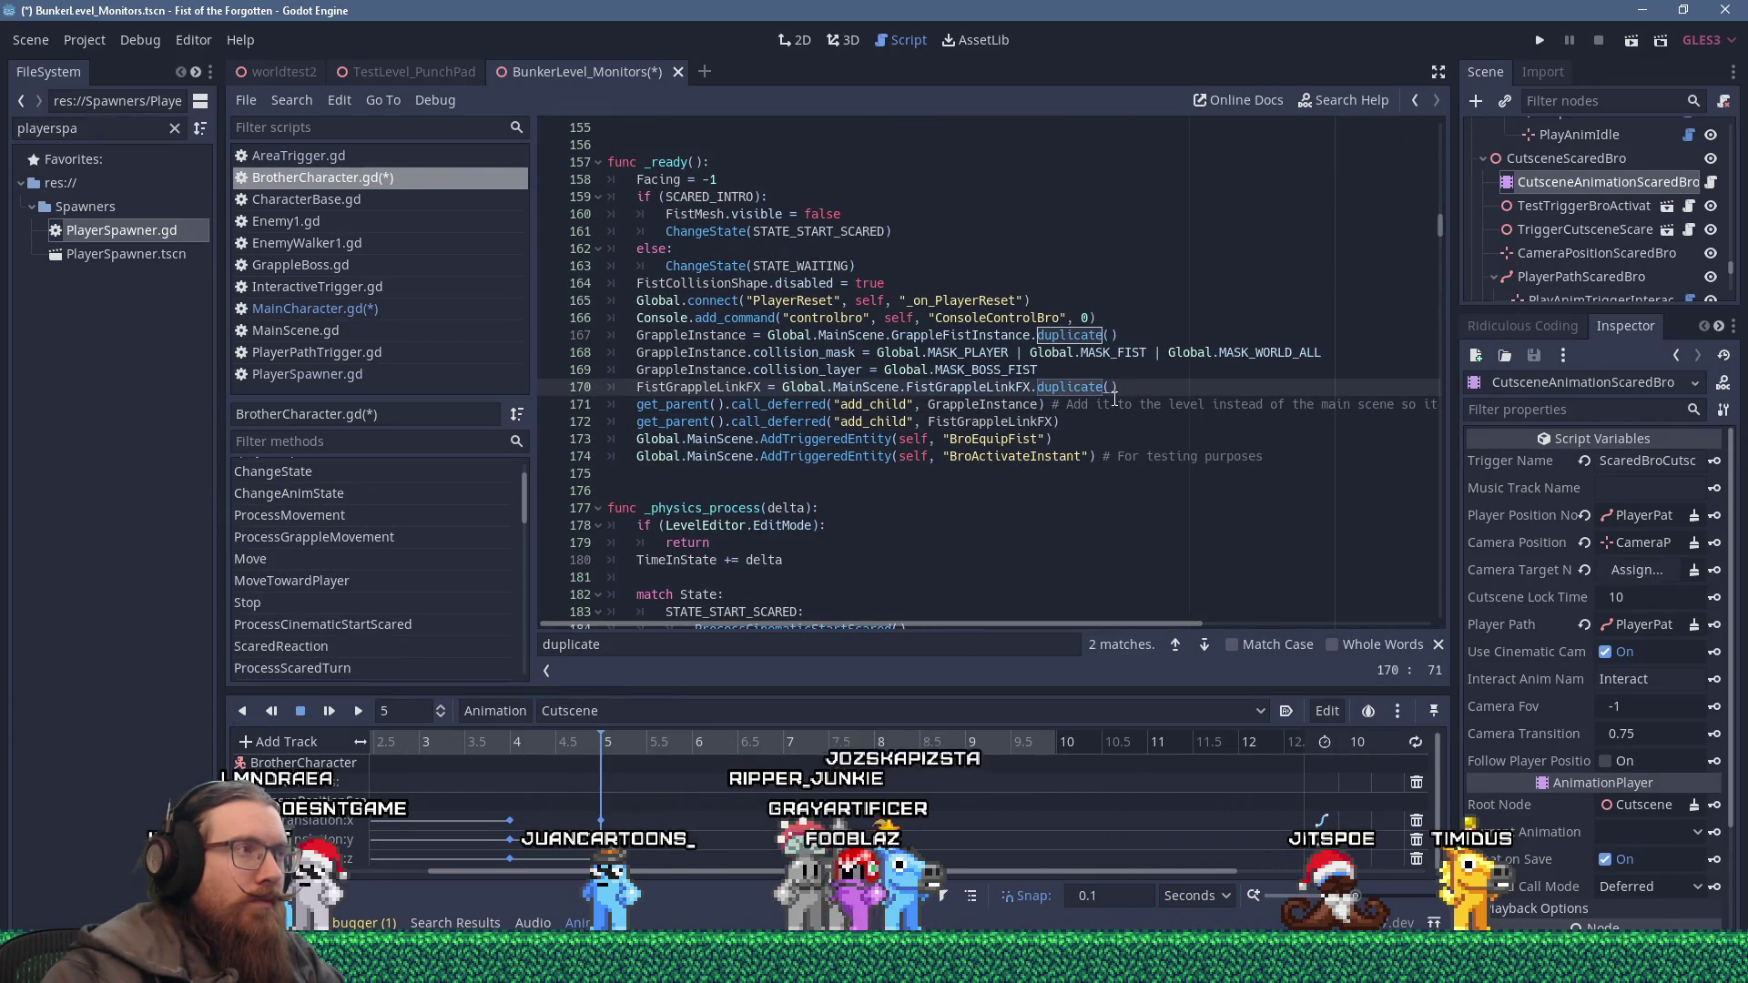
left_click(396, 308)
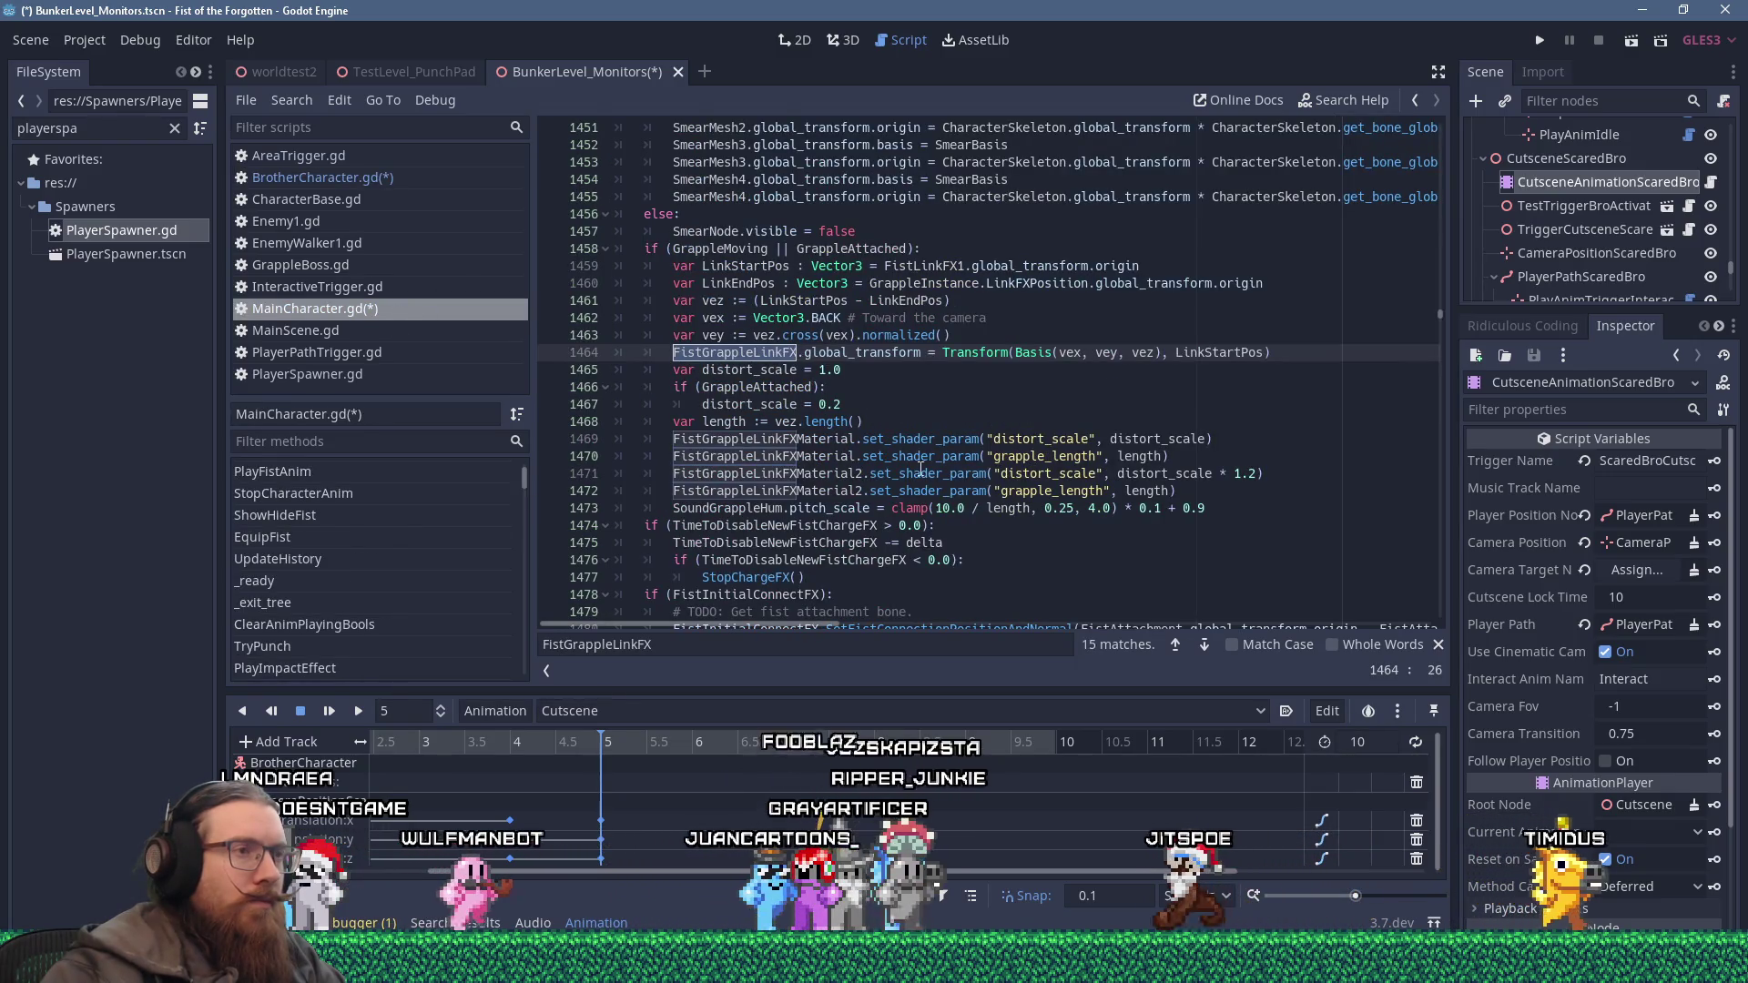
key("shift+F3")
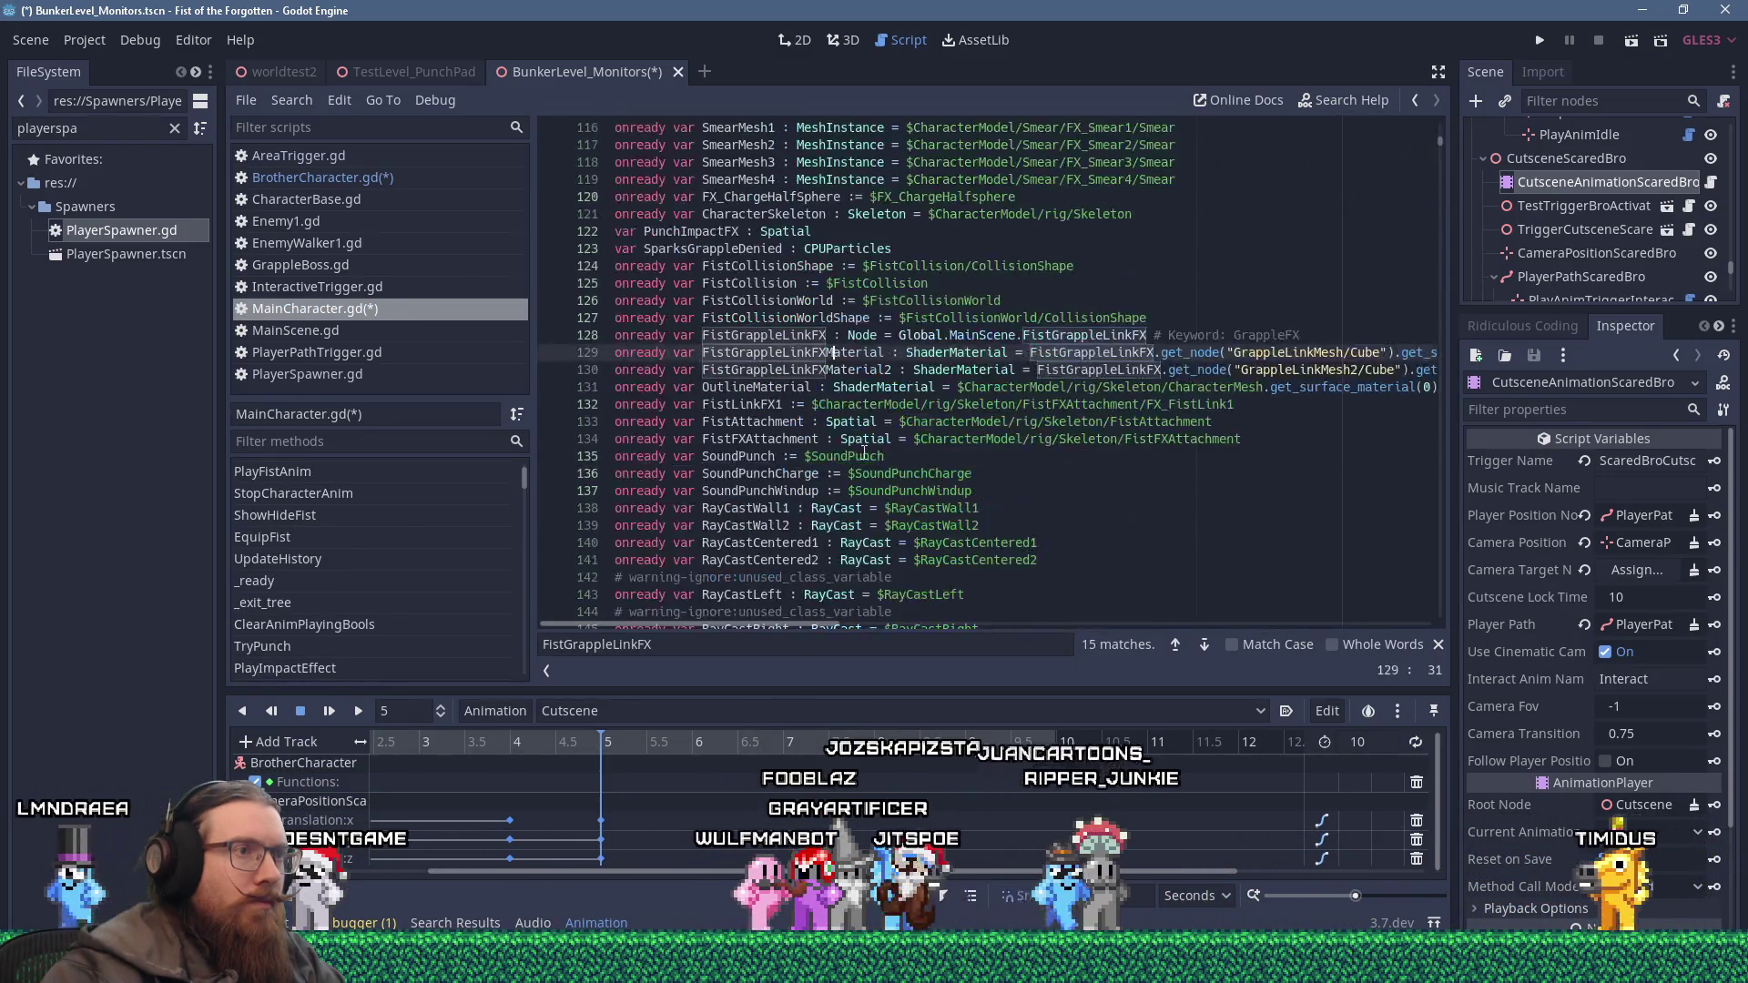
left_click(943, 372)
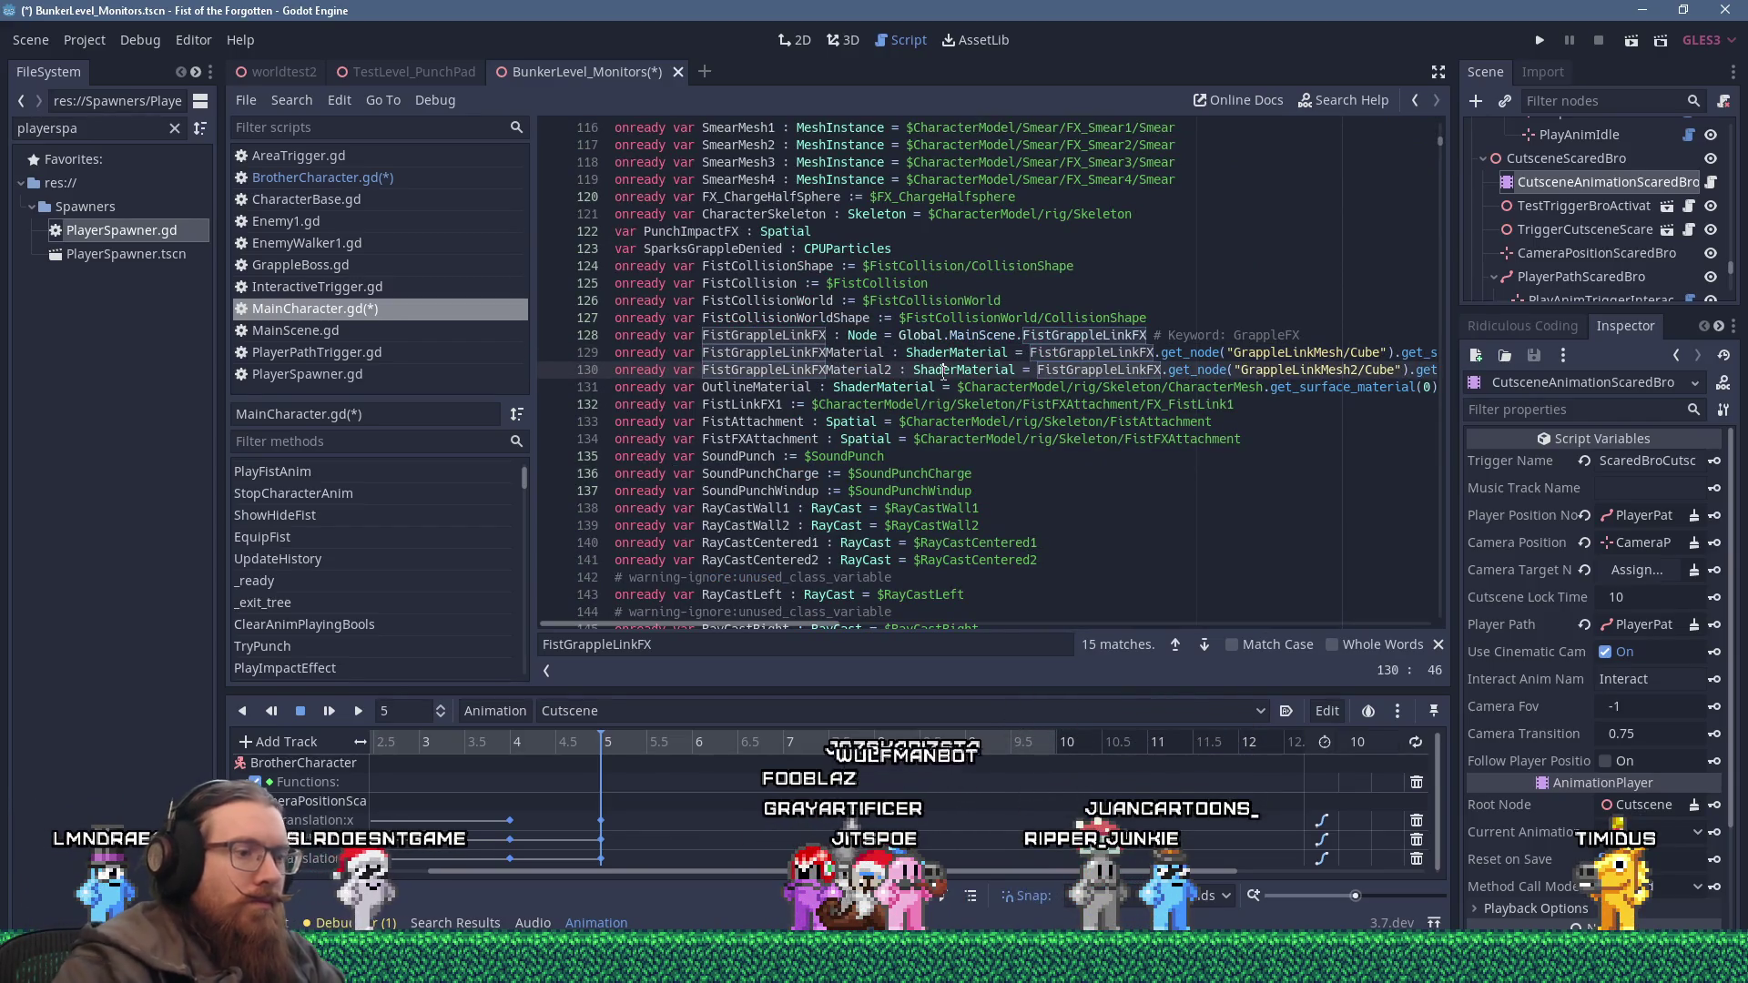
key("End")
key("shift+Up")
key("shift+Home")
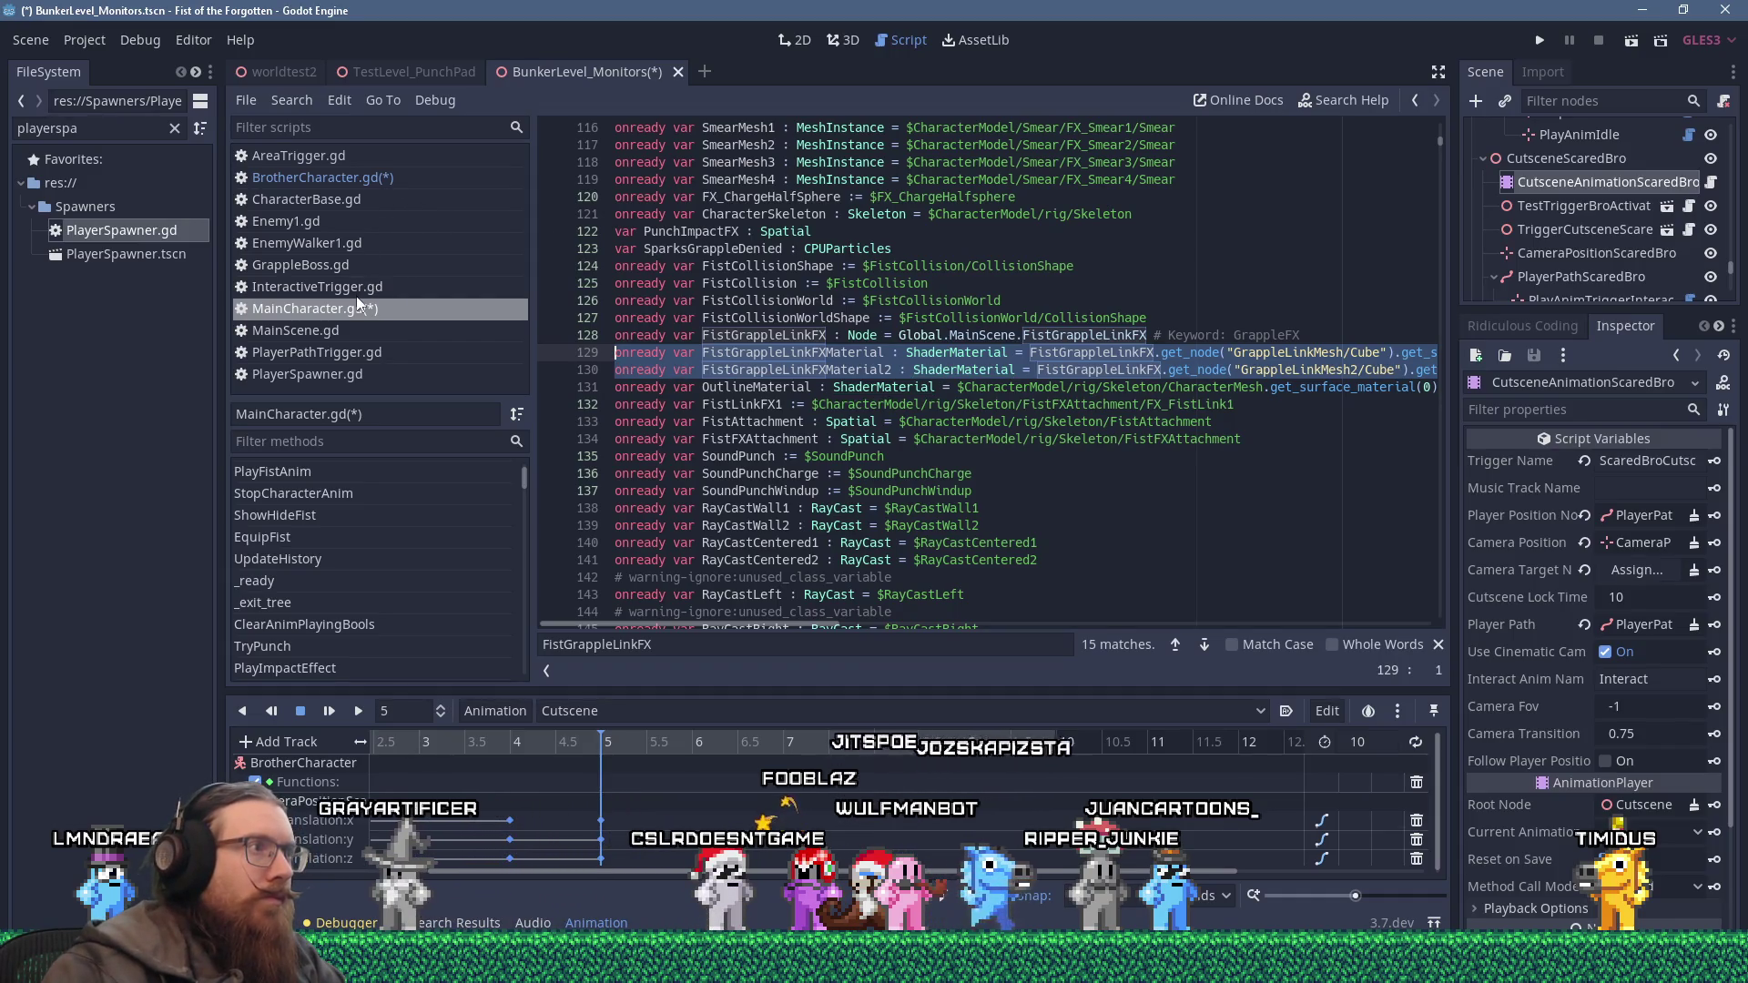
Close the other open scripts, including AreaTrigger.gd, MainScene.gd, PlayerPathTrigger.gd and PlayerSpawner.gd.
middle_click(297, 199)
middle_click(297, 200)
middle_click(296, 199)
middle_click(297, 200)
middle_click(297, 199)
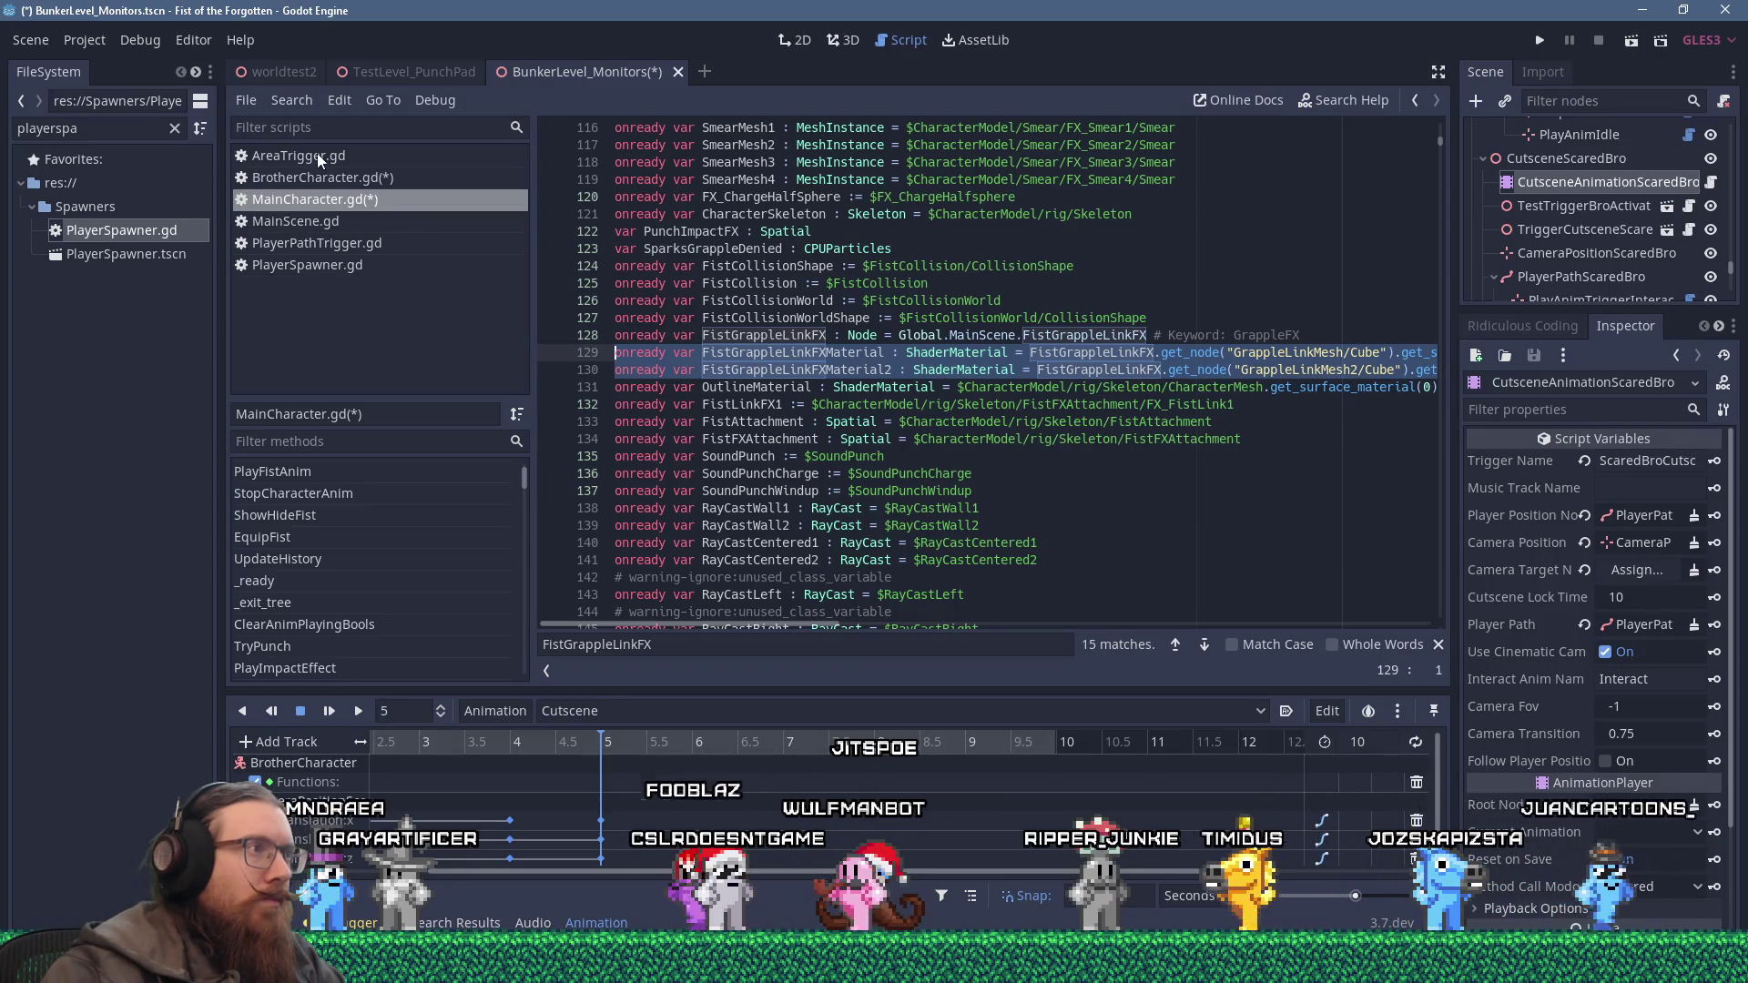
middle_click(317, 152)
middle_click(332, 200)
middle_click(331, 202)
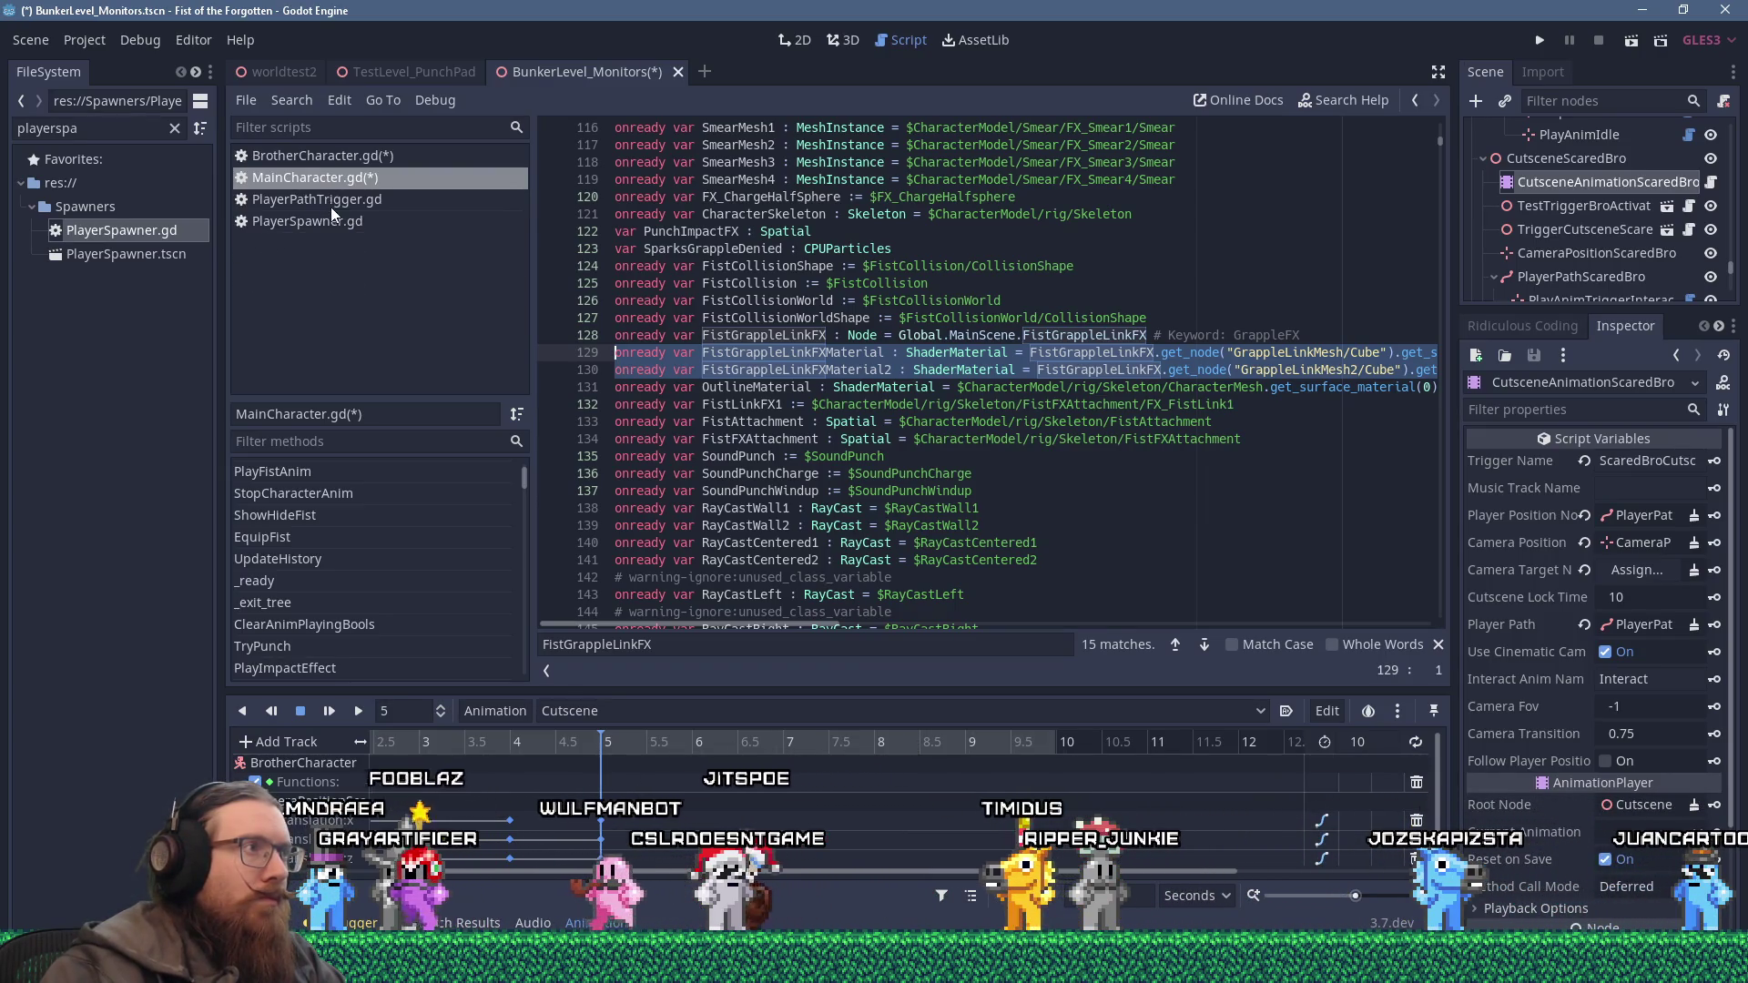
middle_click(330, 202)
Paste the two material declarations below FistGrappleLinkFX in BrotherCharacter.gd, at lines 155–156.
left_click(375, 160)
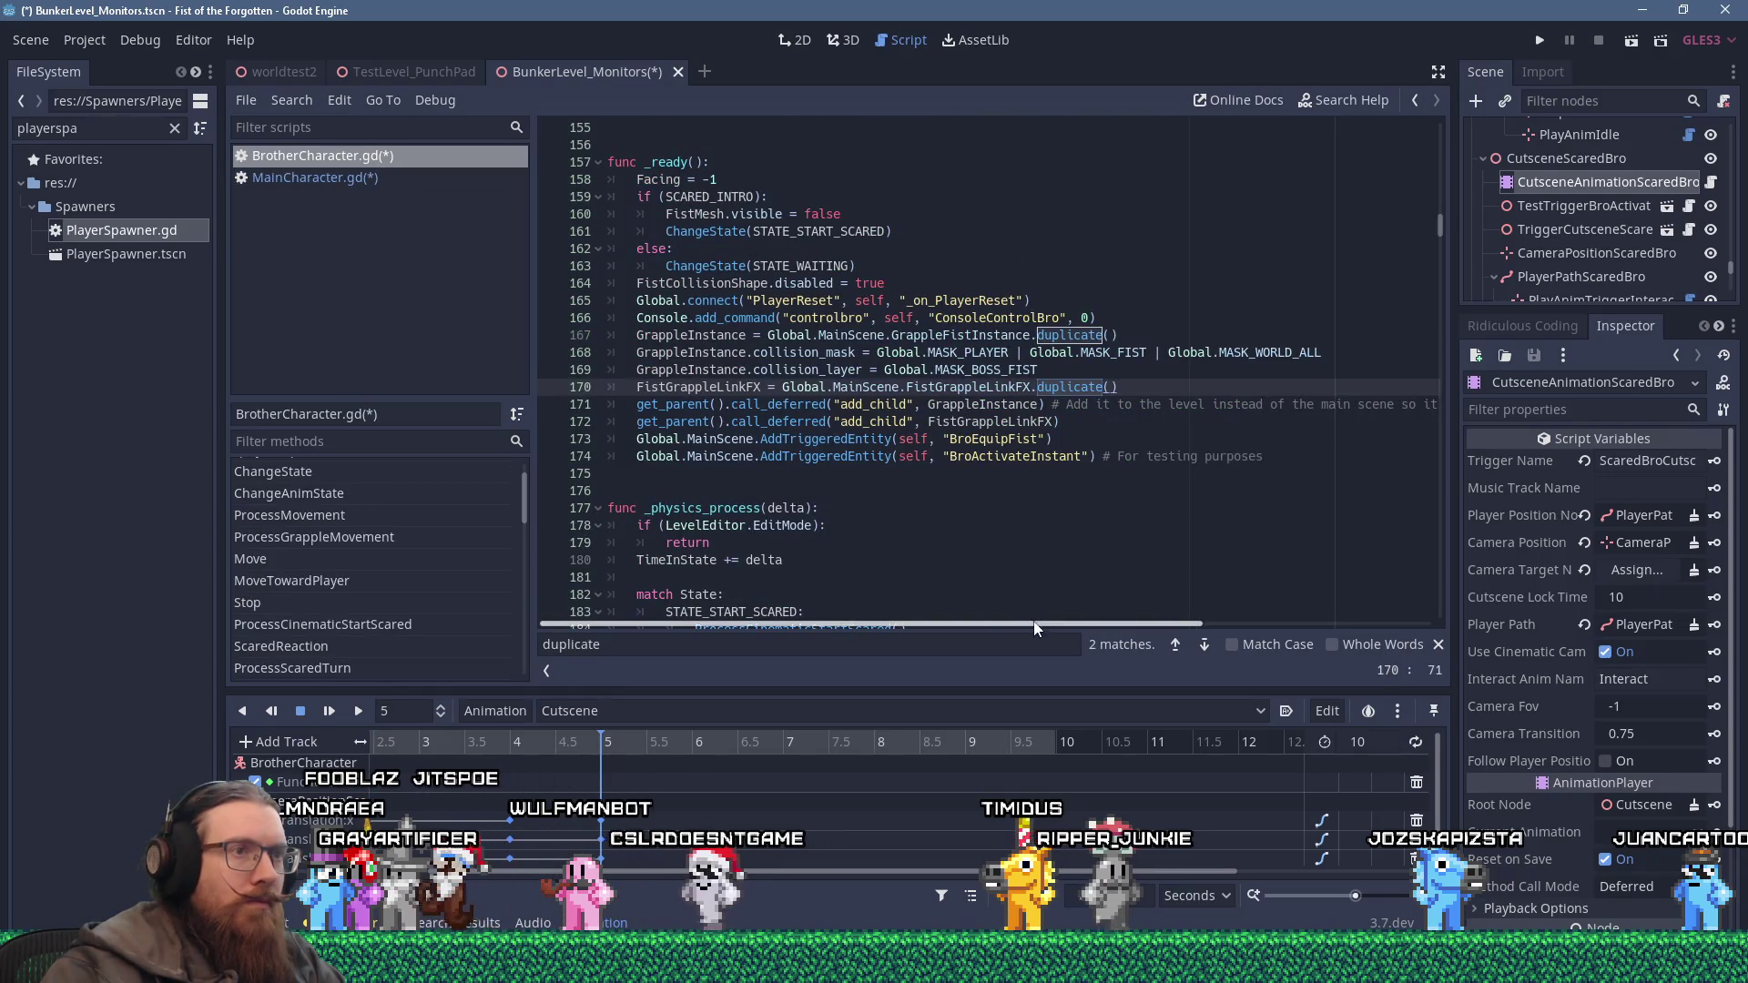
scroll(1439, 223, "up", 4)
left_click_drag(1439, 223, 1424, 129)
left_click(1302, 171)
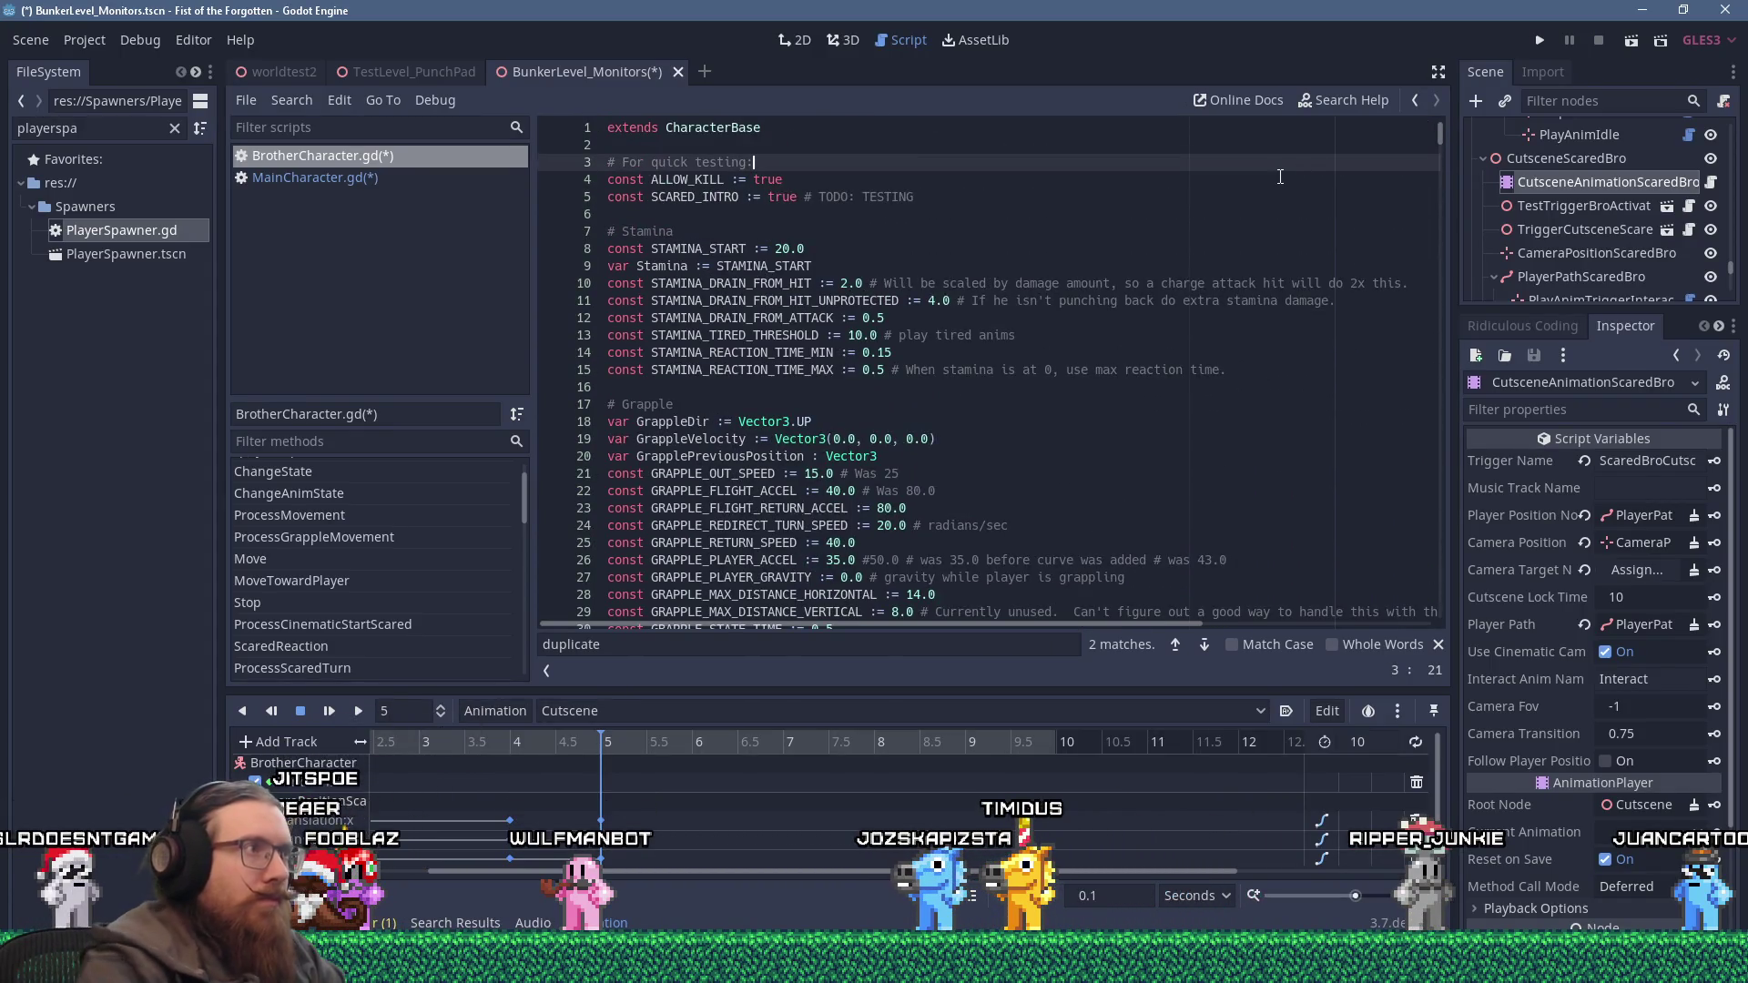
type("link")
key("Escape")
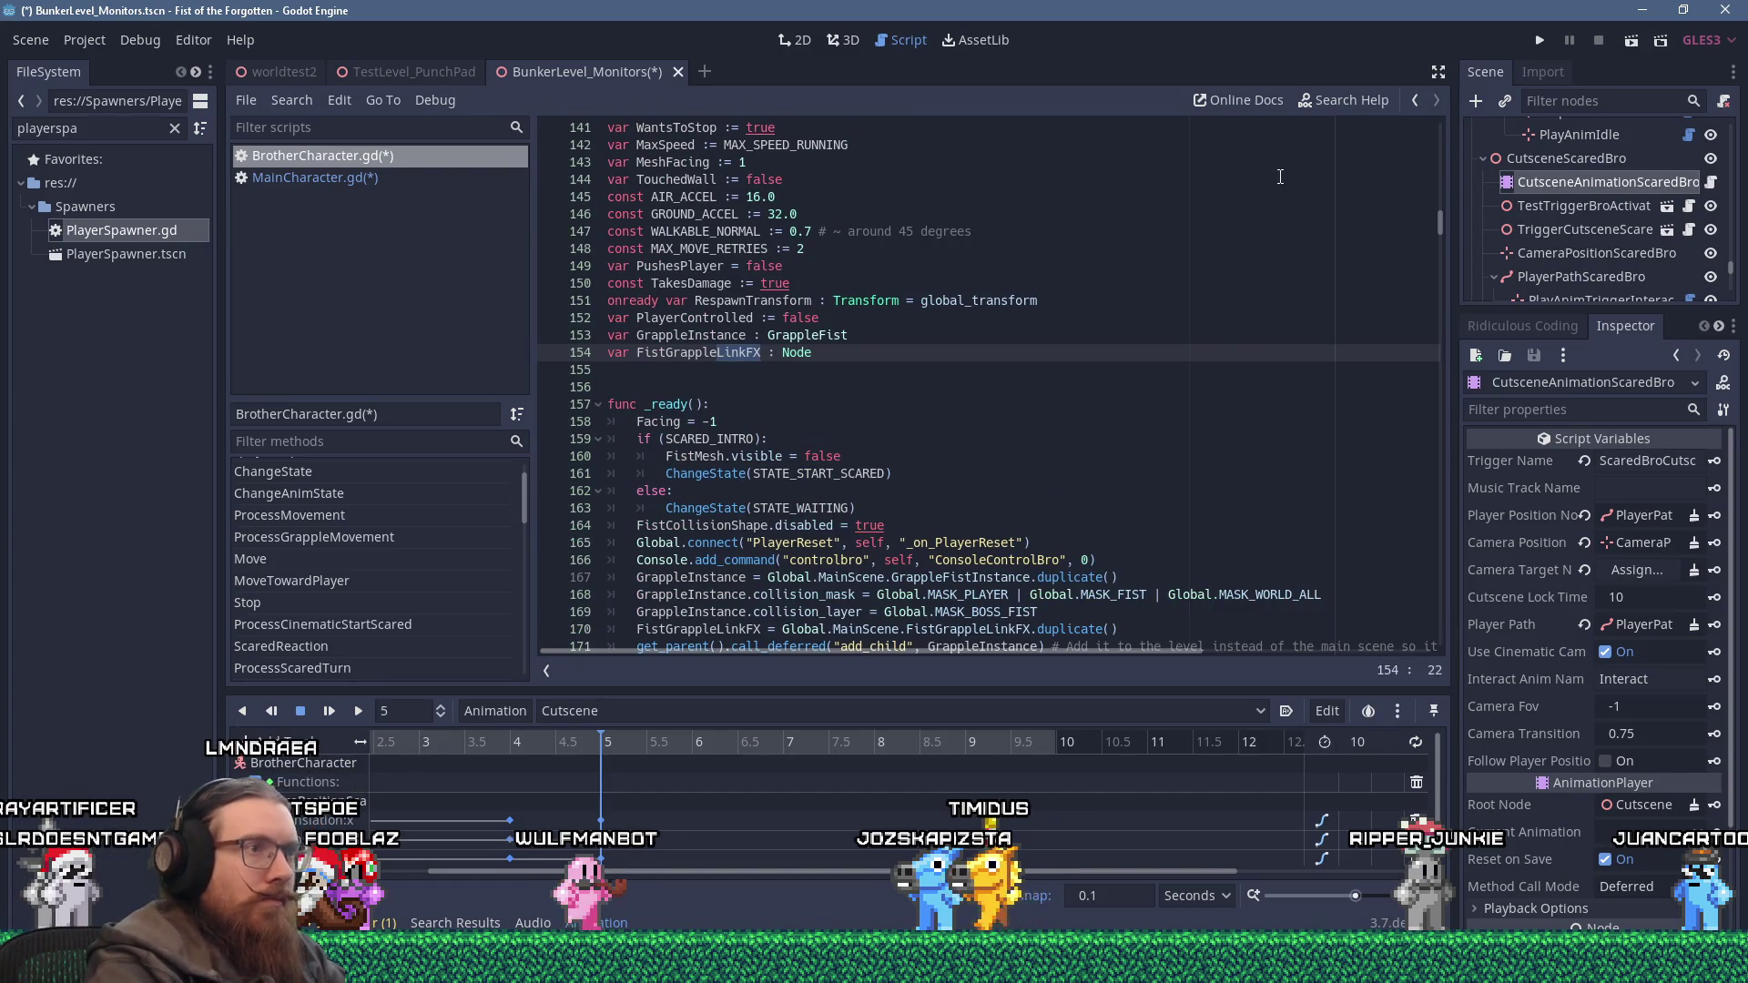
key("Return")
key("ctrl+v")
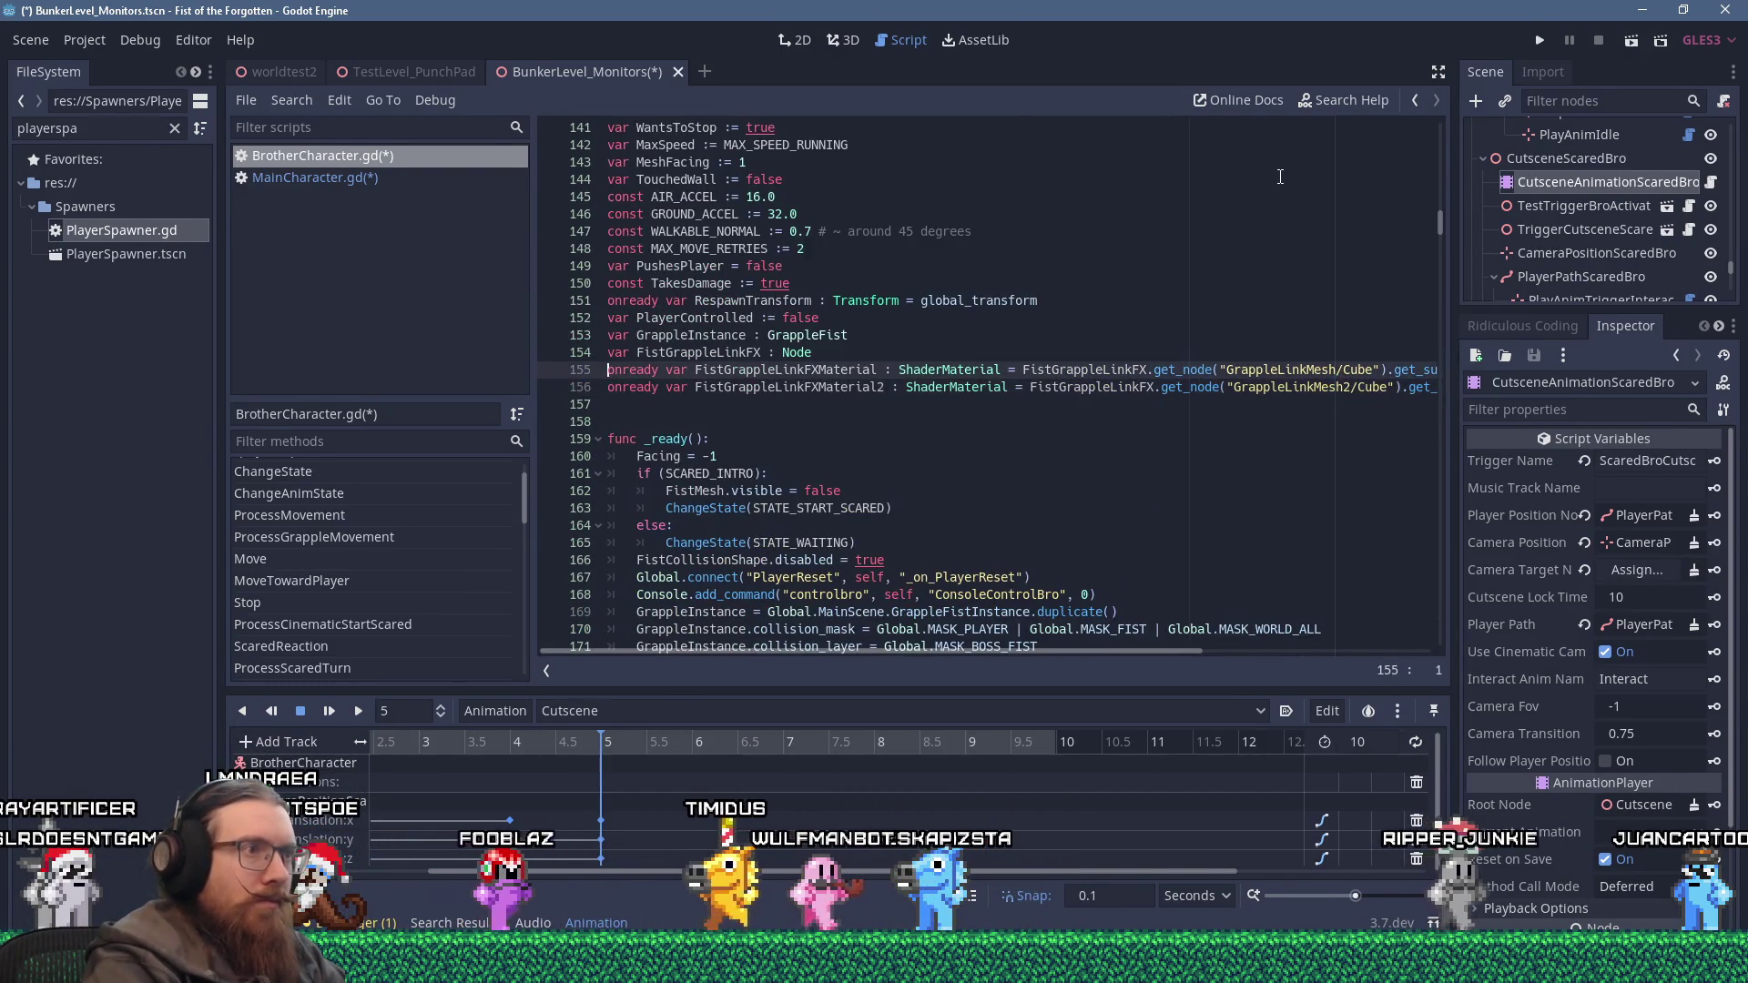
Strip the onready var prefix from line 155 and select the one on line 156.
key("Up")
key("Right")
key("Right")
key("Right")
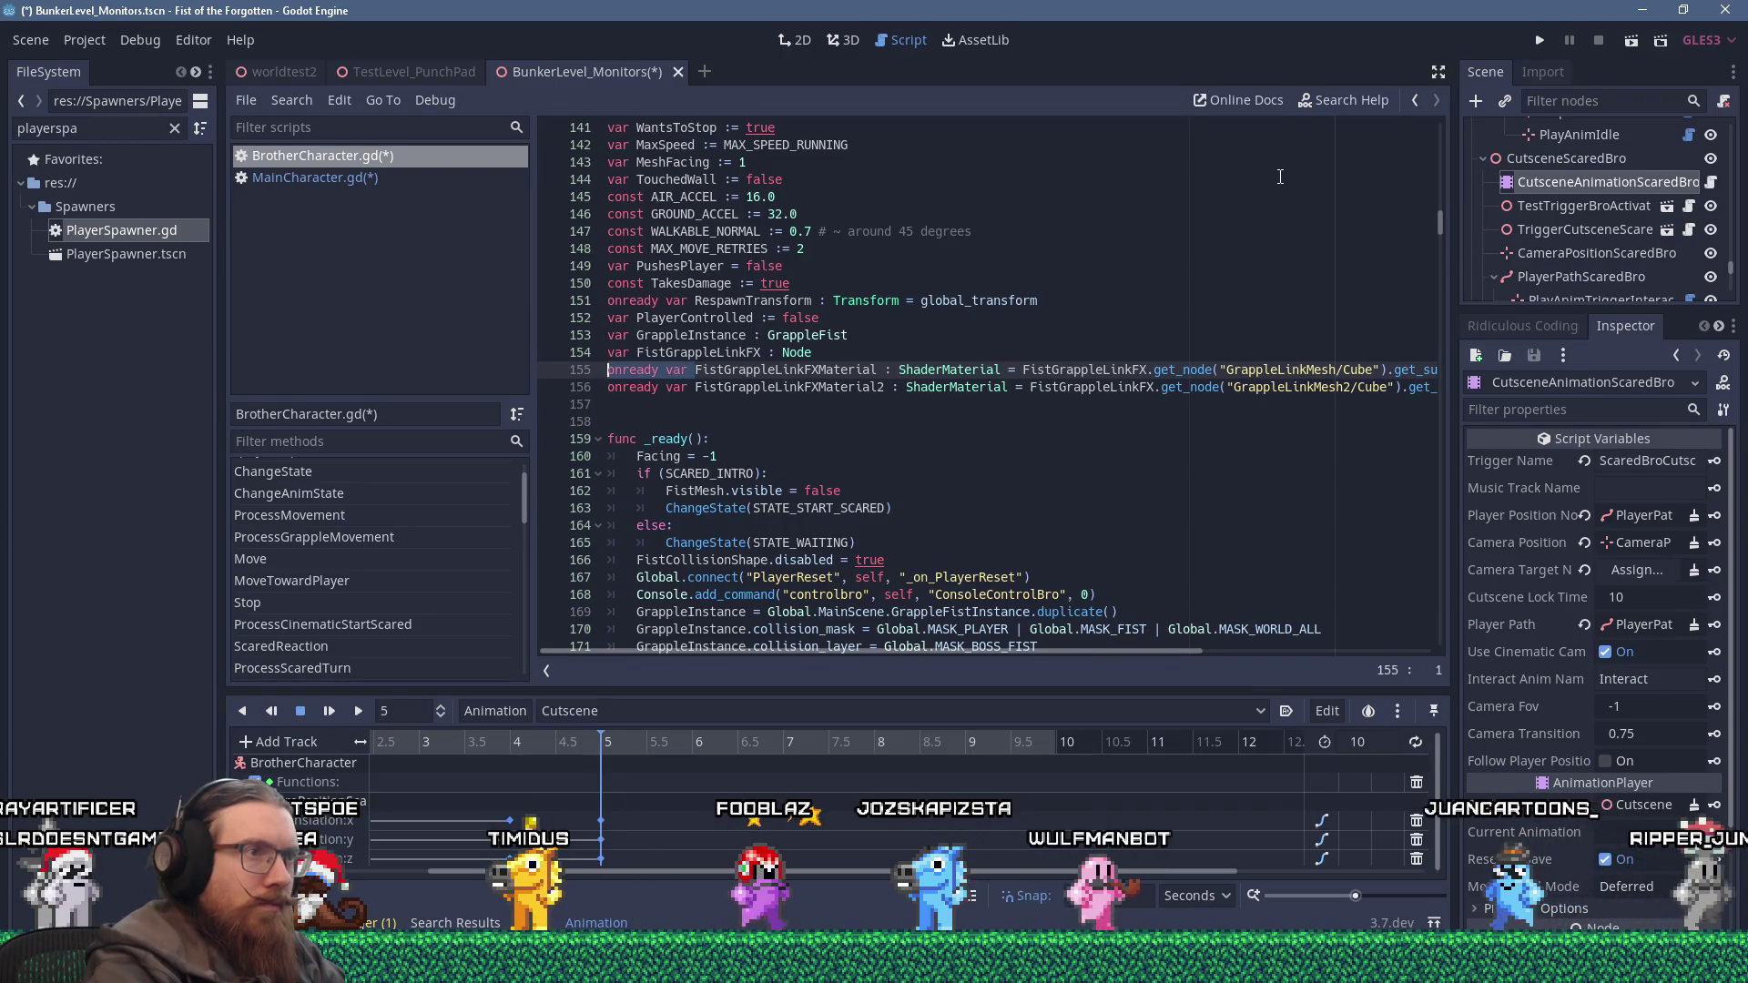
key("Left")
key("shift+Home")
key("Delete")
key("Down")
key("shift+Right")
key("shift+Right")
key("shift+Right")
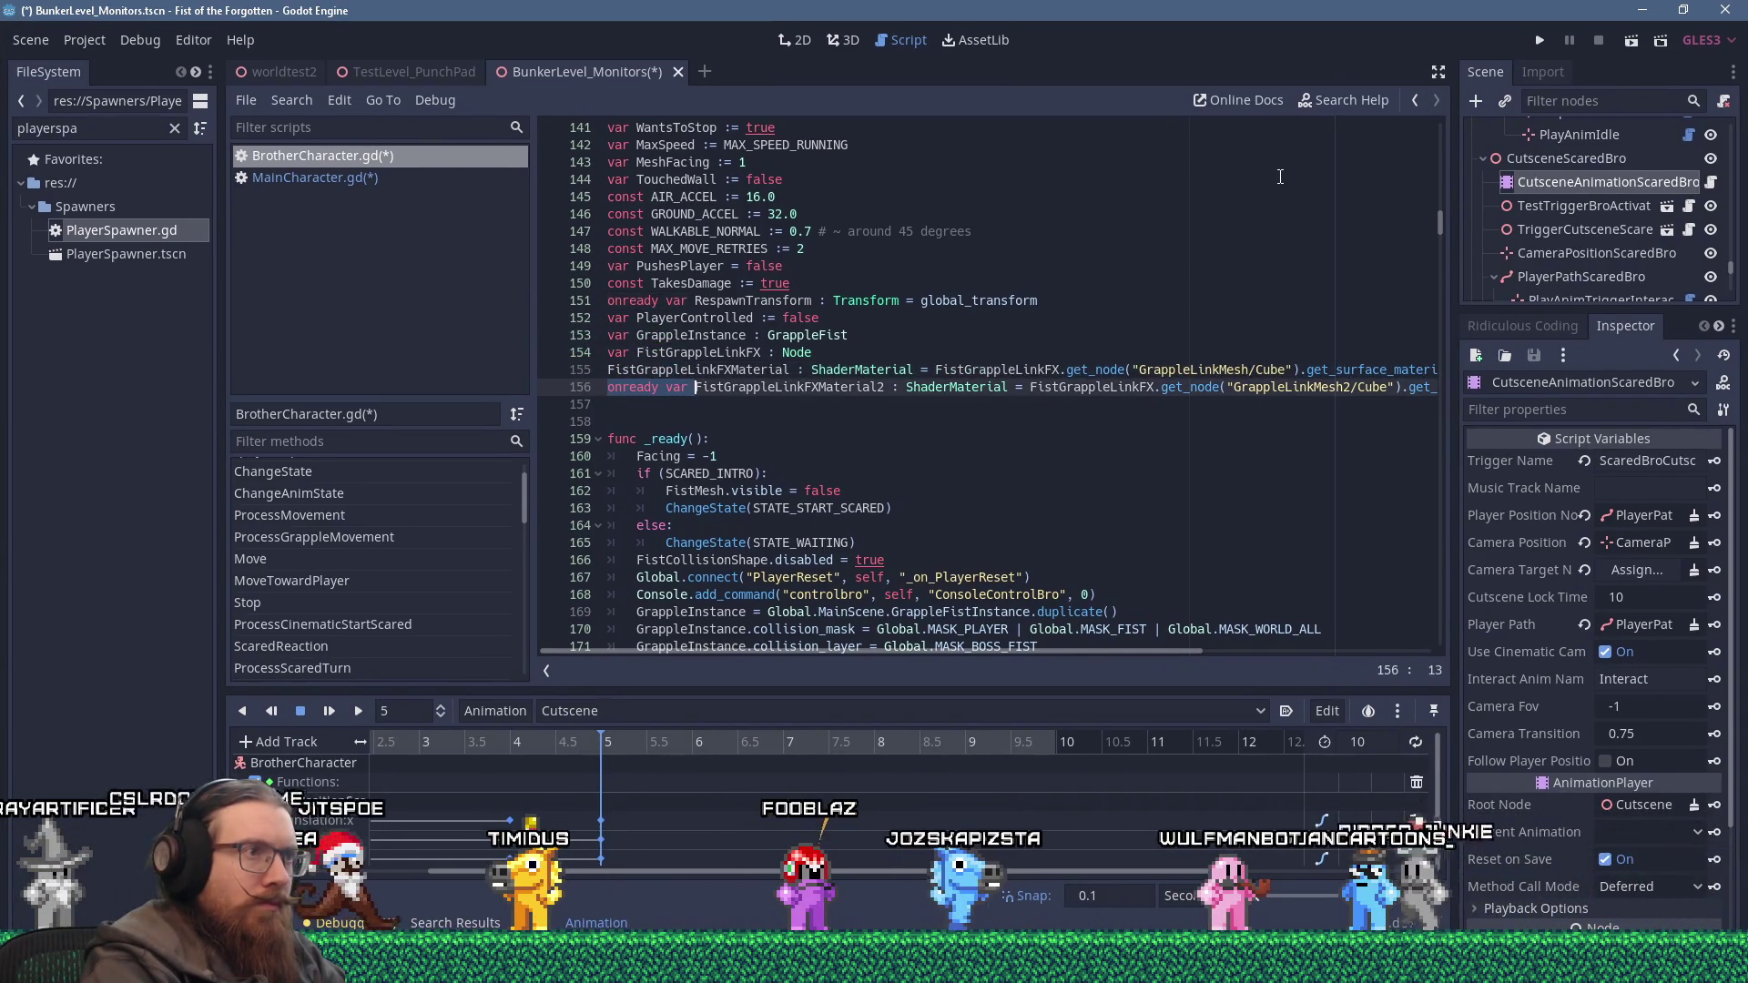
Make both pasted lines start with plain var instead of onready var.
key("Delete")
type("va")
key("Up")
key("Home")
type("var")
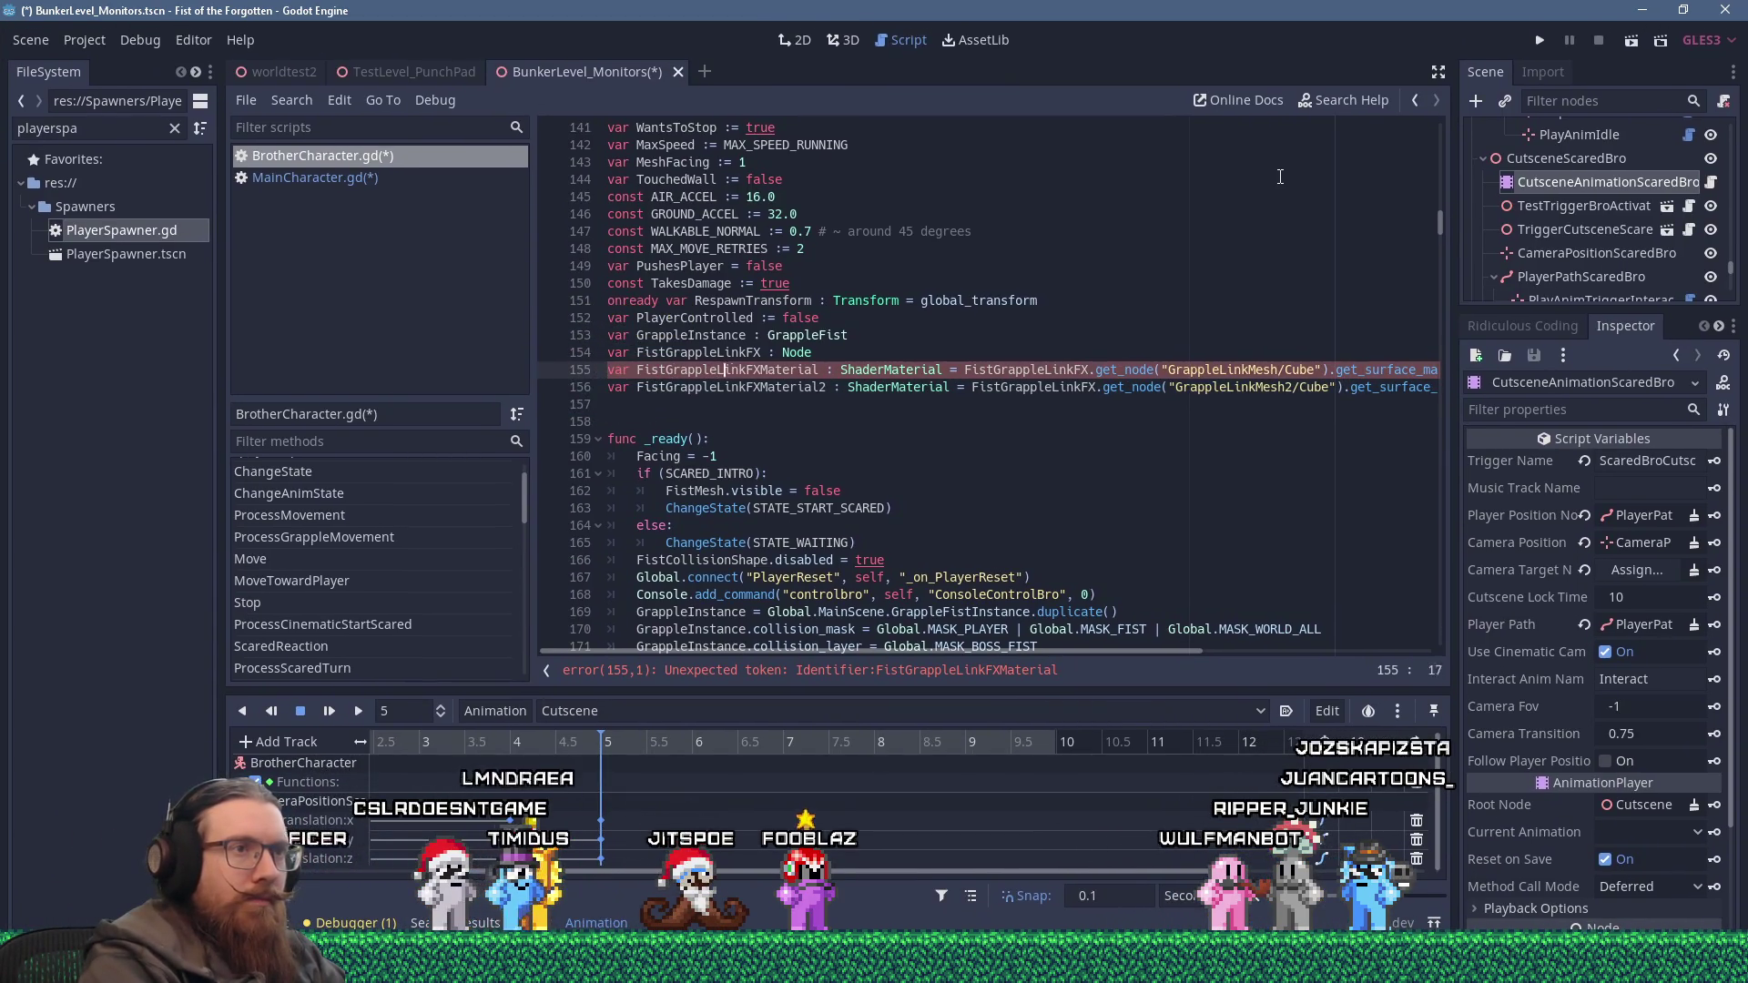
Delete the FistGrappleLinkFX.get_node initializers from lines 155 and 156, leaving bare ShaderMaterial types.
key("ctrl+Right")
key("Right")
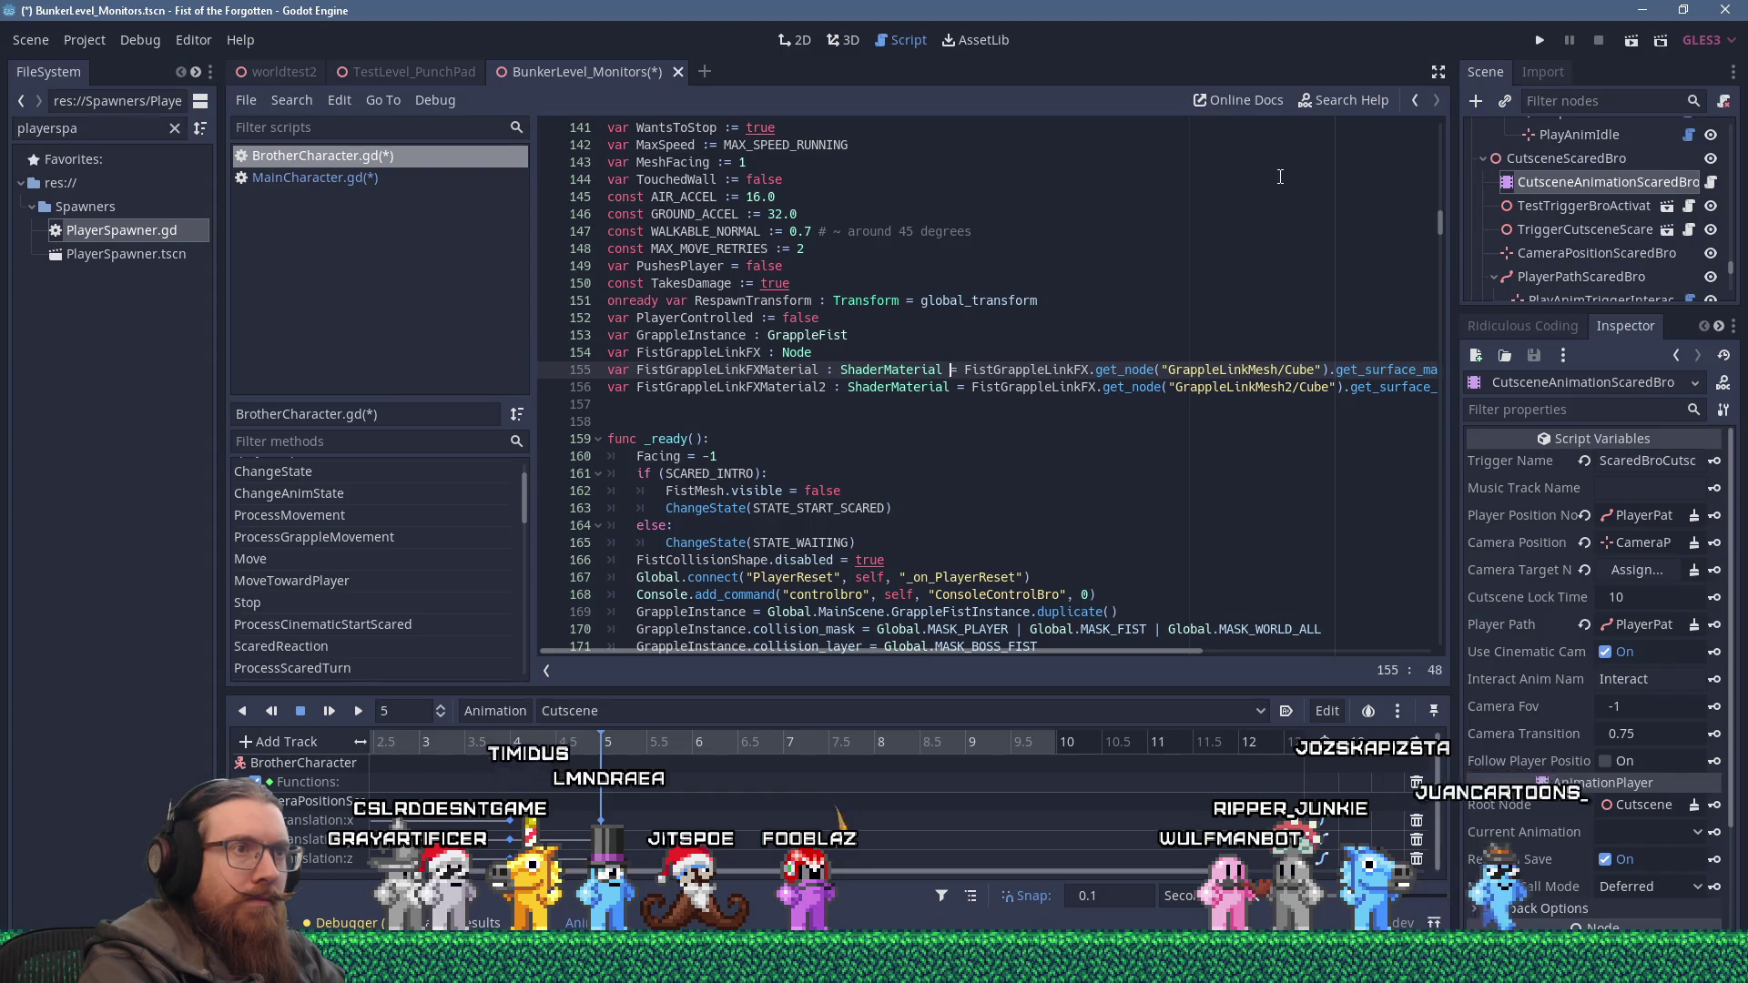
key("shift+End")
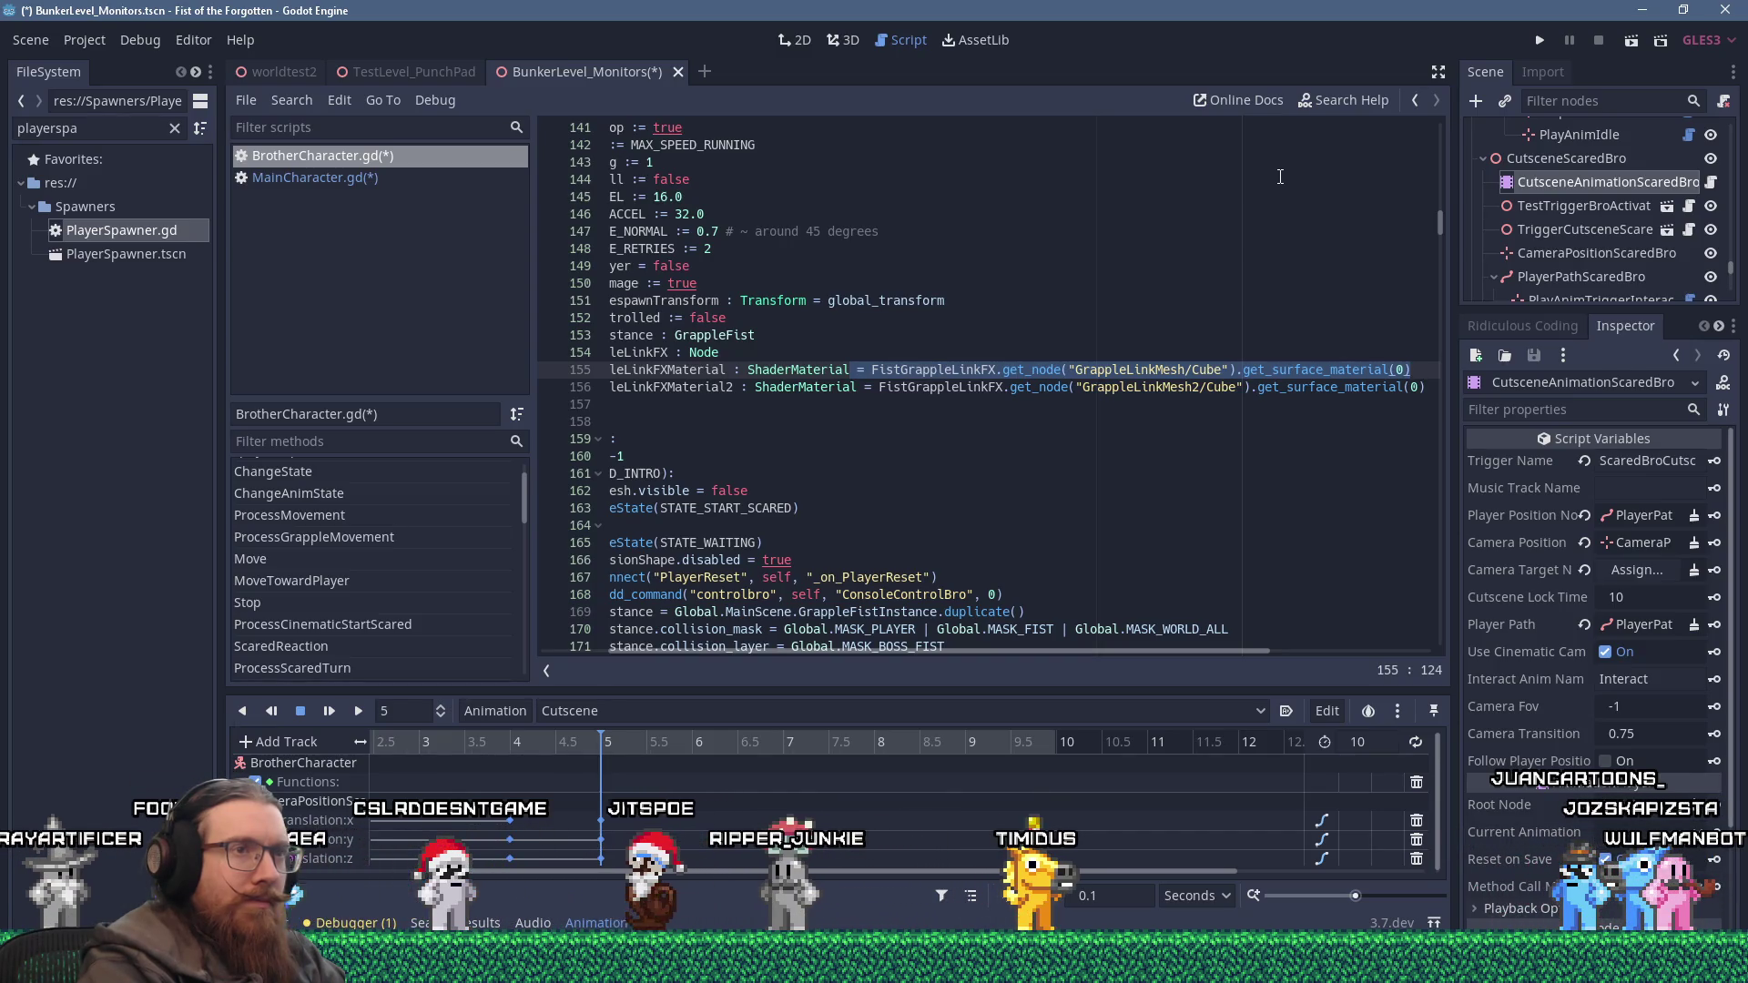
key("shift+Delete")
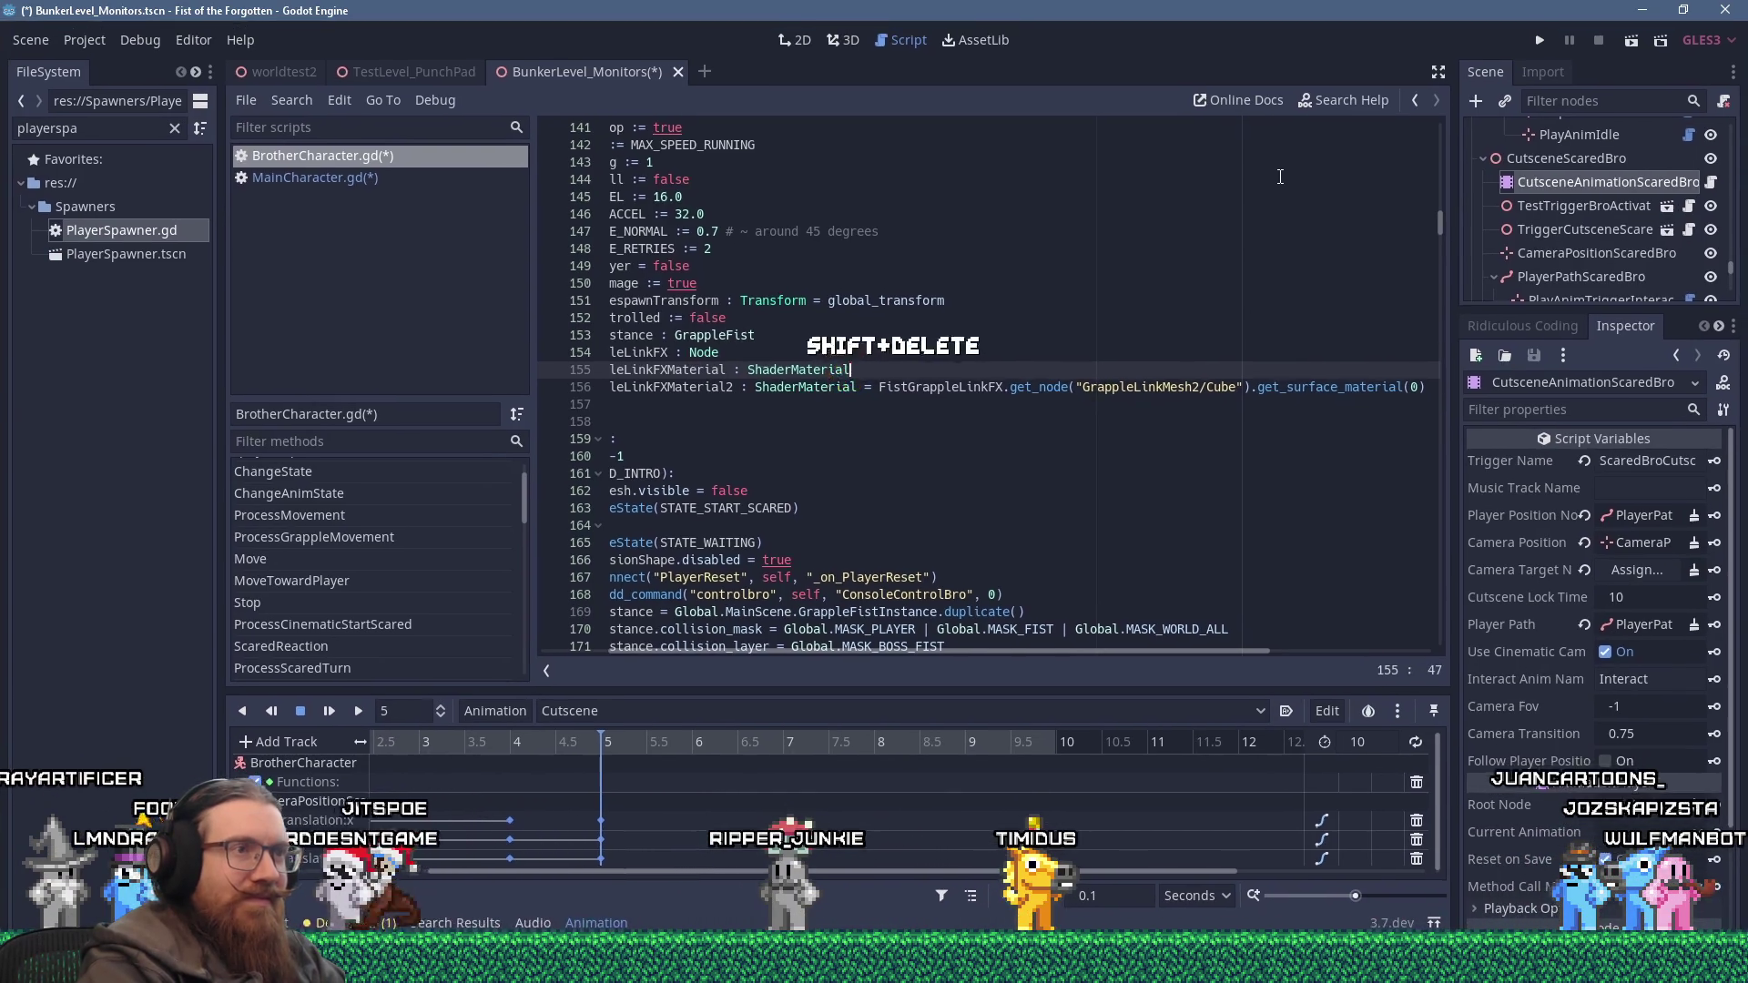
key("Down")
key("End")
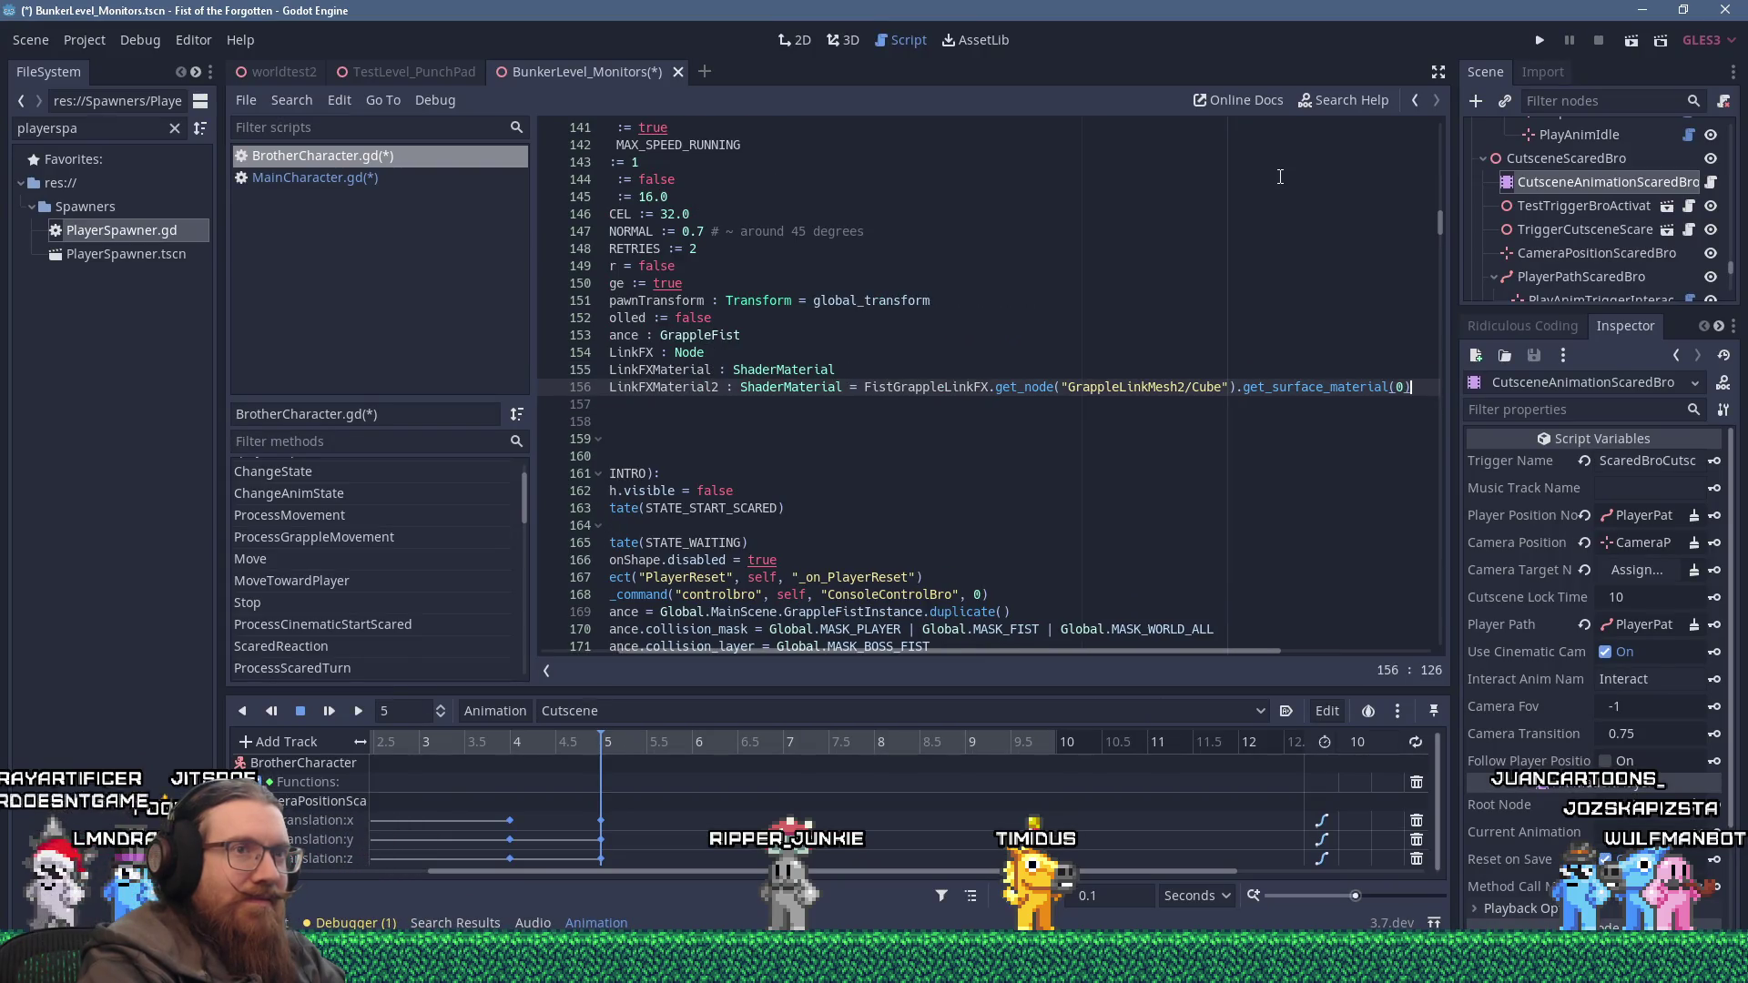
key("Home")
key("Right")
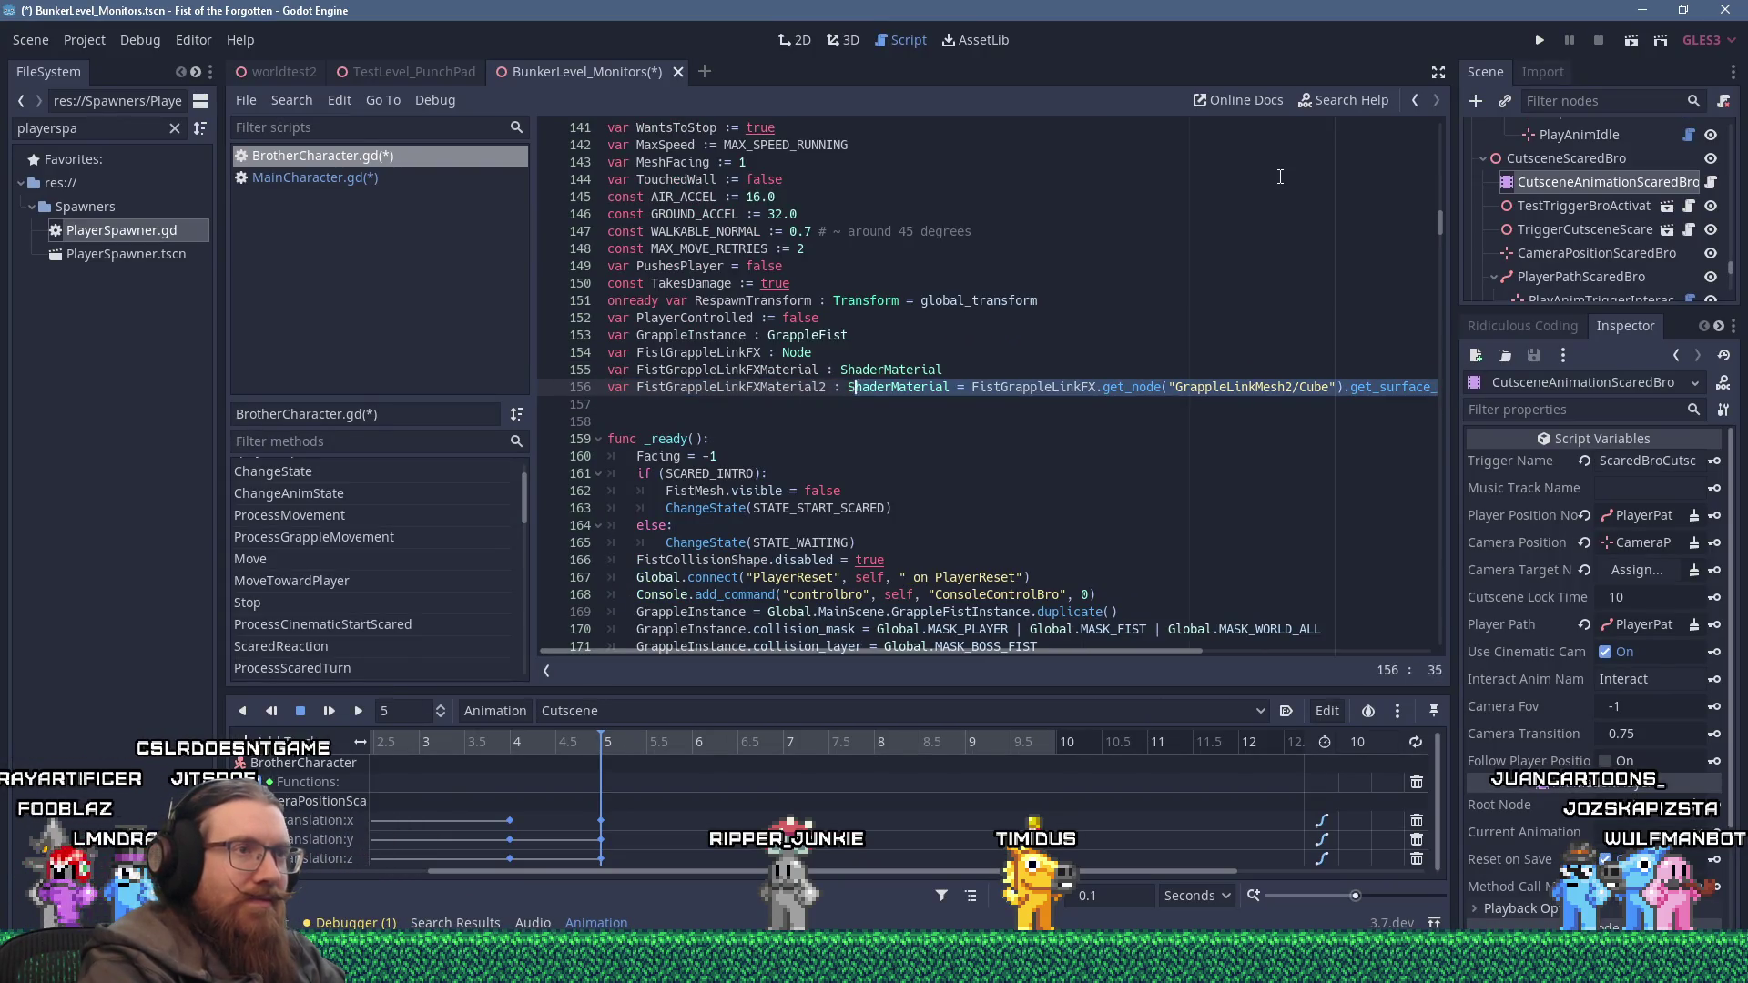
key("Delete")
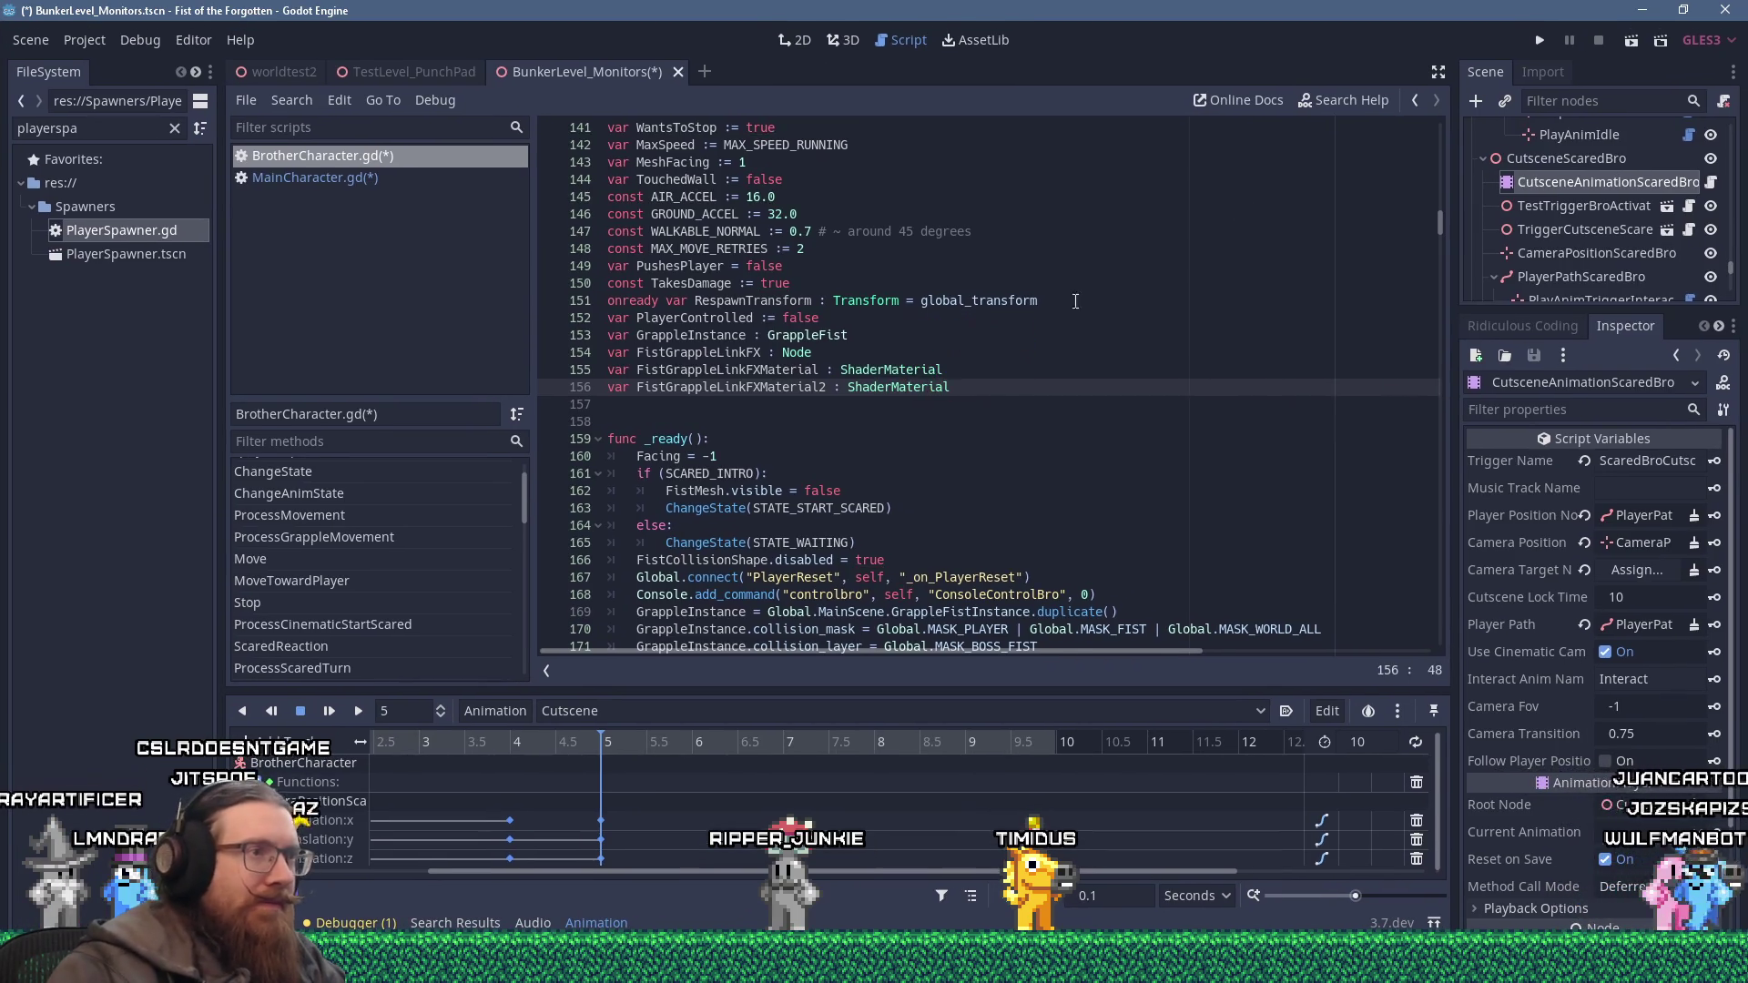
scroll(952, 434, "down", 4)
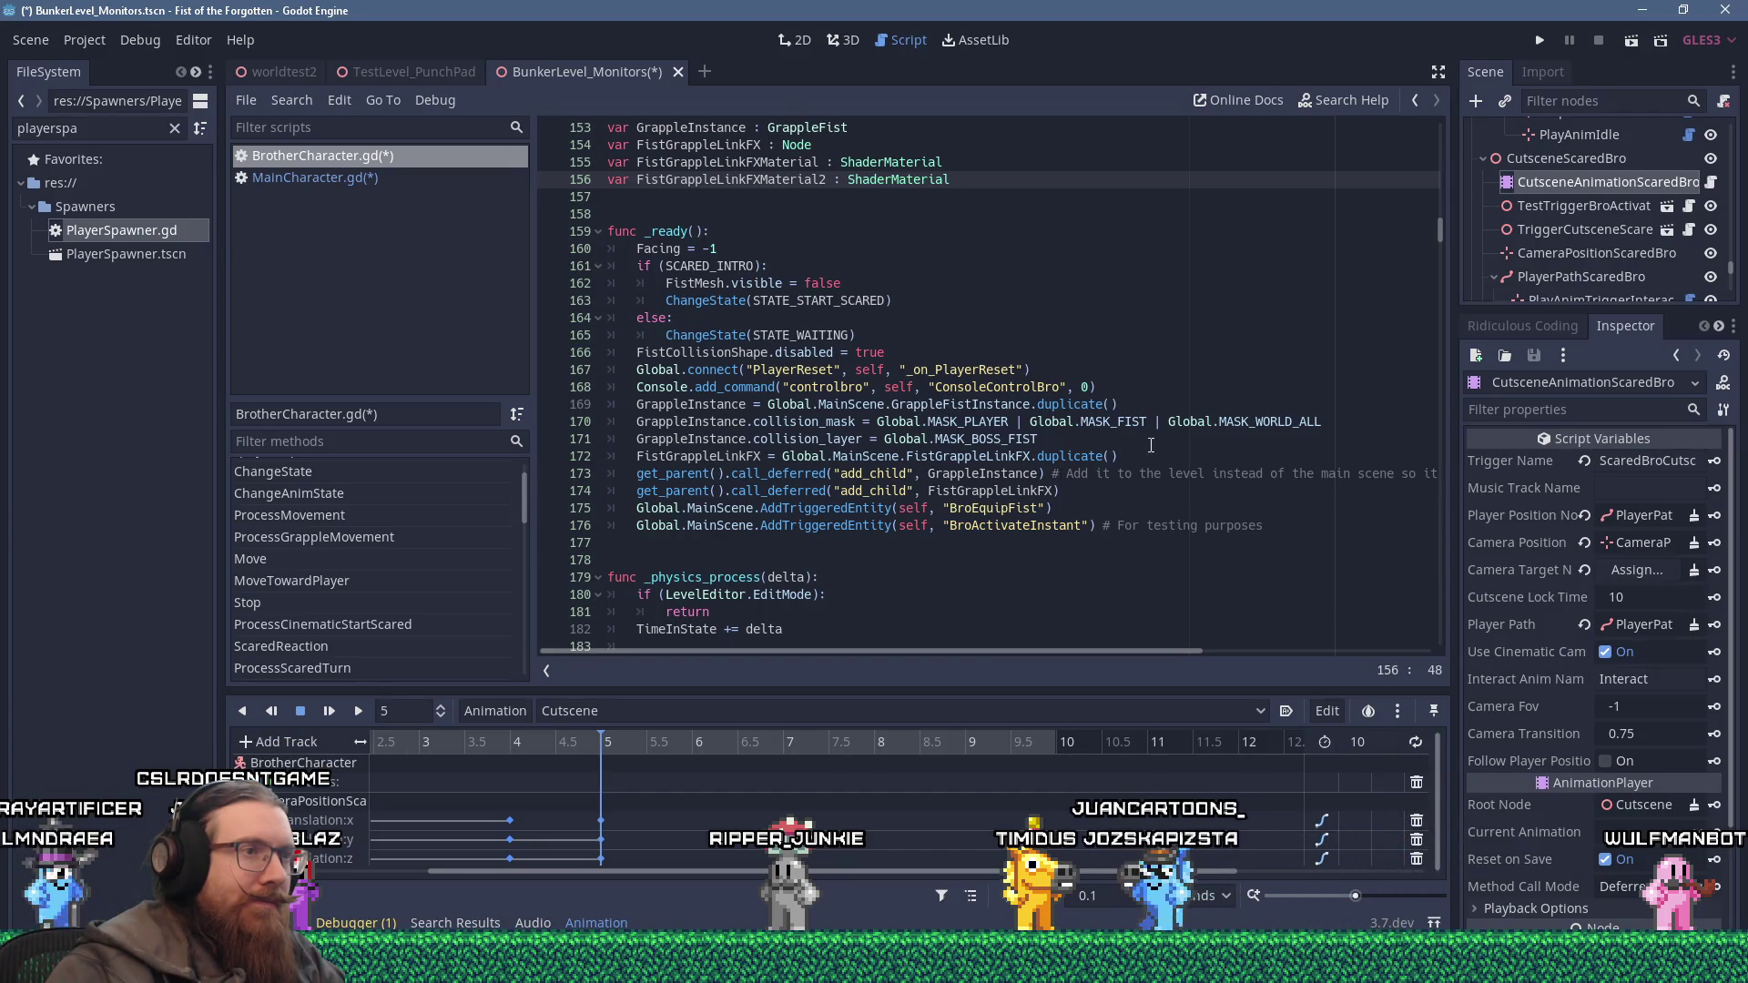
Add line 173 setting FistGrappleLinkFXMaterial to a duplicate of the mesh's surface material 0.
left_click(1188, 458)
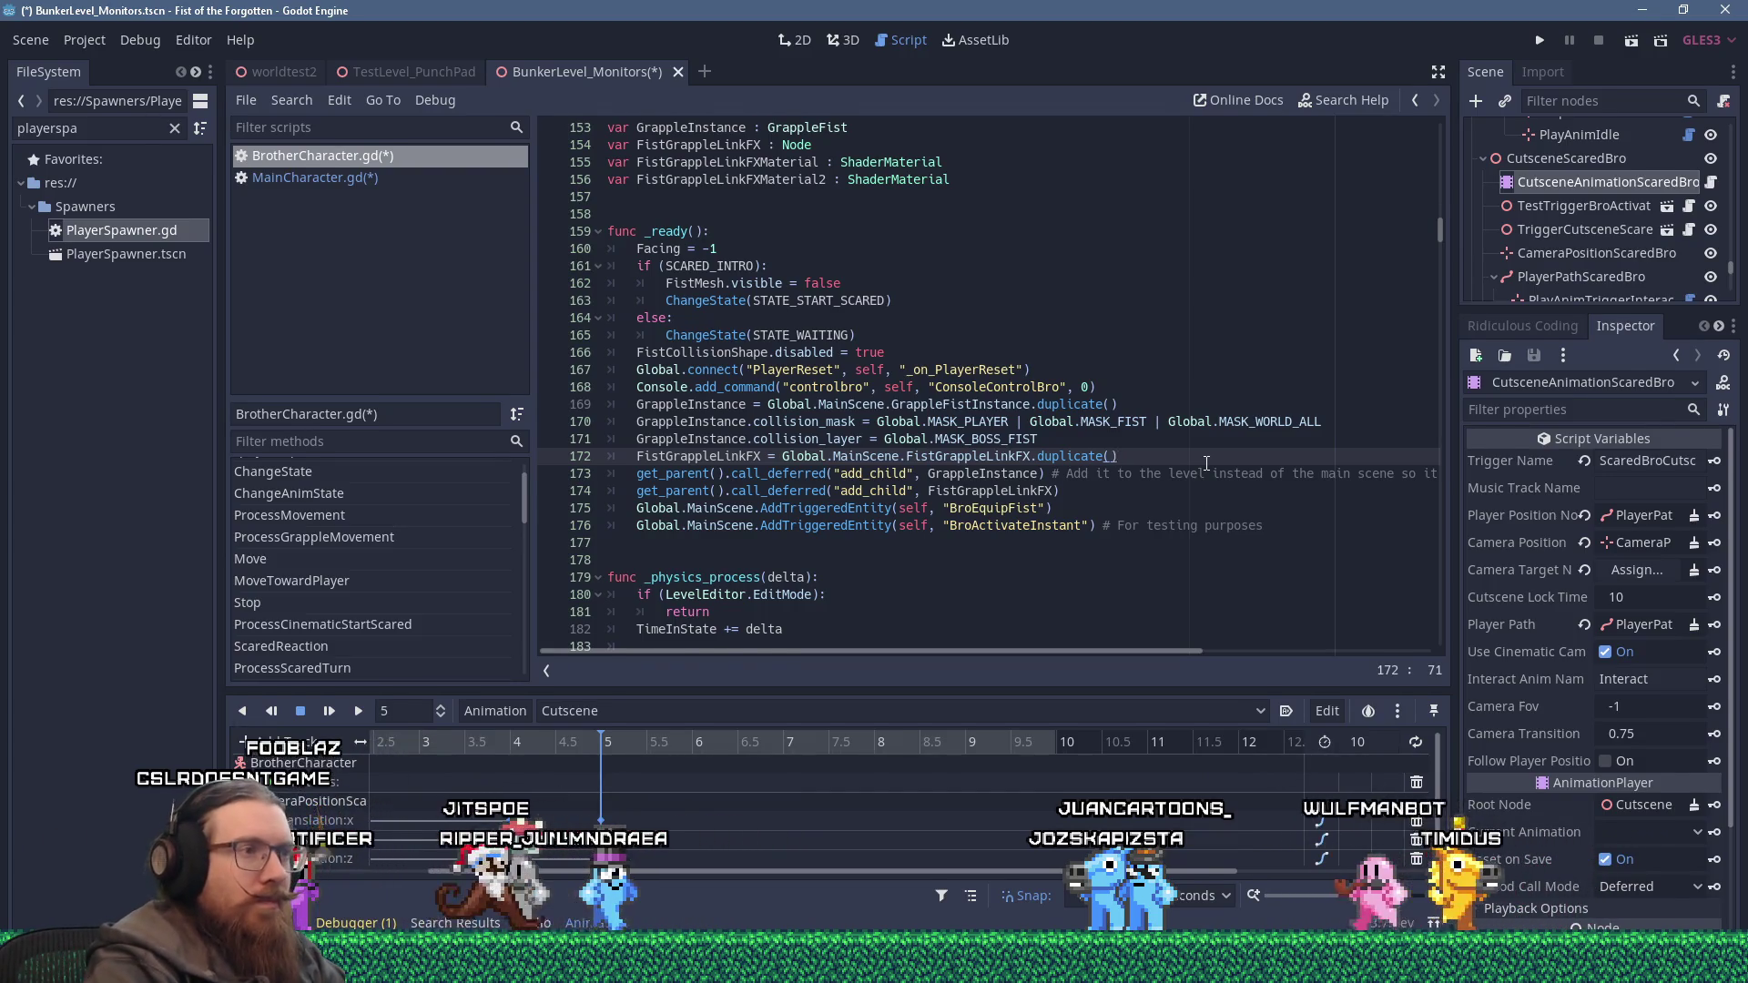
key("Return")
type("= FistGrappleLinkFX.get_node(\"GrappleLinkMesh/Cube\").get_surface_material(0)")
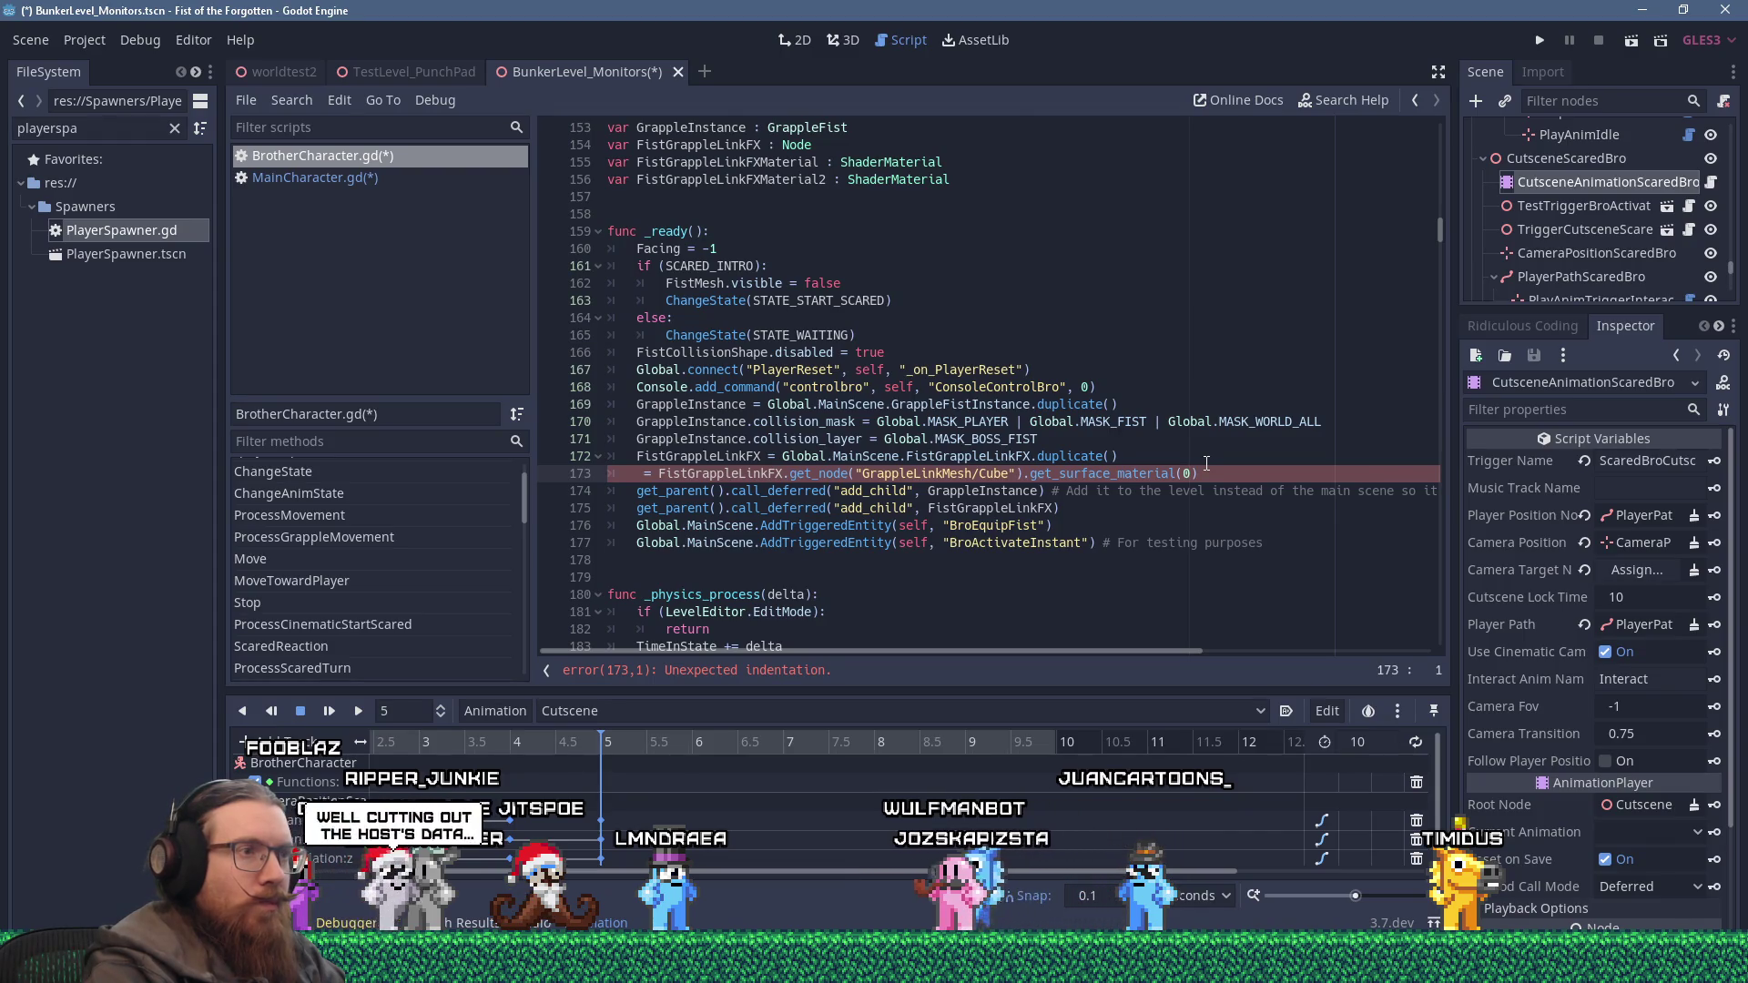
key("Home")
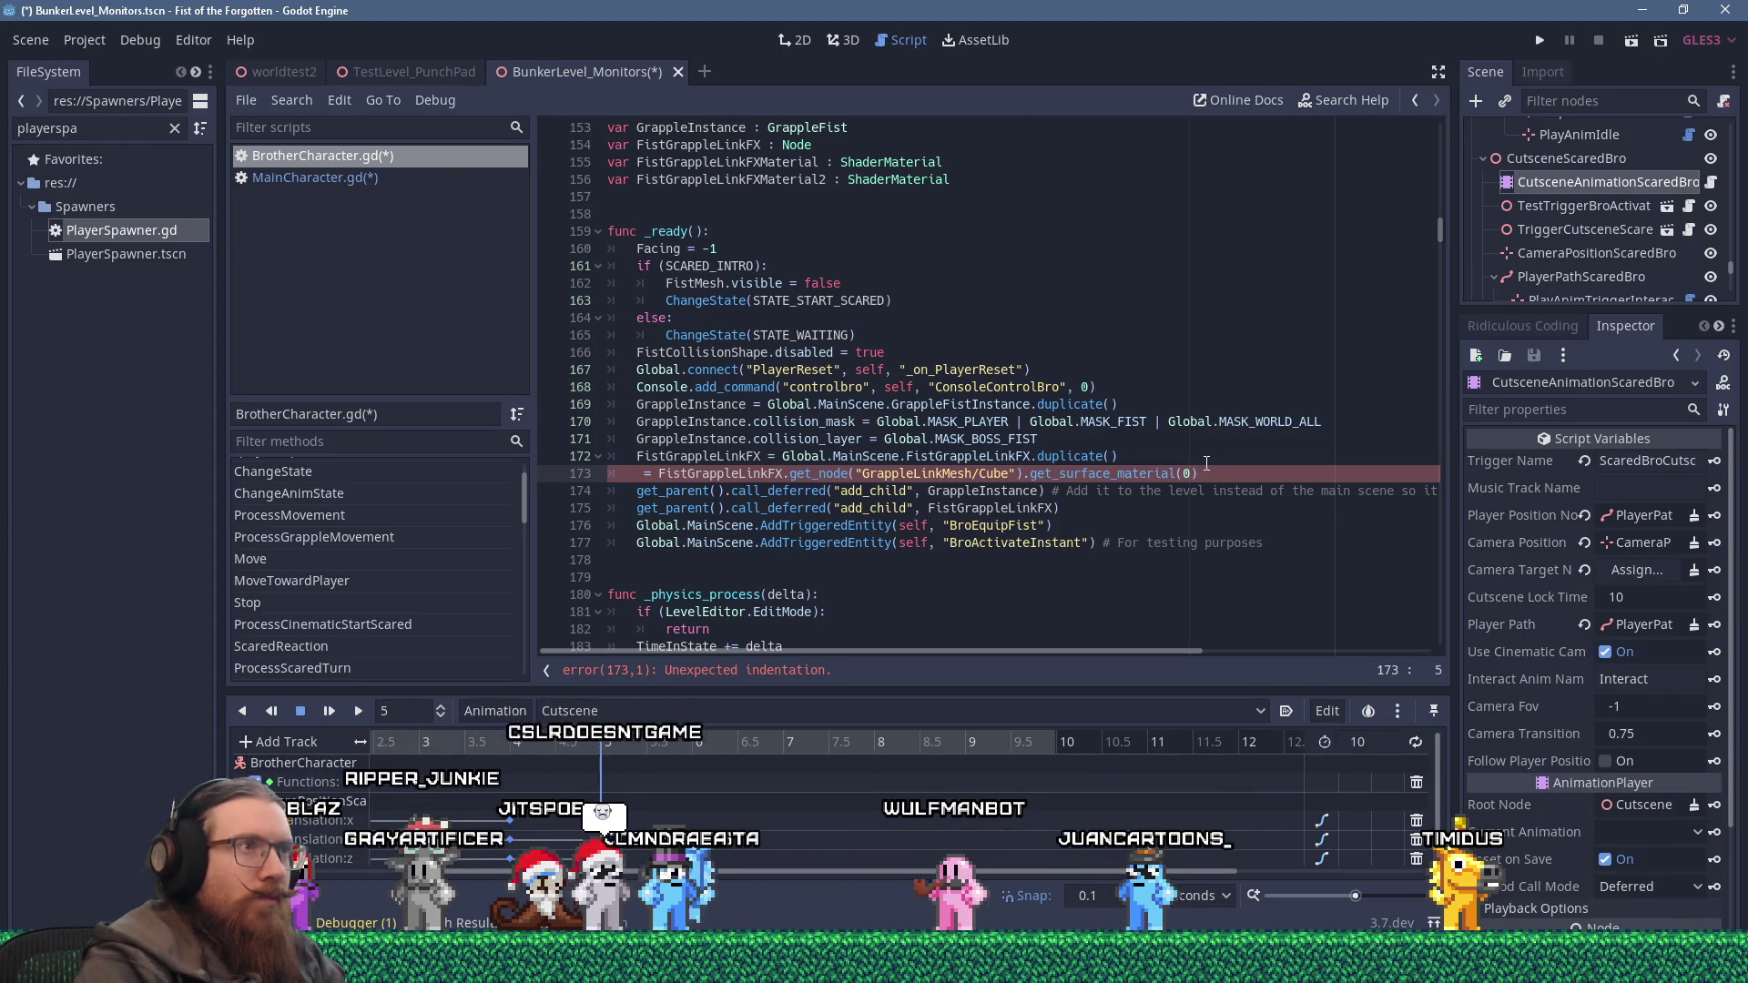
double_click(763, 161)
right_click(763, 161)
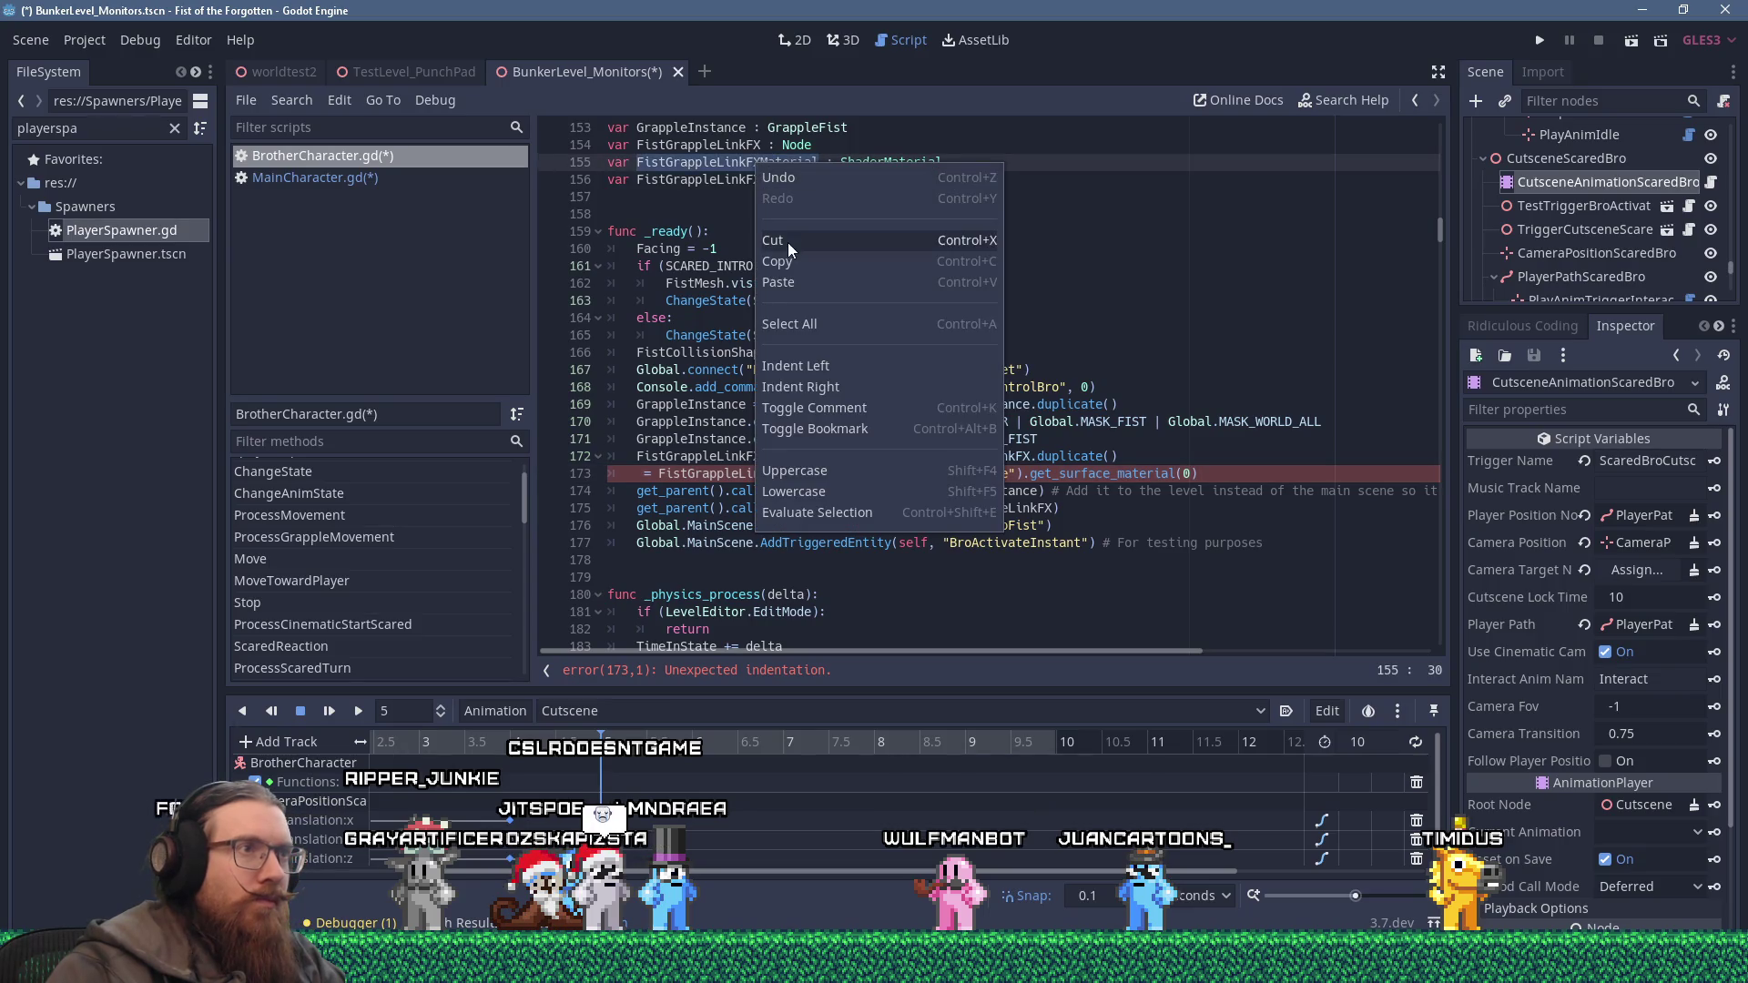
left_click(791, 264)
left_click(665, 473)
key("shift+Insert")
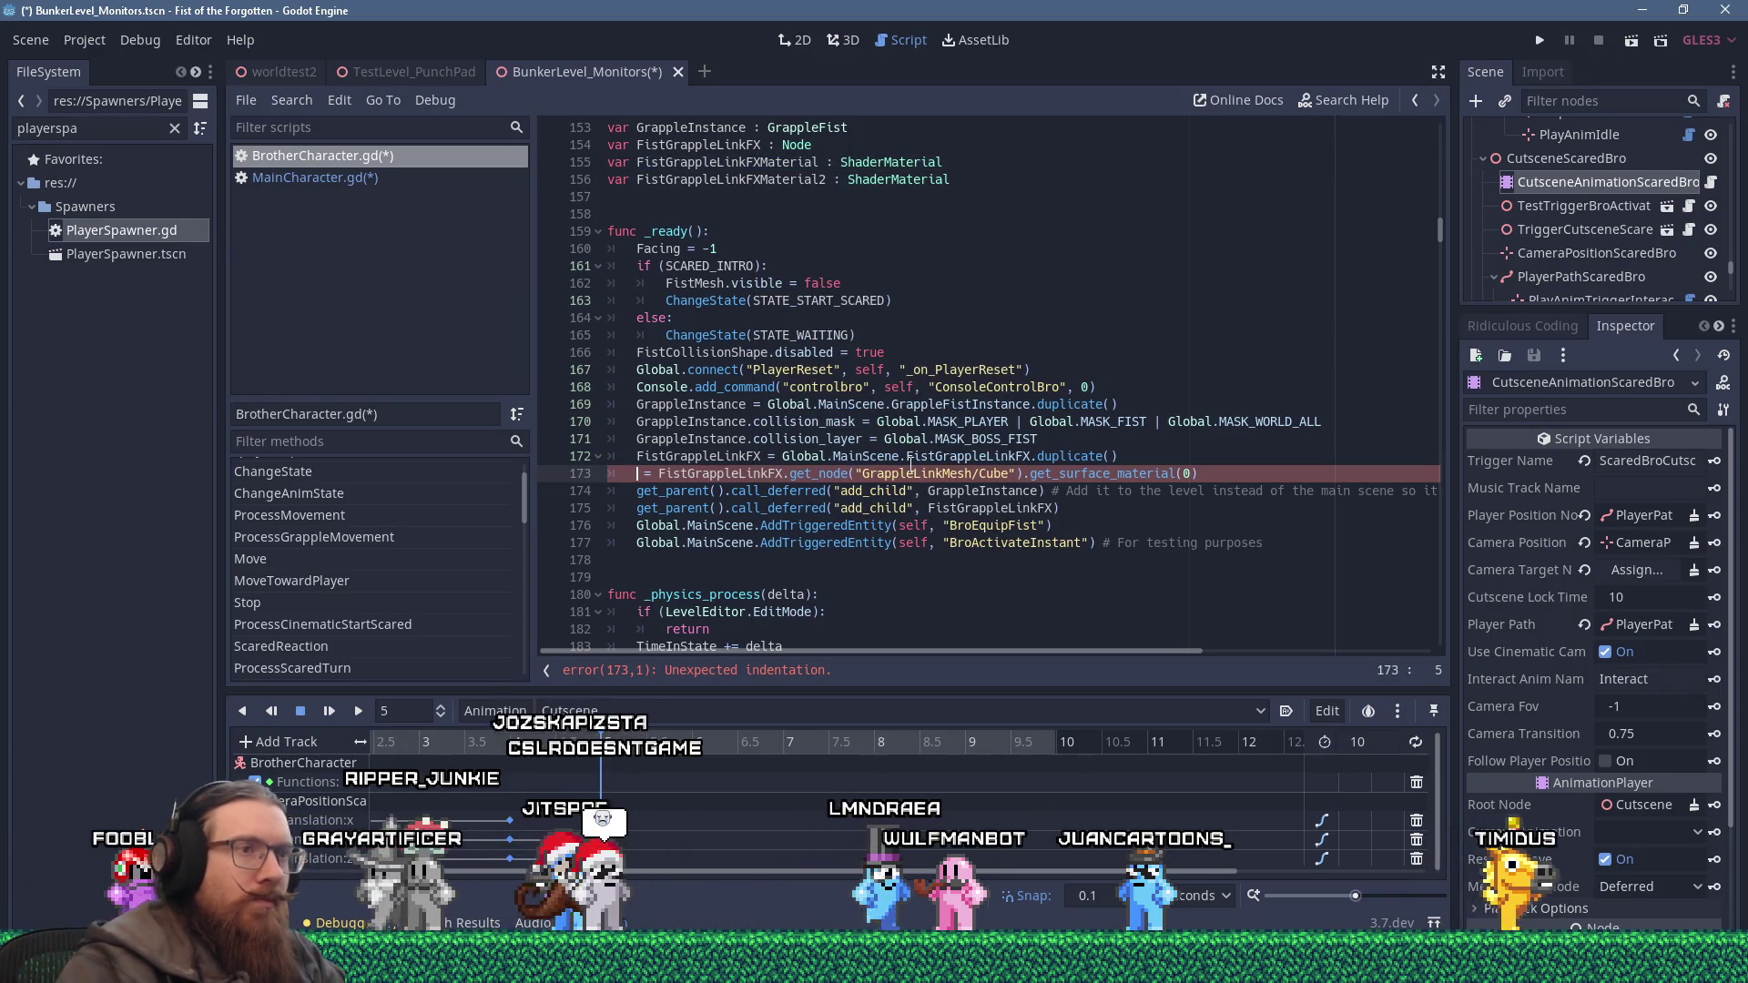
key("End")
type(".")
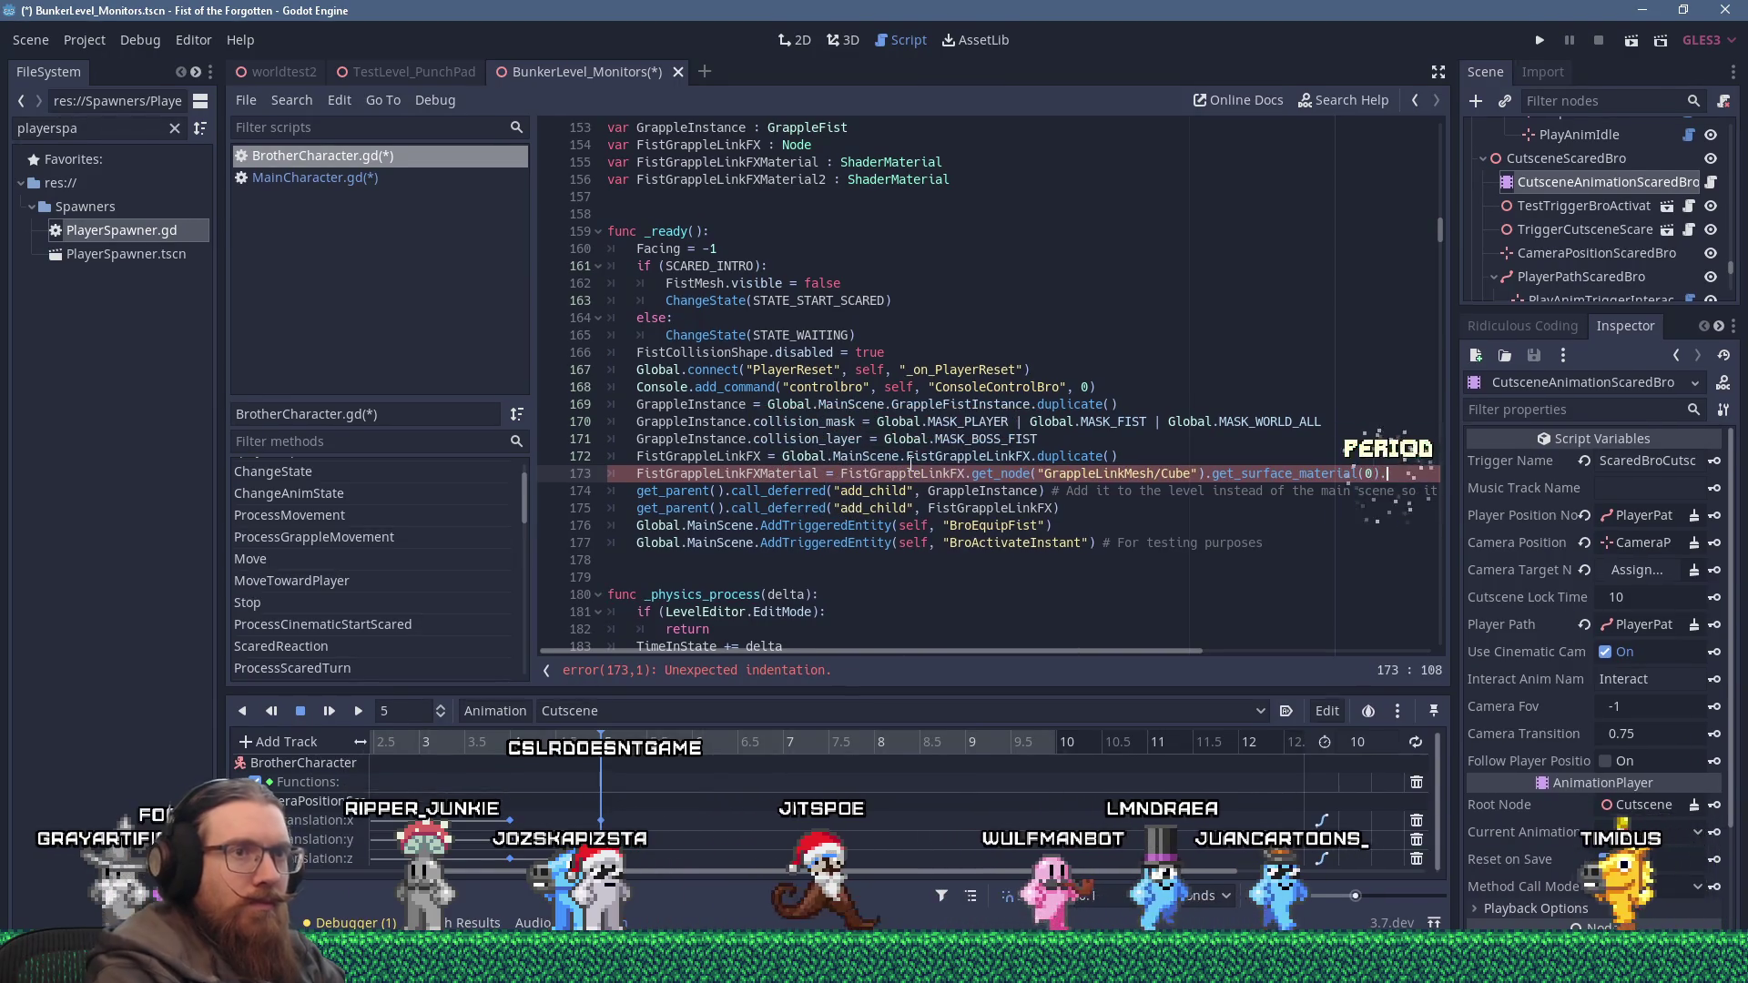
type("duplicate()")
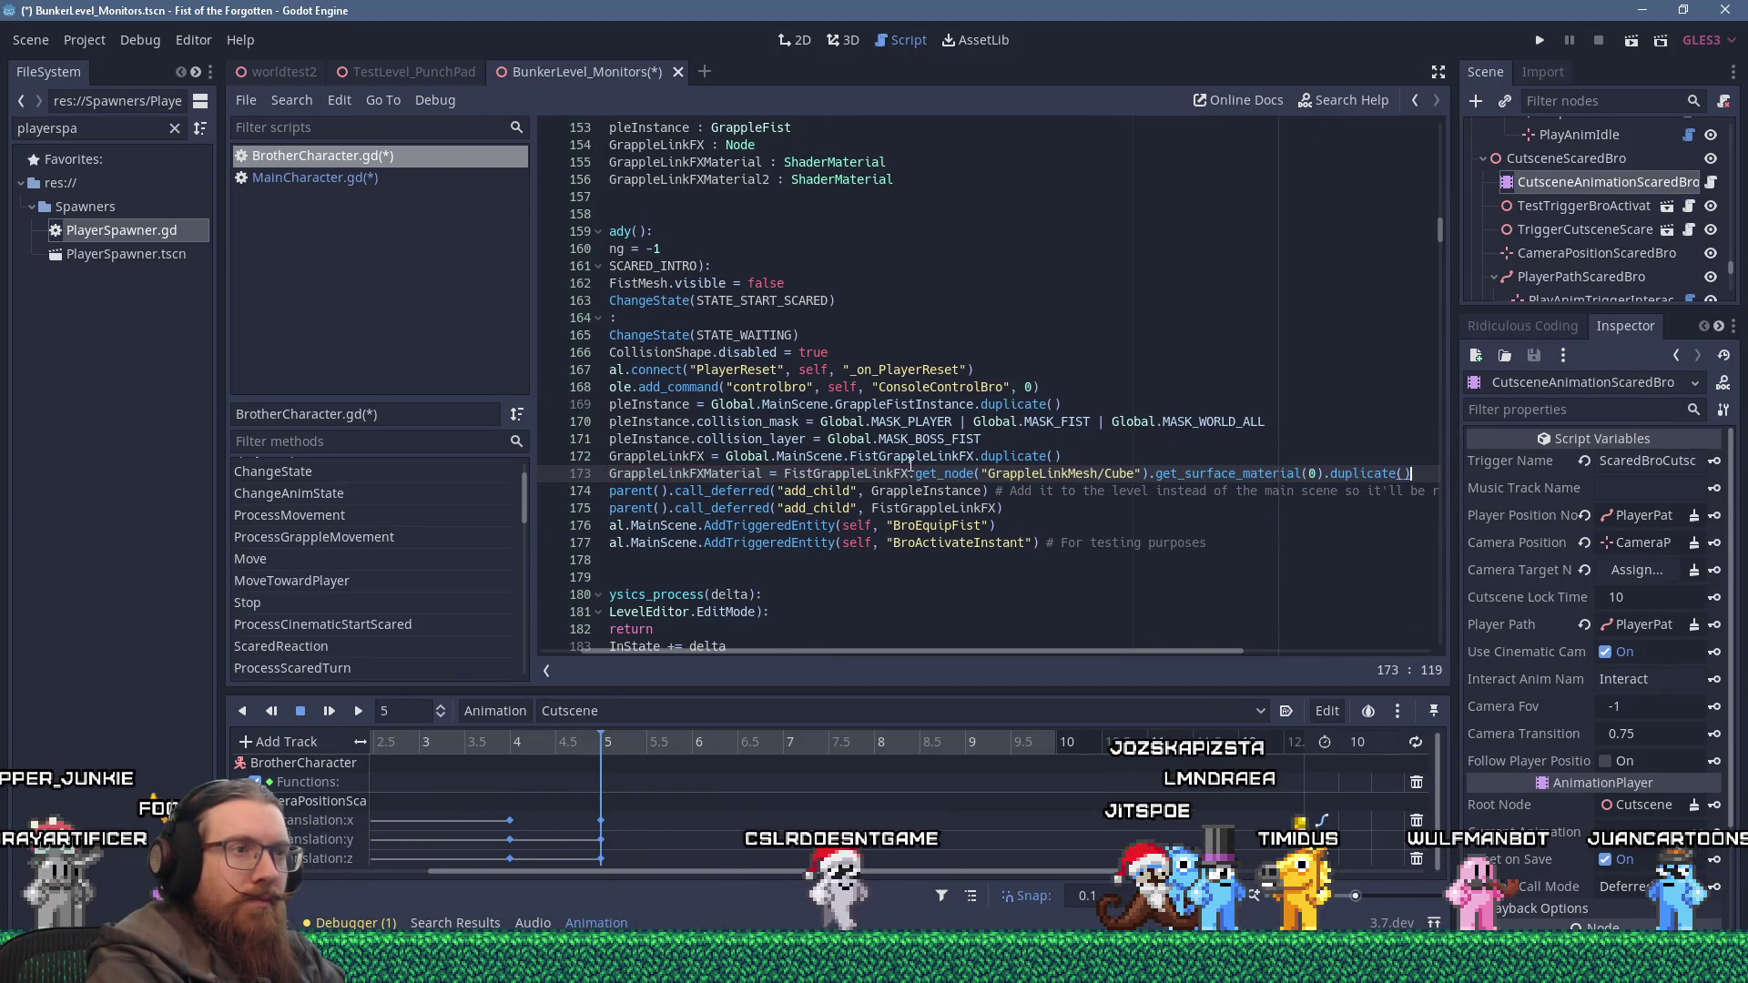
key("Return")
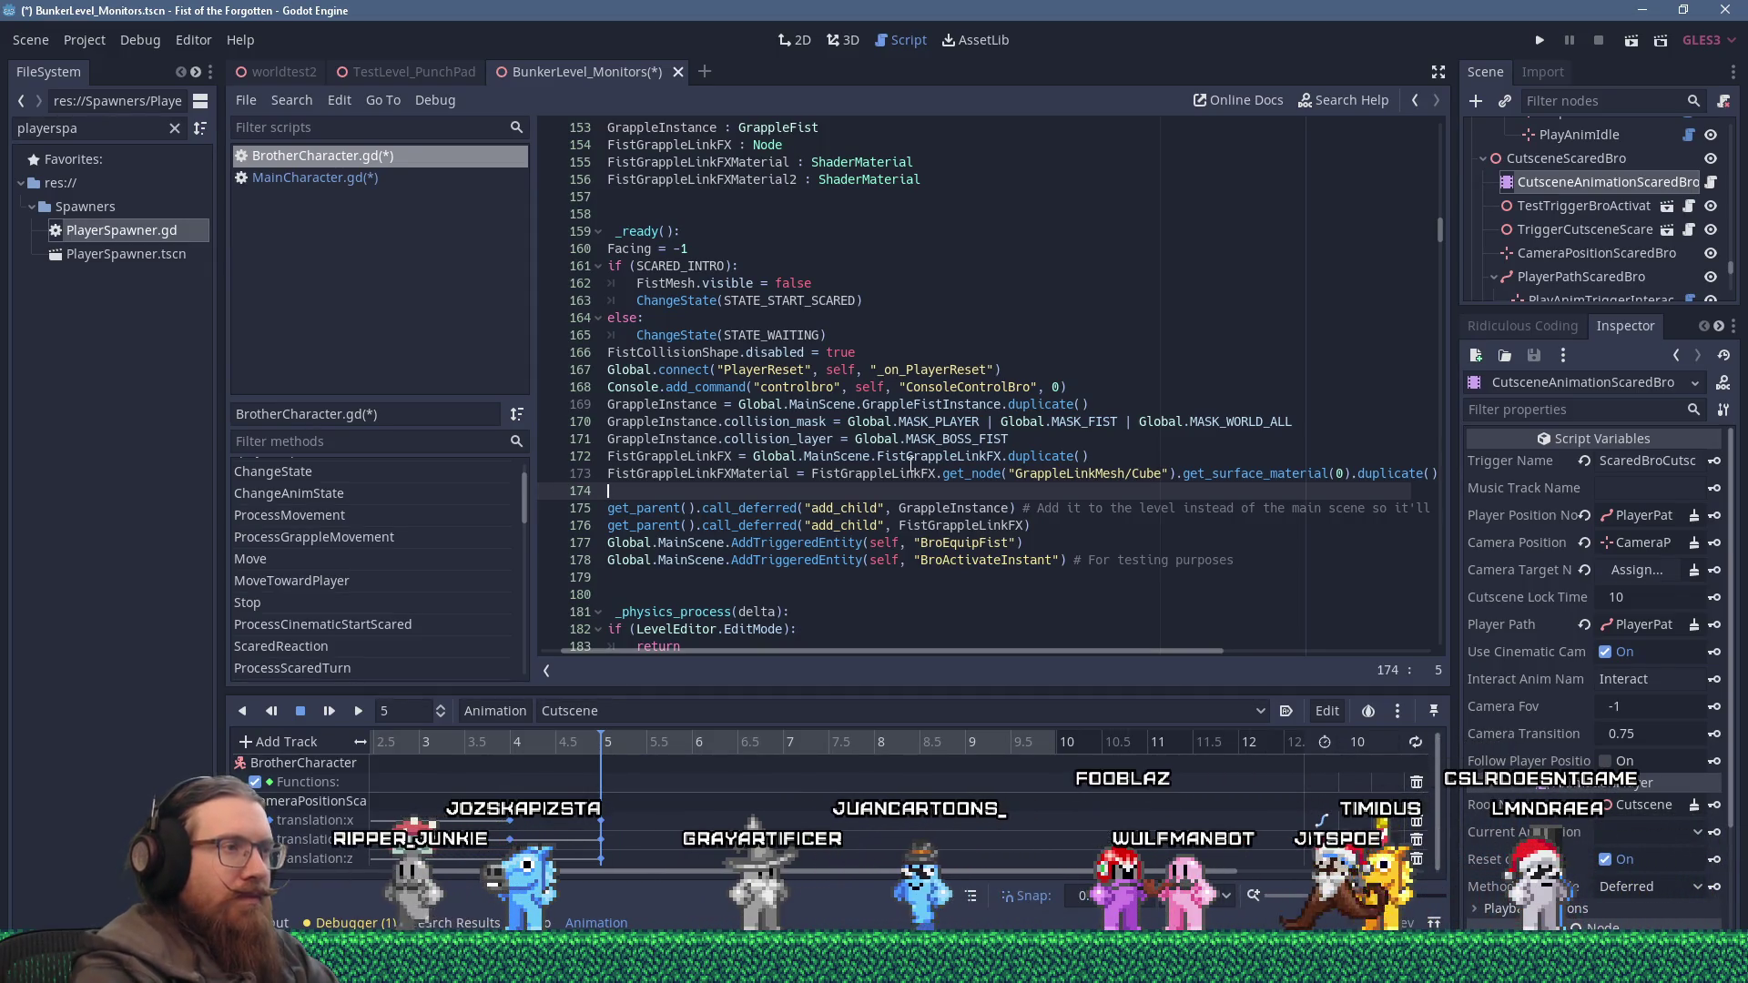
Add line 174 assigning FistGrappleLinkFXMaterial back to the mesh with set_surface_material(0, ...).
key("Up")
key("shift+End")
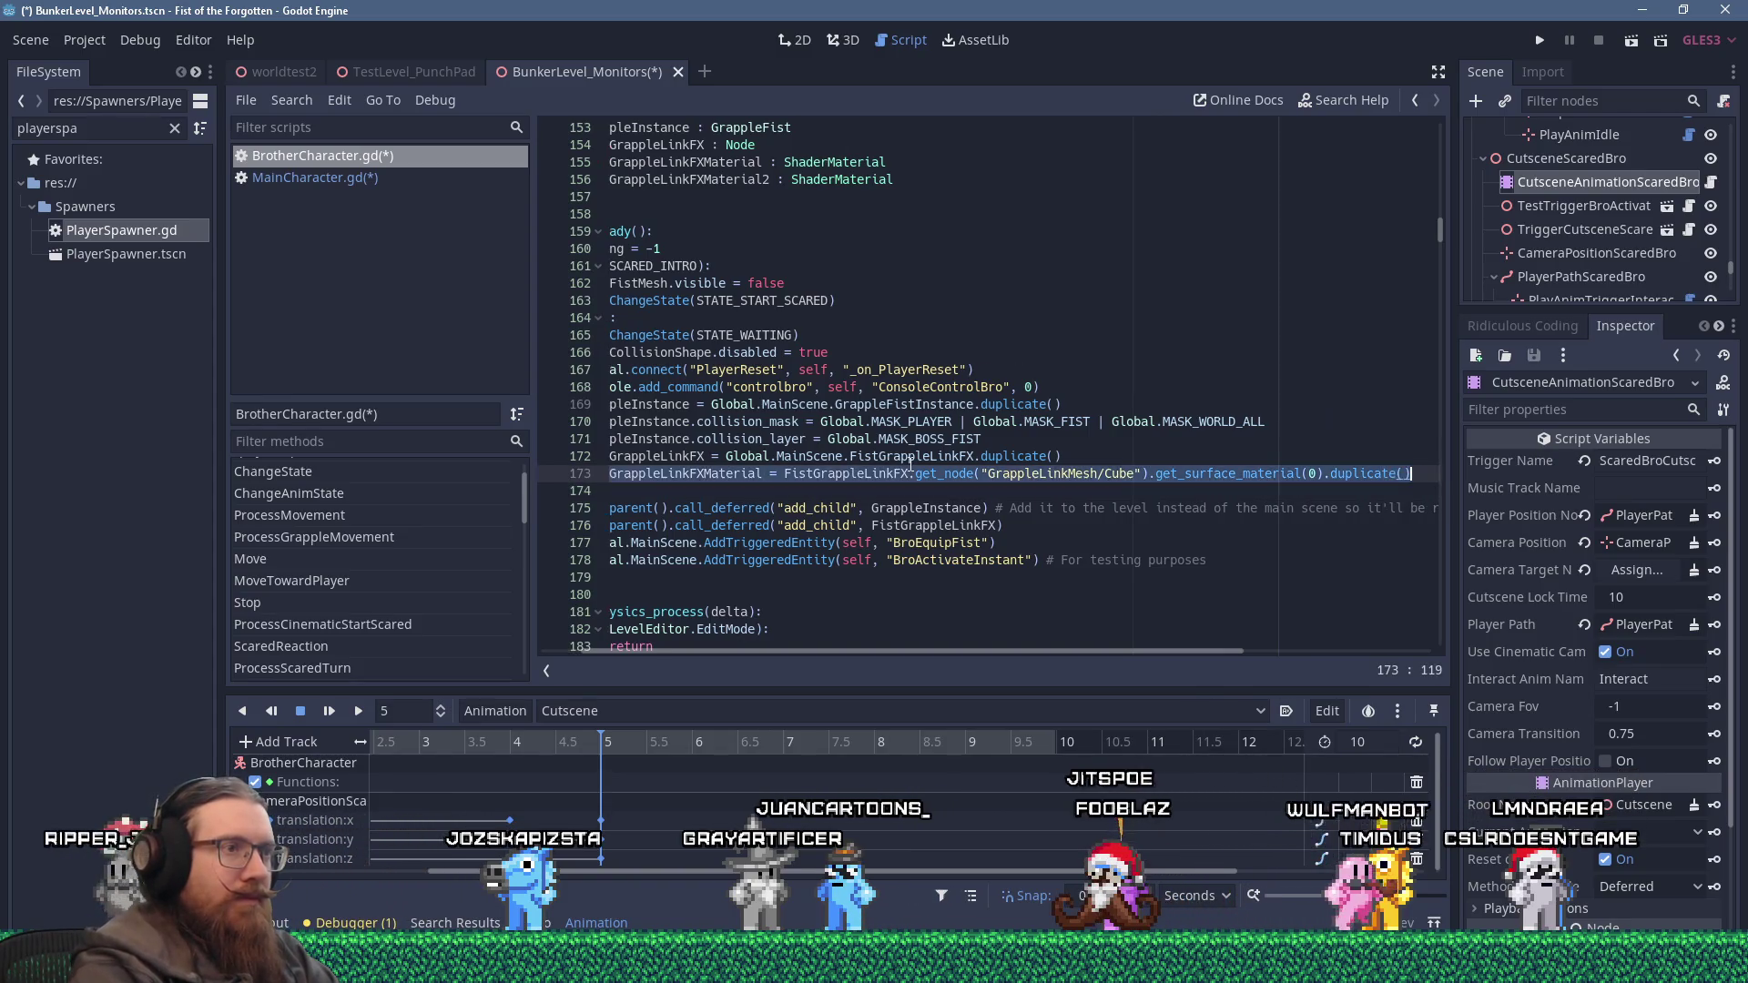
key("ctrl+c")
key("Down")
key("ctrl+v")
key("Home")
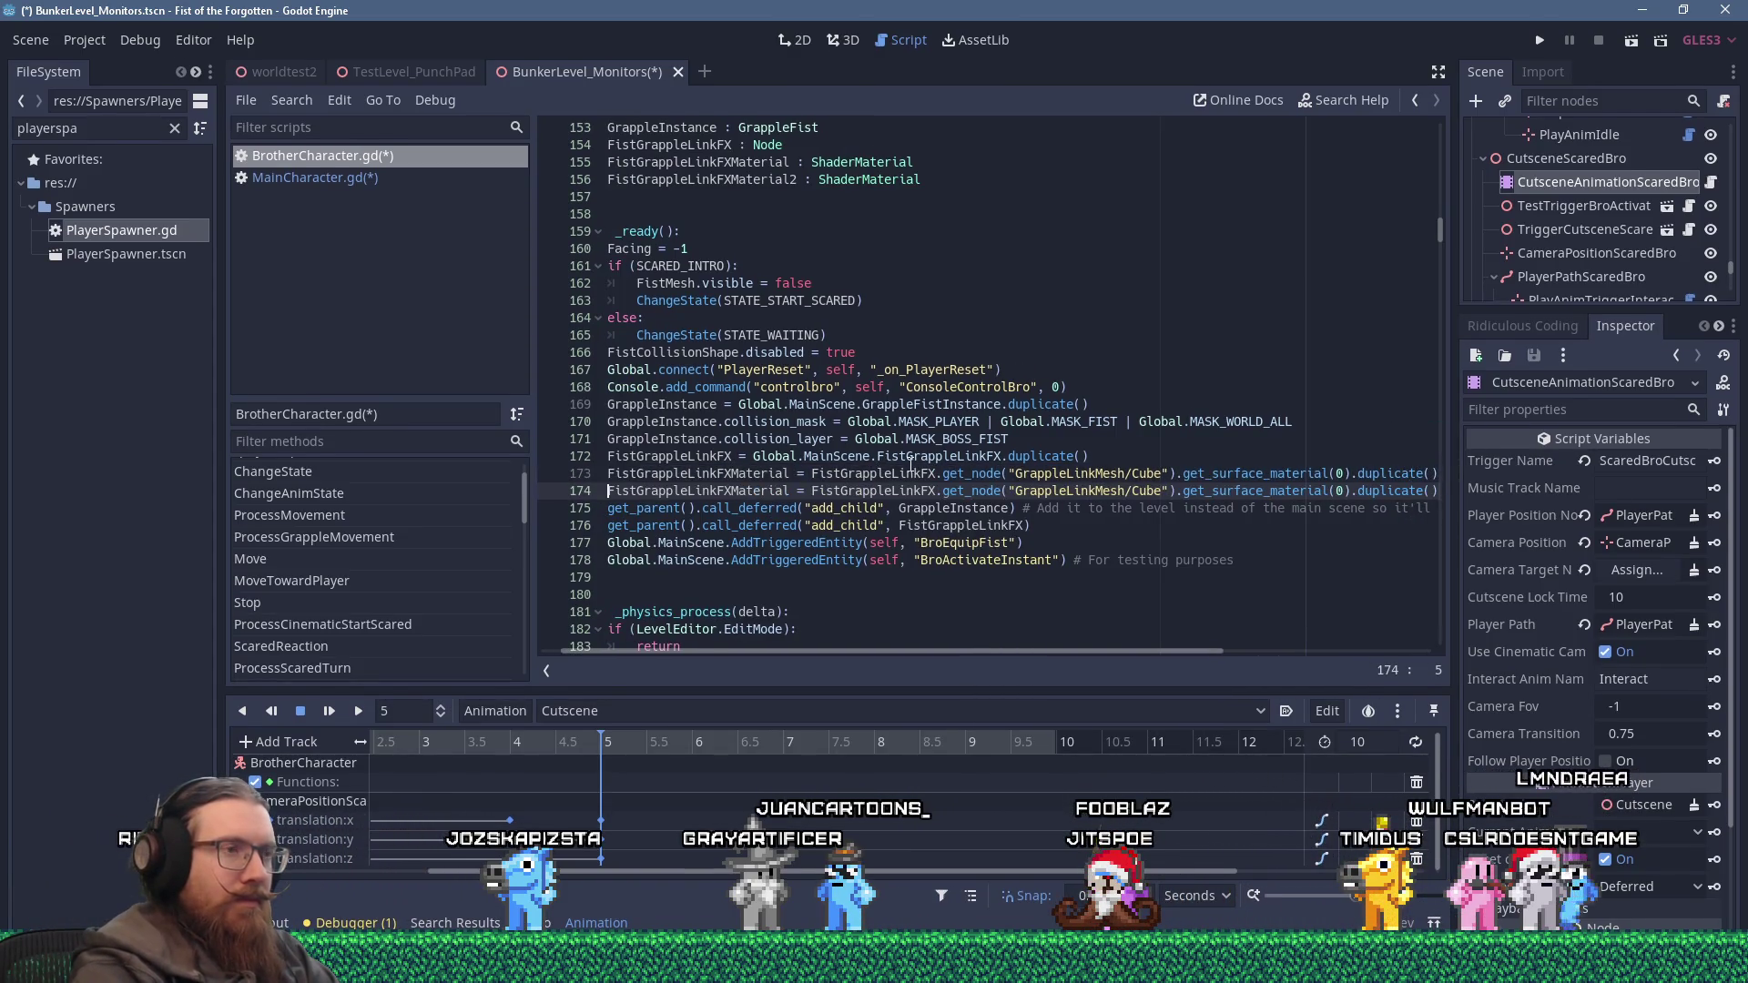
key("Right")
key("Right")
key("Right")
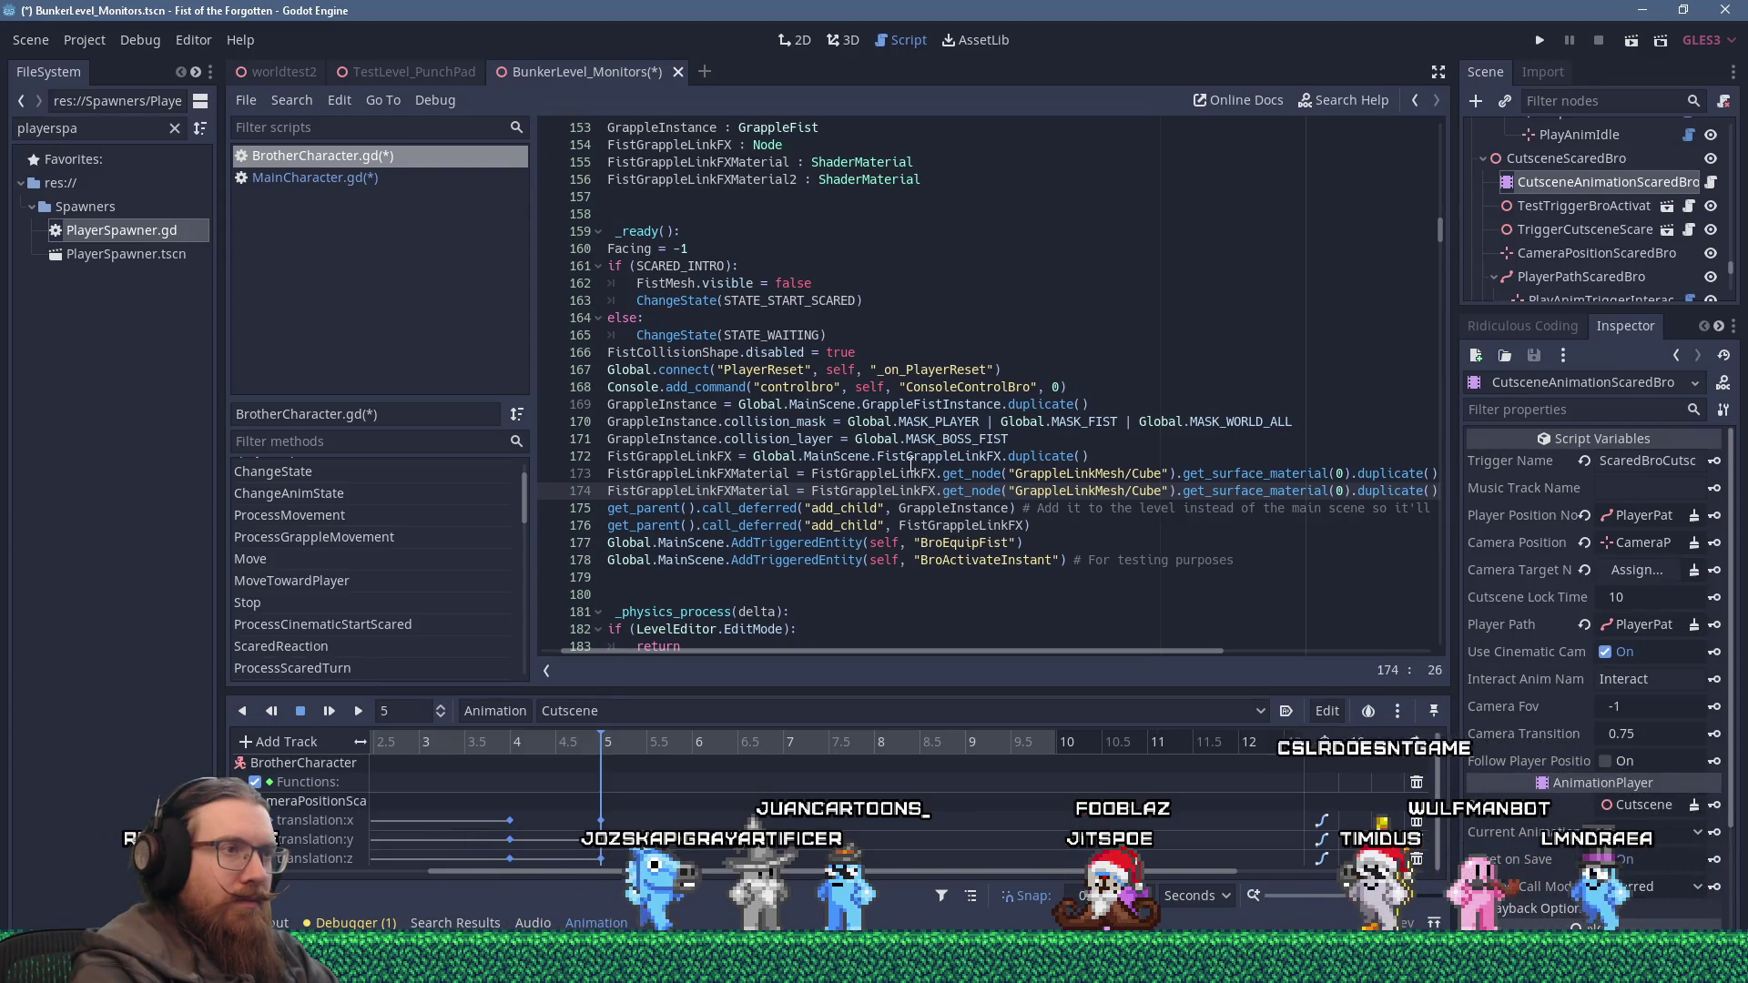
key("Right")
key("Right")
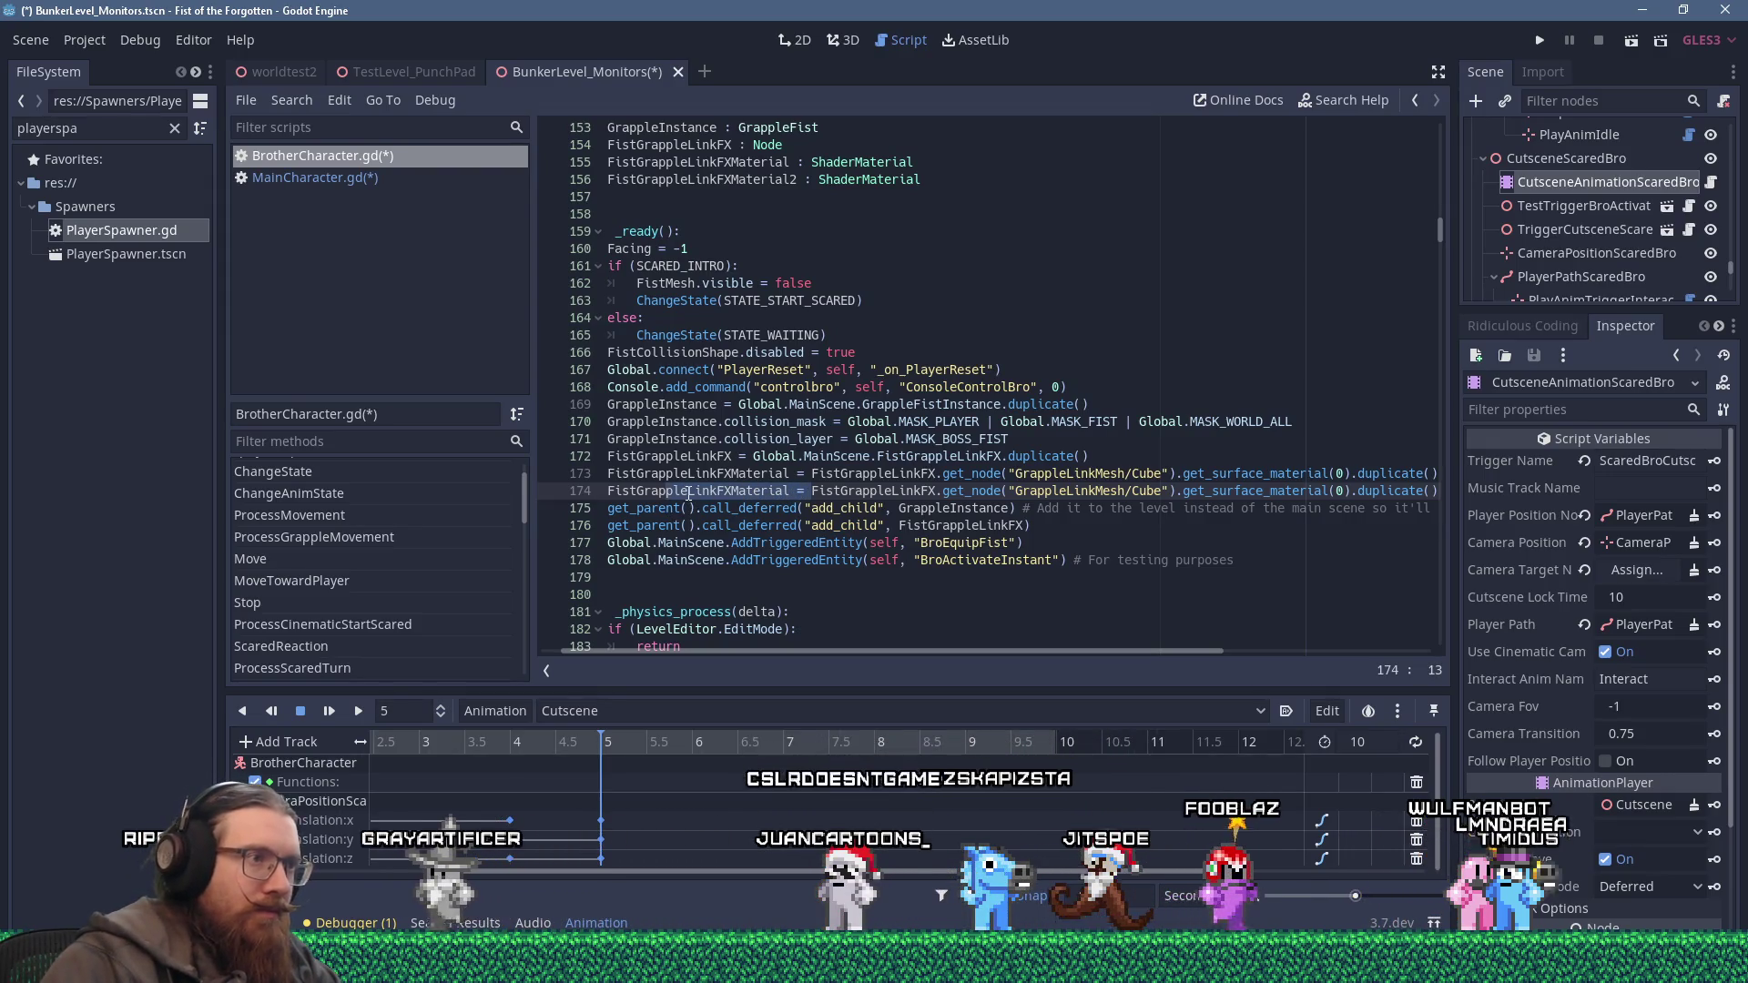
key("shift+Home")
key("shift+Delete")
key("Delete")
key("Delete")
key("Delete")
left_click(986, 492)
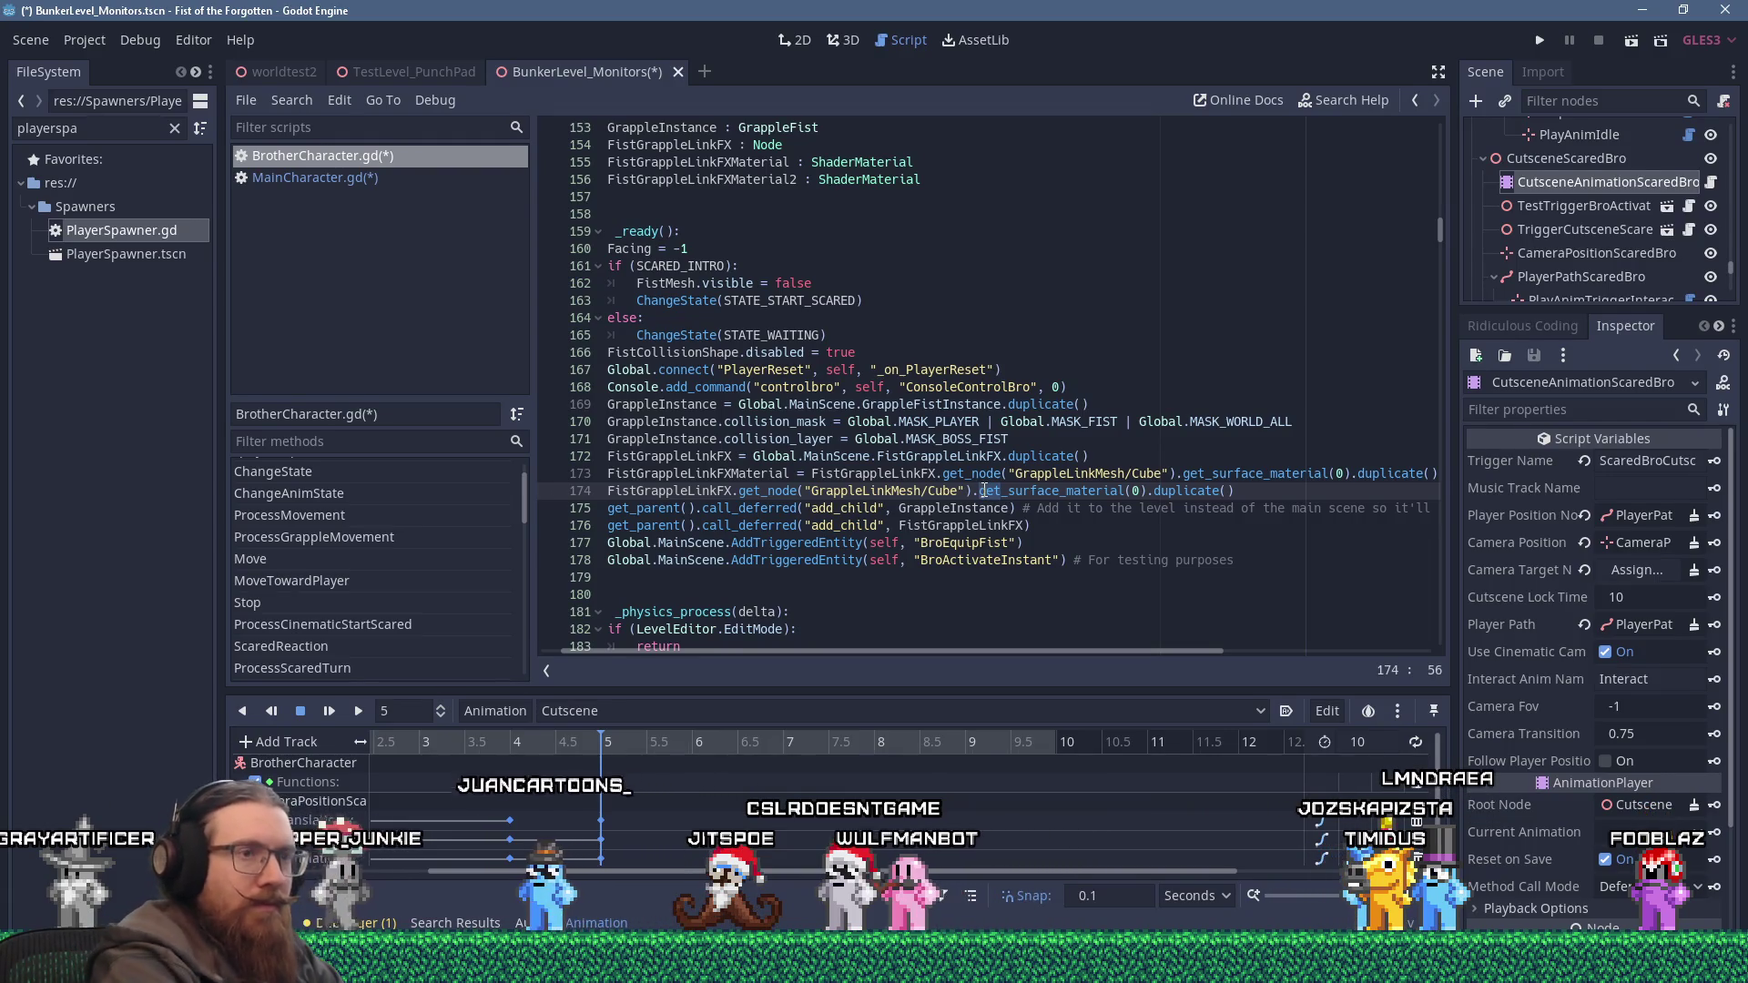
key("Right")
key("Right")
key("Right")
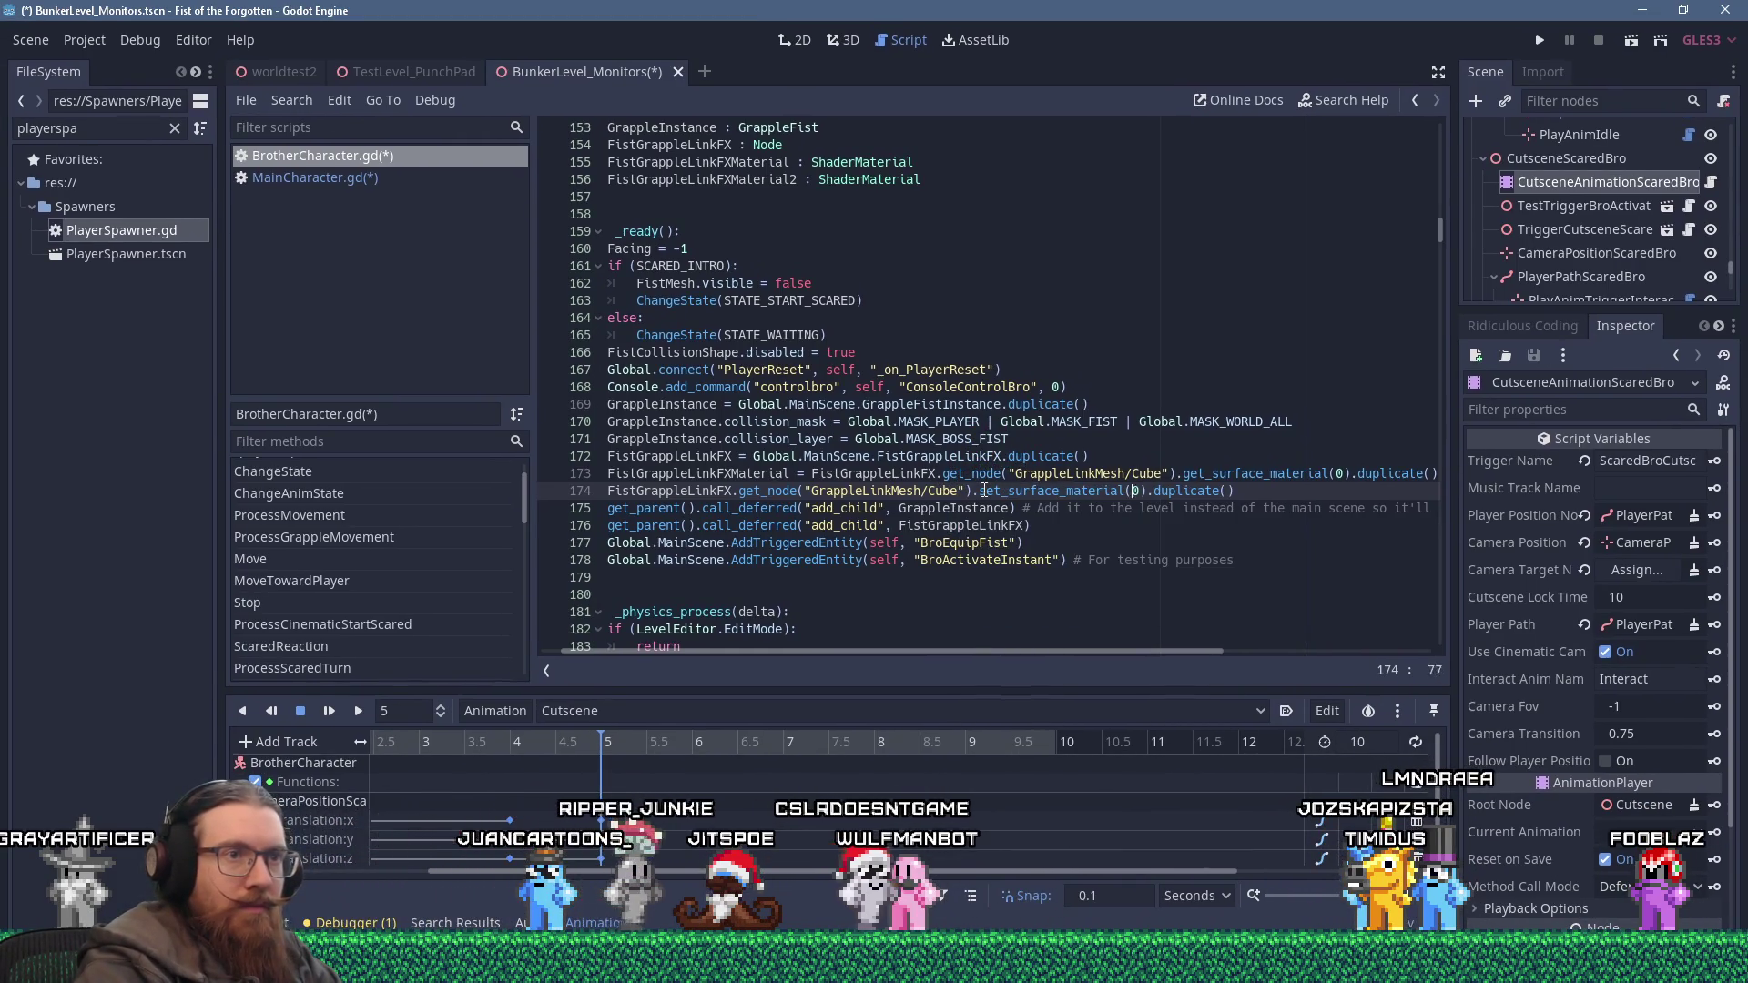
type(", FistGrappleLinkFXM")
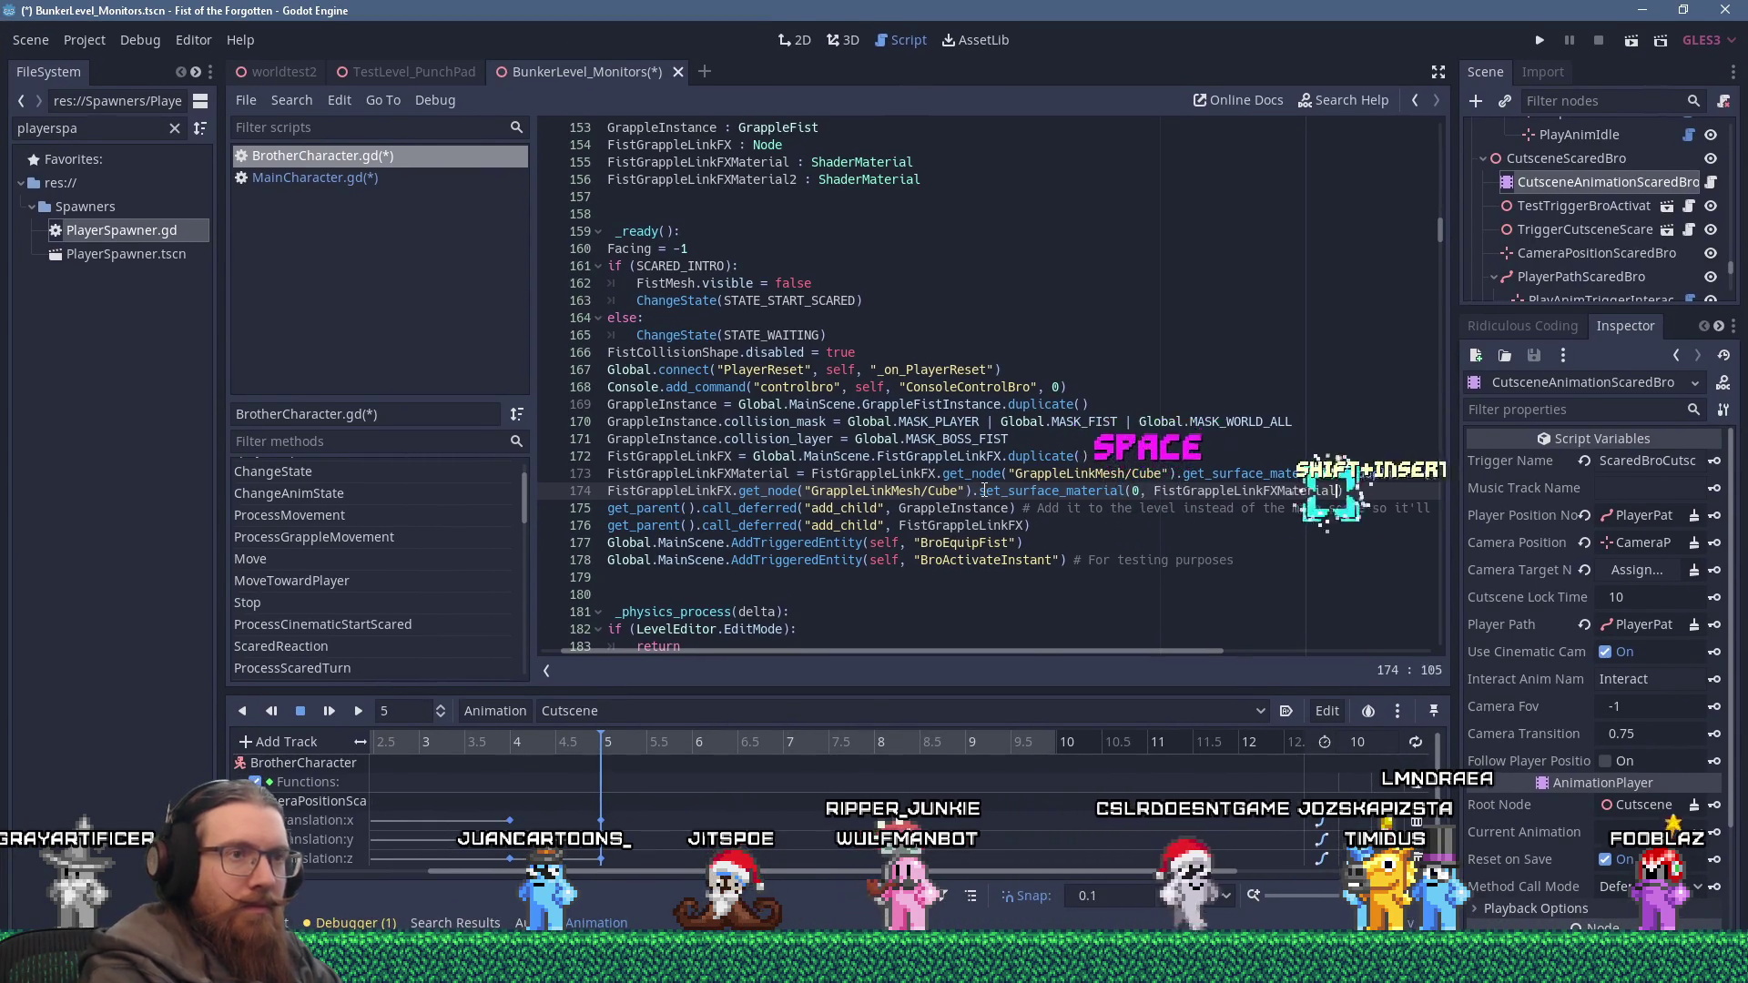
key("shift+Insert")
Duplicate both material lines below and rename the copies to FistGrappleLinkFXMaterial2.
key("Home")
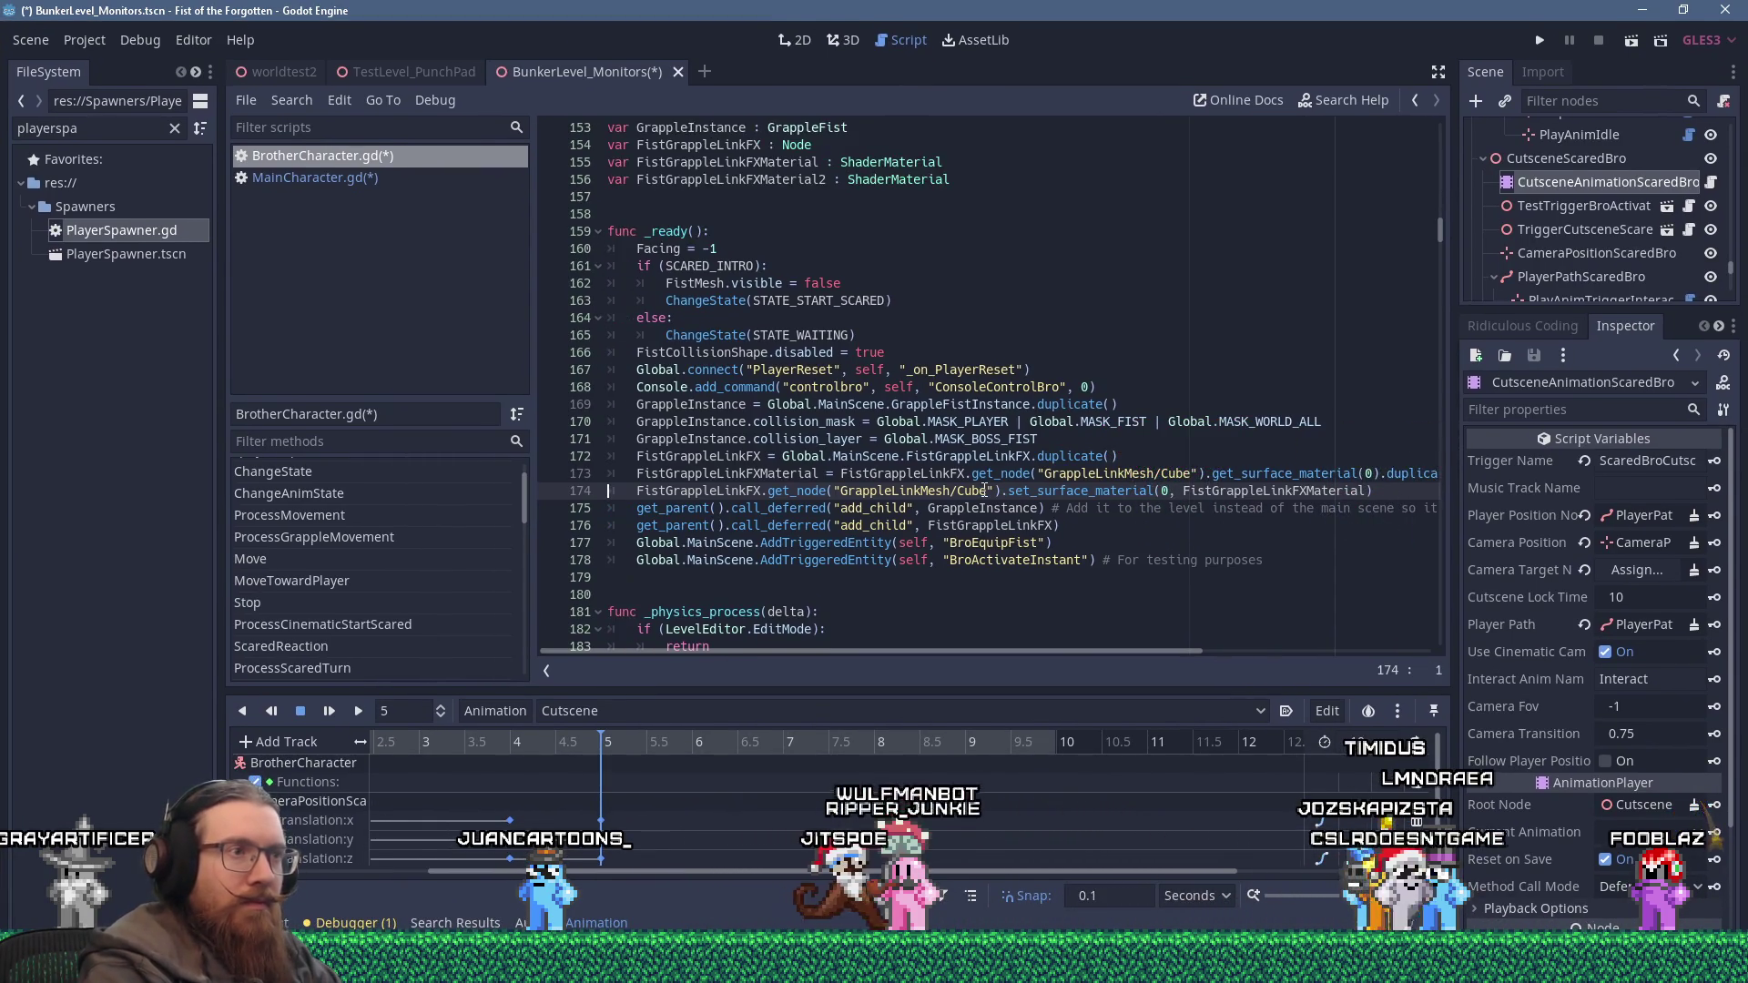
key("Up")
key("shift+Down")
key("shift+Down")
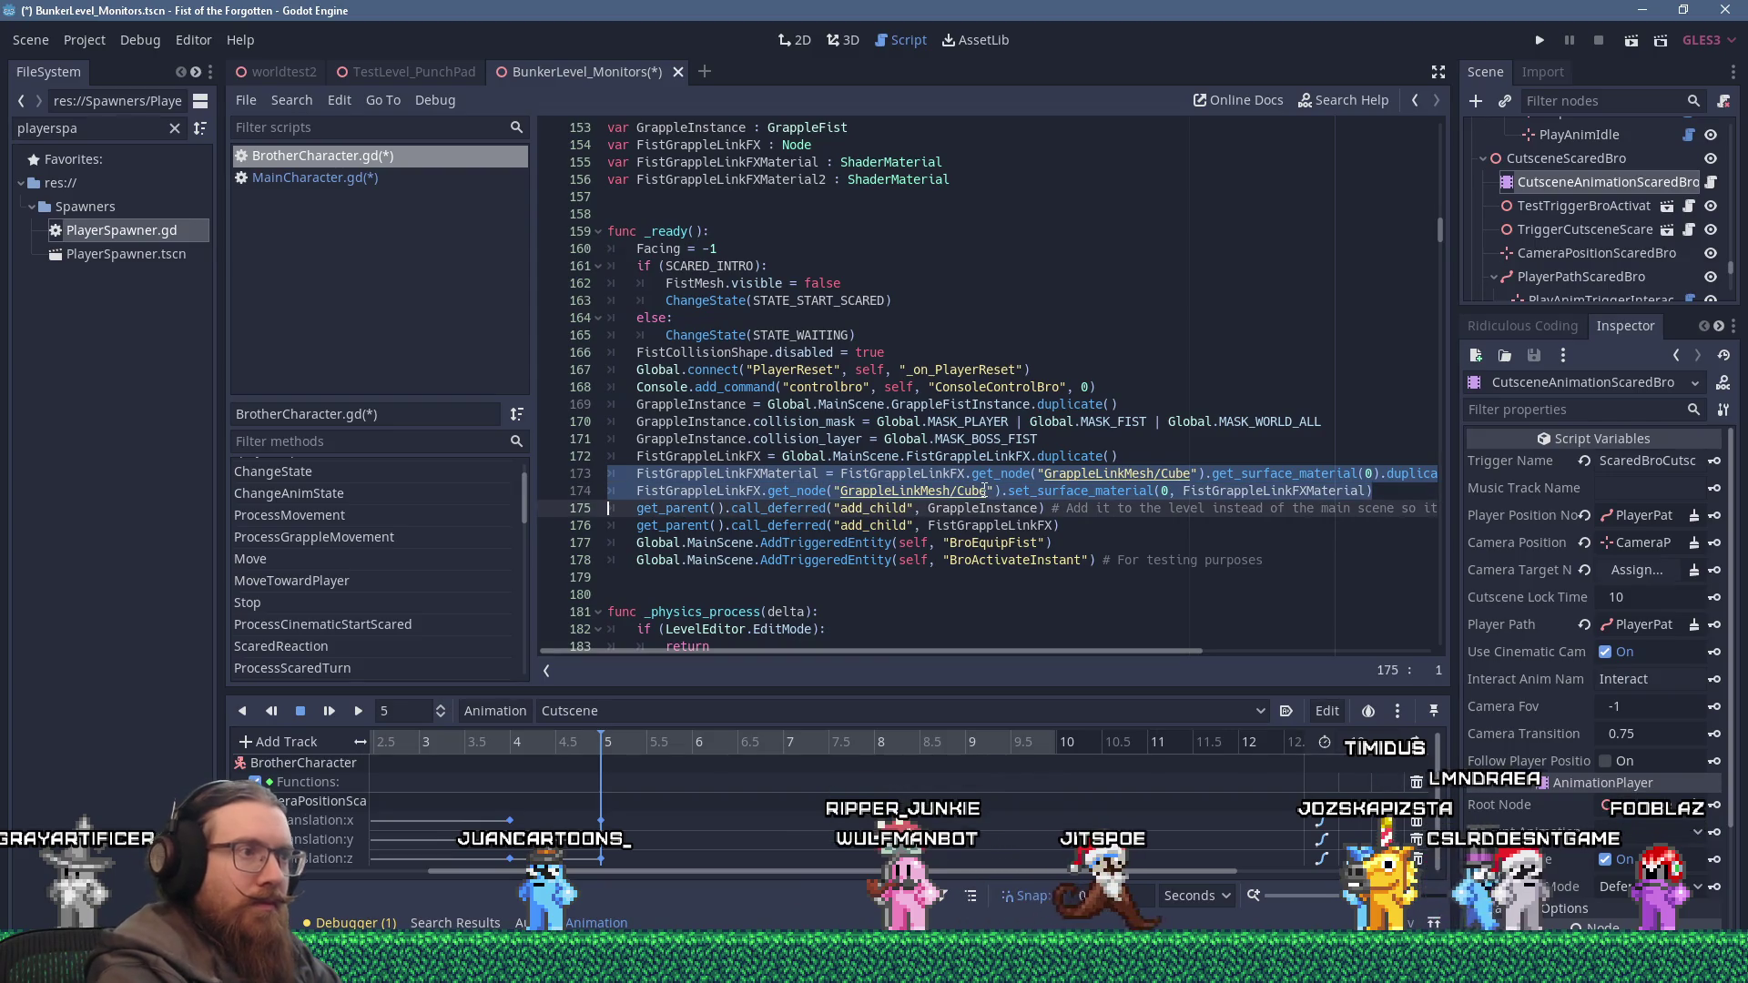
key("ctrl+c")
key("Return")
key("shift+Insert")
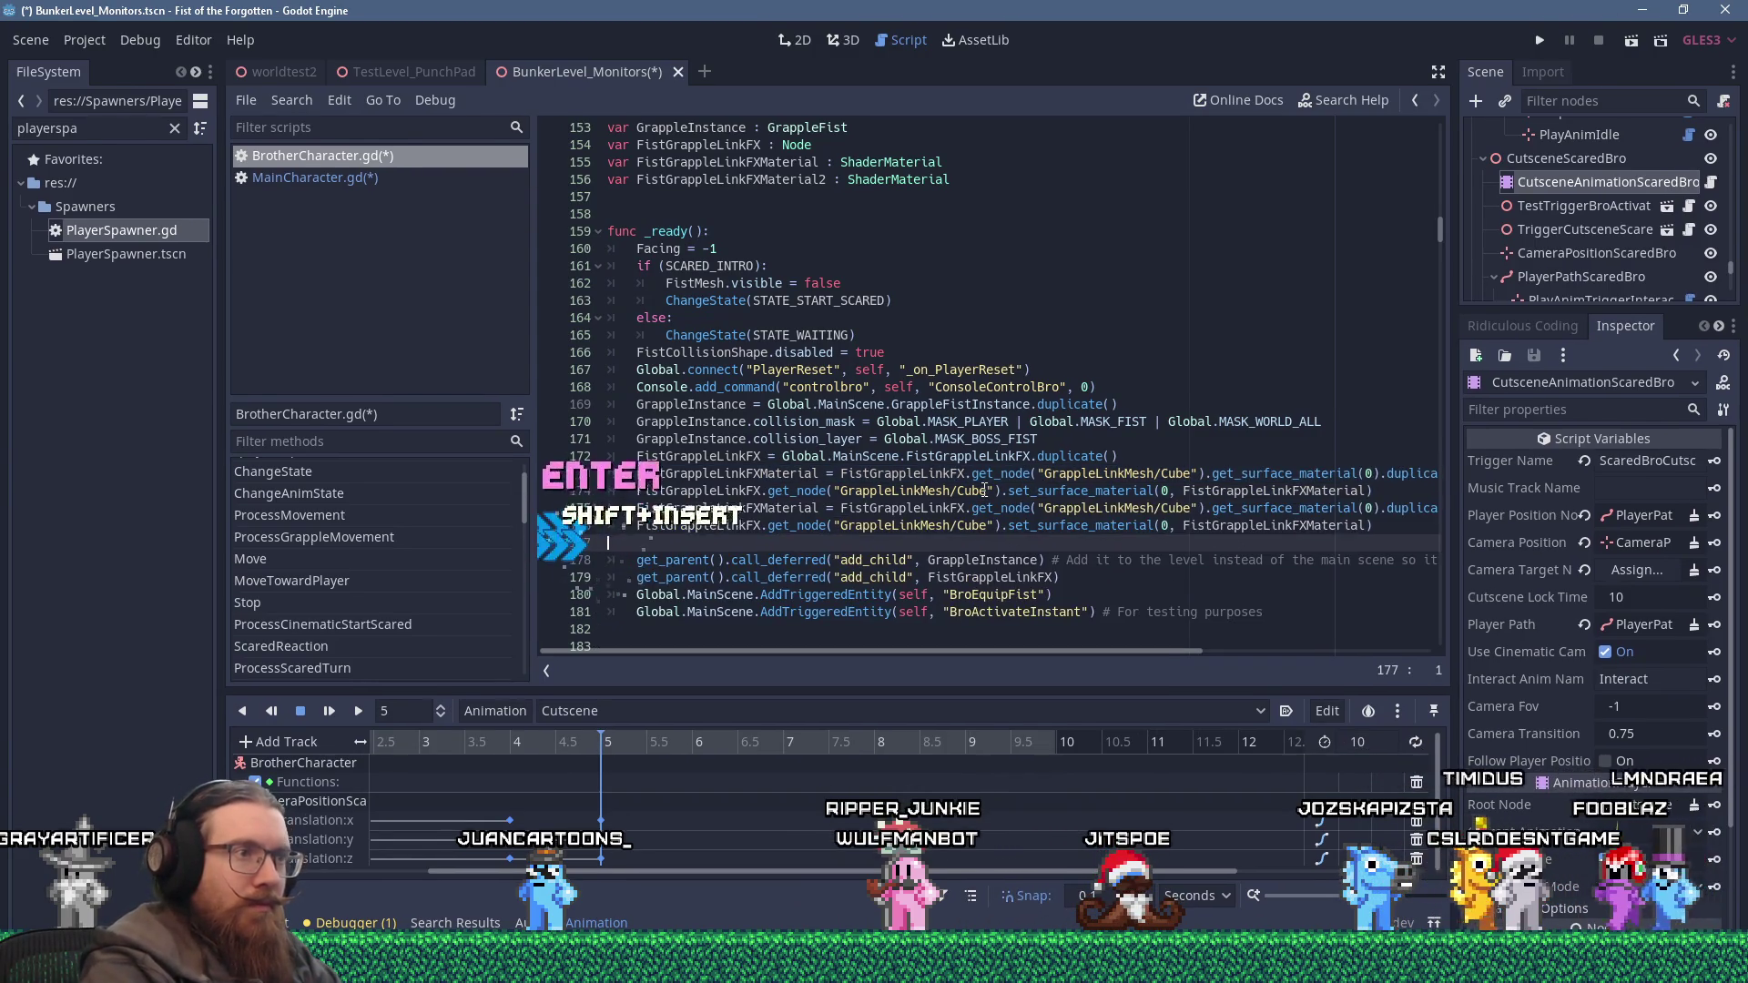
key("Up")
key("Up")
key("ctrl+Right")
type("2")
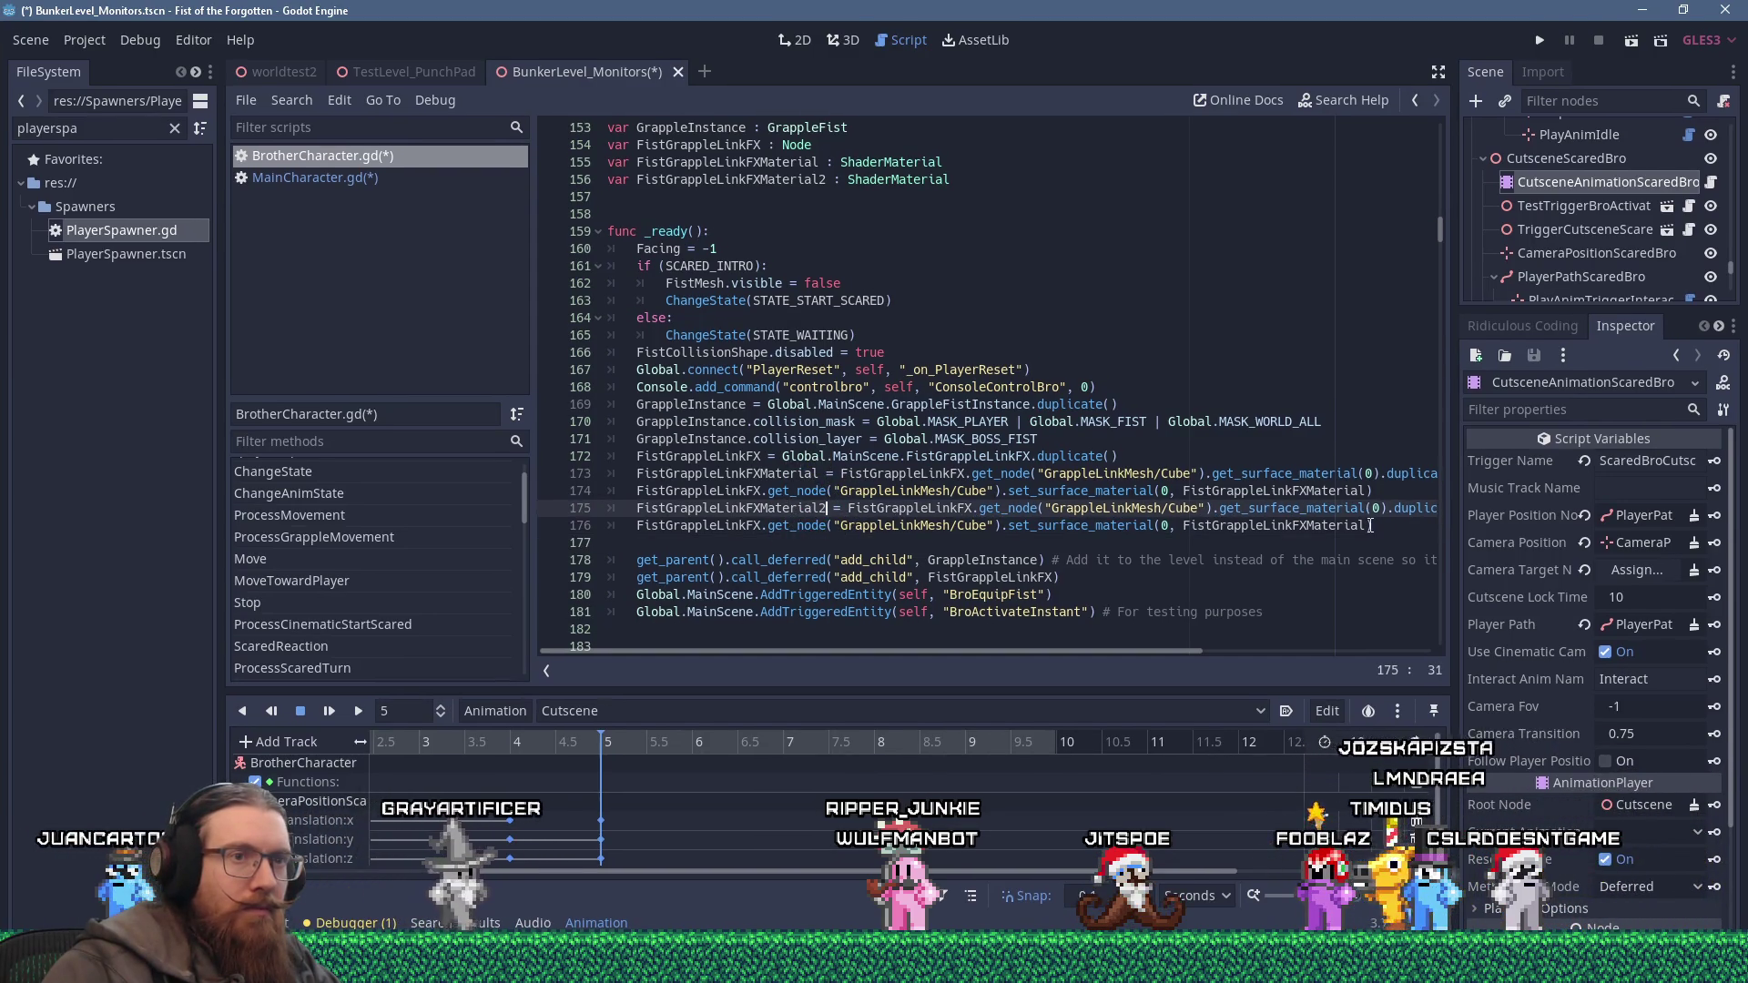
left_click(408, 180)
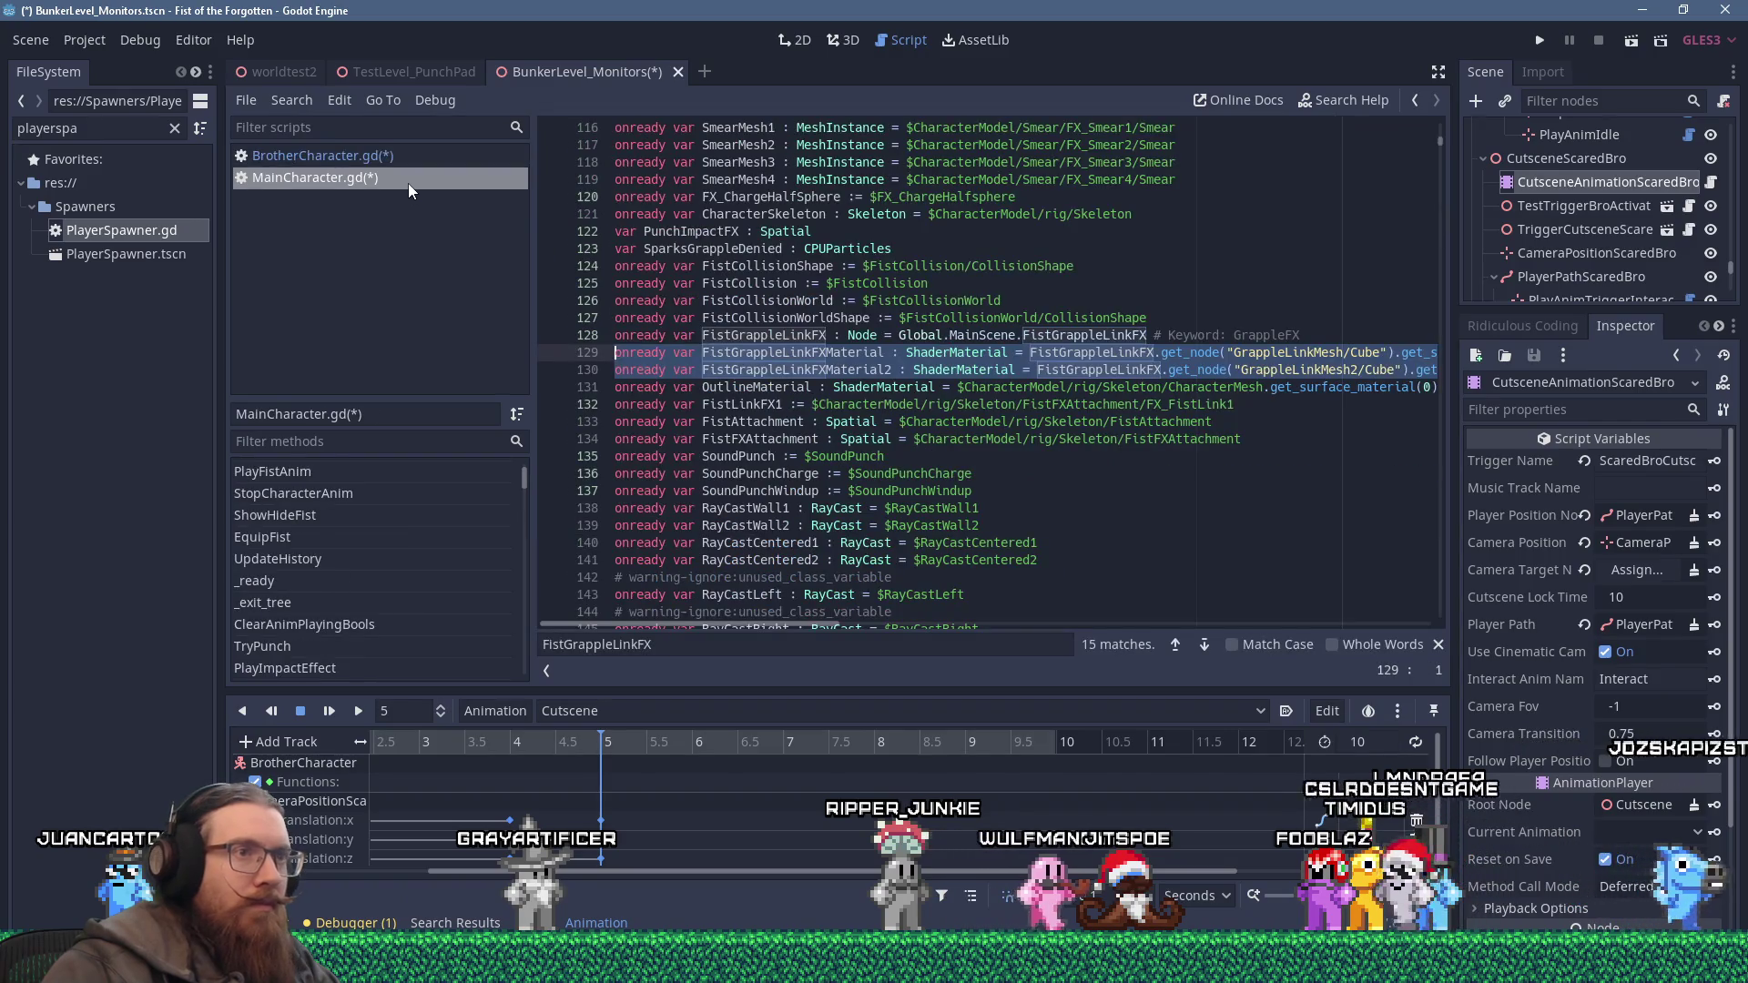
Retarget the Material2 lines to GrappleLinkMesh/Cube2, remove the blank line, and save BrotherCharacter.gd.
left_click(399, 155)
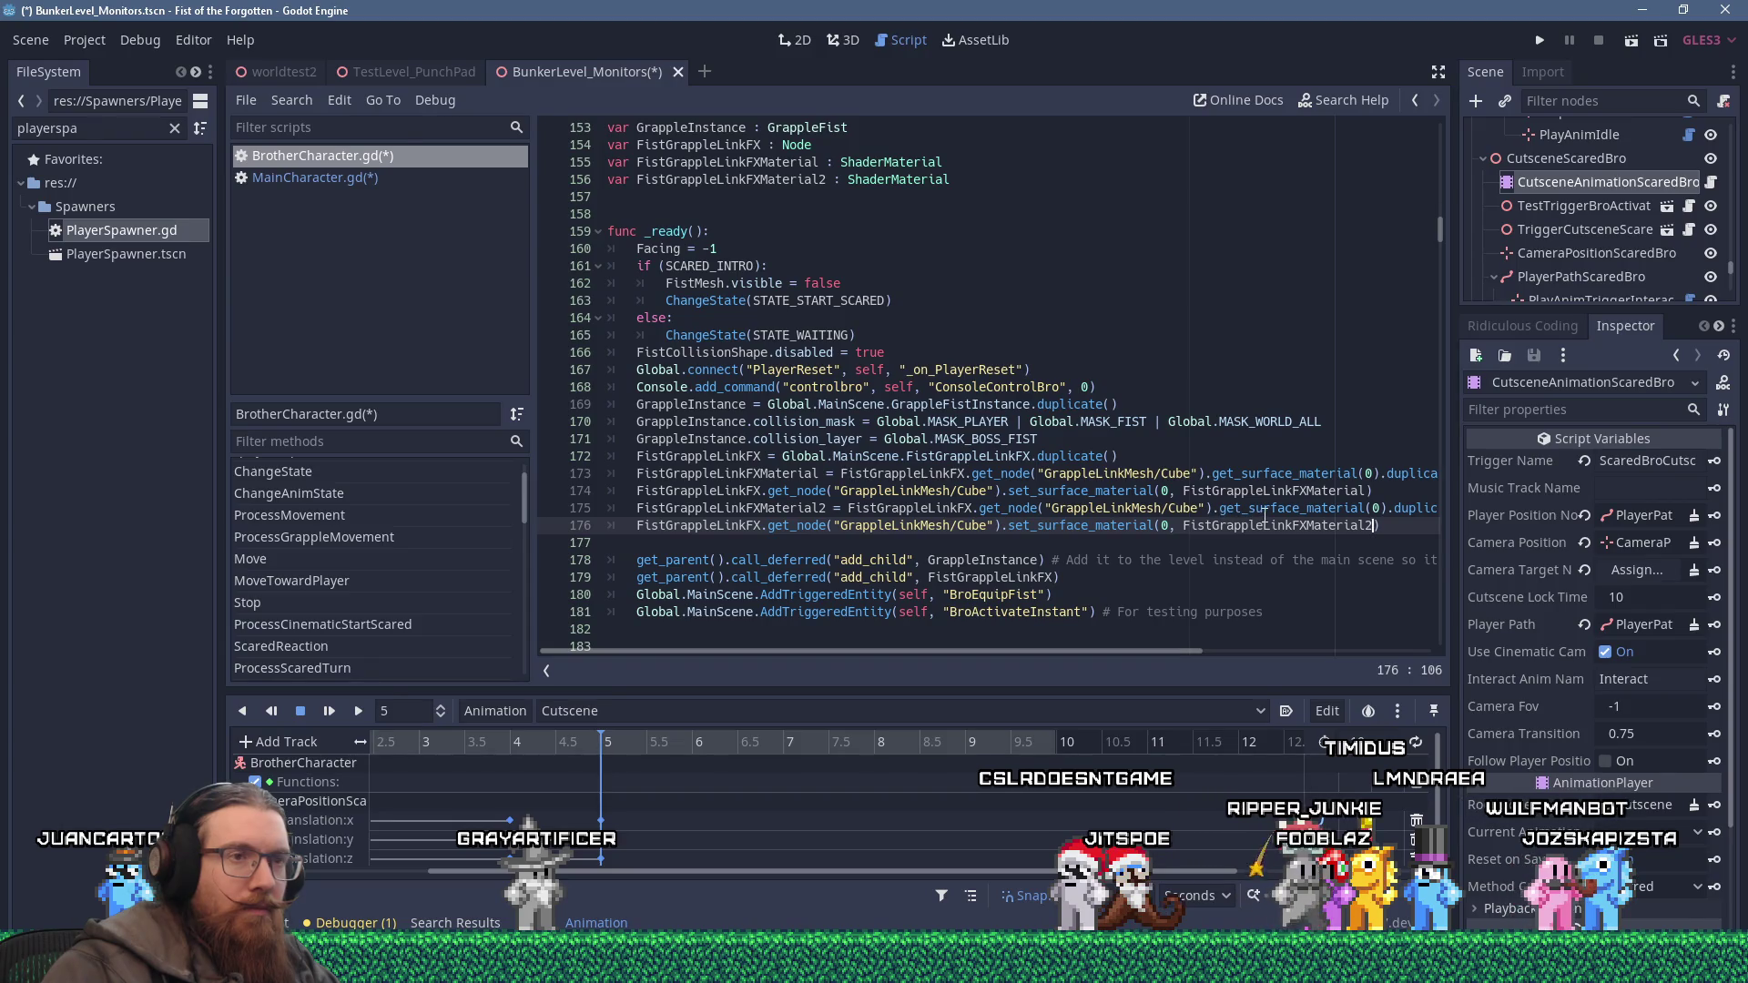
left_click(1203, 507)
type("2")
left_click(1224, 510)
key("BackSpace")
key("Down")
key("Down")
key("BackSpace")
key("ctrl+s")
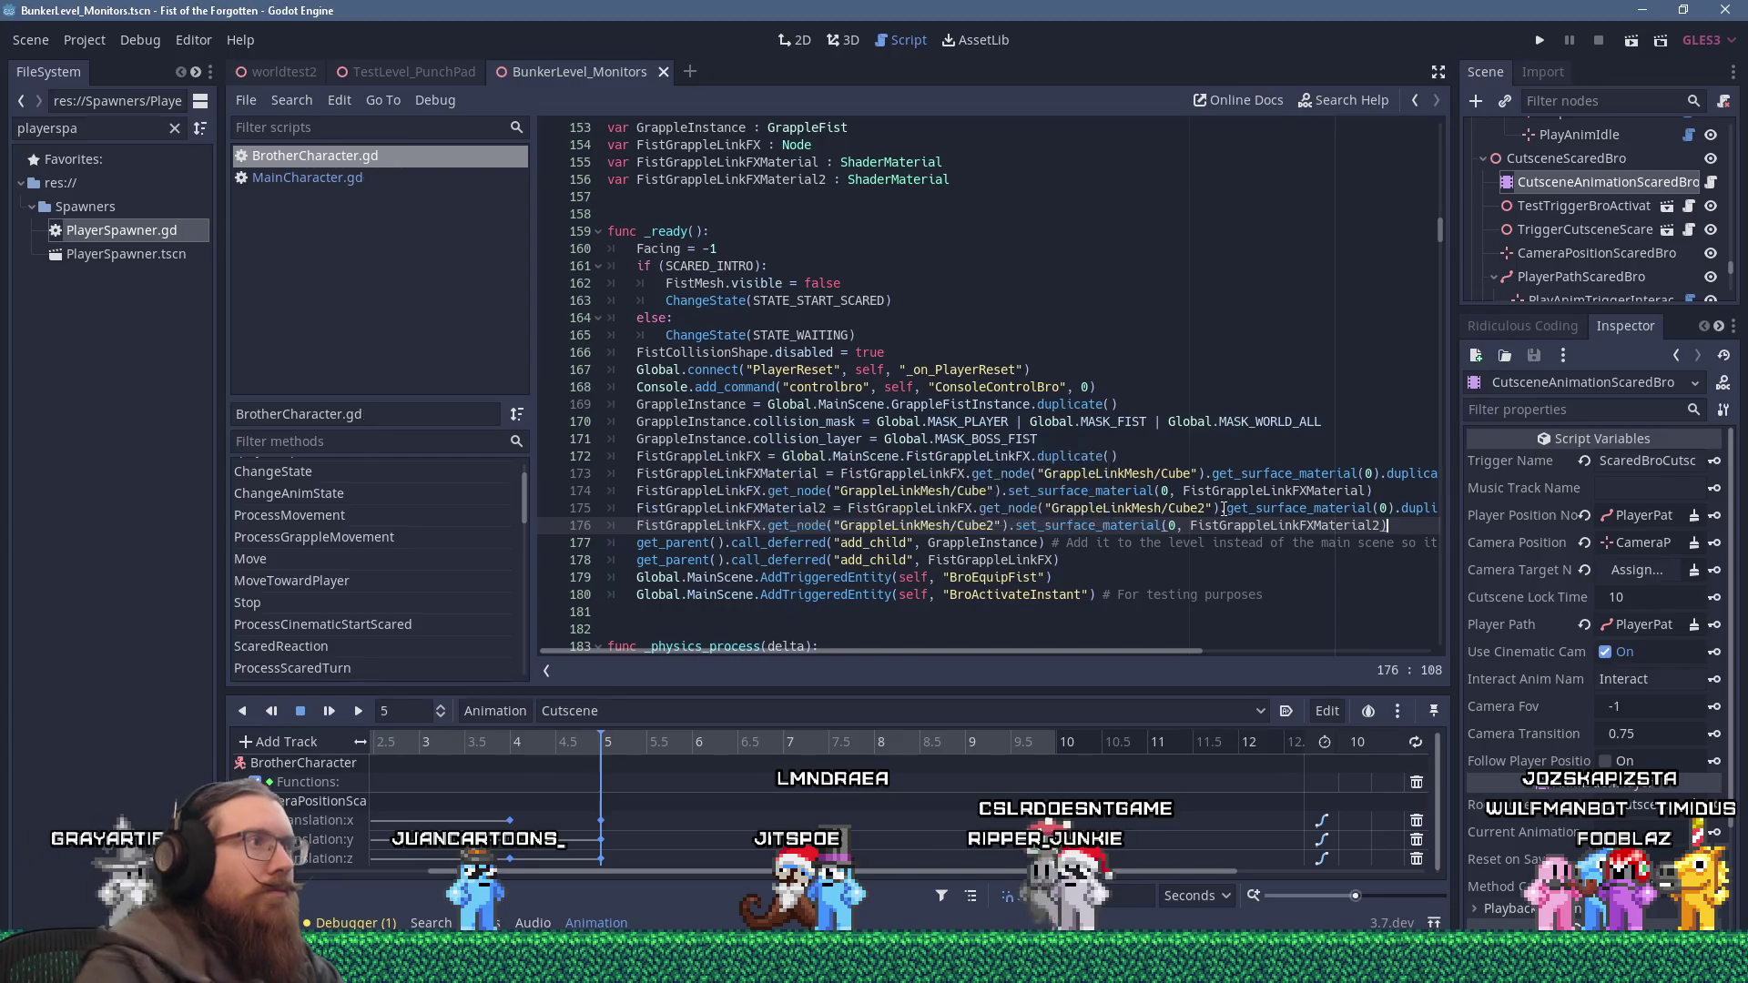
left_click(347, 173)
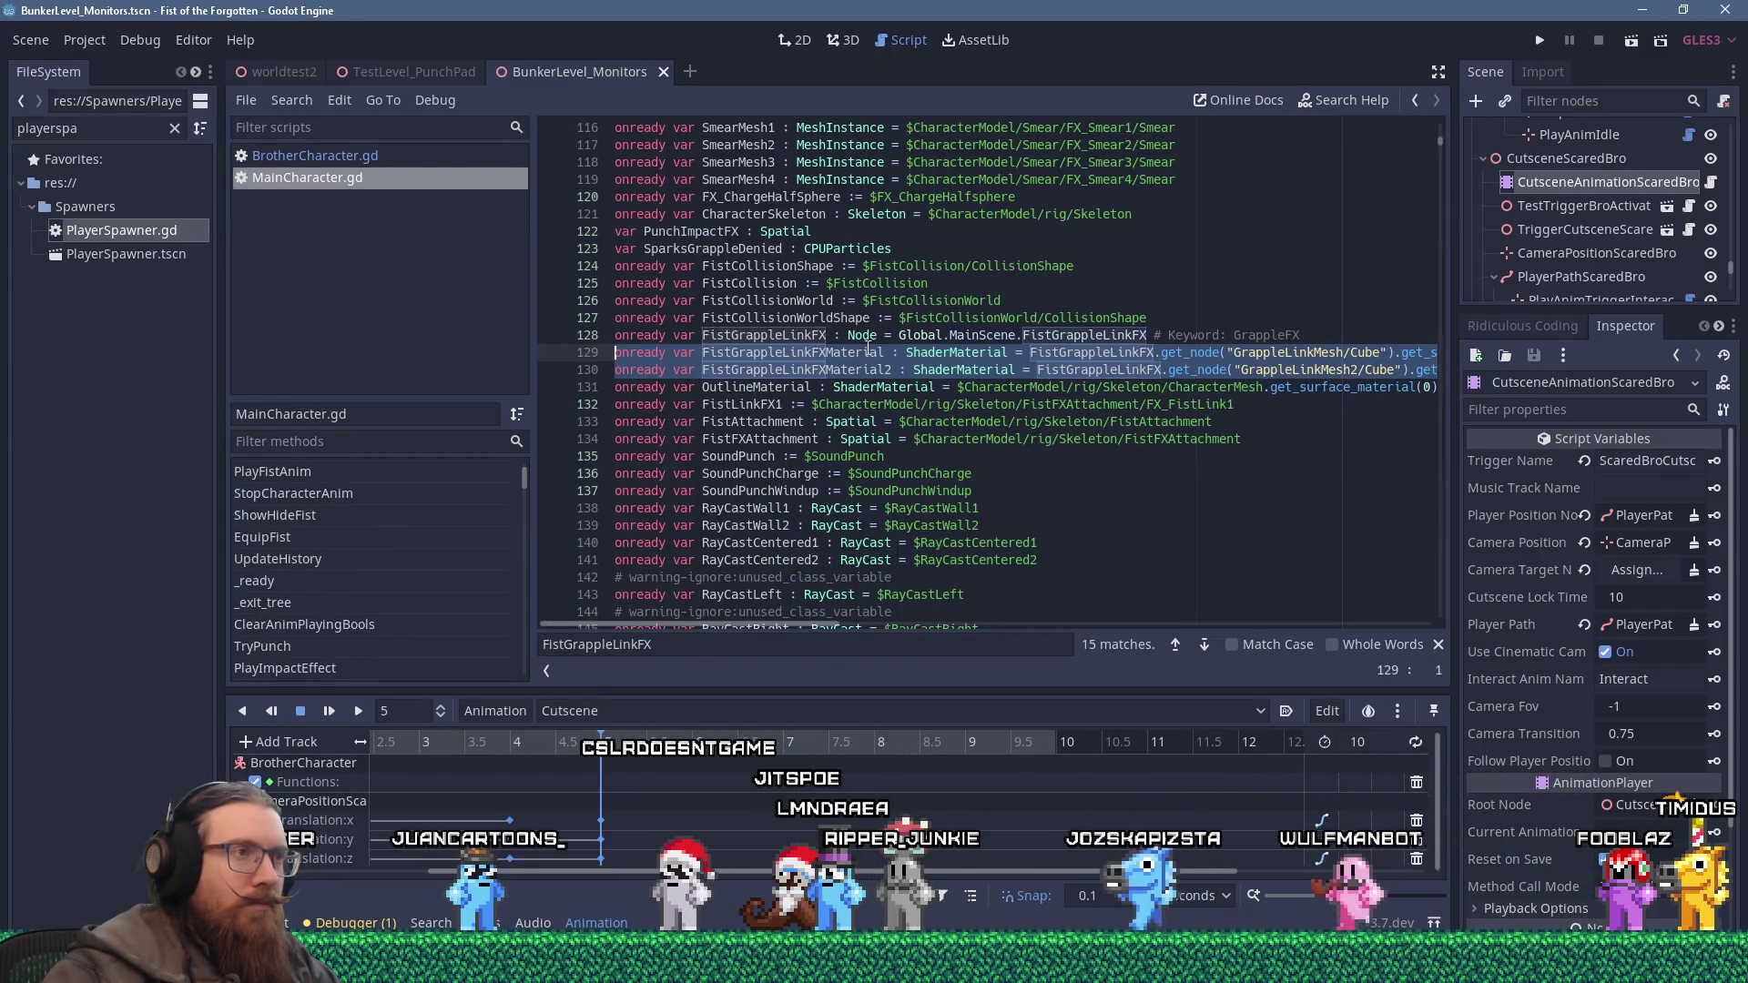
Find FistGrappleLinkFXMaterial's use in MainCharacter.gd and copy its four shader parameter lines.
double_click(790, 353)
key("ctrl+f")
key("Return")
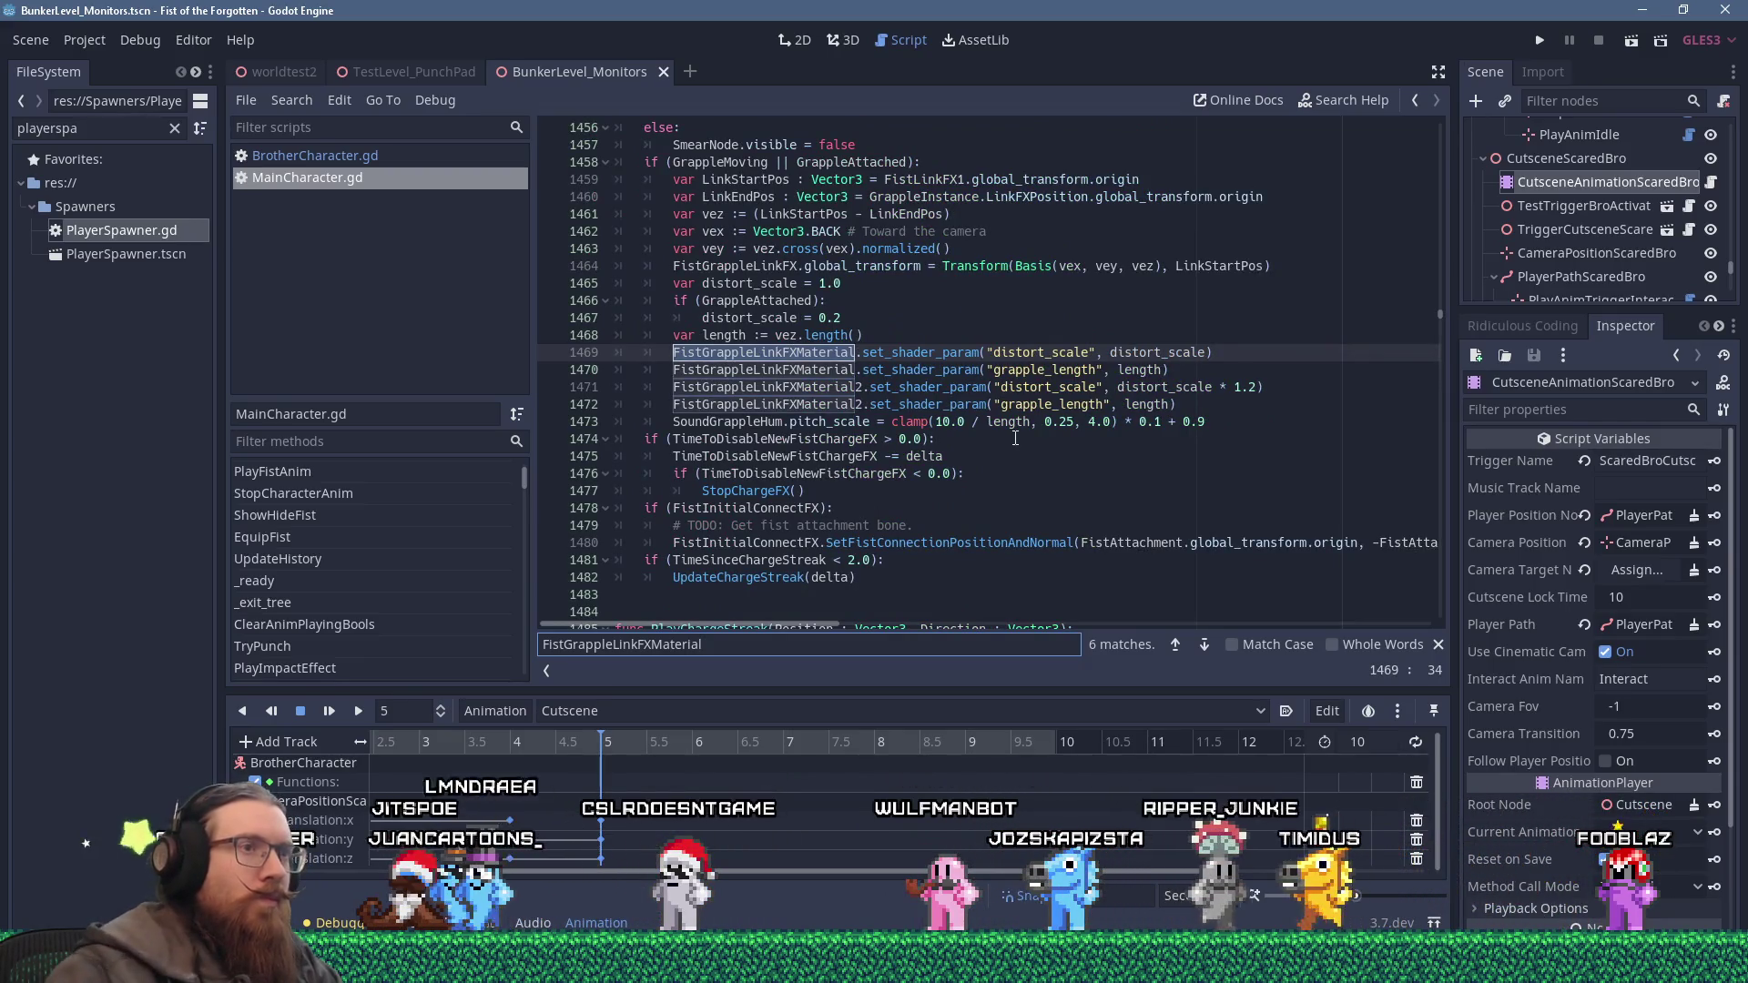
left_click_drag(1179, 404, 614, 347)
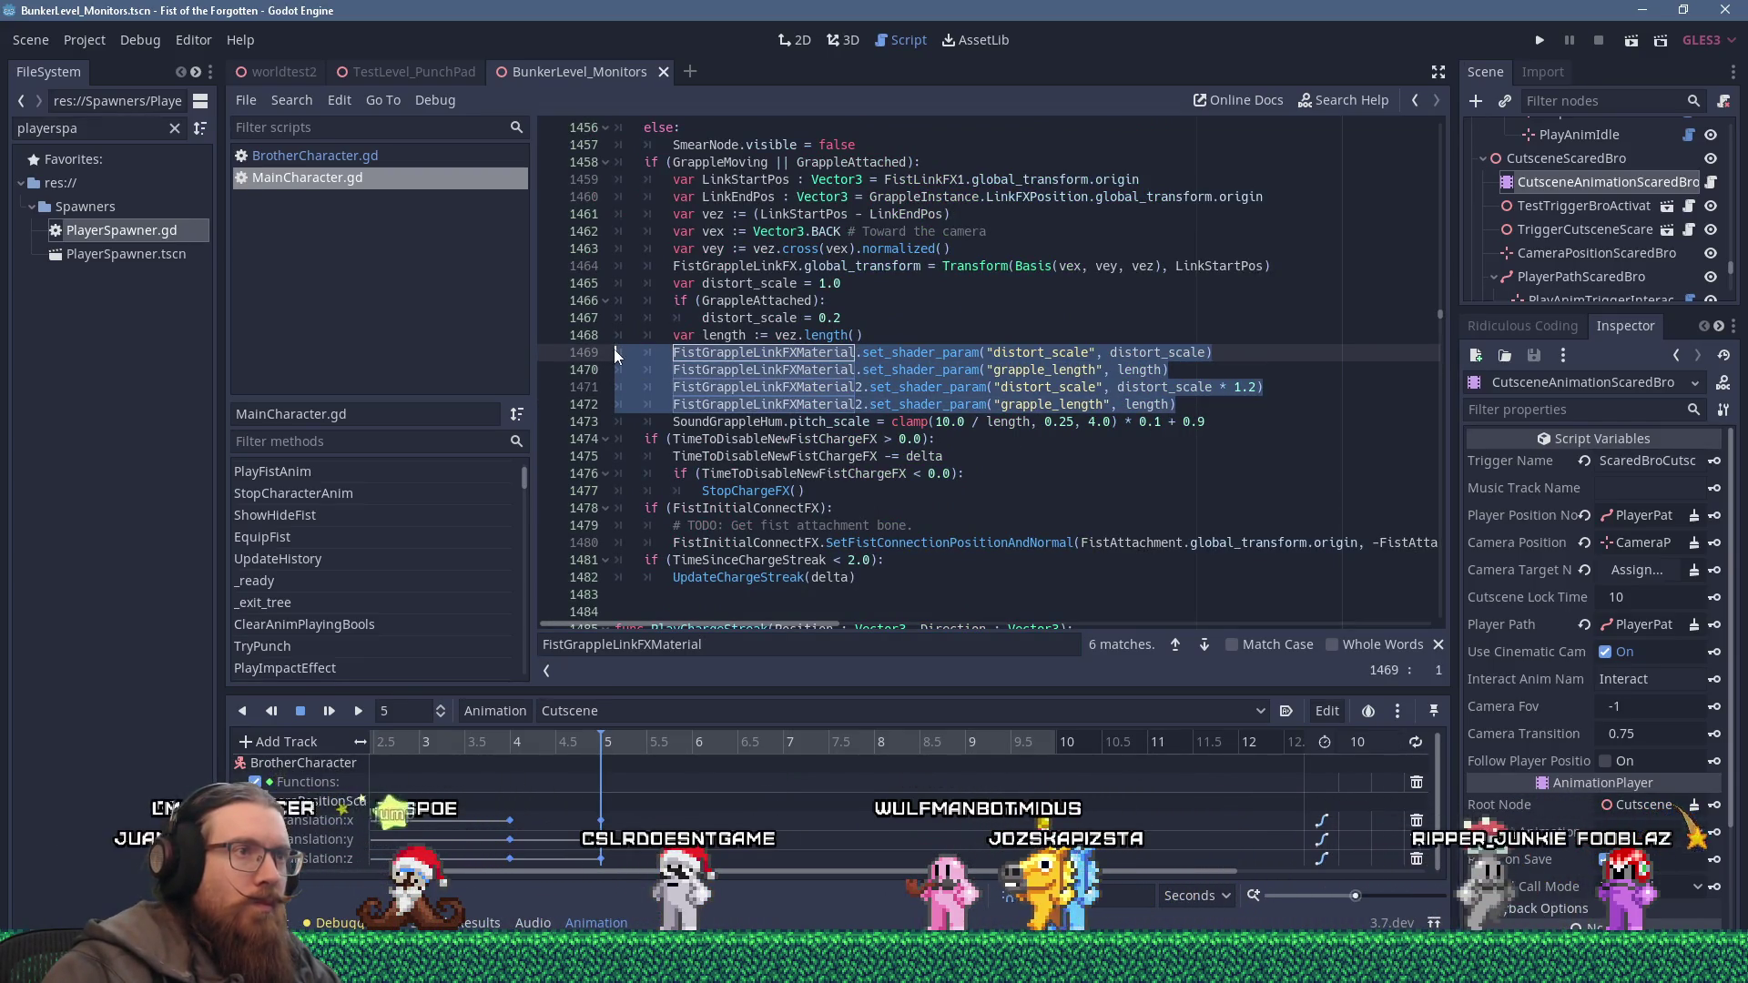
right_click(882, 380)
left_click(932, 471)
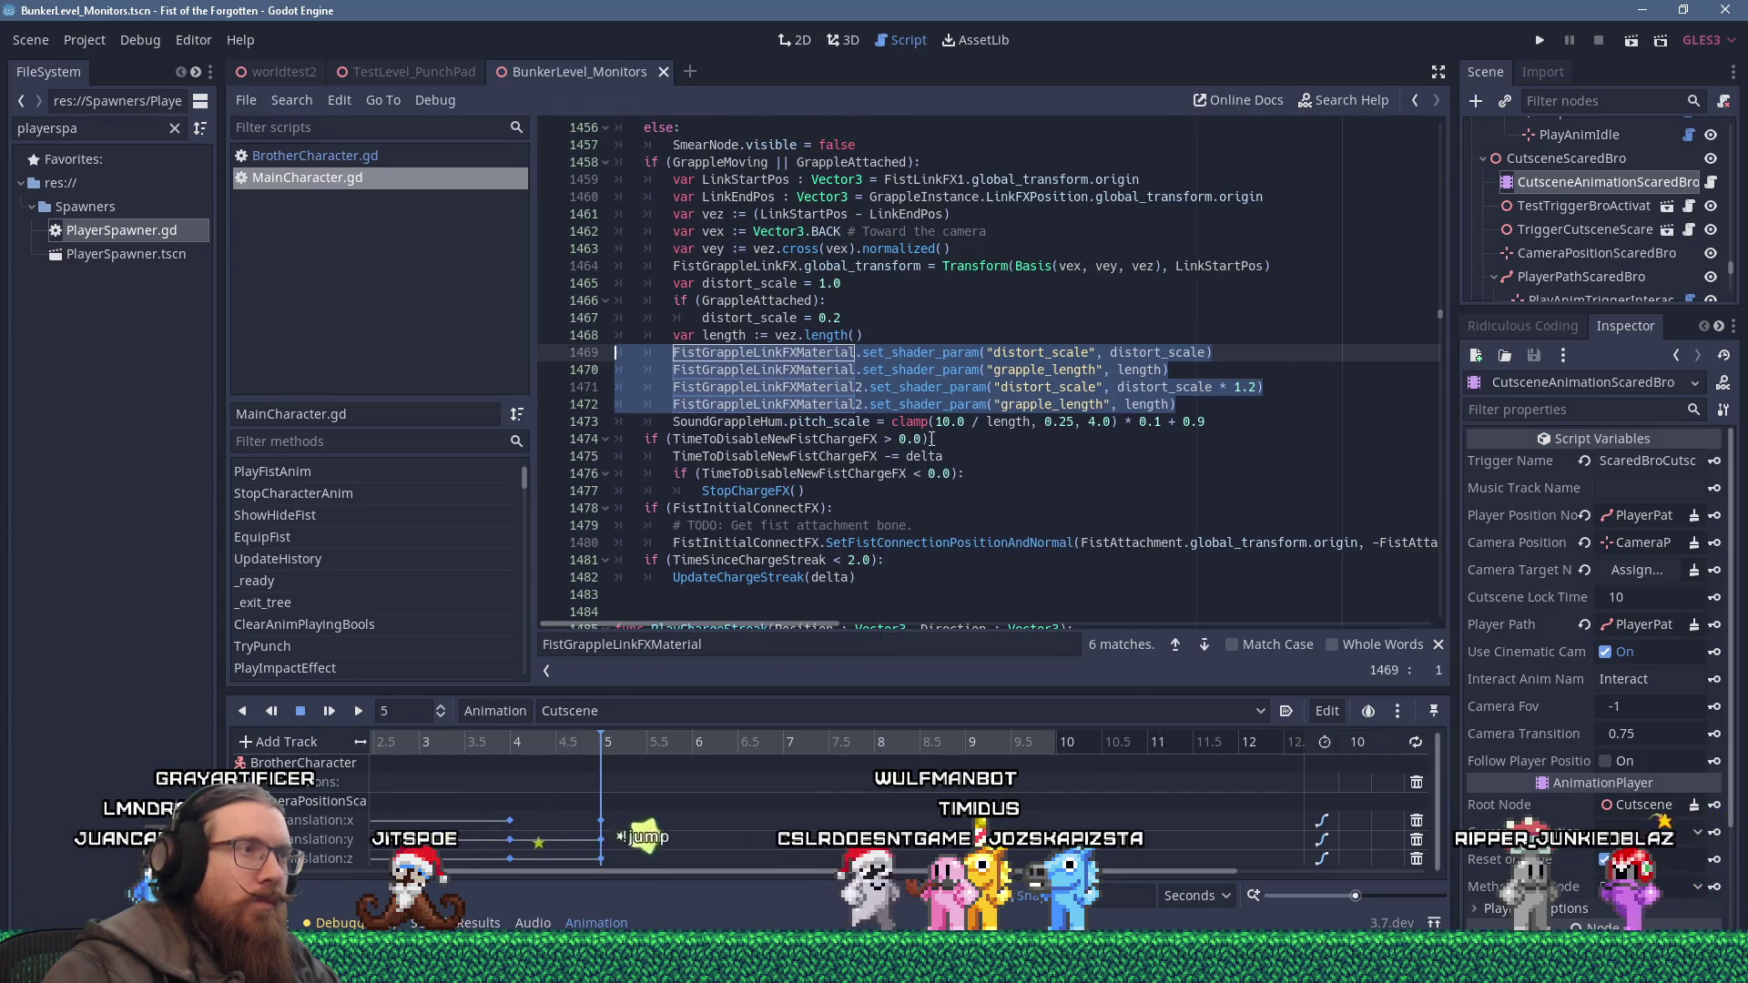
scroll(932, 439, "up", 2)
Search BrotherCharacter.gd for 'grappleattac' and compare against MainCharacter.gd.
left_click(368, 157)
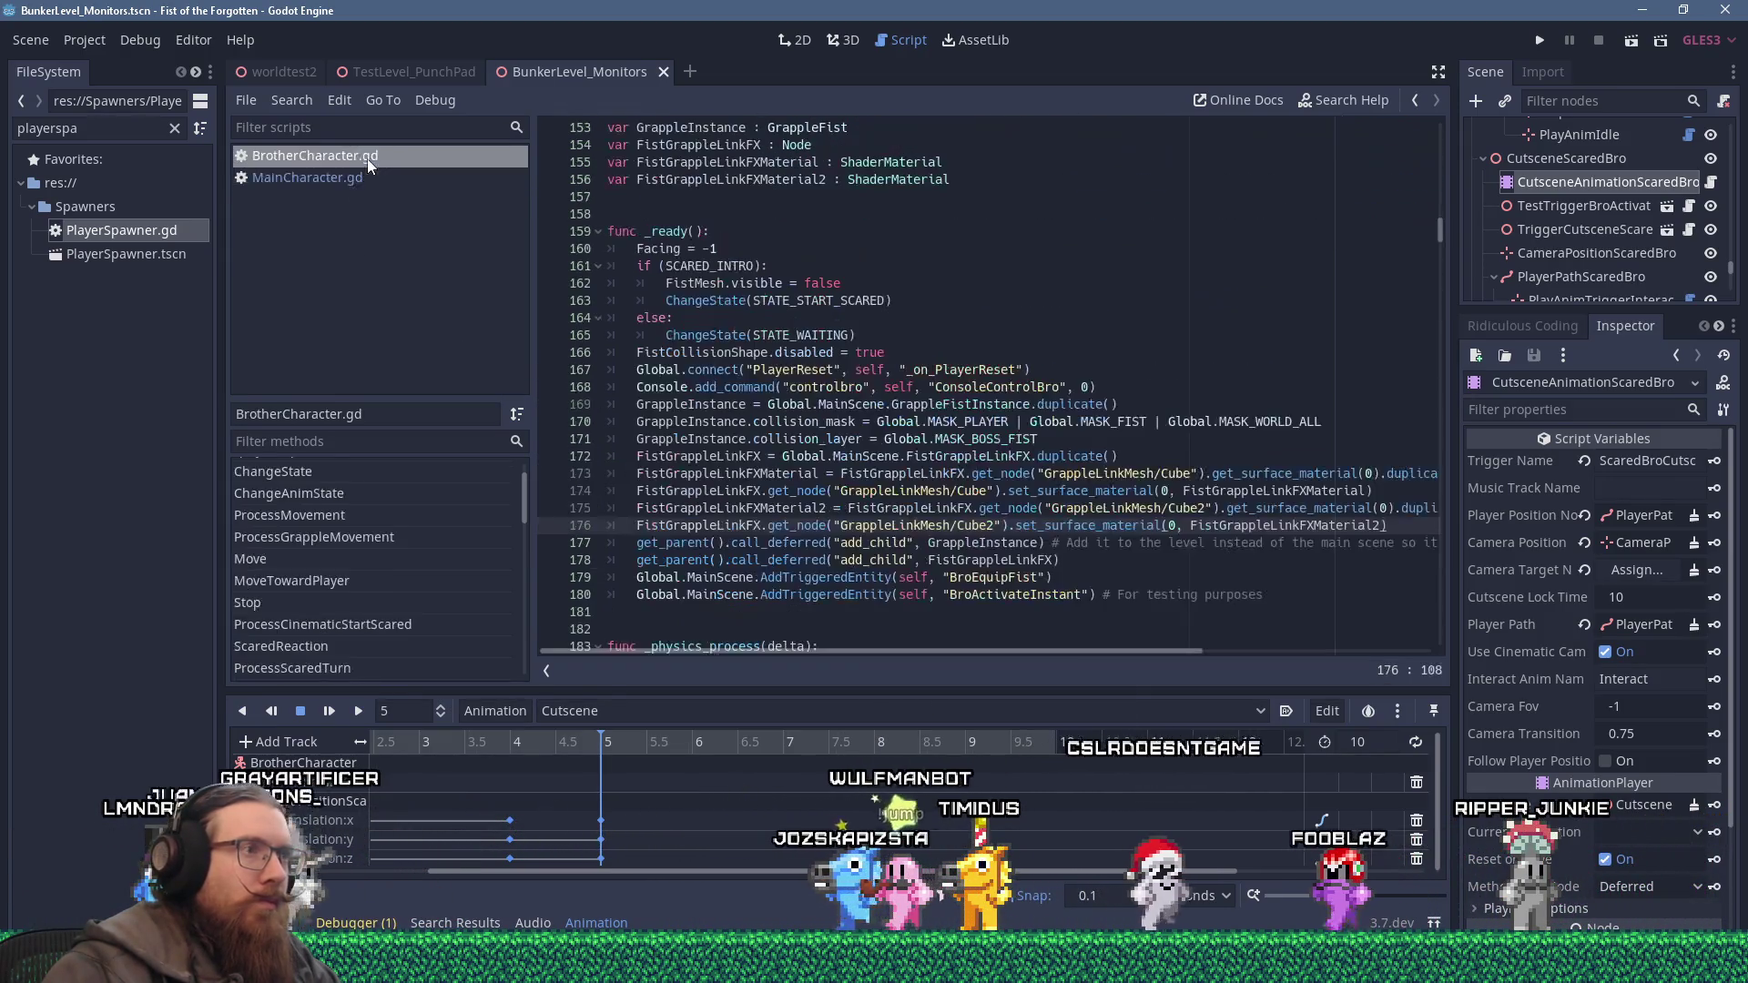
left_click(953, 315)
key("ctrl+f")
type("gra")
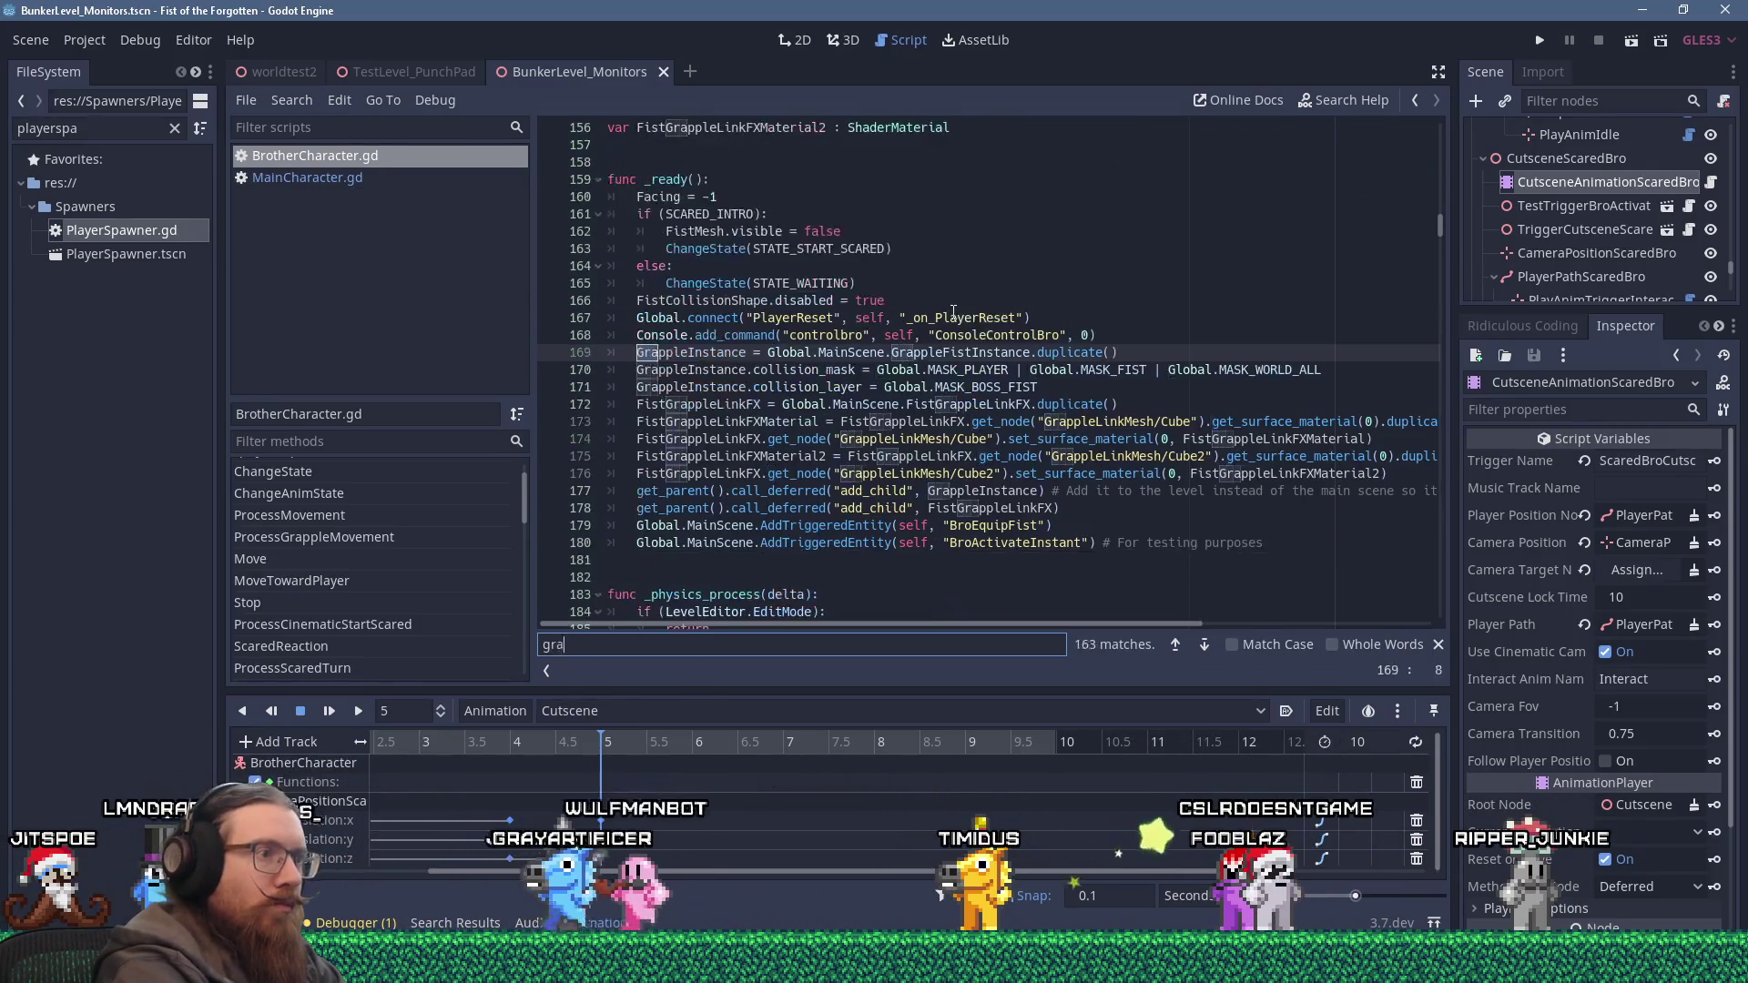
type("ppleattache")
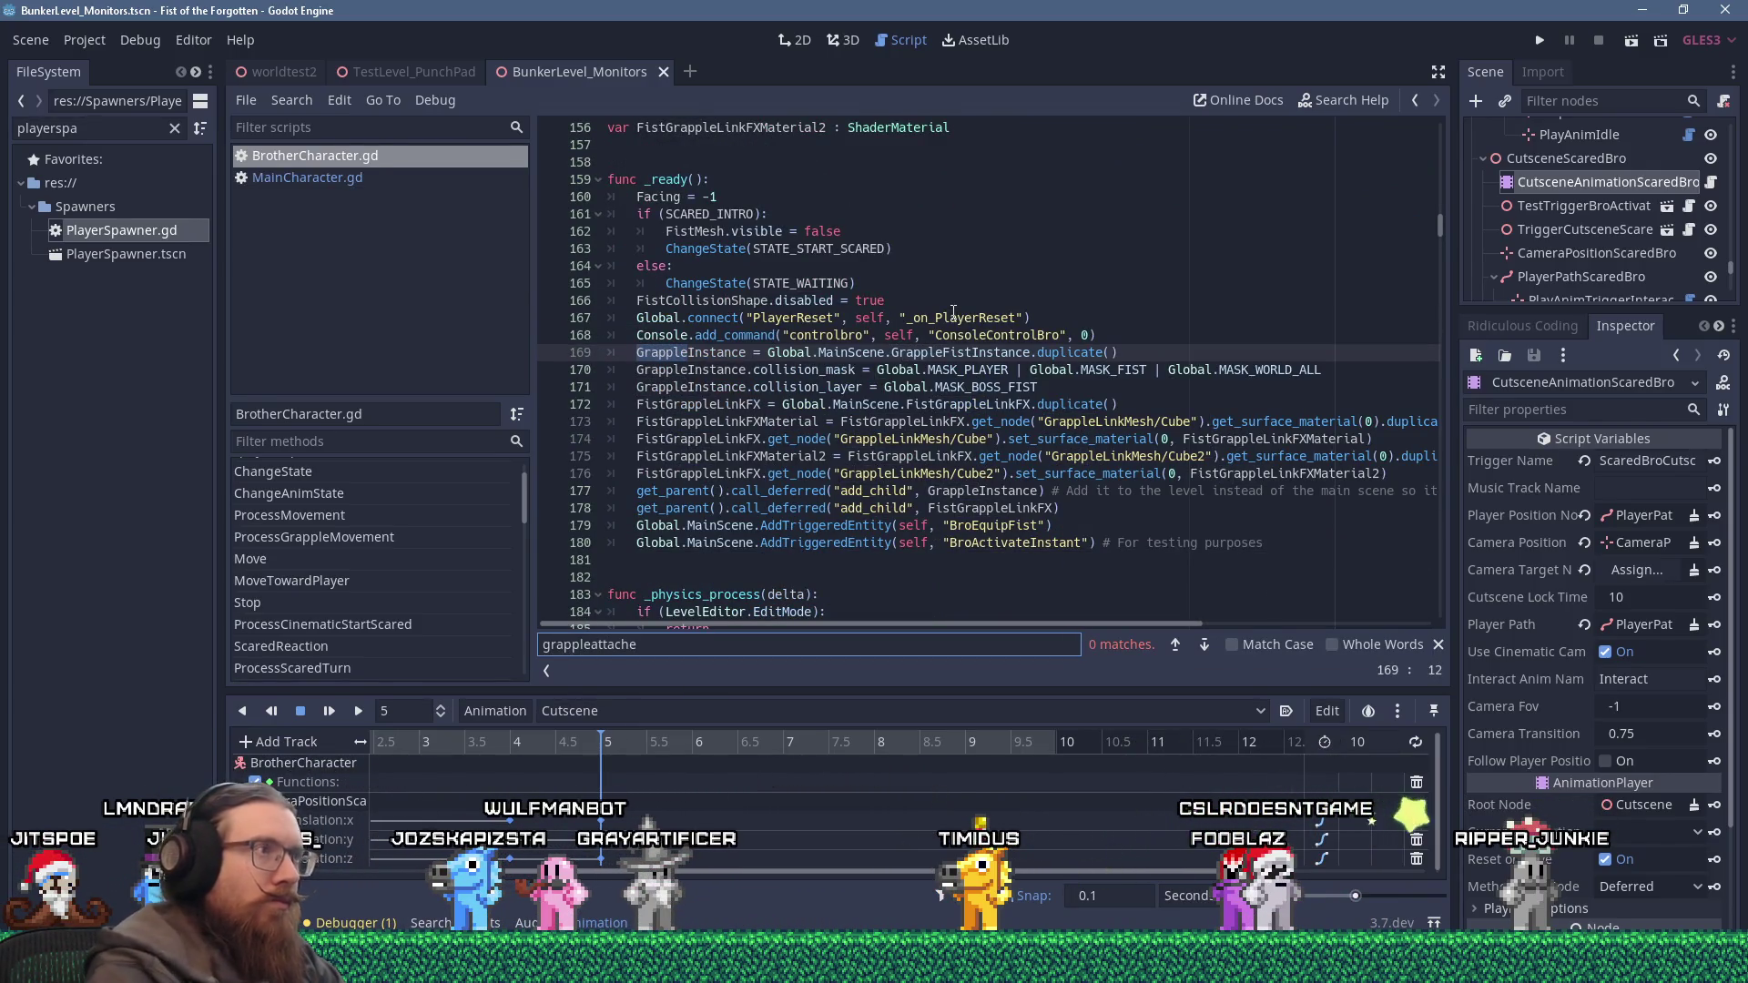
left_click(354, 179)
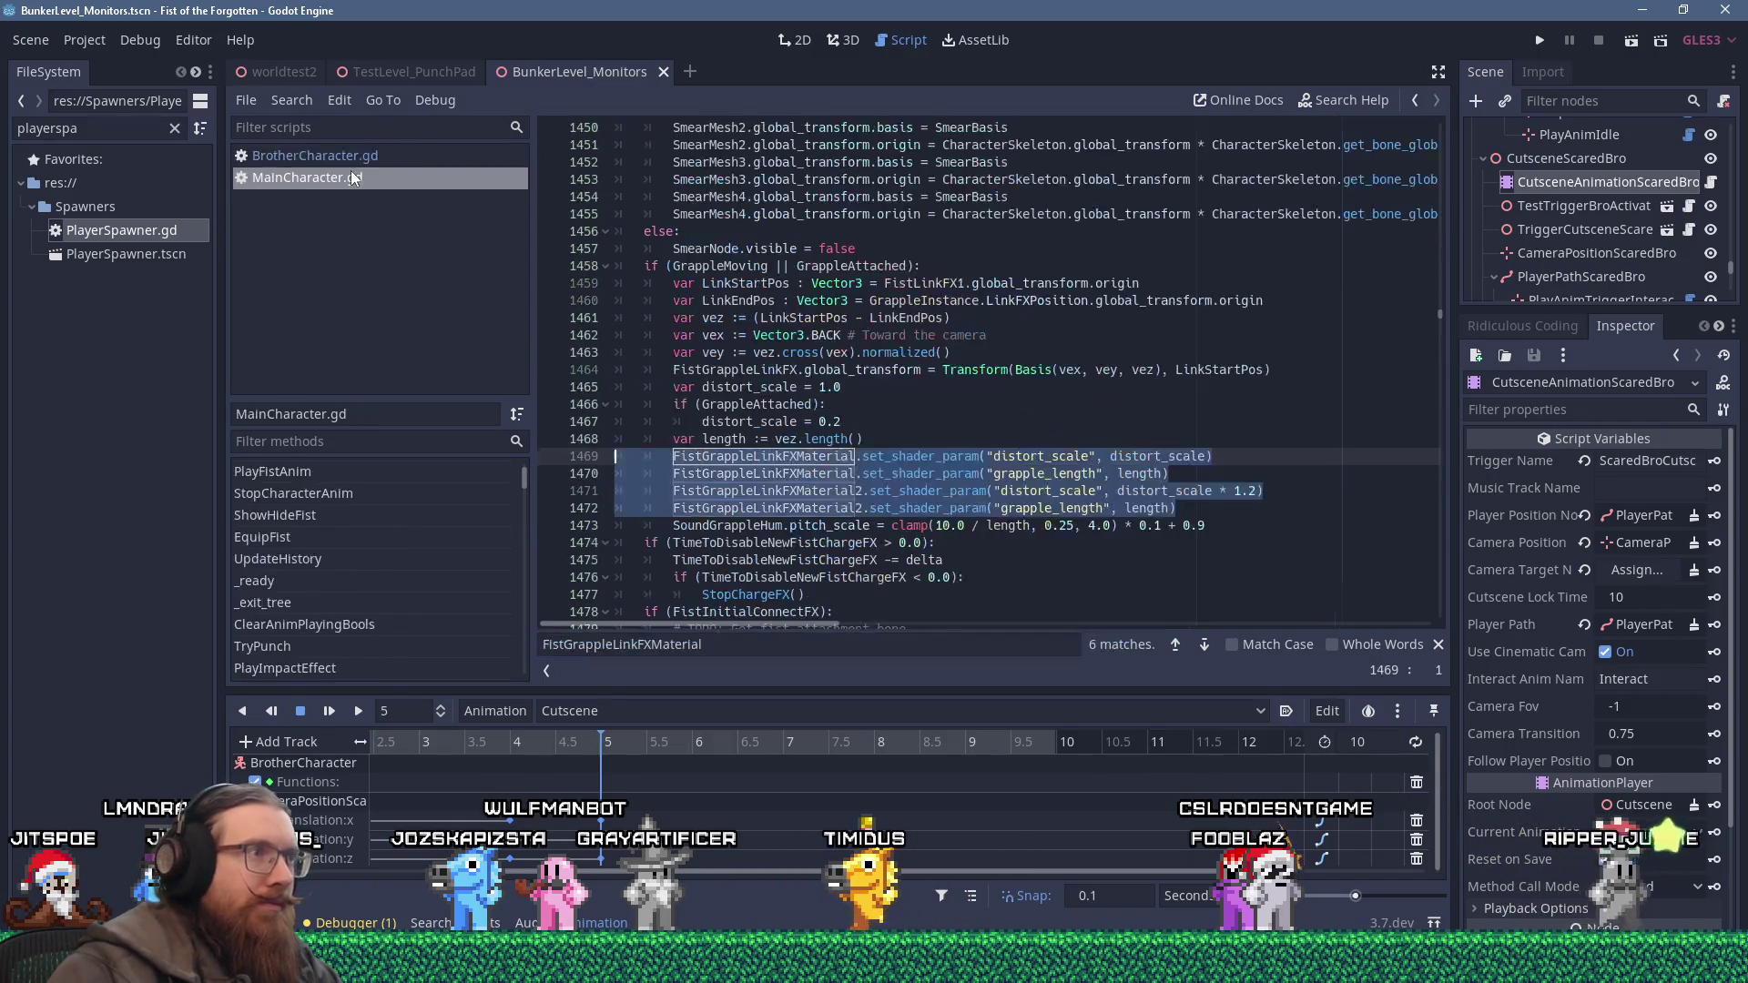
scroll(861, 402, "up", 8)
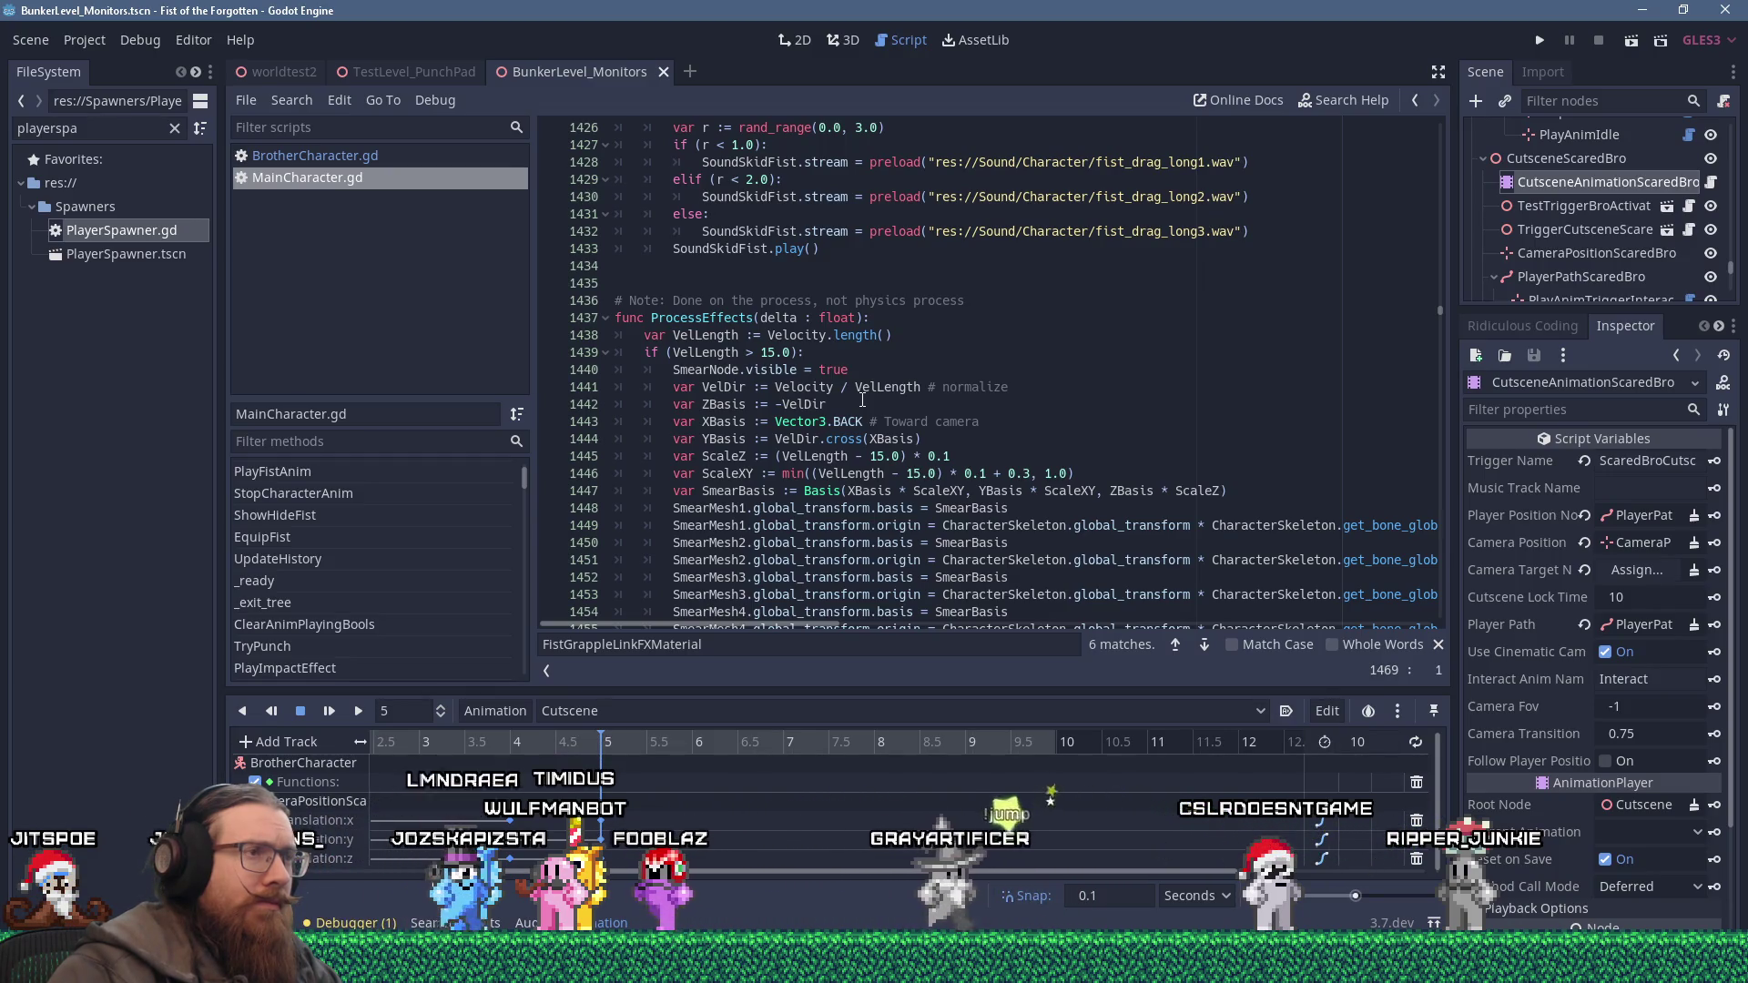
scroll(861, 402, "down", 5)
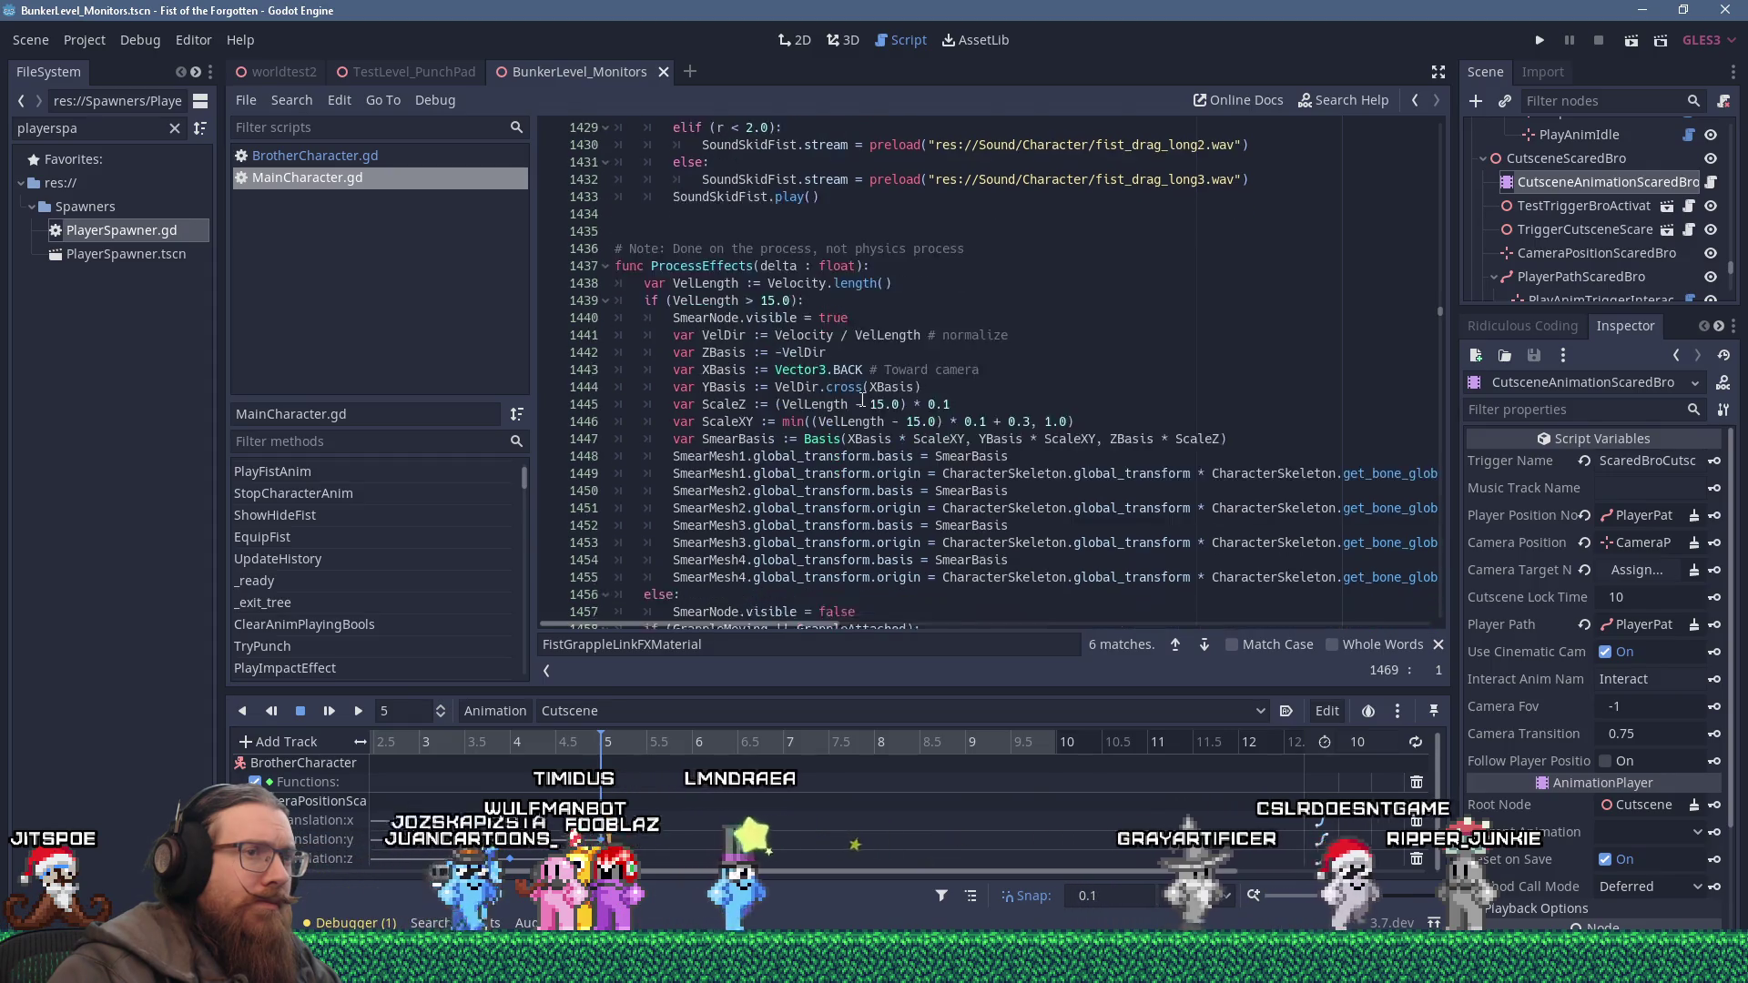
Search BrotherCharacter.gd for 'processeffe', then scroll MainCharacter.gd to ProcessEffects' grapple-link code.
left_click(315, 156)
left_click(862, 300)
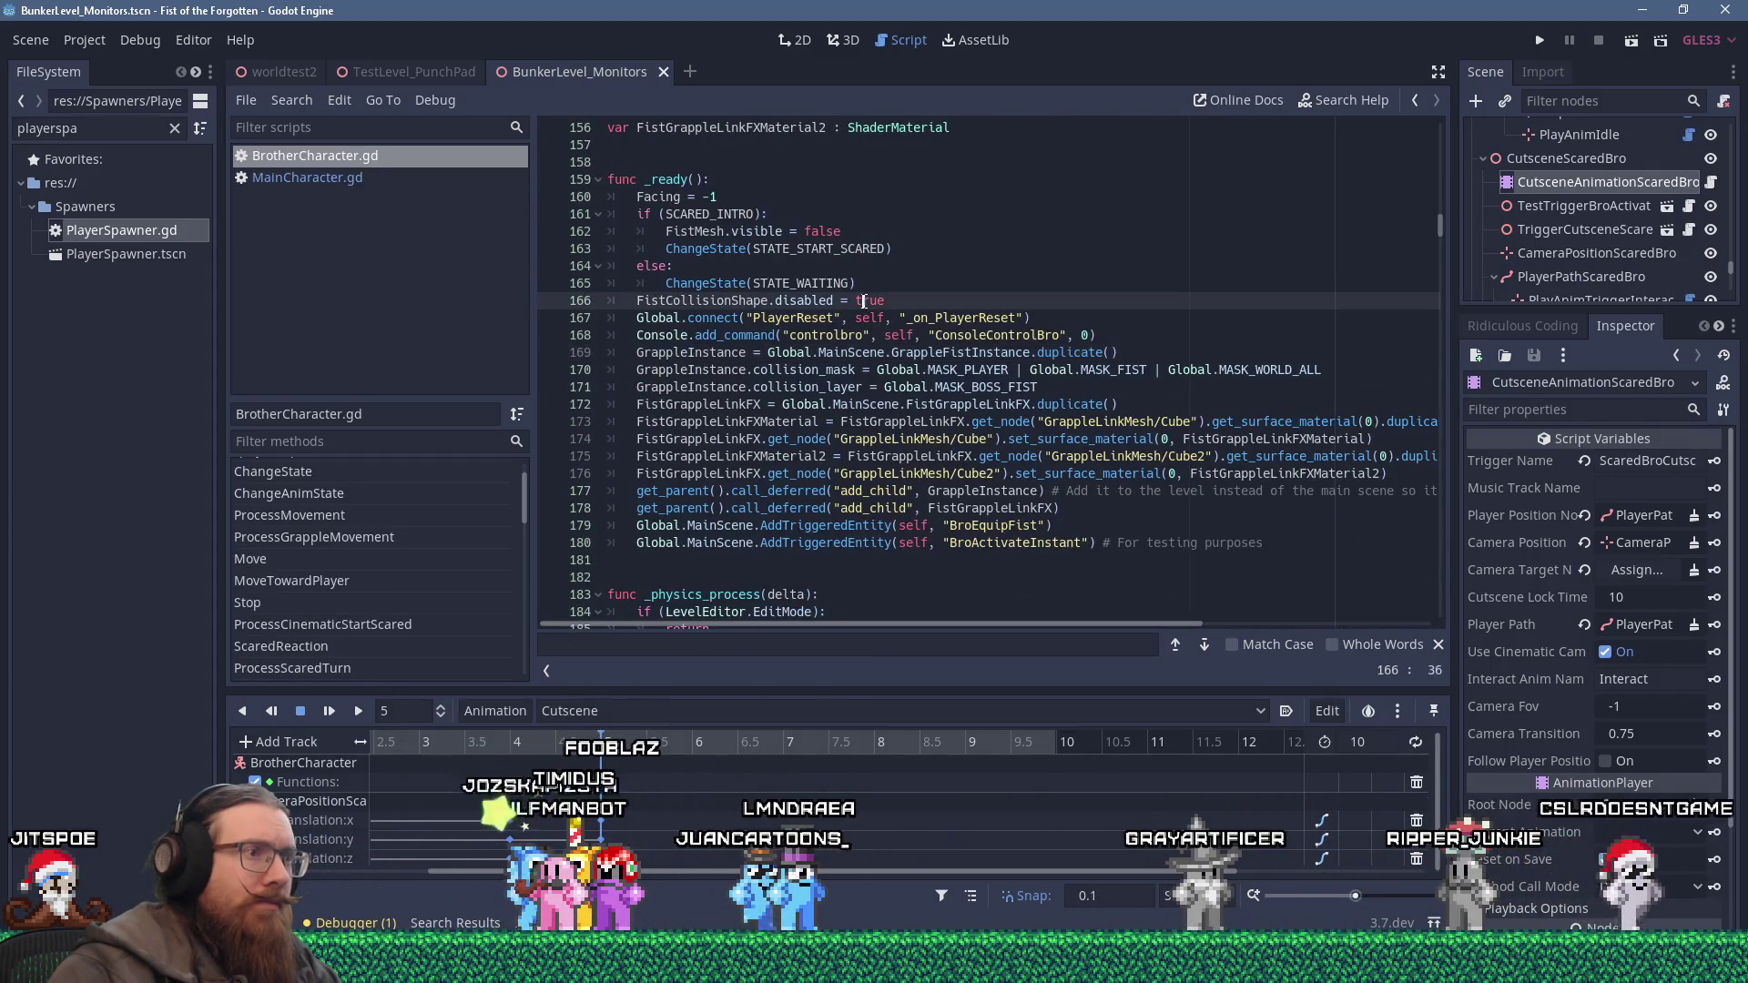
key("ctrl+f")
type("processeffe")
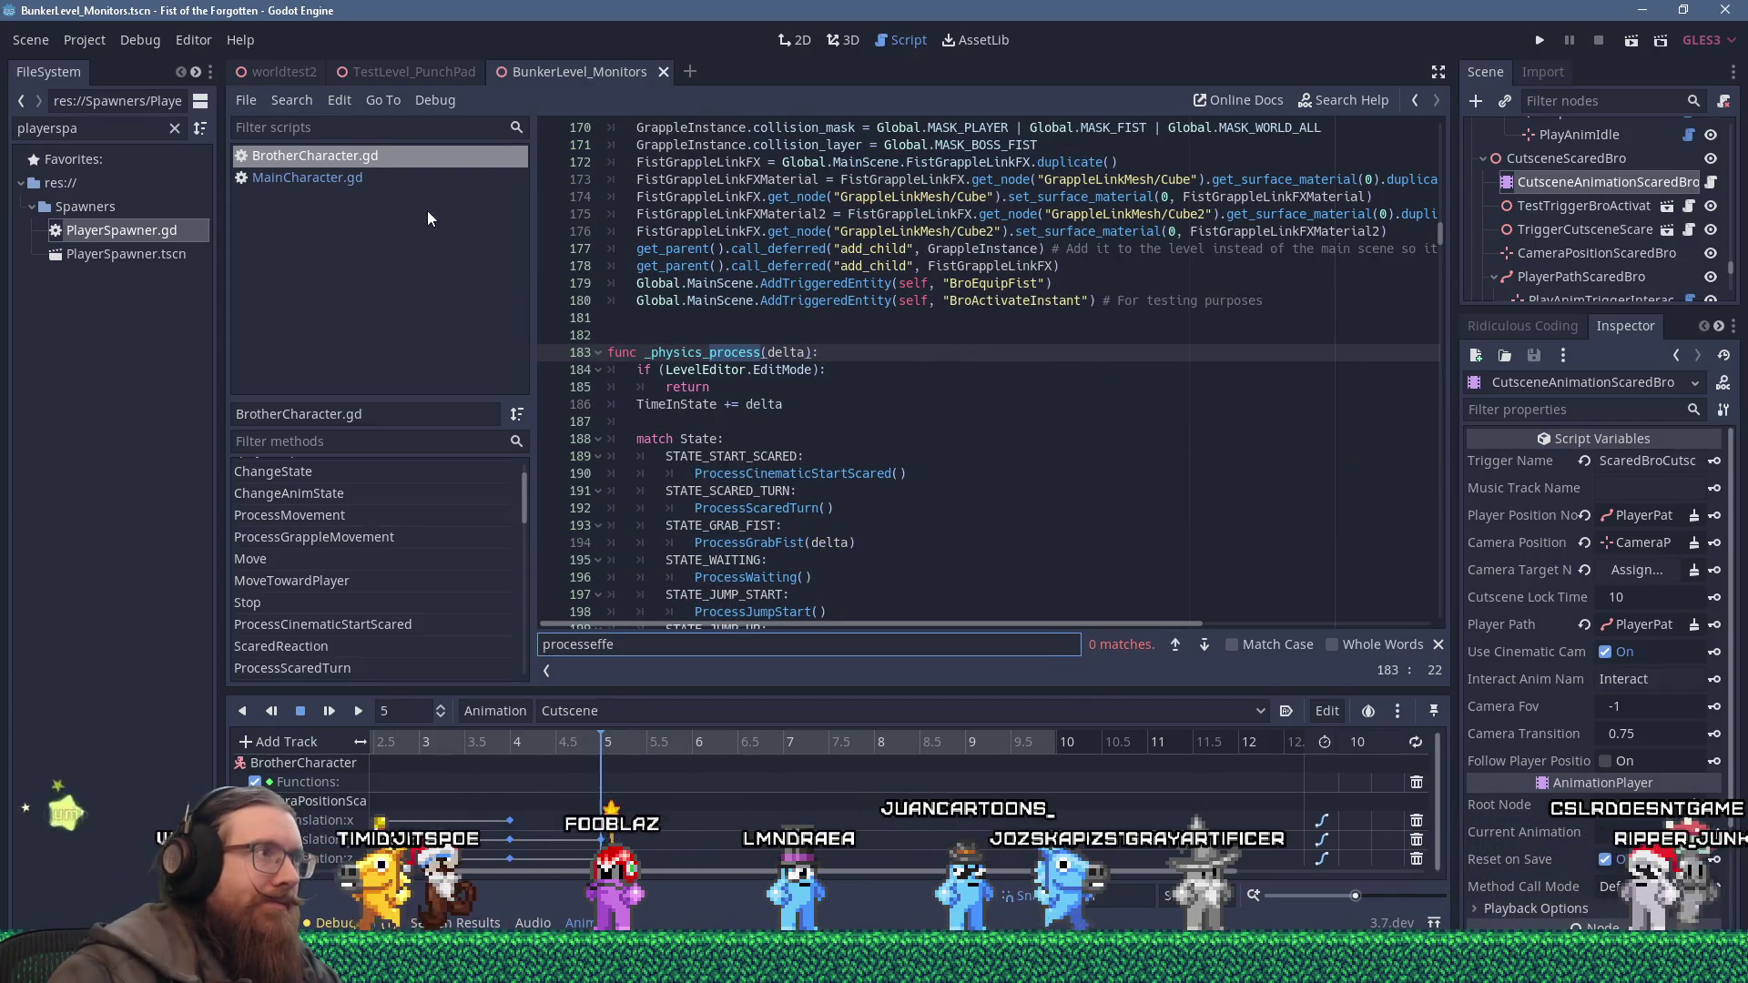
left_click(403, 178)
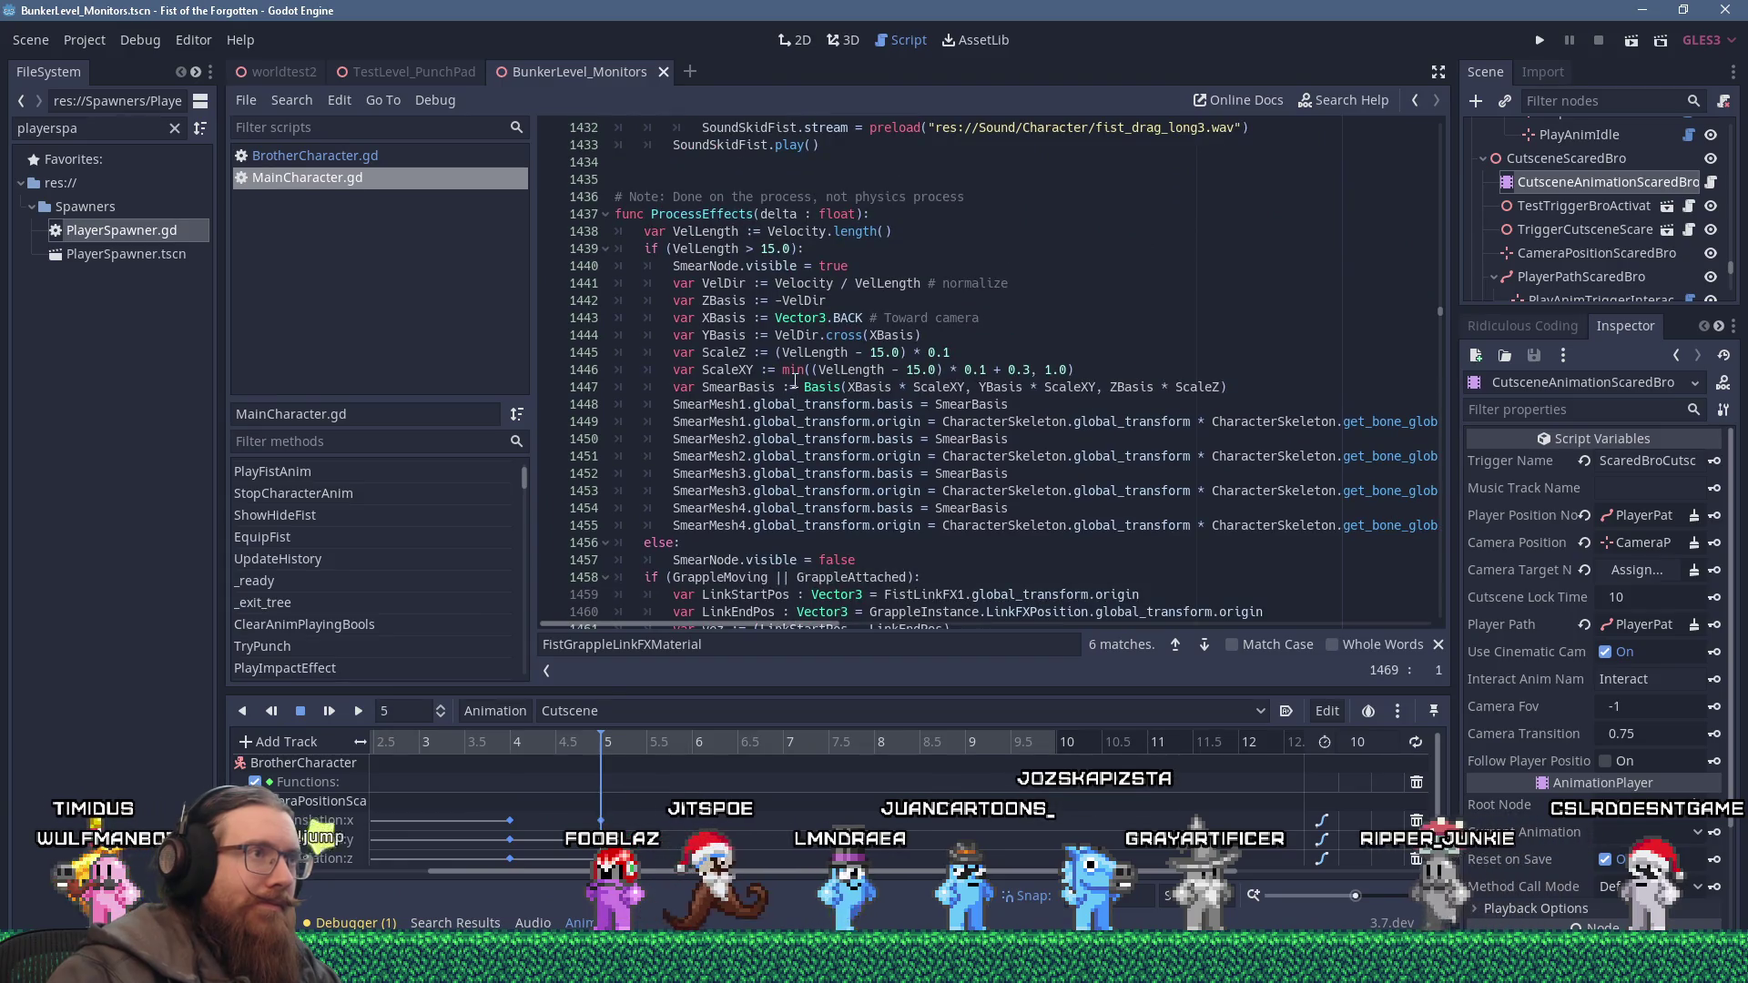
scroll(811, 373, "down", 4)
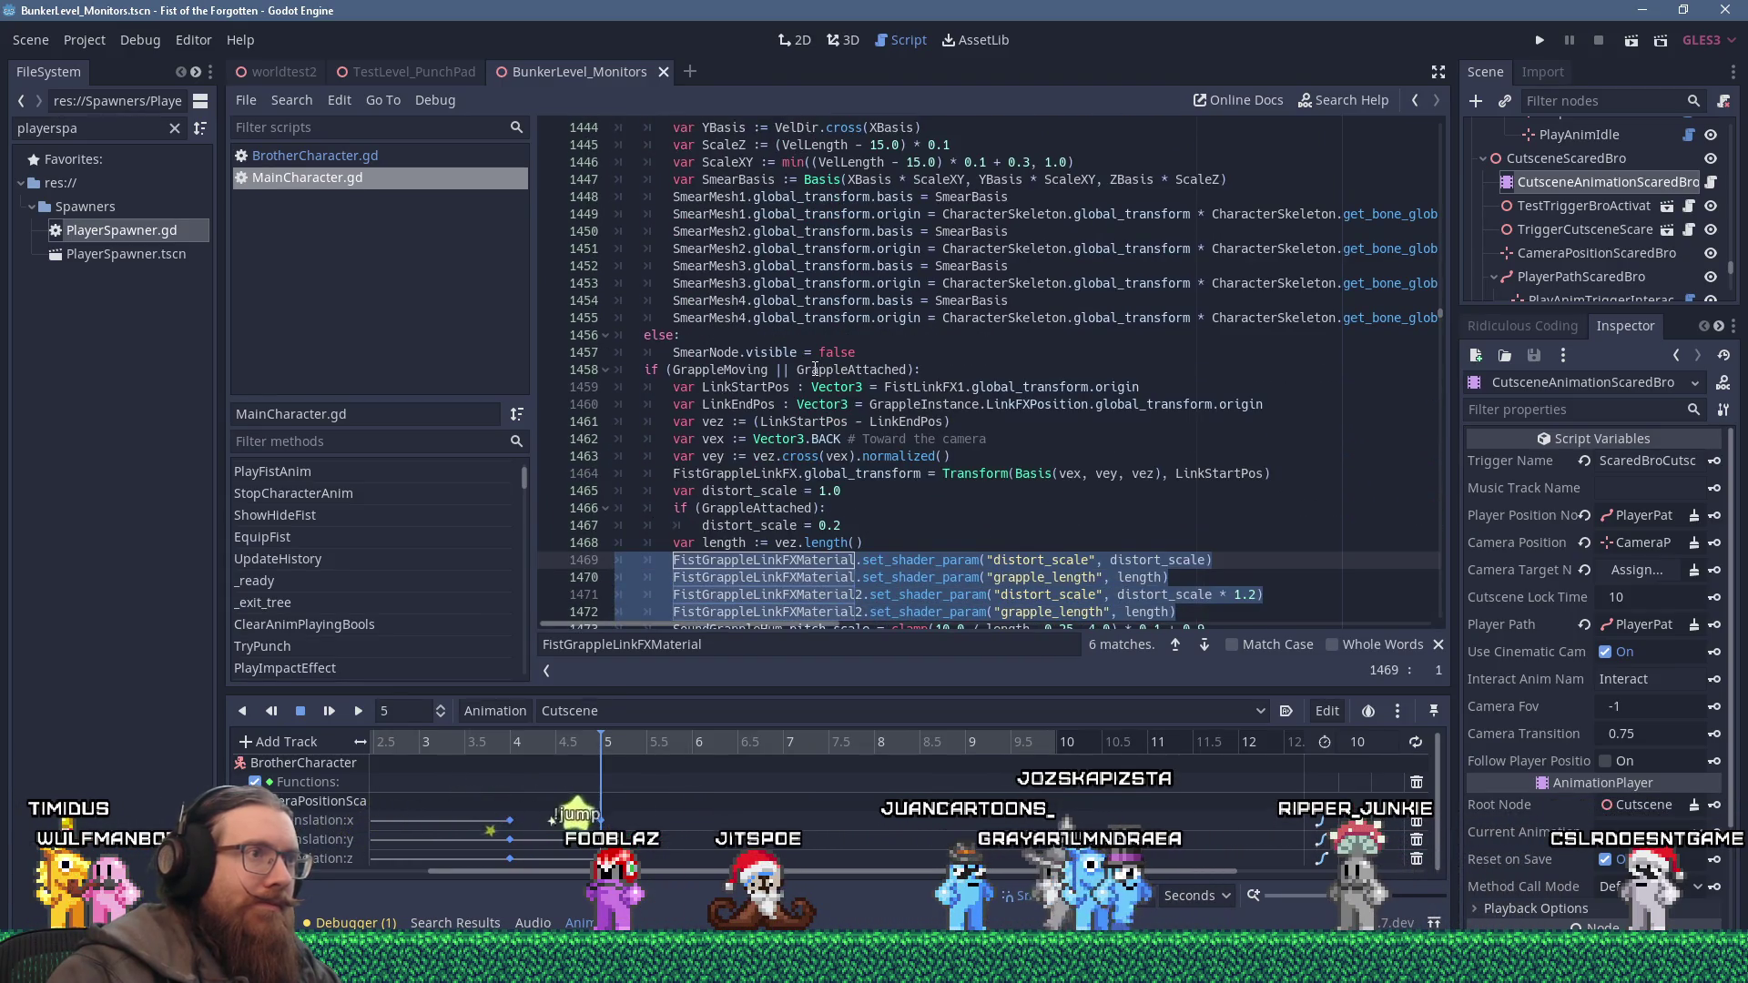
Select MainCharacter's ProcessEffects code, lines 1436–1483, for copying.
scroll(815, 368, "down", 5)
left_click(910, 541)
mouse_move(910, 541)
left_mouse_down()
mouse_move(692, 365)
mouse_move(600, 163)
mouse_move(593, 287)
mouse_move(579, 244)
left_mouse_up()
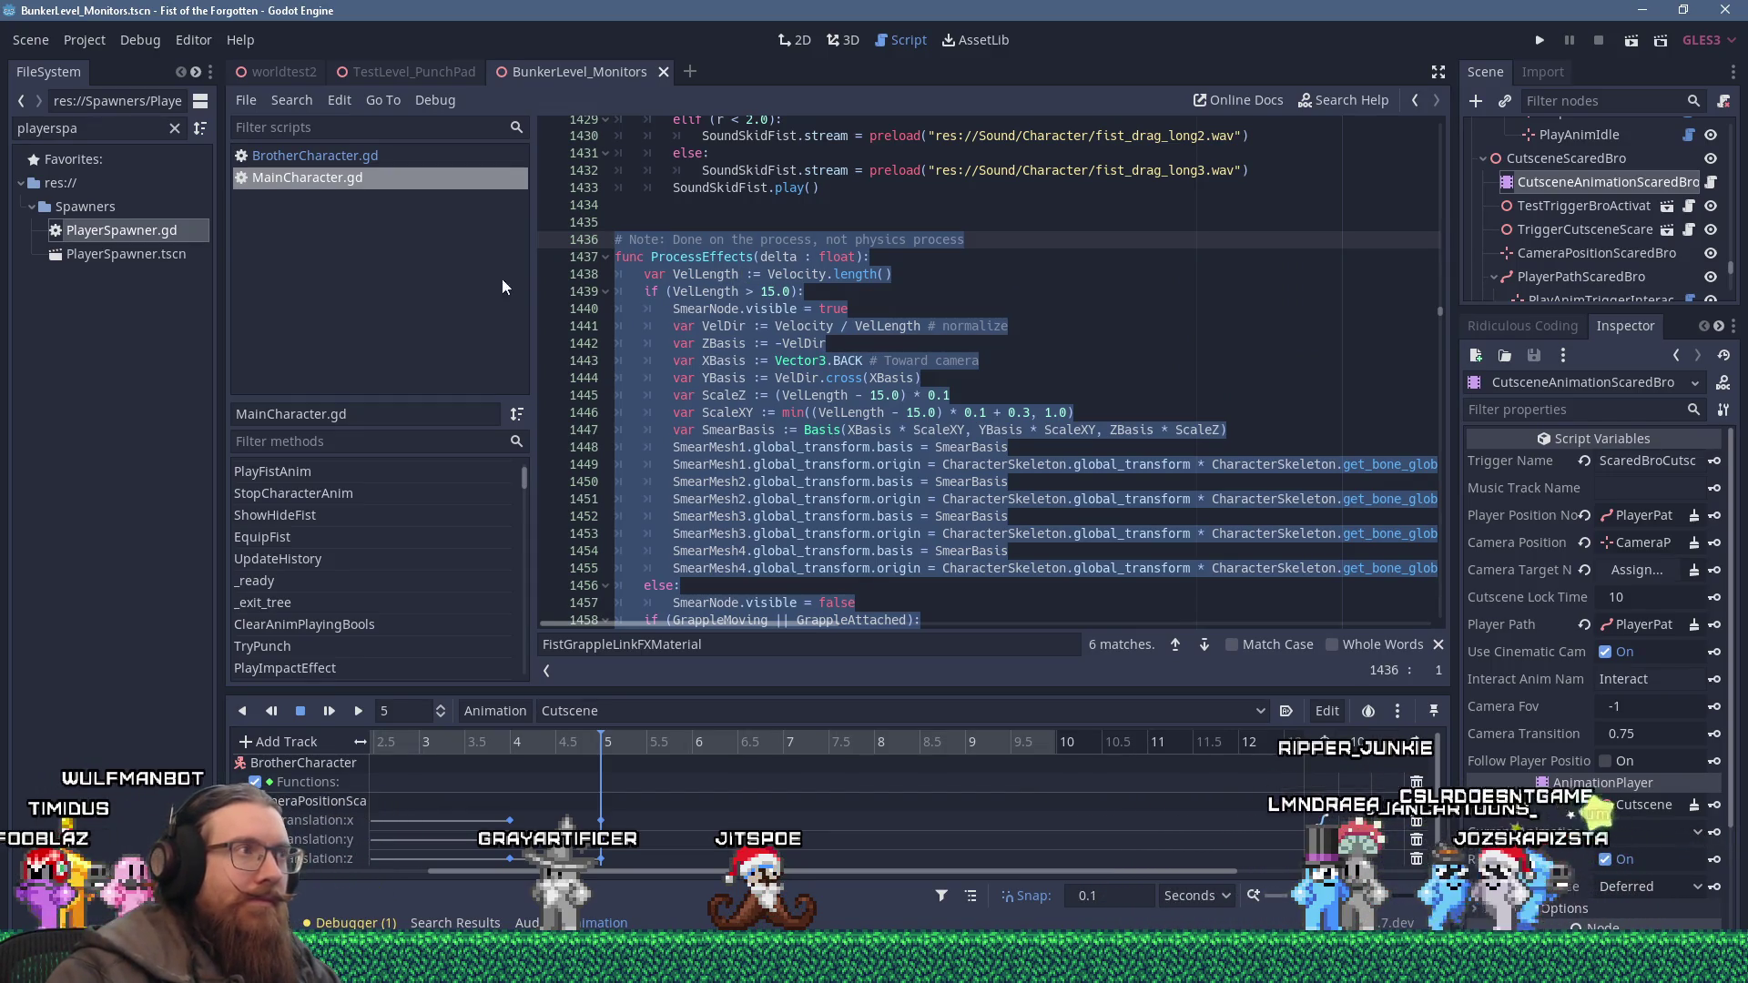
Paste the copied ProcessEffects code on a new line at the end of BrotherCharacter.gd.
left_click(363, 159)
key("ctrl+f")
type("processeffe")
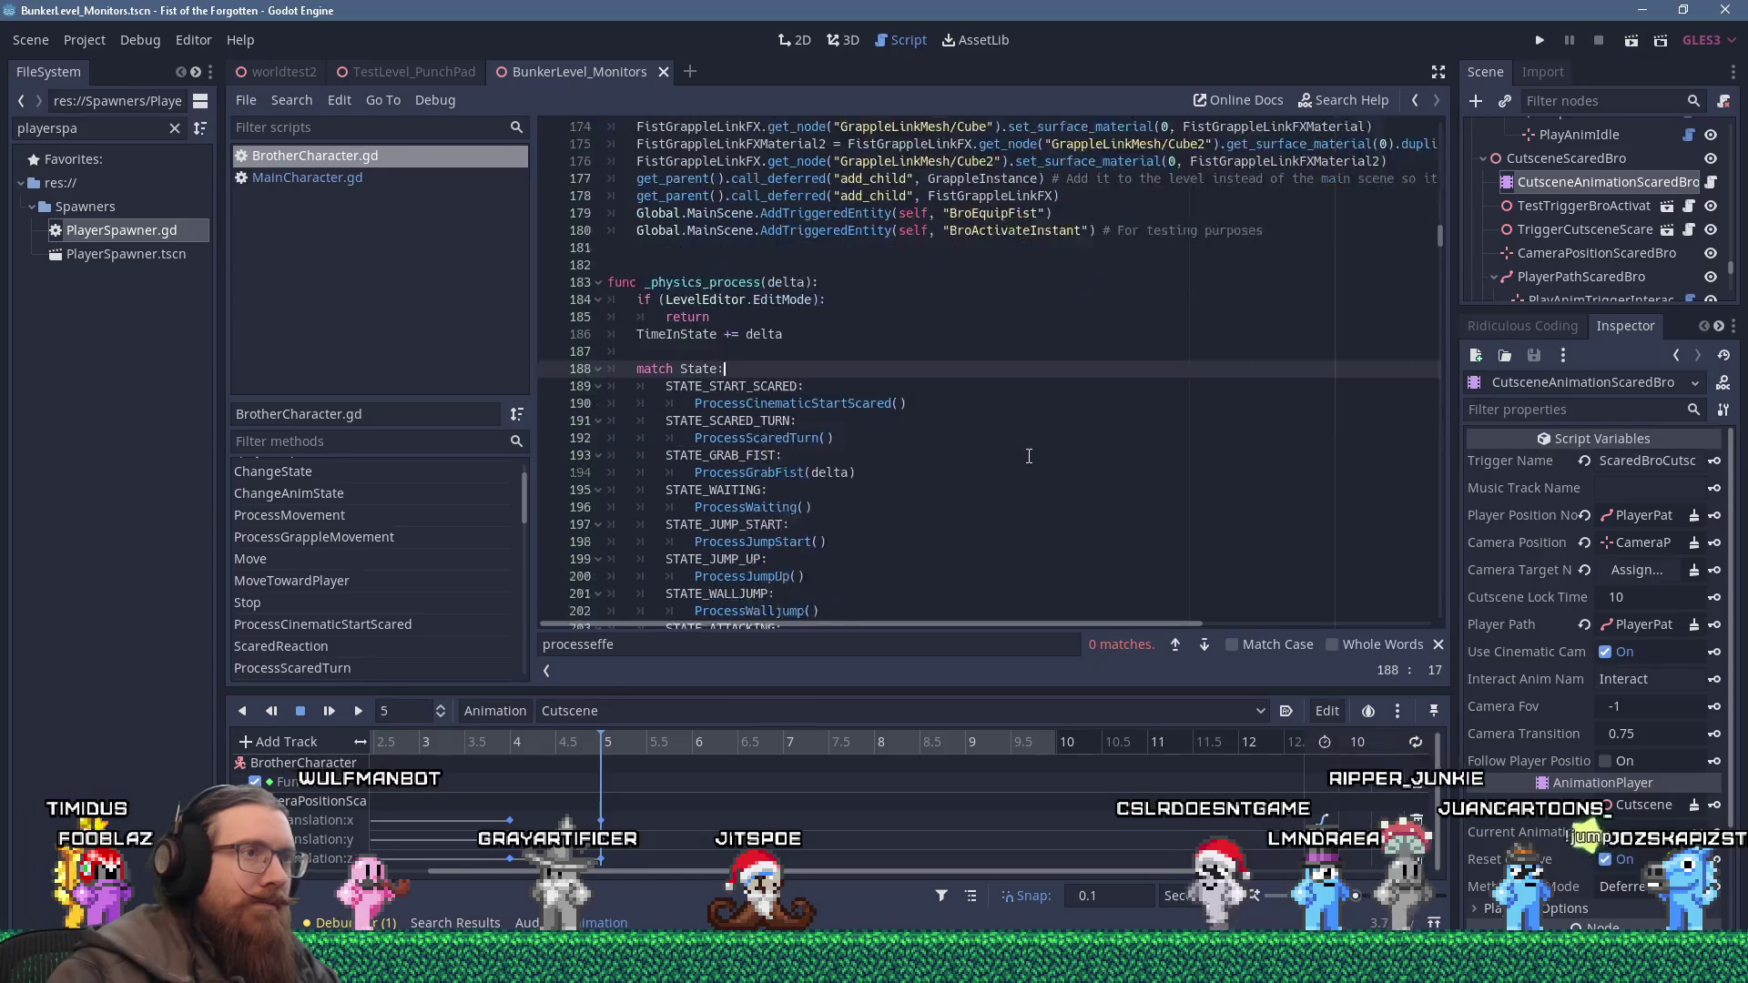
scroll(1029, 455, "down", 4)
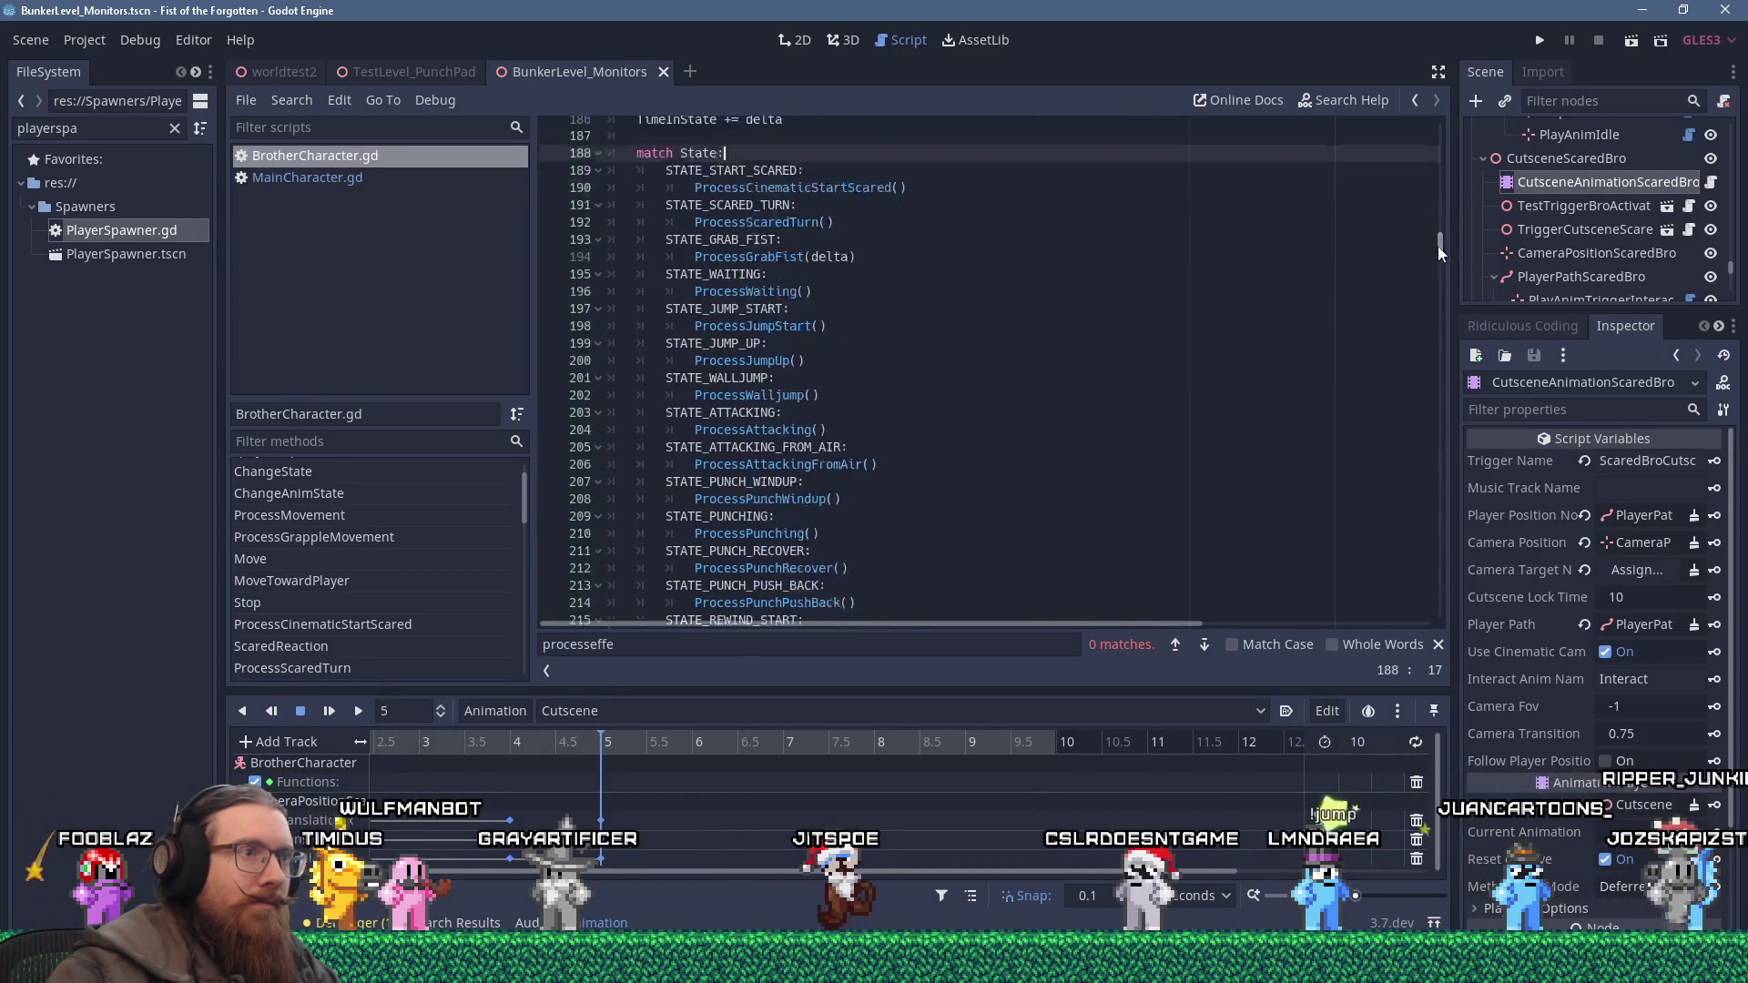
left_click_drag(1438, 246, 1388, 614)
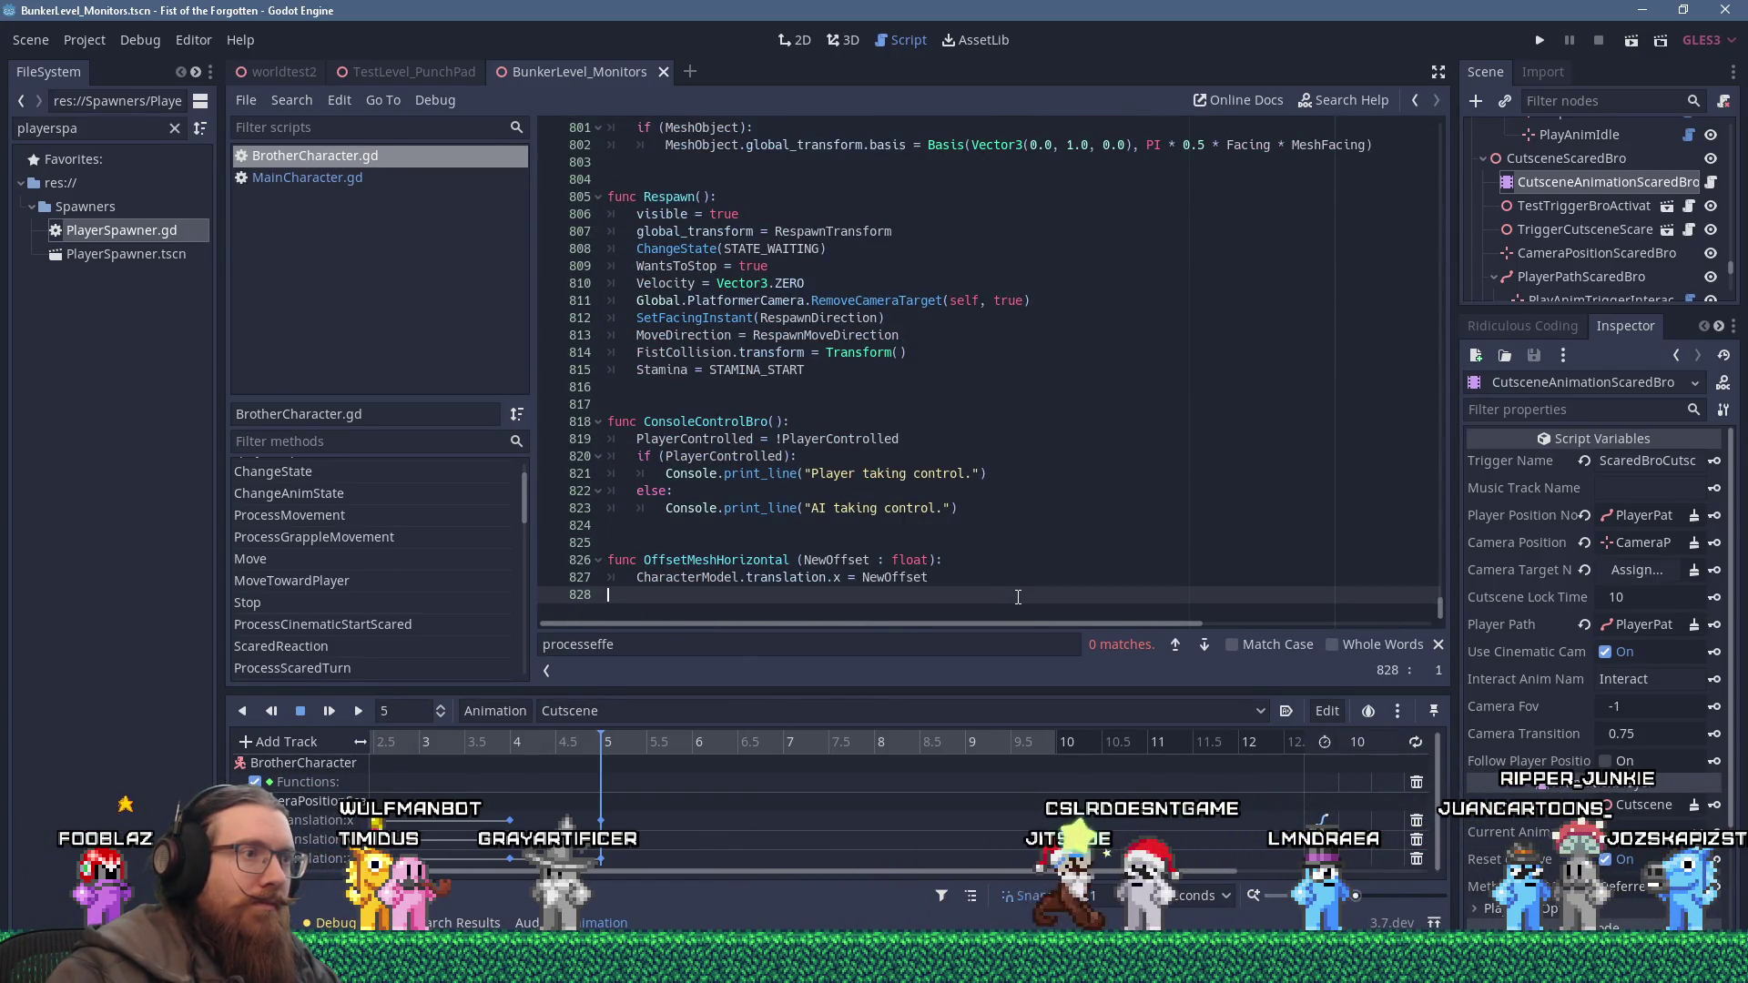
key("Return")
key("shift+Insert")
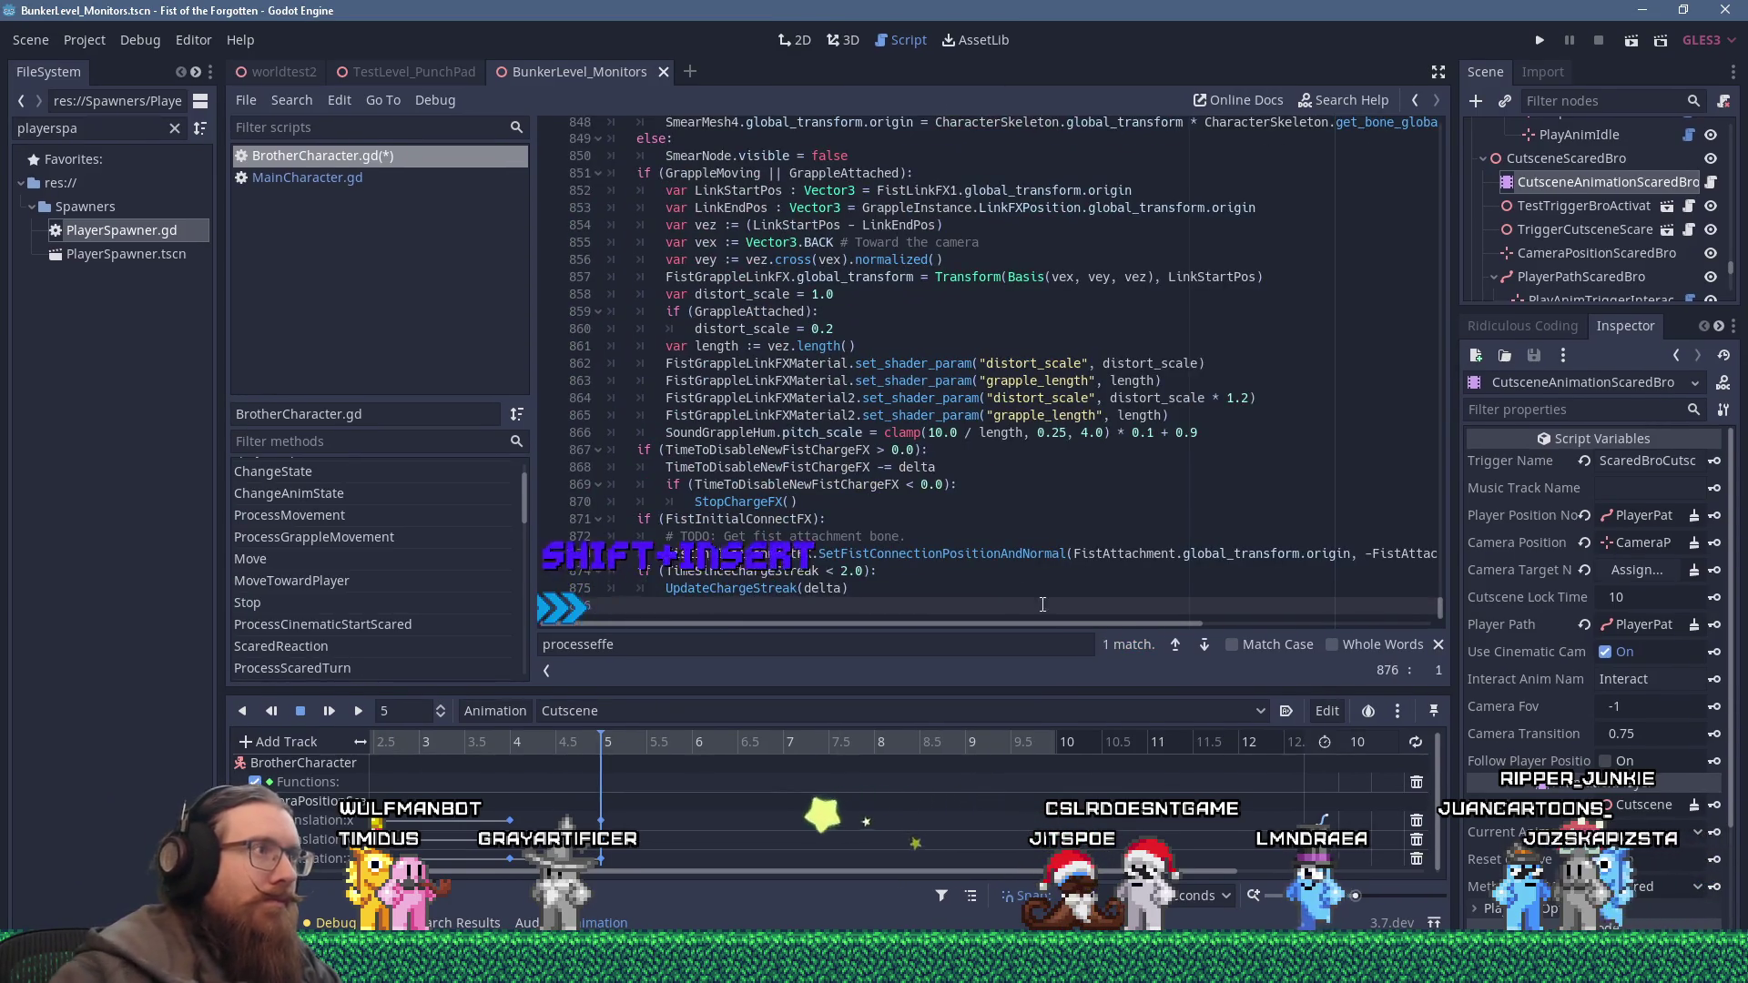
left_click(389, 179)
double_click(694, 265)
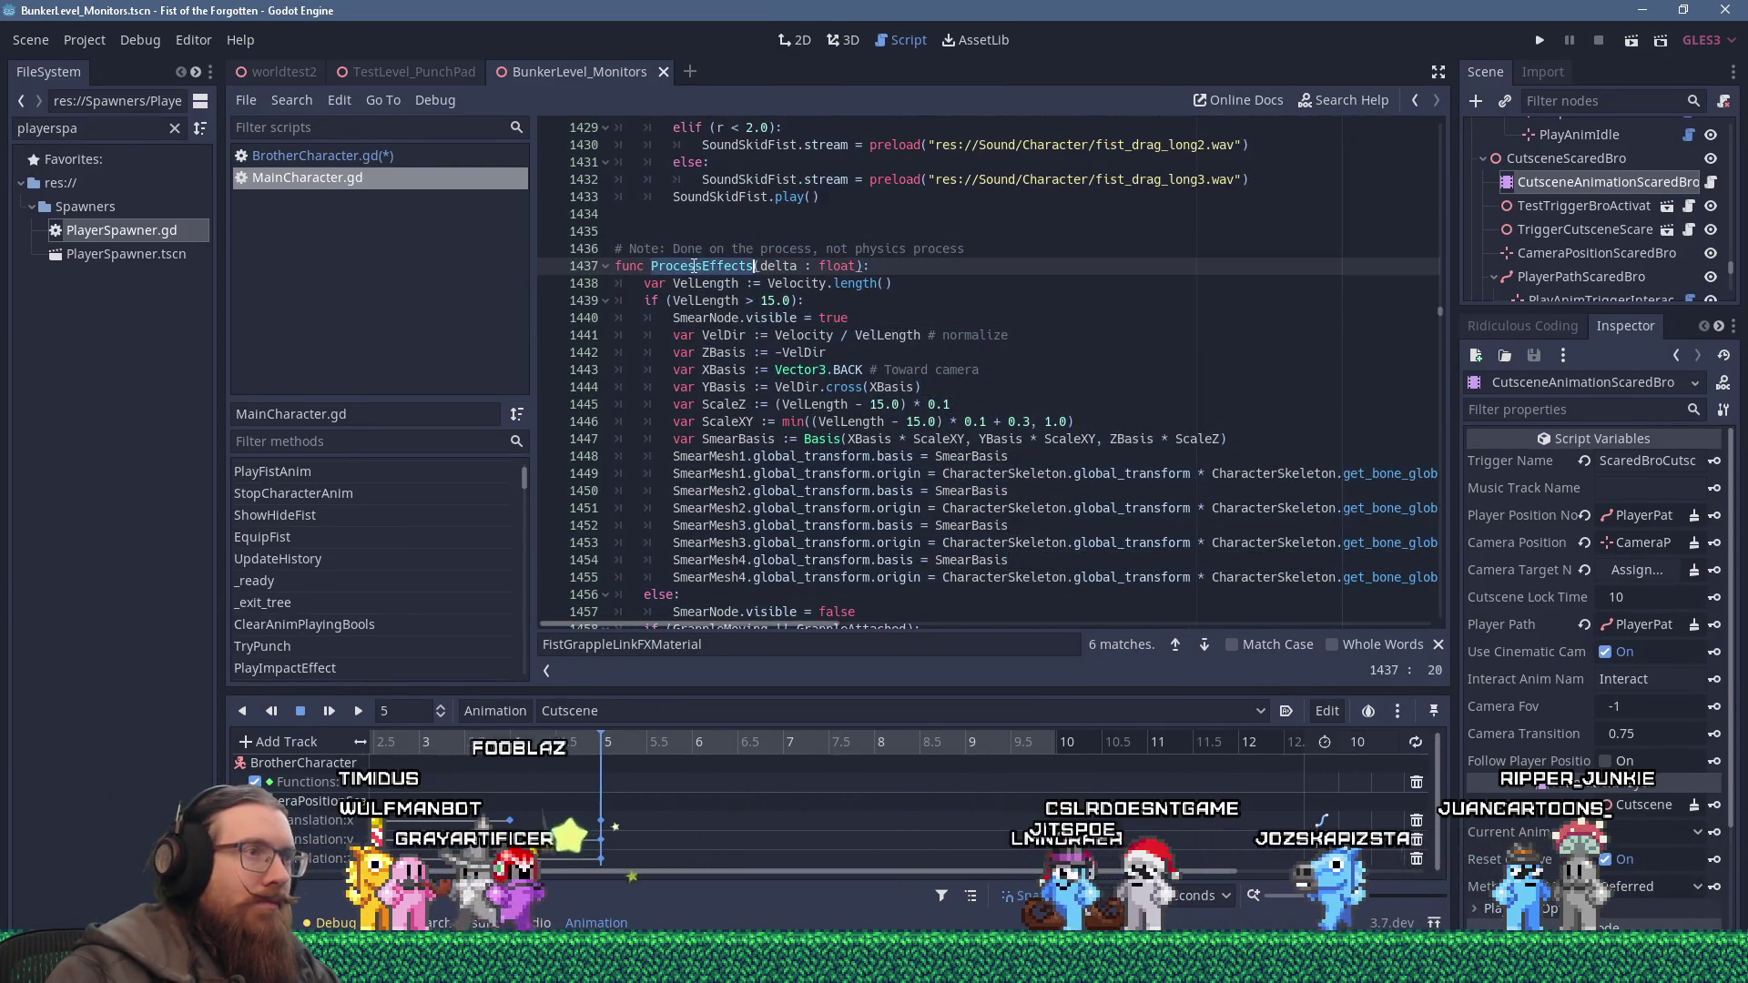
Find MainCharacter's ProcessEffects call, then pick the blank line before ChangeState in BrotherCharacter.gd.
key("ctrl+f")
key("Return")
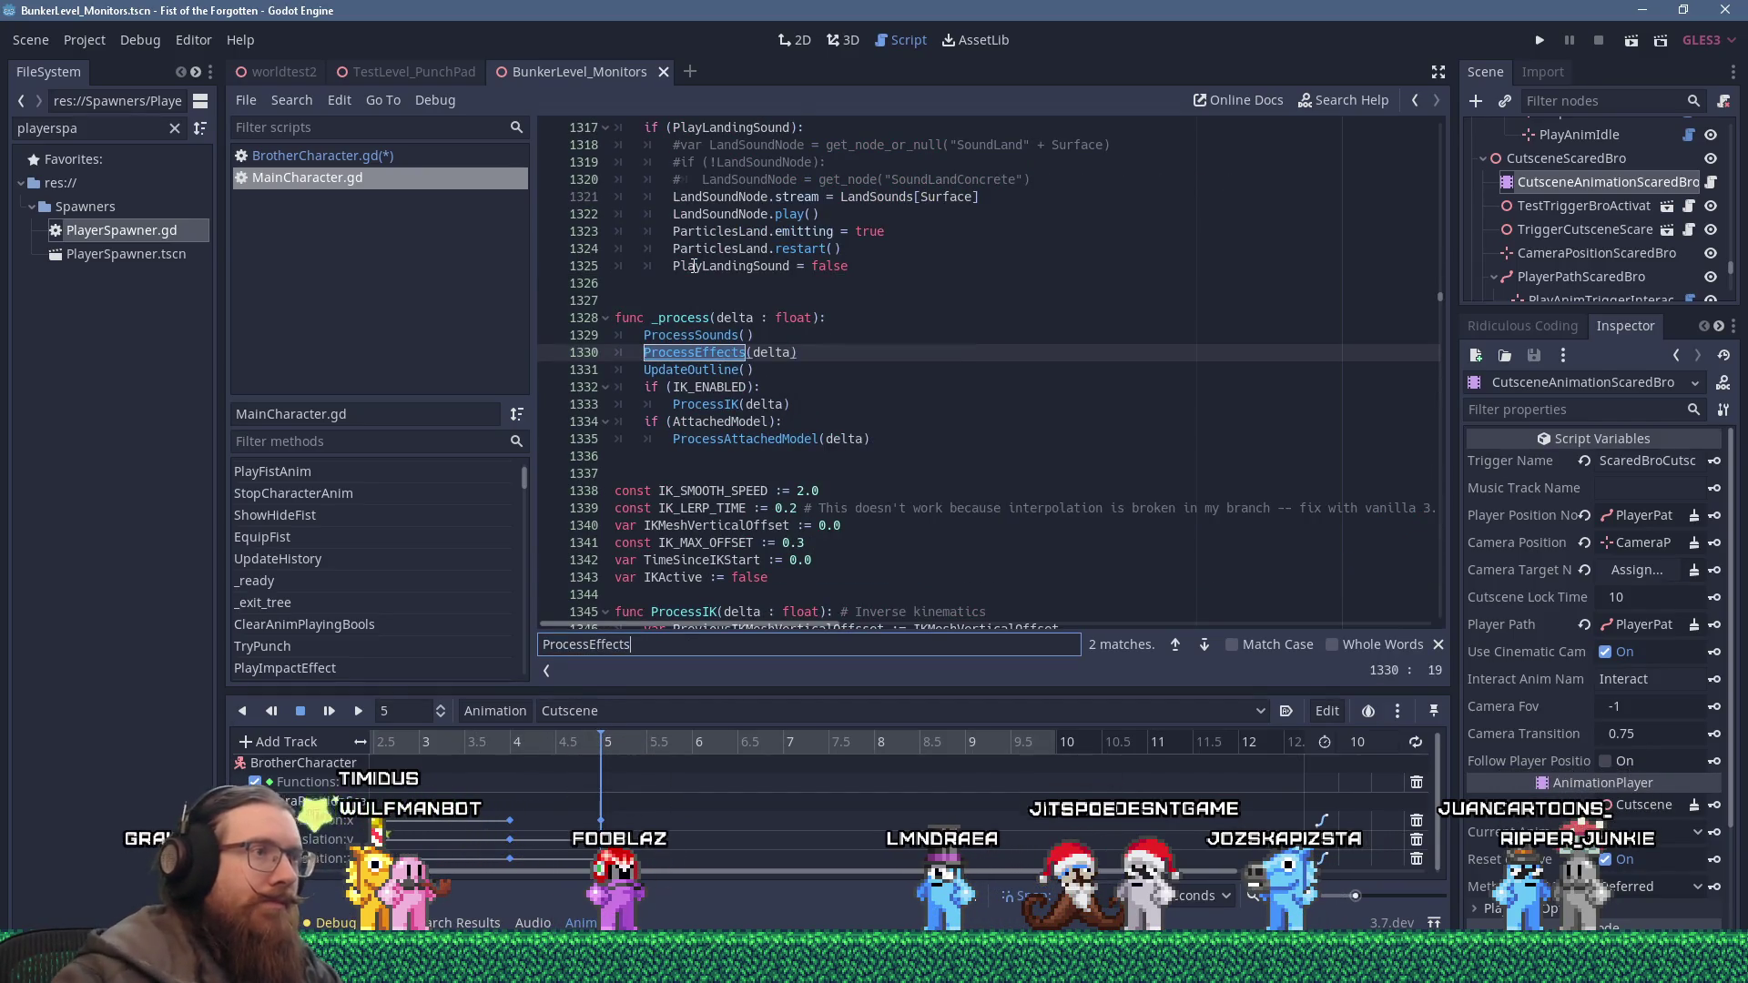
left_click(367, 155)
left_click(882, 249)
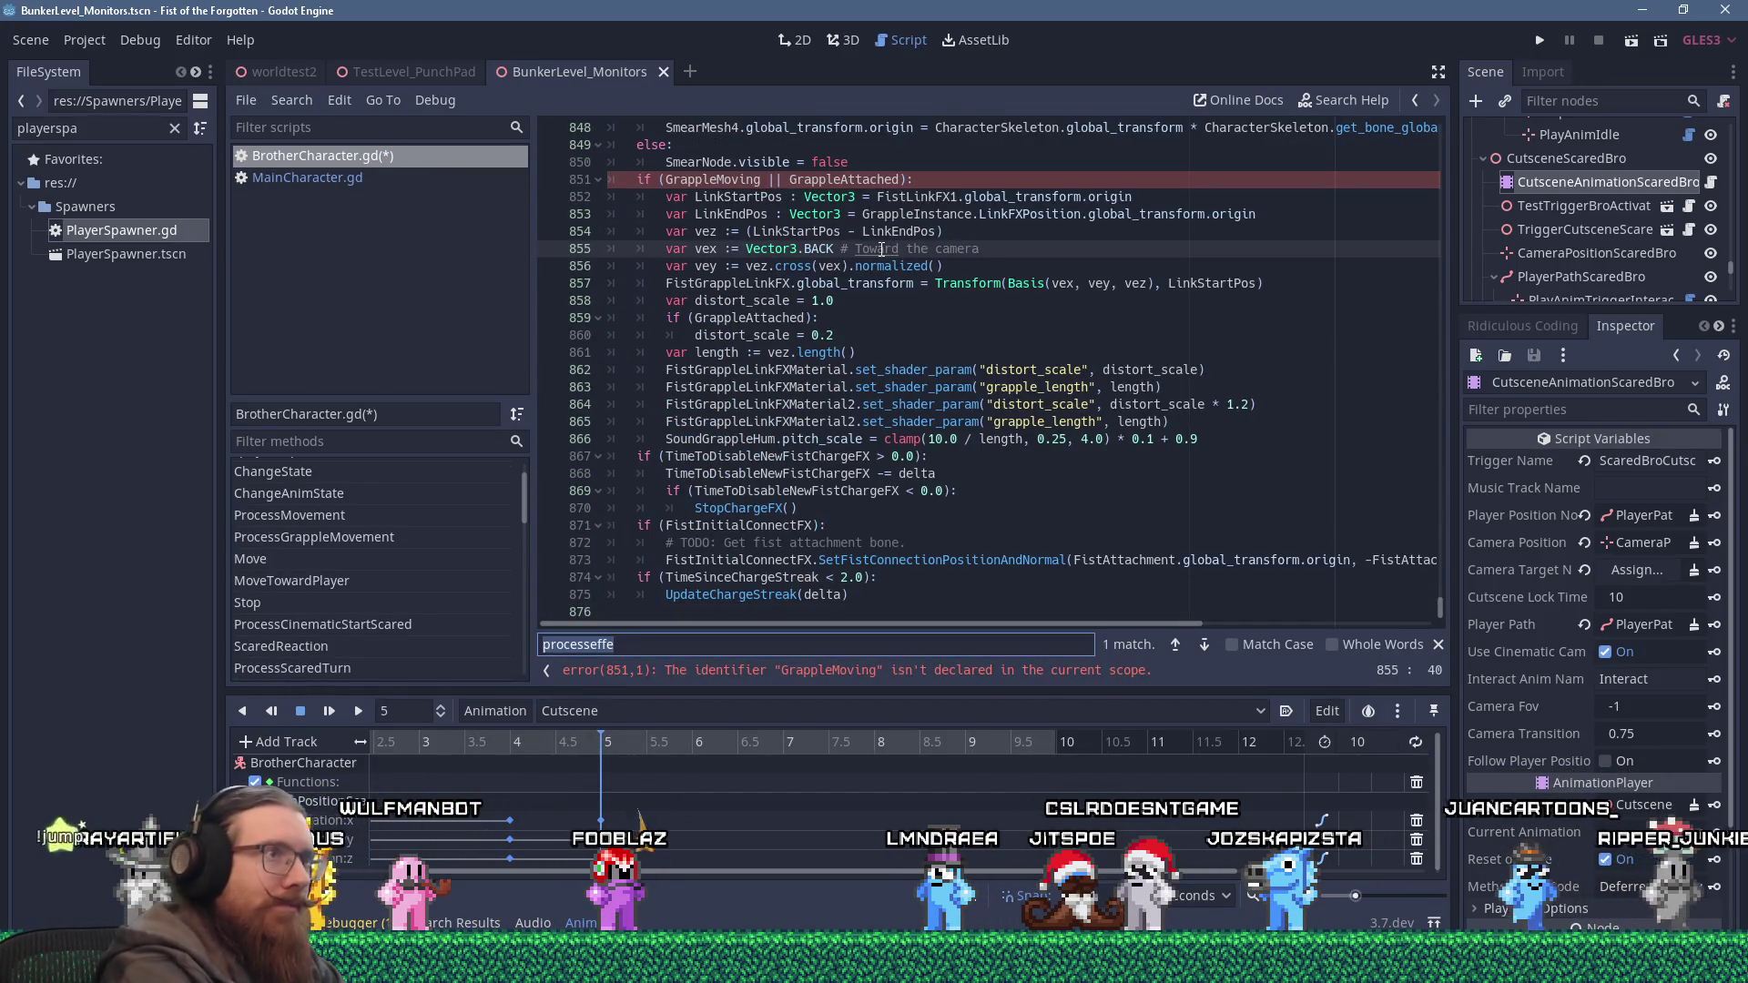
type("_proc")
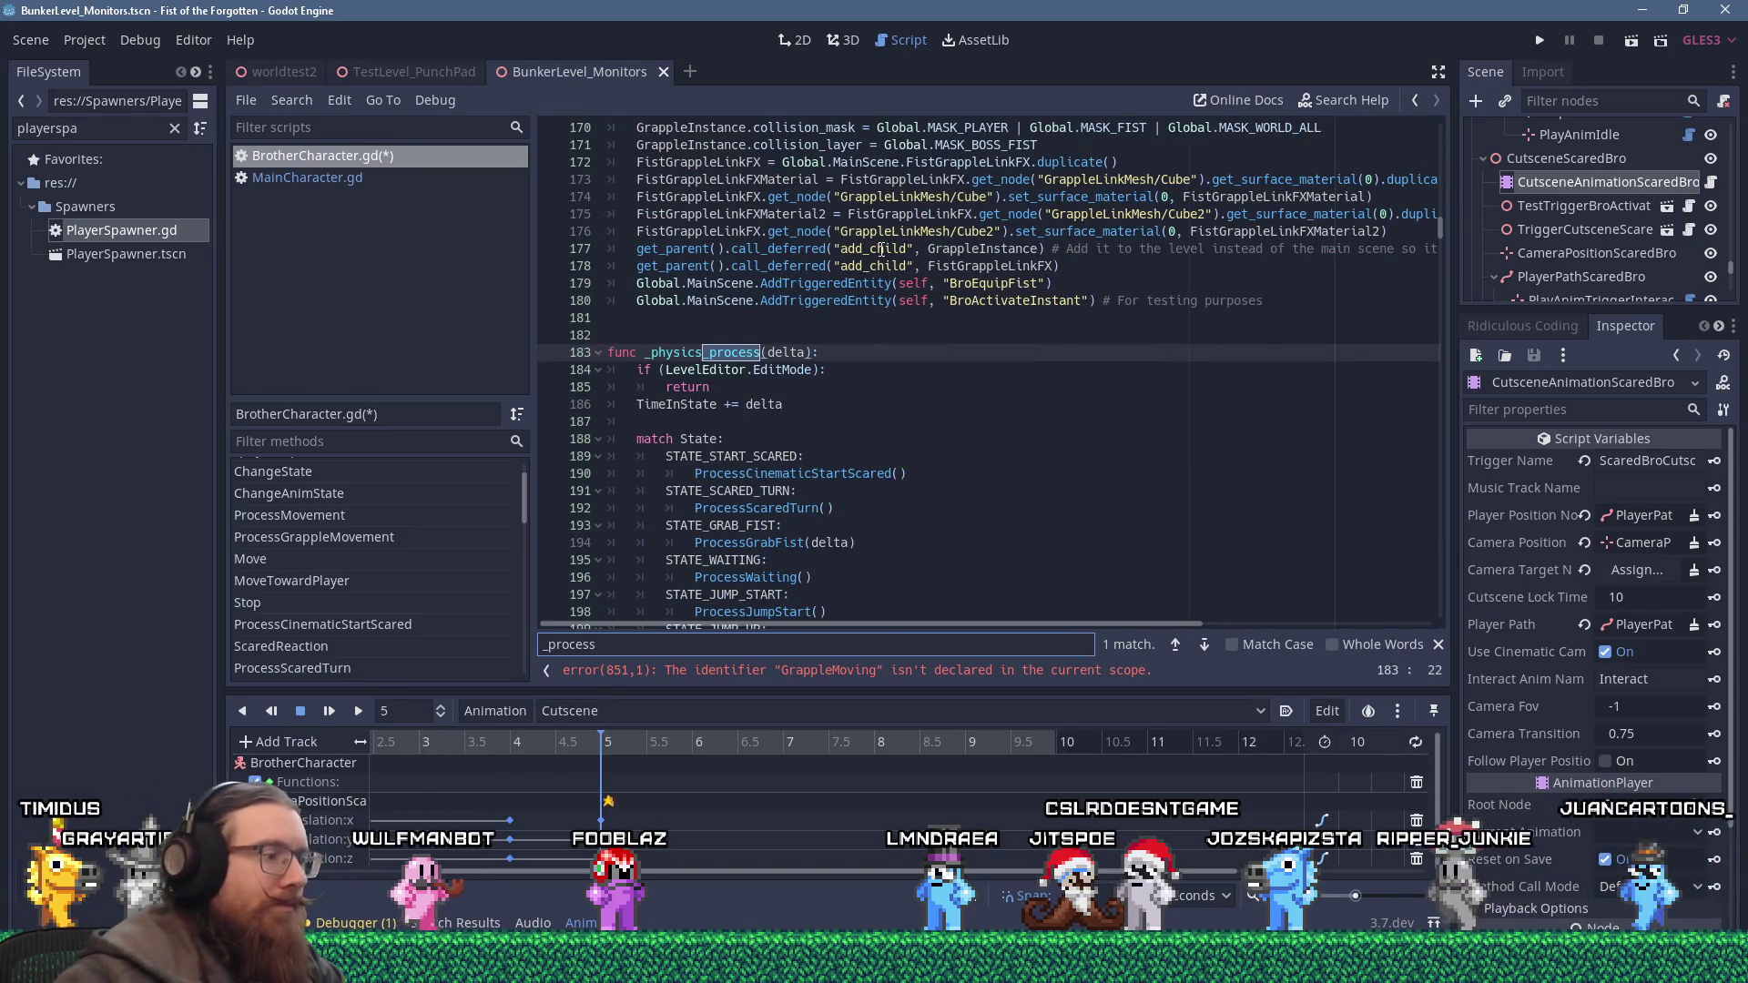
scroll(827, 247, "down", 16)
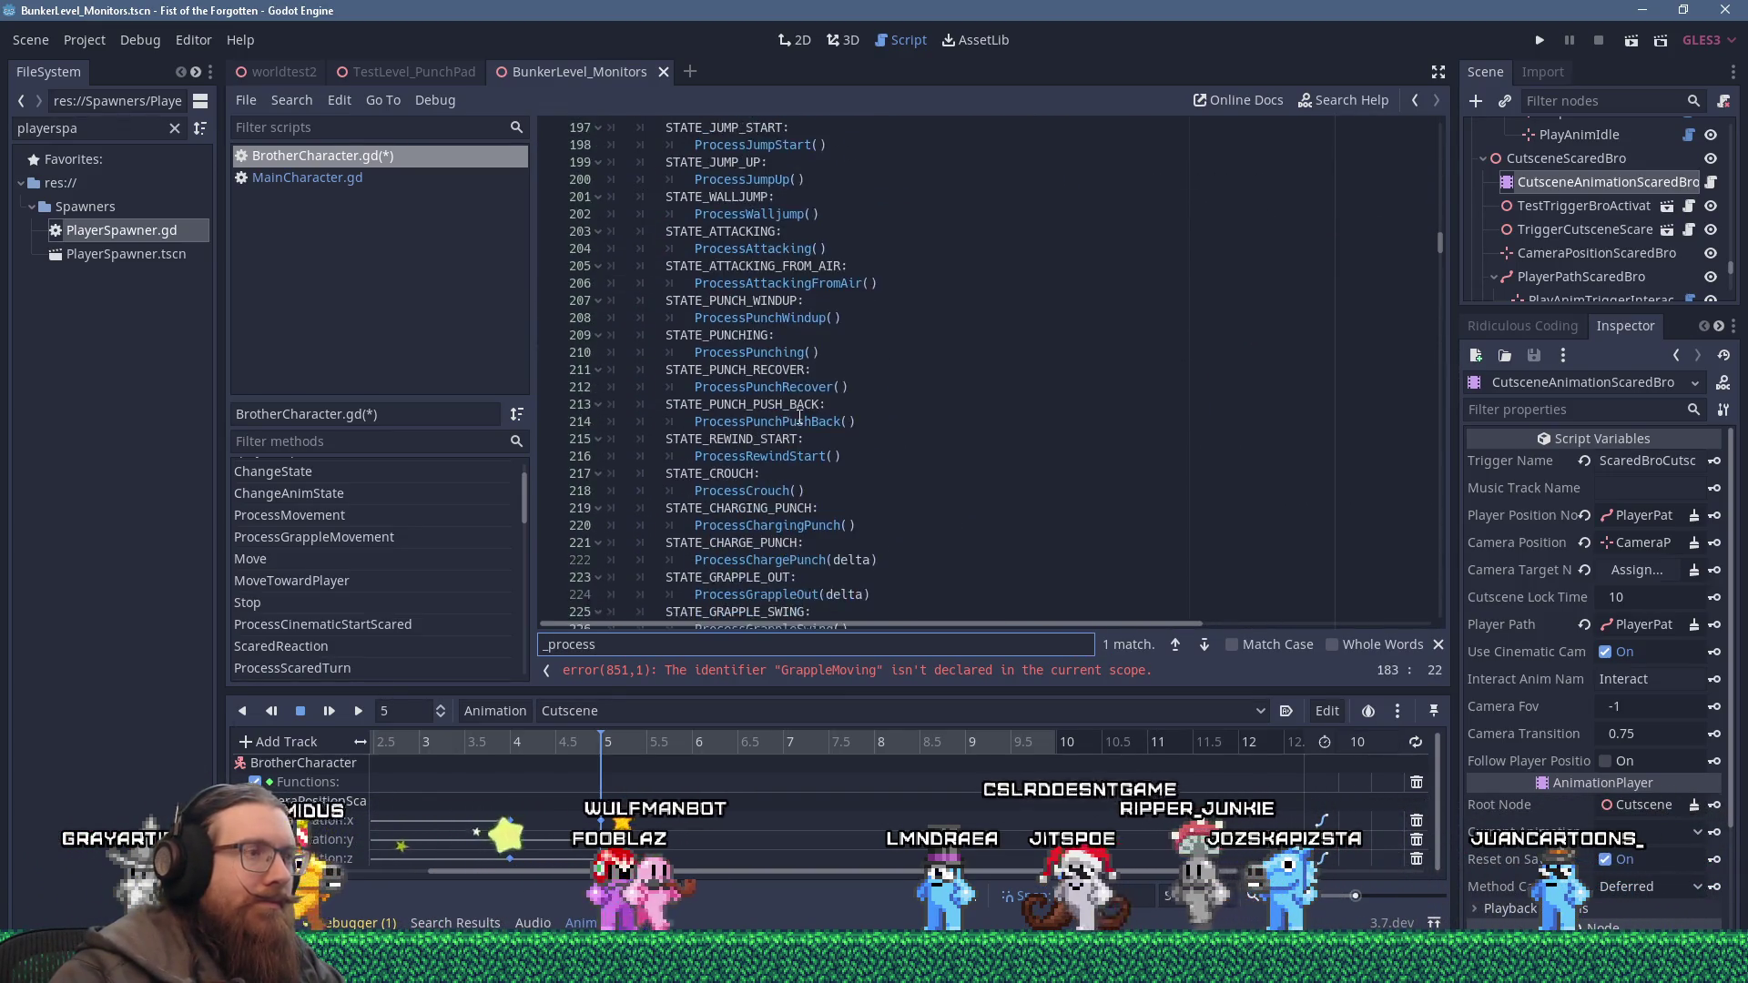
left_click(761, 352)
Add a func _process(delta) whose body calls ProcessEffects(delta).
key("Return")
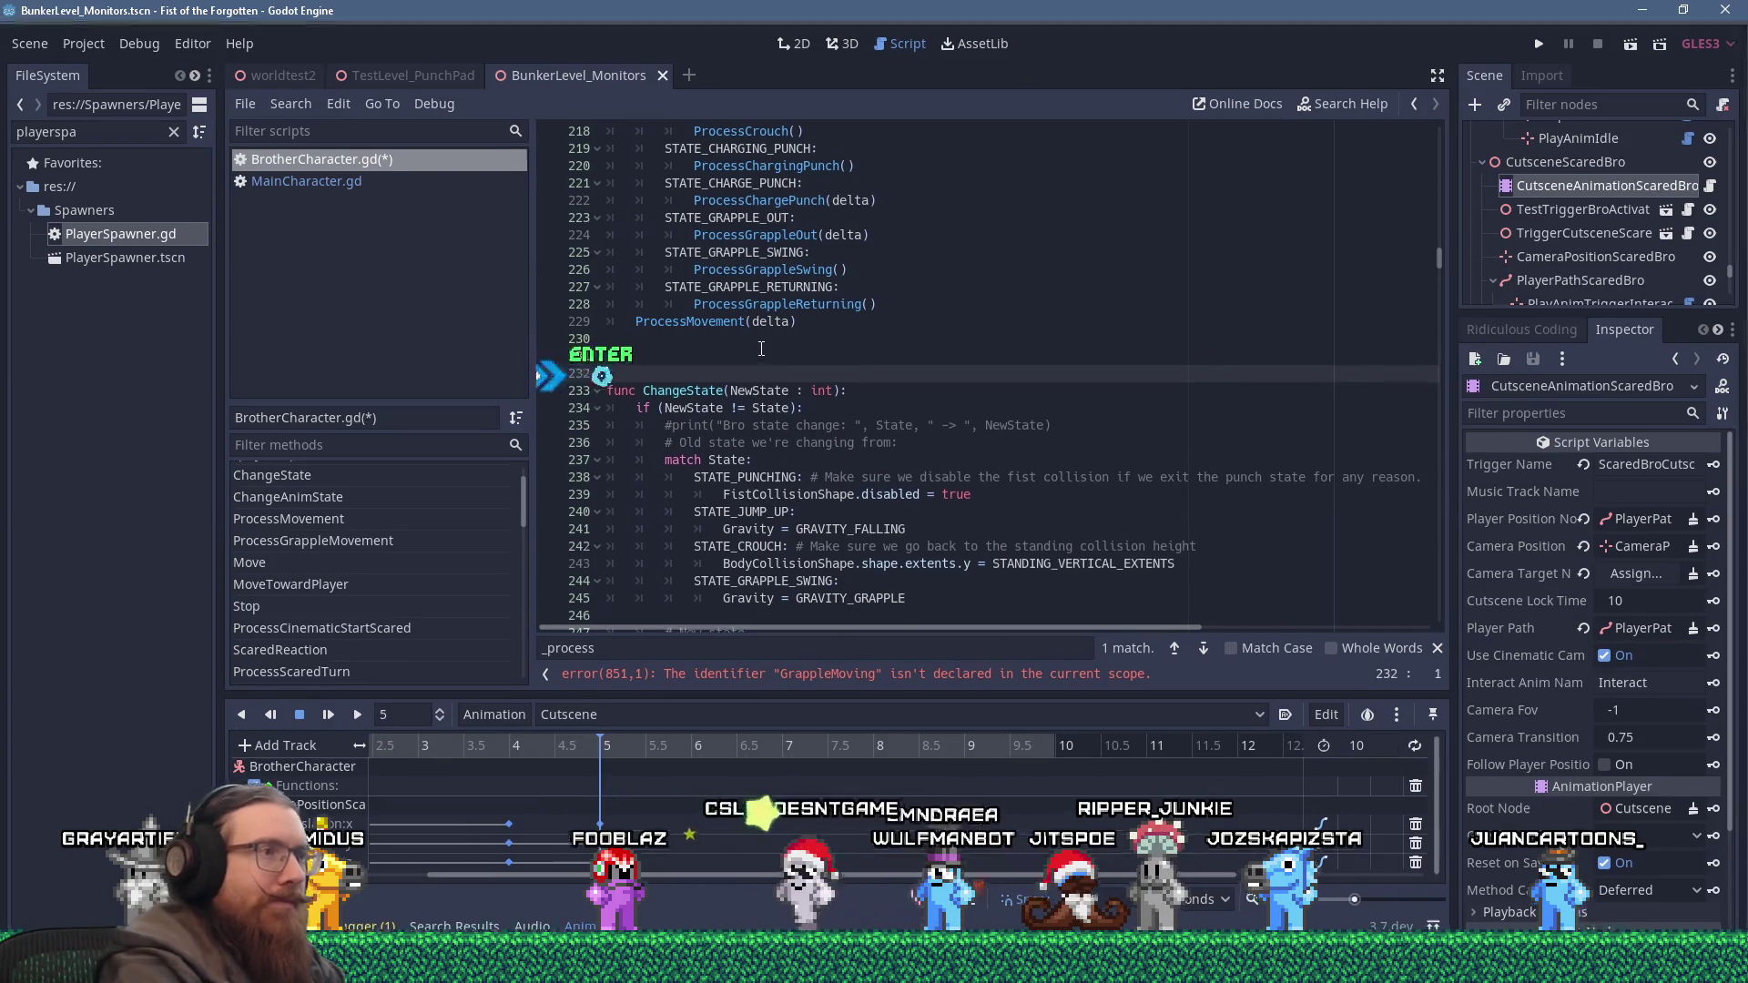
type("func _process(delta):")
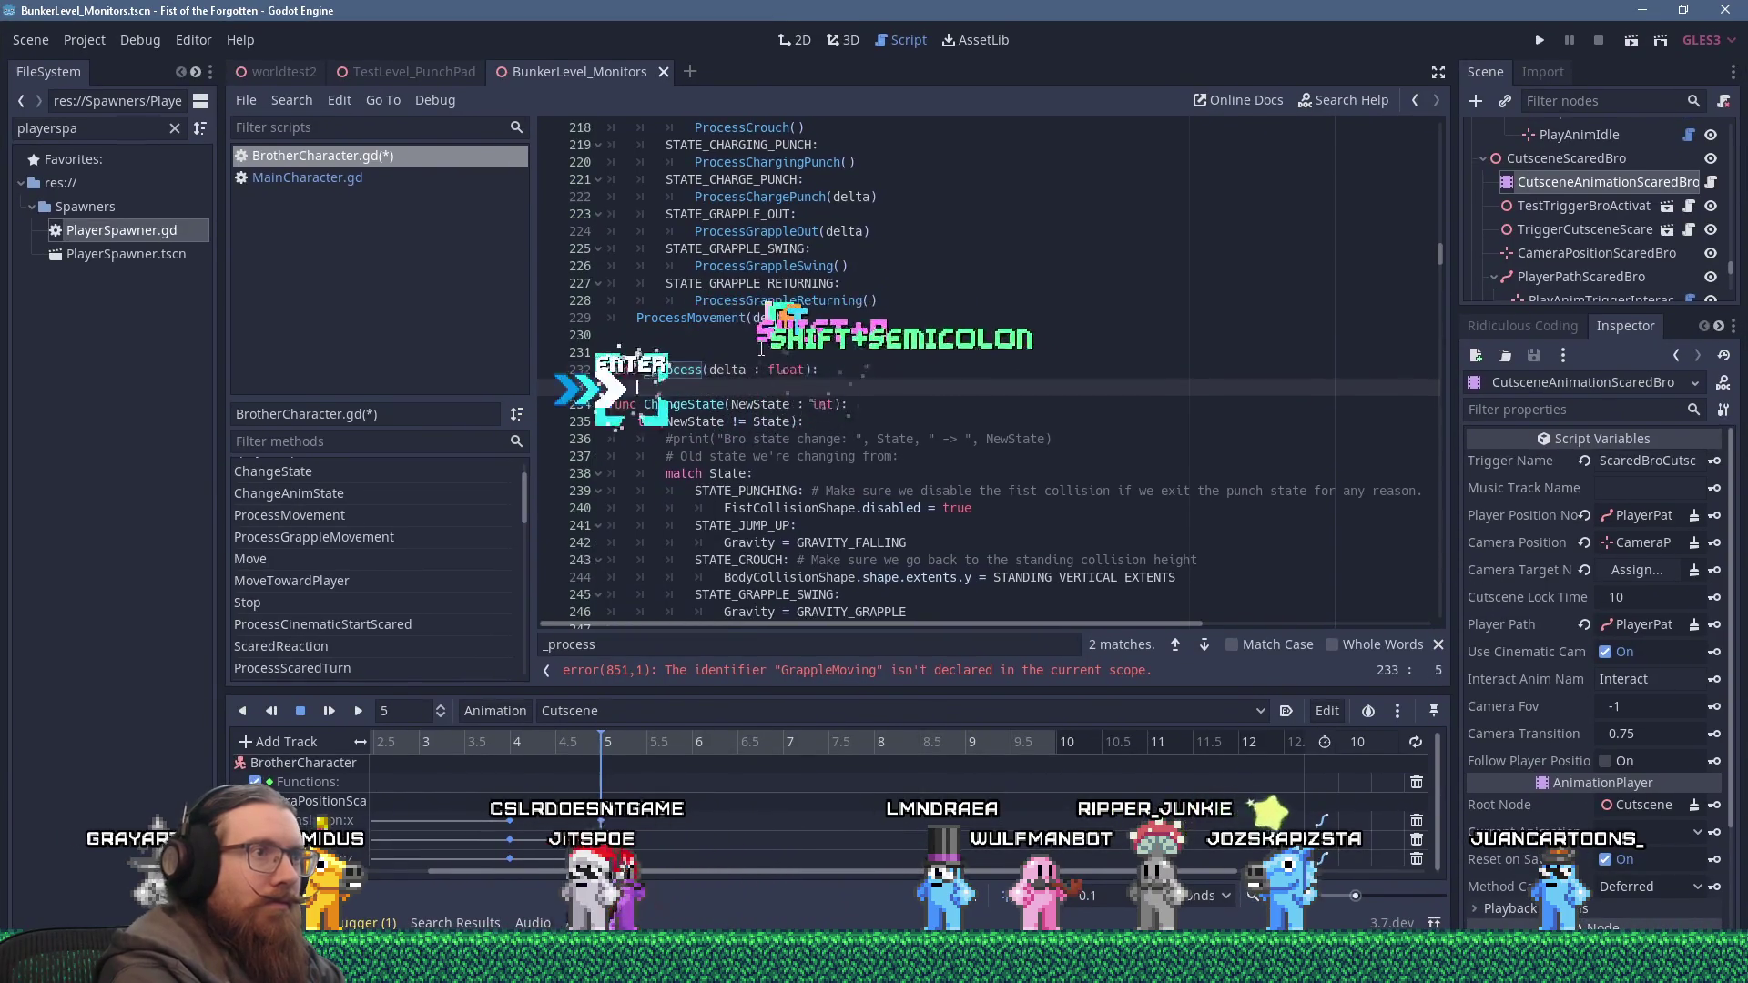
key("alt+Tab")
key("alt+Tab")
key("Return")
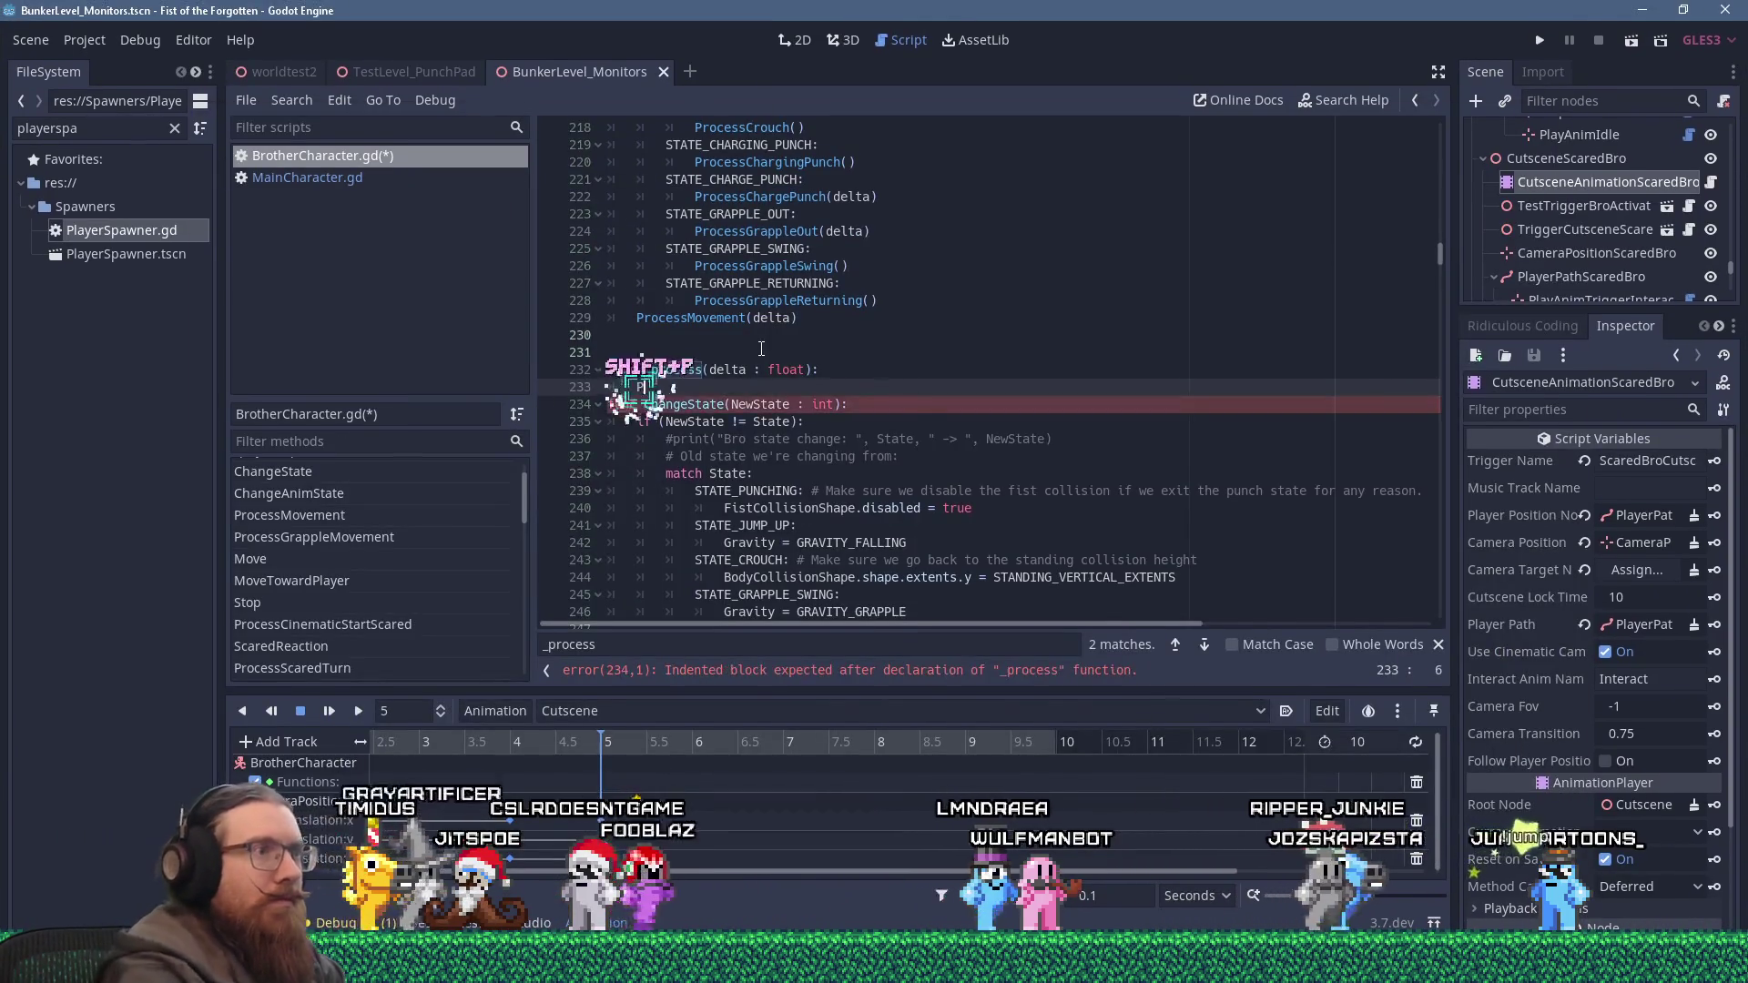
type("ProcessE")
key("Return")
type("()")
key("Return")
key("Return")
key("BackSpace")
left_click(718, 387, "ctrl")
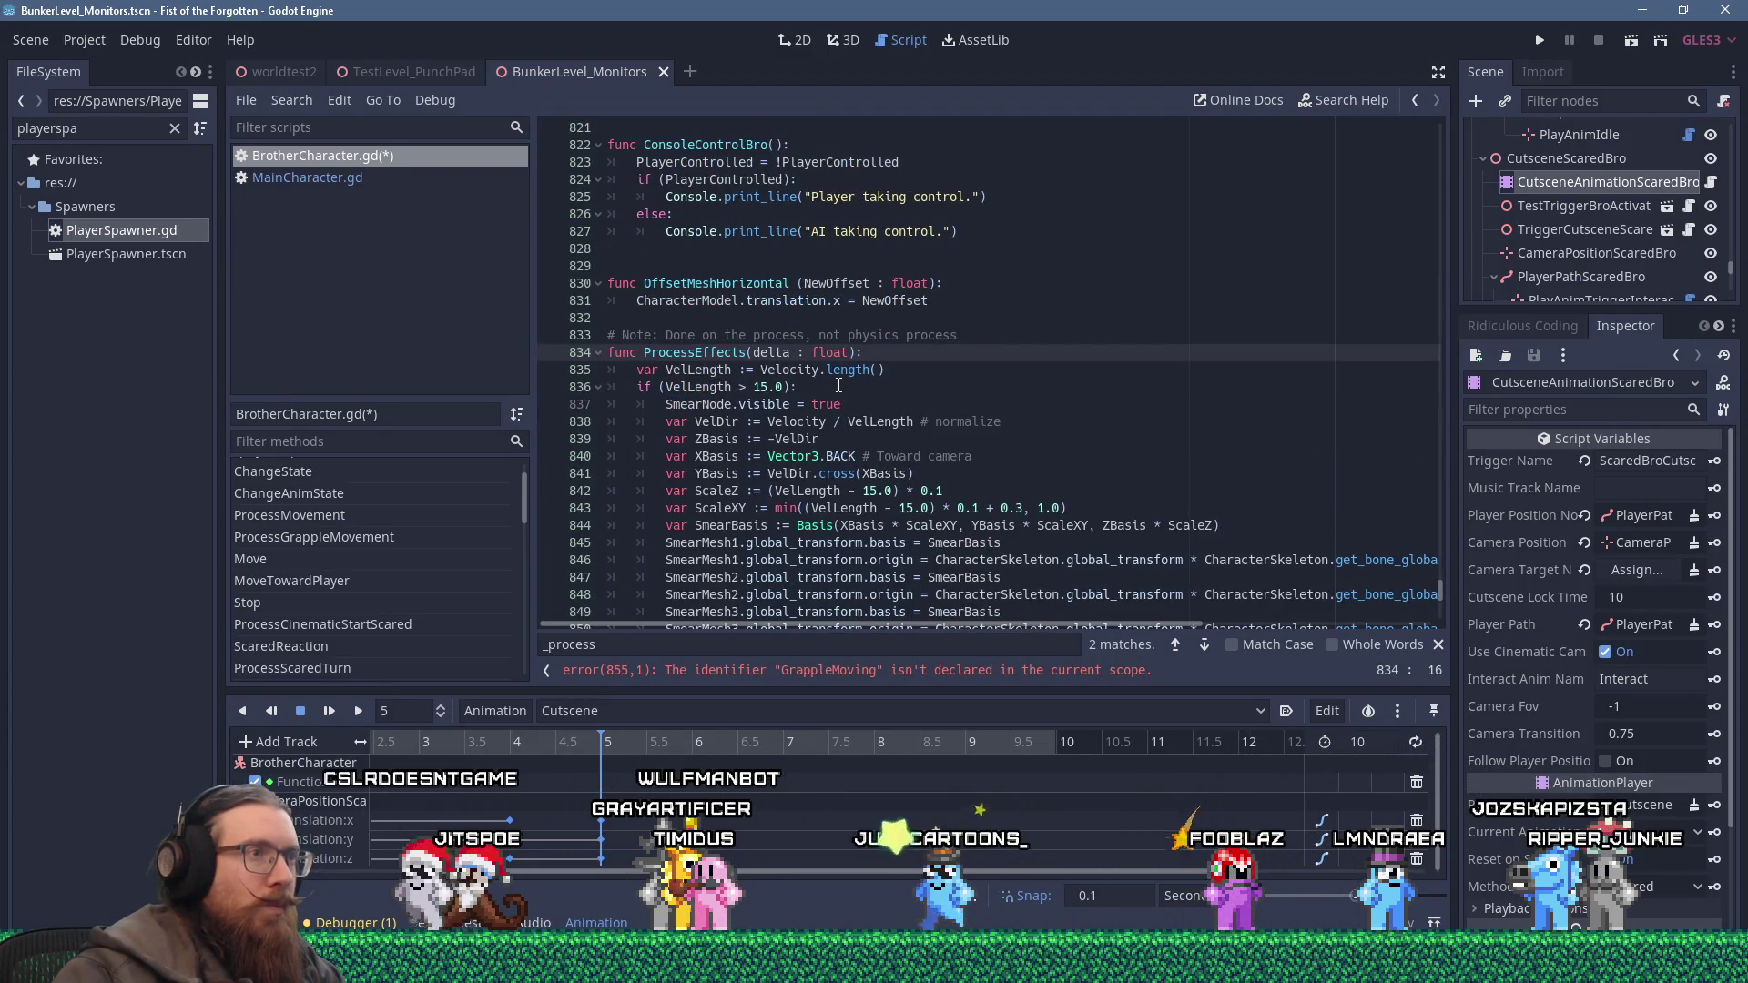
Add an extra blank line before the pasted ProcessEffects definition.
left_click(774, 324)
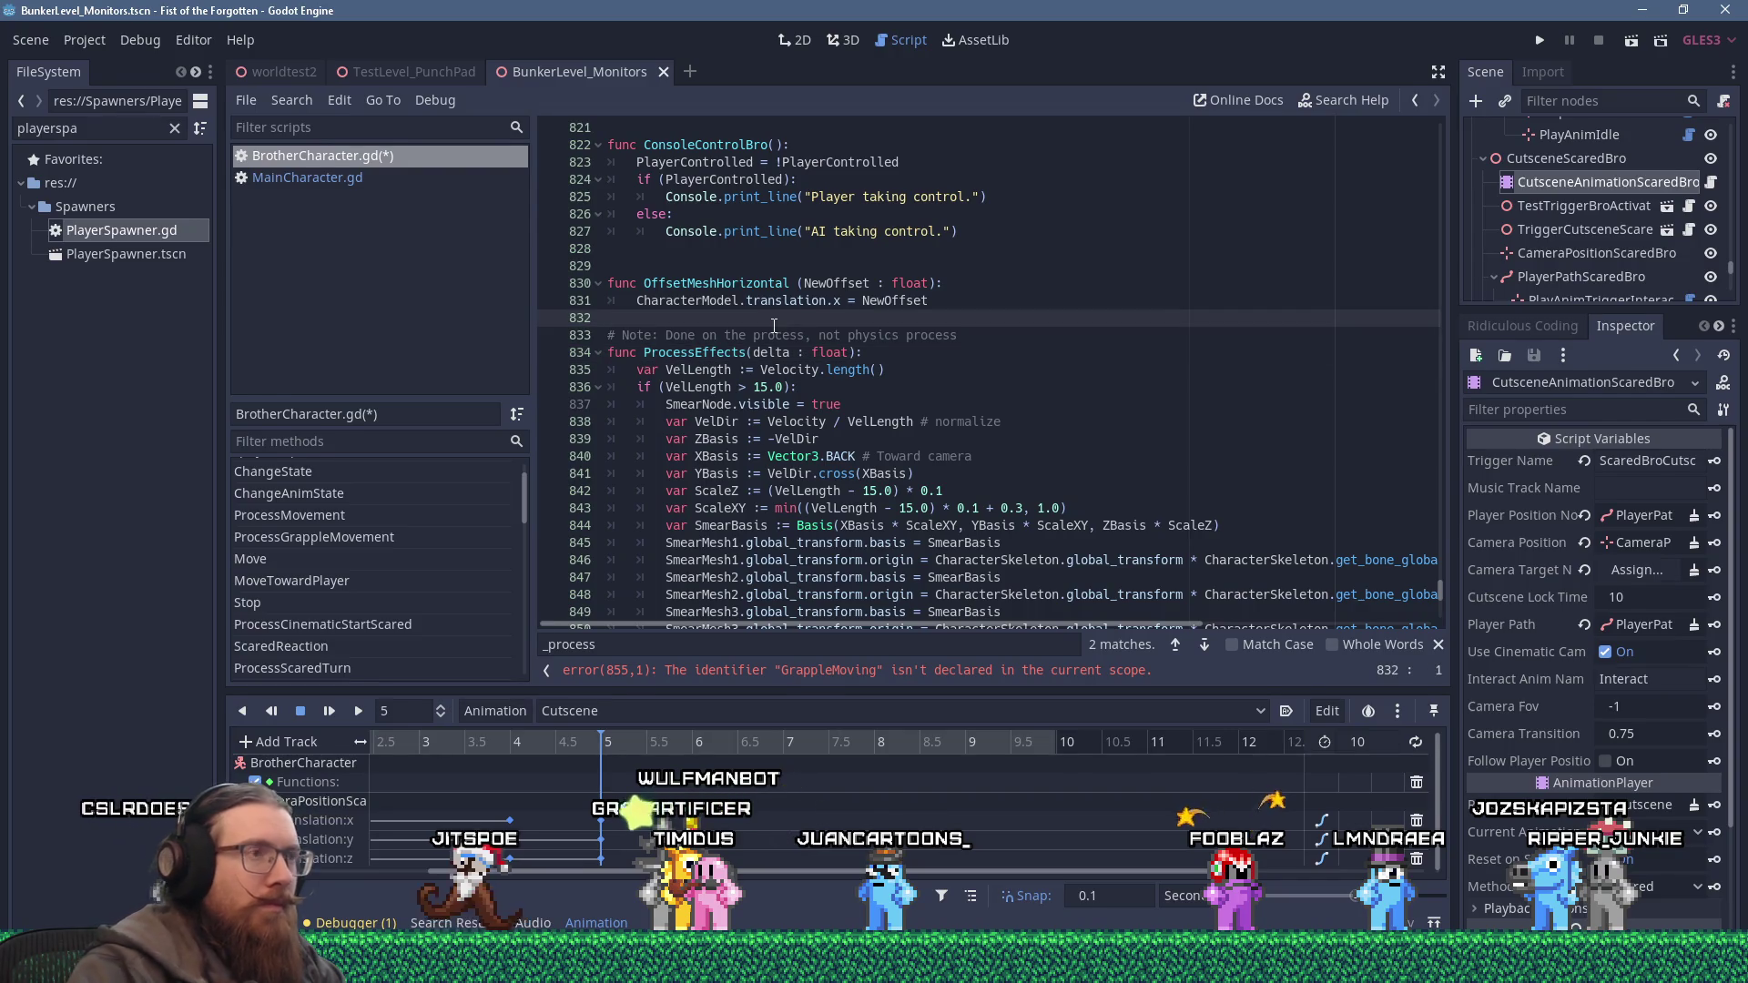
key("KP_Enter")
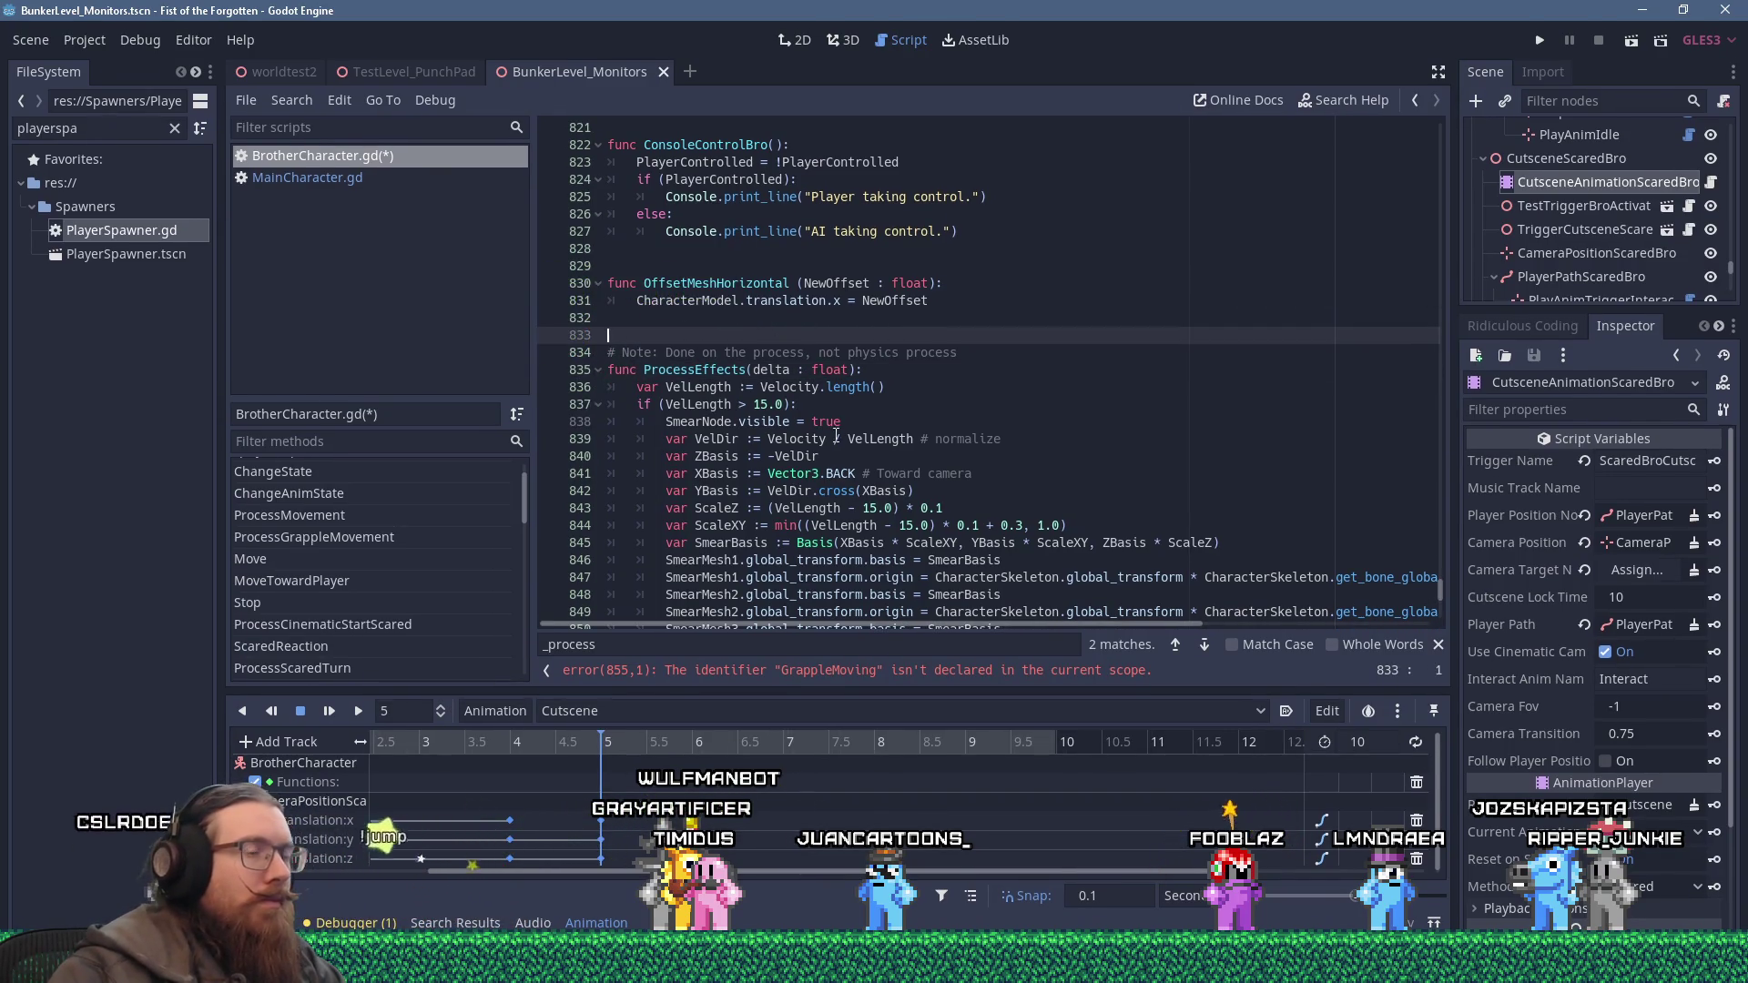
left_click(410, 182)
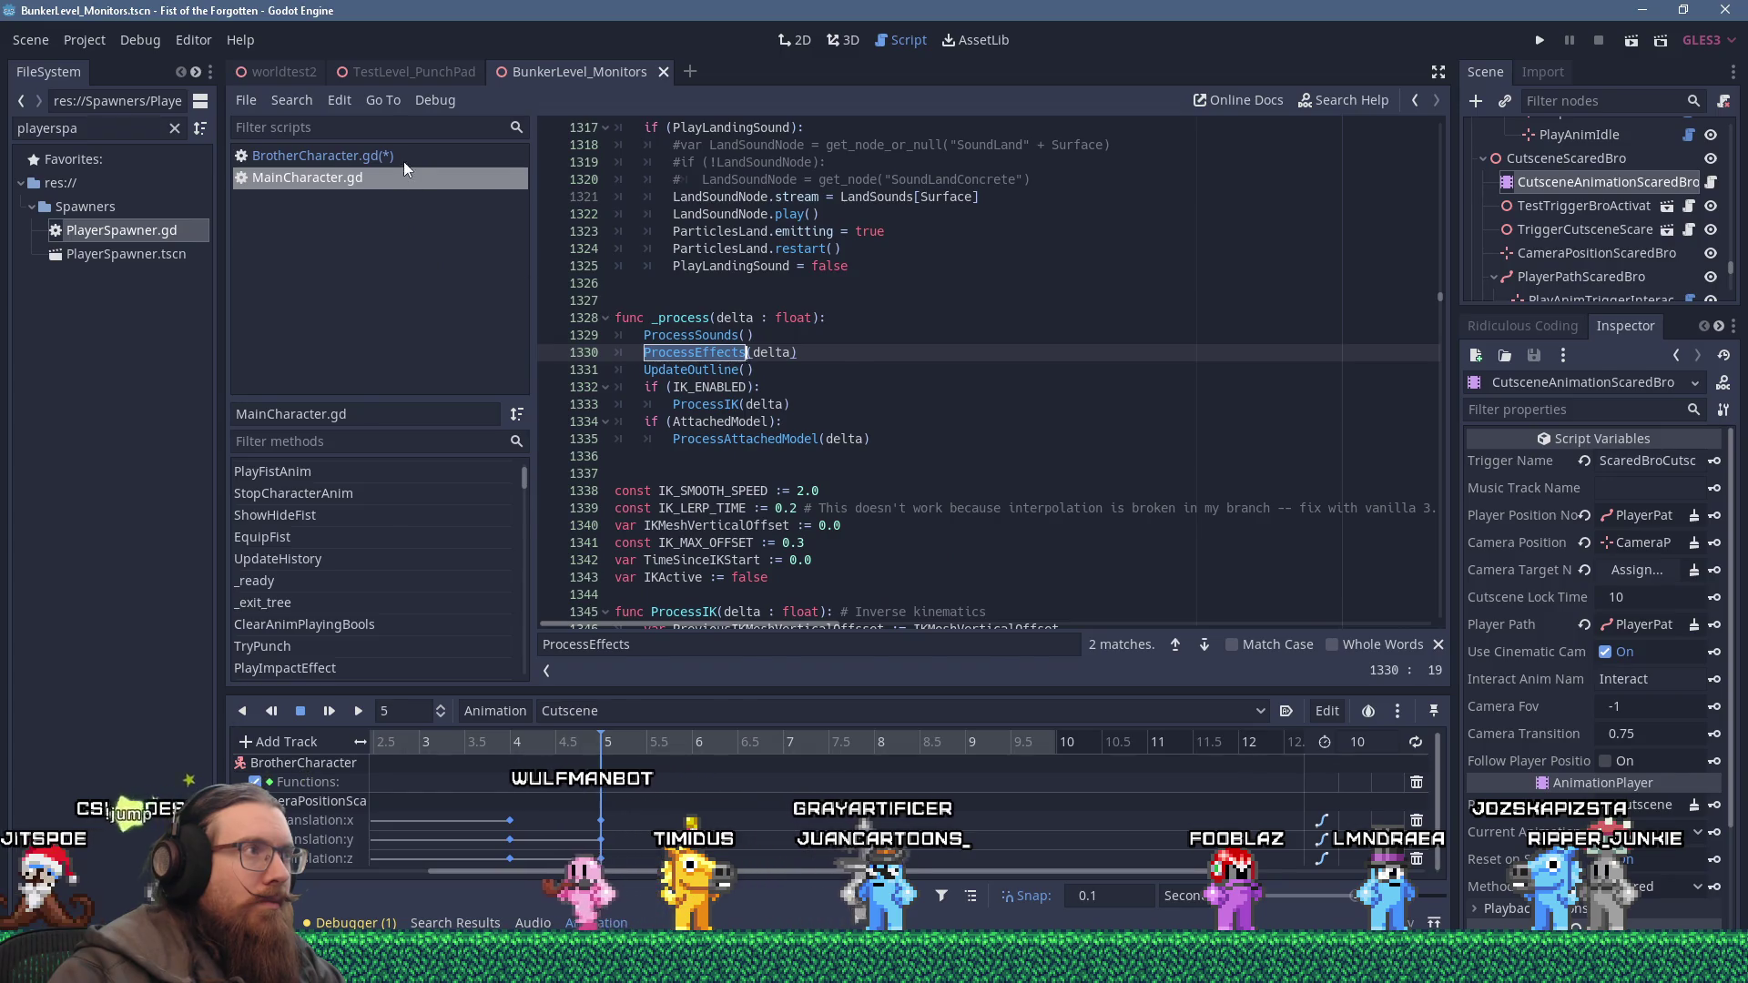
left_click(405, 159)
scroll(843, 437, "down", 10)
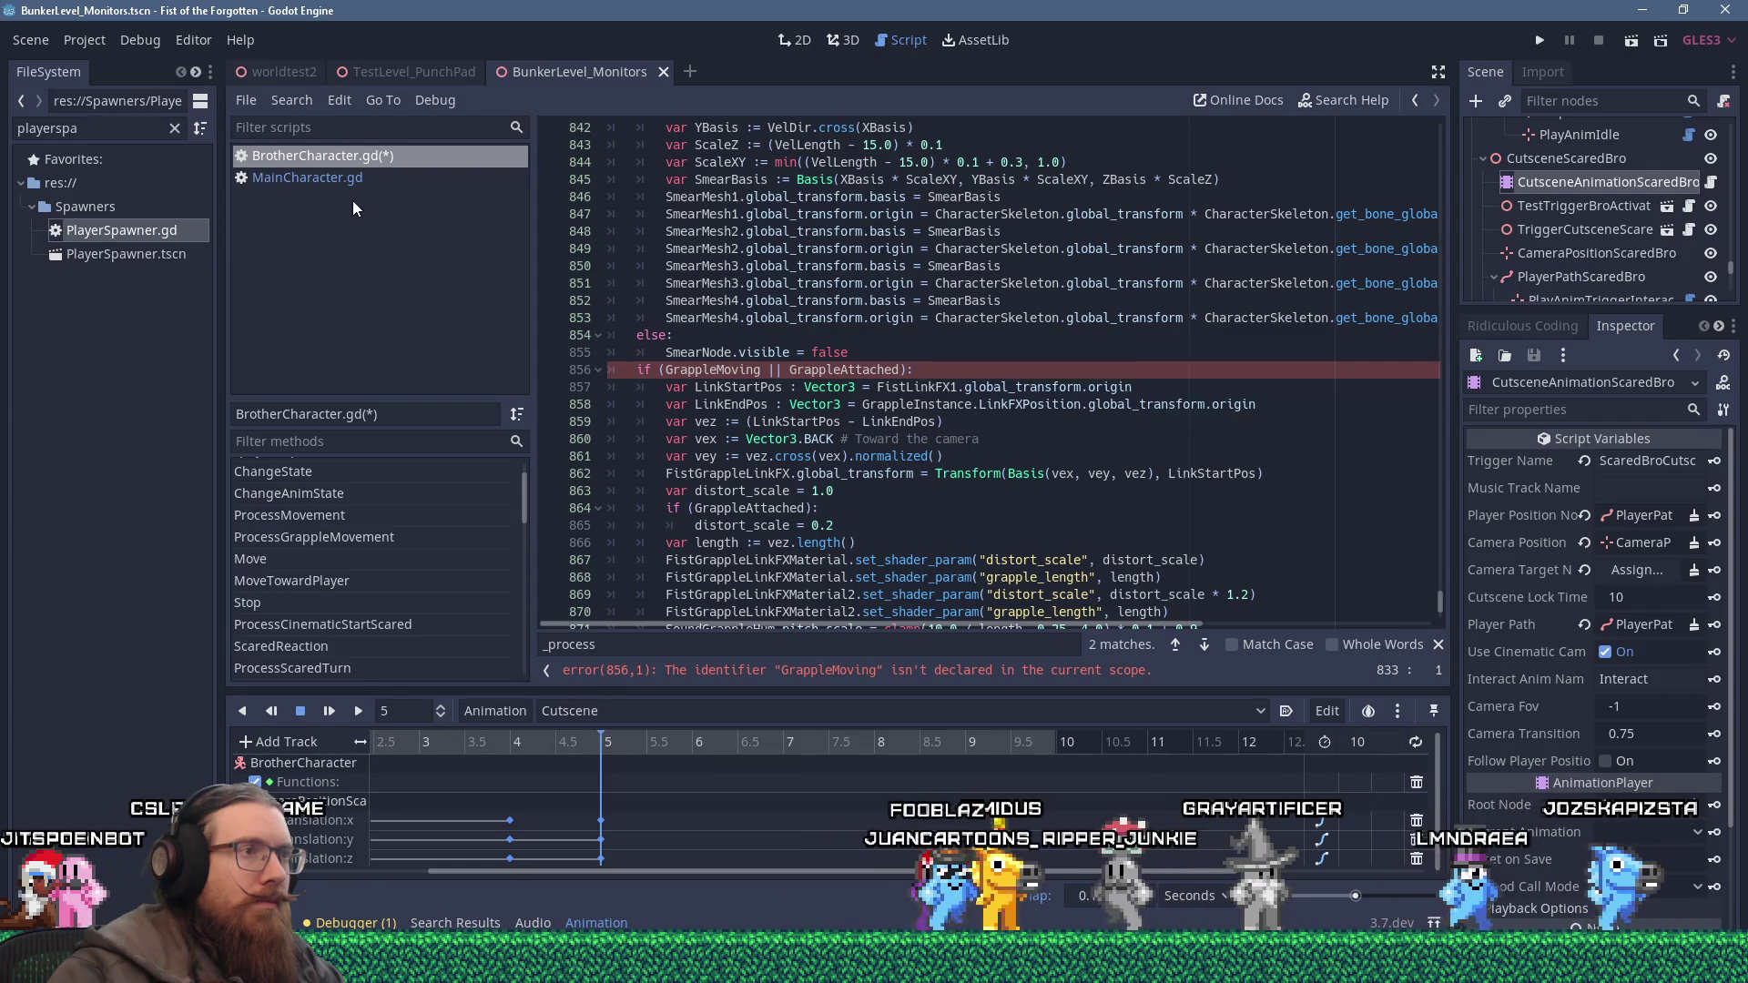
Search BrotherCharacter.gd for 'grapple' to review its grapple declarations and states.
key("ctrl+f")
type("grapple")
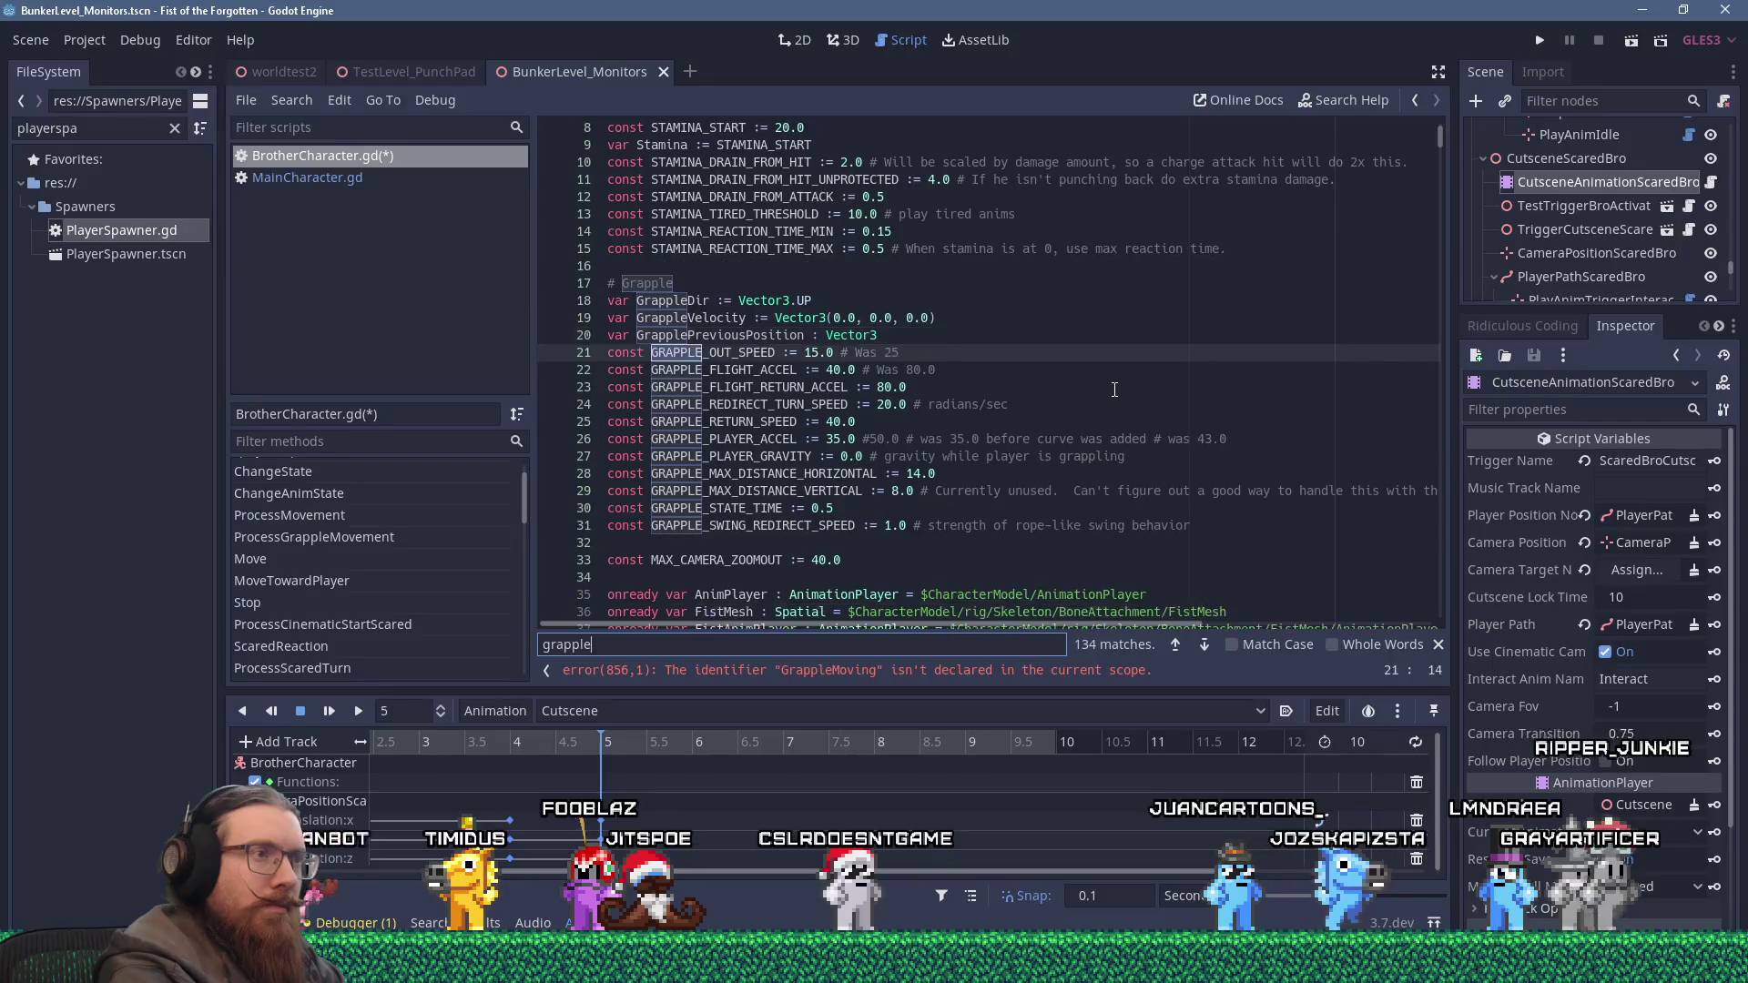
key("Return")
key("Return")
key("Return")
key("Return")
key("Return")
key("Return")
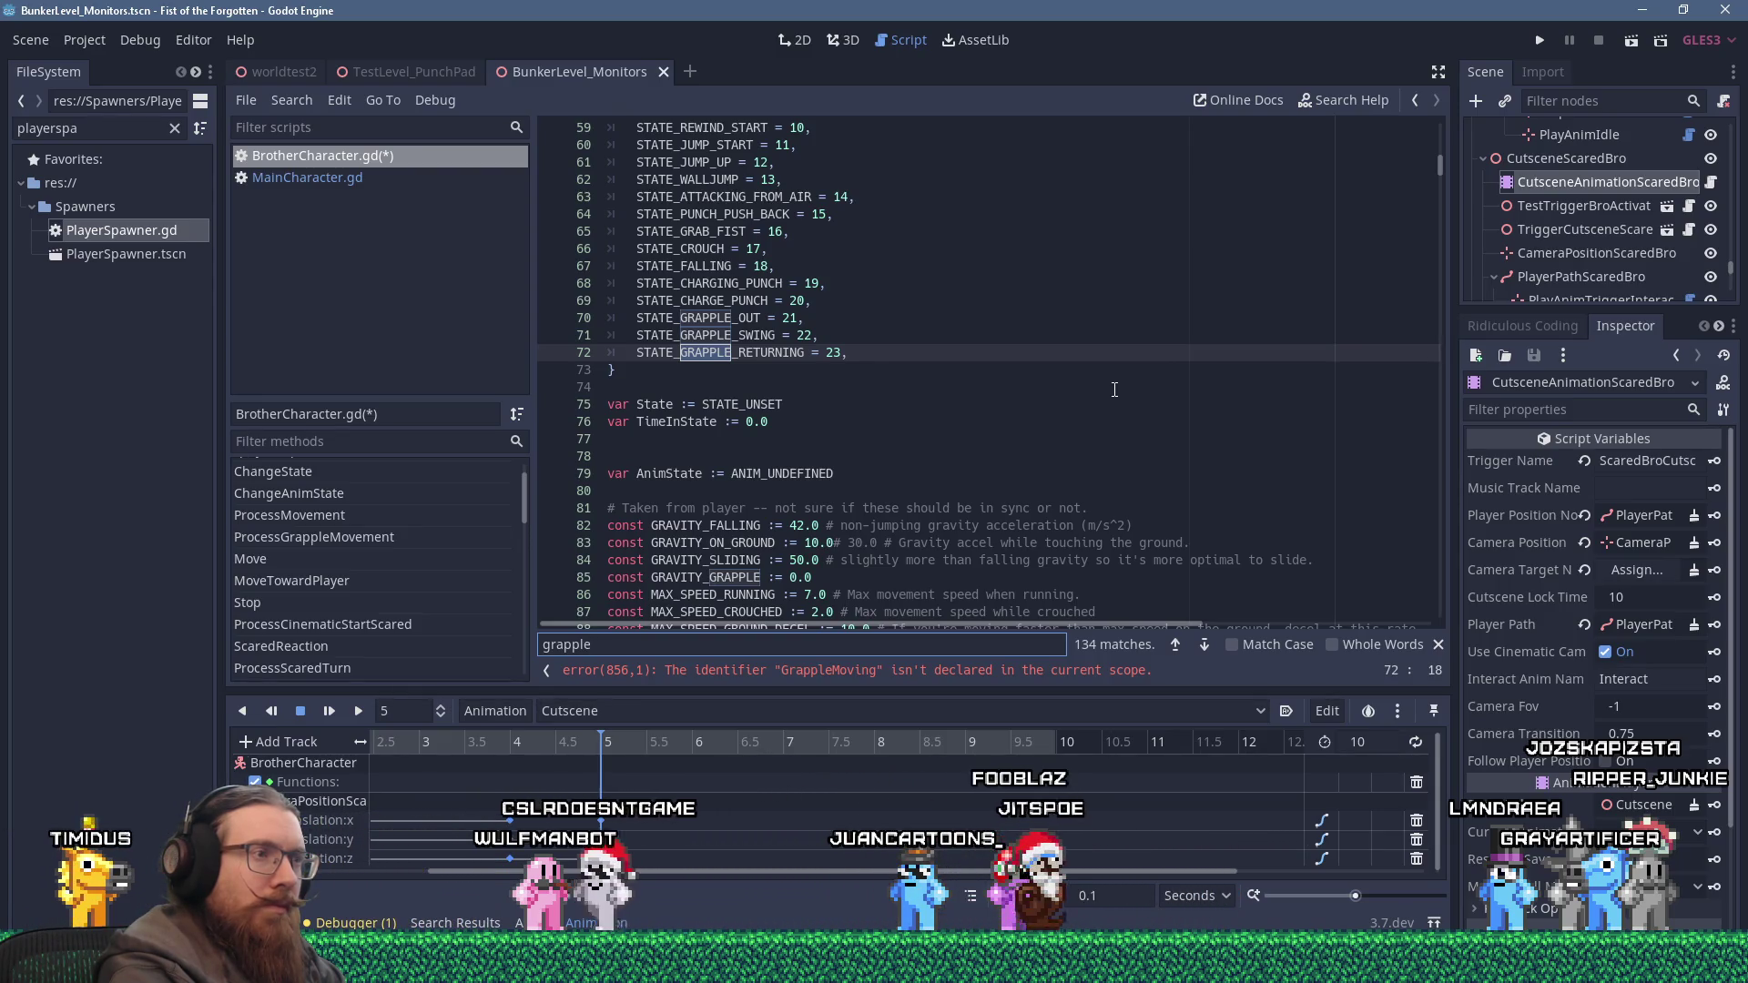
key("Return")
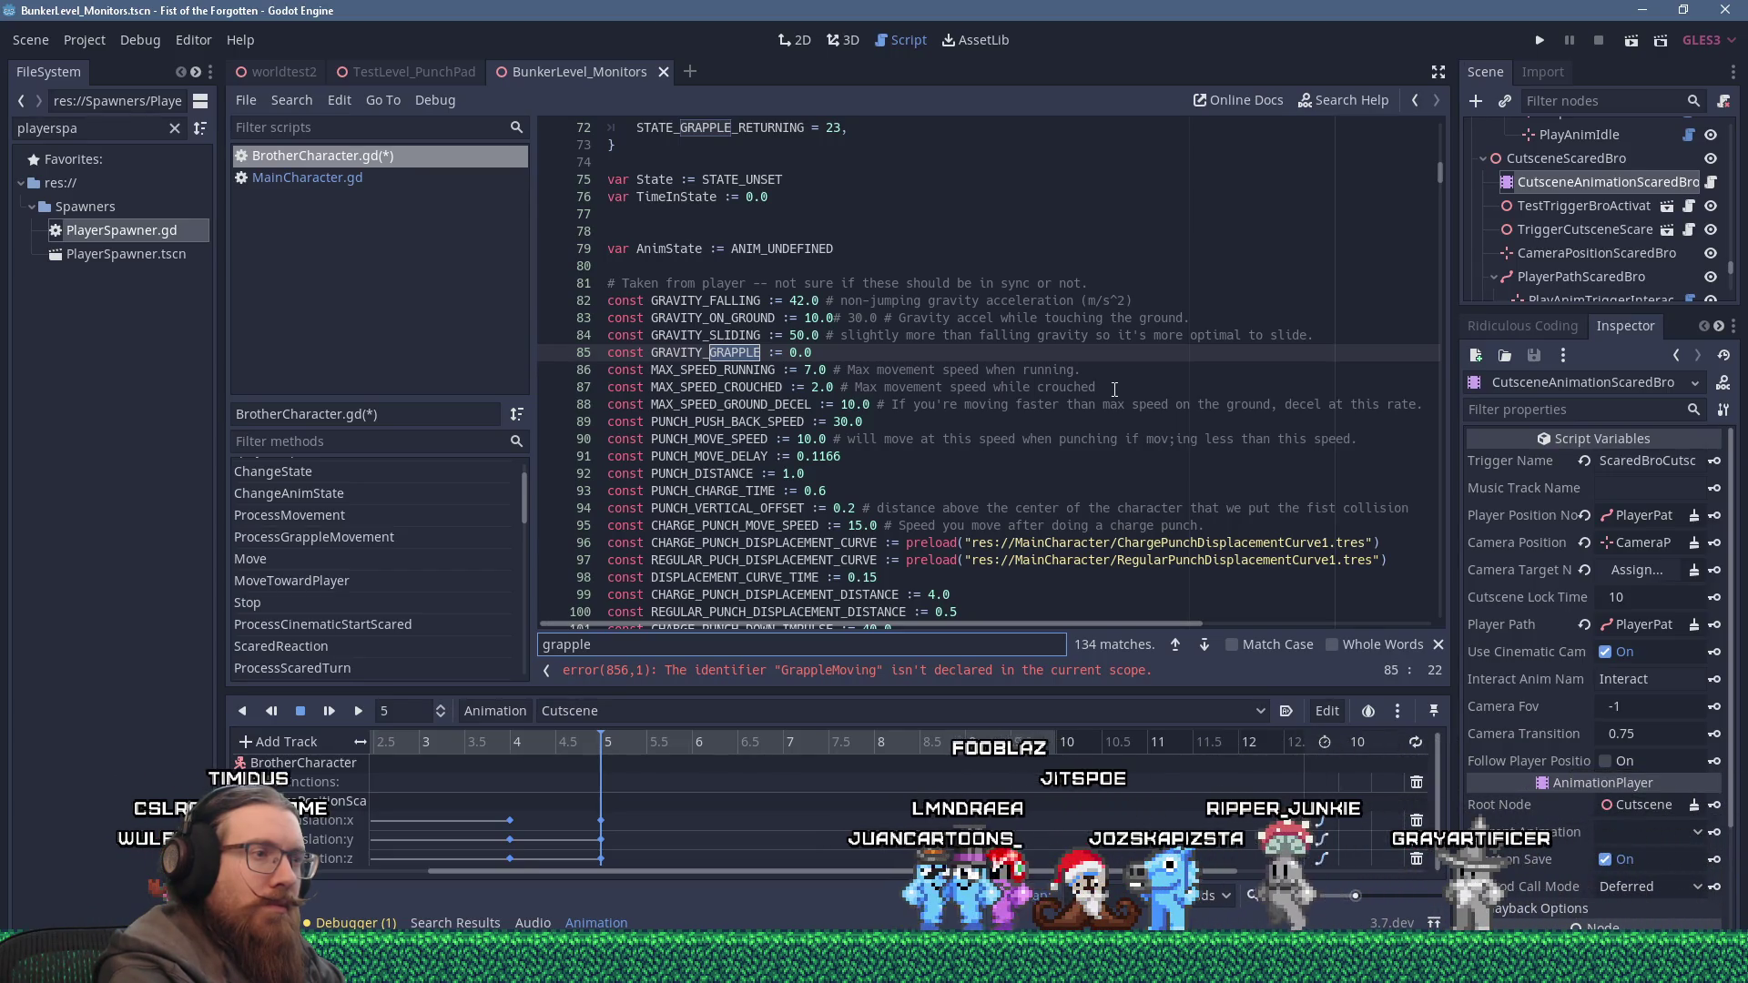
key("Return")
key("Return")
key("Return")
key("Return")
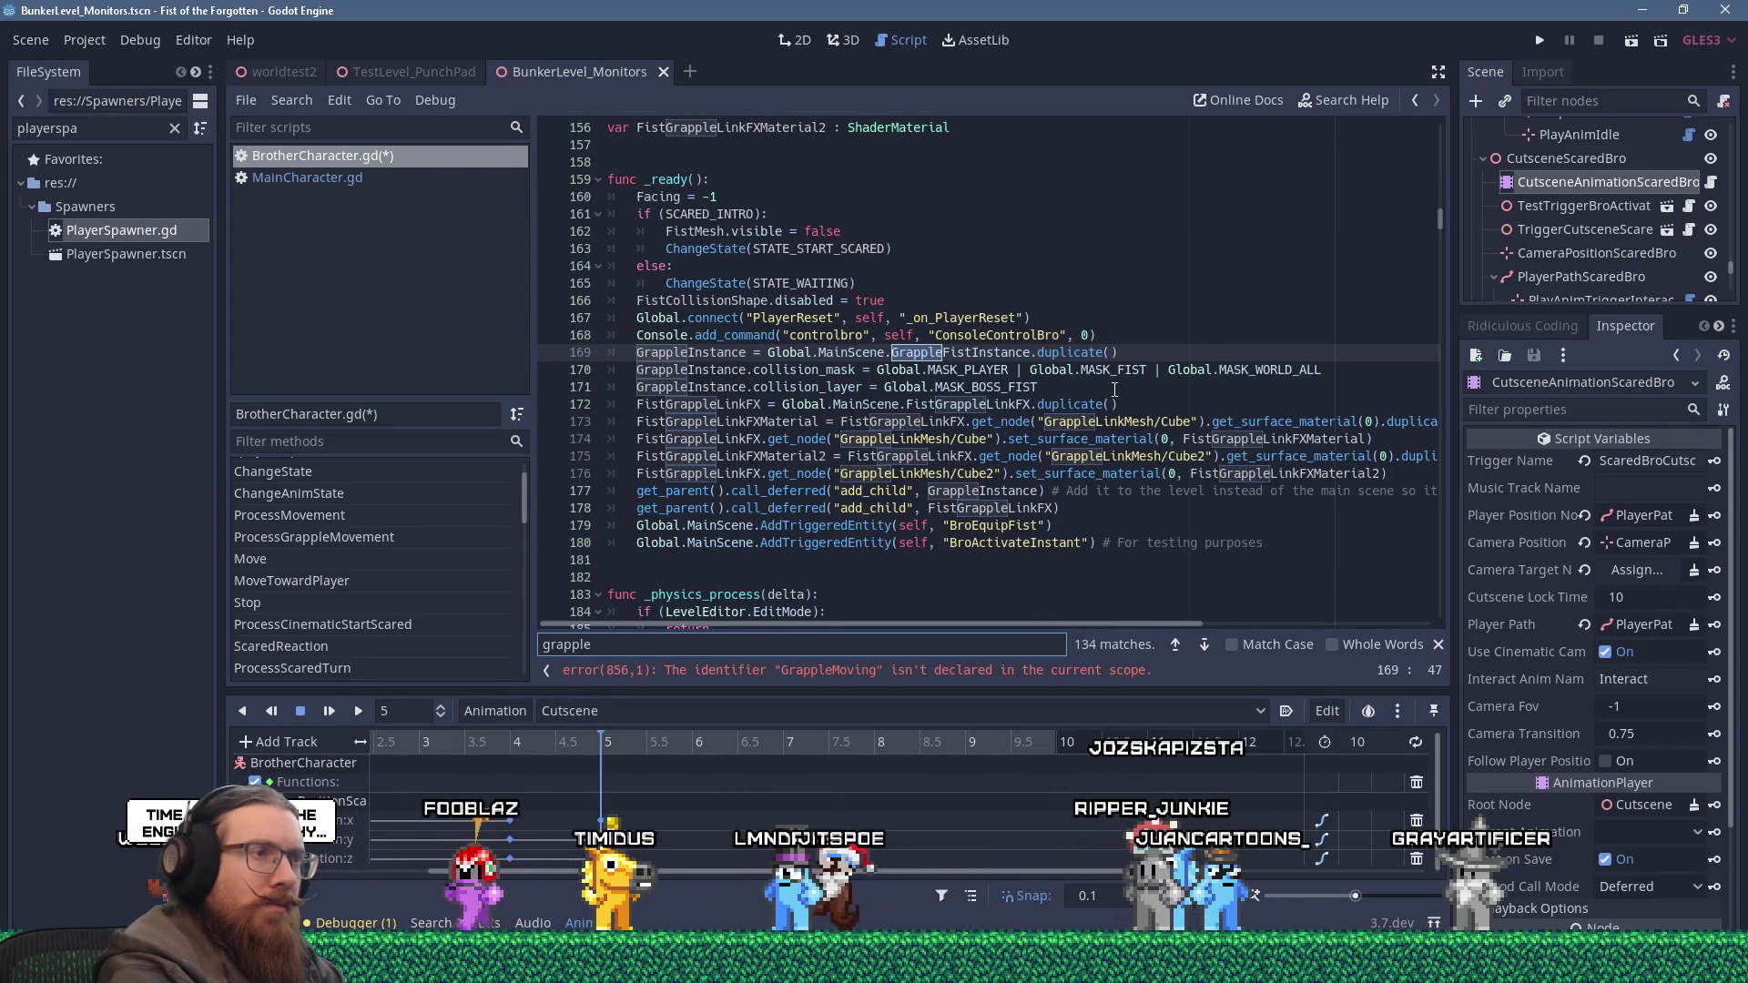
key("Return")
key("Return")
key("Return")
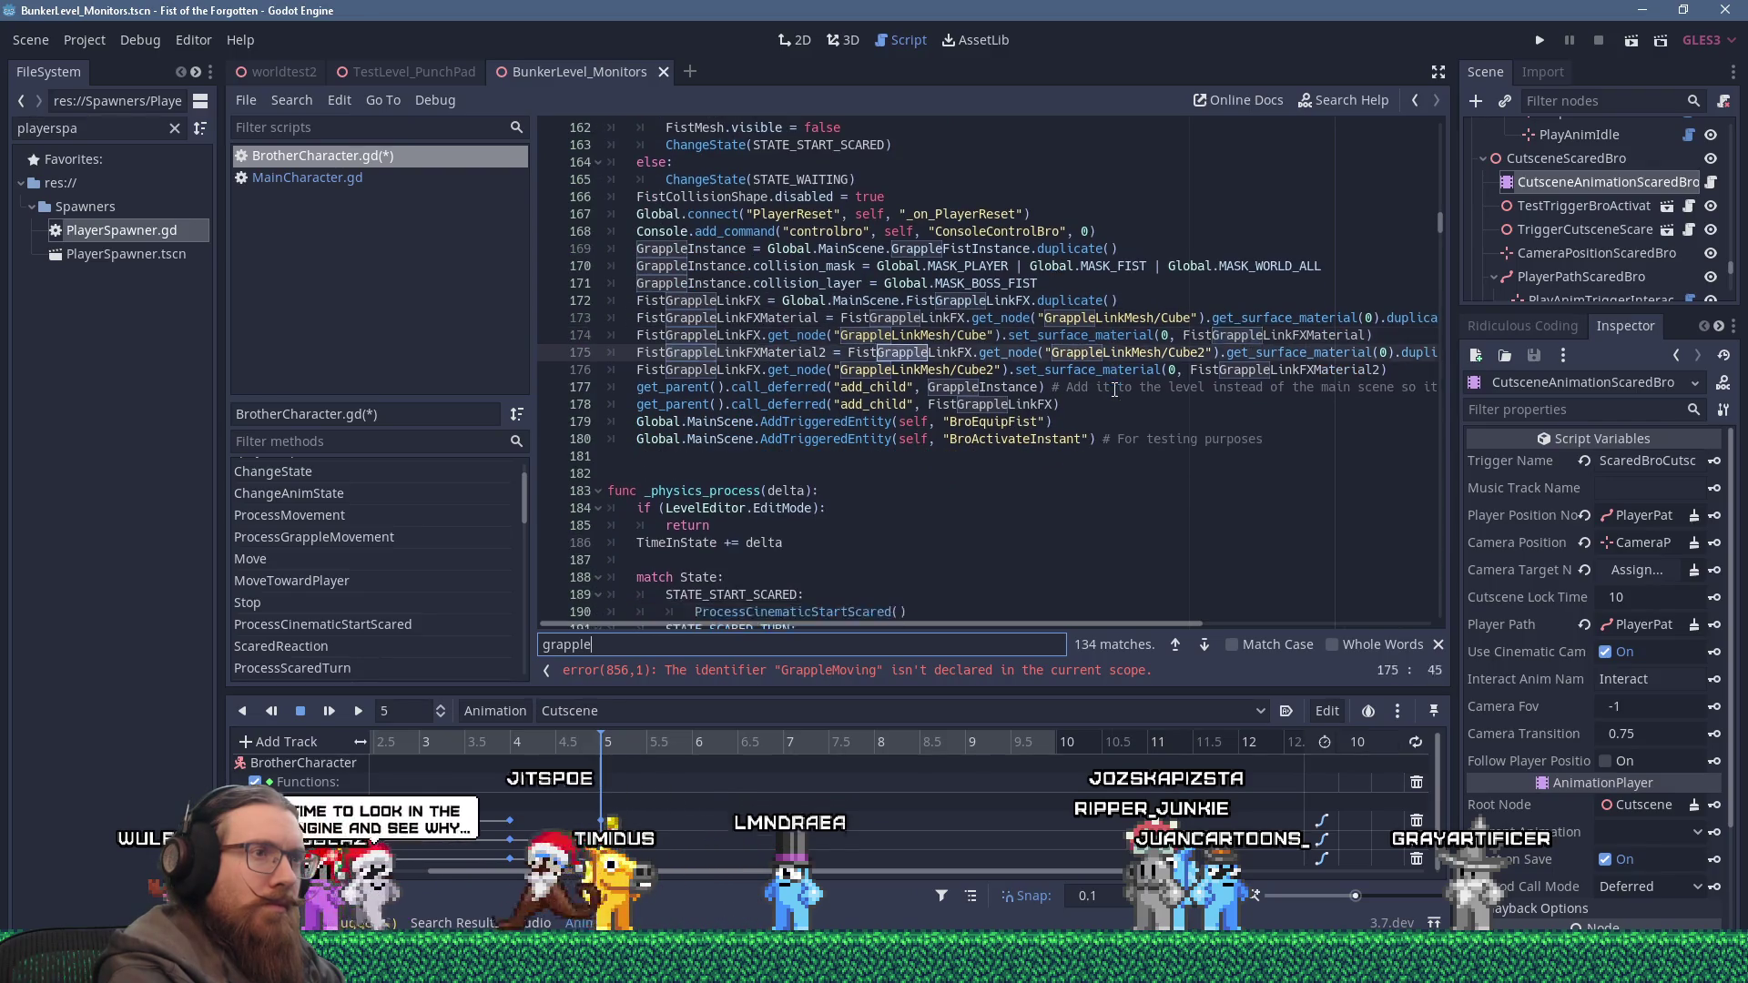
key("Return")
key("Return")
key("Return")
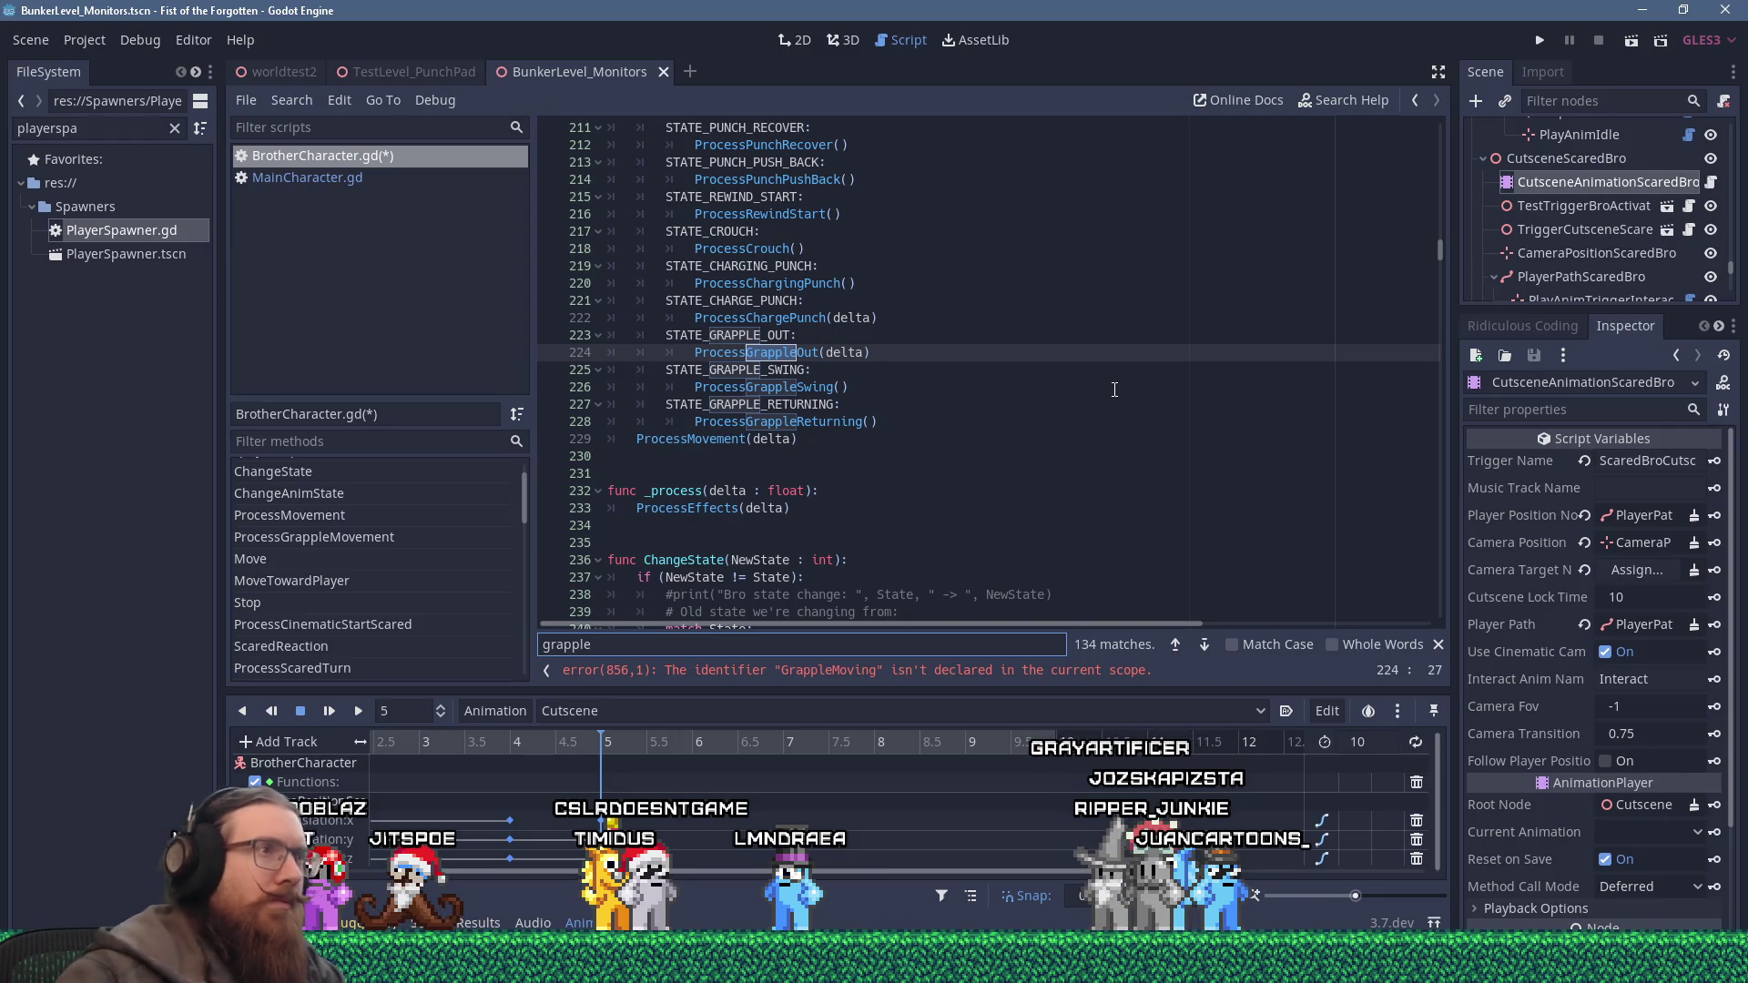
scroll(1114, 390, "up", 10)
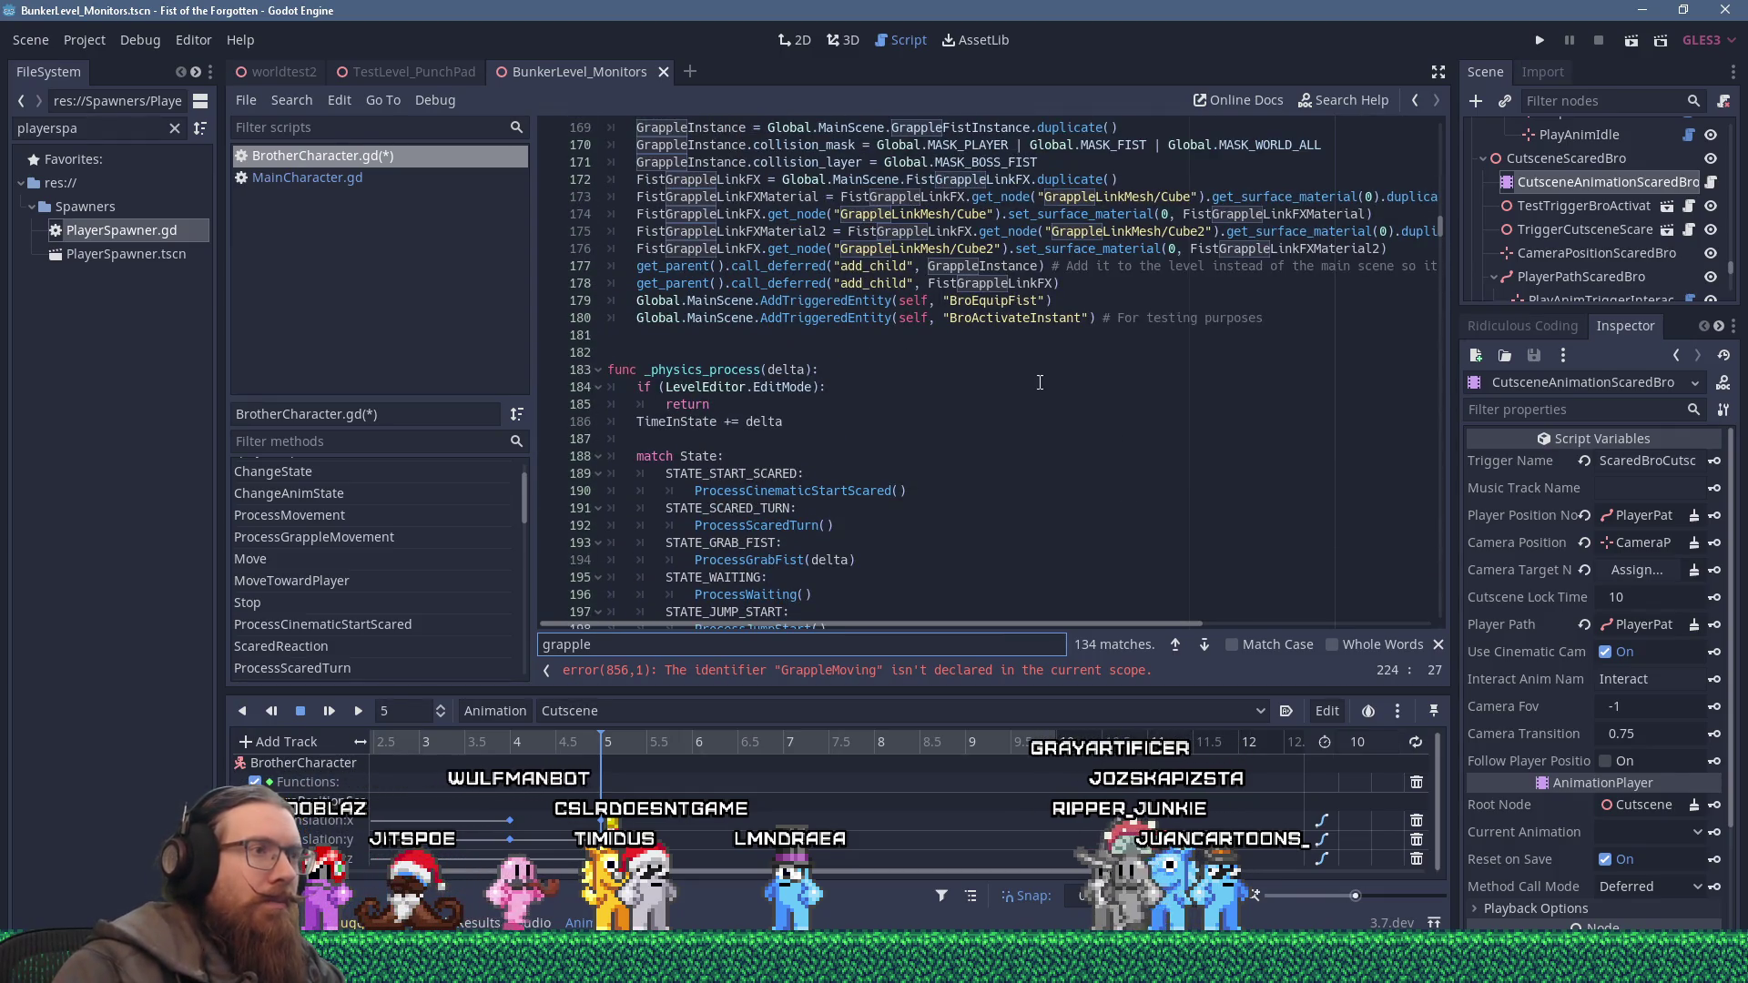
scroll(1033, 390, "down", 10)
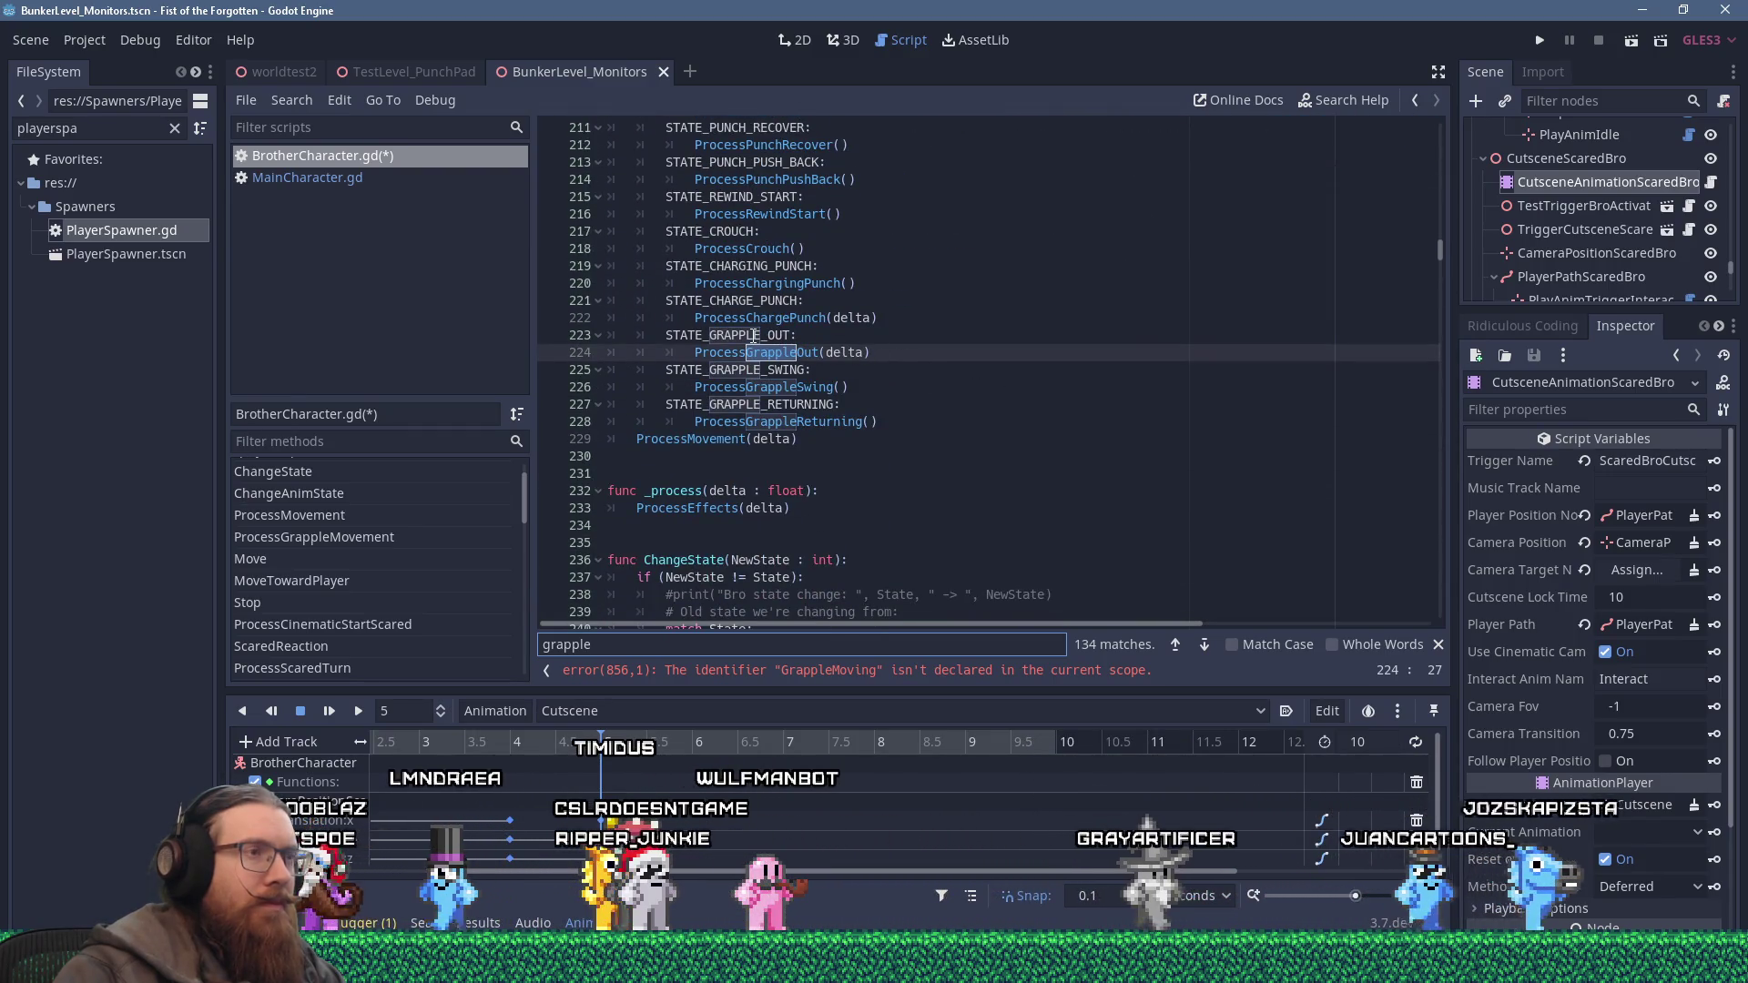
Copy STATE_GRAPPLE_OUT and jump to the undeclared GrappleMoving error on line 856.
left_click(758, 335)
right_click(758, 335)
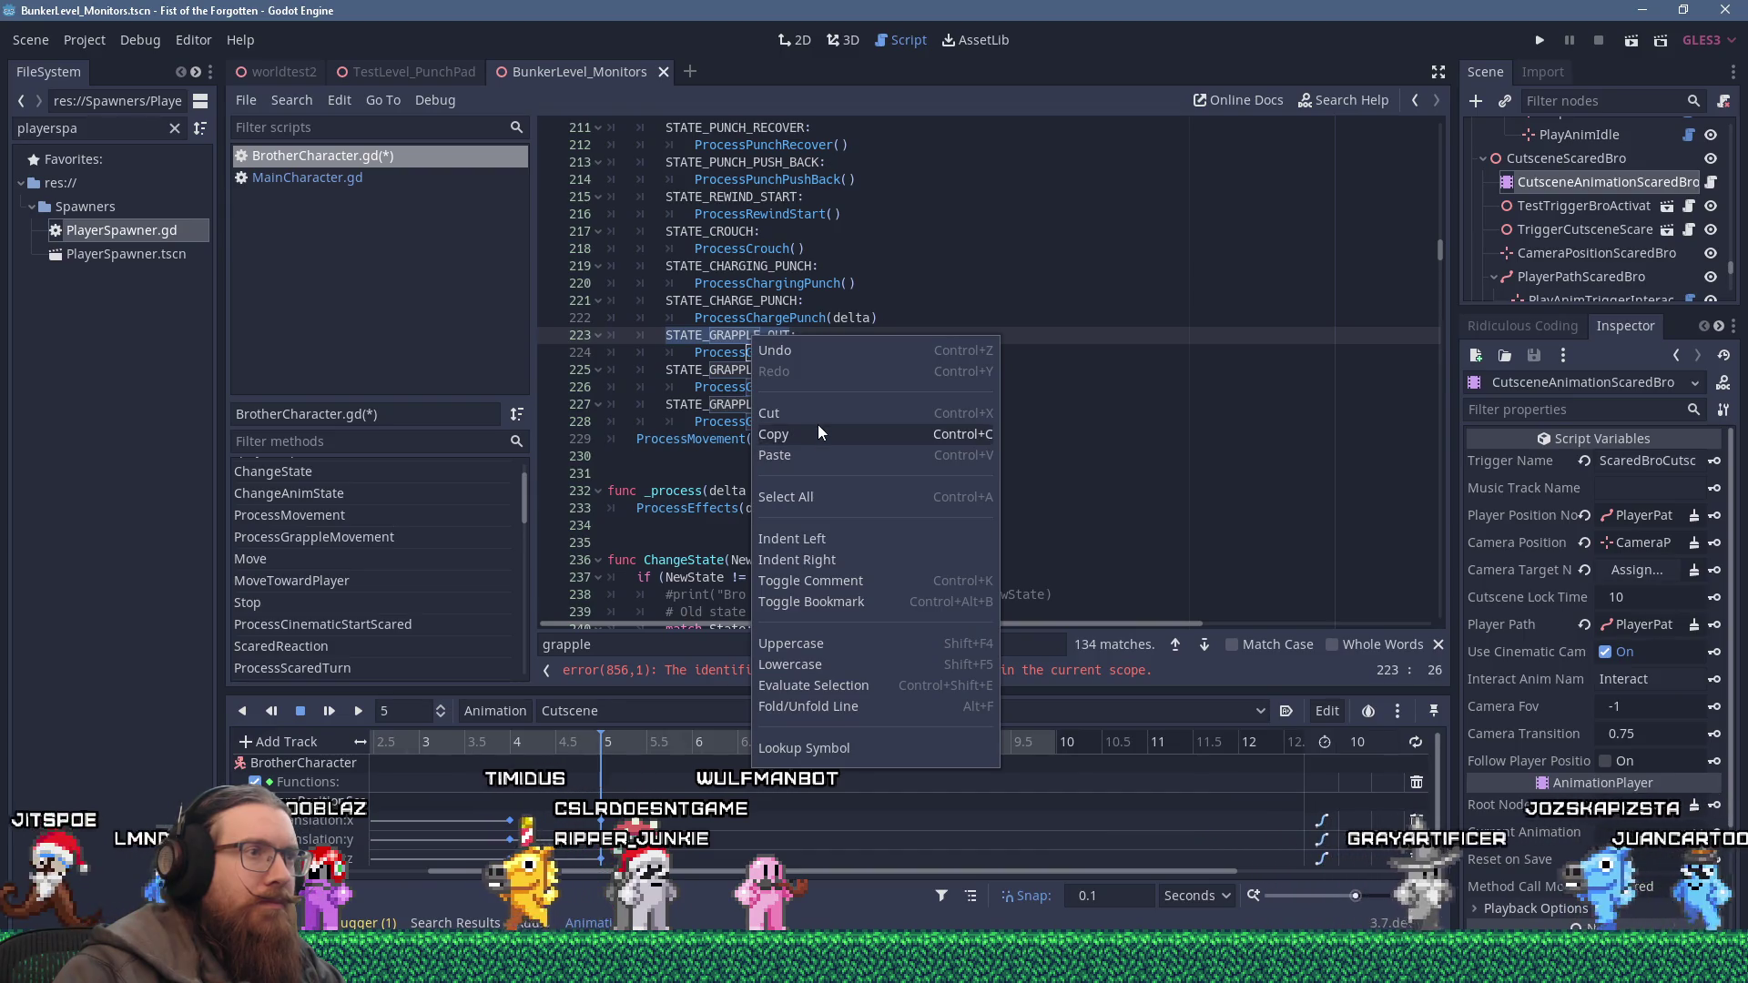
left_click(818, 424)
scroll(817, 424, "up", 8)
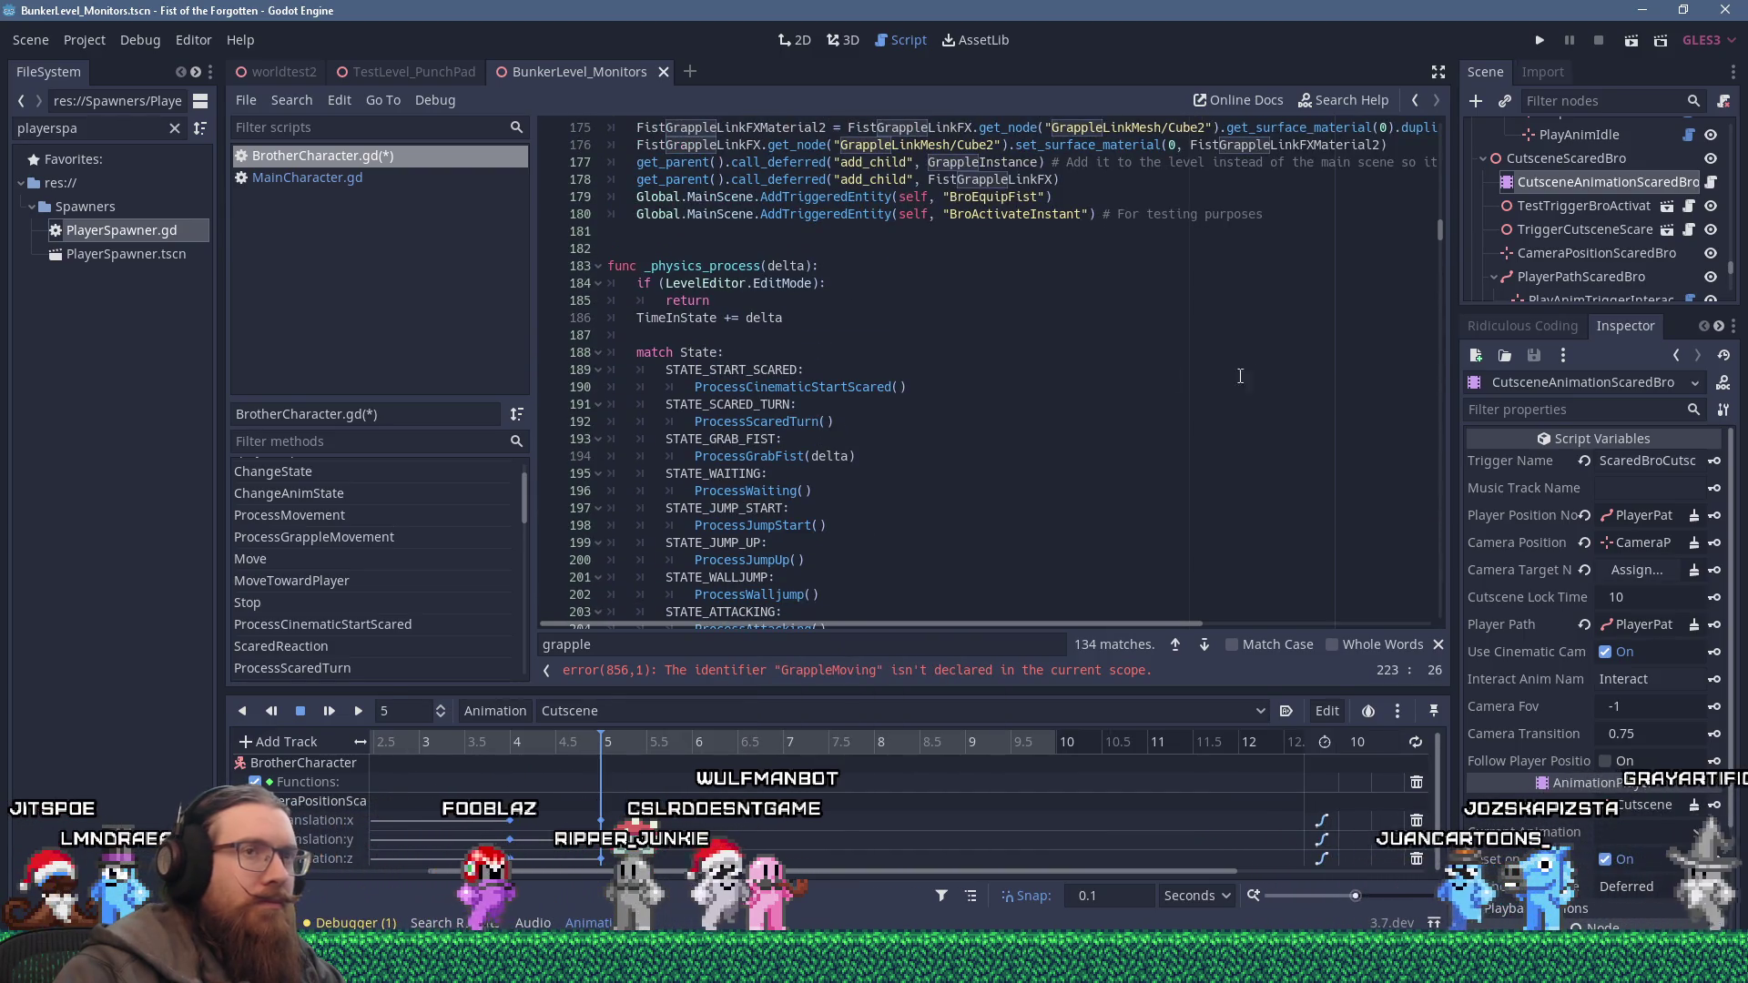
left_click(1047, 670)
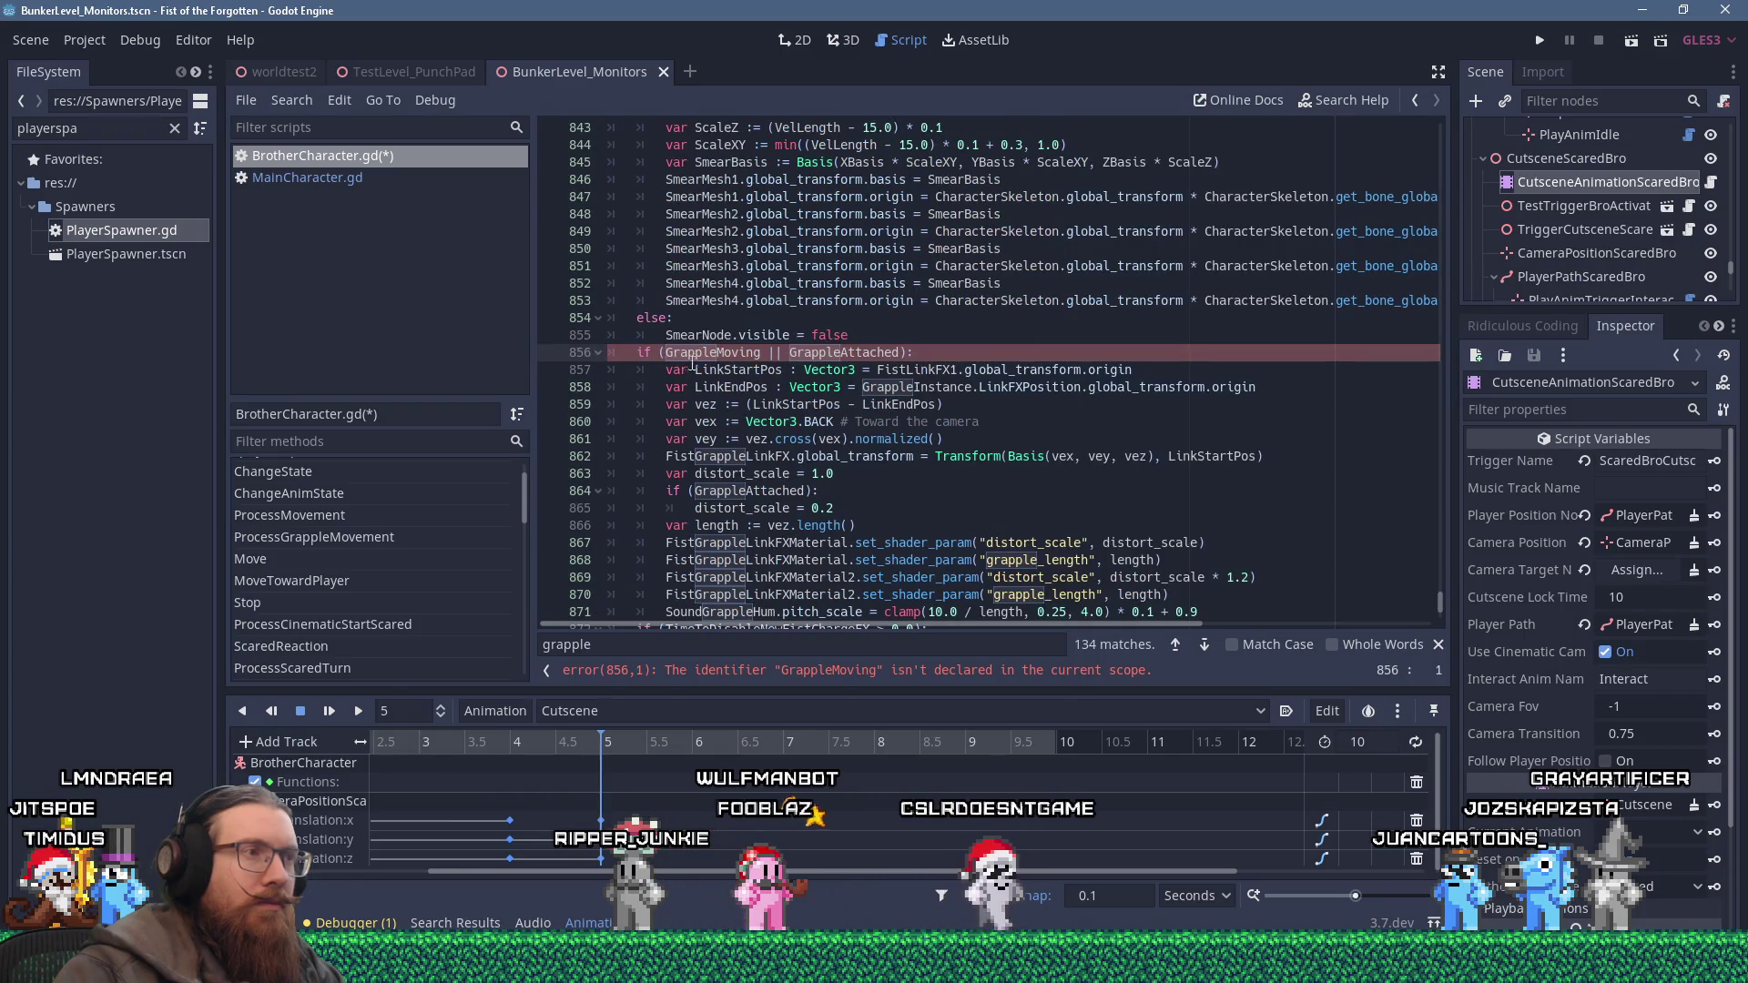
Replace line 856's GrappleMoving || GrappleAttached with State == STATE_GRAPPLE_OUT, RETURNING or SWING checks.
type("State == STATE_GRAPPLE_OUT")
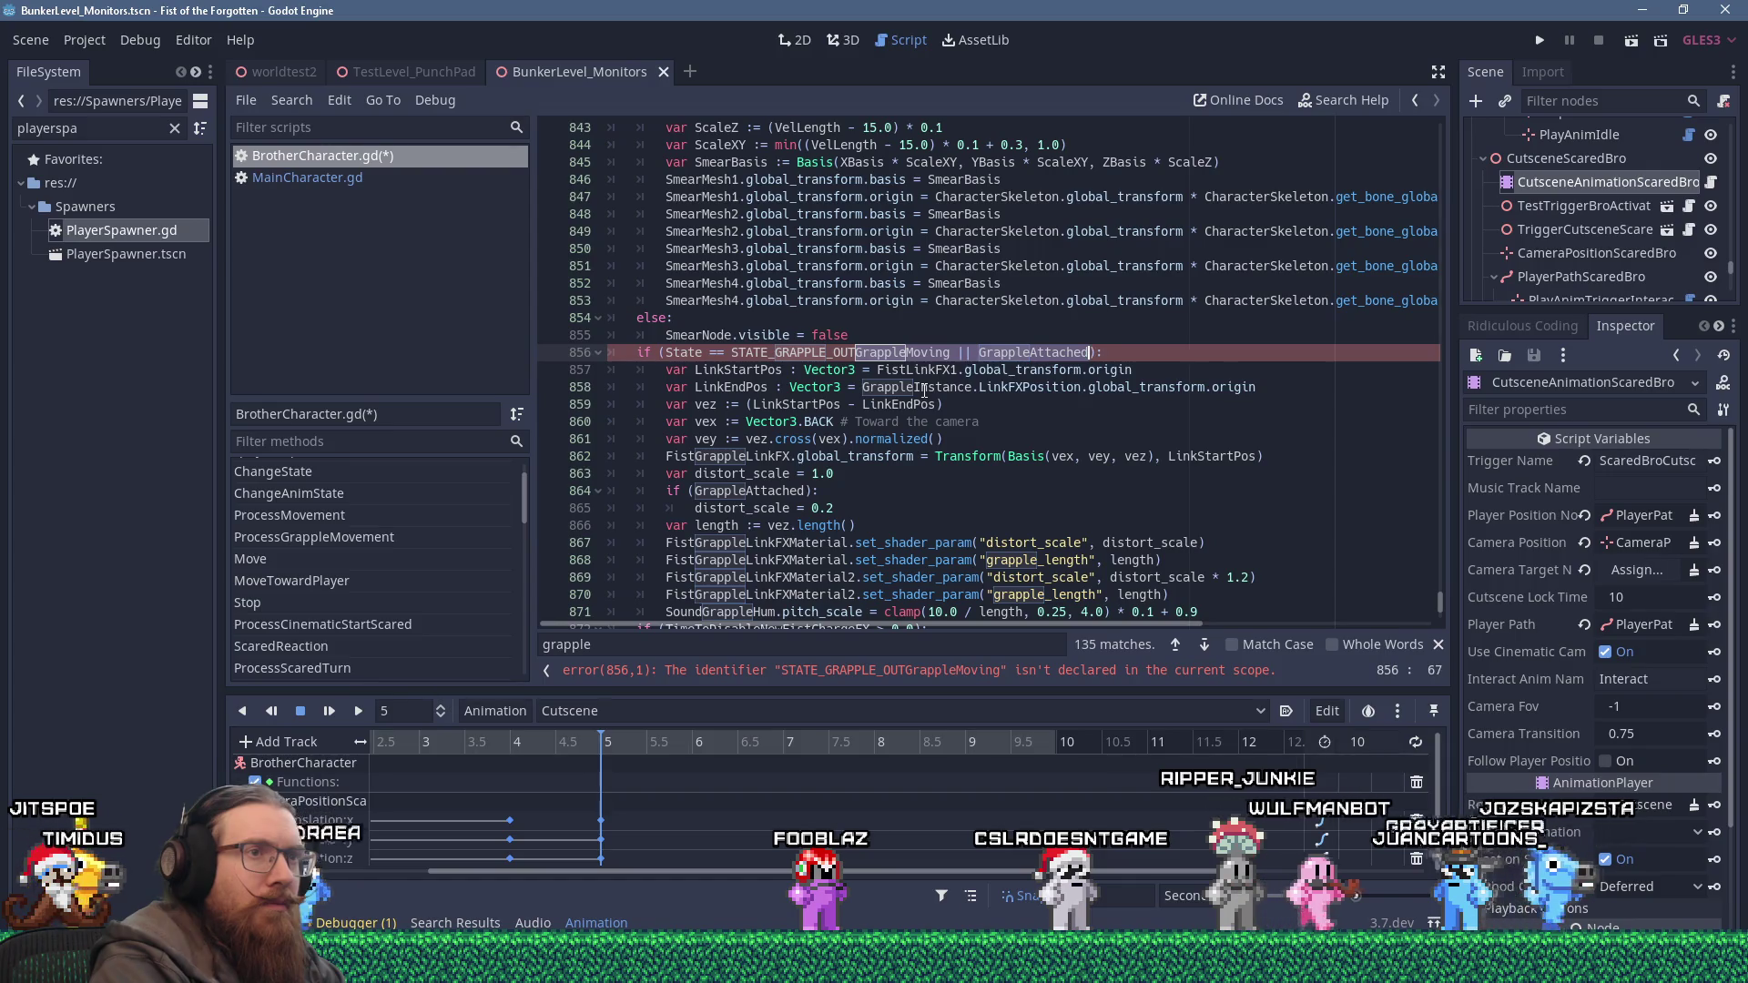
type("State == S")
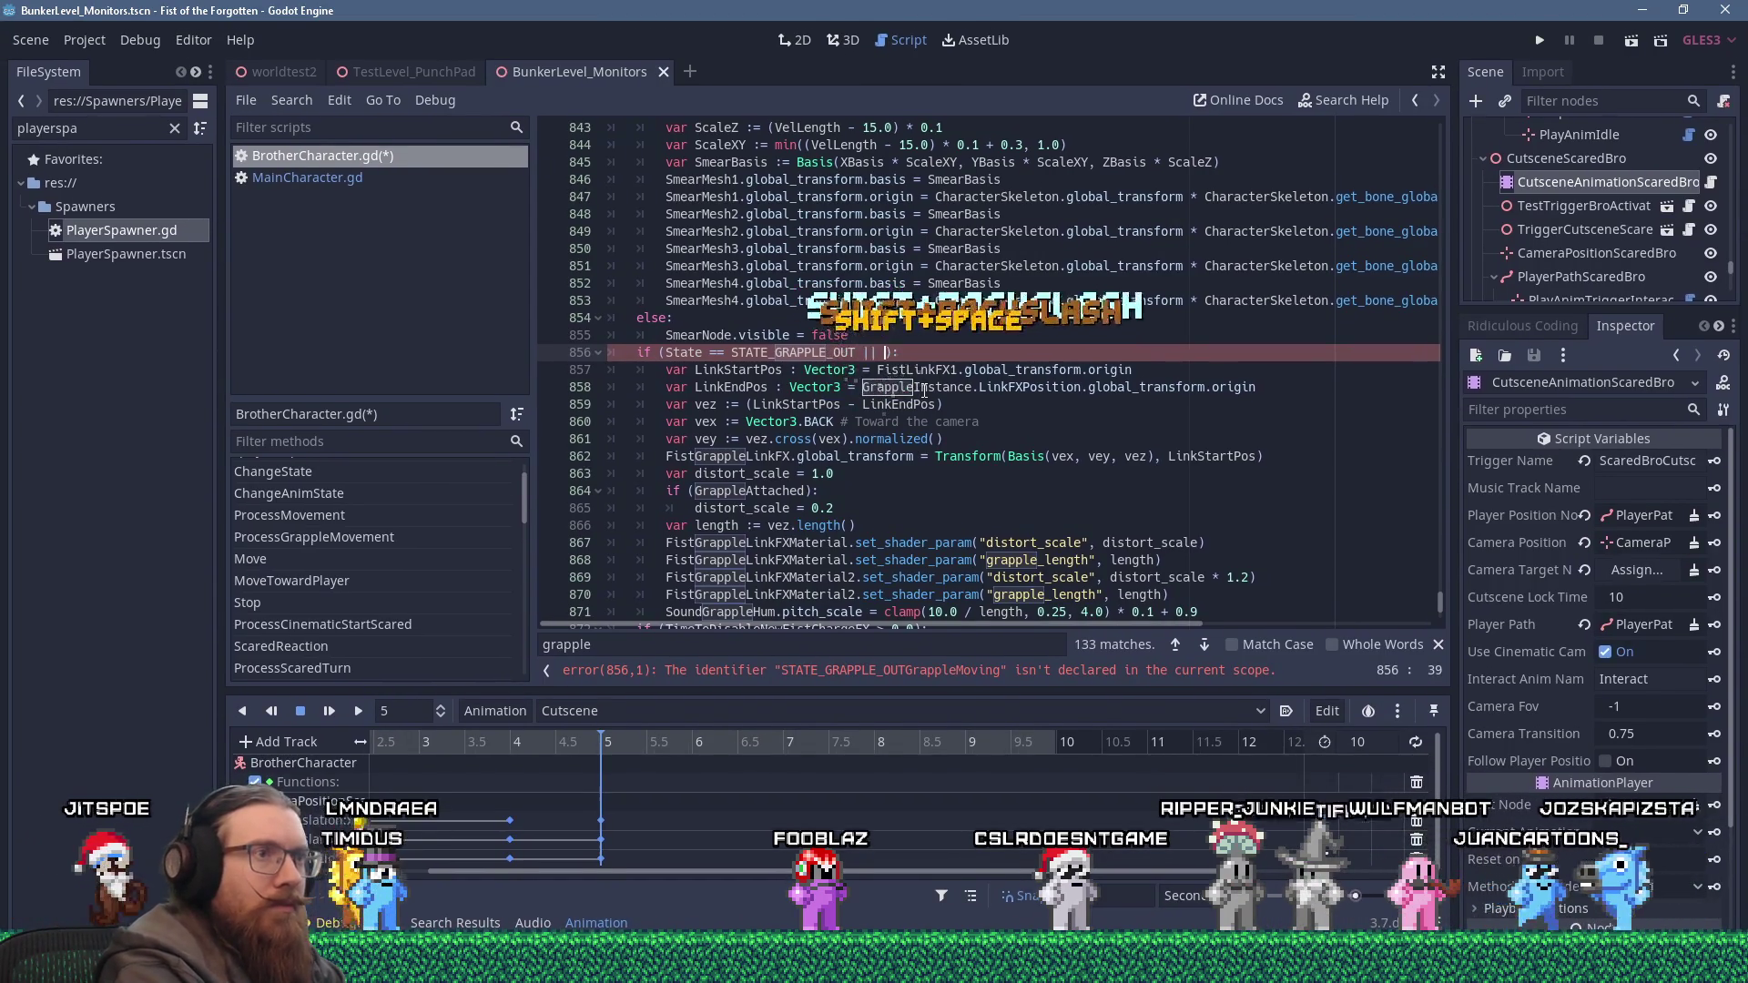
type("TATE_GRAPPLE")
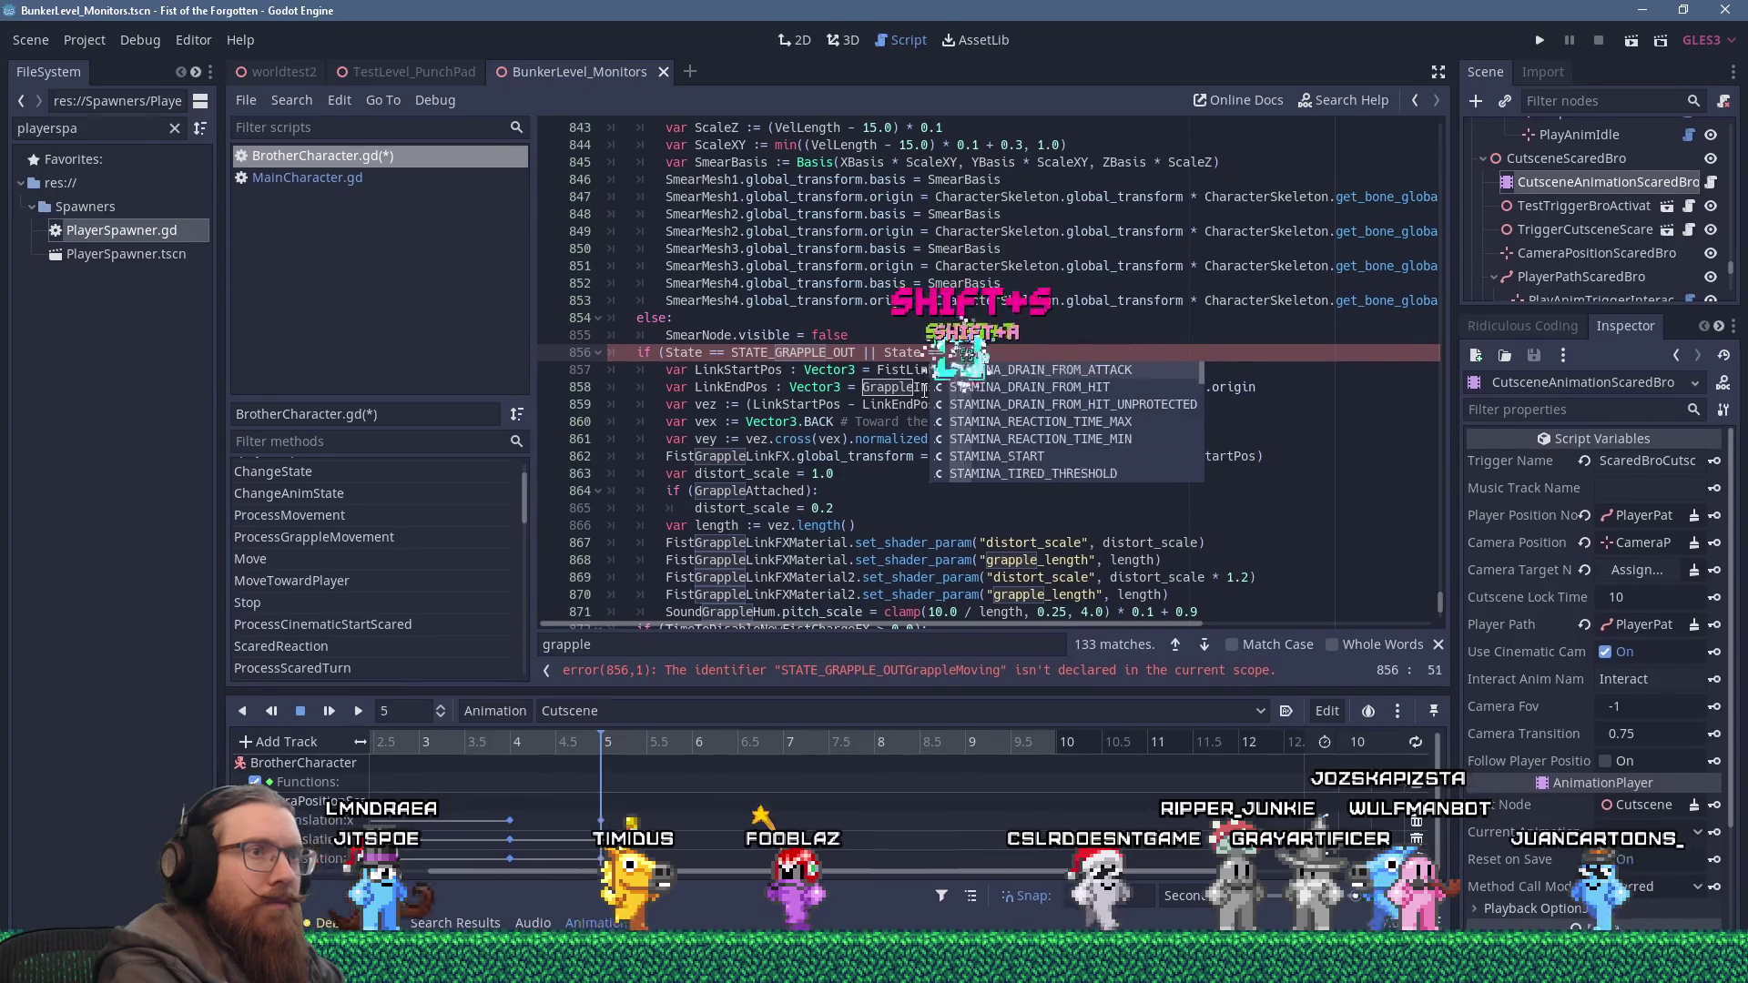
type("_RE")
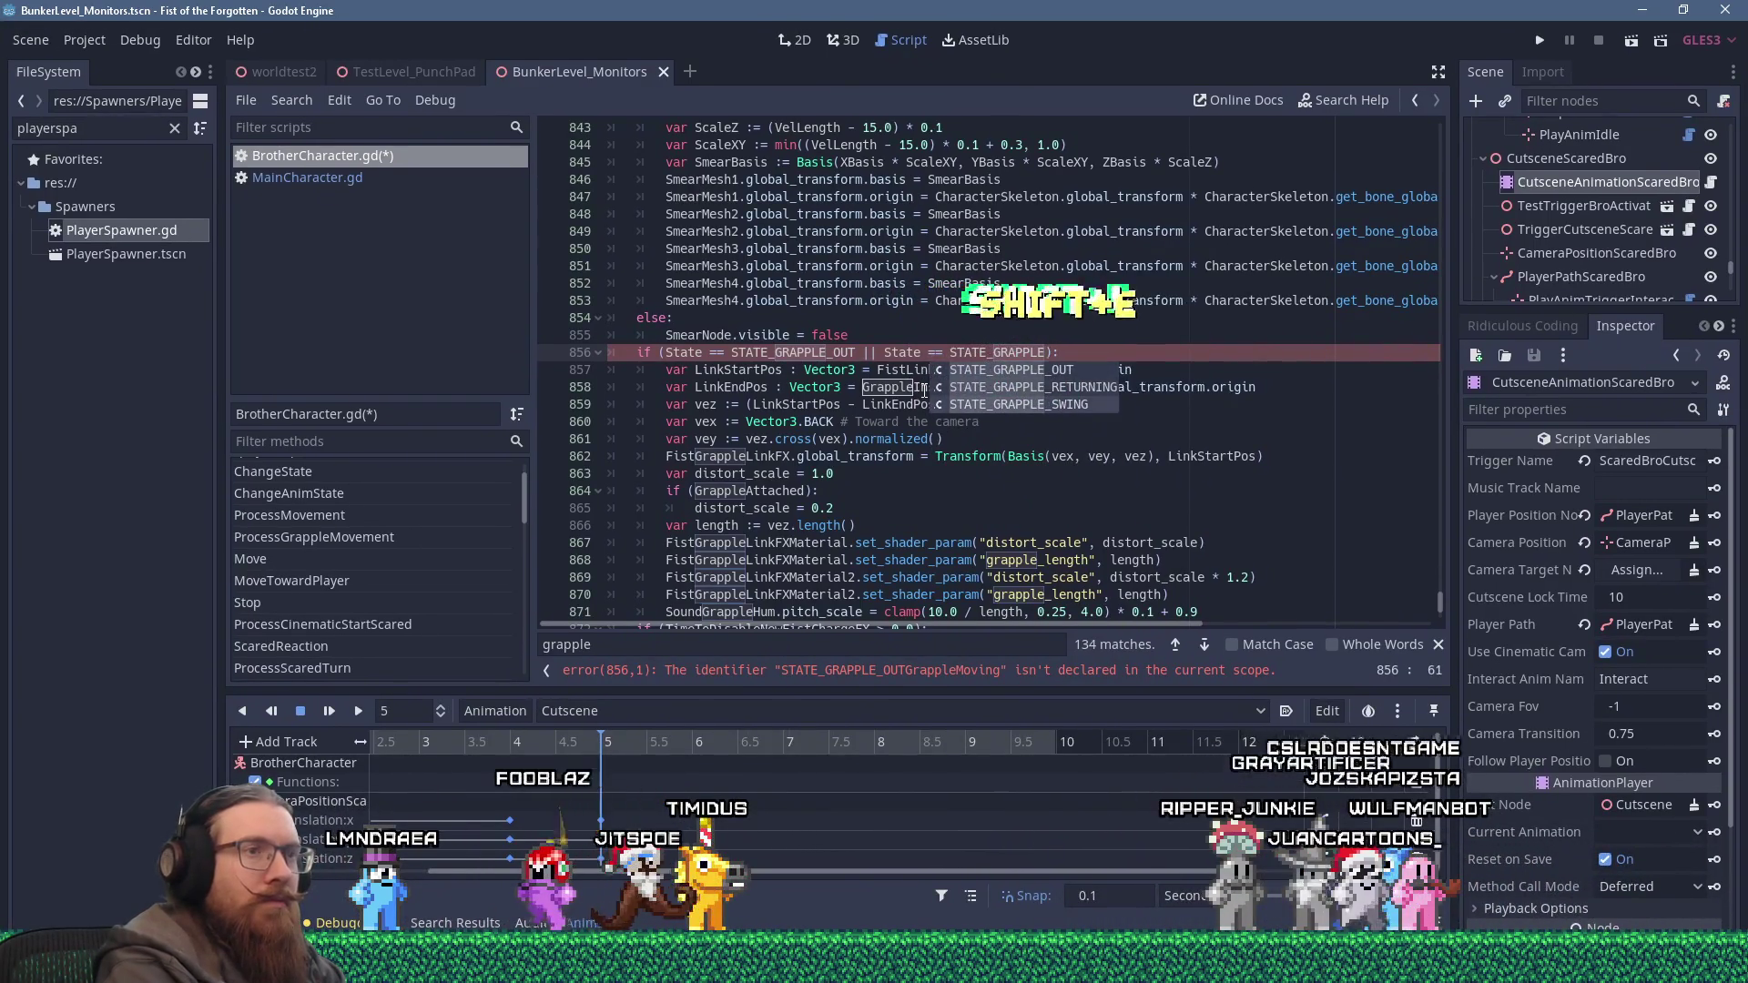
key("Return")
type("|| State == ")
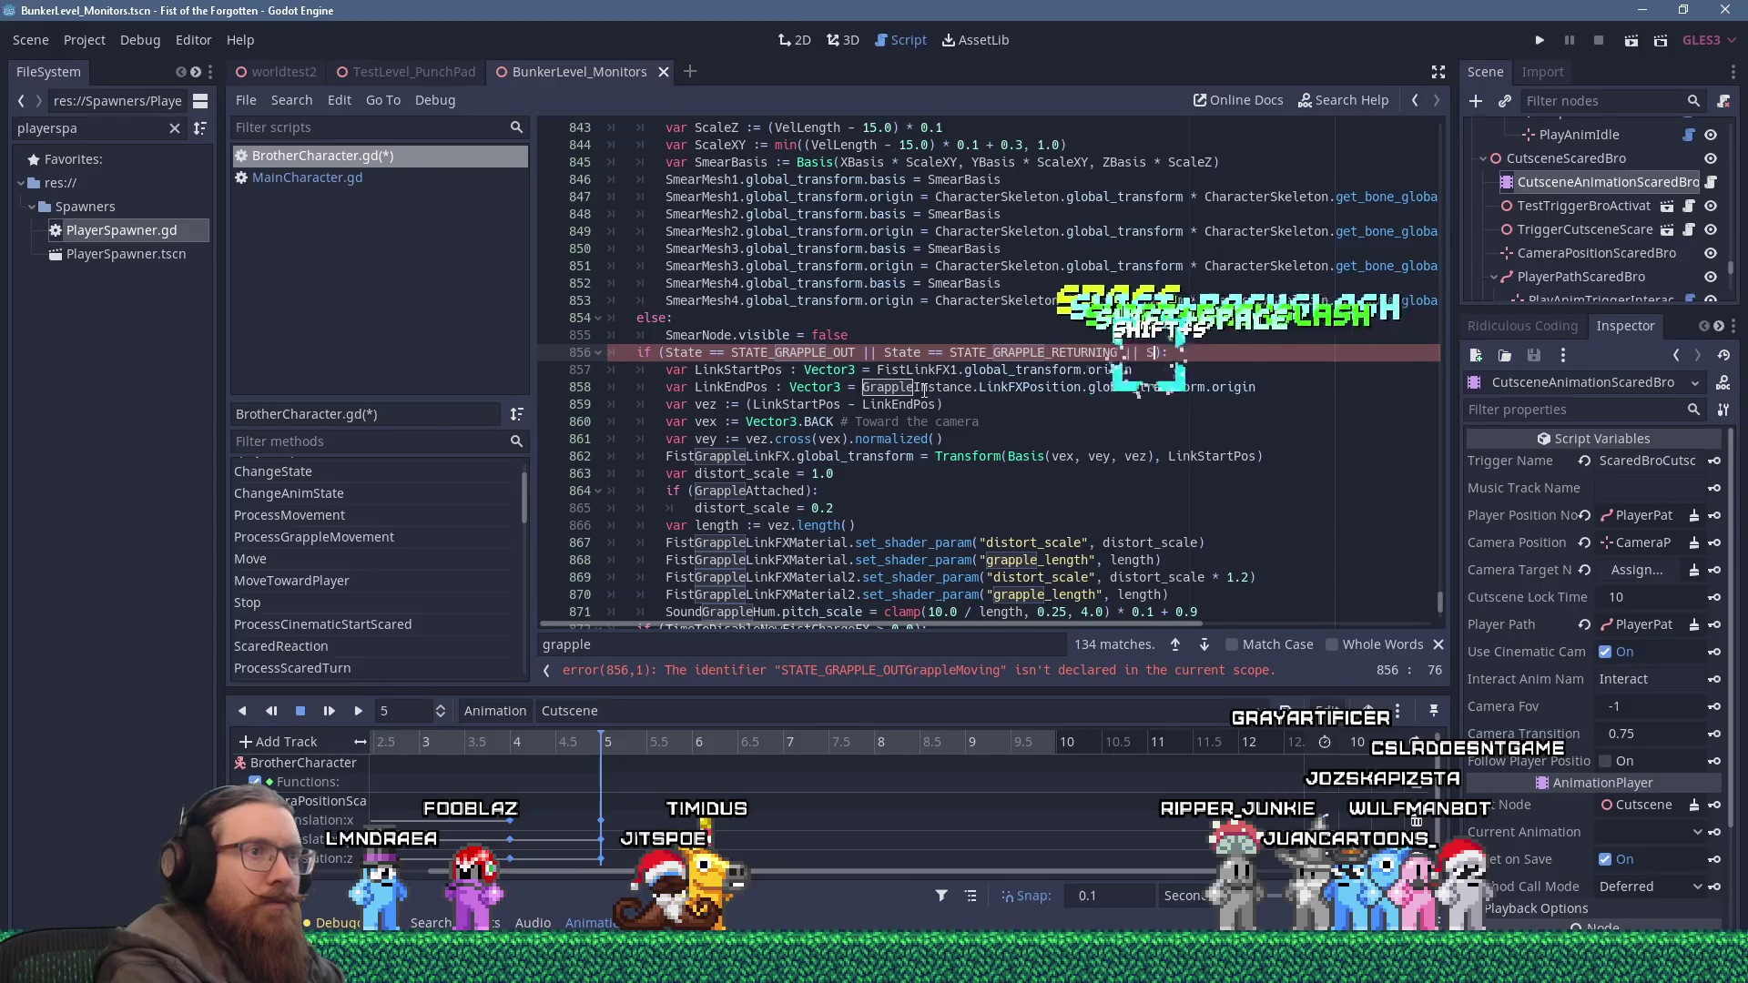
type("STATE_GRAPPLE")
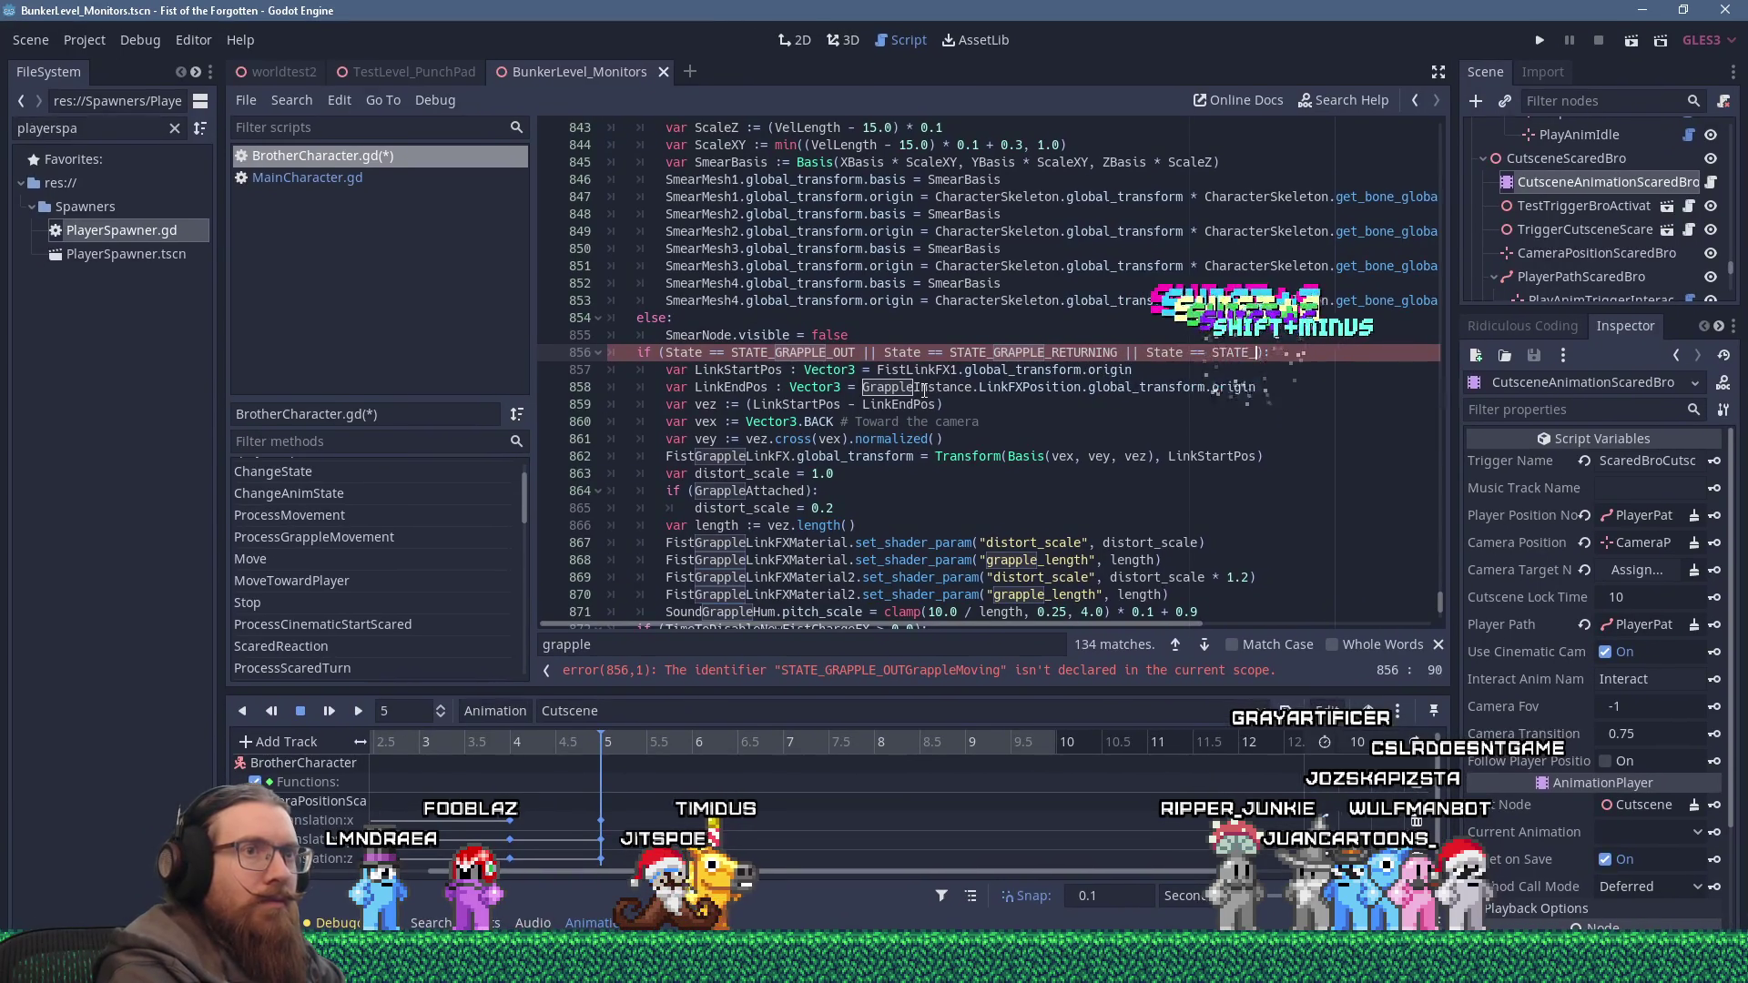
type("_SWING")
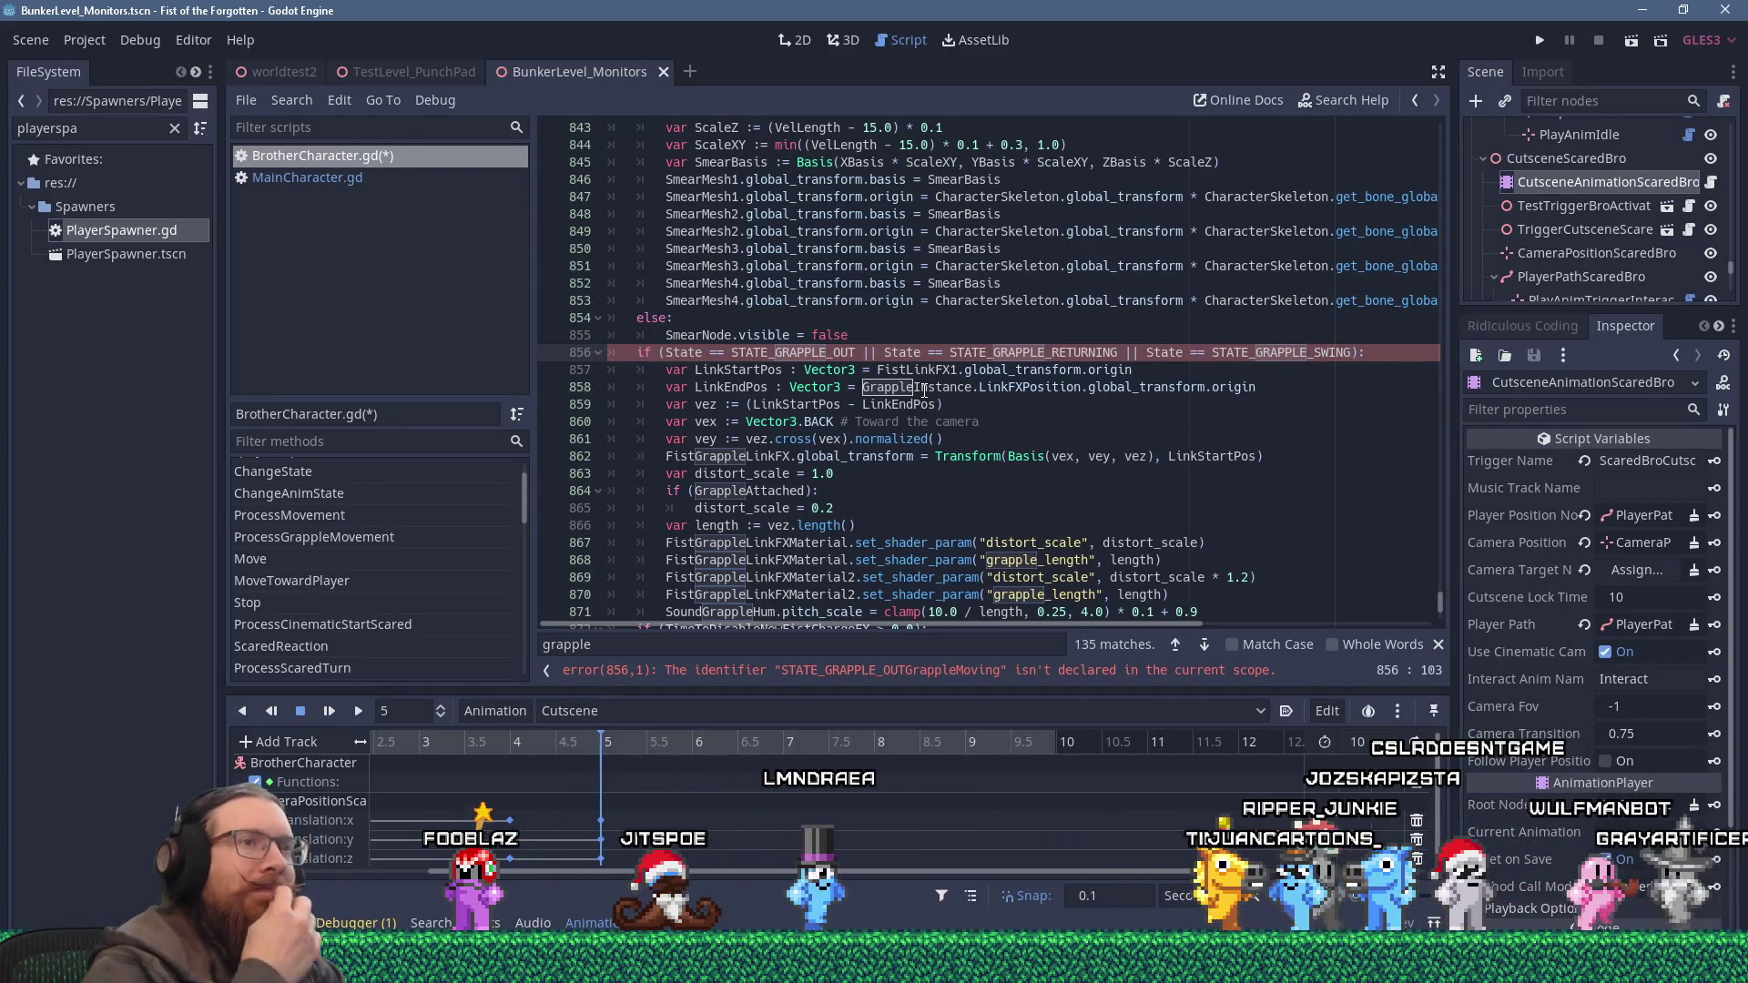
scroll(820, 435, "down", 2)
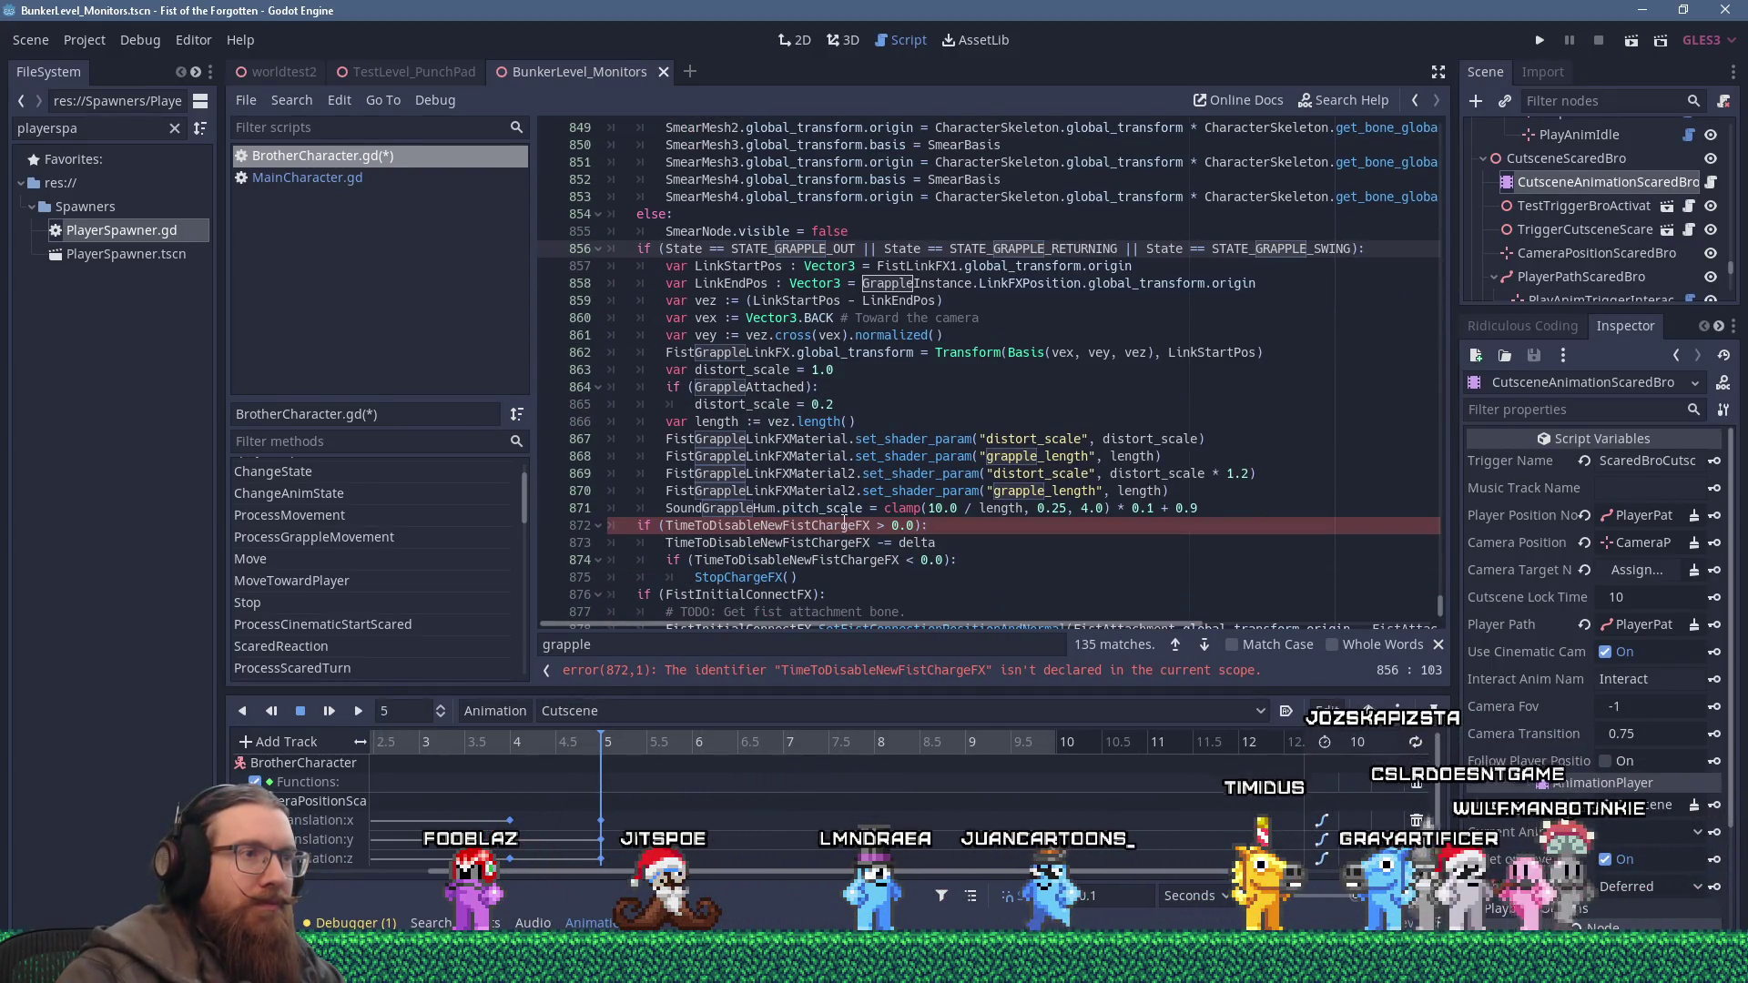
Comment out the charge-FX timer, FistInitialConnectFX and charge-streak code on lines 872–880.
scroll(833, 522, "down", 2)
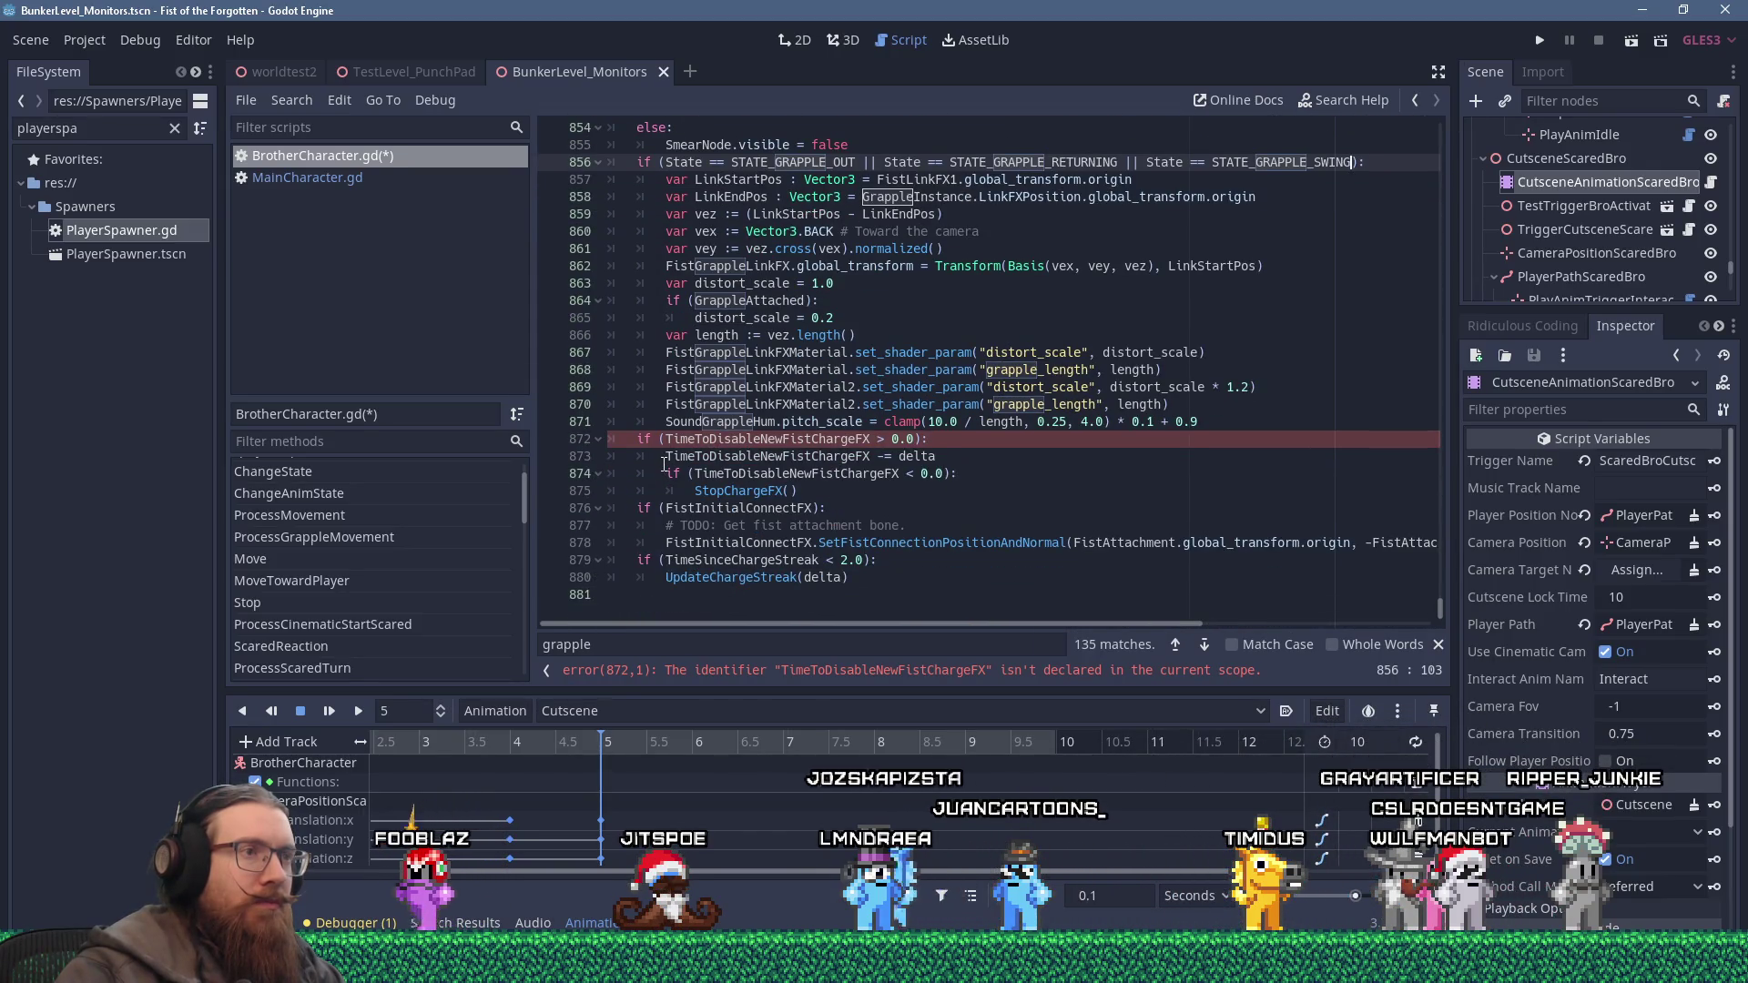
left_click(634, 438)
mouse_move(802, 491)
left_mouse_down()
mouse_move(655, 441)
mouse_move(580, 439)
left_mouse_up()
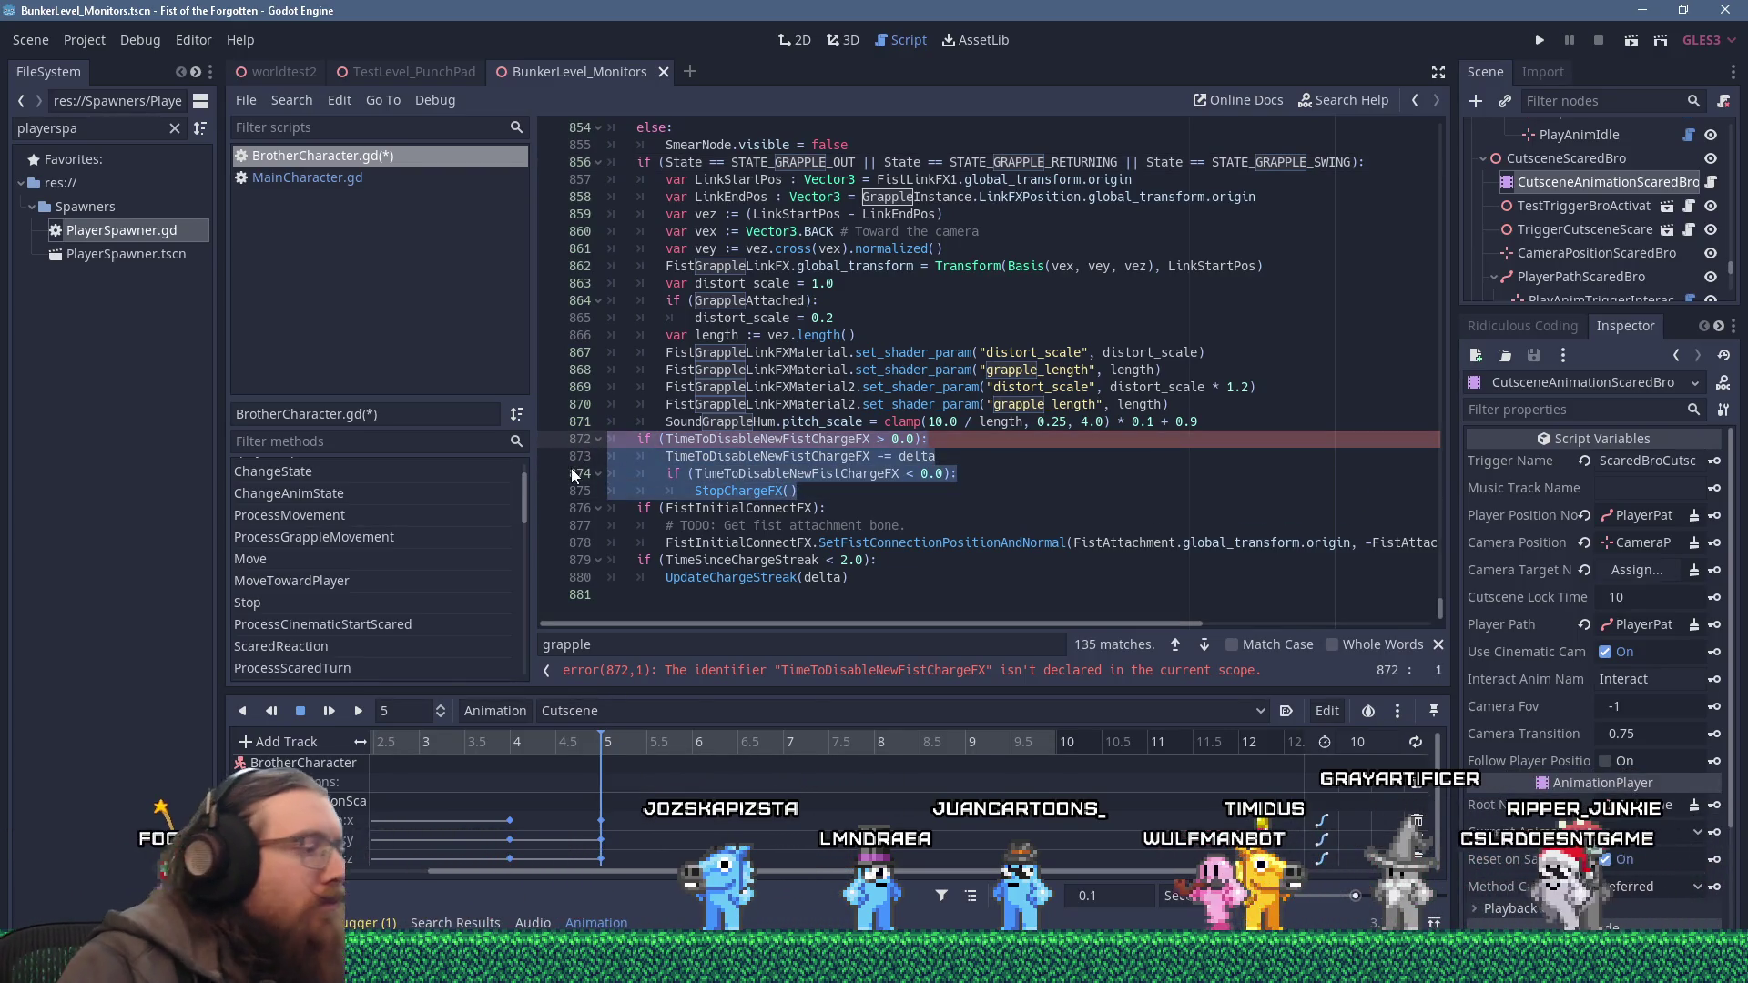
key("ctrl+k")
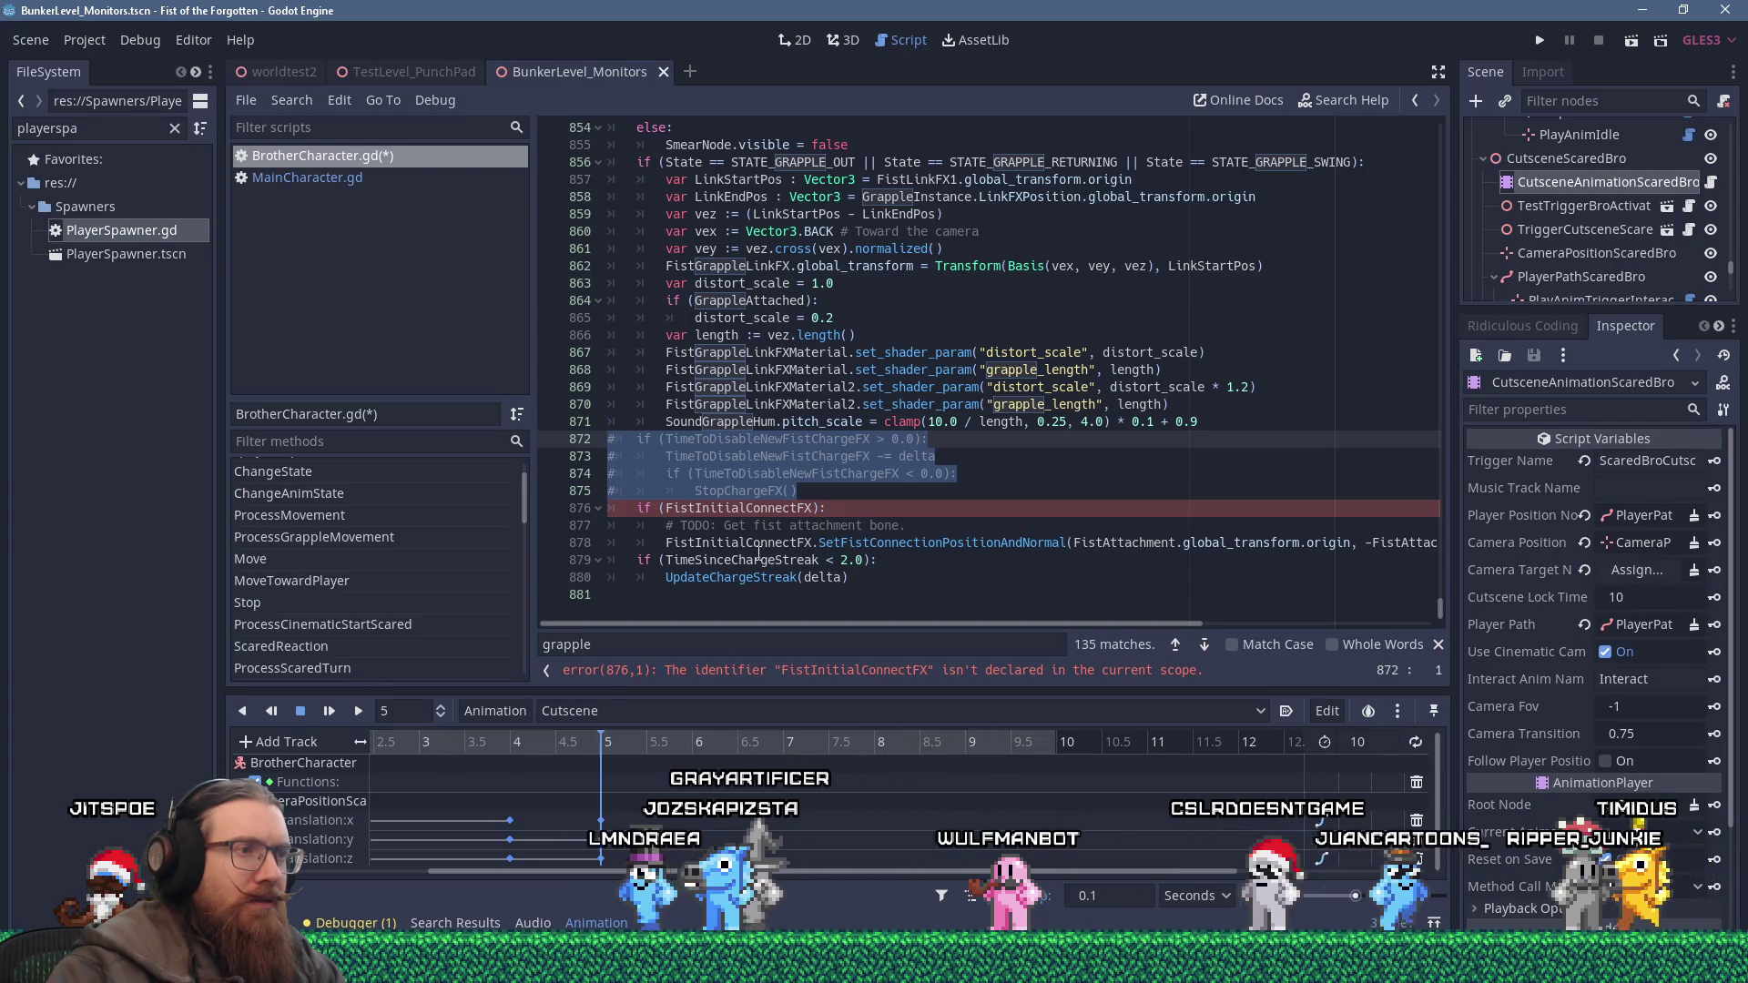
left_click(871, 543)
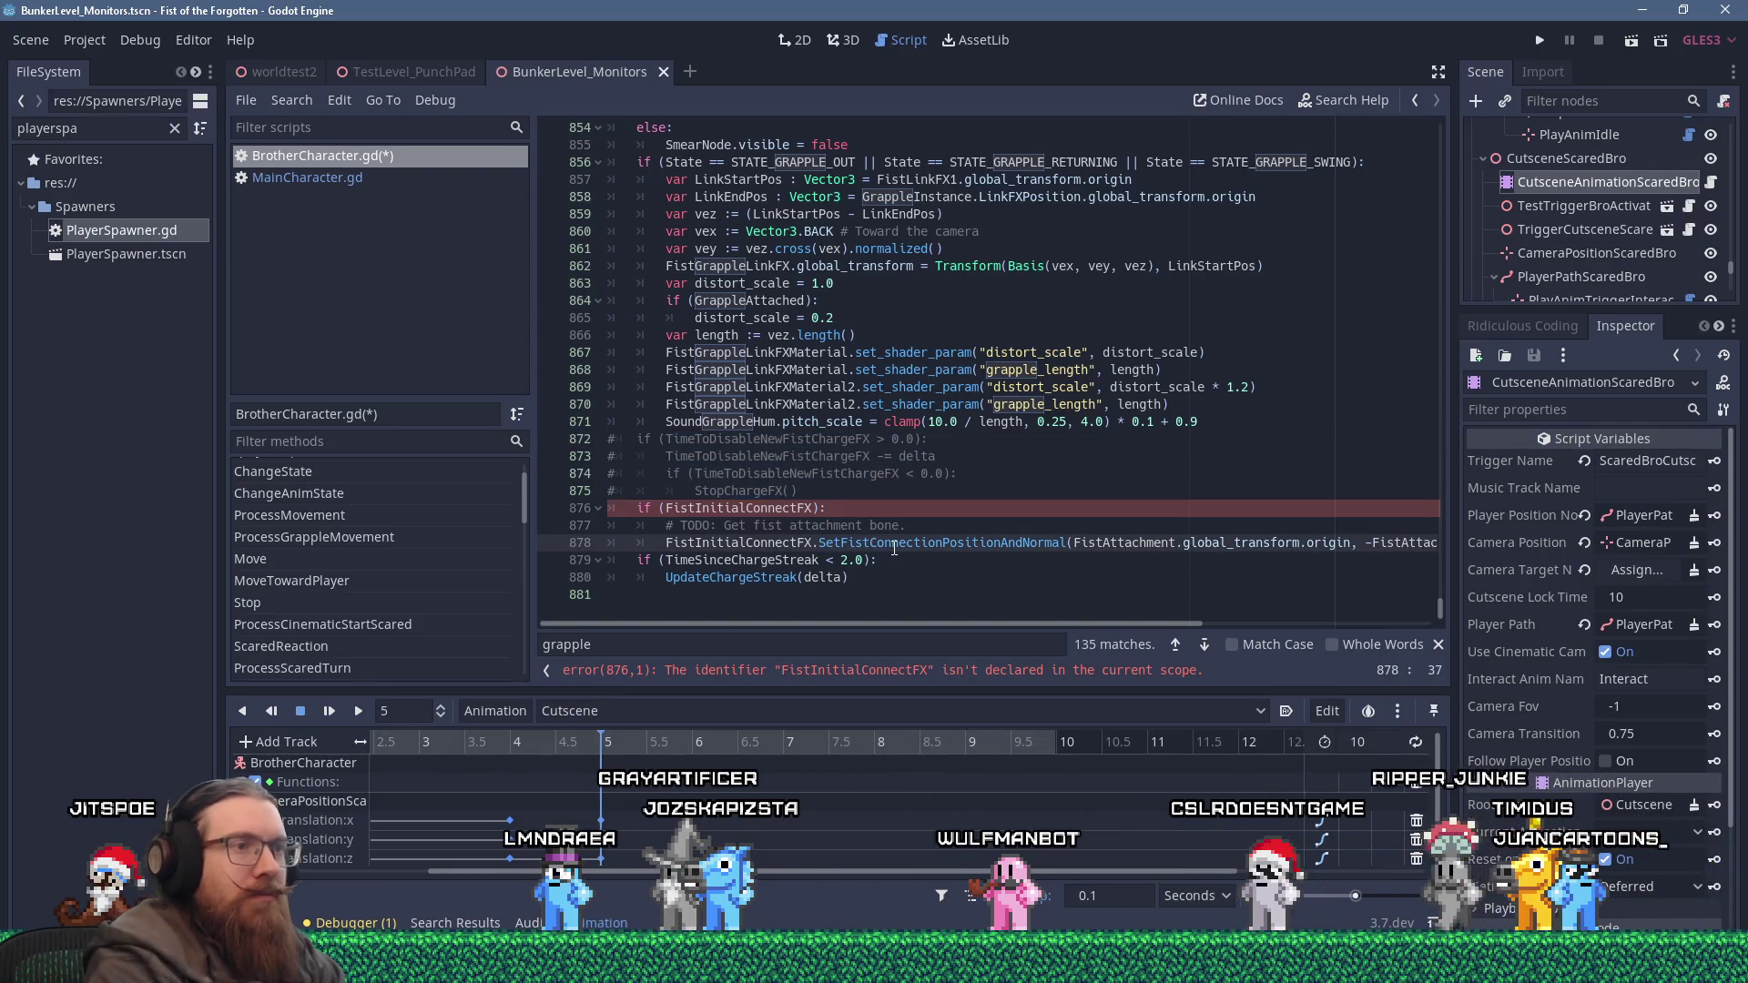
key("End")
key("shift+Up")
key("shift+Up")
key("shift+Up")
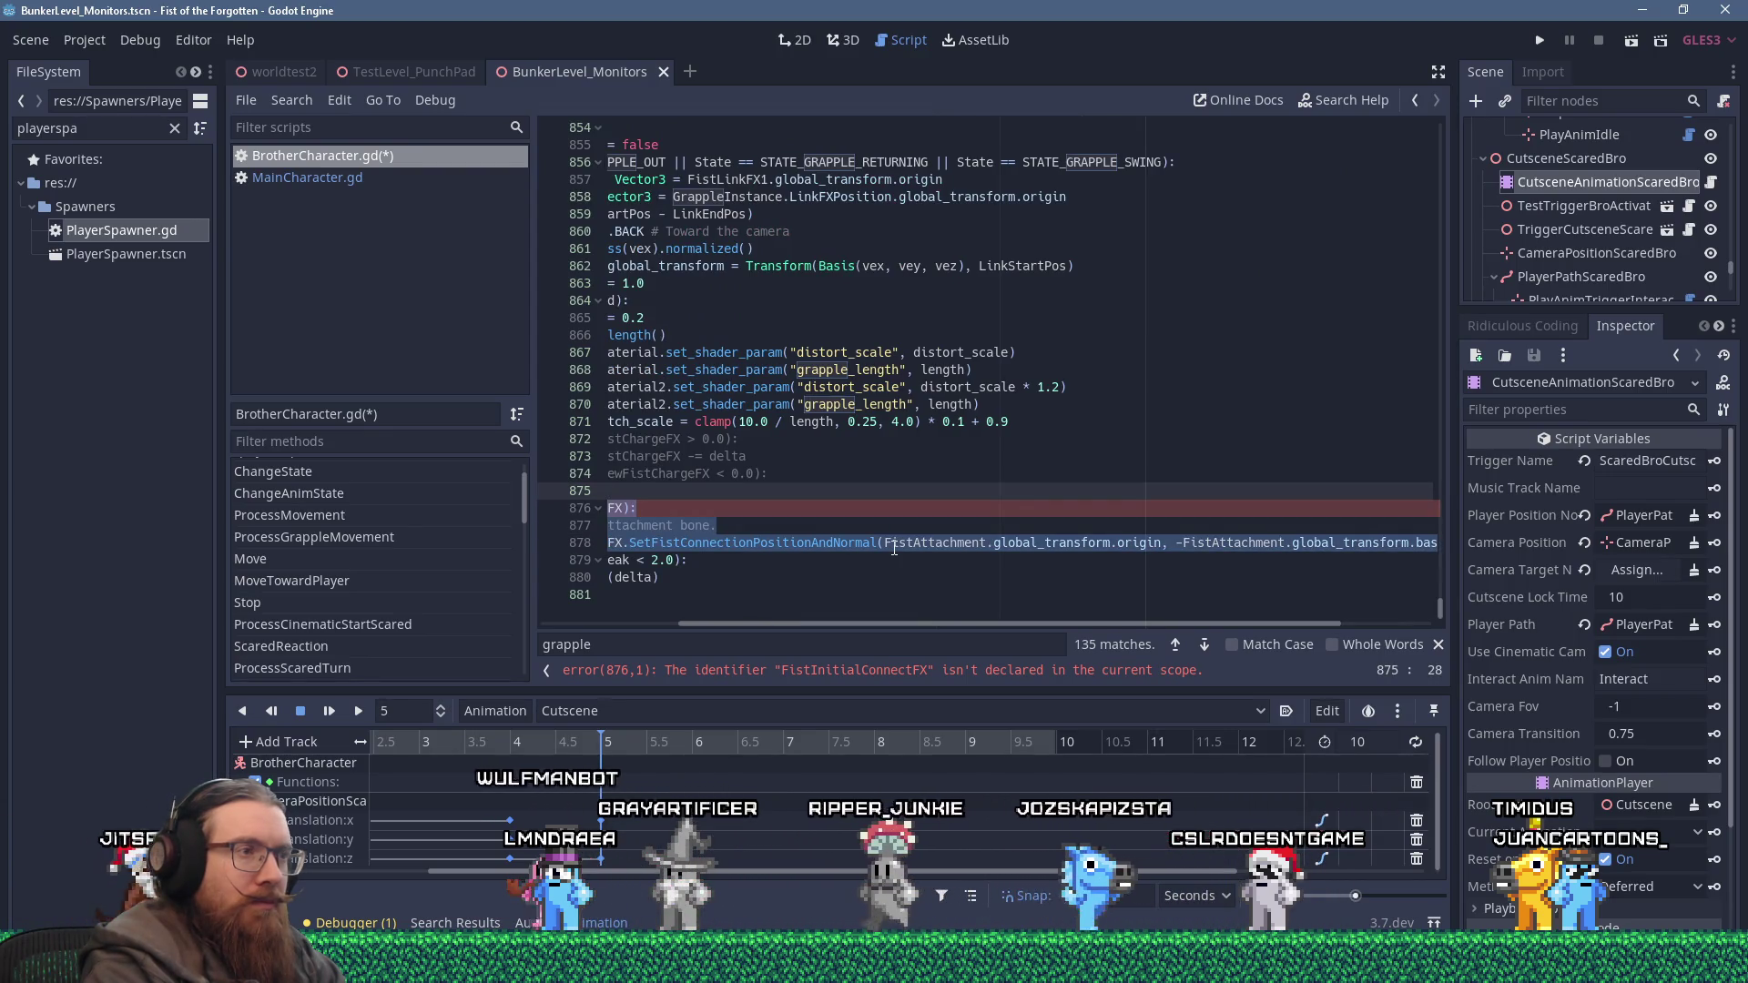
key("shift+Down")
key("shift+Down")
key("shift+Down")
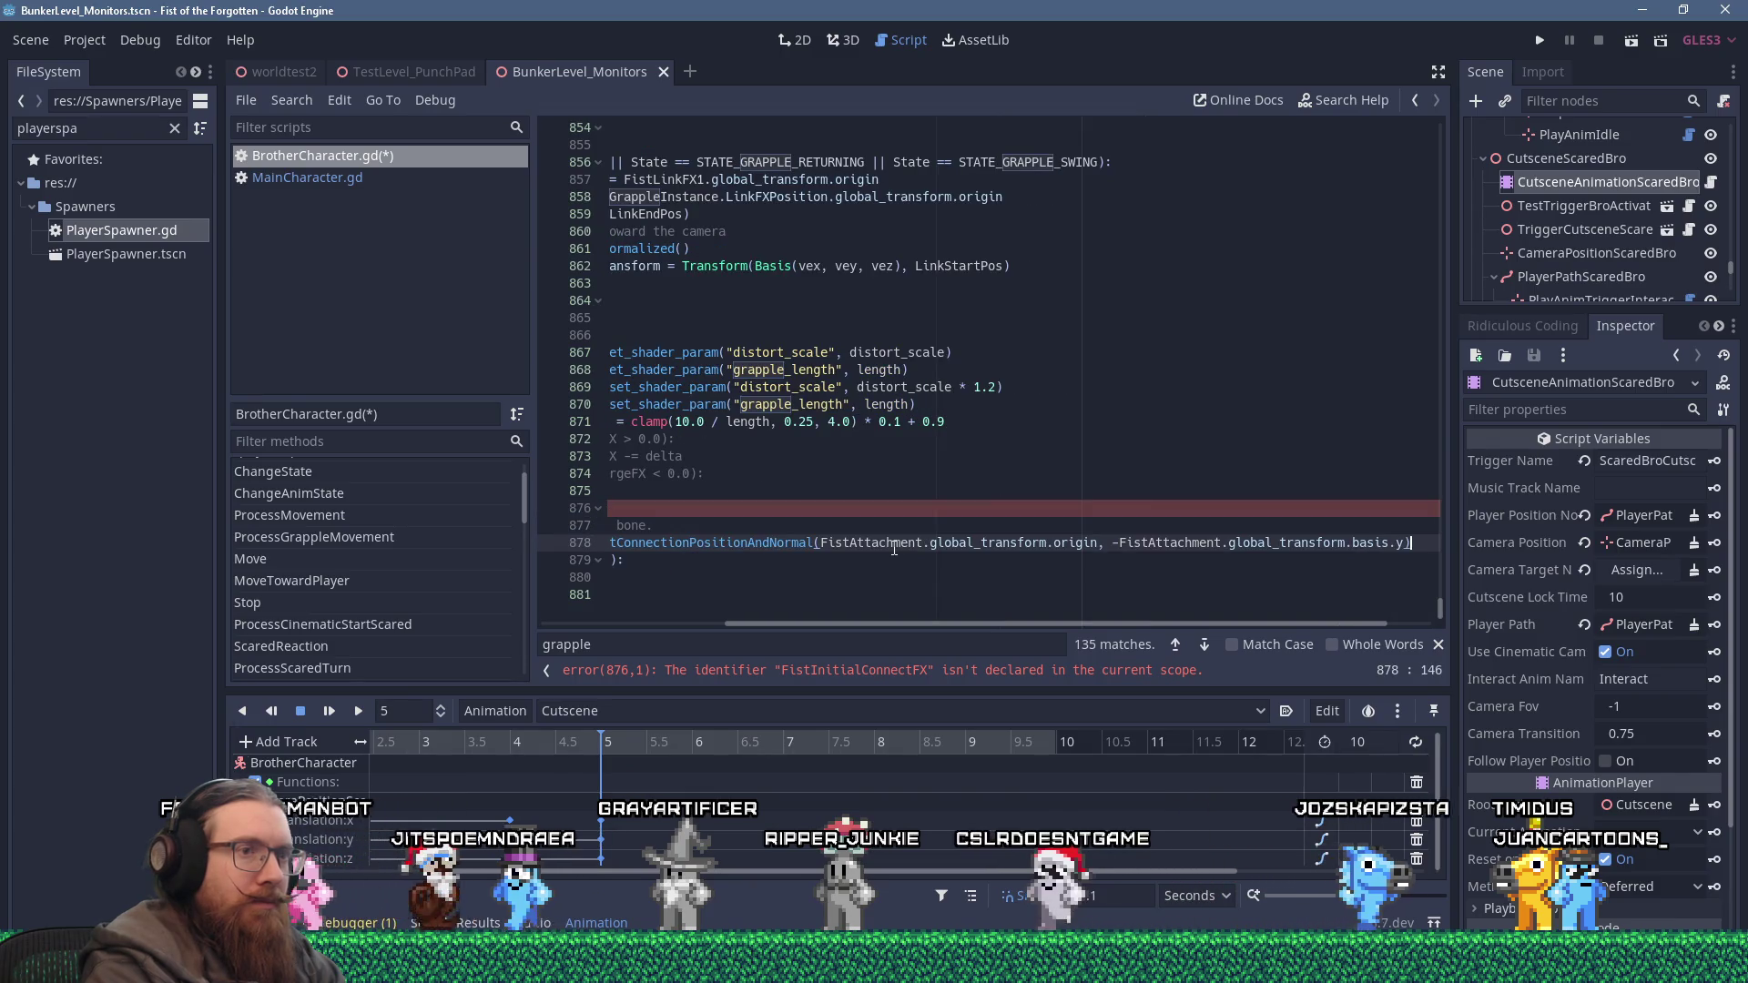
key("shift+Up")
key("shift+Up")
key("shift+Home")
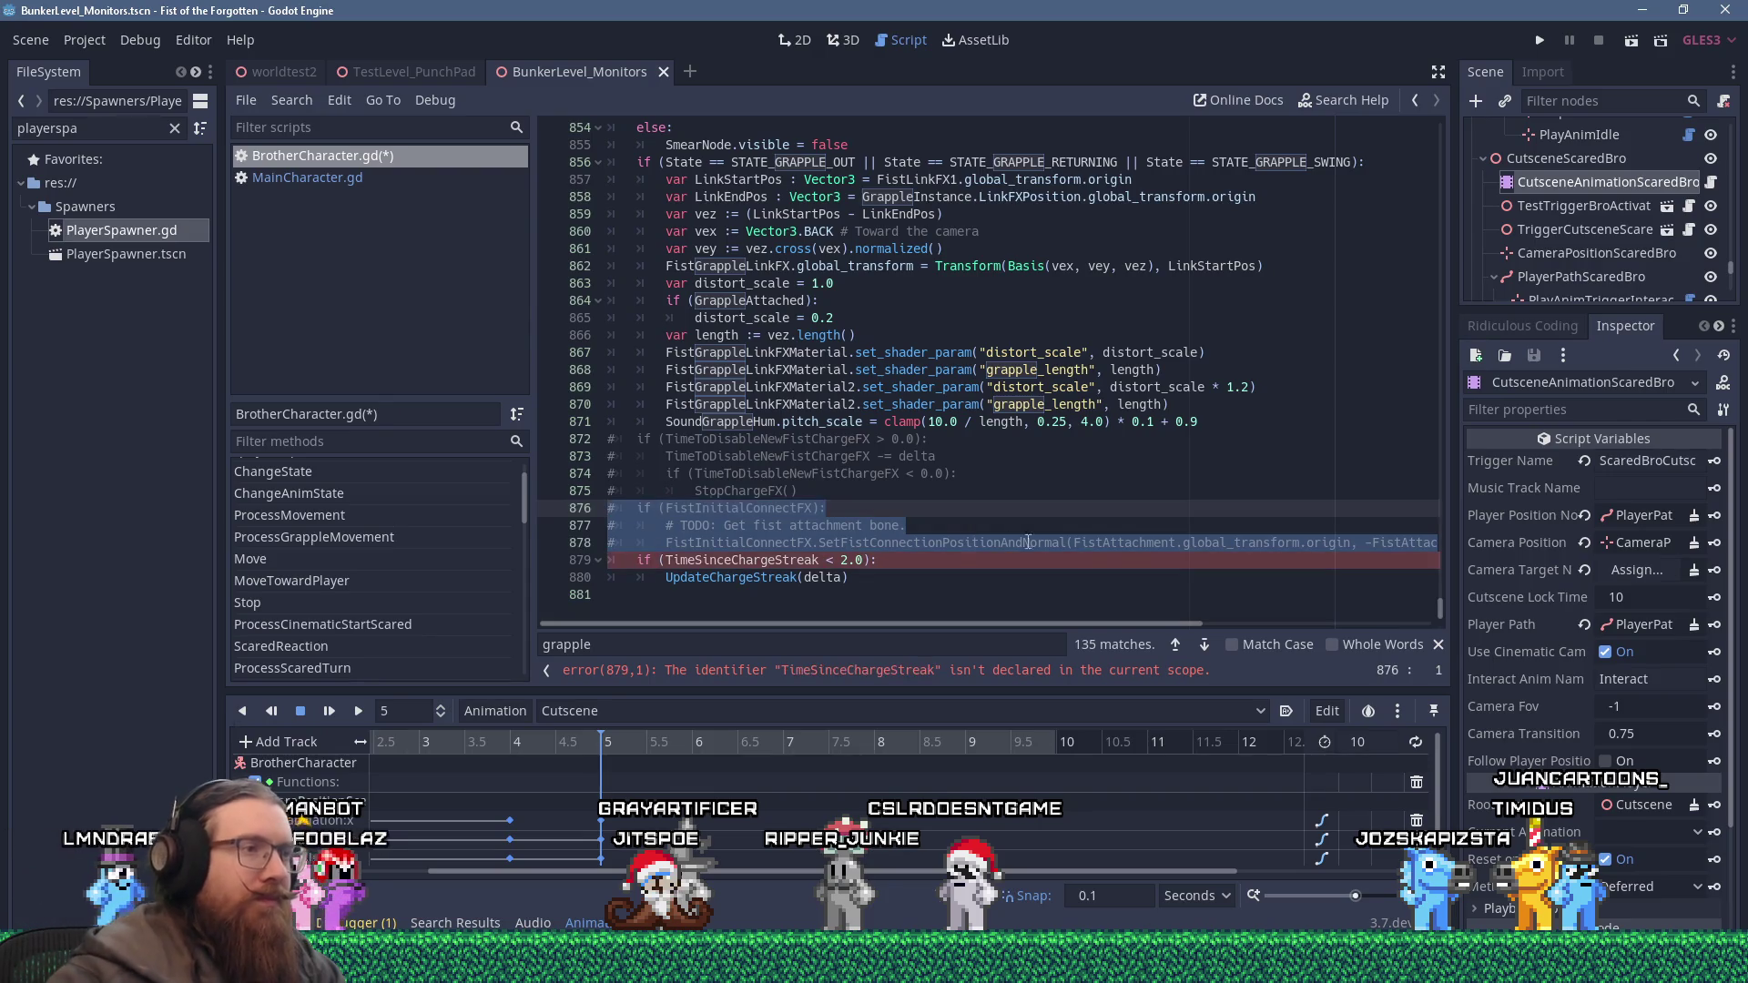
left_click_drag(871, 579, 563, 555)
key("ctrl+k")
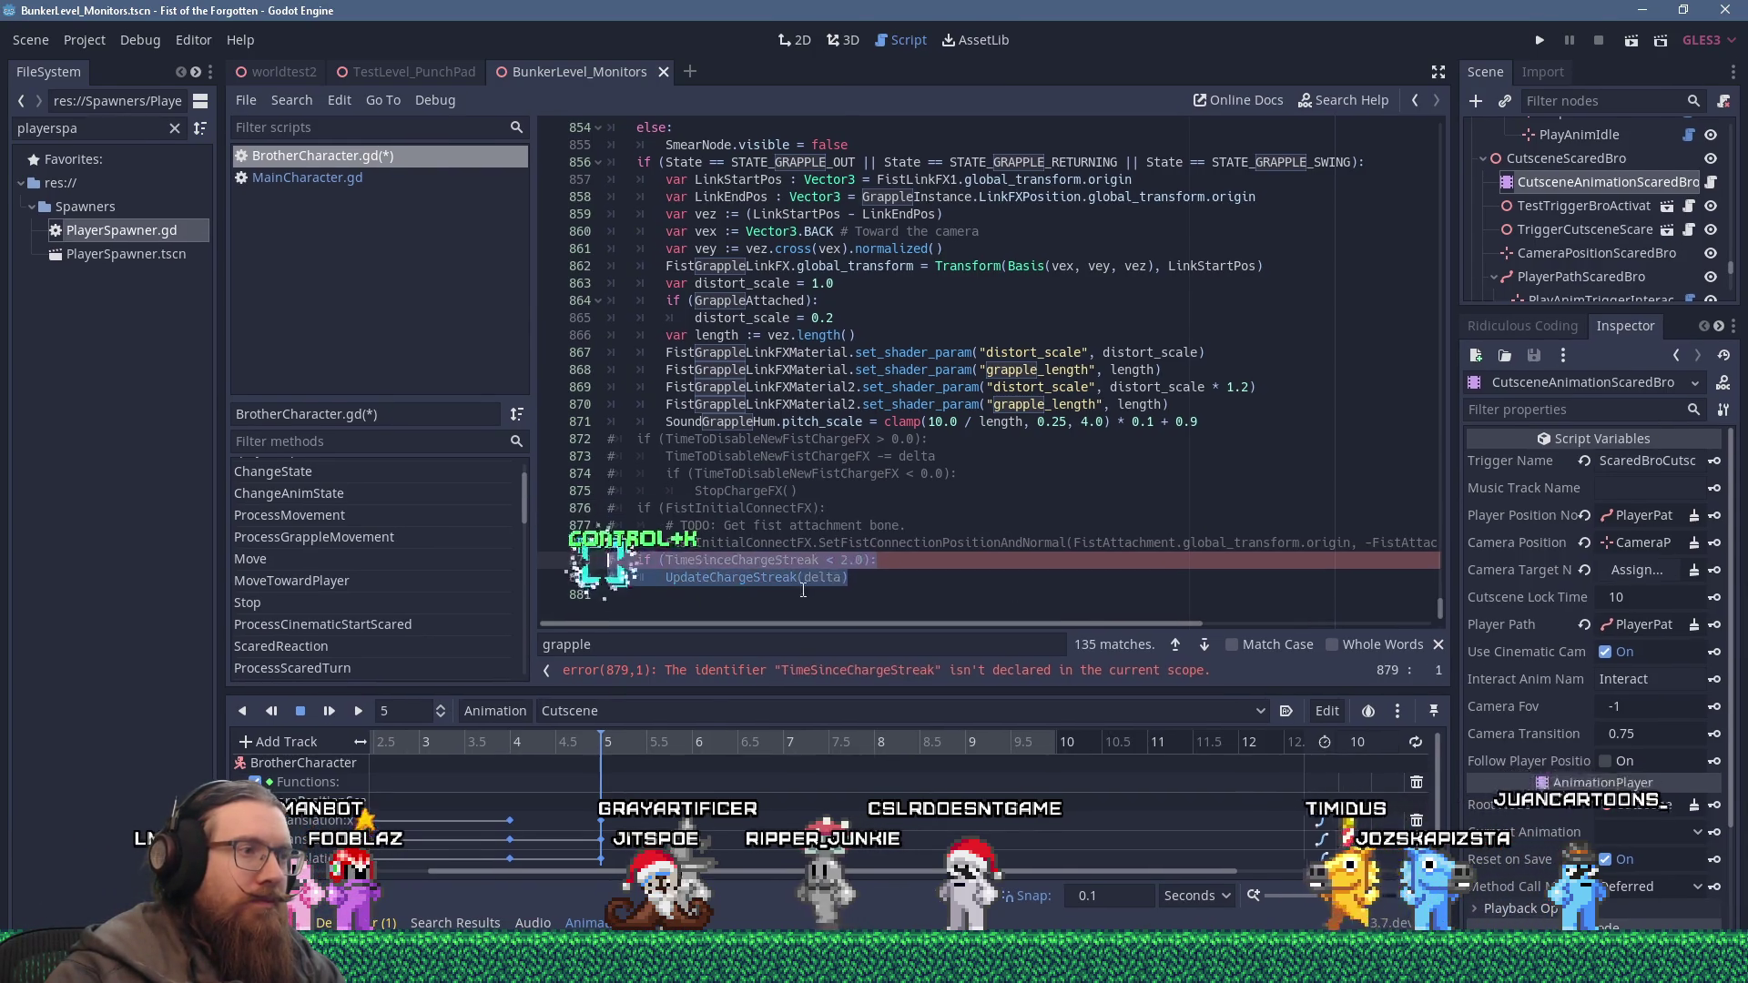
left_click(913, 526)
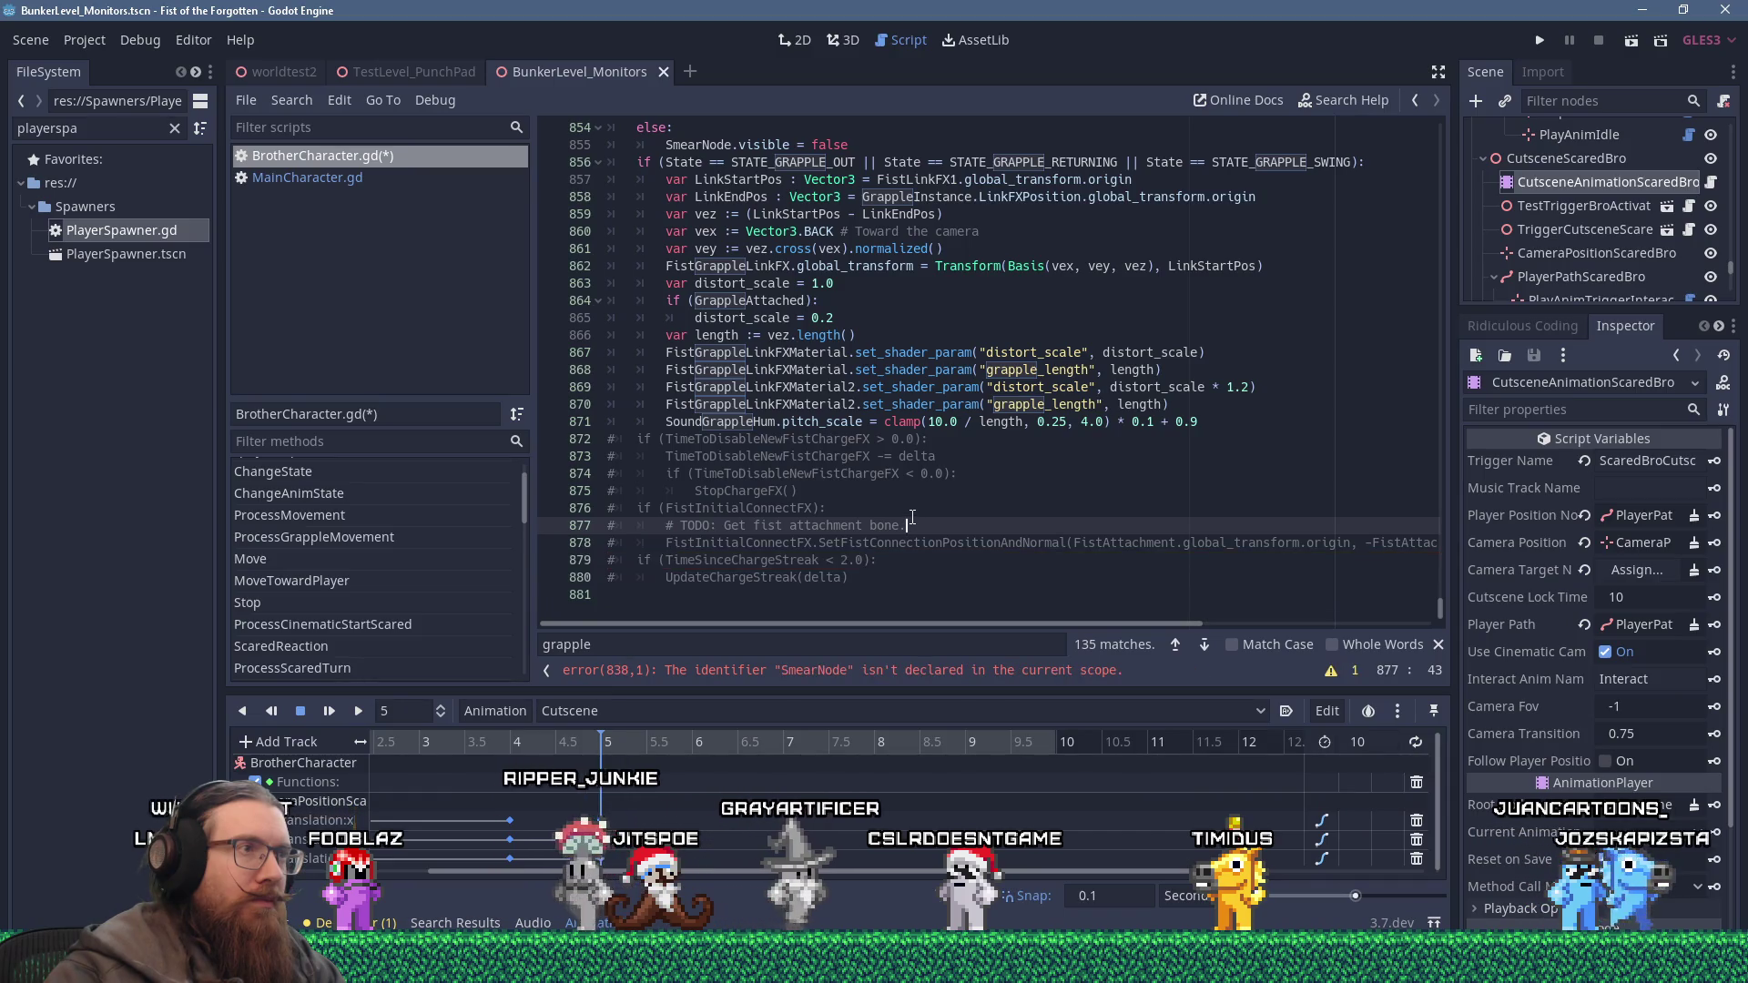
Comment out the velocity smear-mesh code on lines 836–855.
scroll(912, 519, "up", 8)
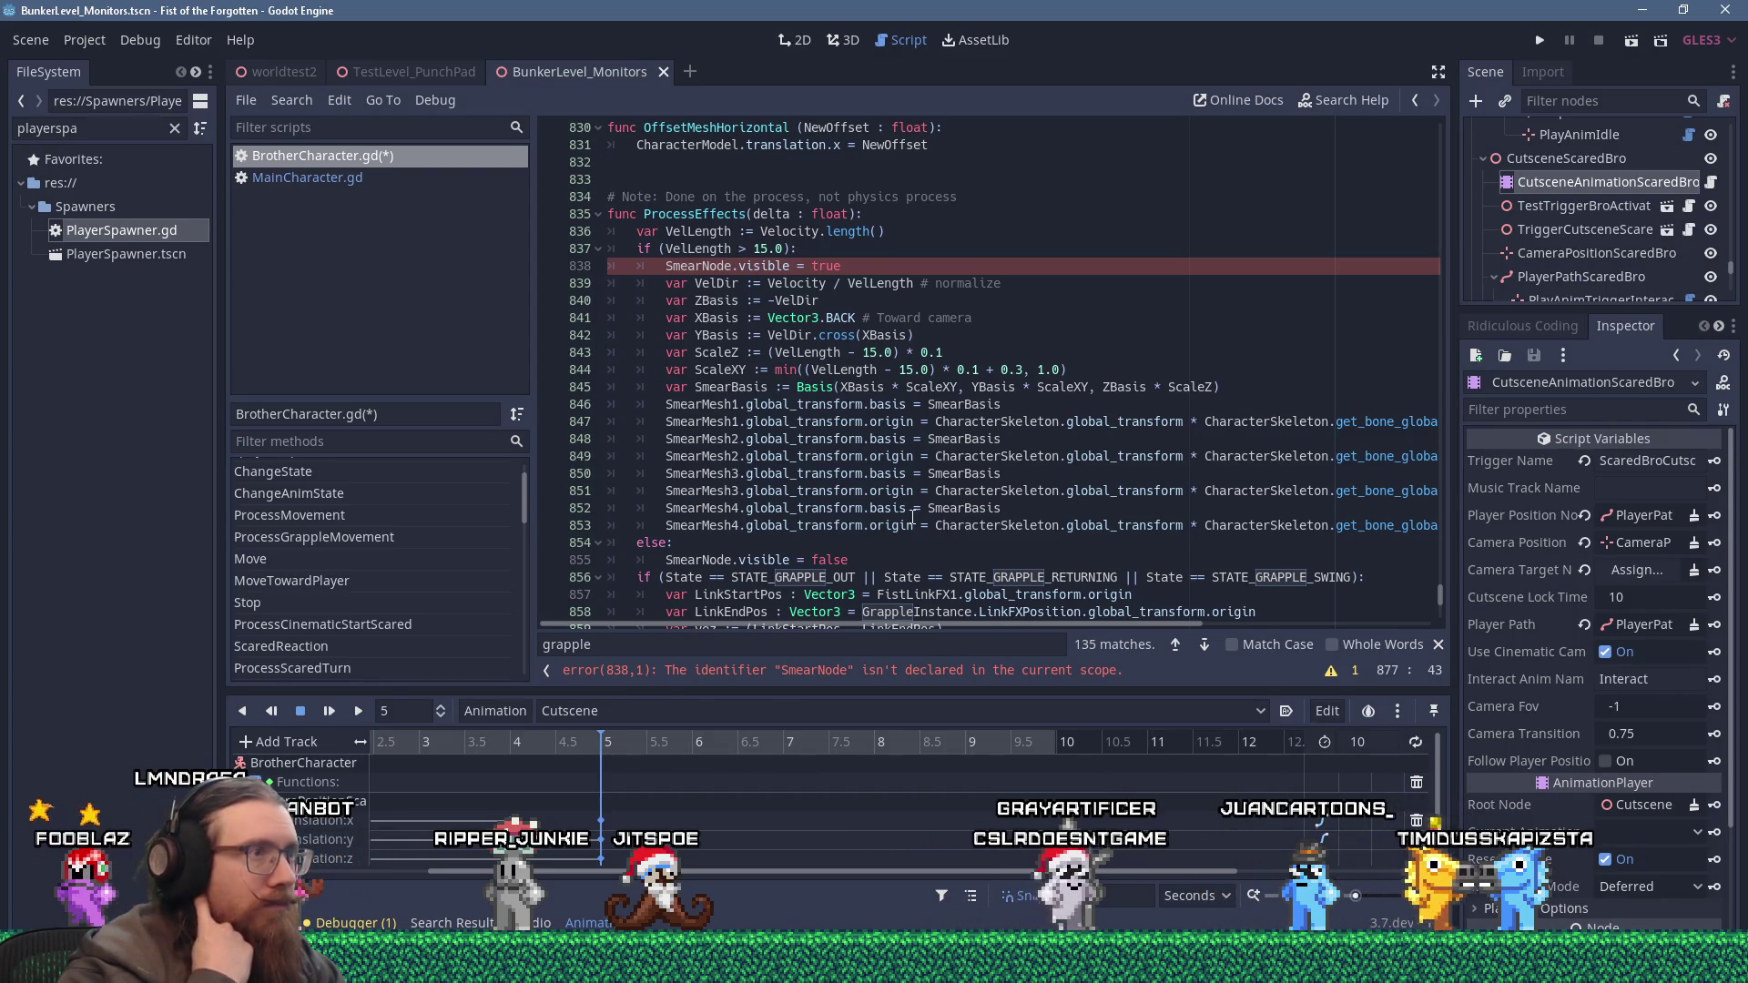
left_click(900, 556)
mouse_move(901, 556)
left_mouse_down()
mouse_move(530, 268)
mouse_move(510, 230)
left_mouse_up()
key("ctrl+k")
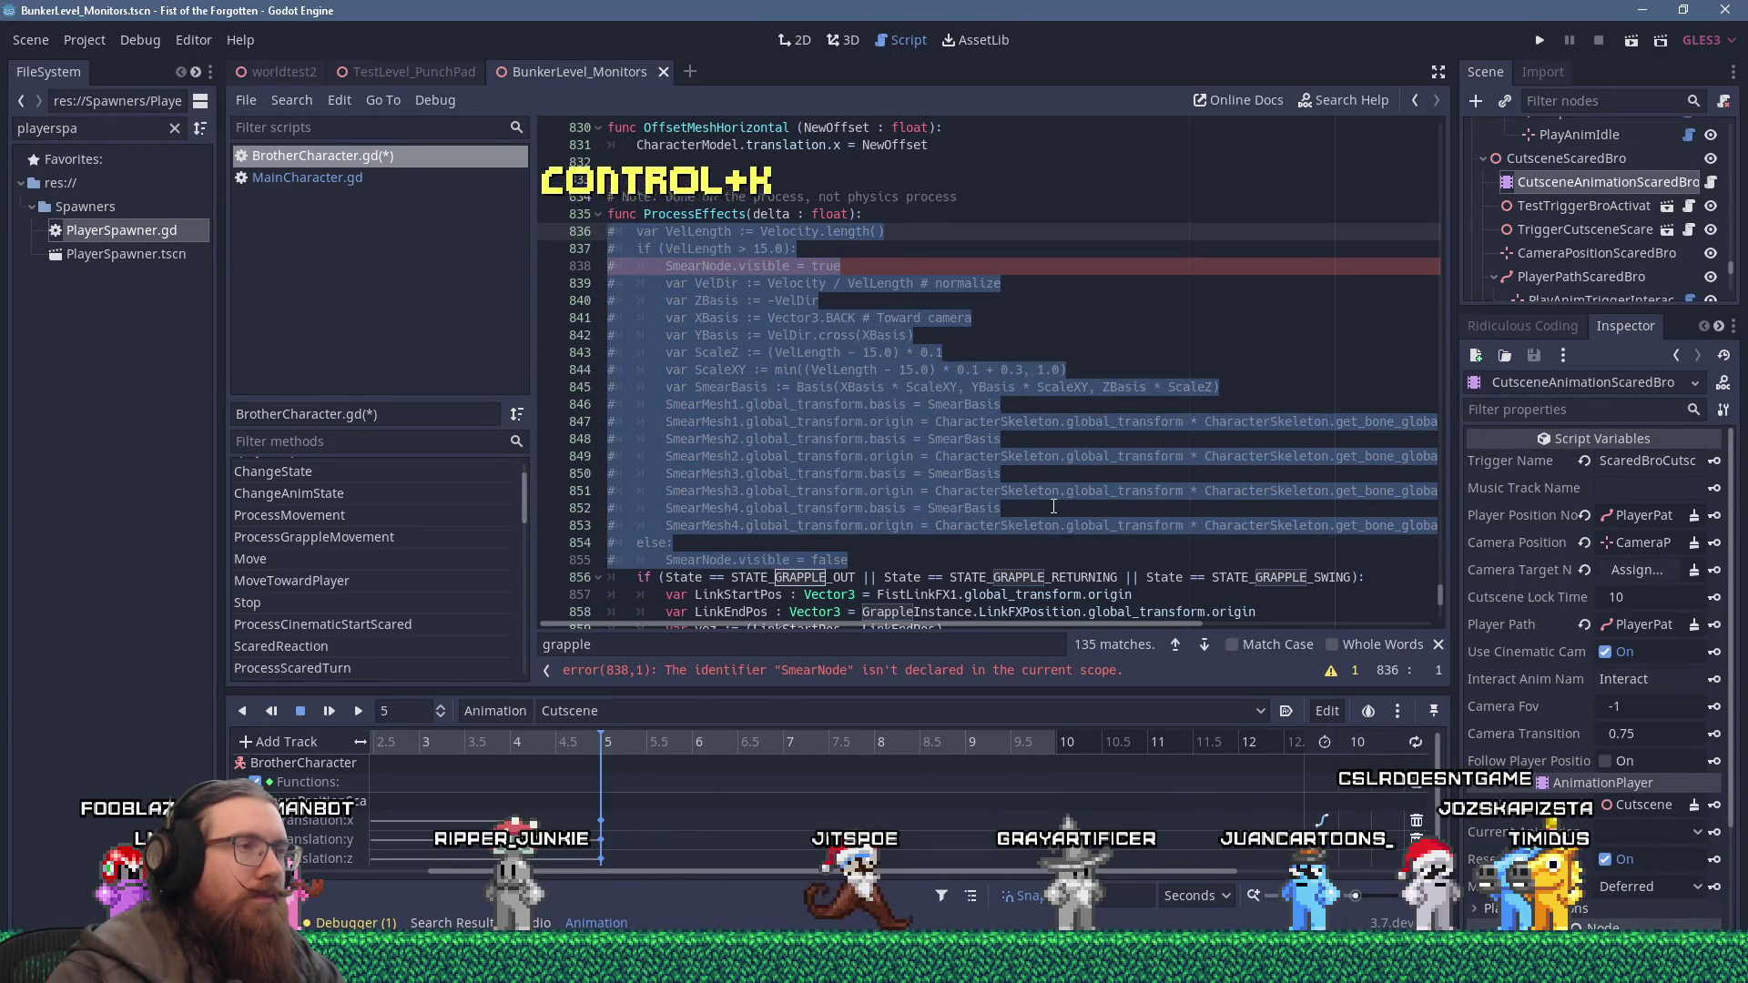
left_click(1053, 506)
scroll(1053, 506, "down", 8)
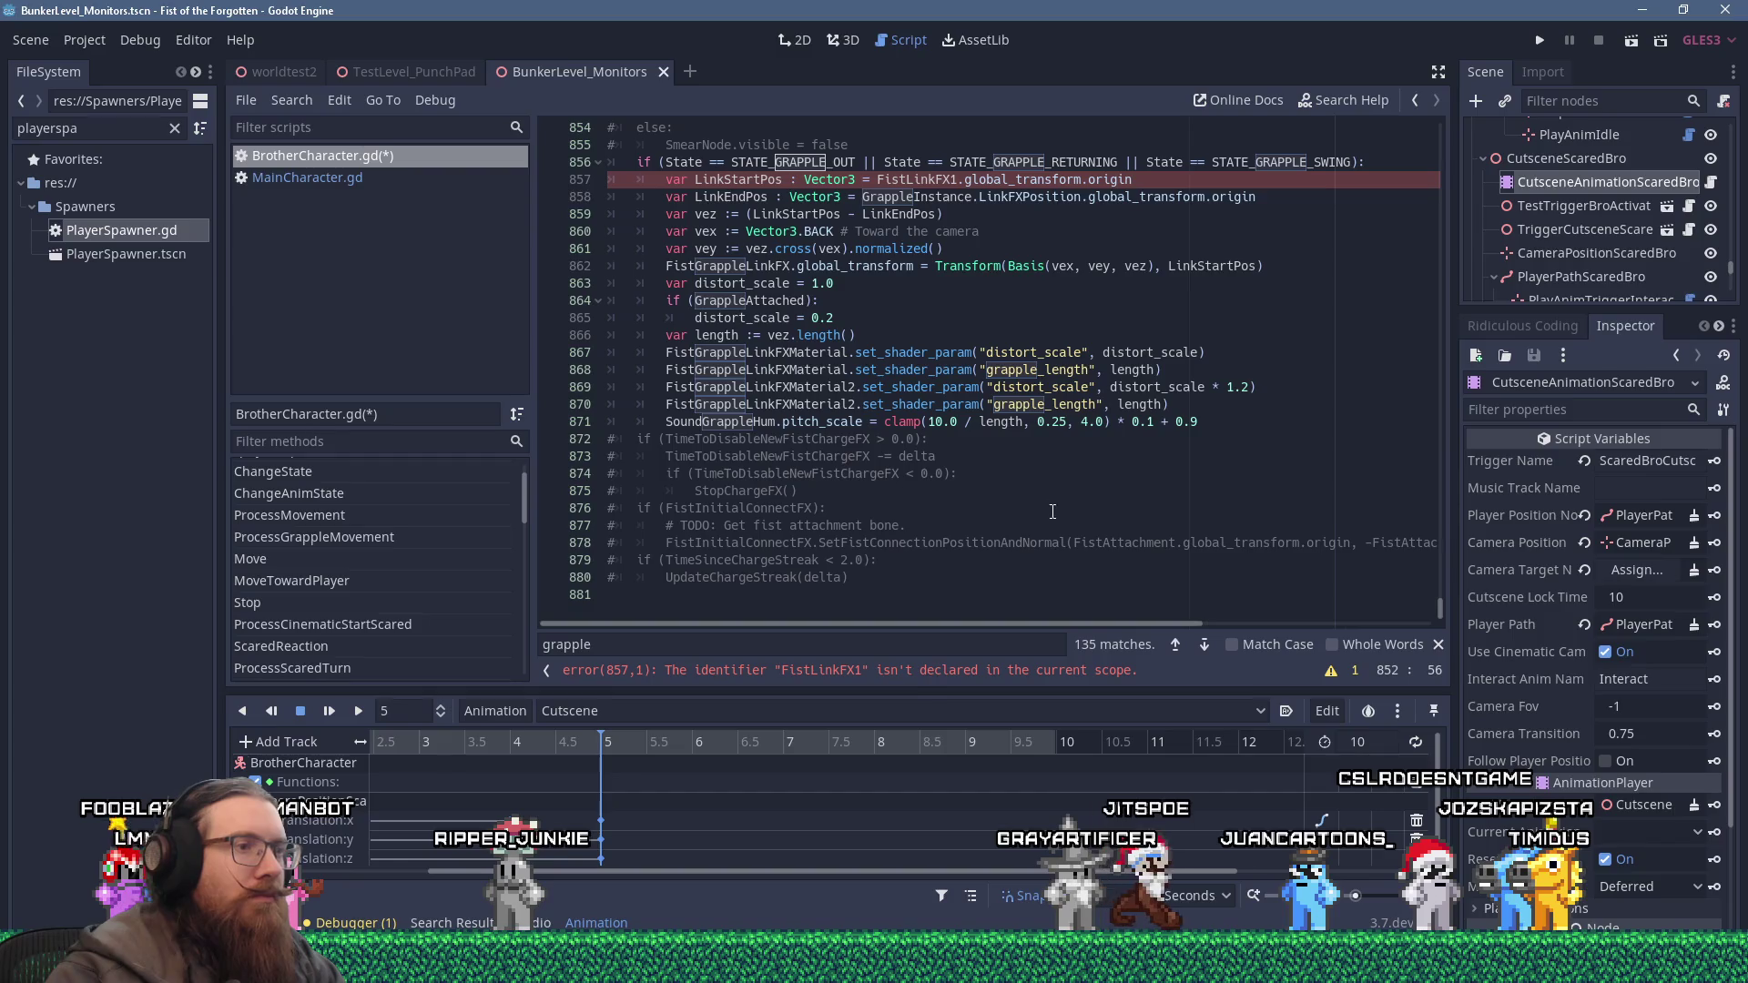
Jump to the FistLinkFX1 error and compare against MainCharacter's _process calls.
left_click(929, 671)
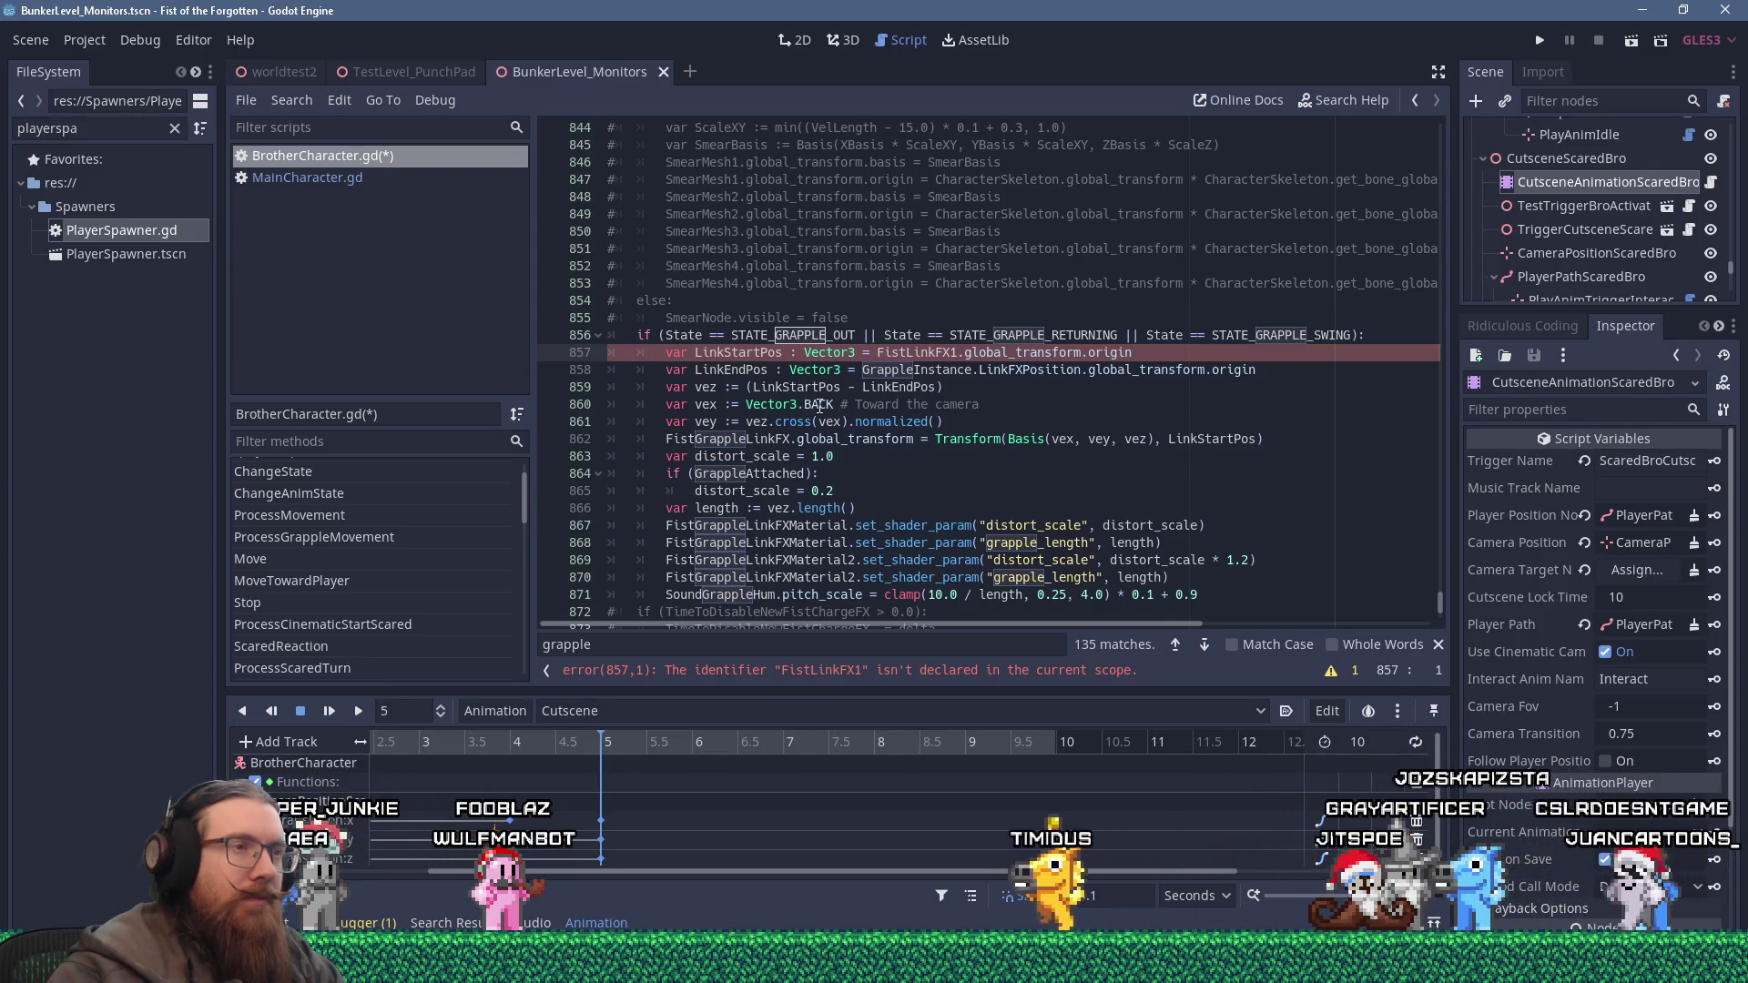
left_click(379, 178)
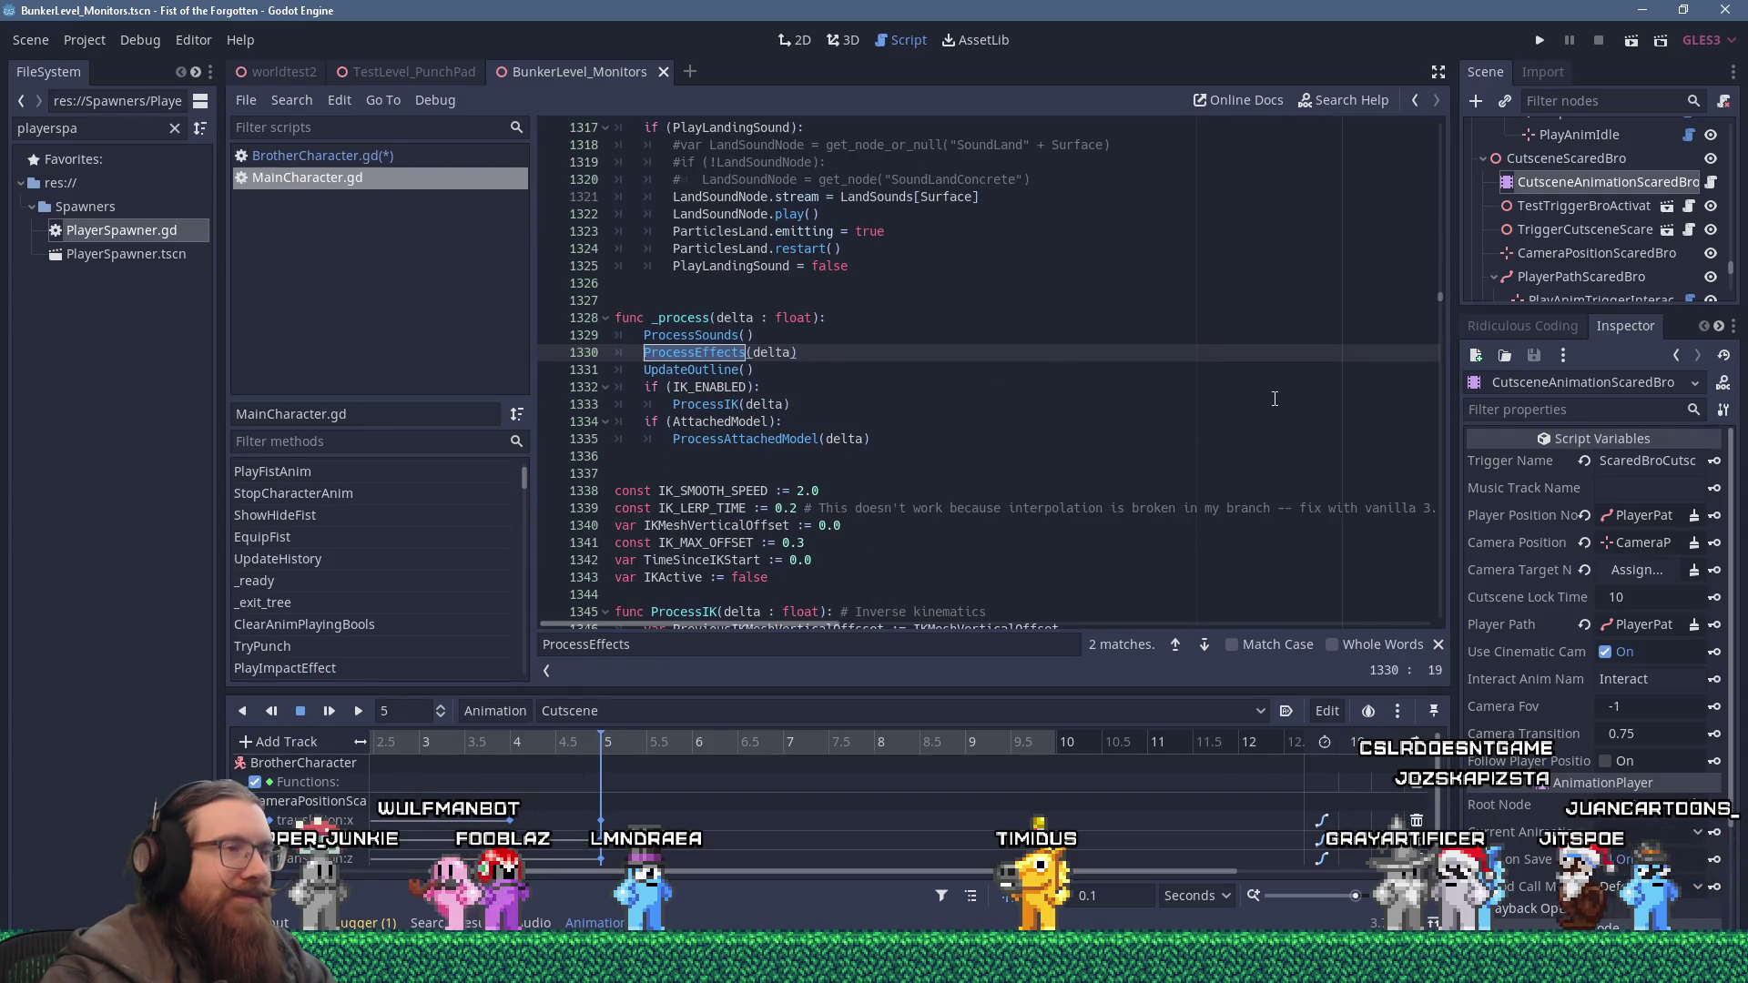
left_click(1222, 413)
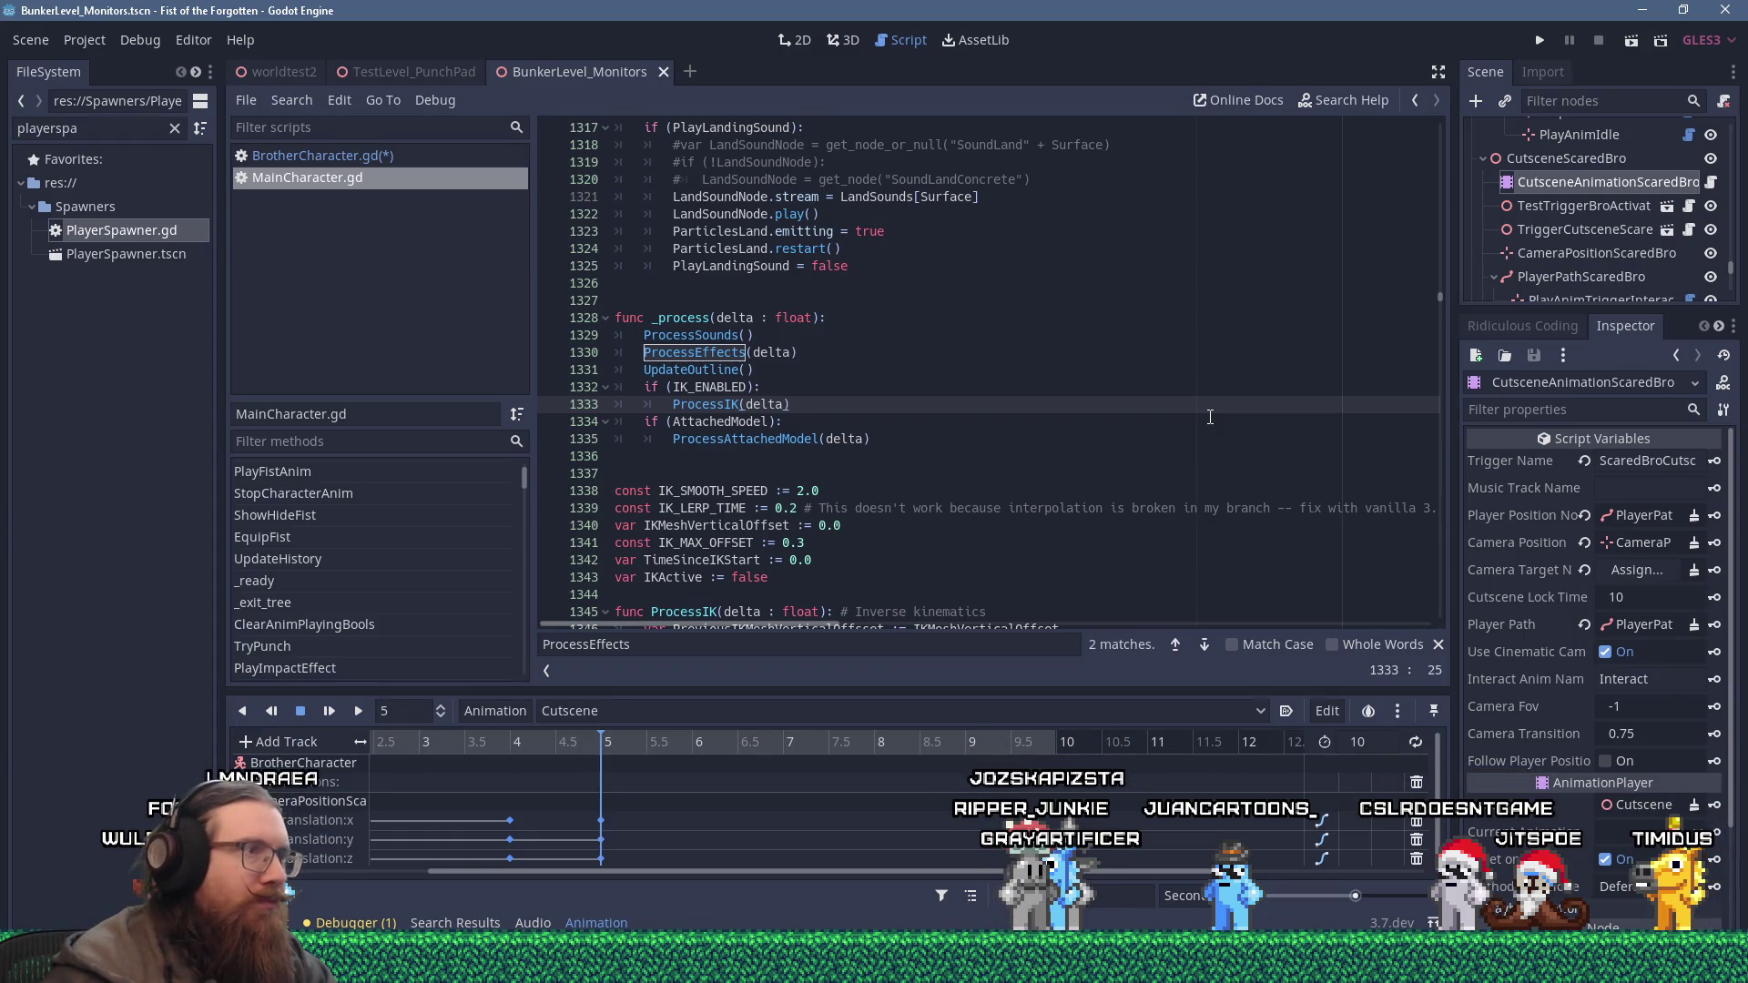
left_click(428, 155)
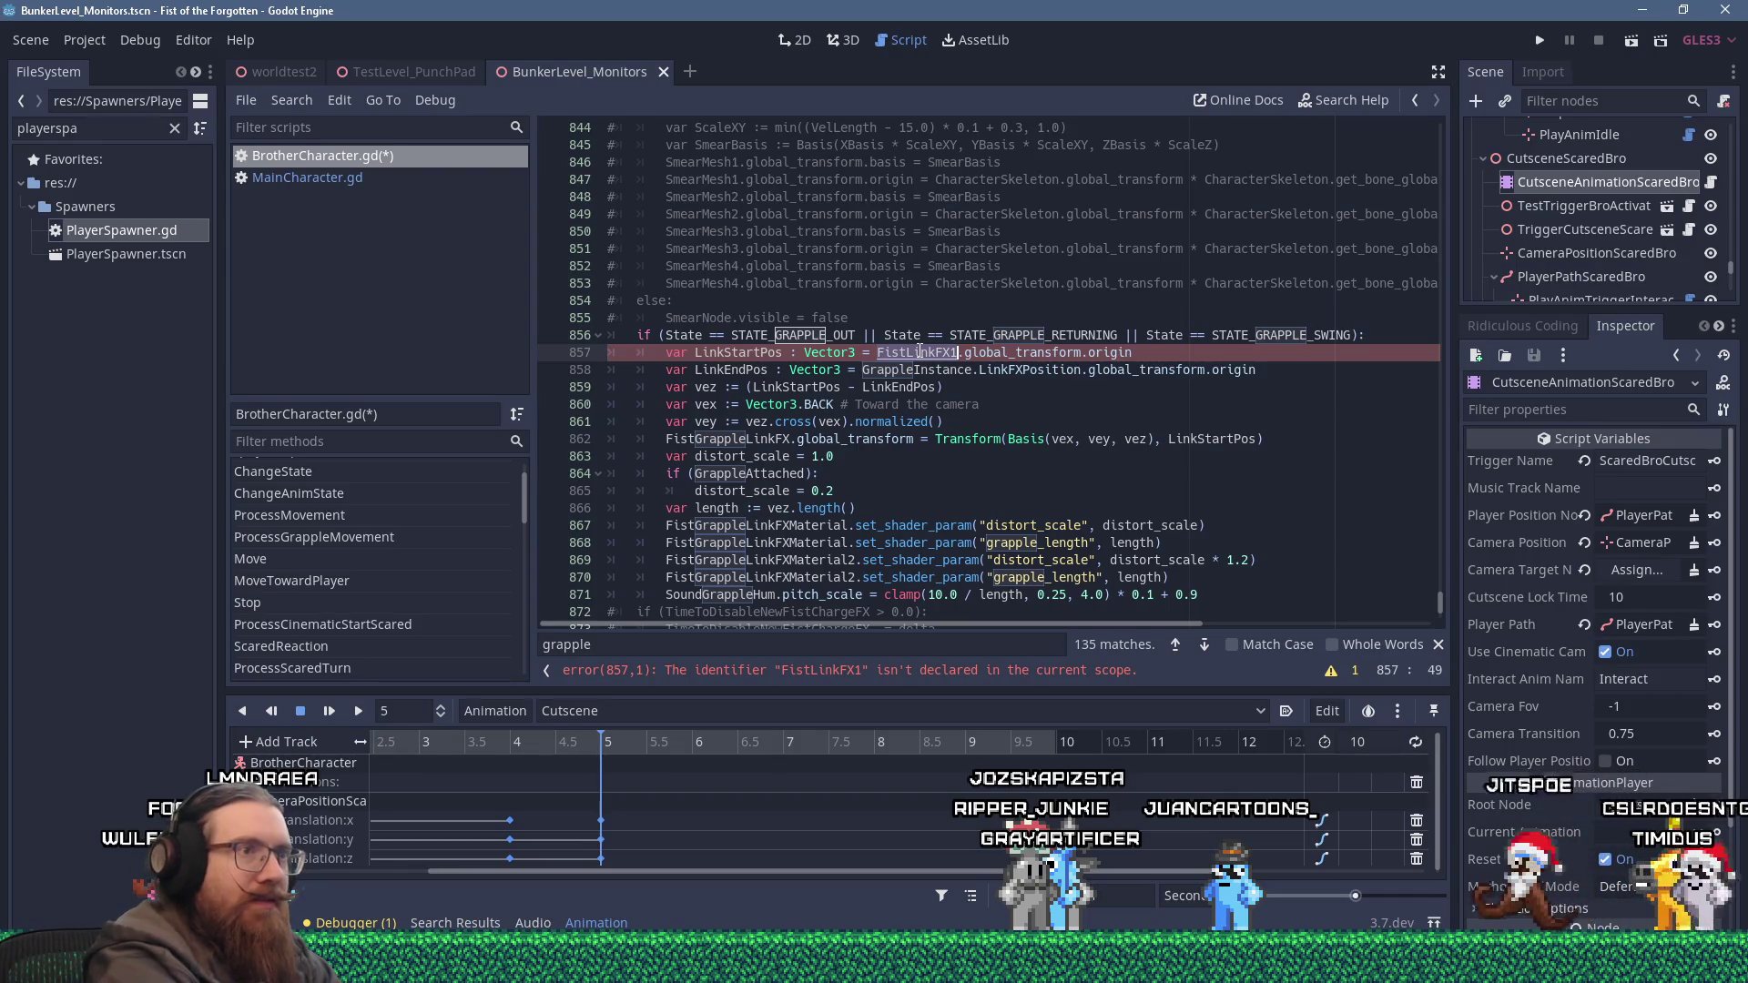
left_click(392, 177)
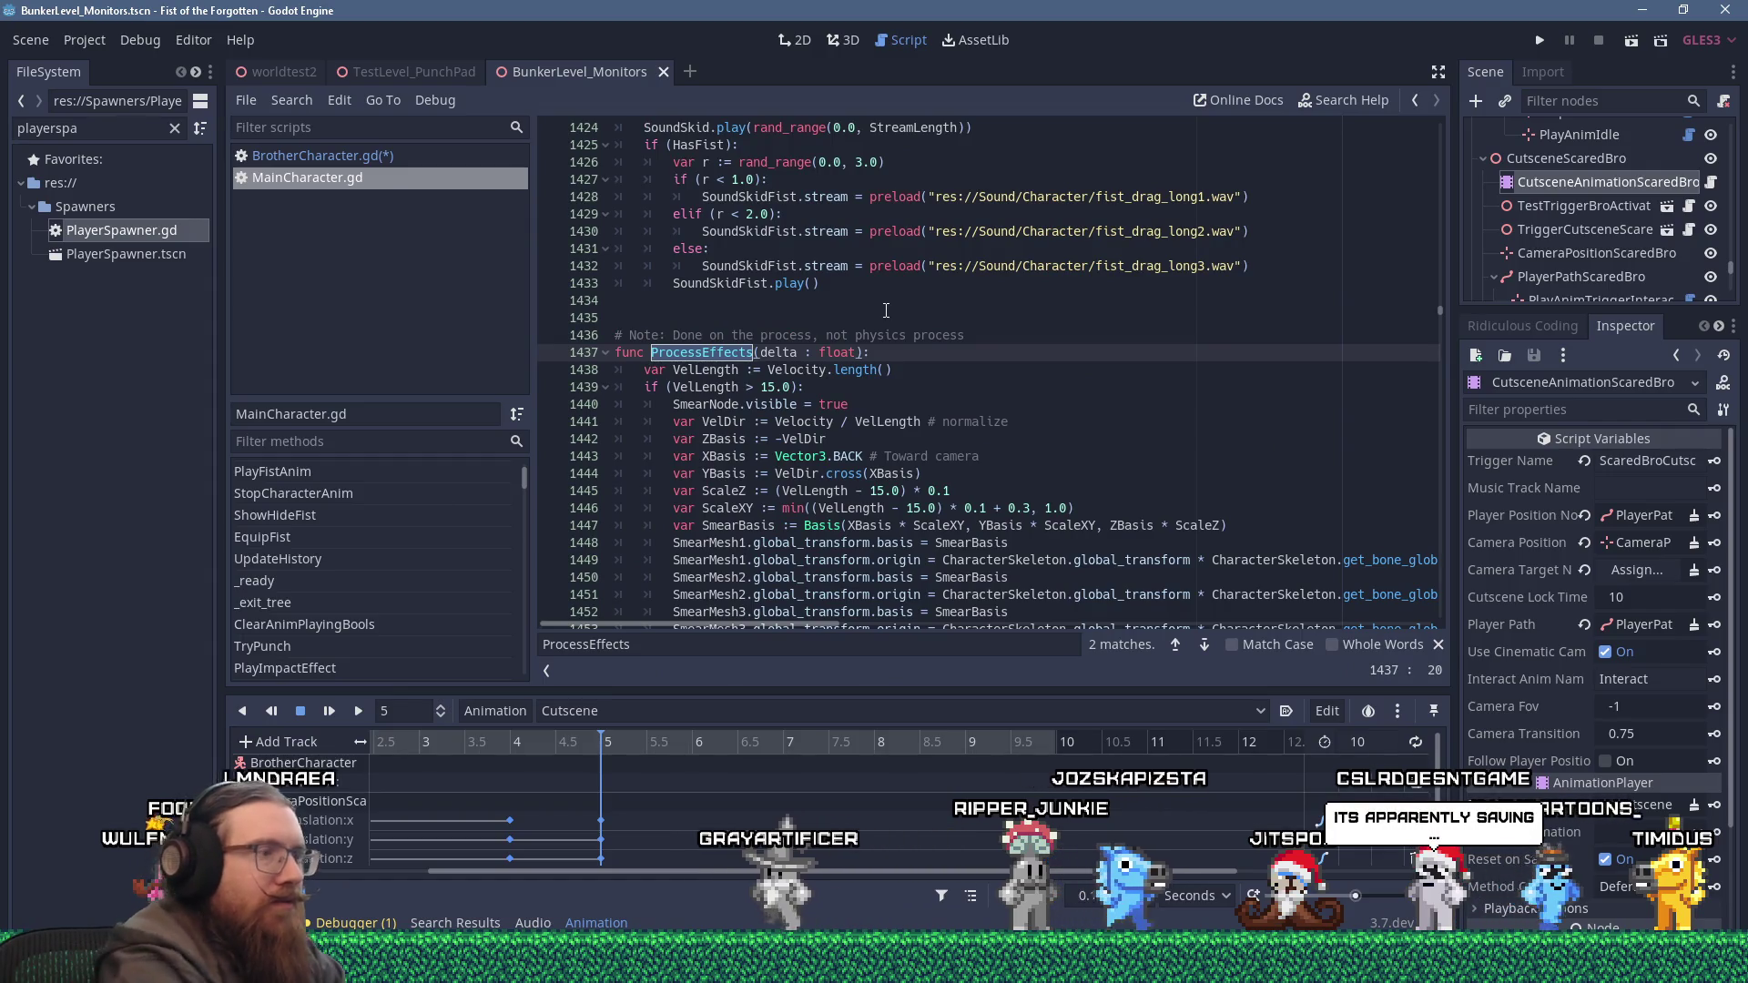
Find the FistLinkFX1 declaration on MainCharacter.gd line 132 and copy it.
type("FistLinkFX1")
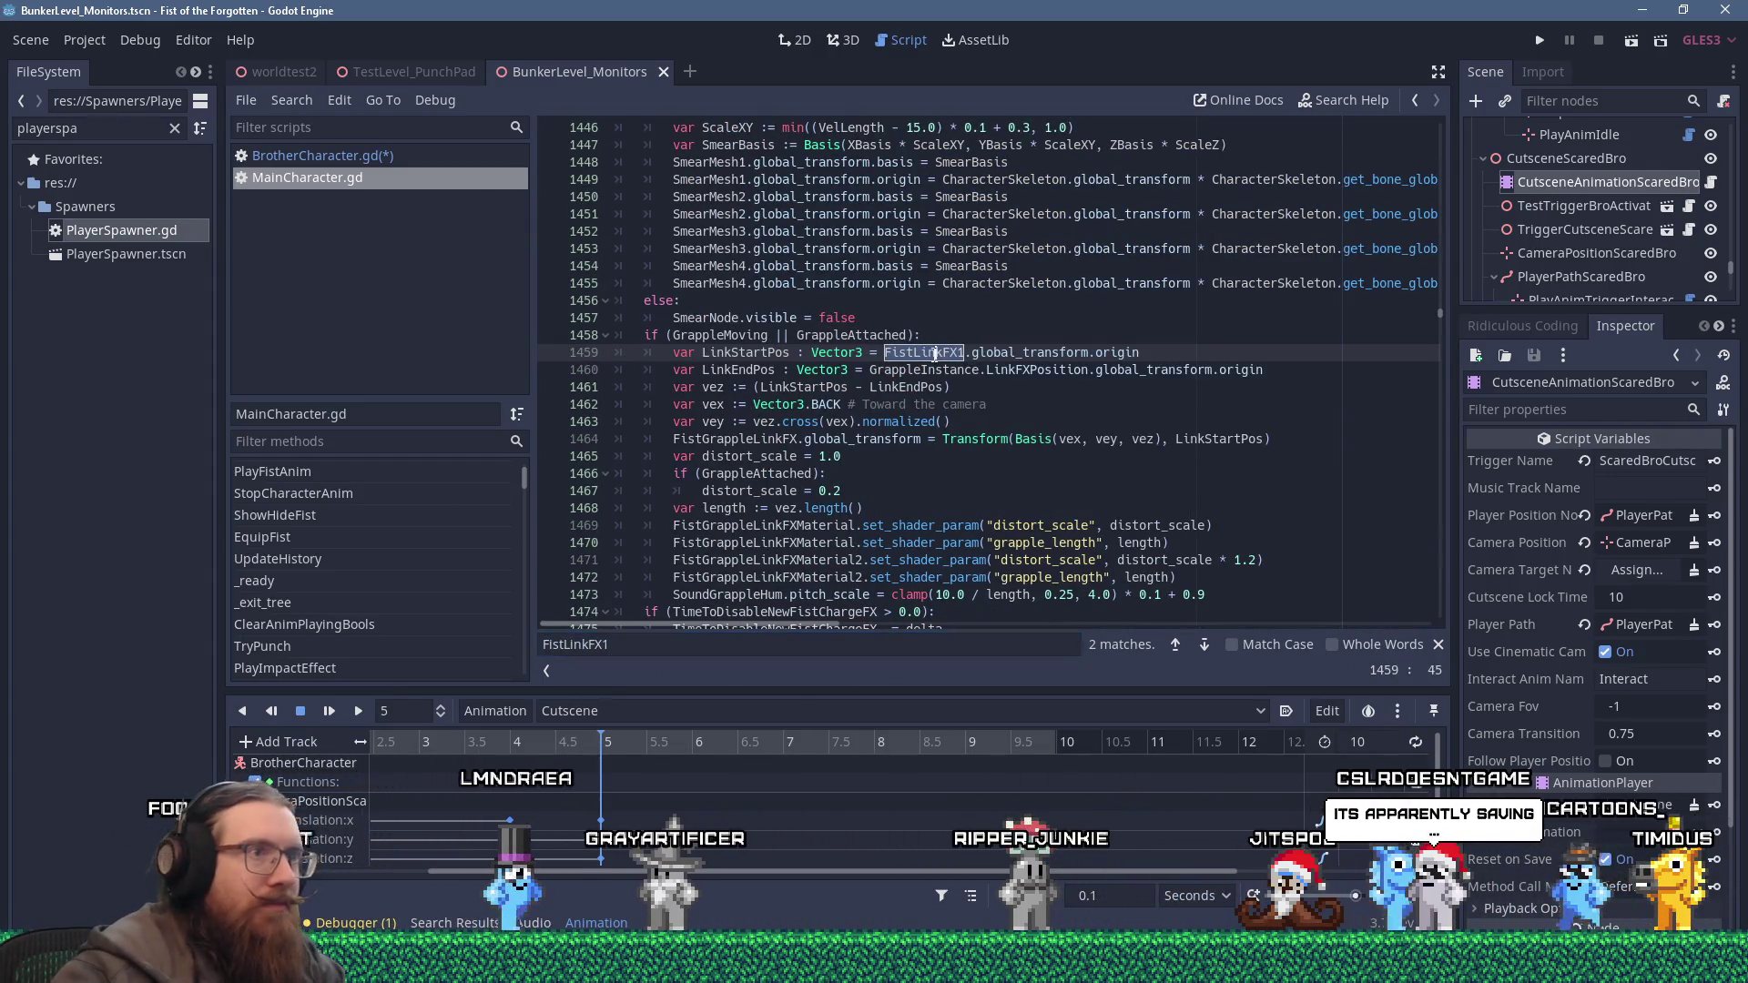
left_click(935, 356, "ctrl")
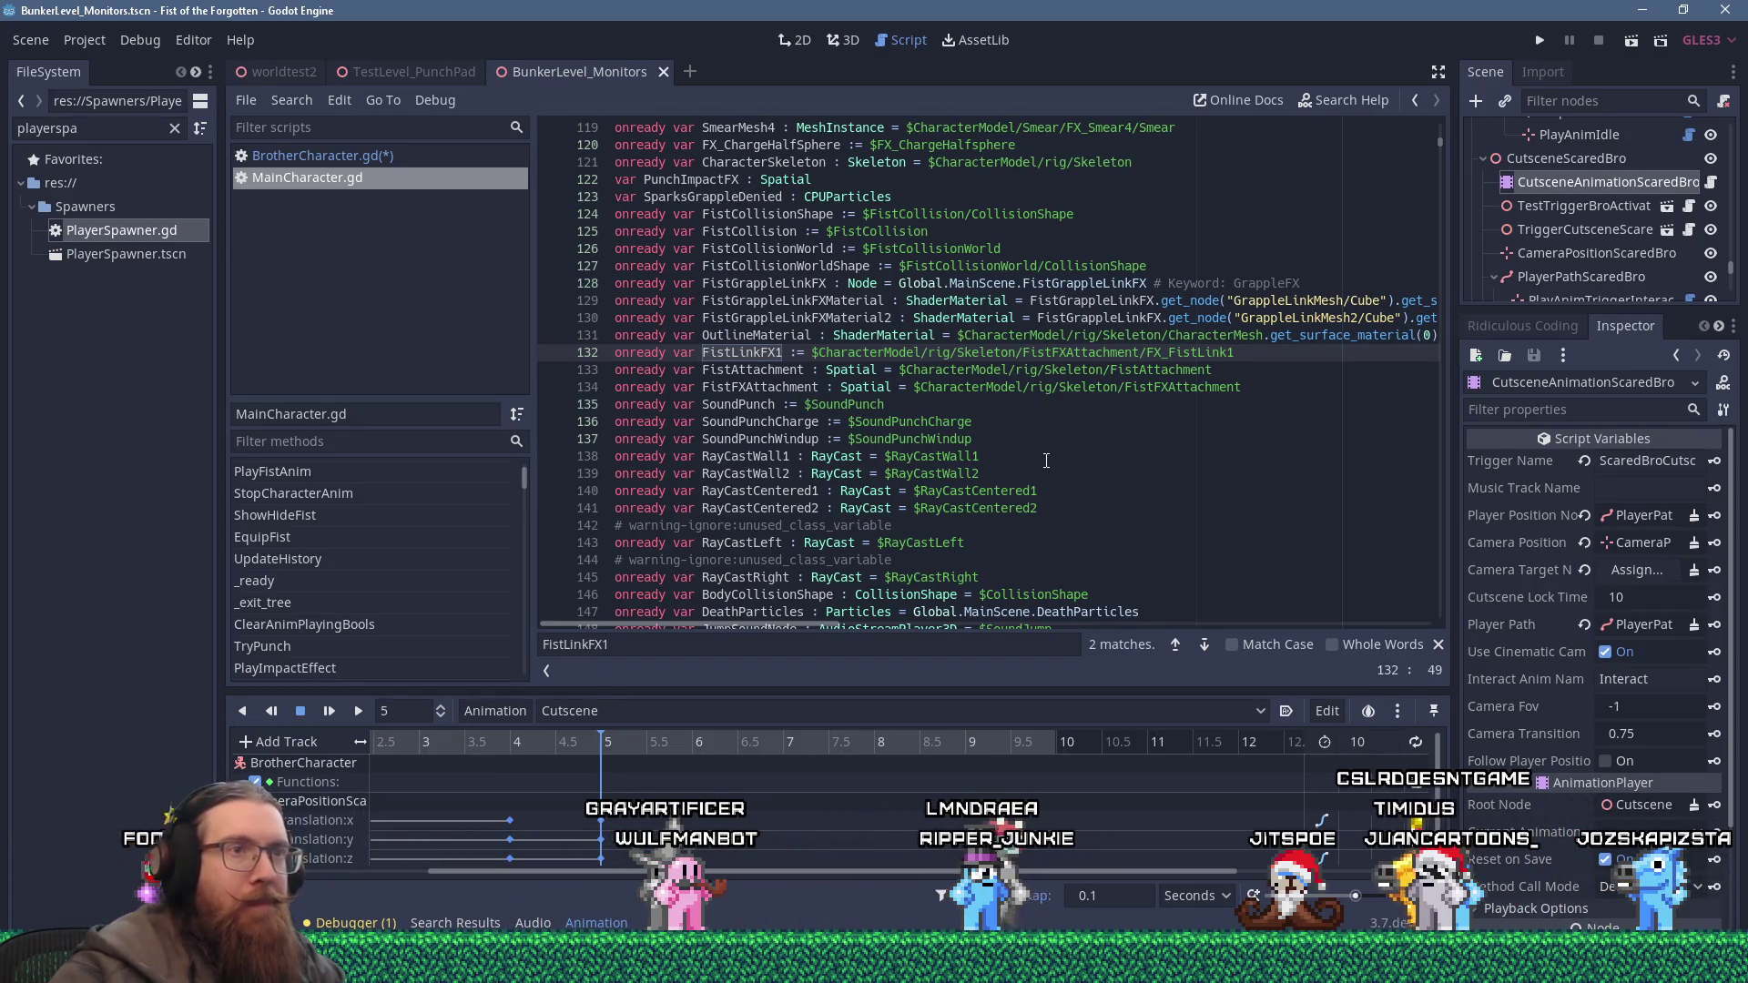
left_click_drag(1257, 356, 614, 355)
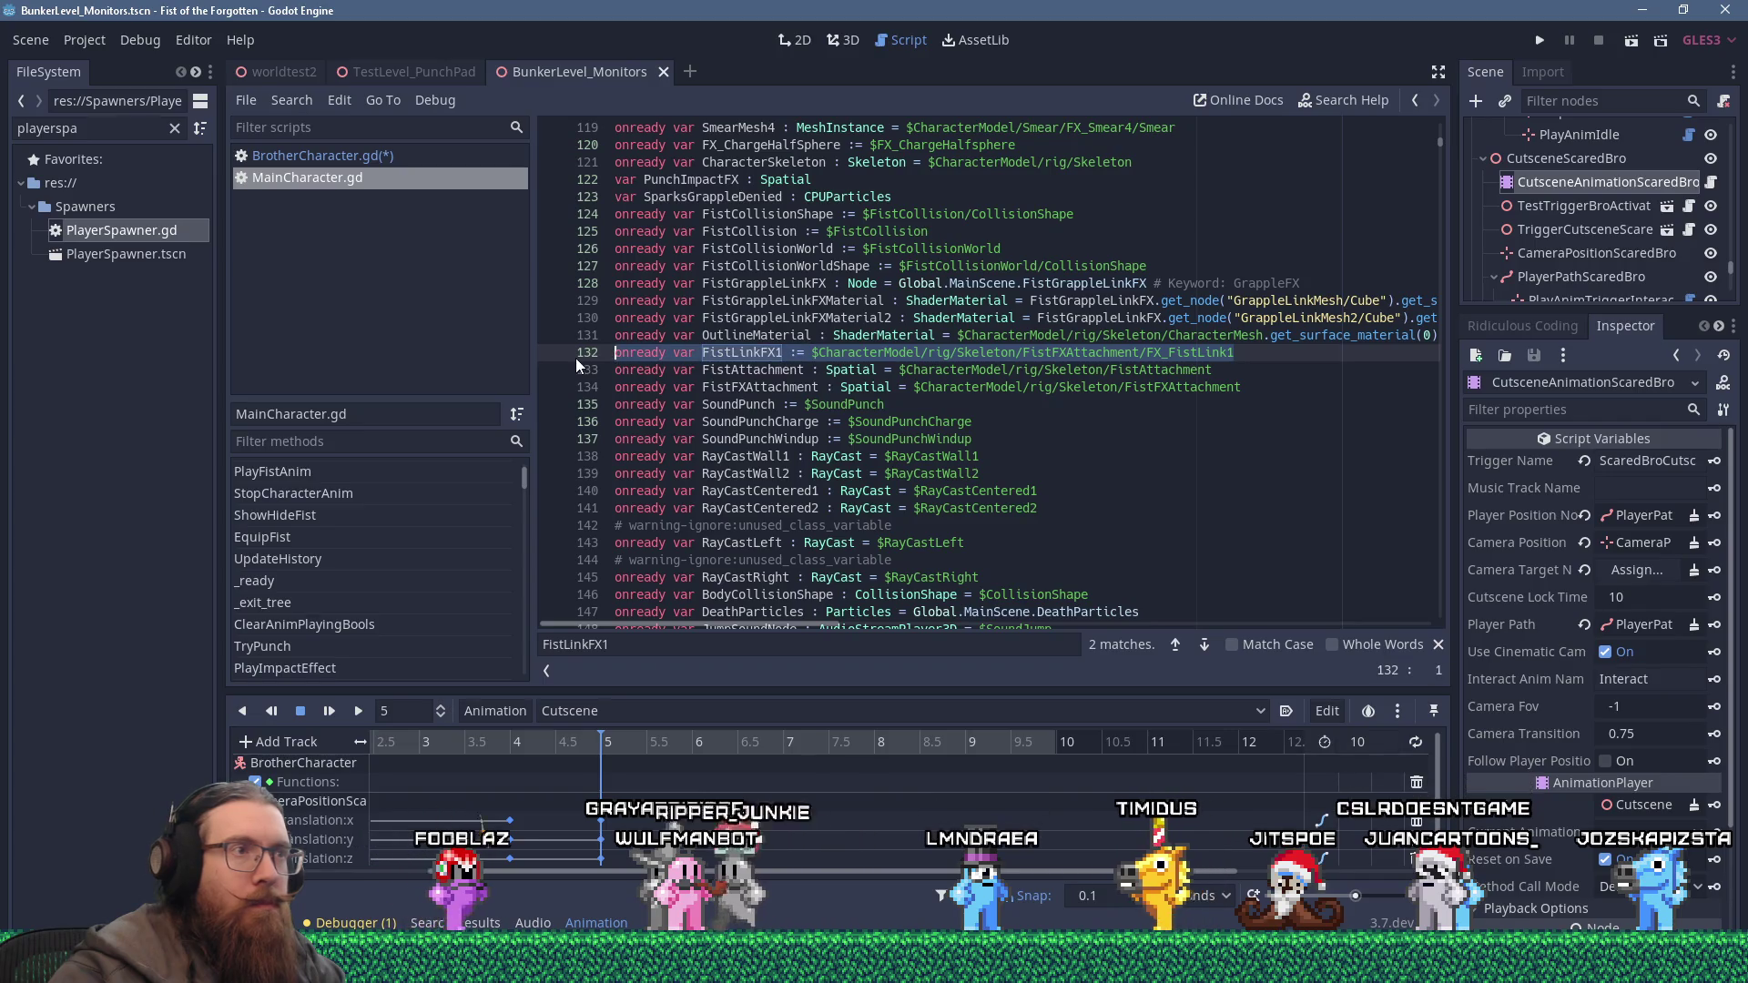
right_click(777, 353)
left_click(798, 446)
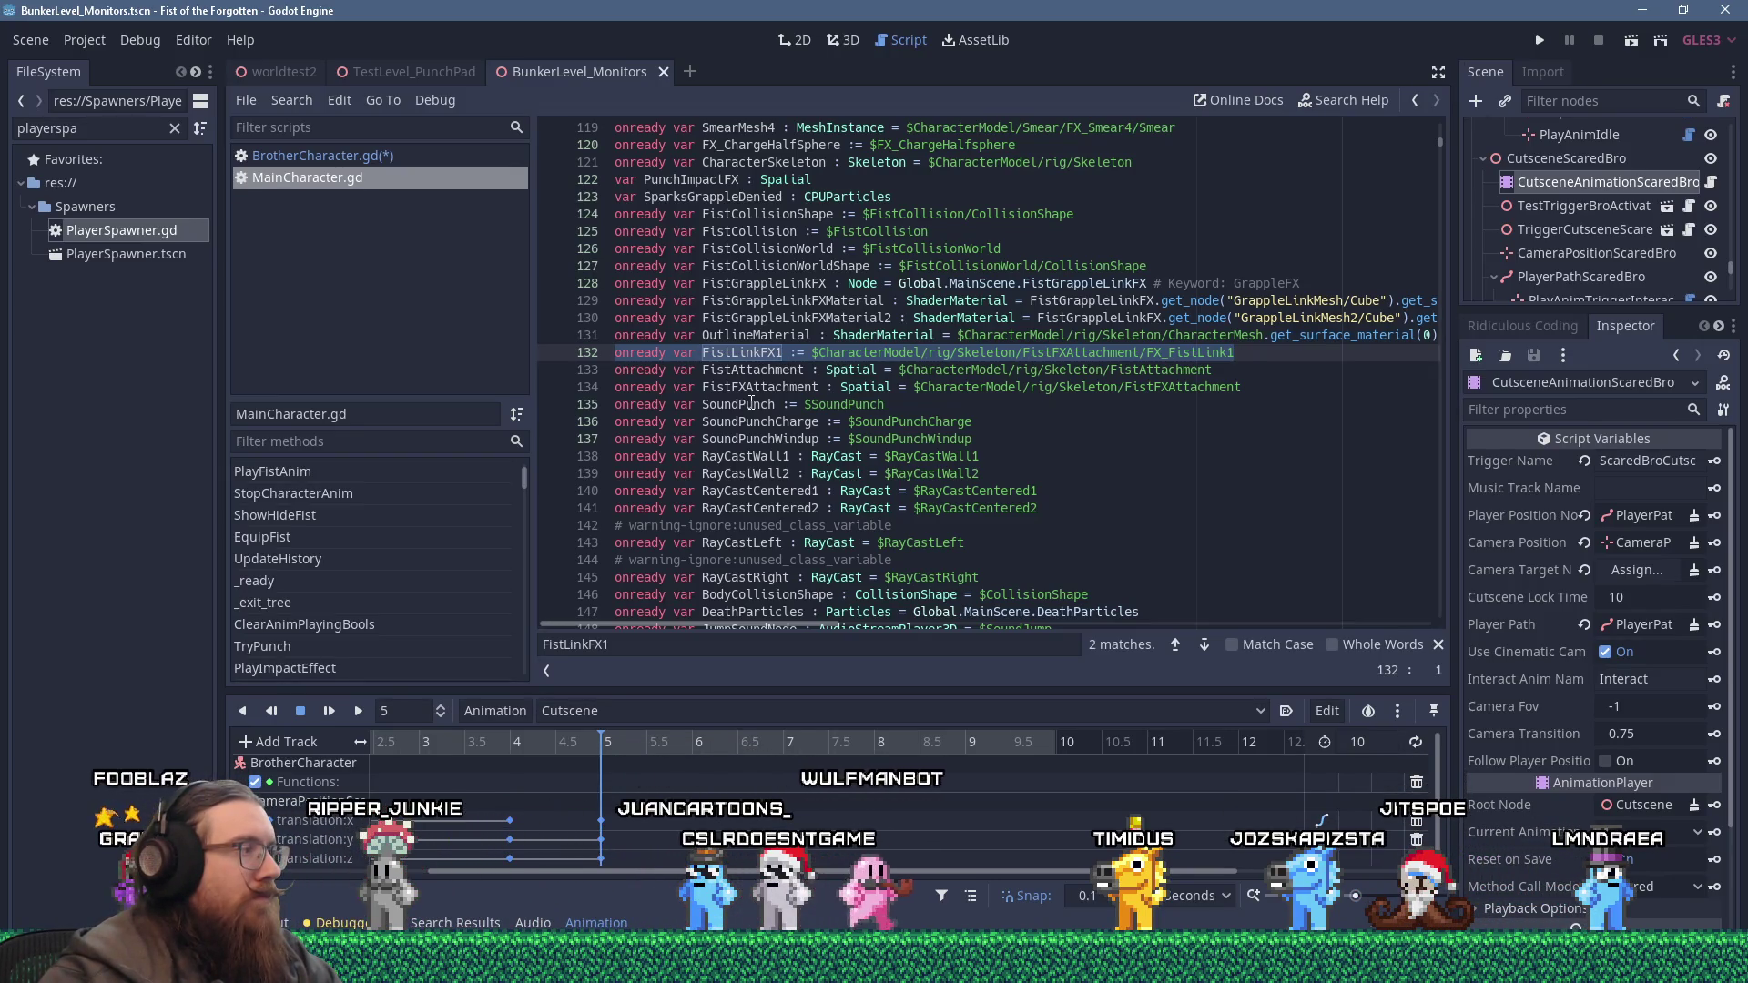
Paste the FistLinkFX1 declaration into BrotherCharacter.gd as line 42, after the SkeletonNode line.
left_click(378, 156)
left_click_drag(1441, 605, 1445, 145)
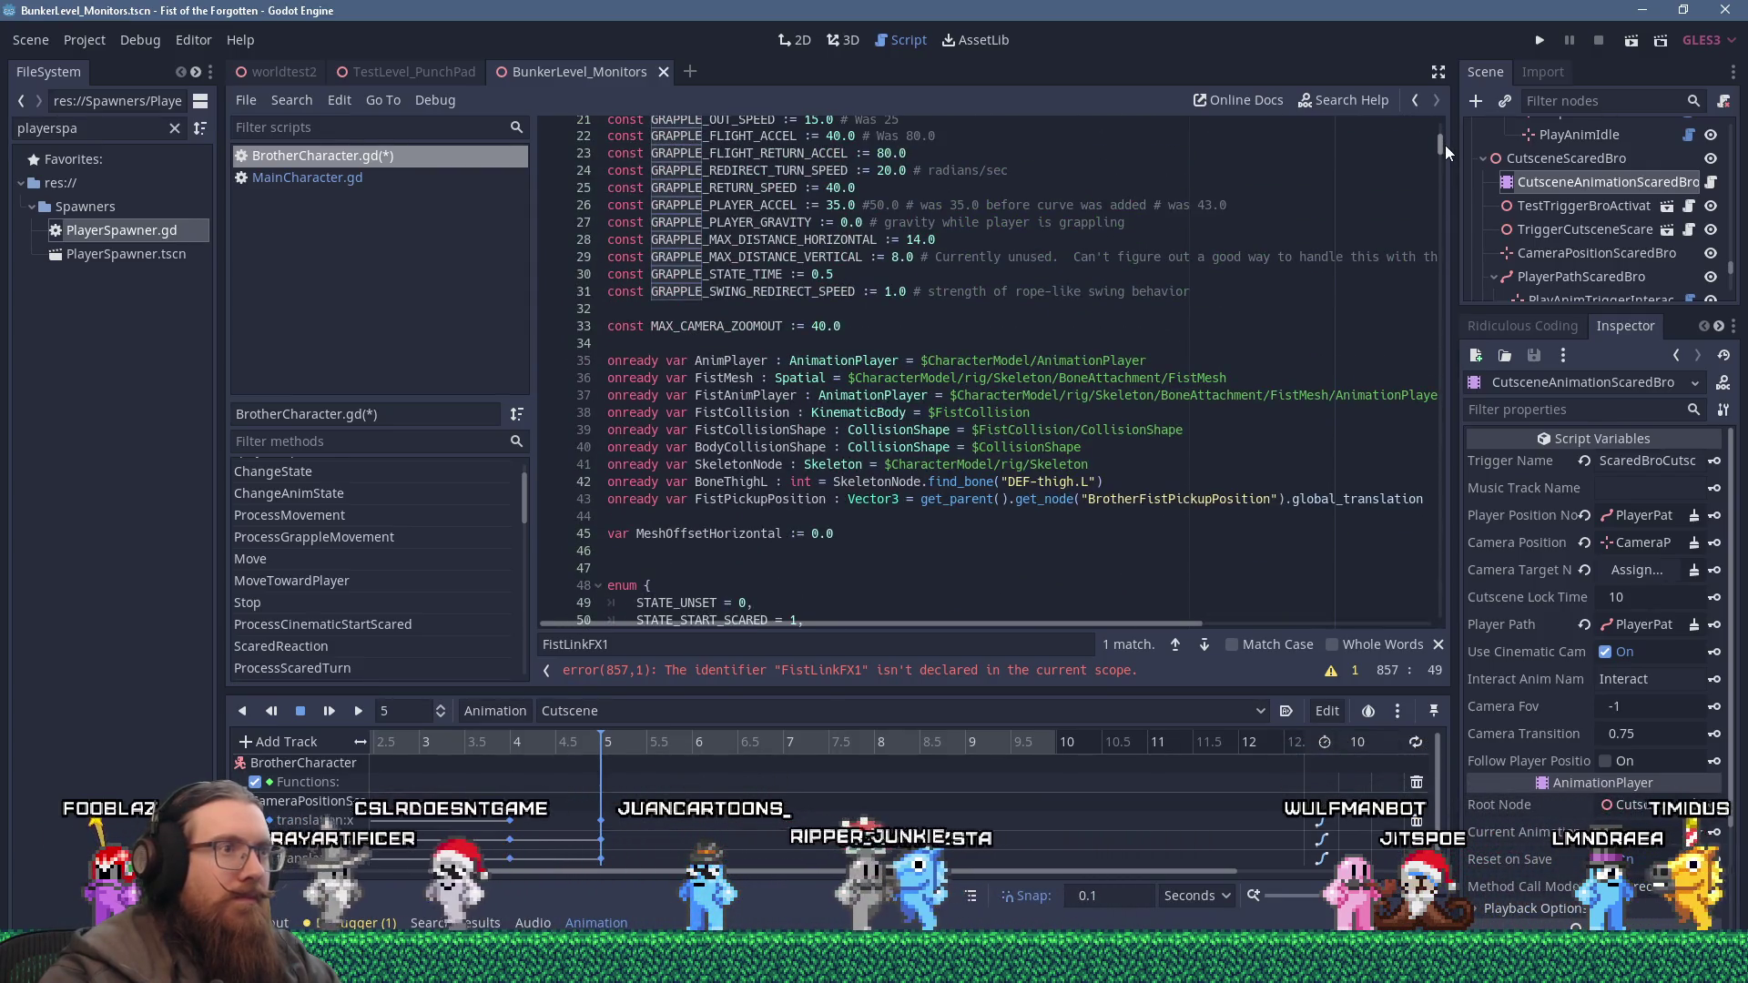
left_click(1193, 447)
left_click(1264, 471)
key("Return")
key("shift+Insert")
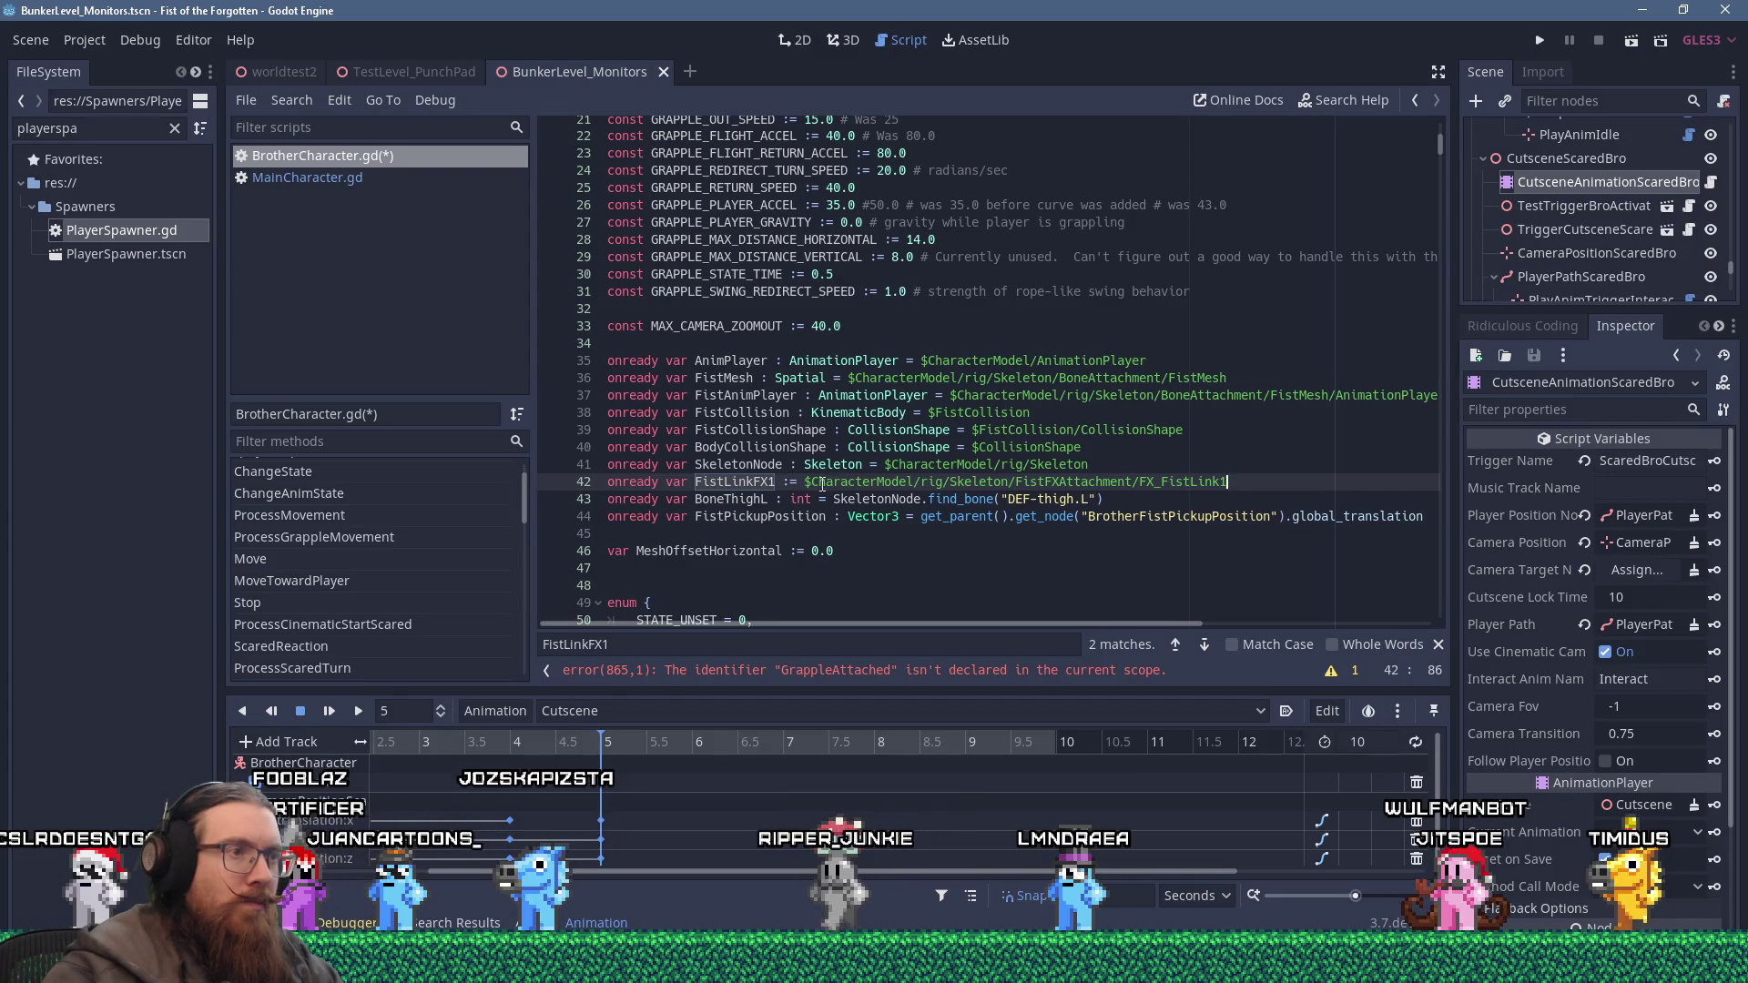
Rewrite its path to SkeletonNode.get_node("FistFXAttachment/FX_FistLink1").
left_click(807, 482)
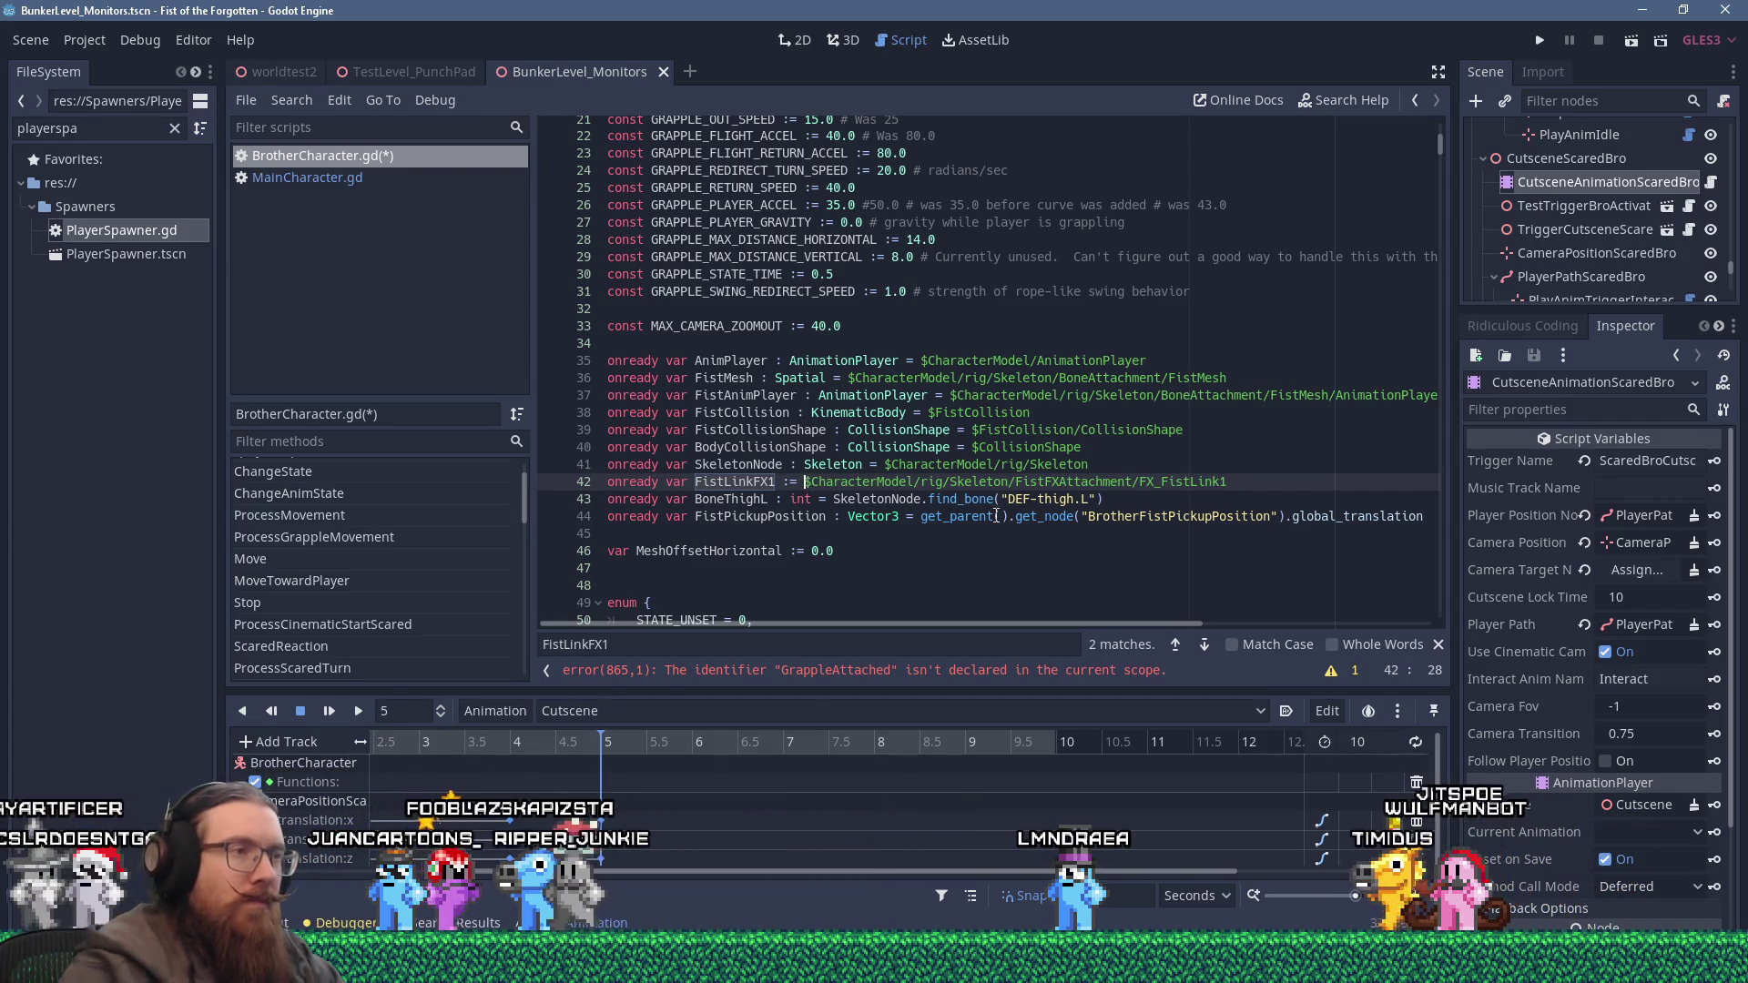
type("Skeleto")
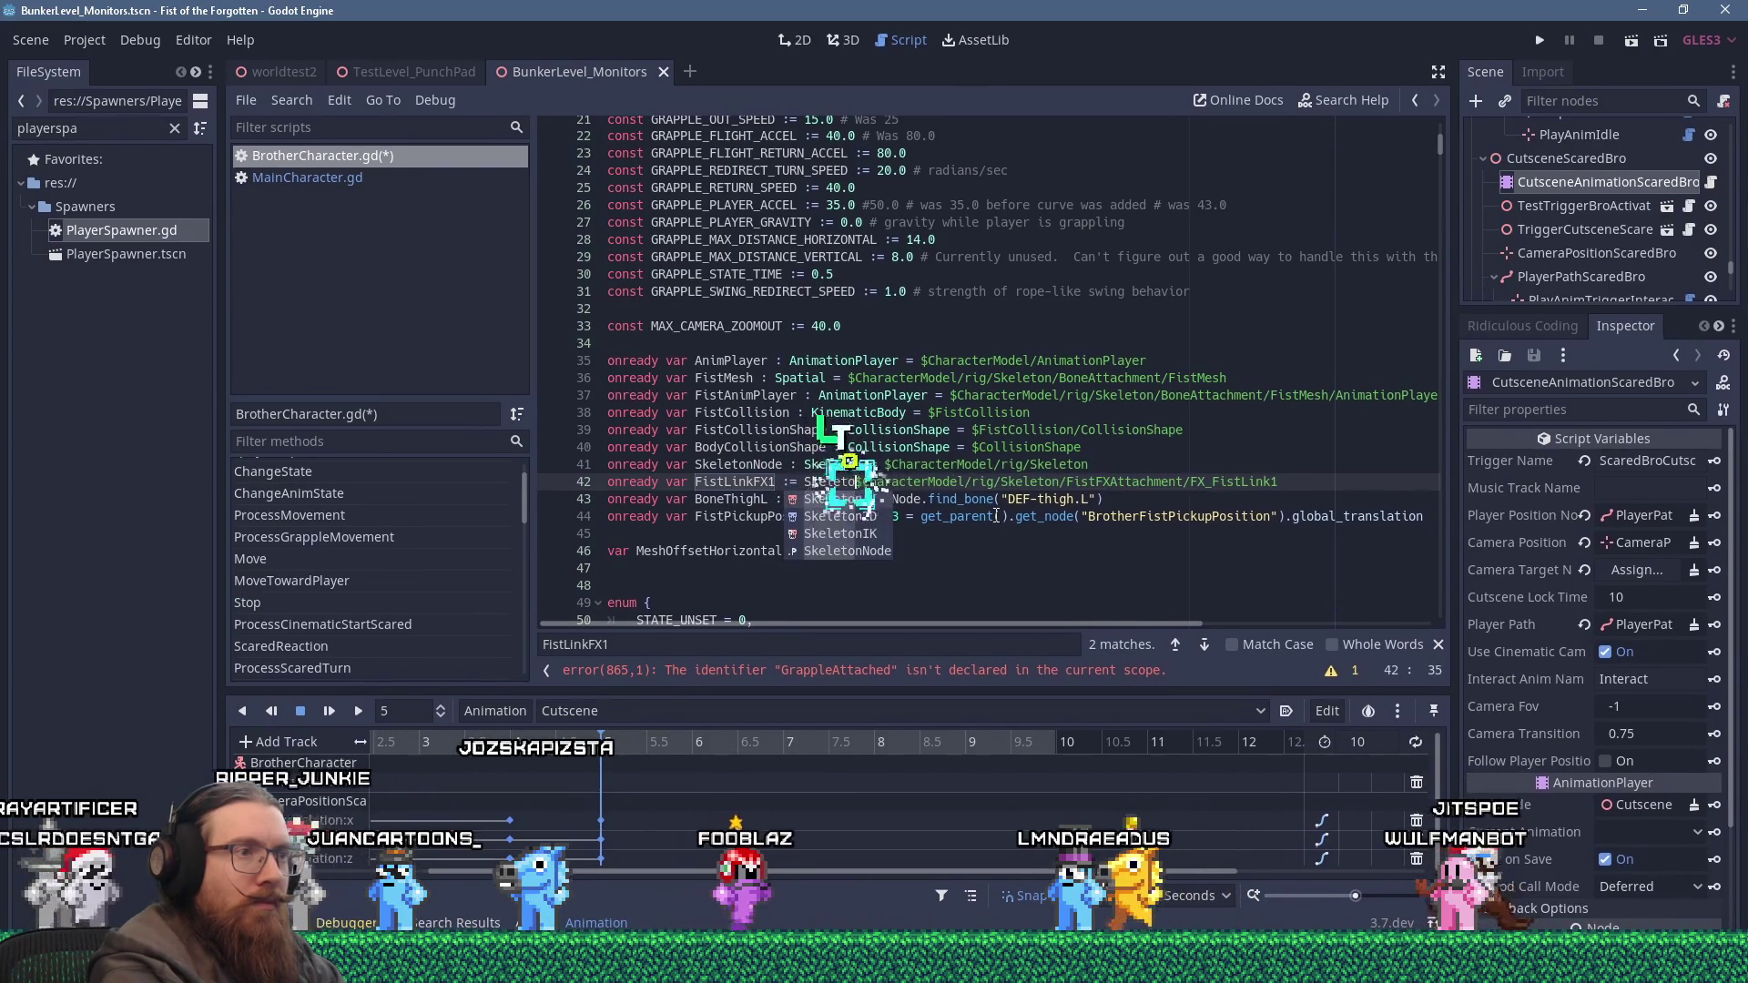
type("nNode")
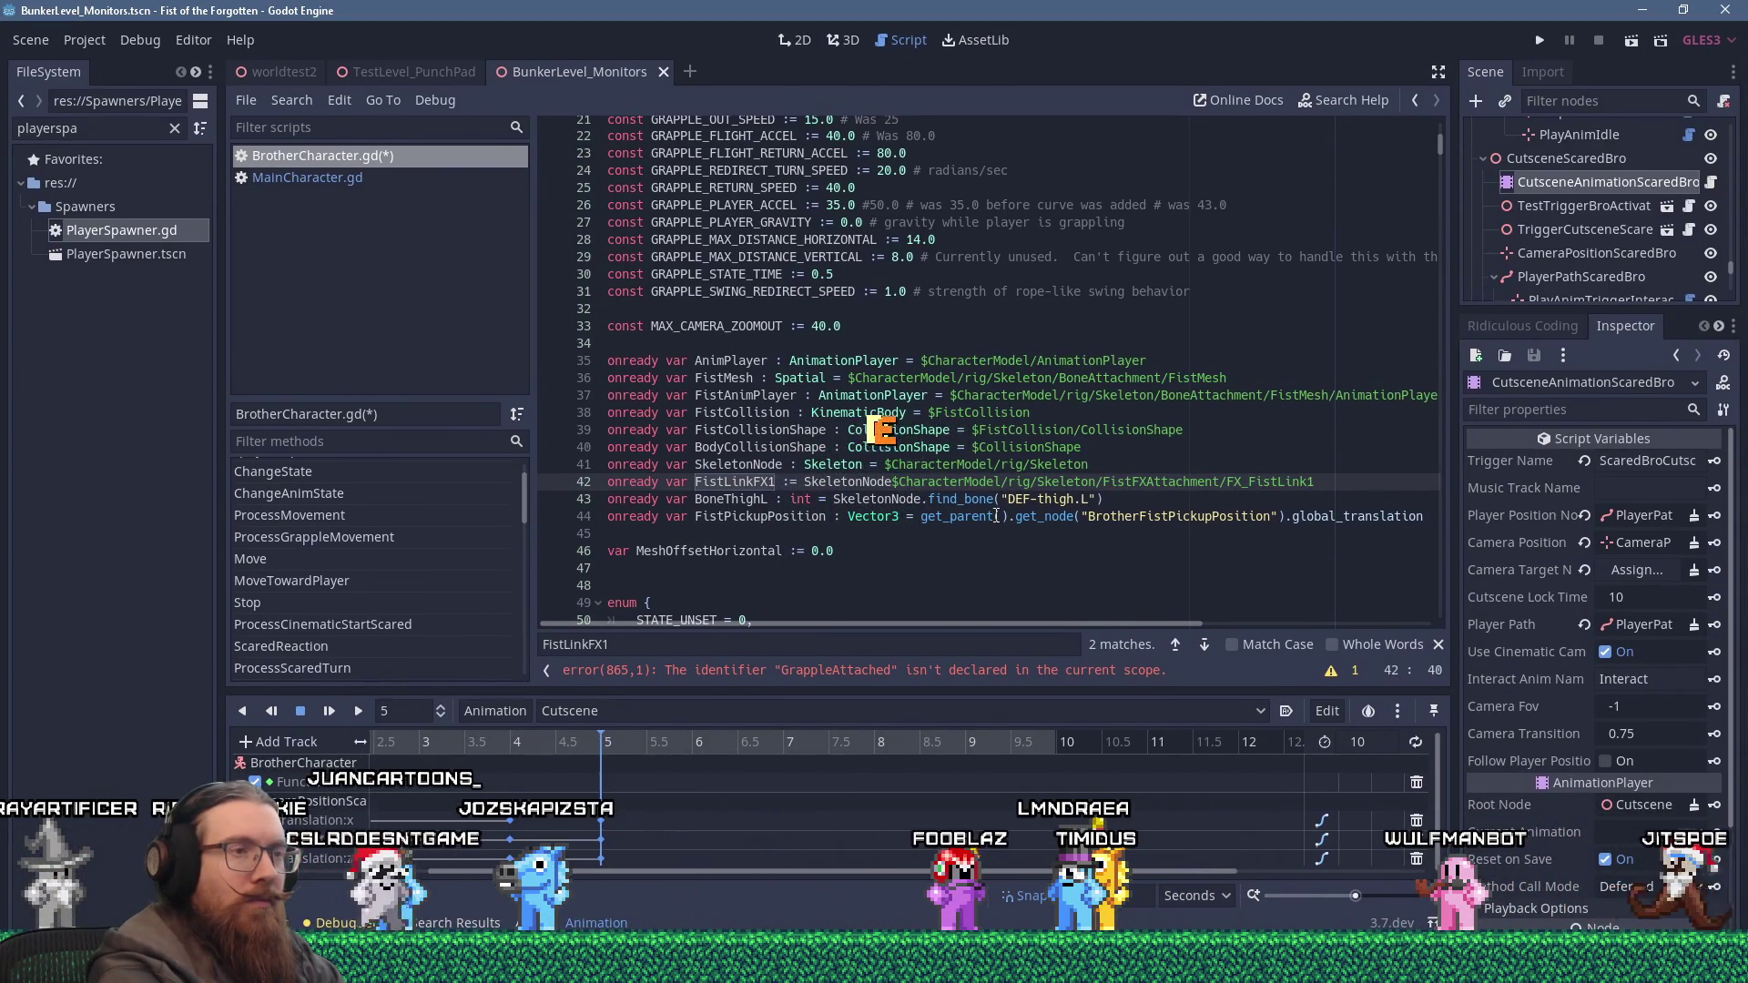
type(".get_")
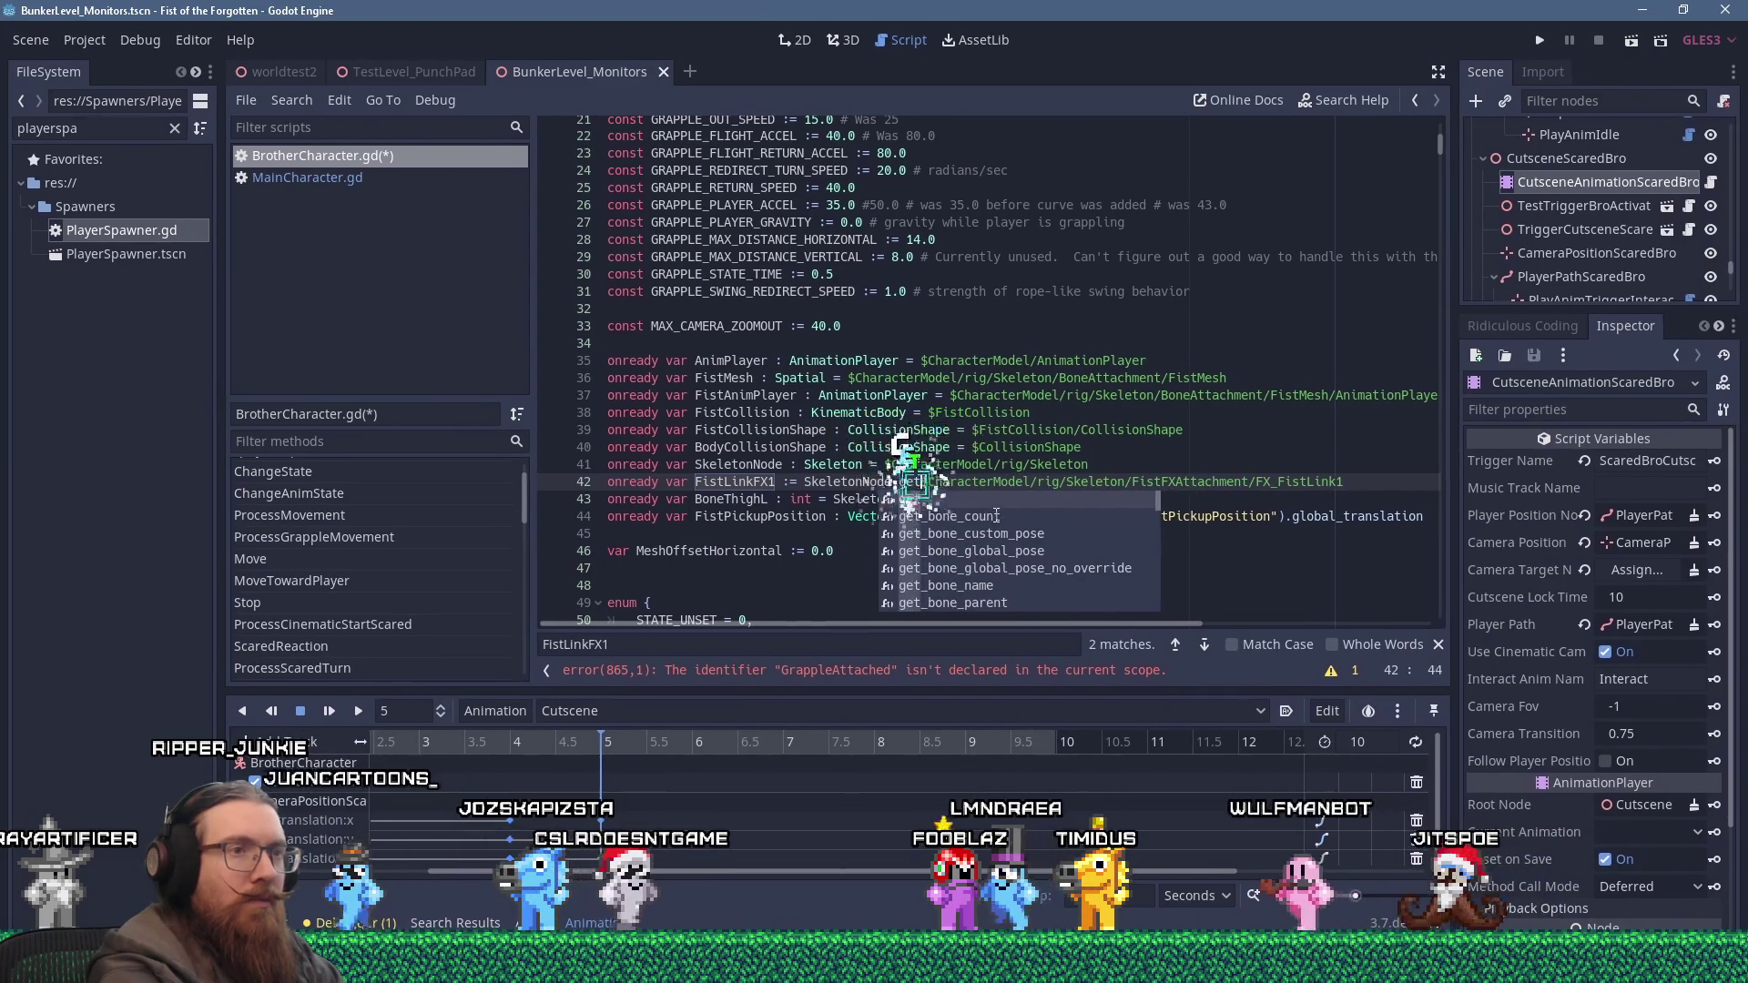
type("node(")
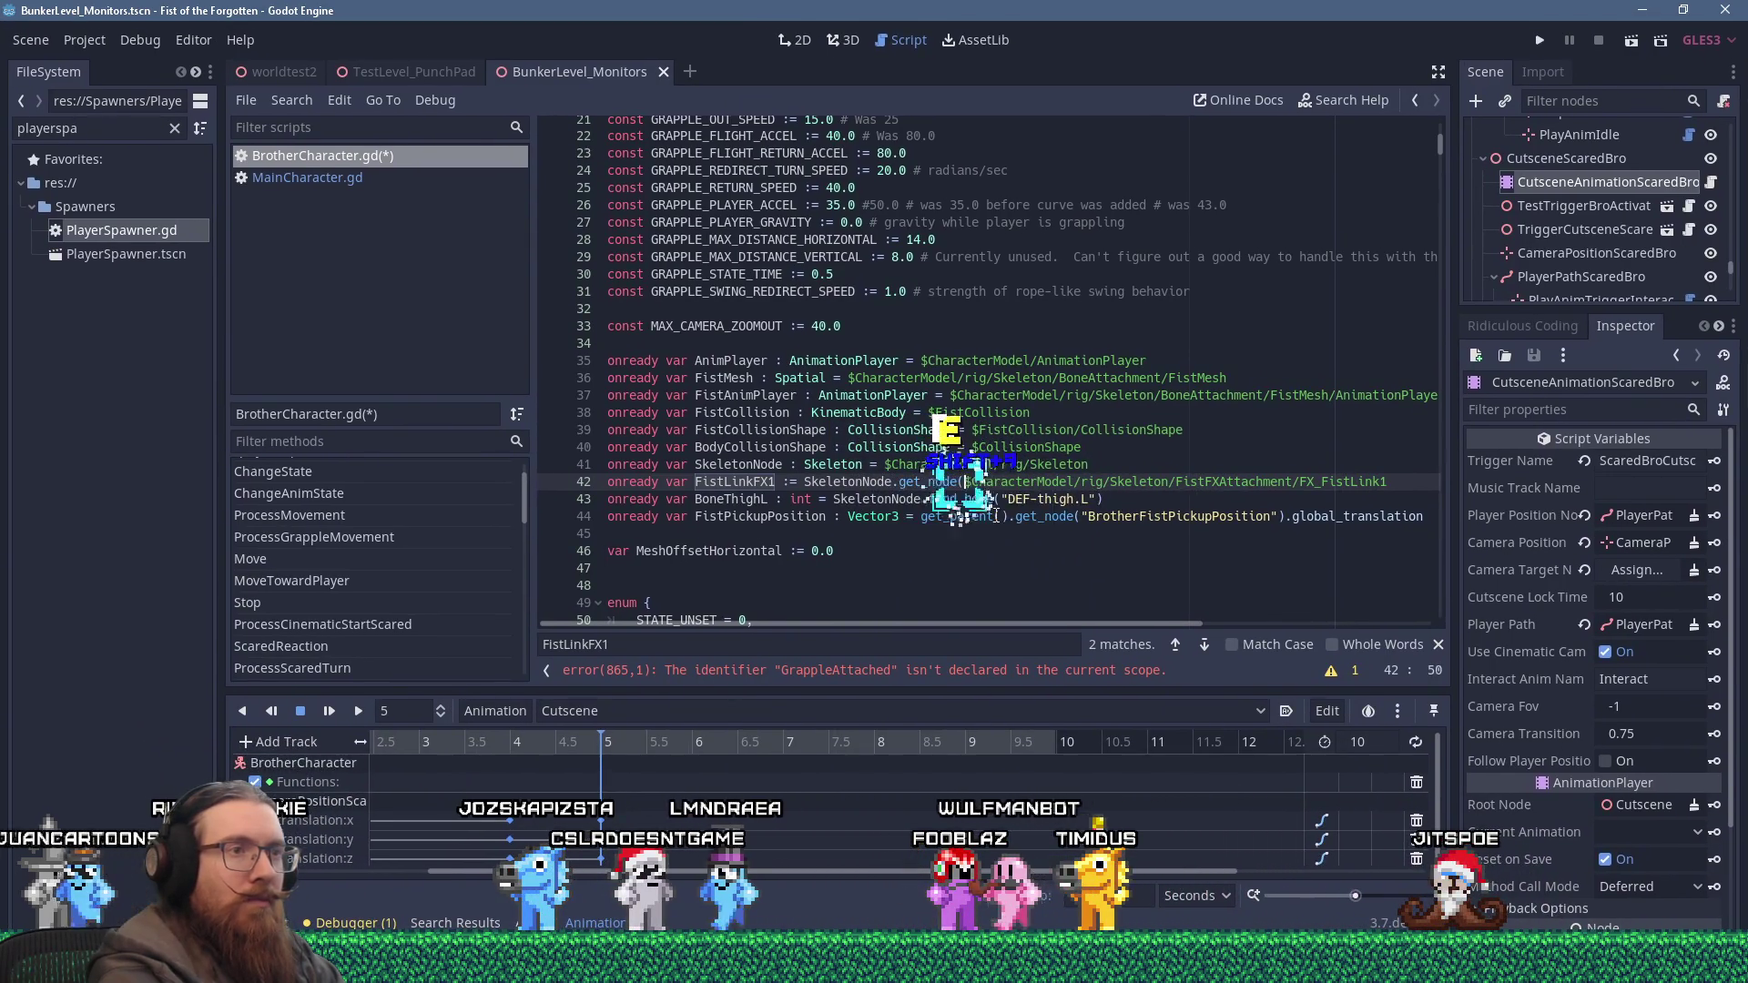
type("\"")
key("Right")
key("Right")
key("Right")
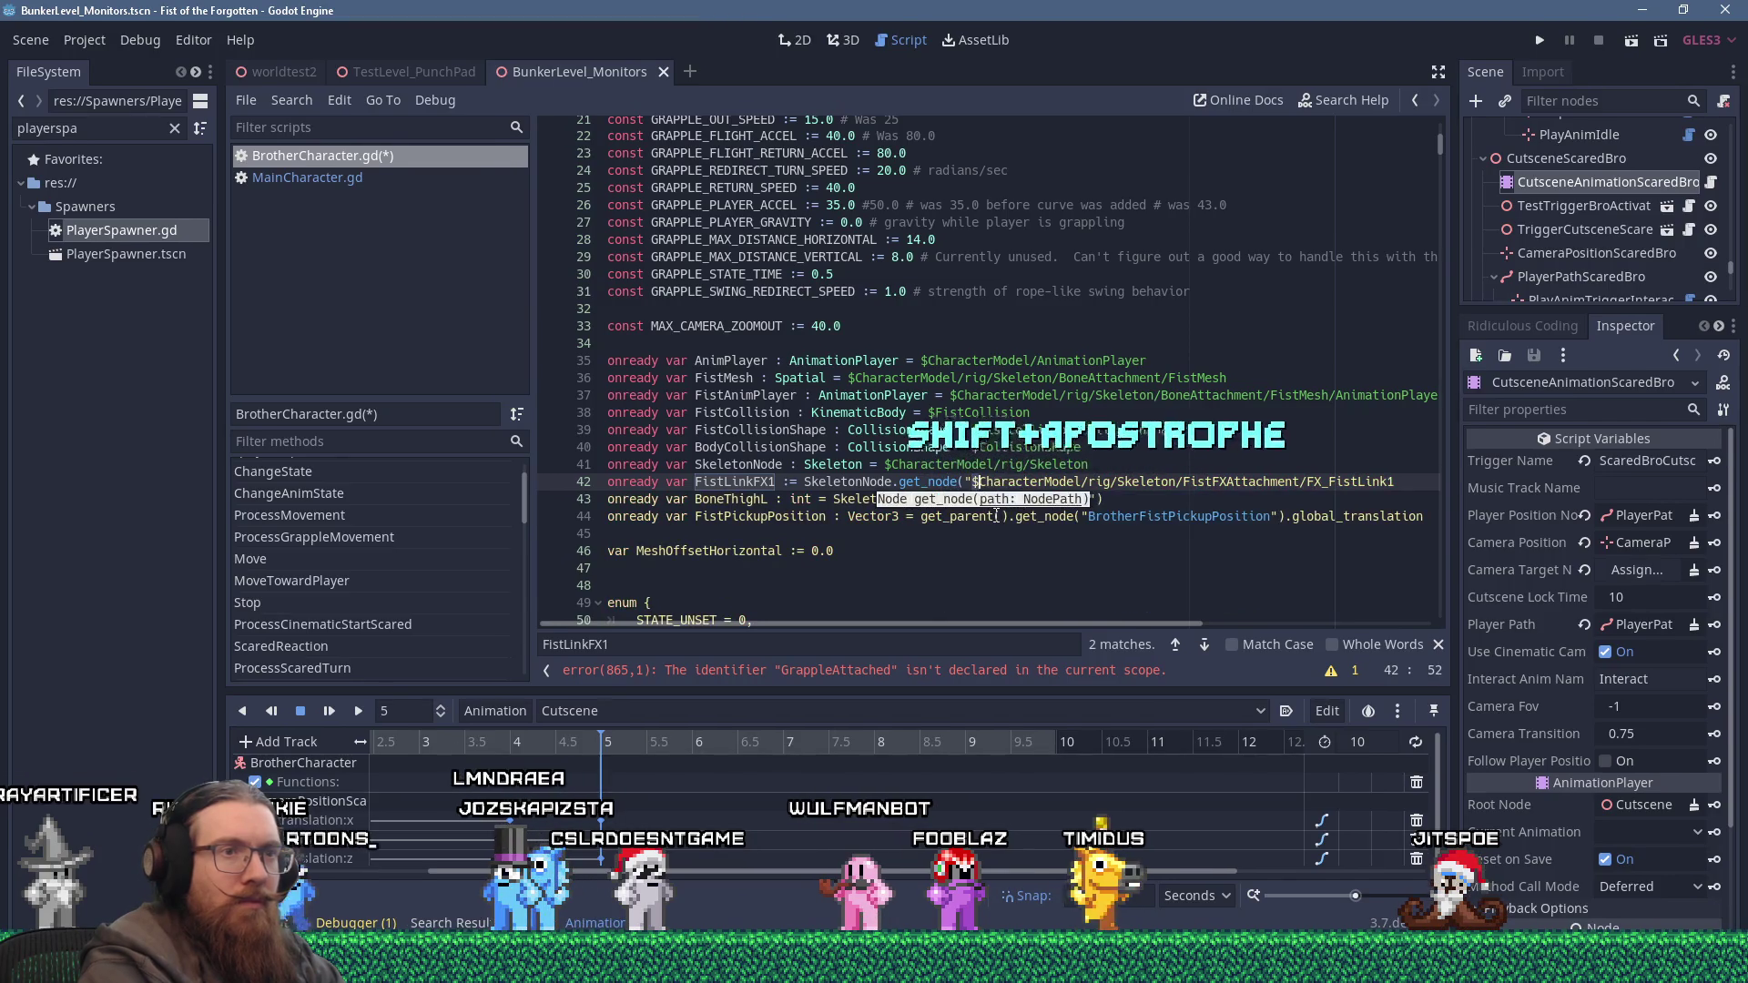
key("Right")
key("Right")
key("Right")
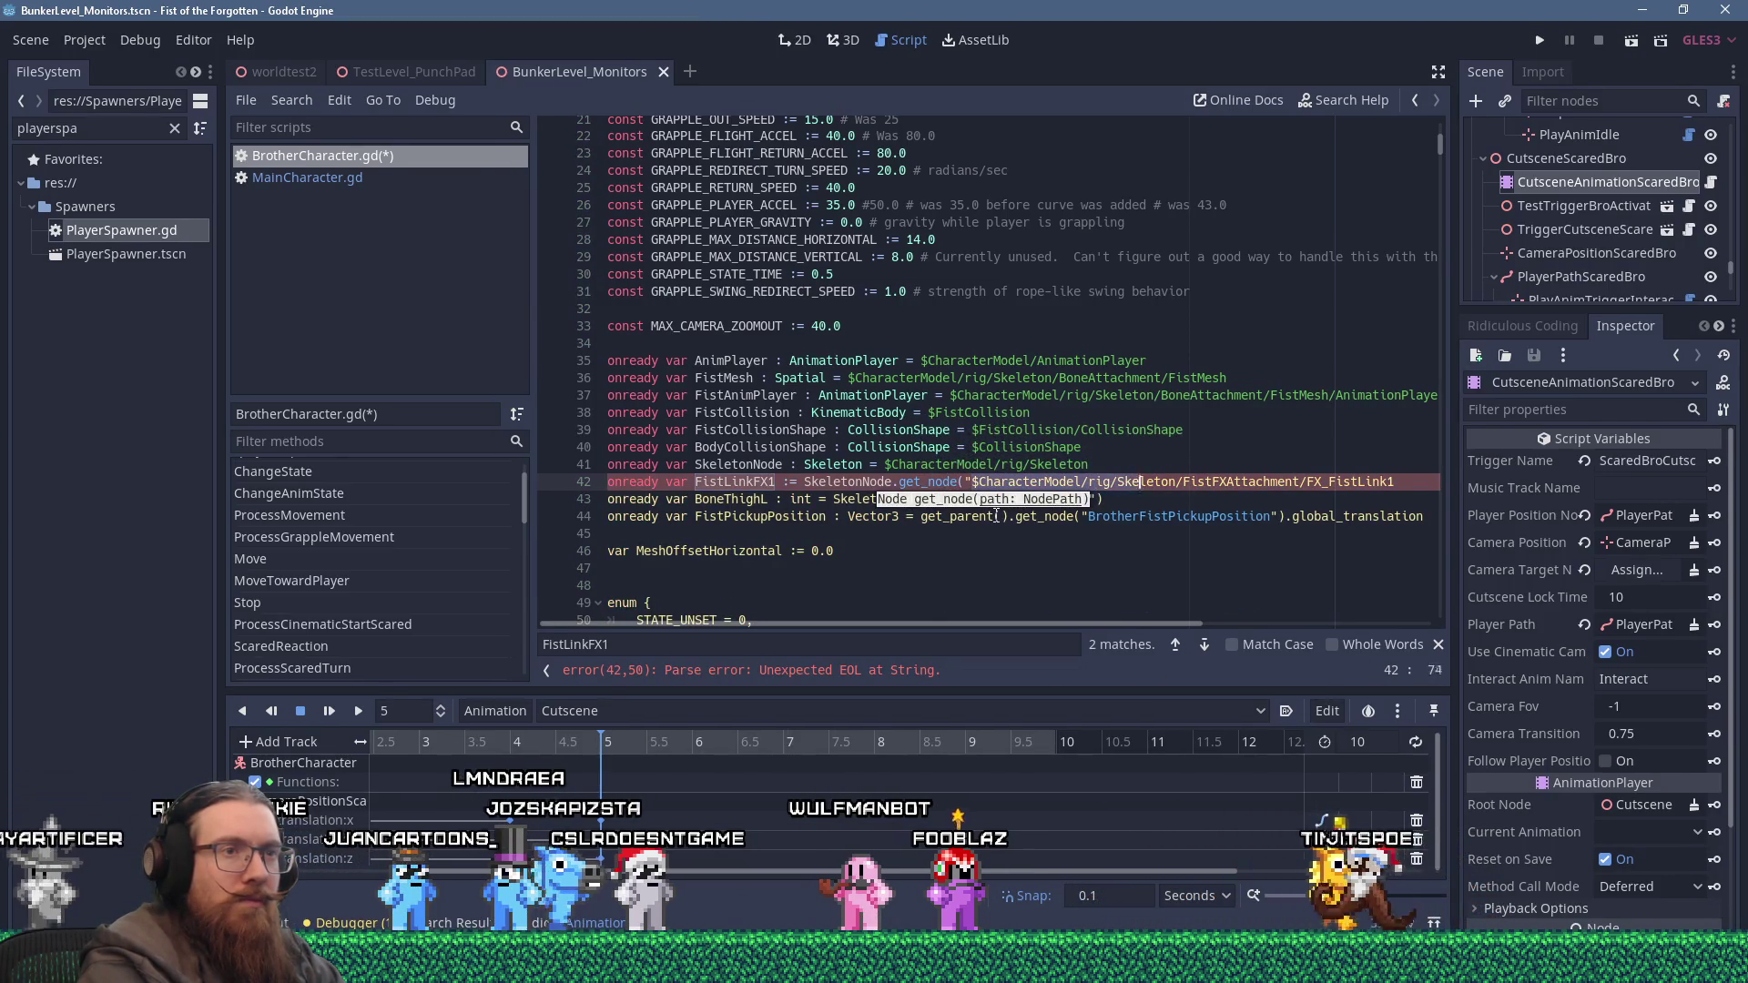
key("End")
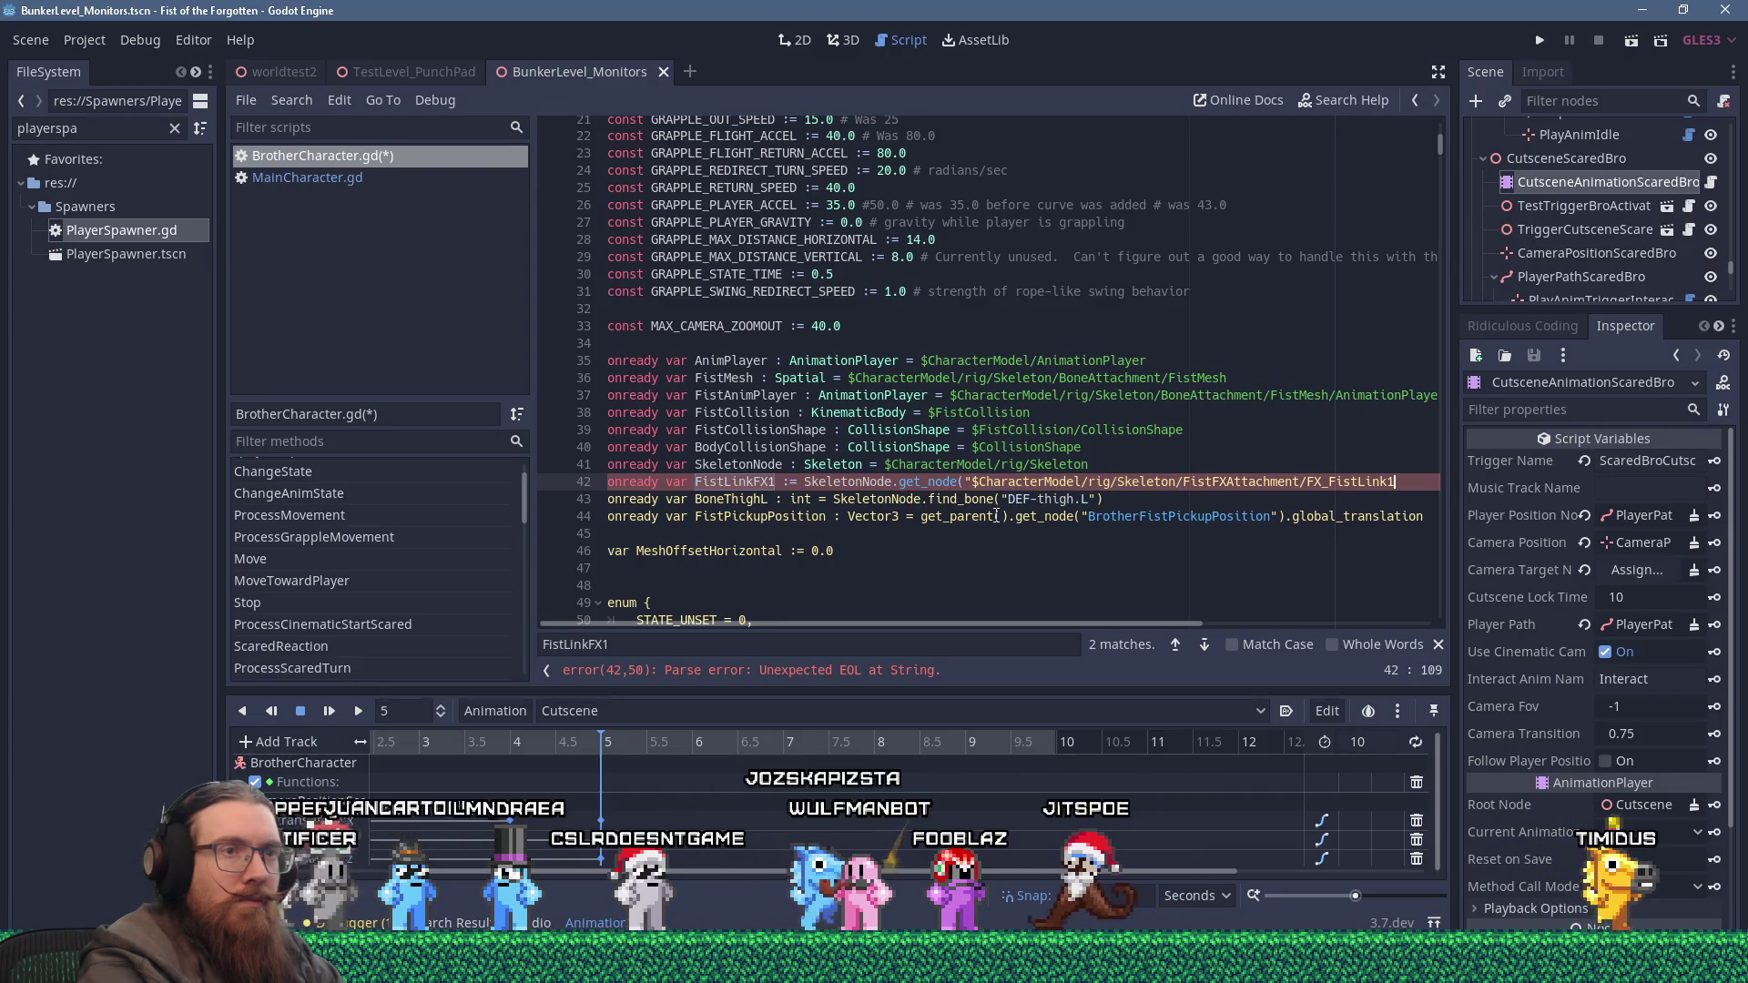
key("ctrl+Left")
key("ctrl+Left")
key("ctrl+Left")
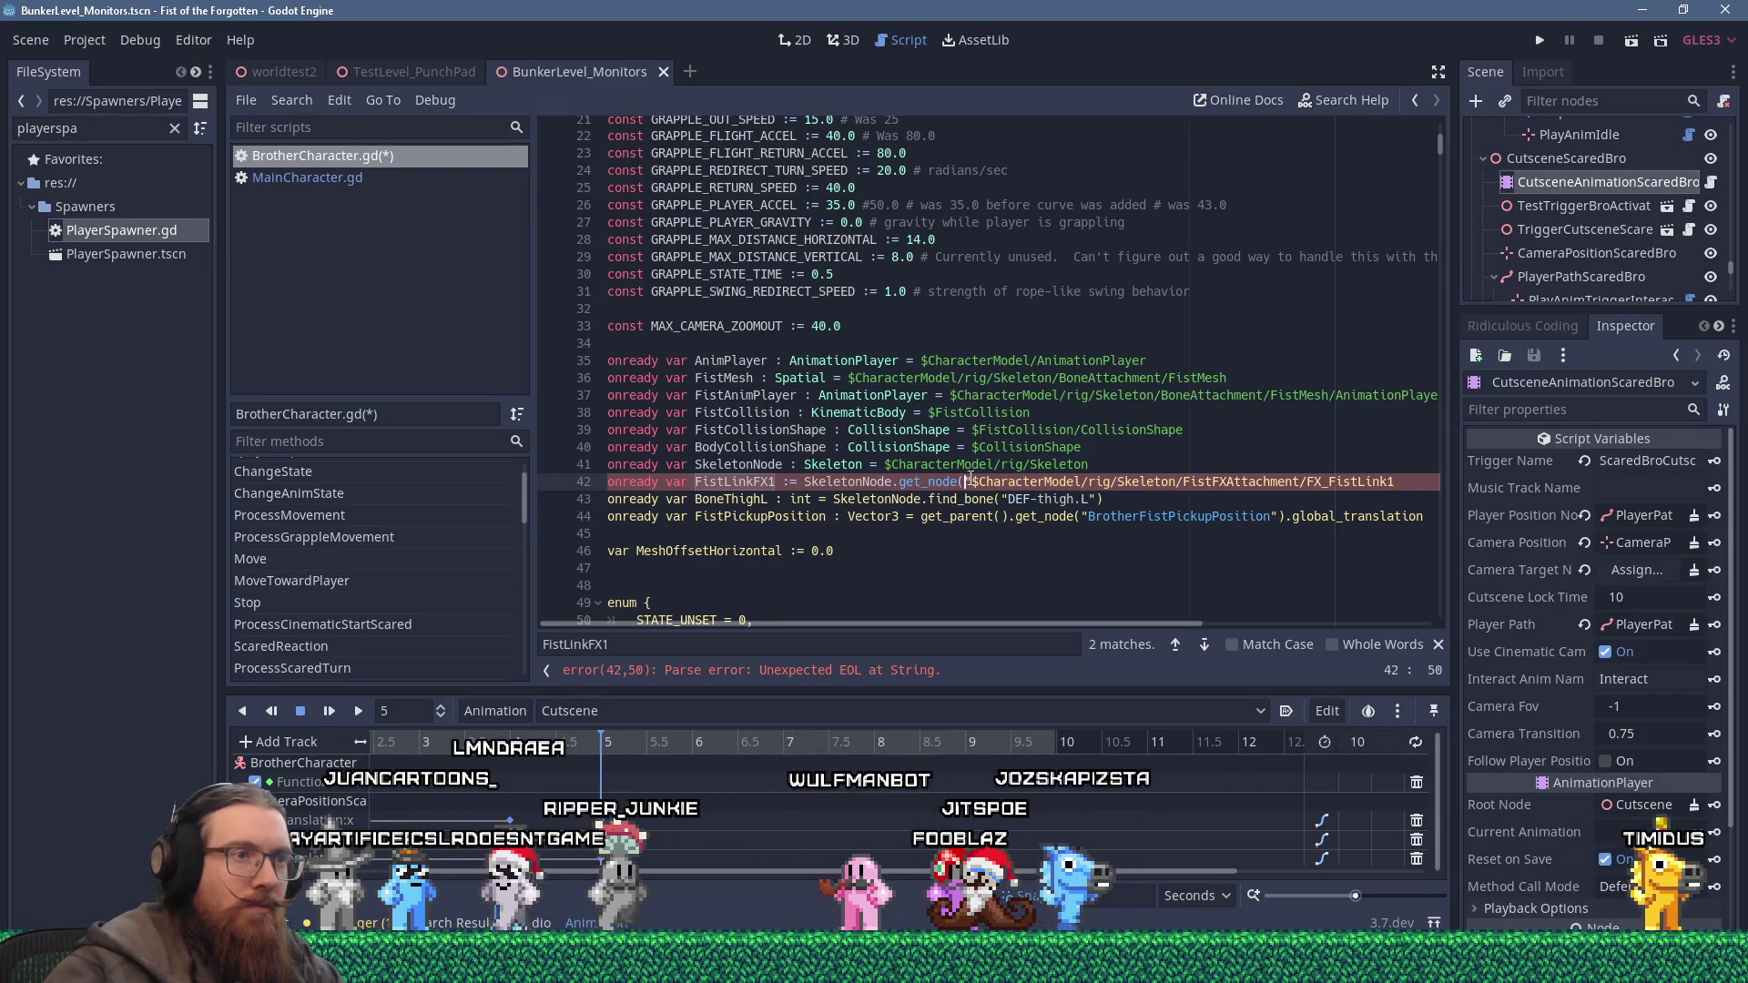
left_click(1185, 484)
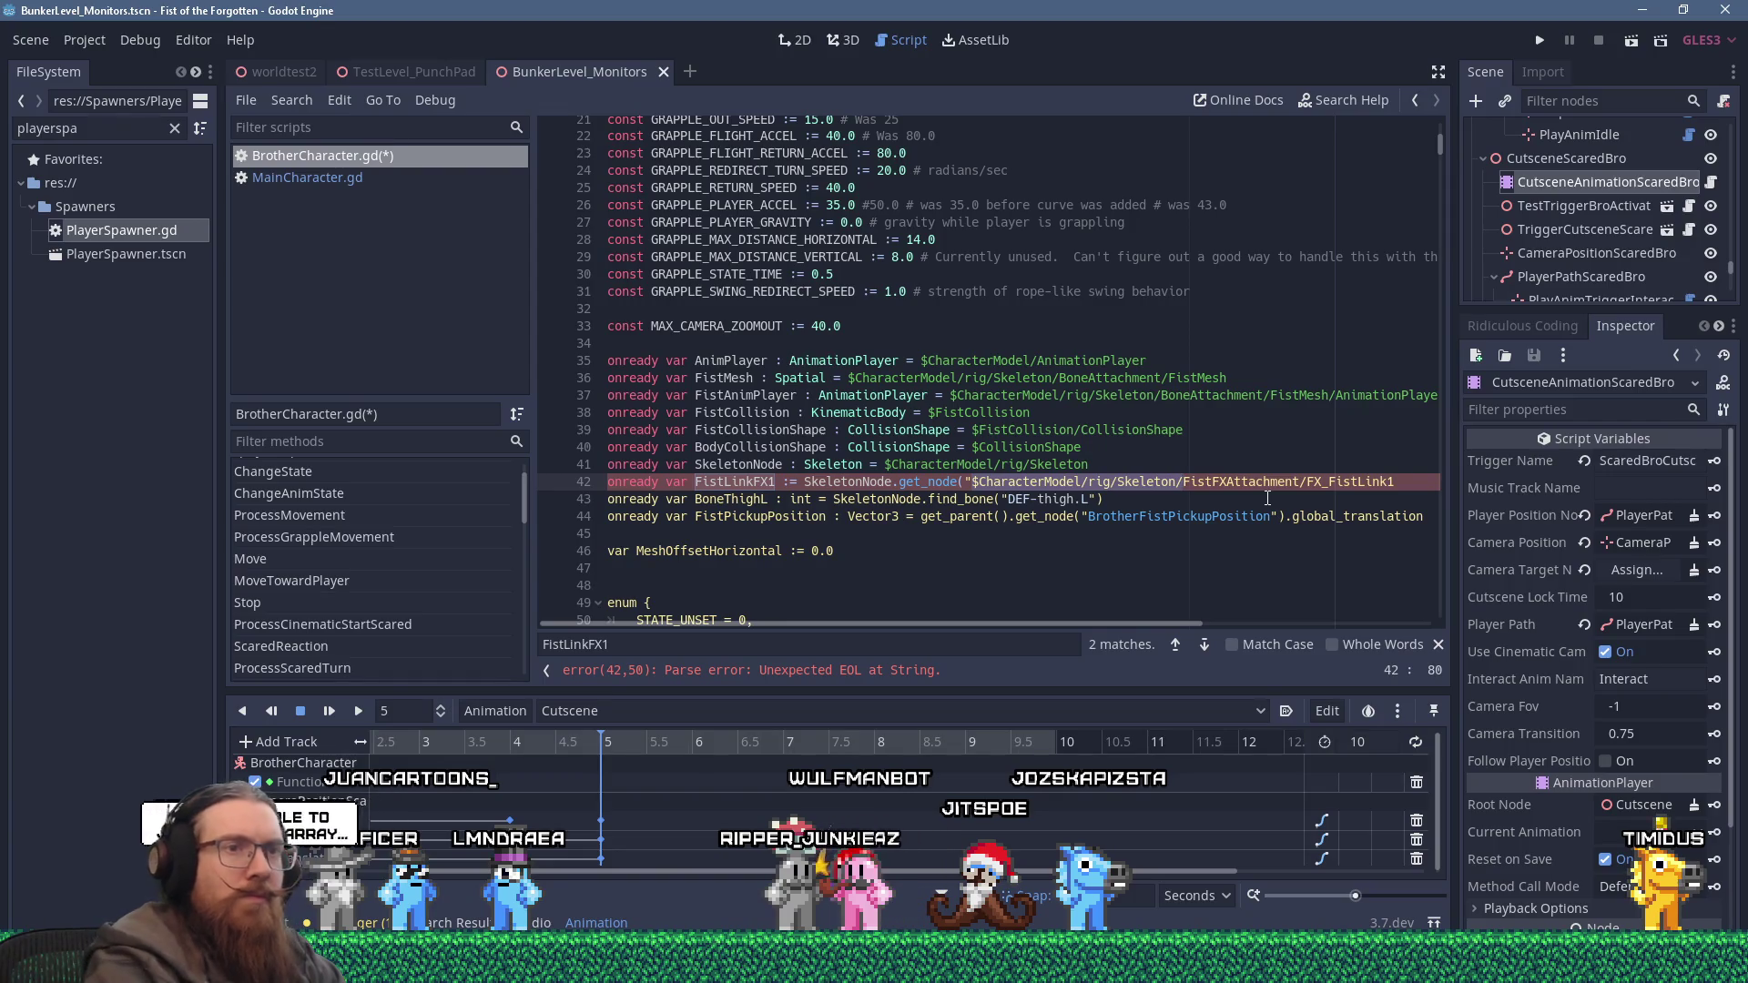
key("ctrl+BackSpace")
key("ctrl+BackSpace")
key("ctrl+BackSpace")
key("End")
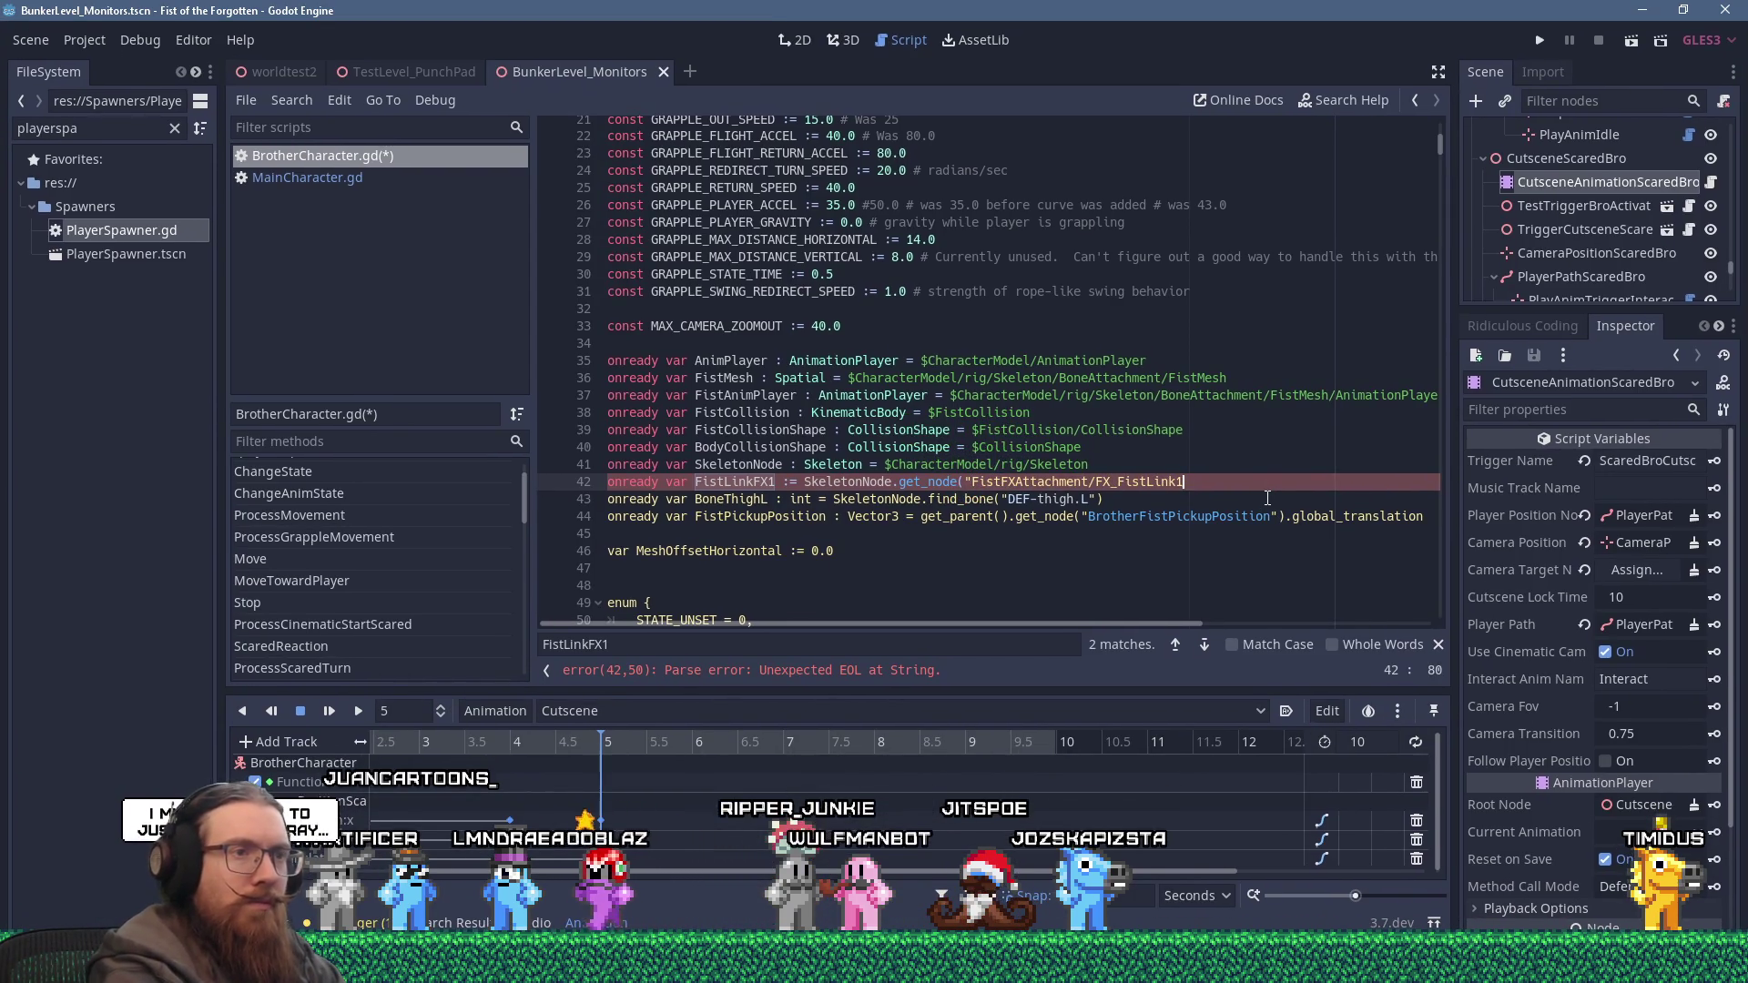
type("\")")
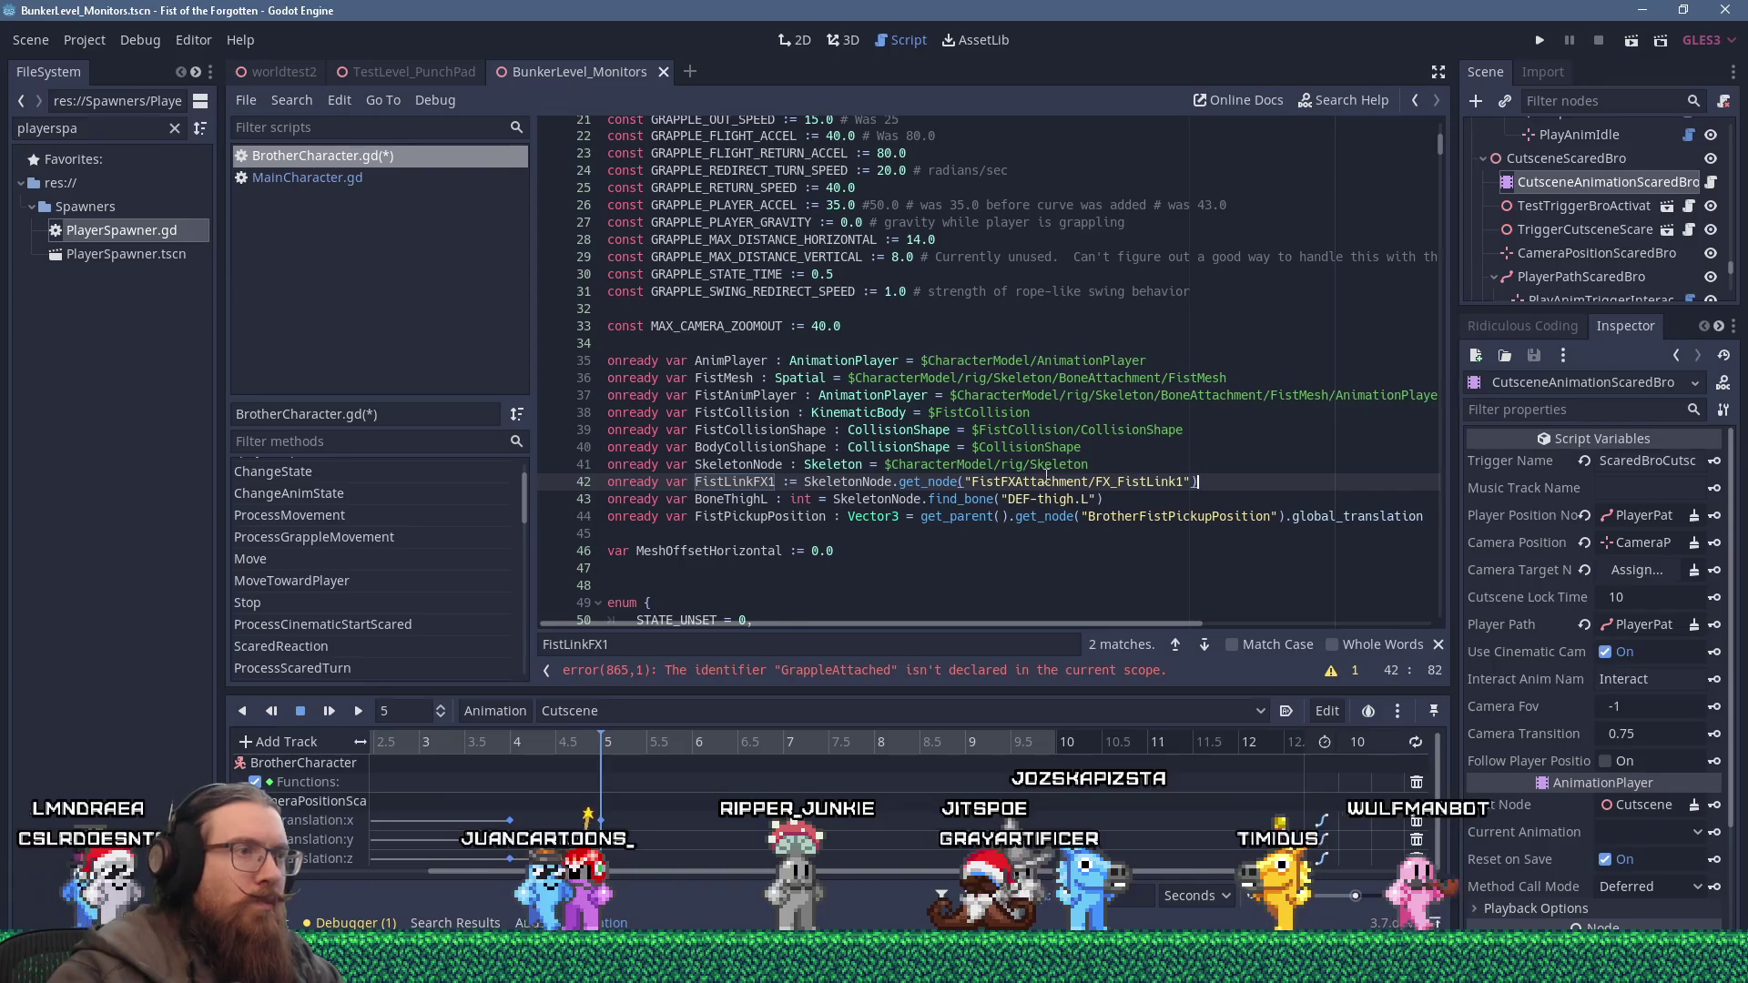
left_click(869, 674)
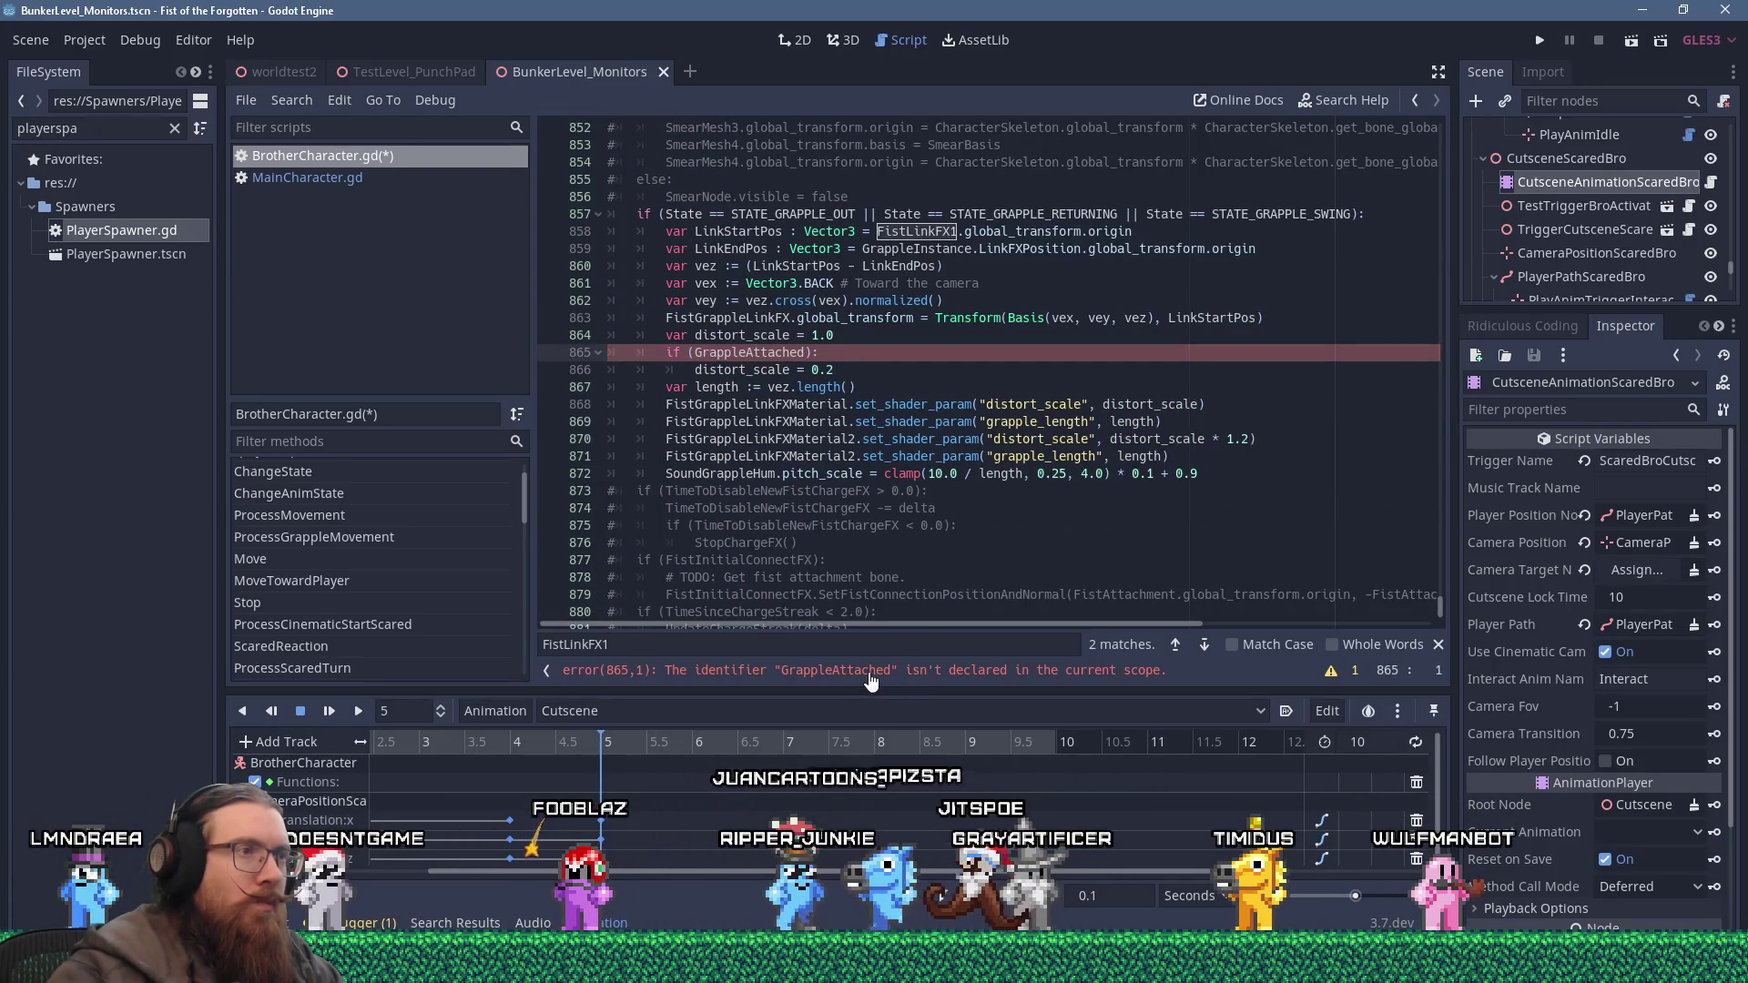
Replace GrappleAttached on line 865 with the State == STATE_GRAPPLE_SWING check copied from line 857.
scroll(777, 496, "up", 2)
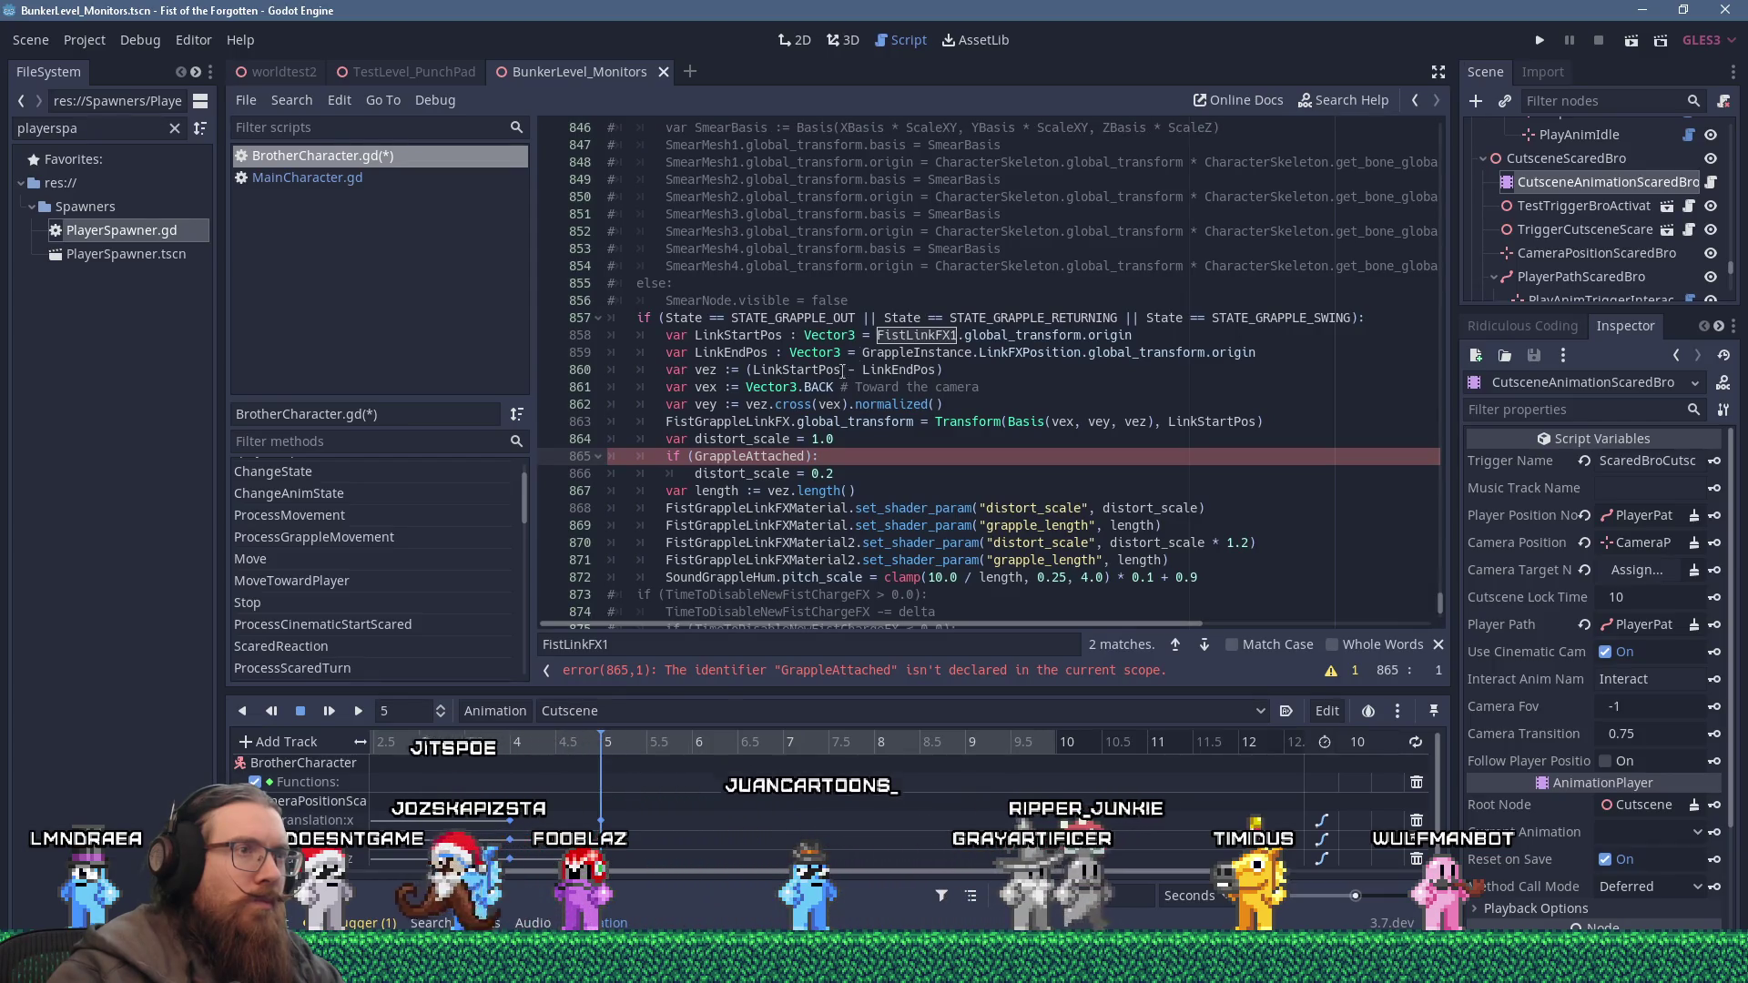
left_click_drag(884, 318, 1011, 318)
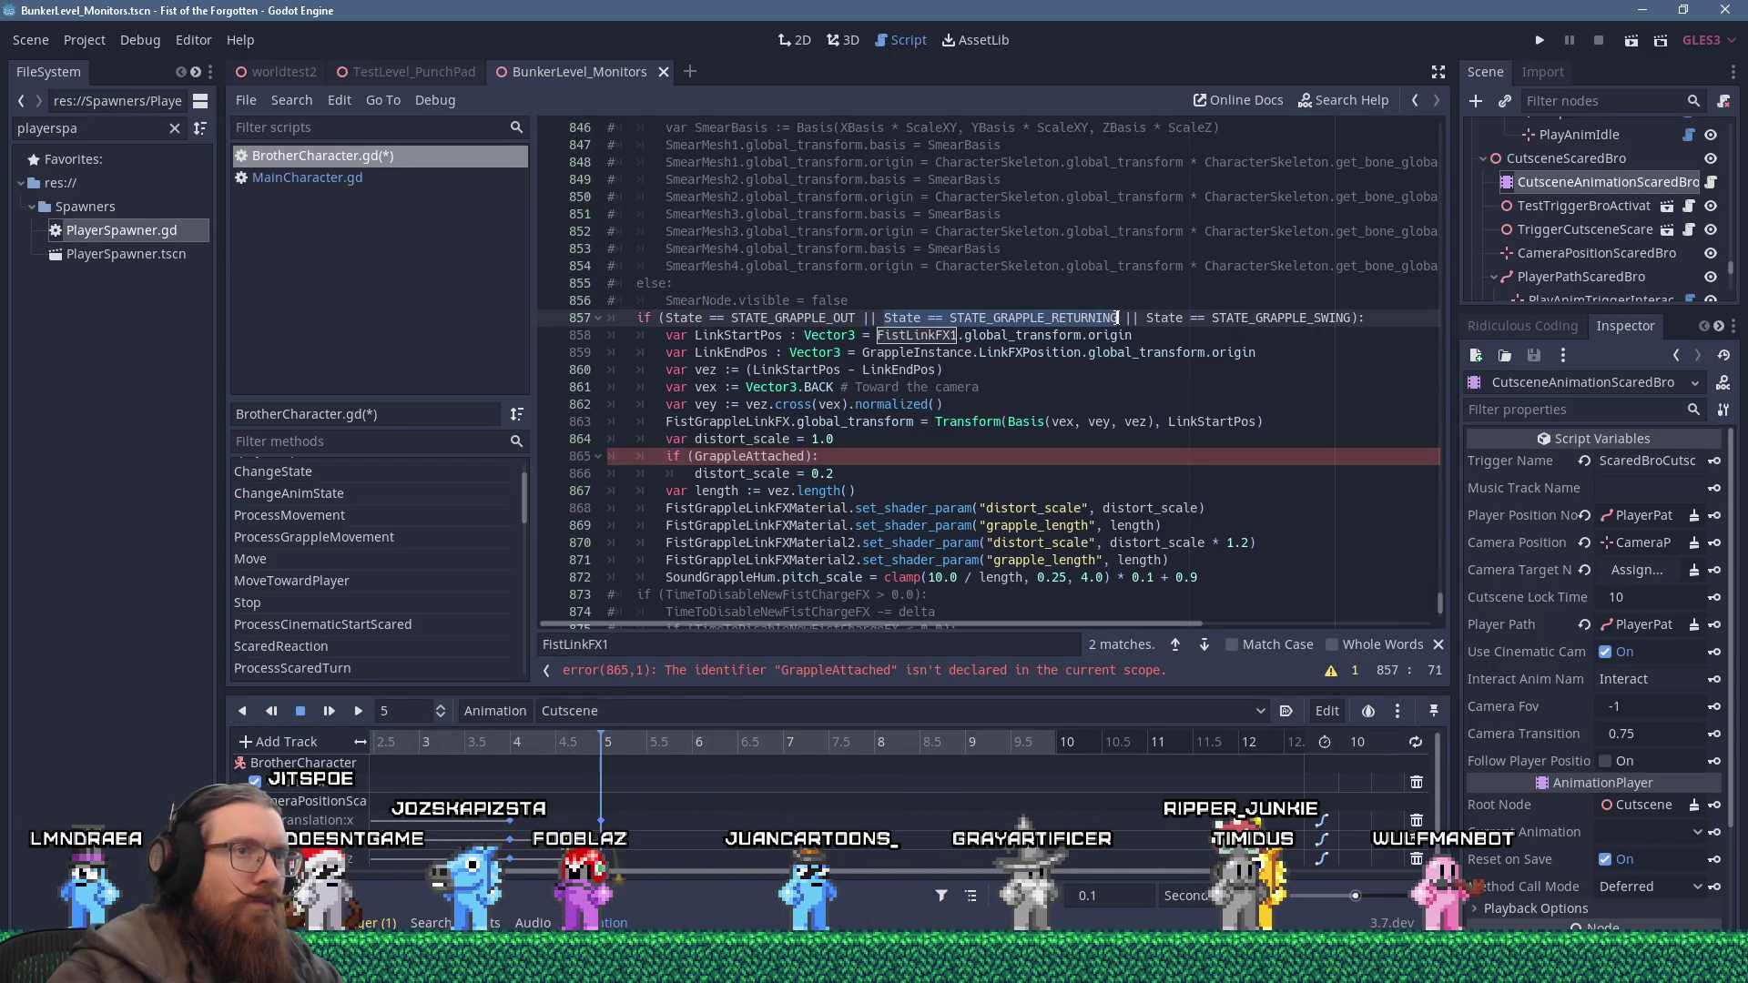
right_click(1346, 313)
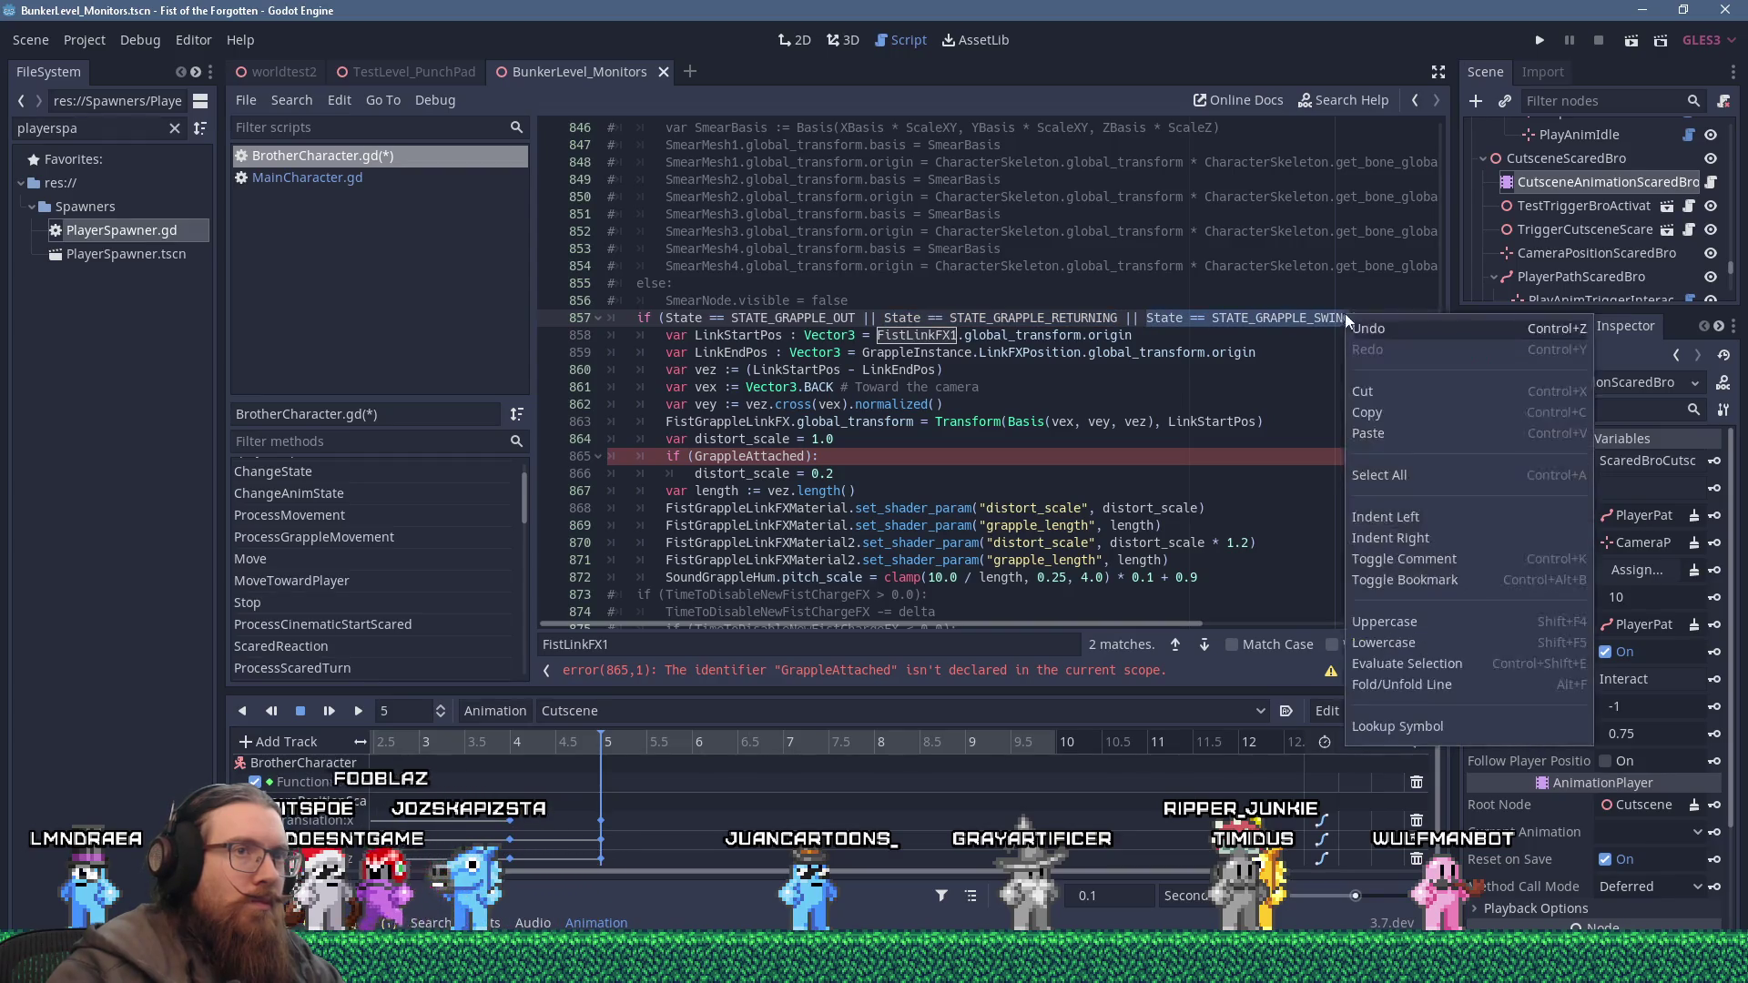
left_click(1380, 412)
right_click(775, 461)
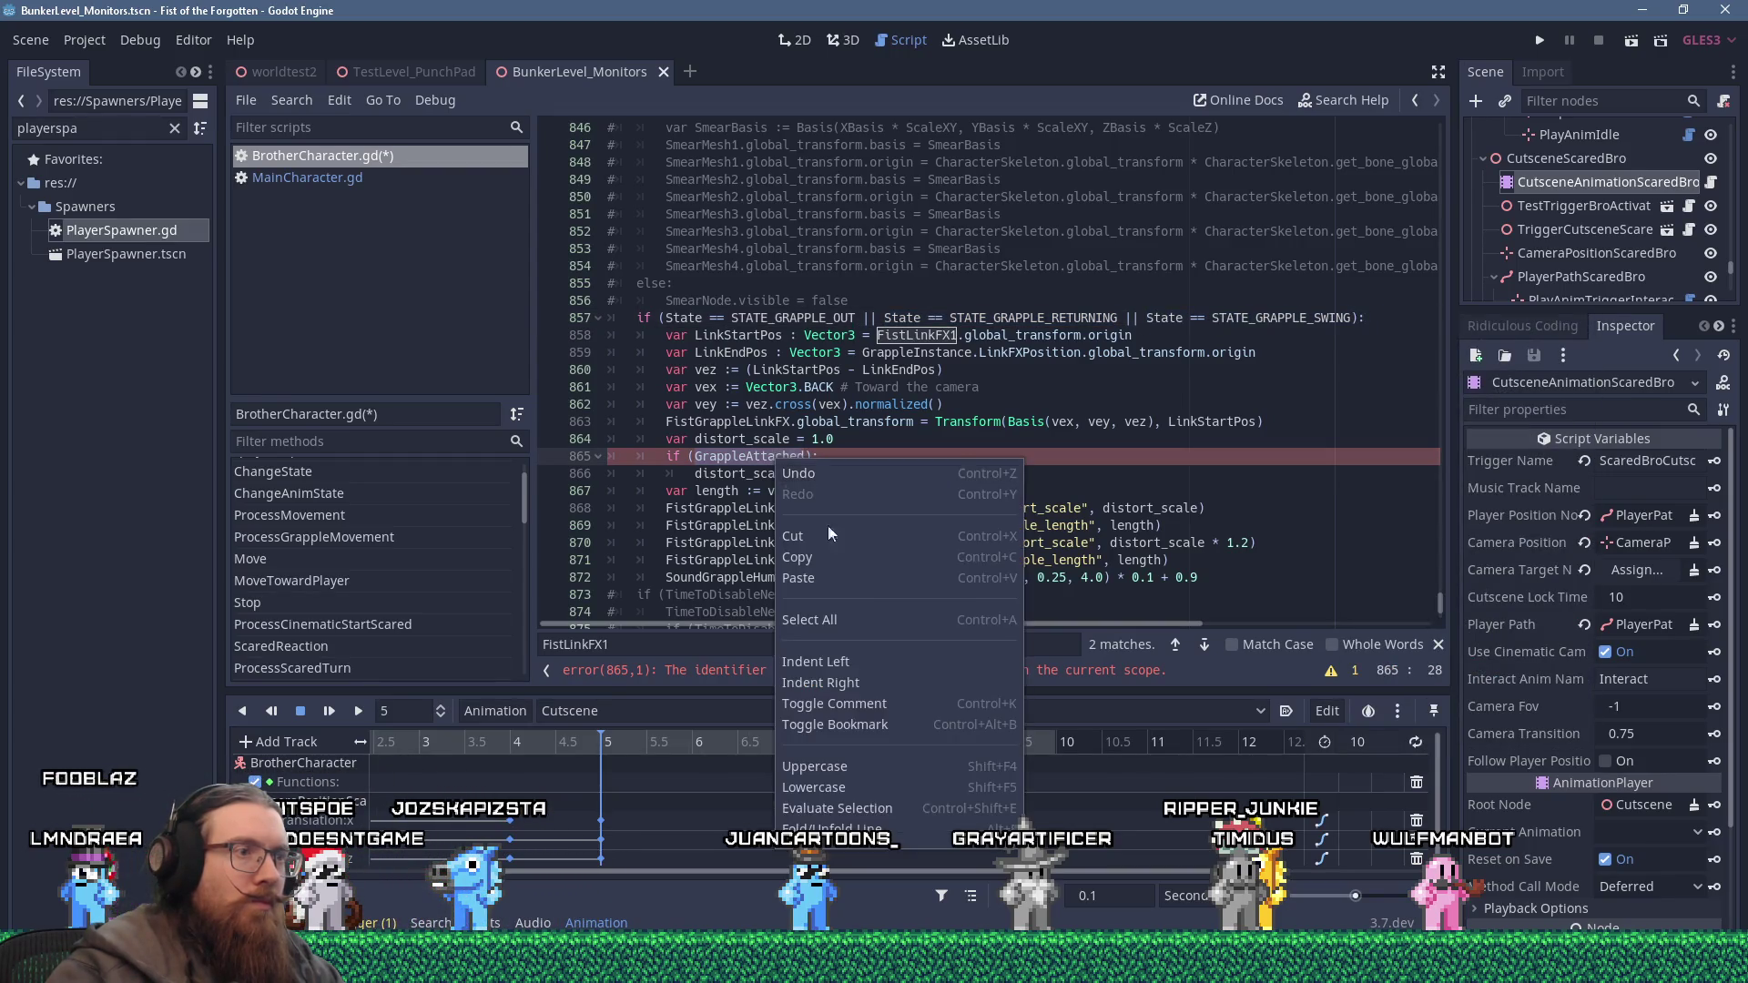
left_click(855, 577)
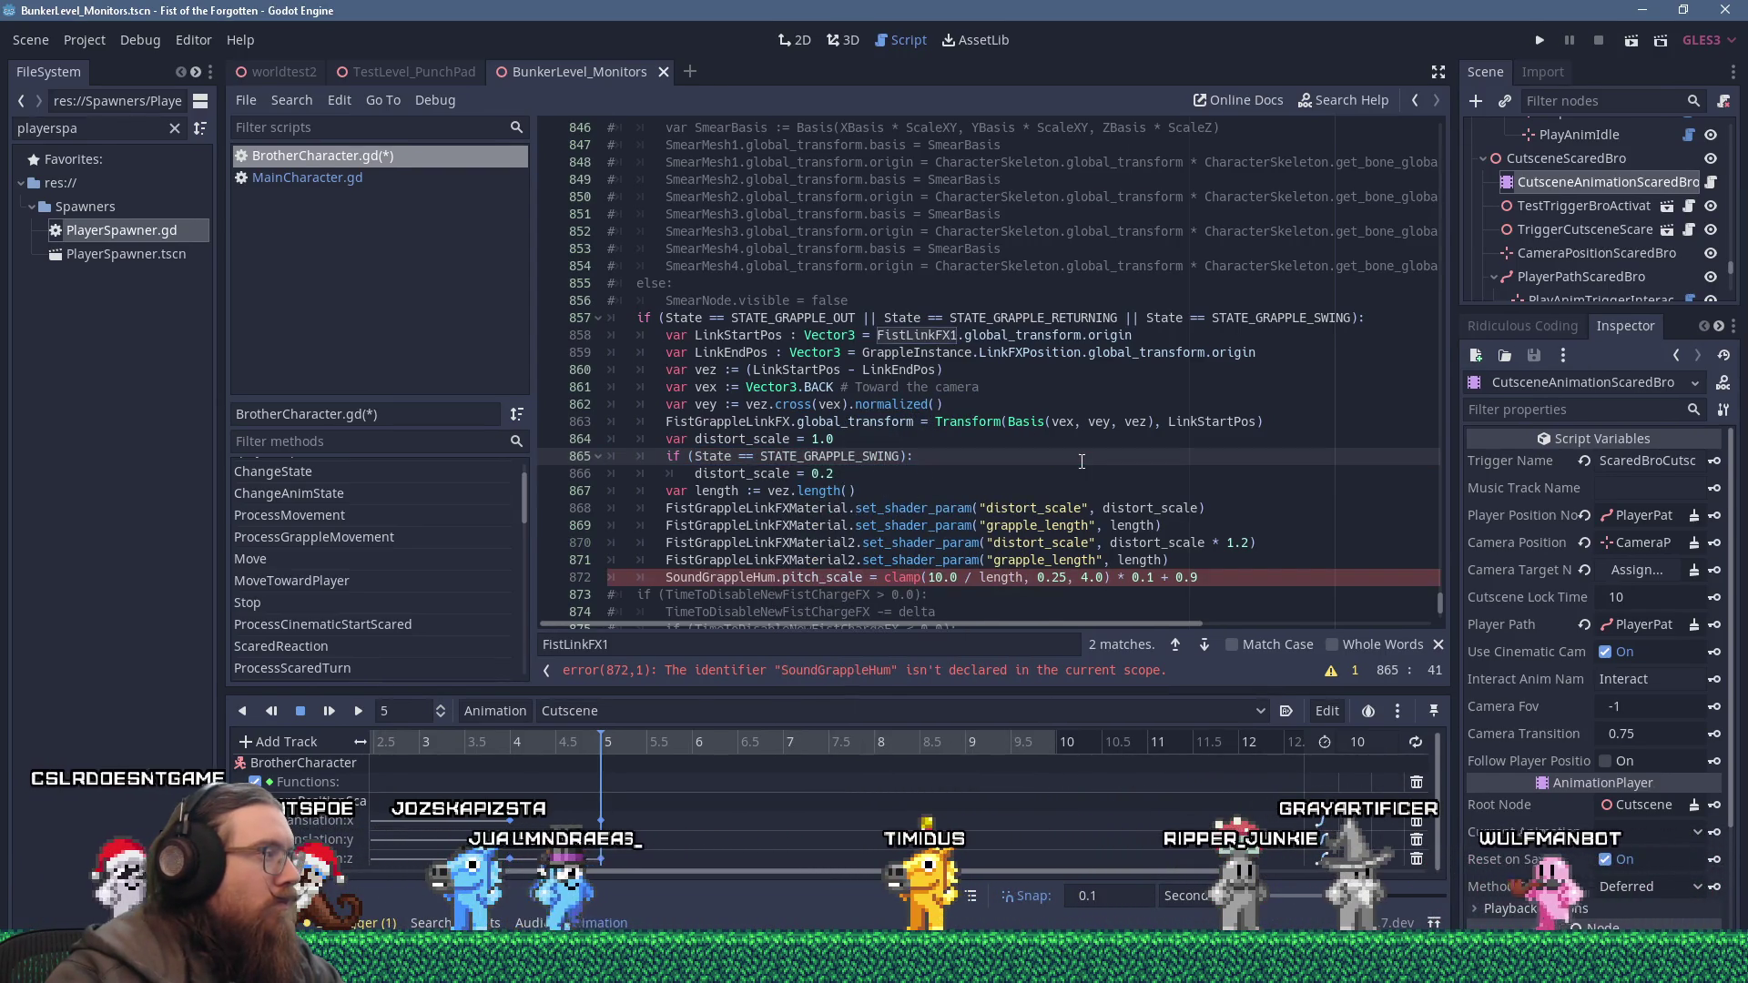
Turn the SoundGrappleHum pitch line into a #TODO: comment and add a blank line below it.
scroll(1082, 462, "down", 1)
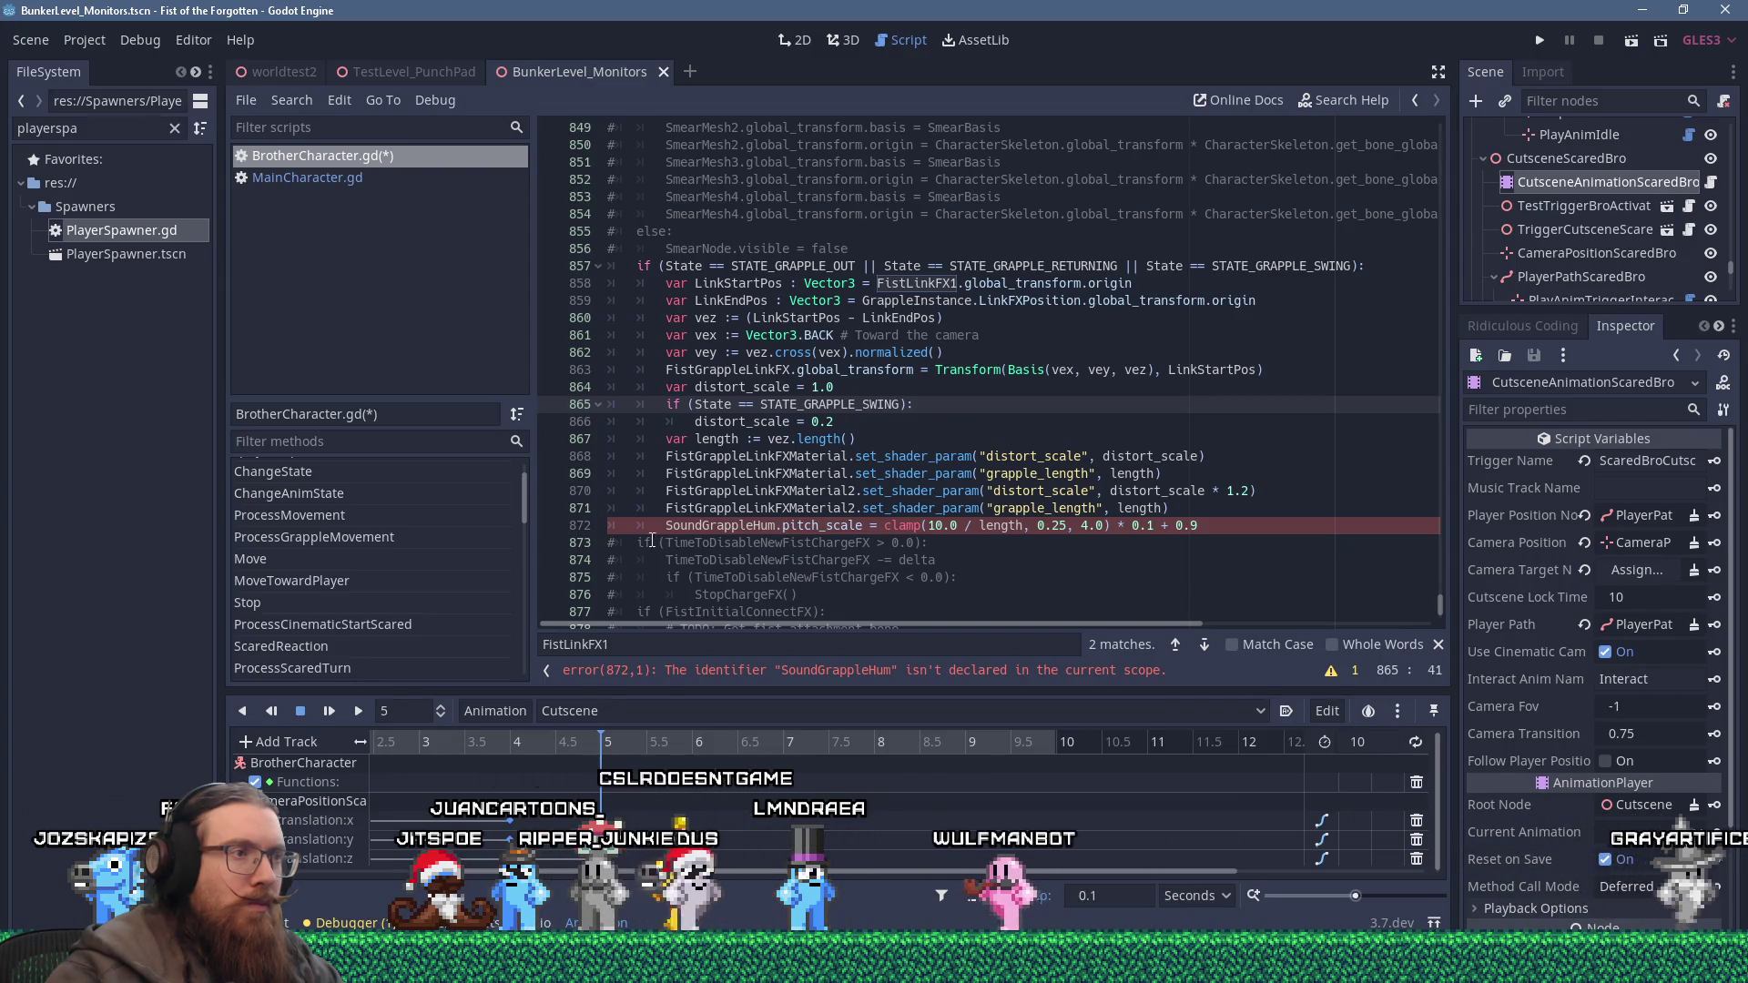
left_click(612, 526)
type("#")
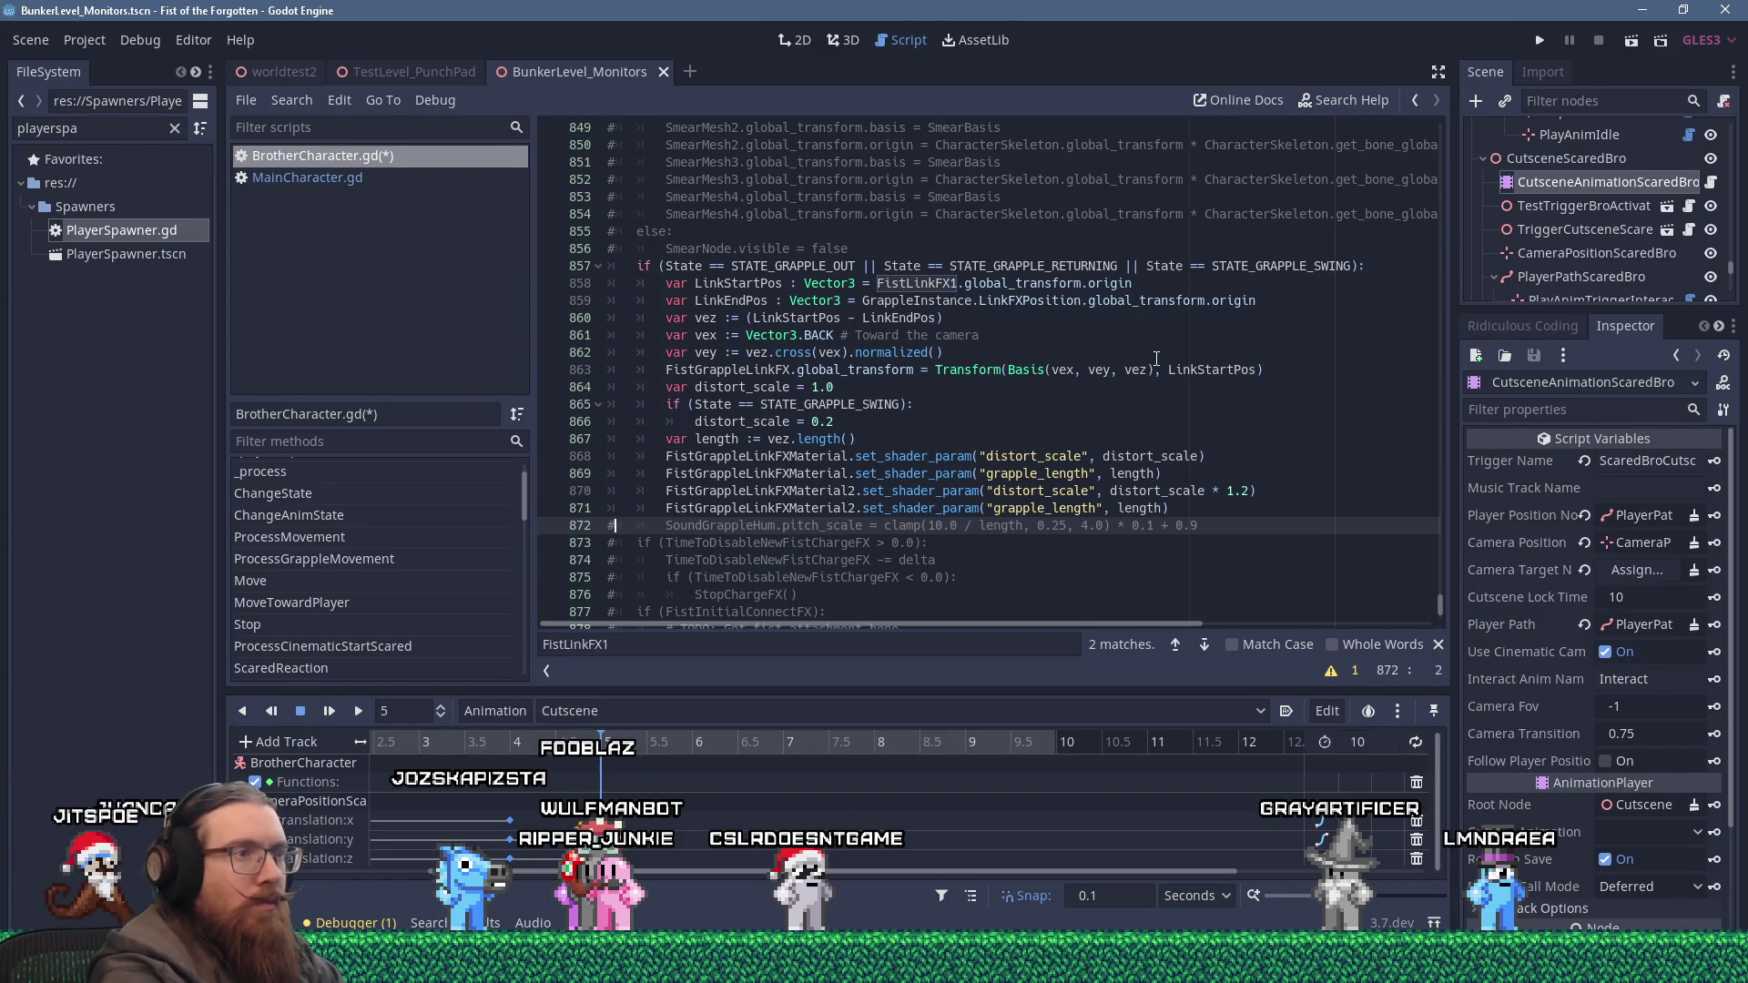
type(":")
key("Delete")
key("Down")
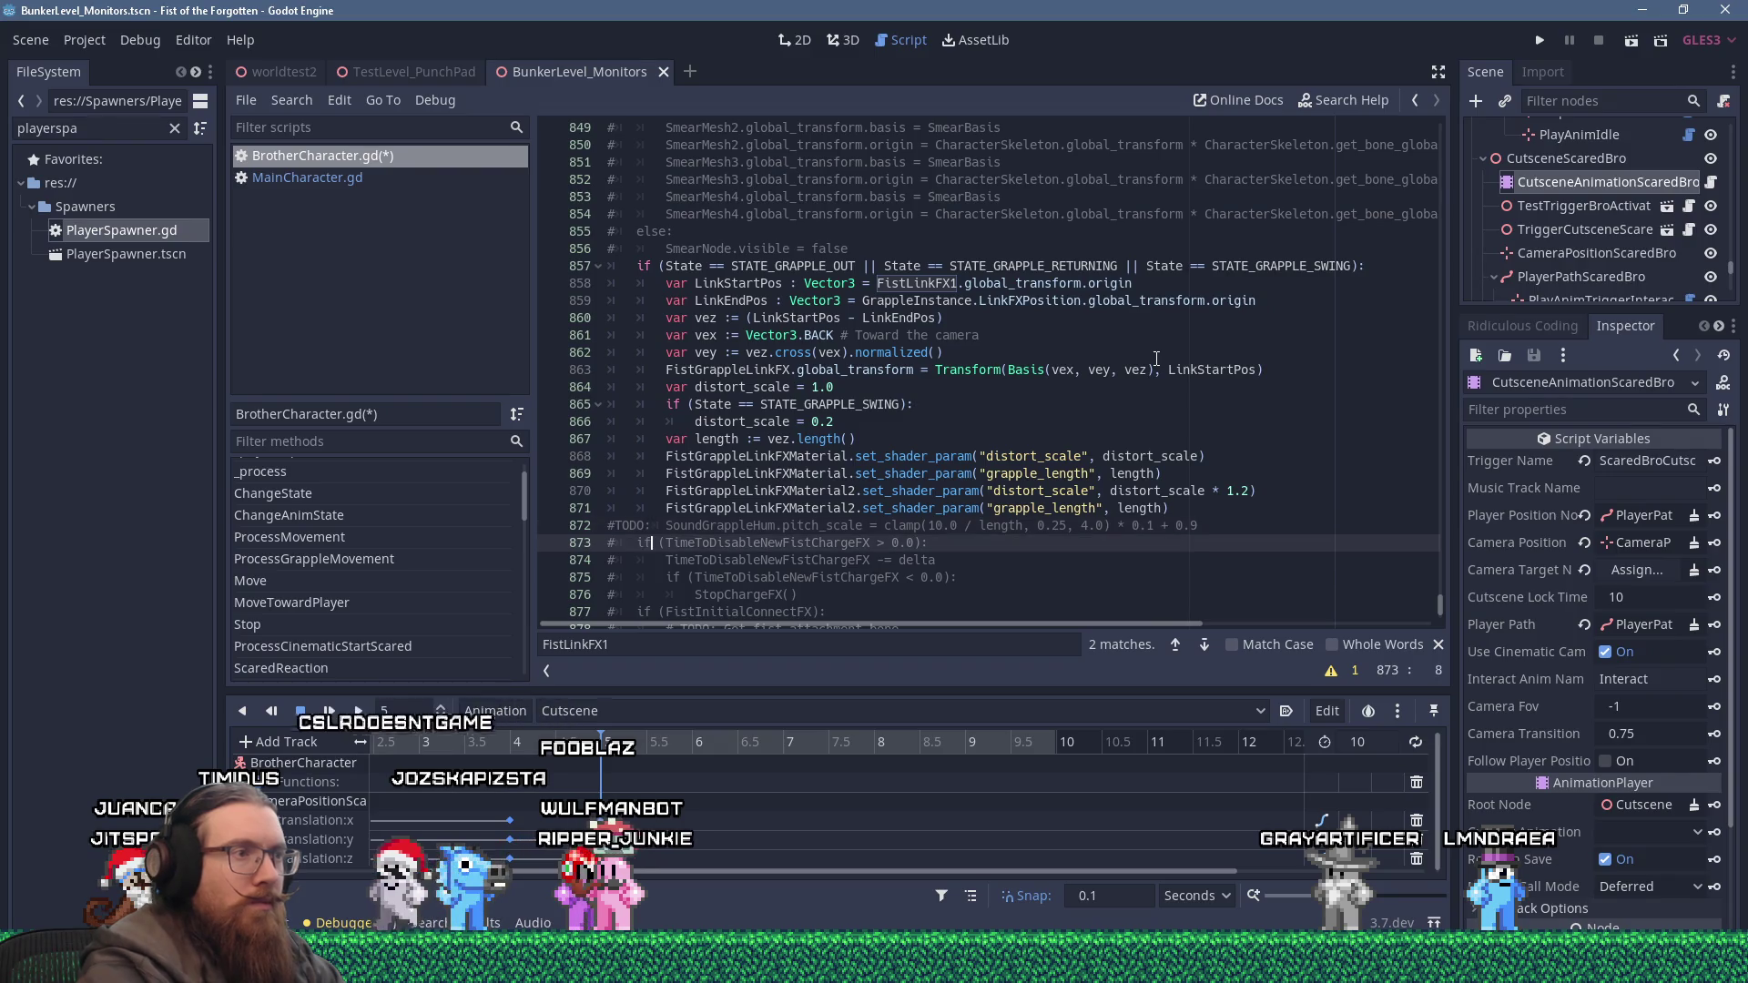
key("Return")
key("Up")
key("Up")
key("Up")
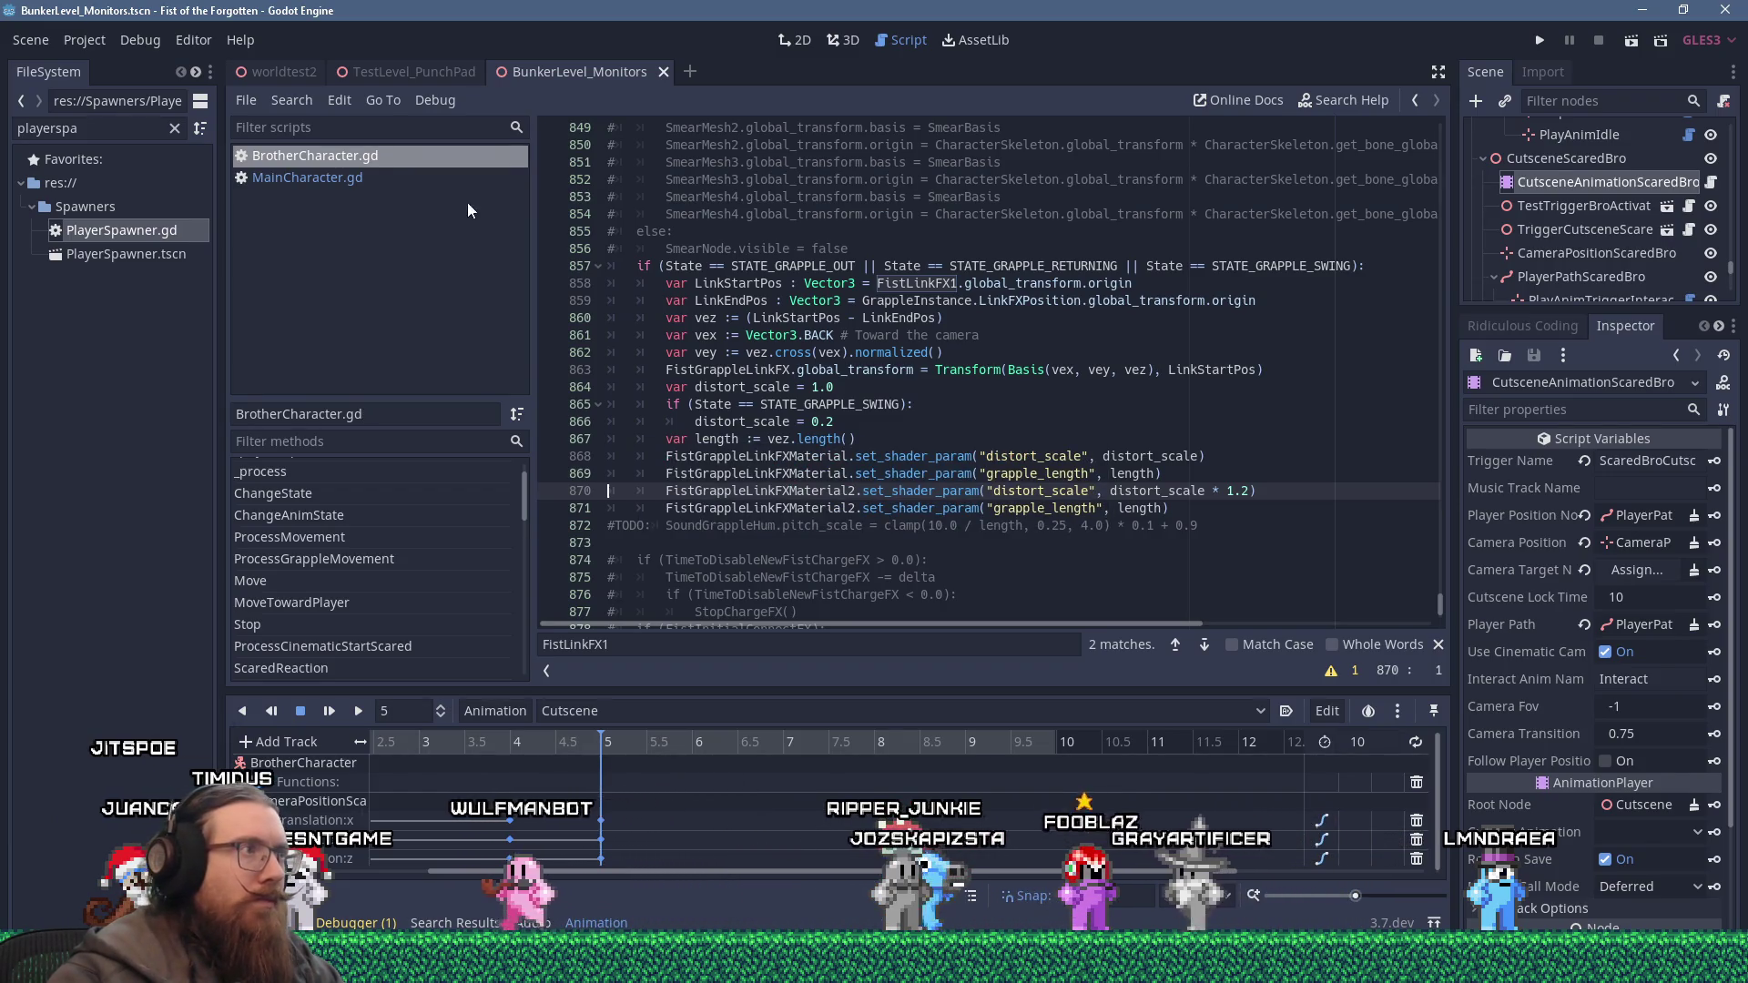
left_click(418, 182)
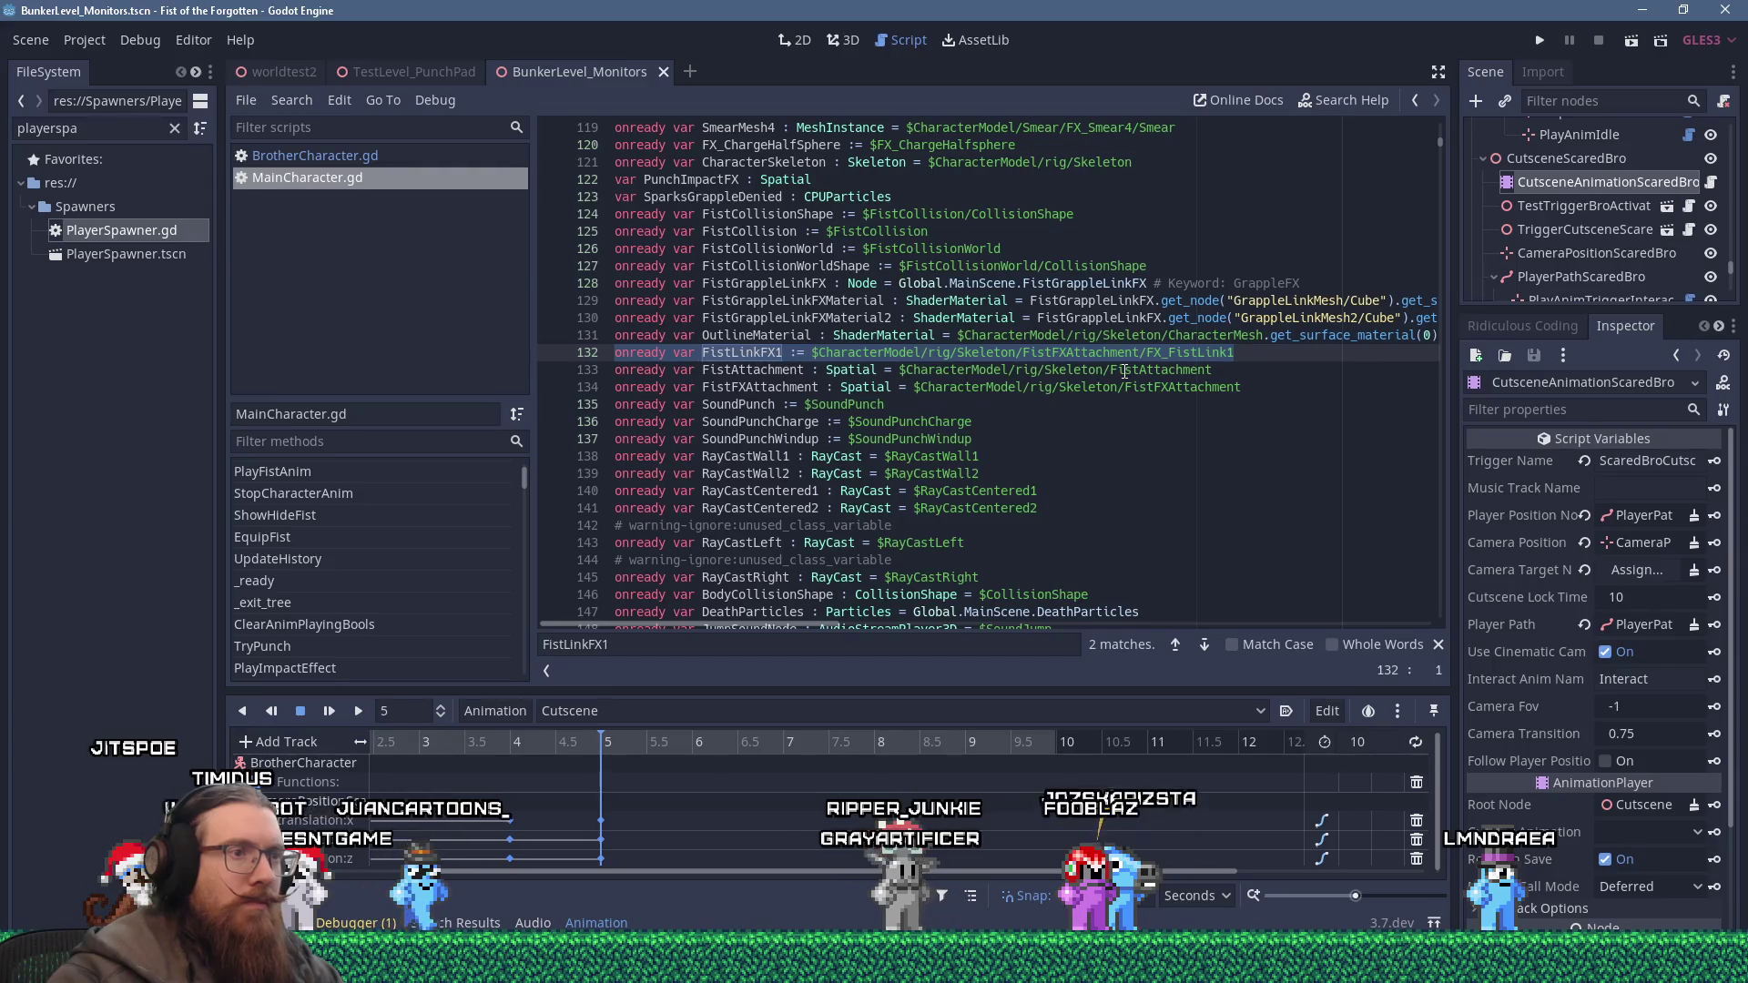
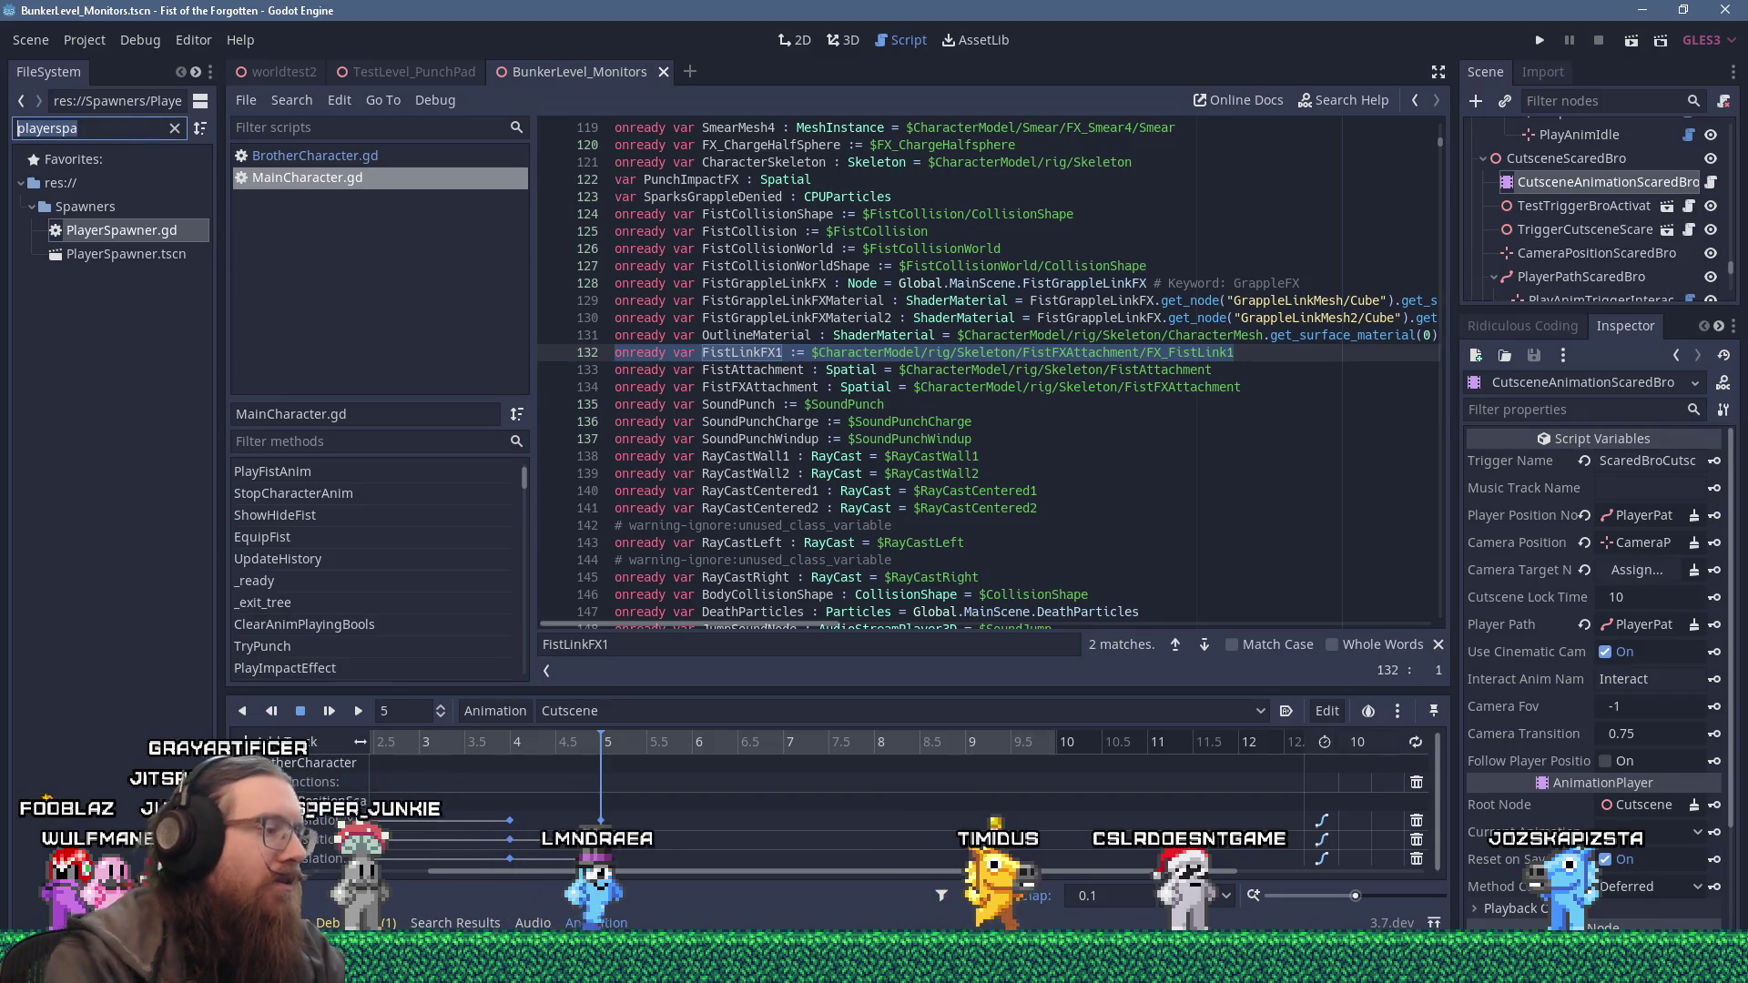
Filter the FileSystem by 'brother' and open BrotherCharacter.tscn in the 3D view.
type("brother")
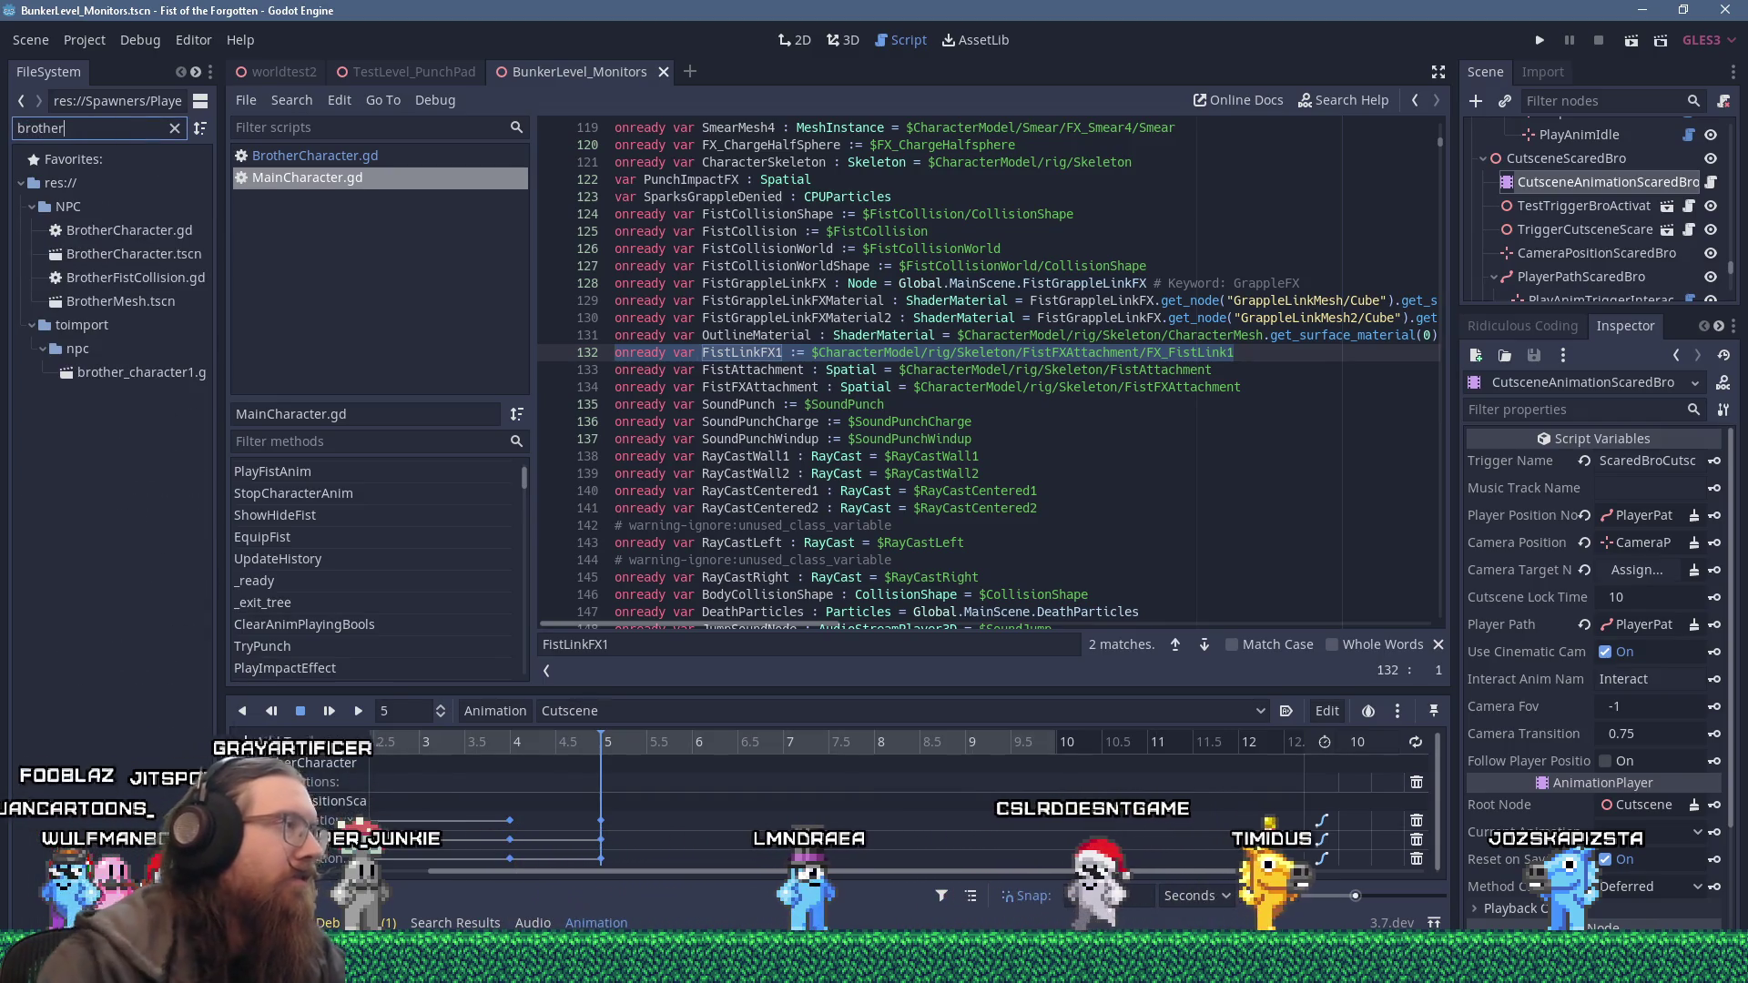
double_click(152, 253)
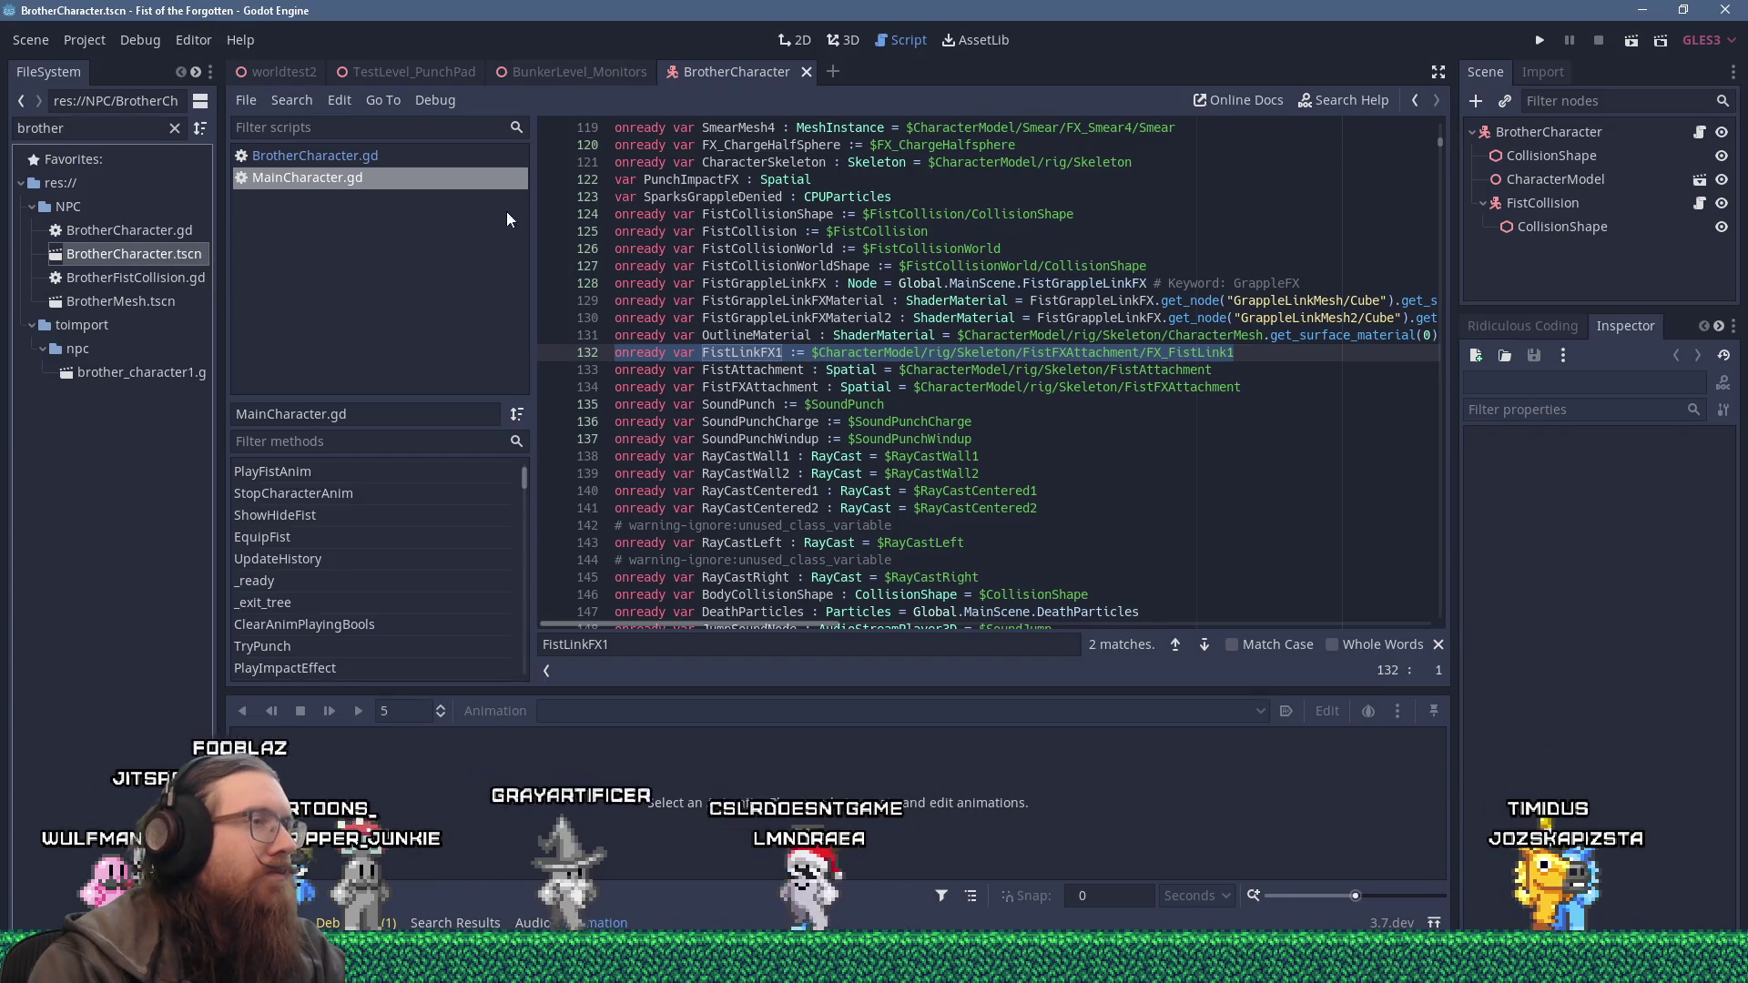
left_click(833, 38)
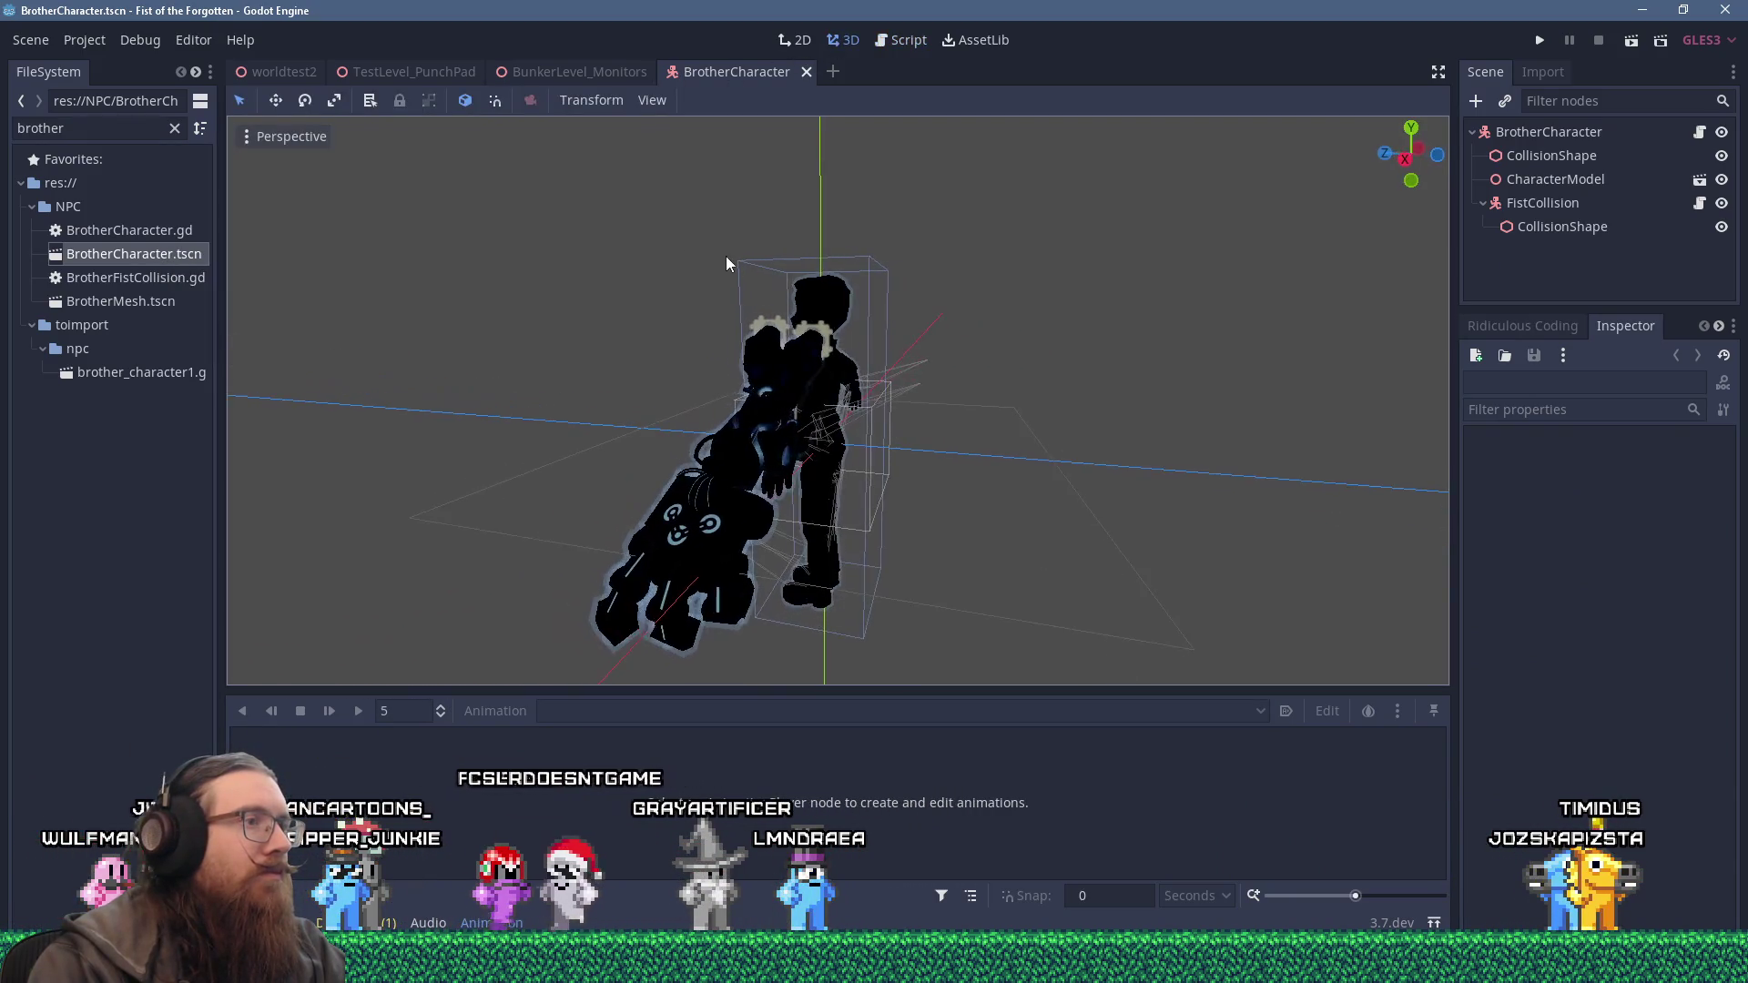
scroll(632, 255, "up", 3)
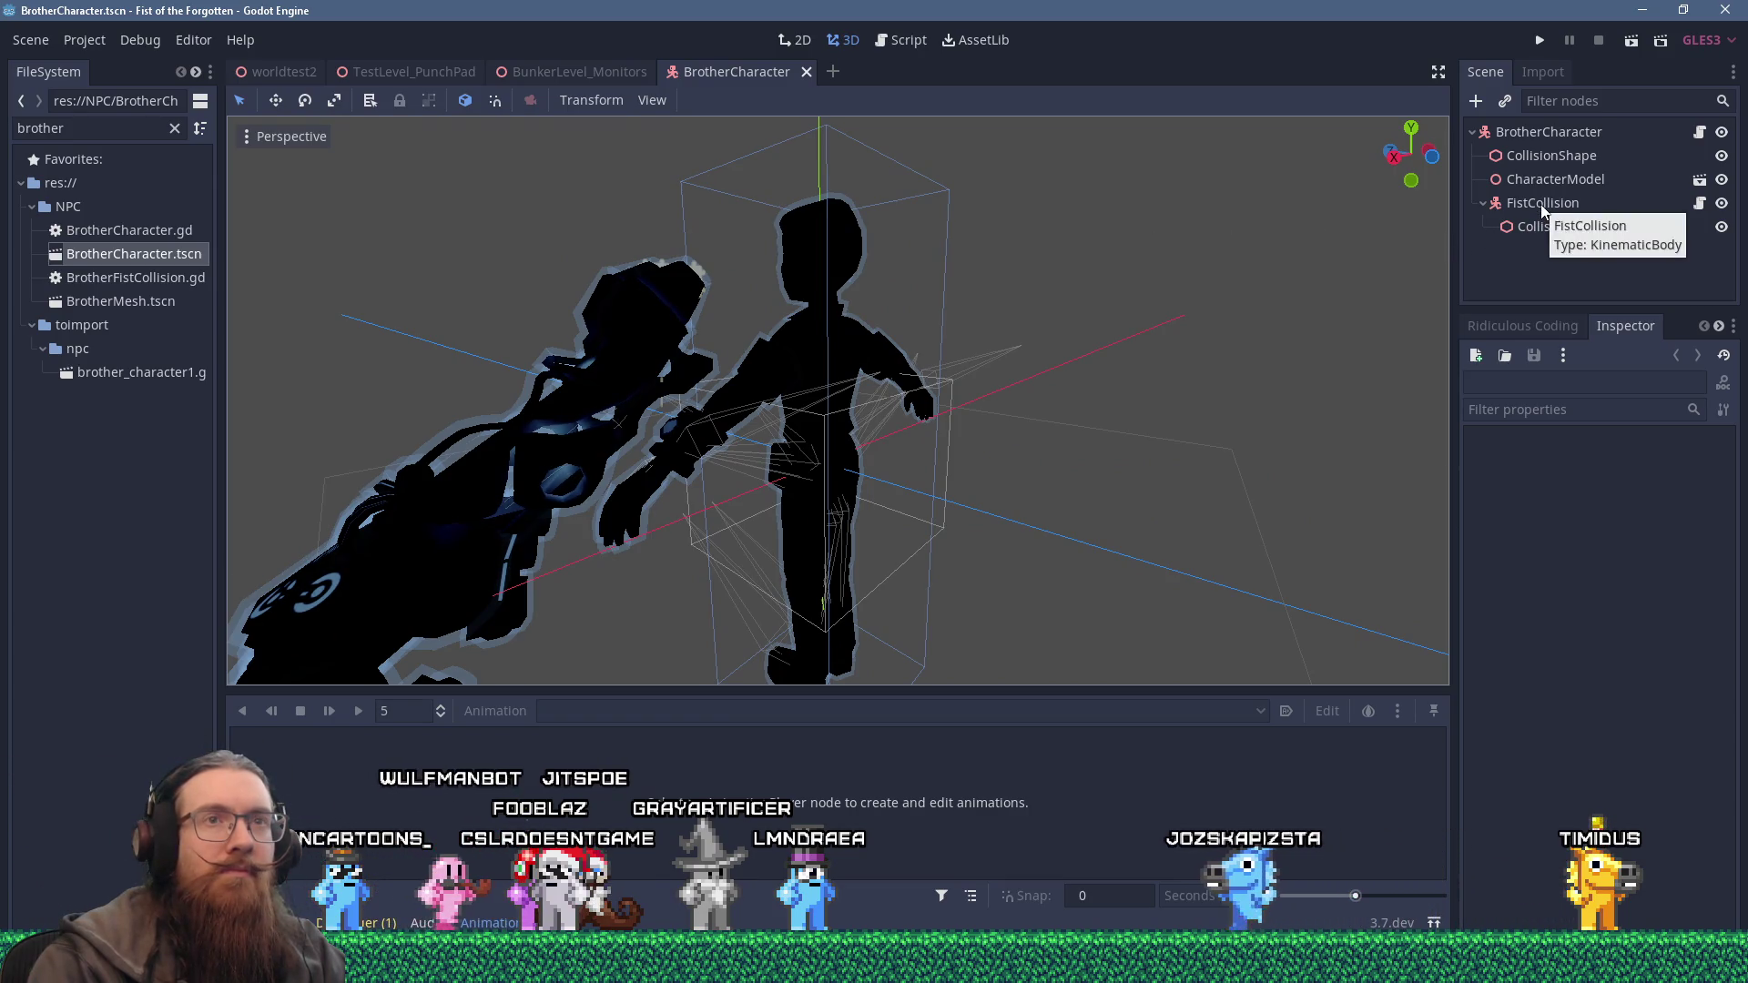
Open CharacterModel's BrotherMesh scene and inspect the FistMesh and its BoneAttachment (bone DEF-fist_attach.L).
left_click(1551, 179)
double_click(1551, 180)
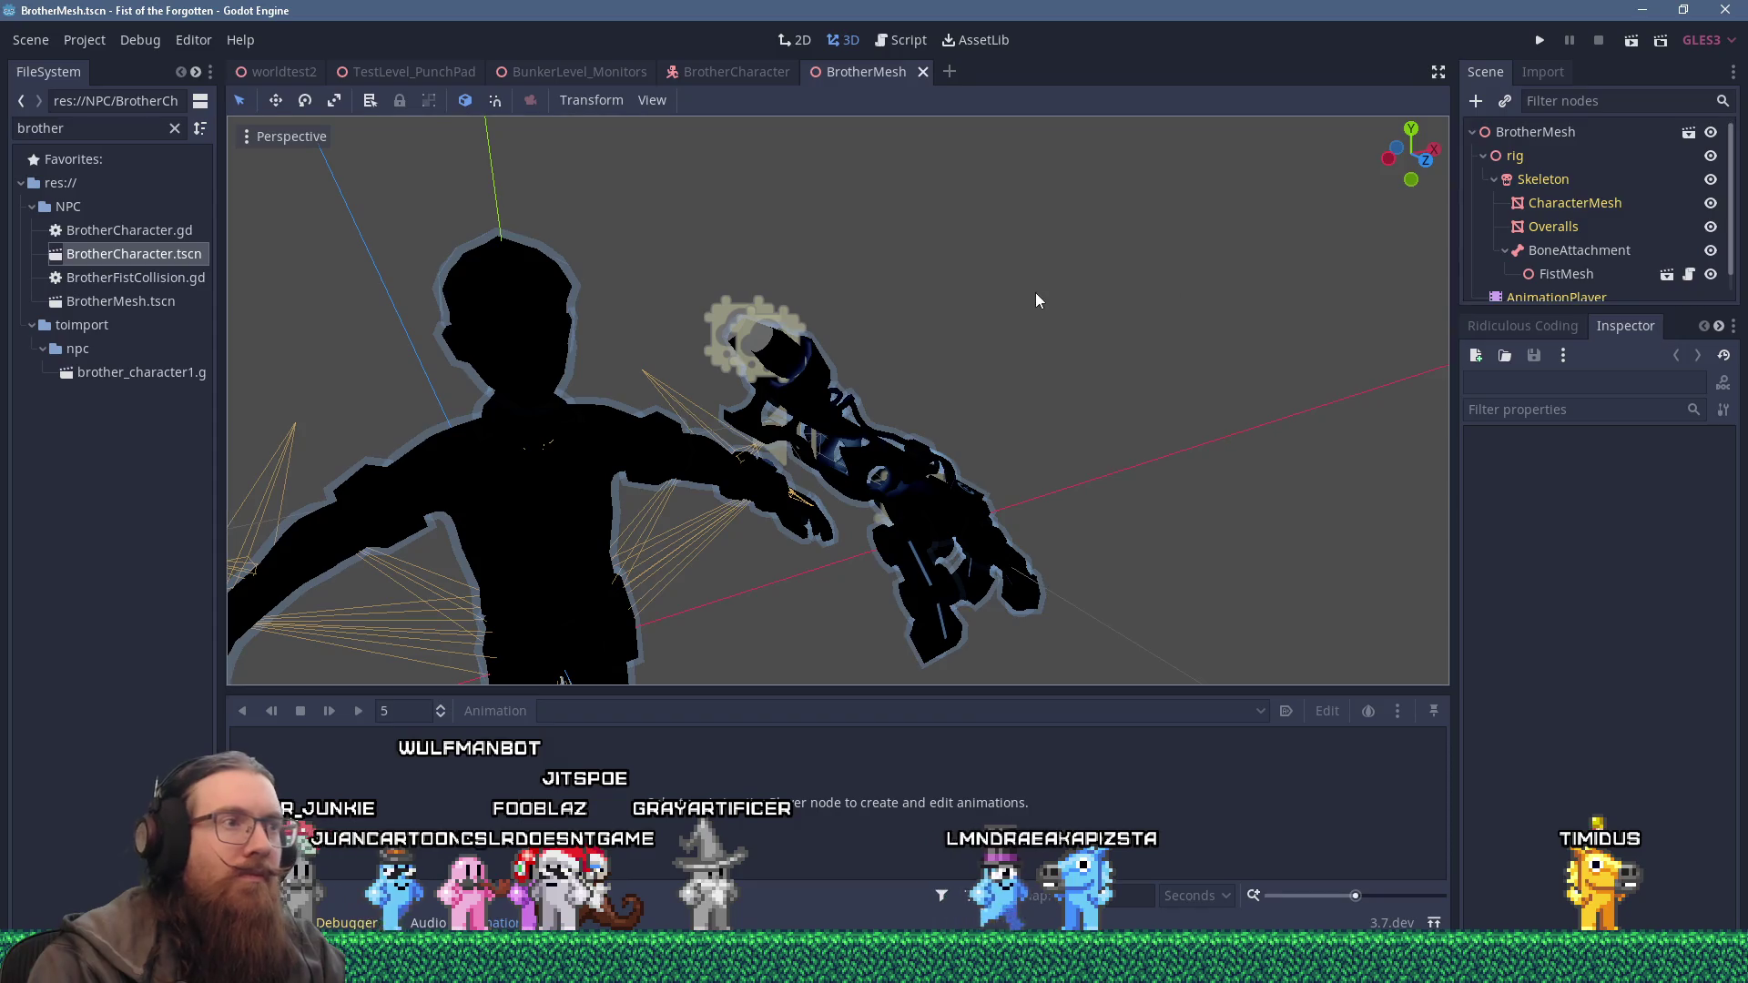
scroll(1586, 224, "down", 1)
mouse_move(1269, 288)
left_mouse_down()
mouse_move(996, 298)
mouse_move(1131, 255)
left_mouse_up()
left_click(1570, 255)
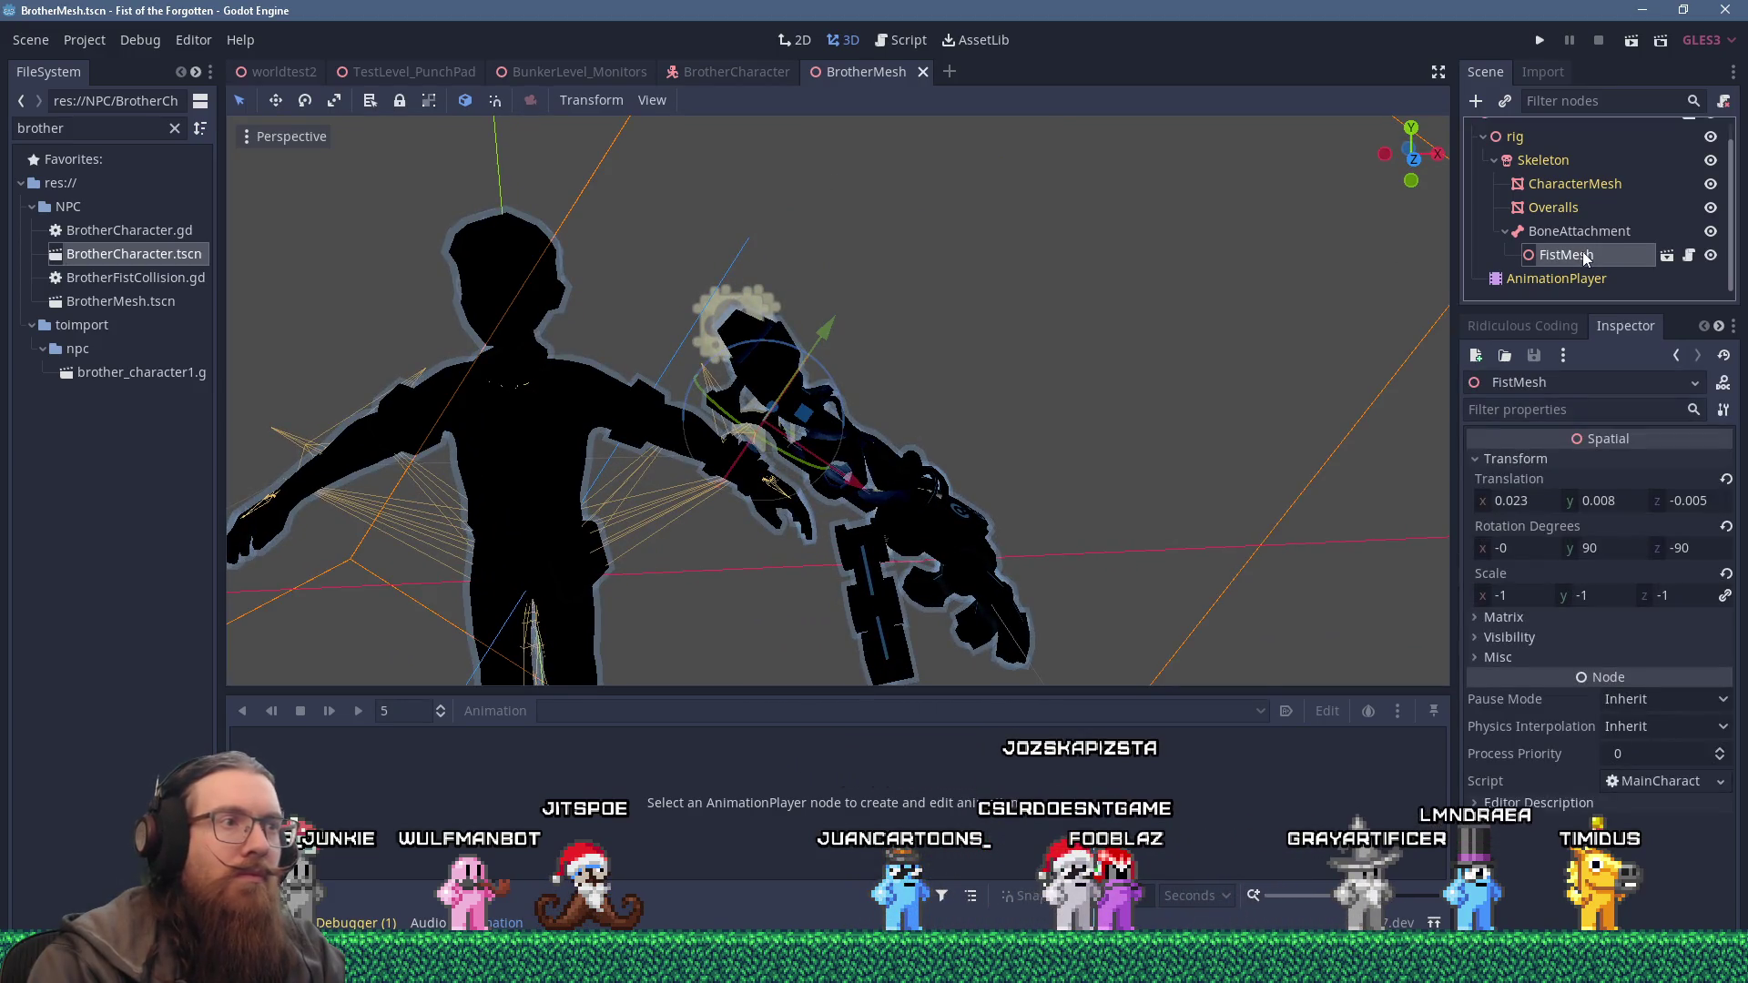
mouse_move(992, 314)
left_mouse_down()
mouse_move(963, 320)
mouse_move(982, 260)
mouse_move(958, 222)
mouse_move(932, 250)
mouse_move(962, 286)
left_mouse_up()
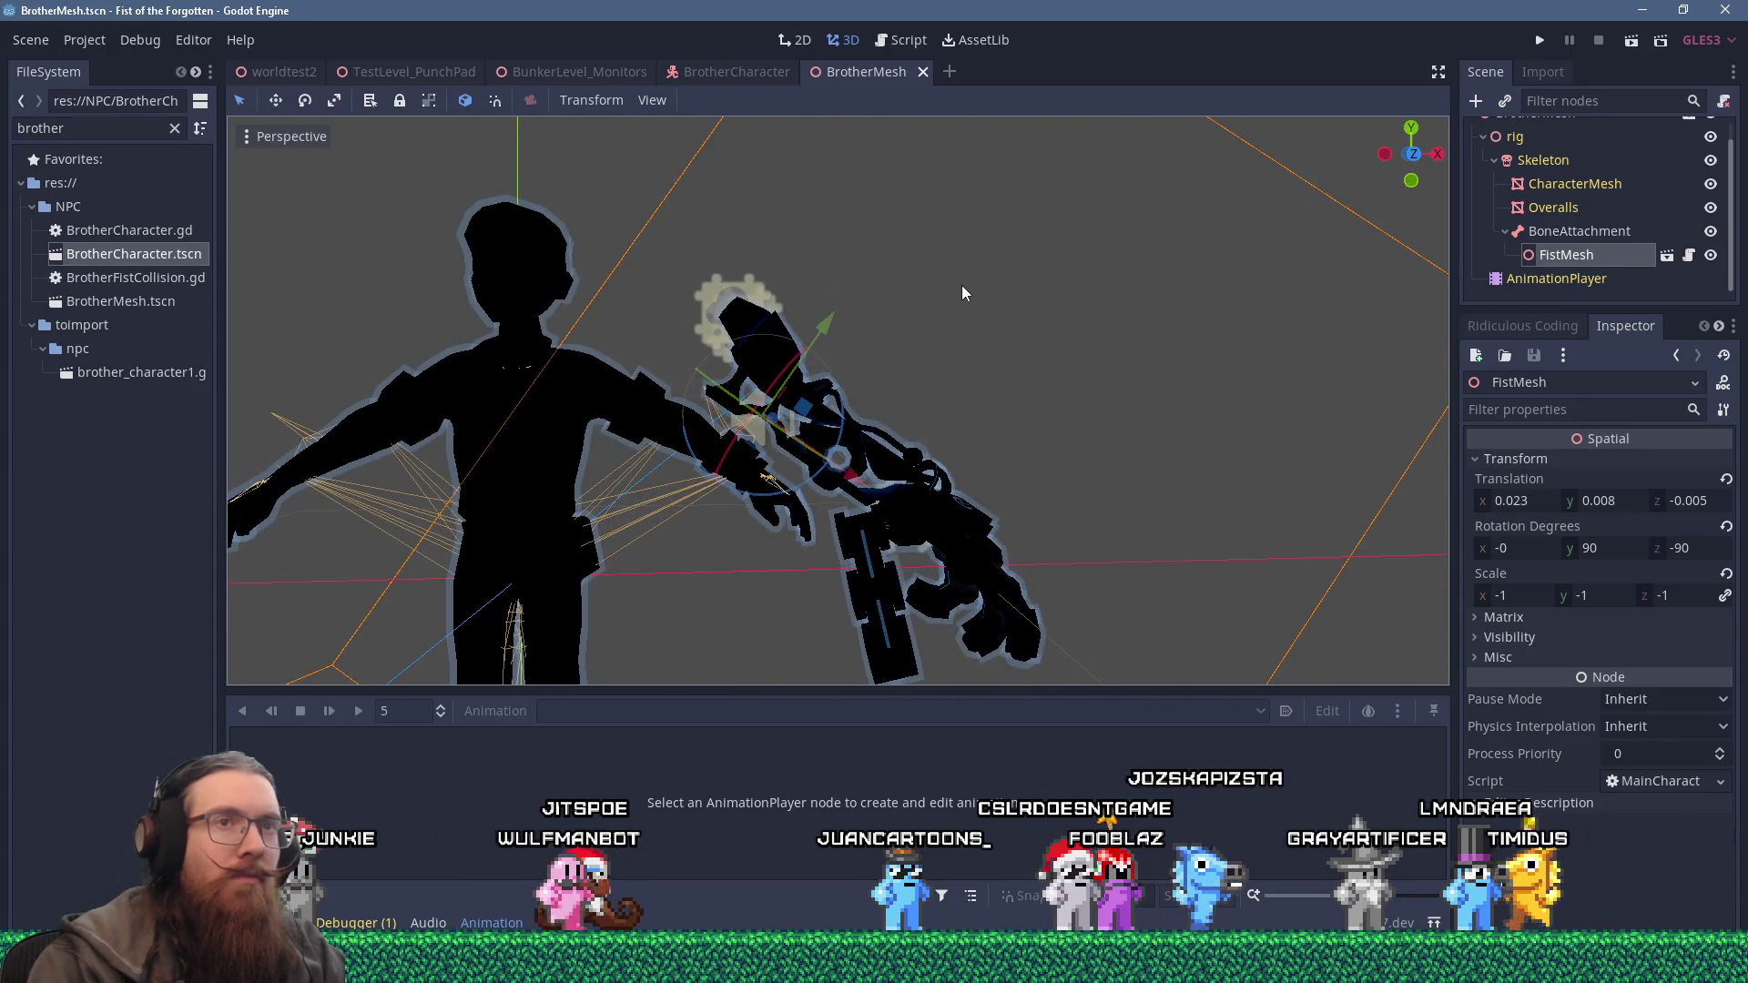
left_click(1554, 233)
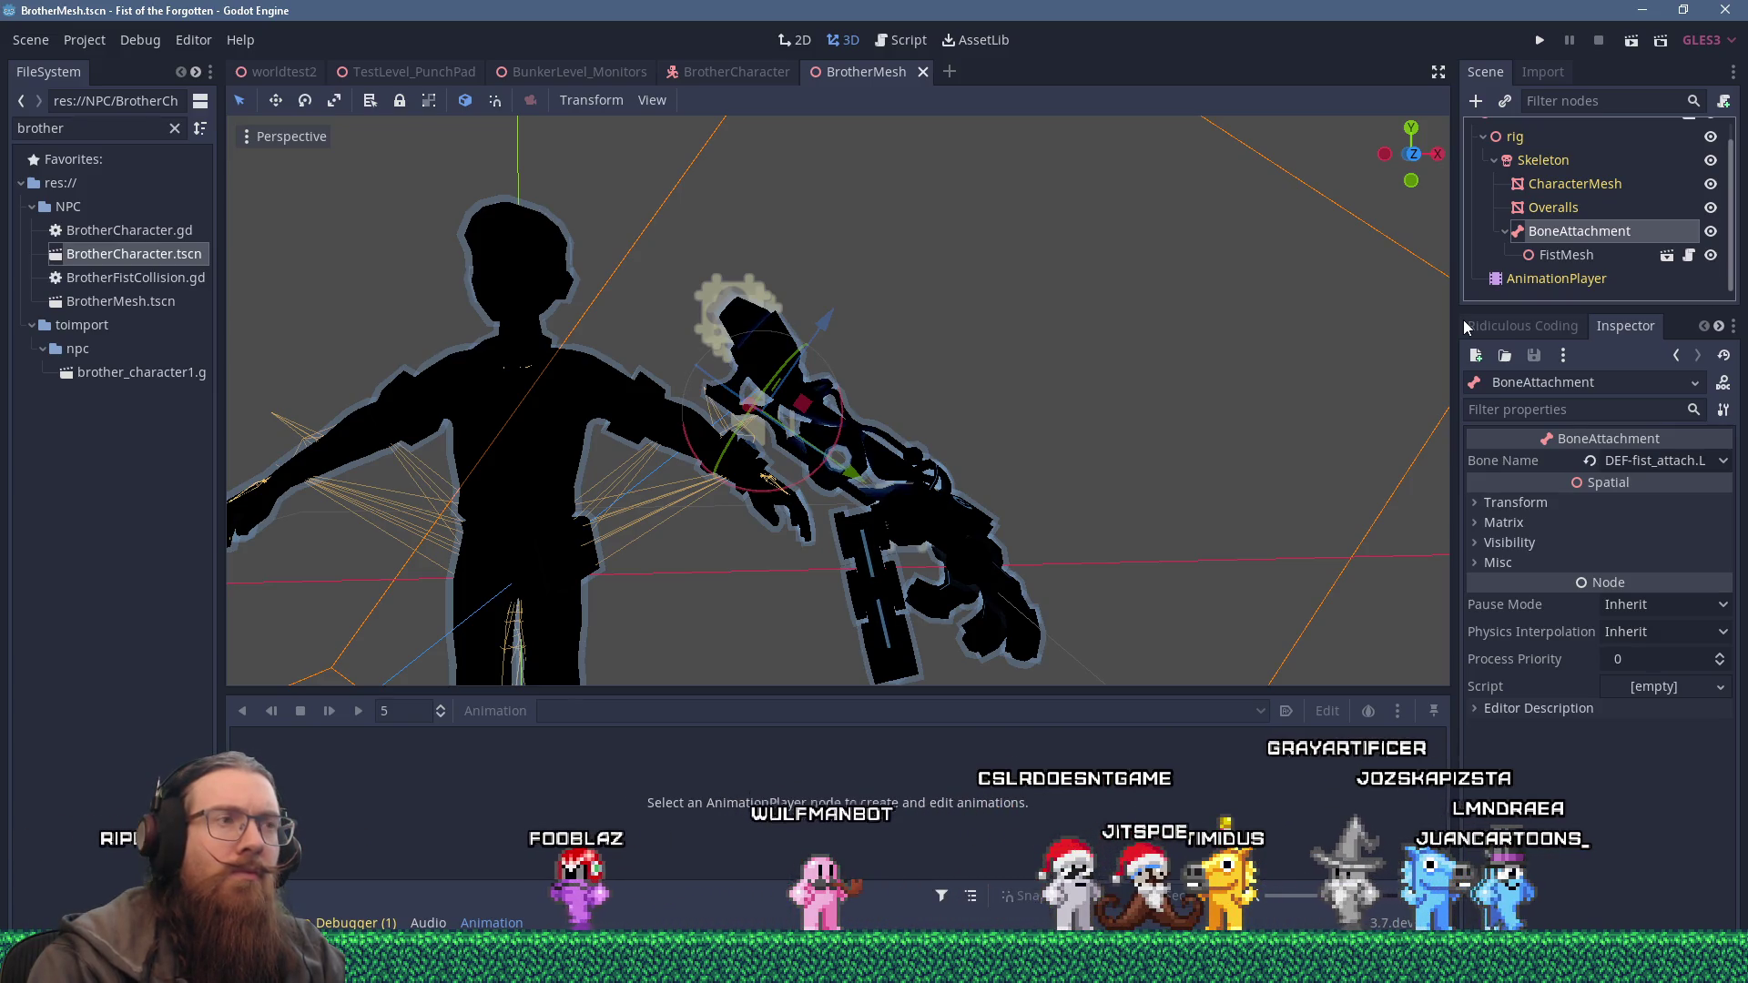
Glance at the to-do notes, then return to the script editor.
key("alt+Tab")
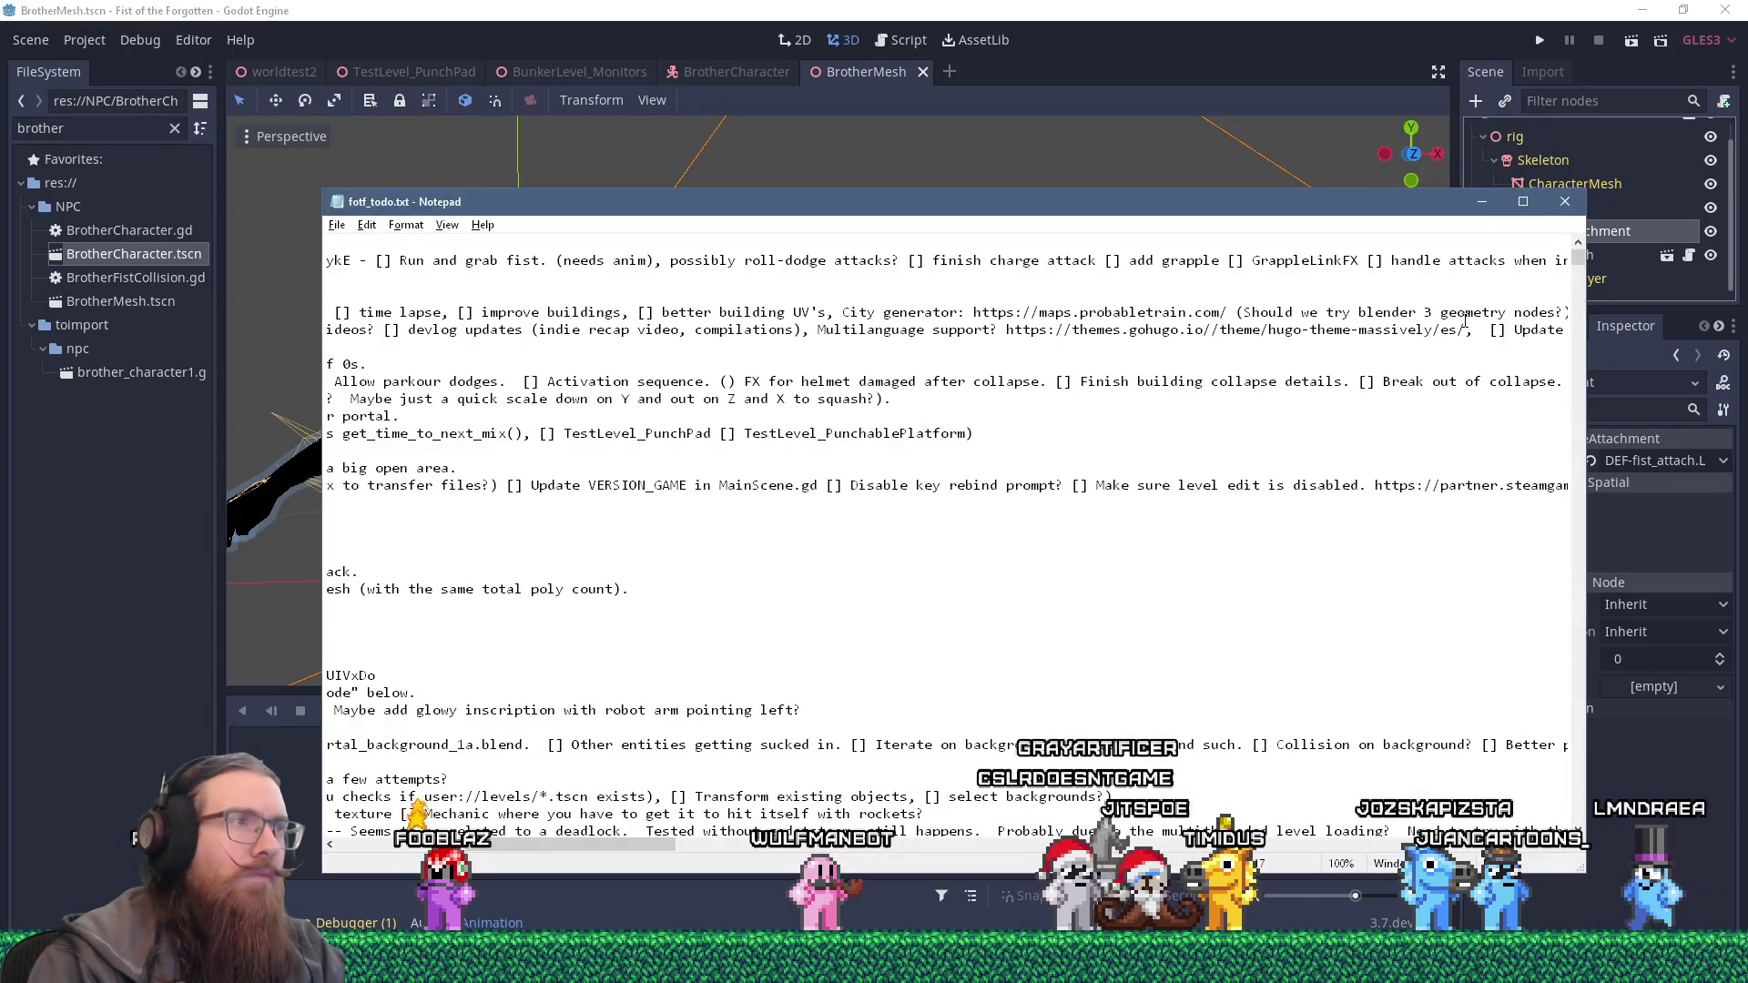
key("alt+Tab")
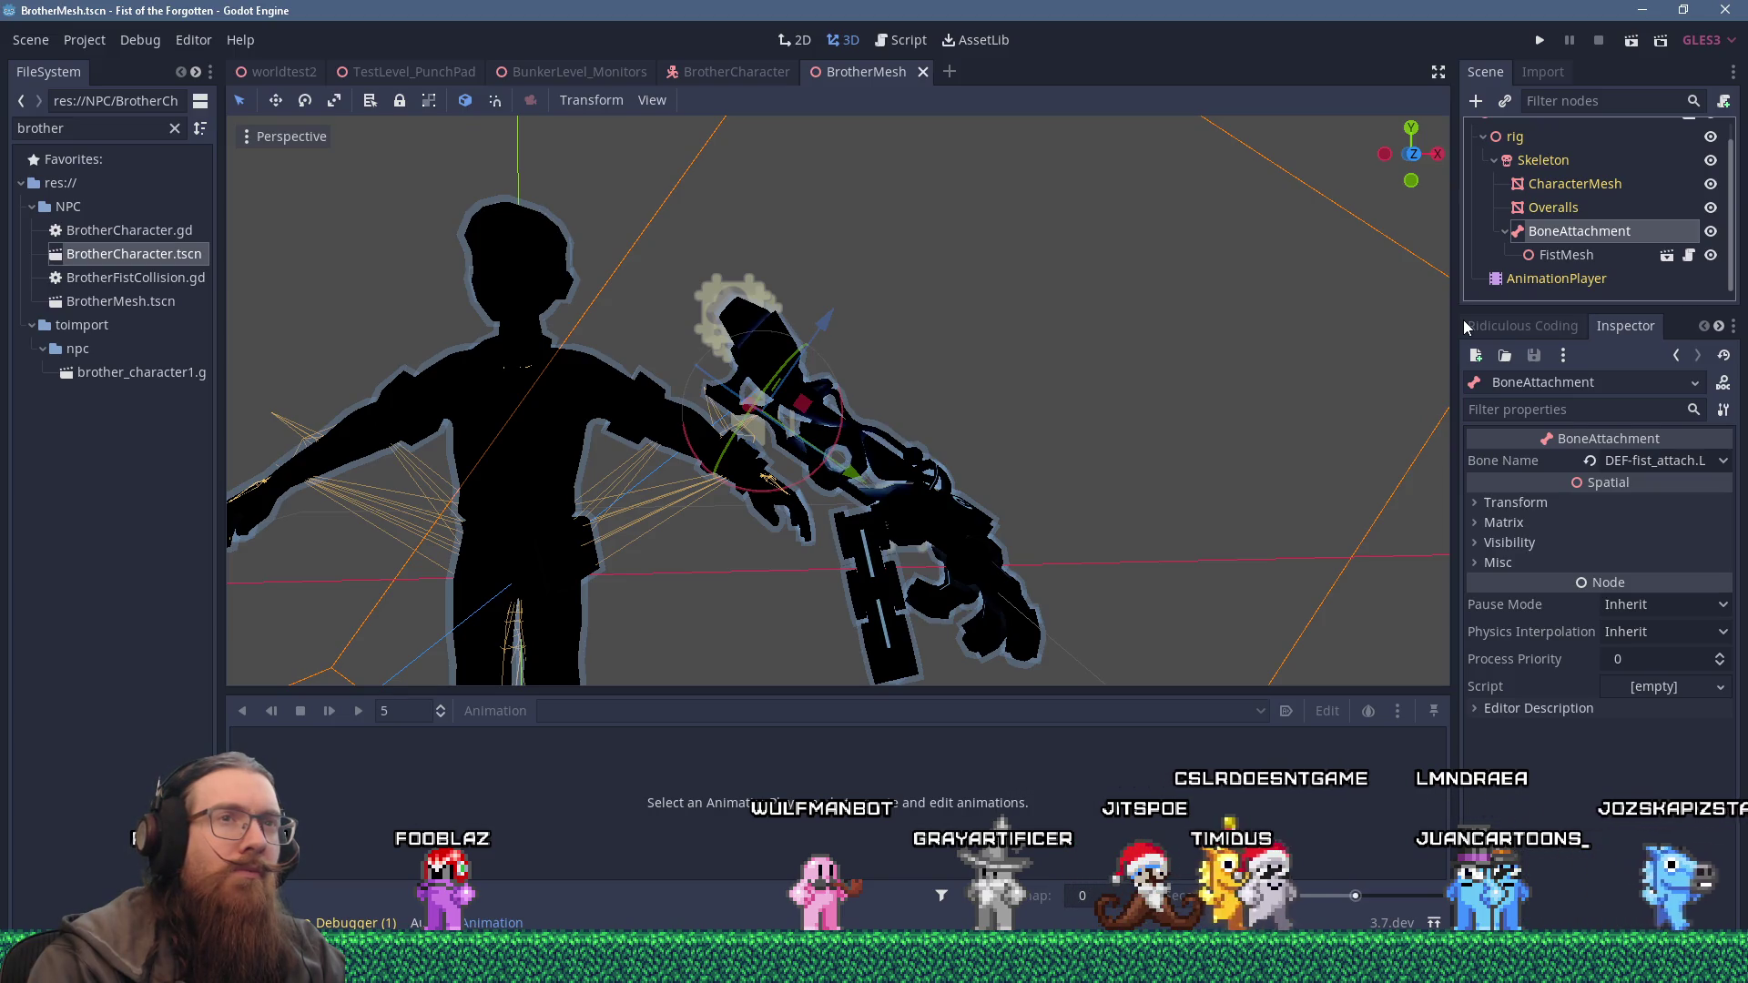
left_click(903, 41)
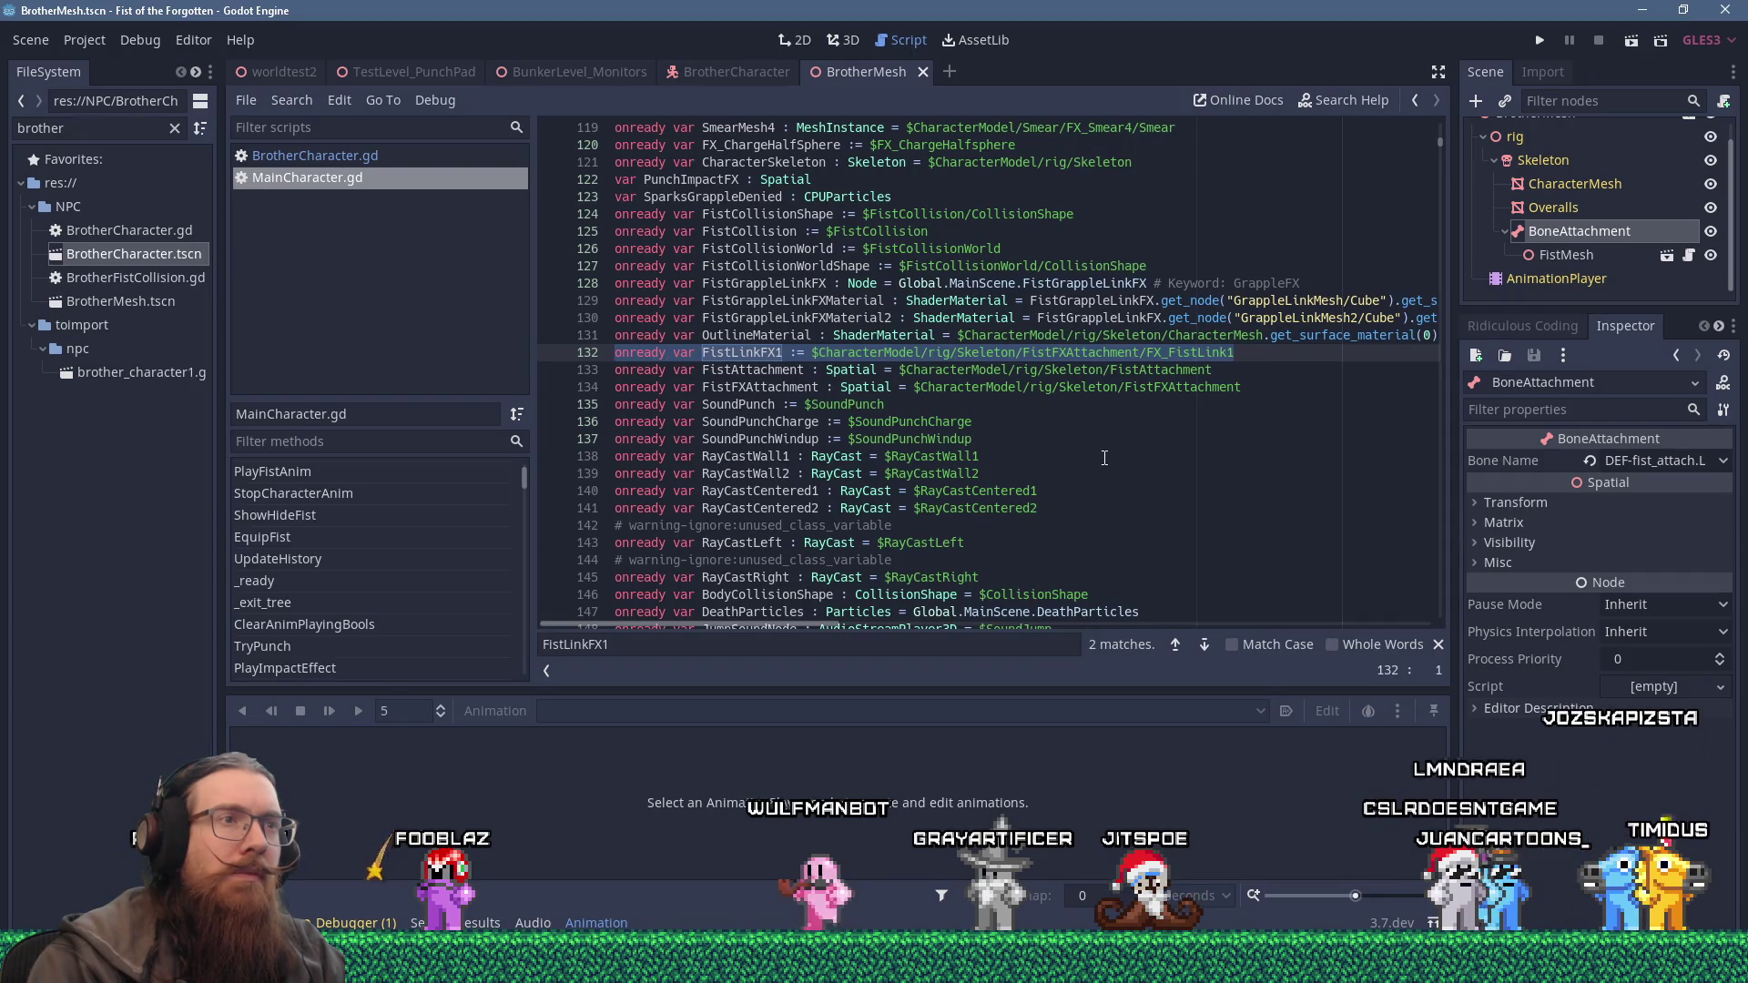
In BrotherCharacter.gd line 42, change the FistLinkFX1 path from FistFXAttachment to BoneAttachment/FX_FistLink1.
left_click_drag(811, 621, 889, 614)
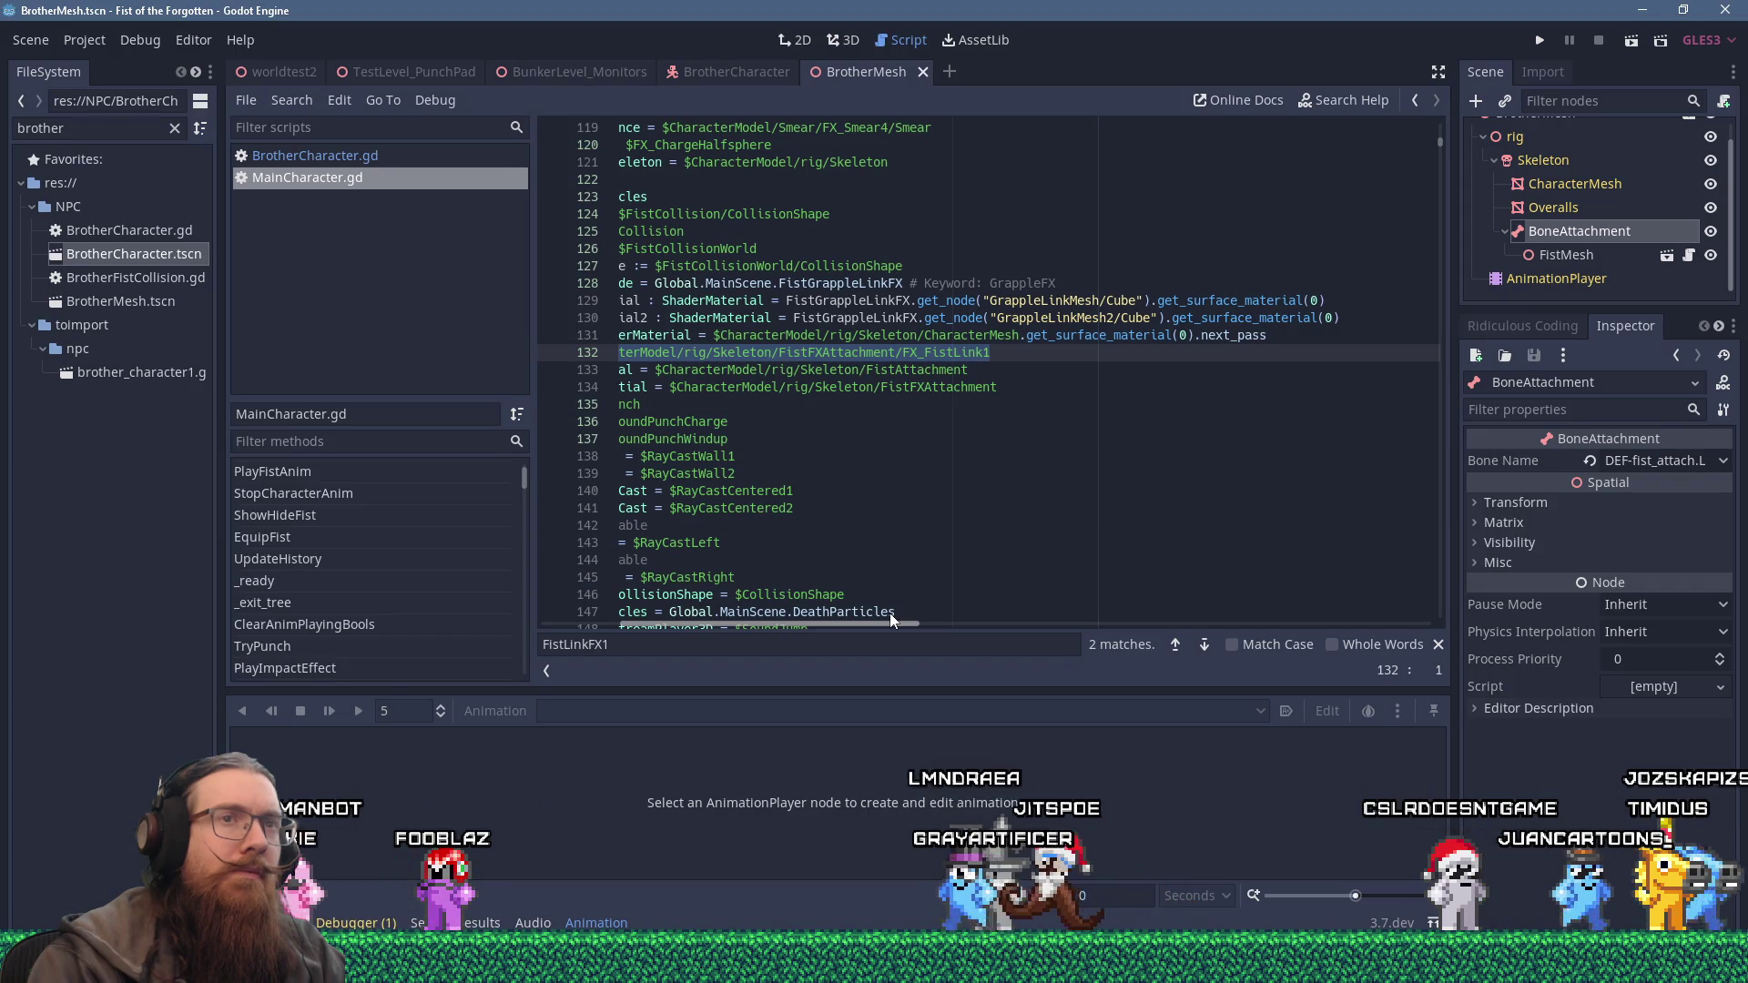
left_click_drag(888, 614, 812, 608)
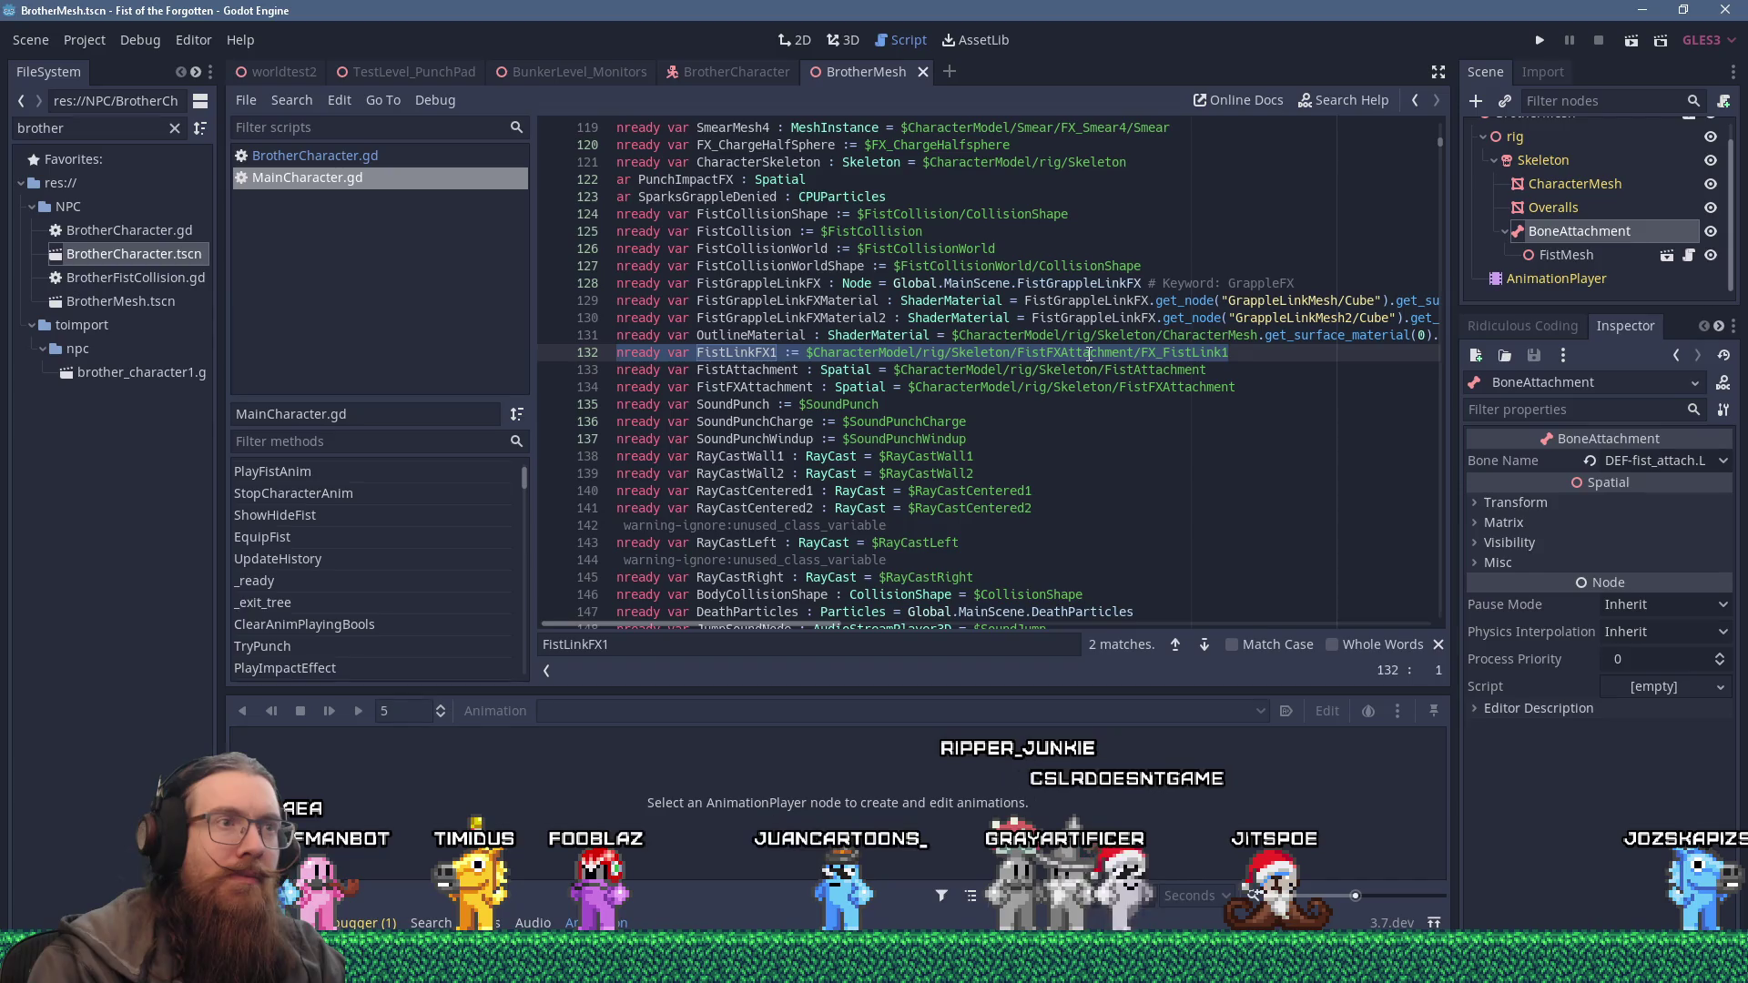
left_click(374, 156)
scroll(1420, 578, "up", 20)
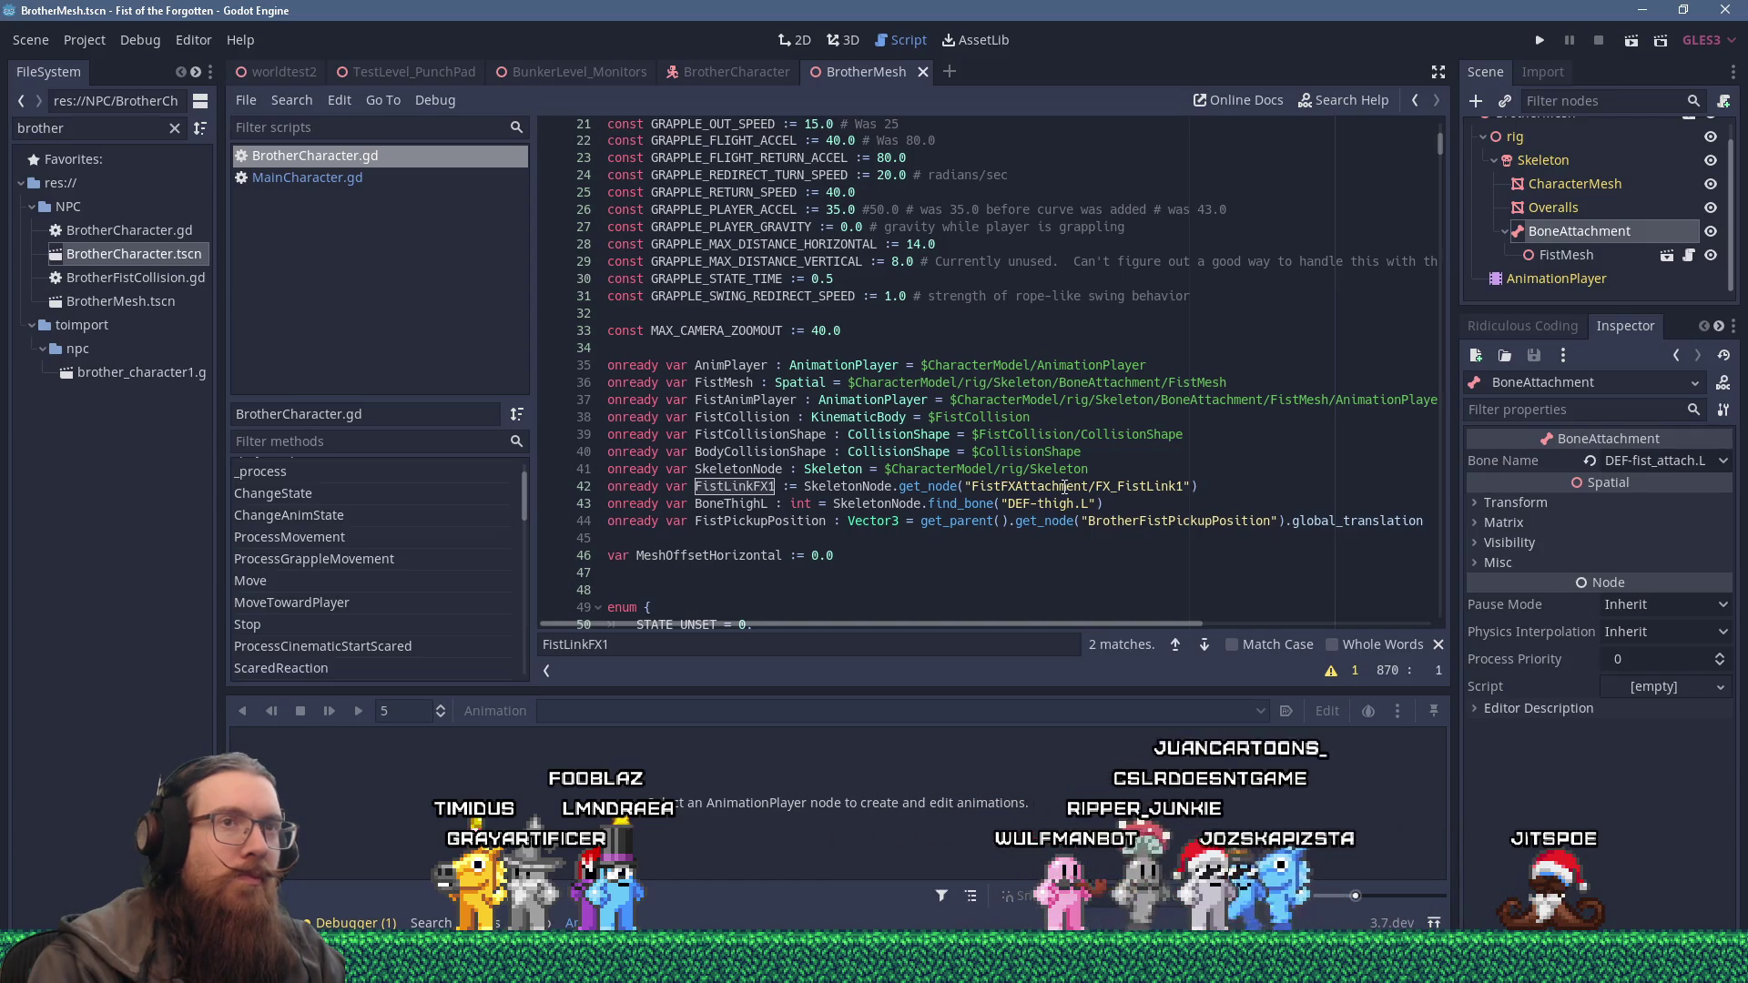
double_click(1065, 487)
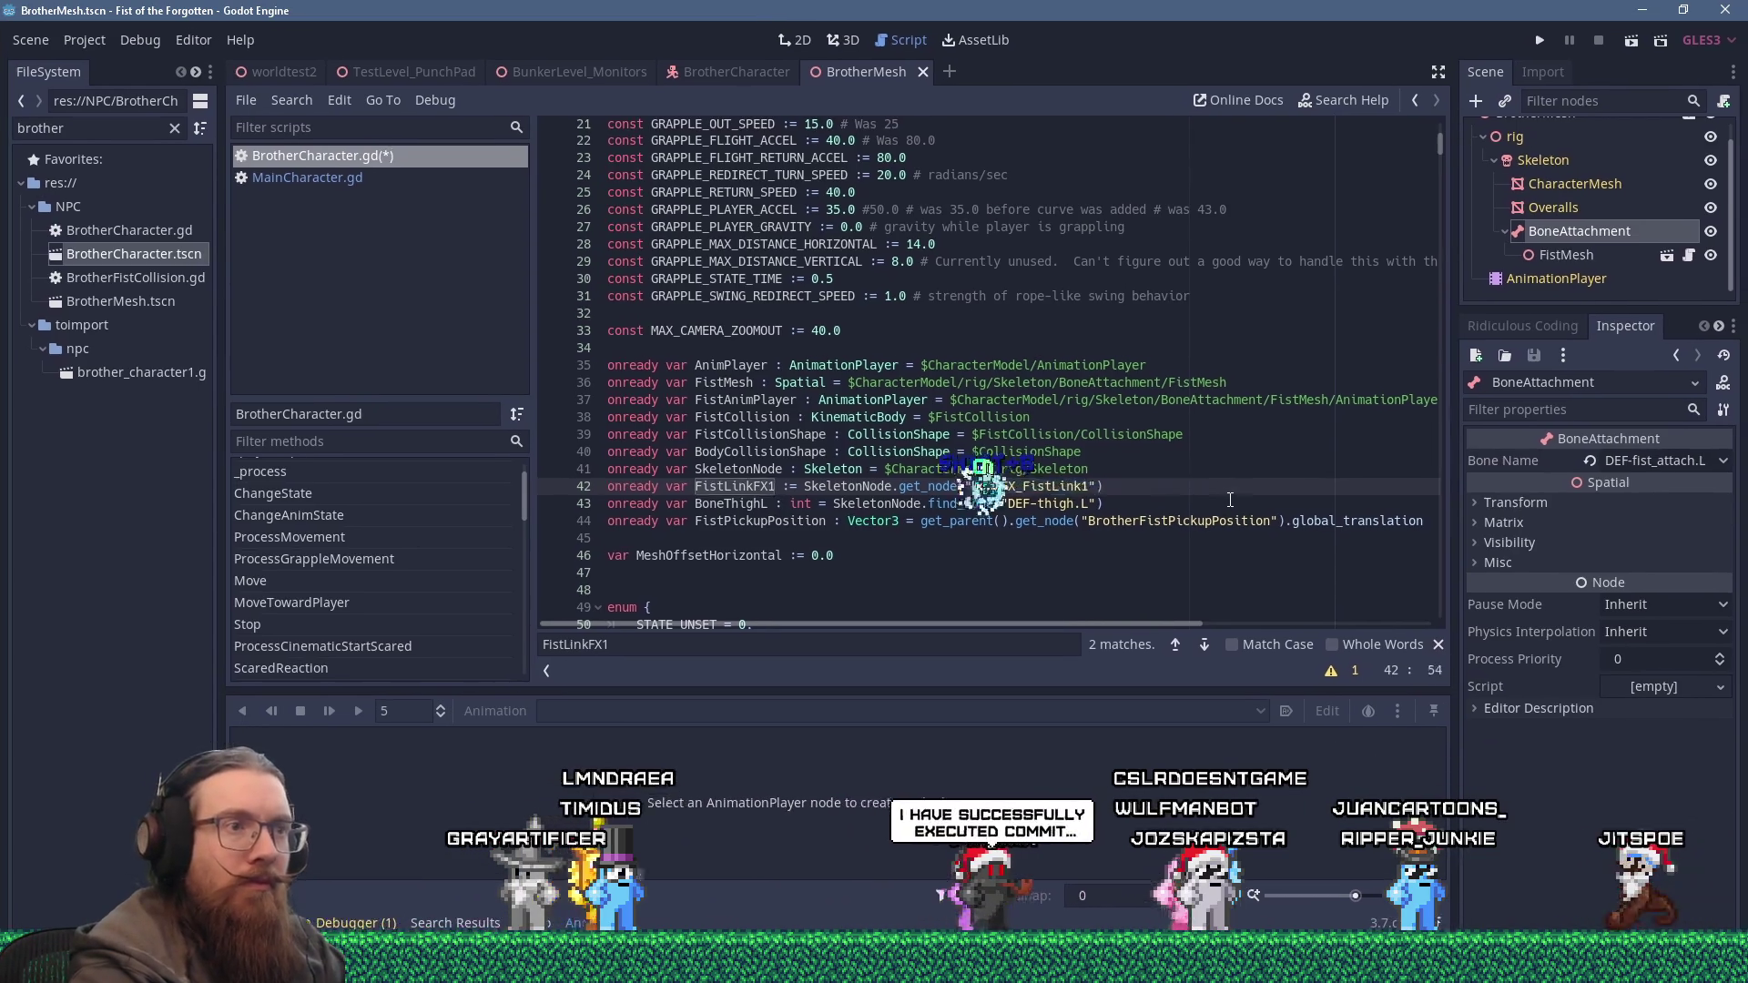
type("BoneAttachment")
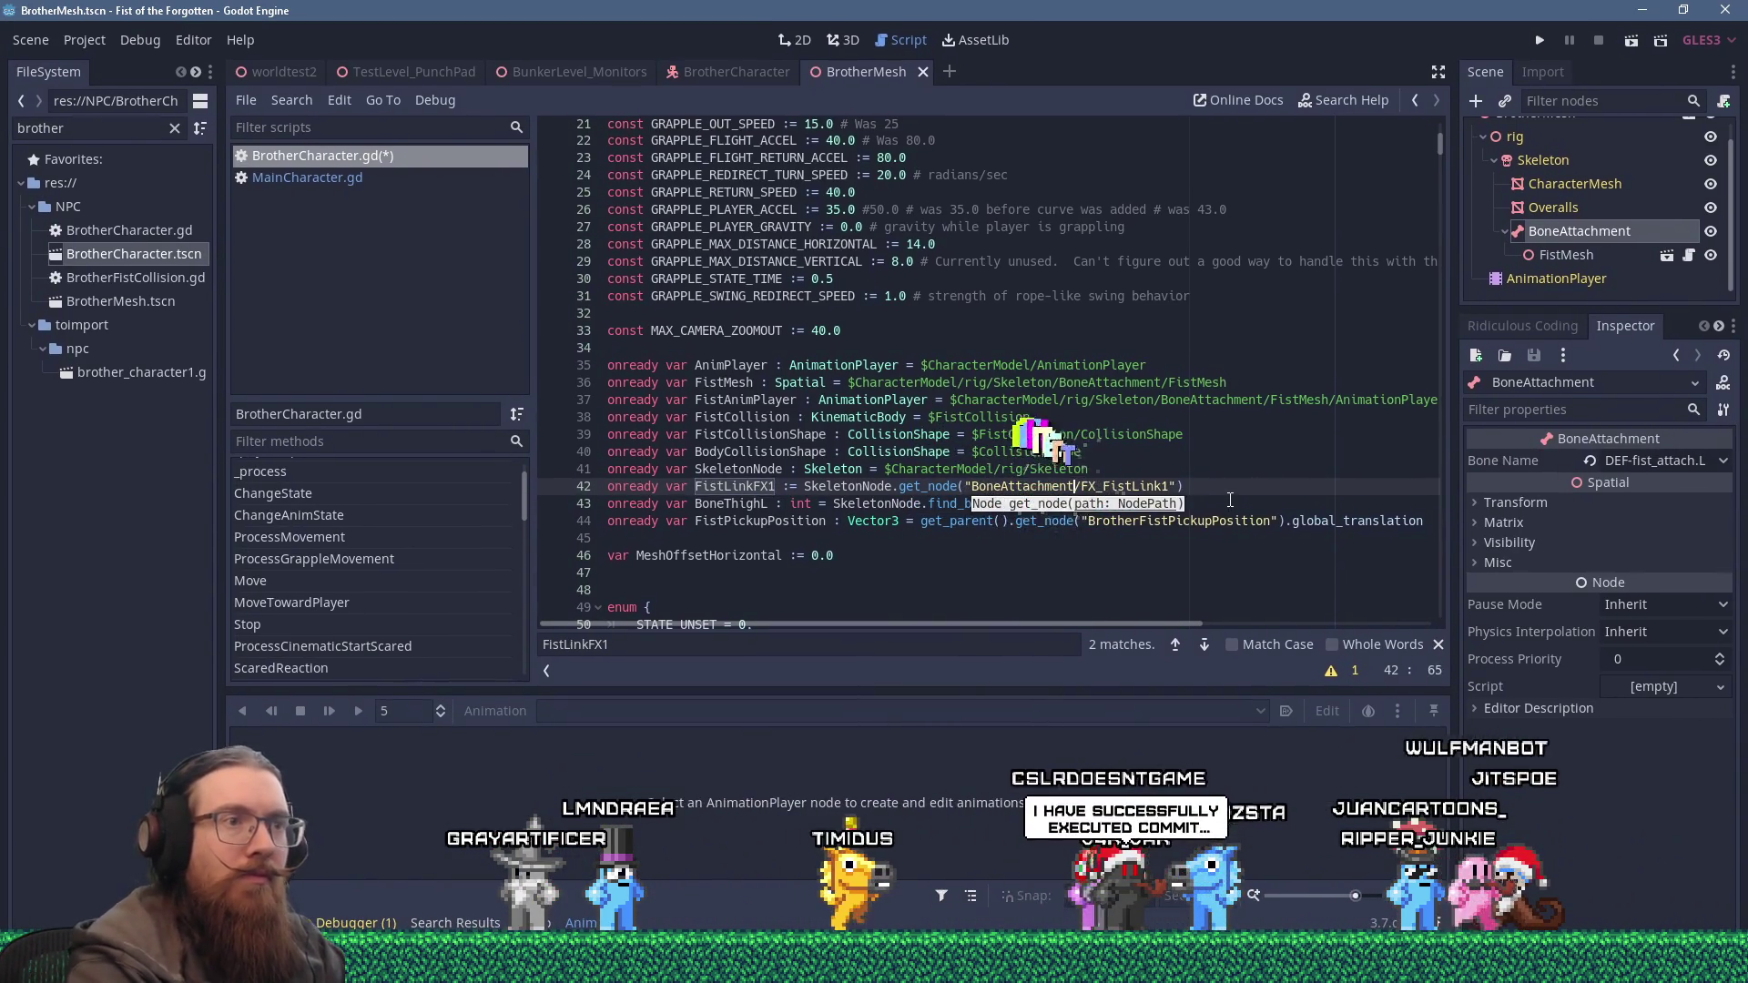
left_click(1170, 486)
right_click(1129, 484)
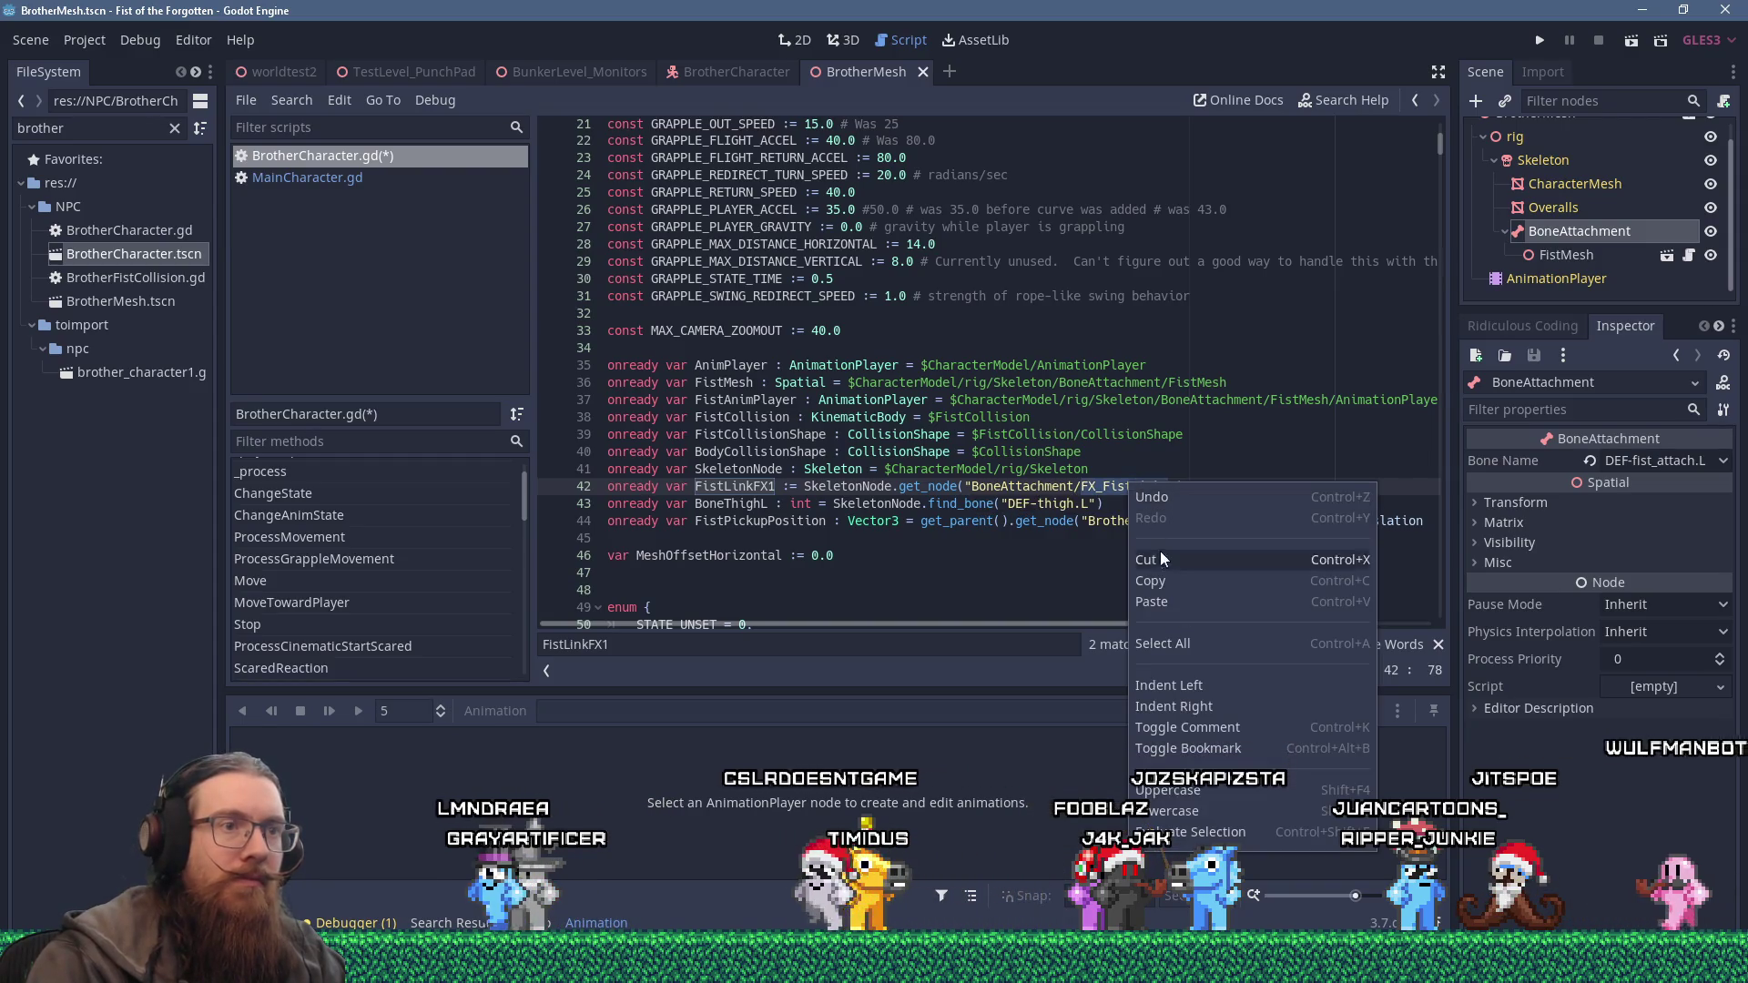
key("Escape")
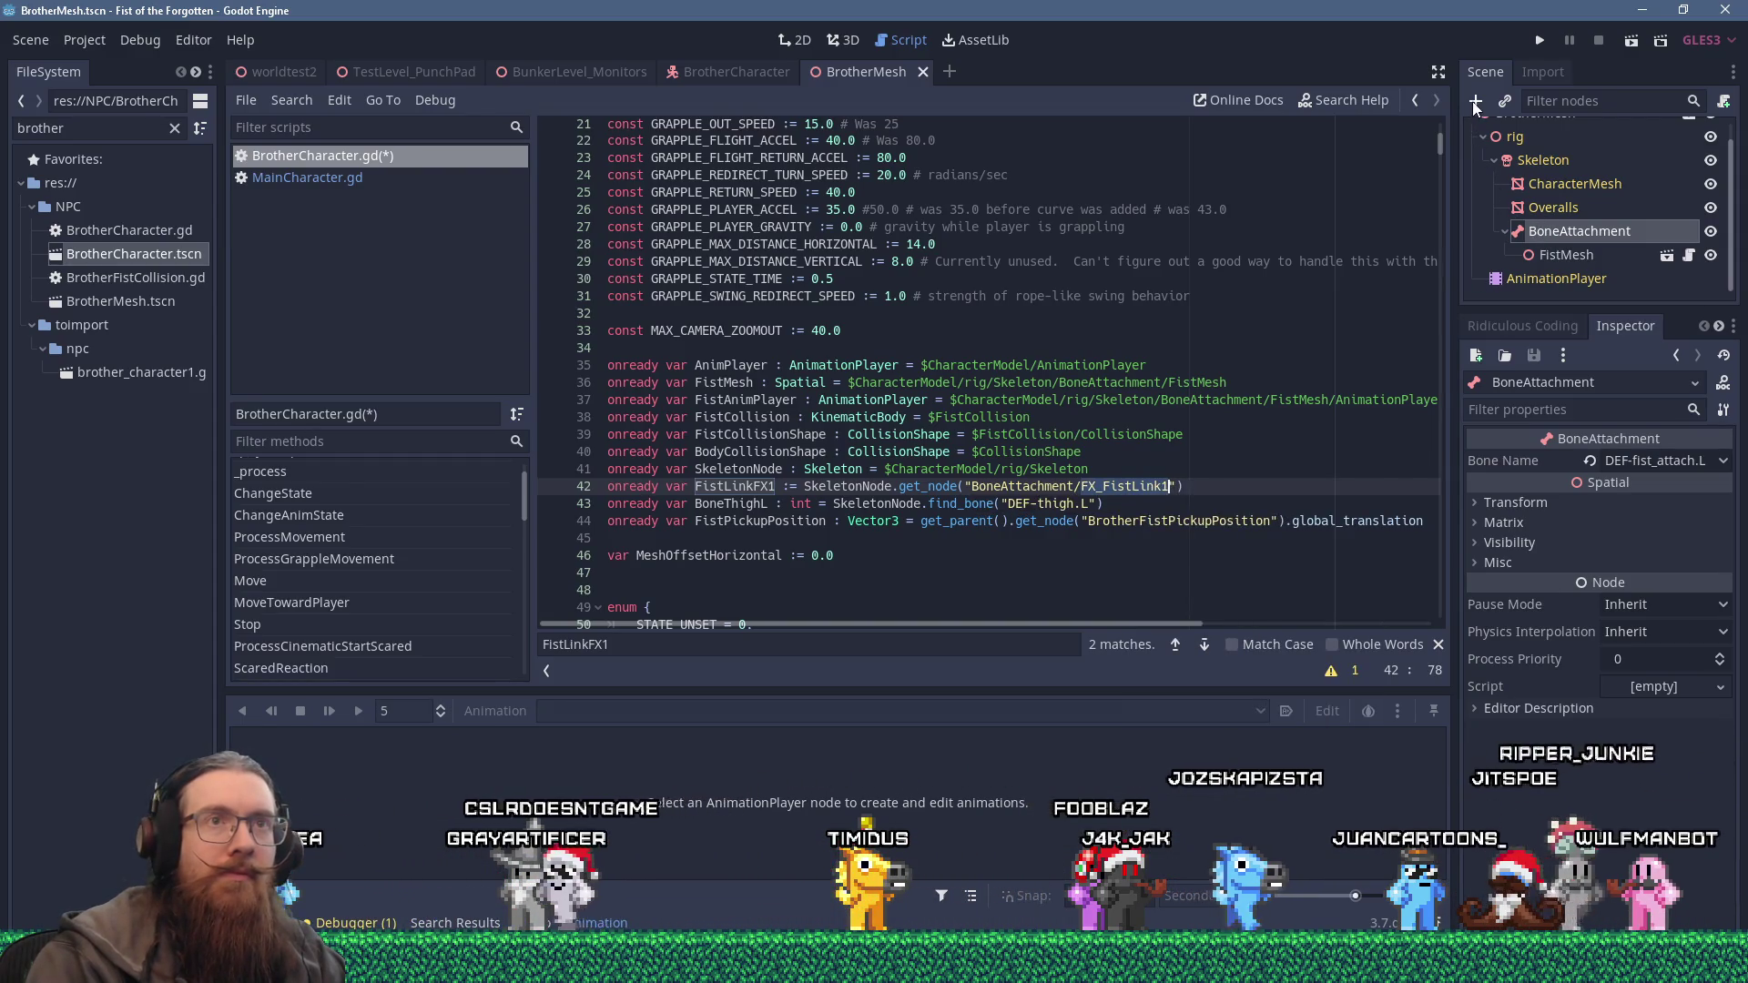
Add a Position3D child node under BoneAttachment in BrotherMesh.
left_click(1476, 100)
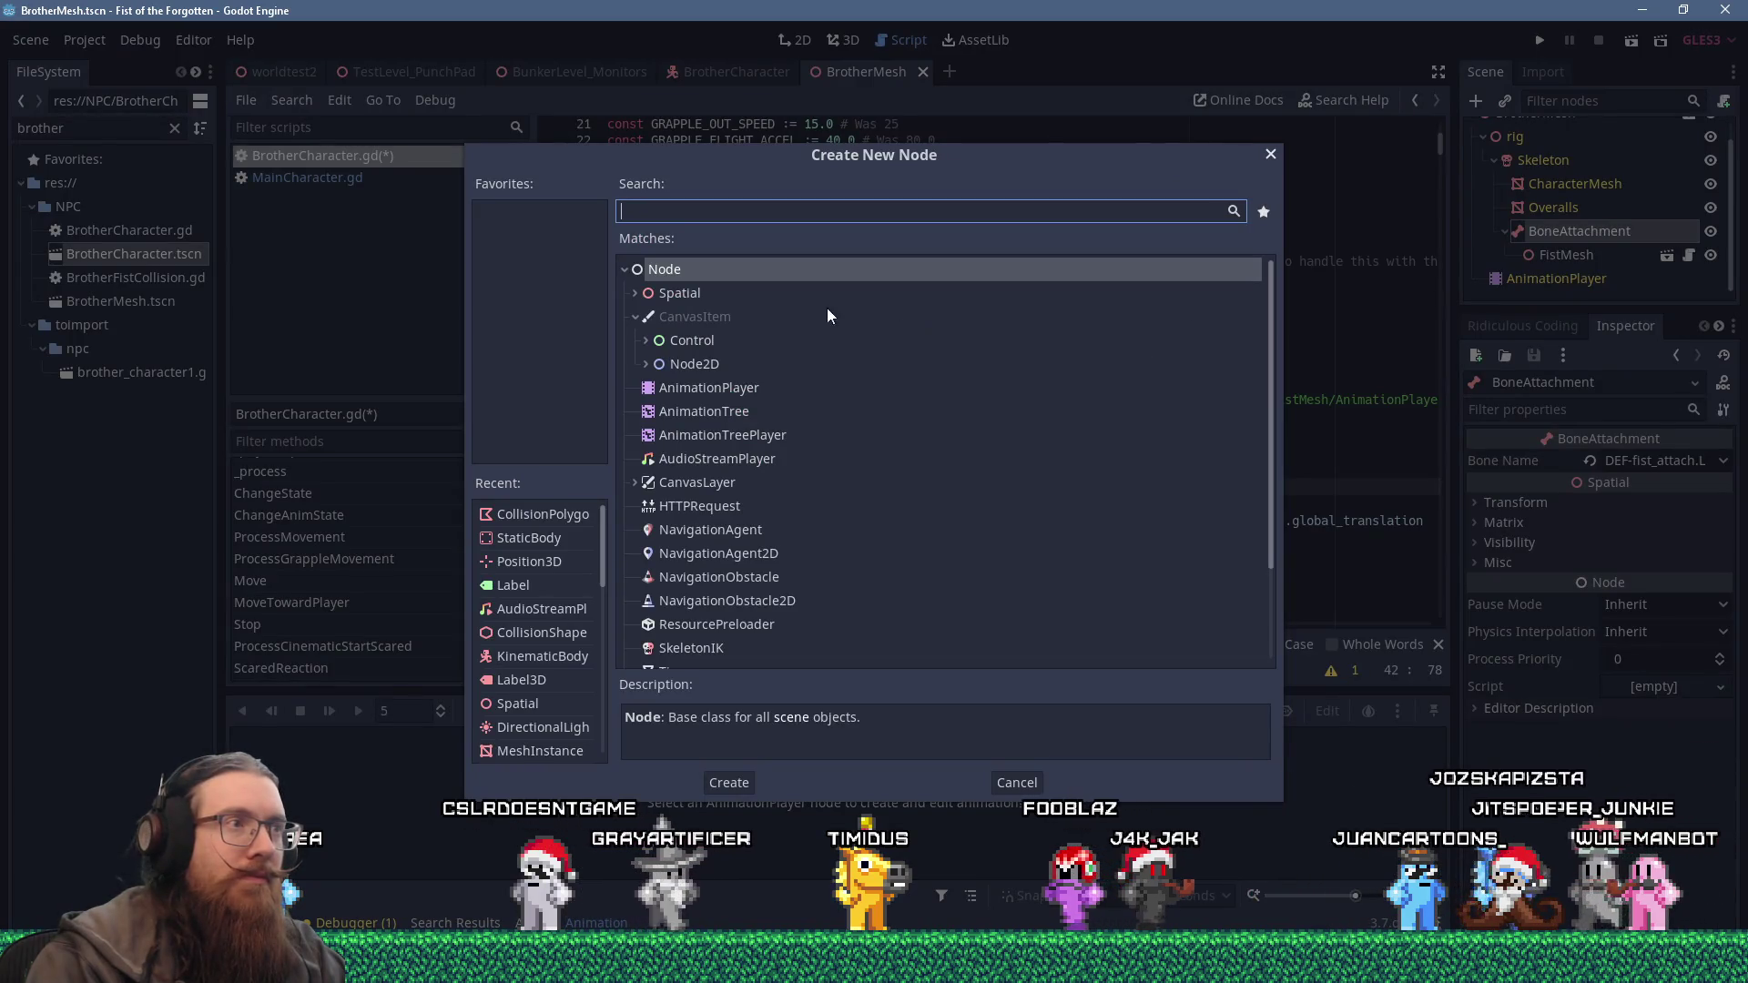
left_click(697, 293)
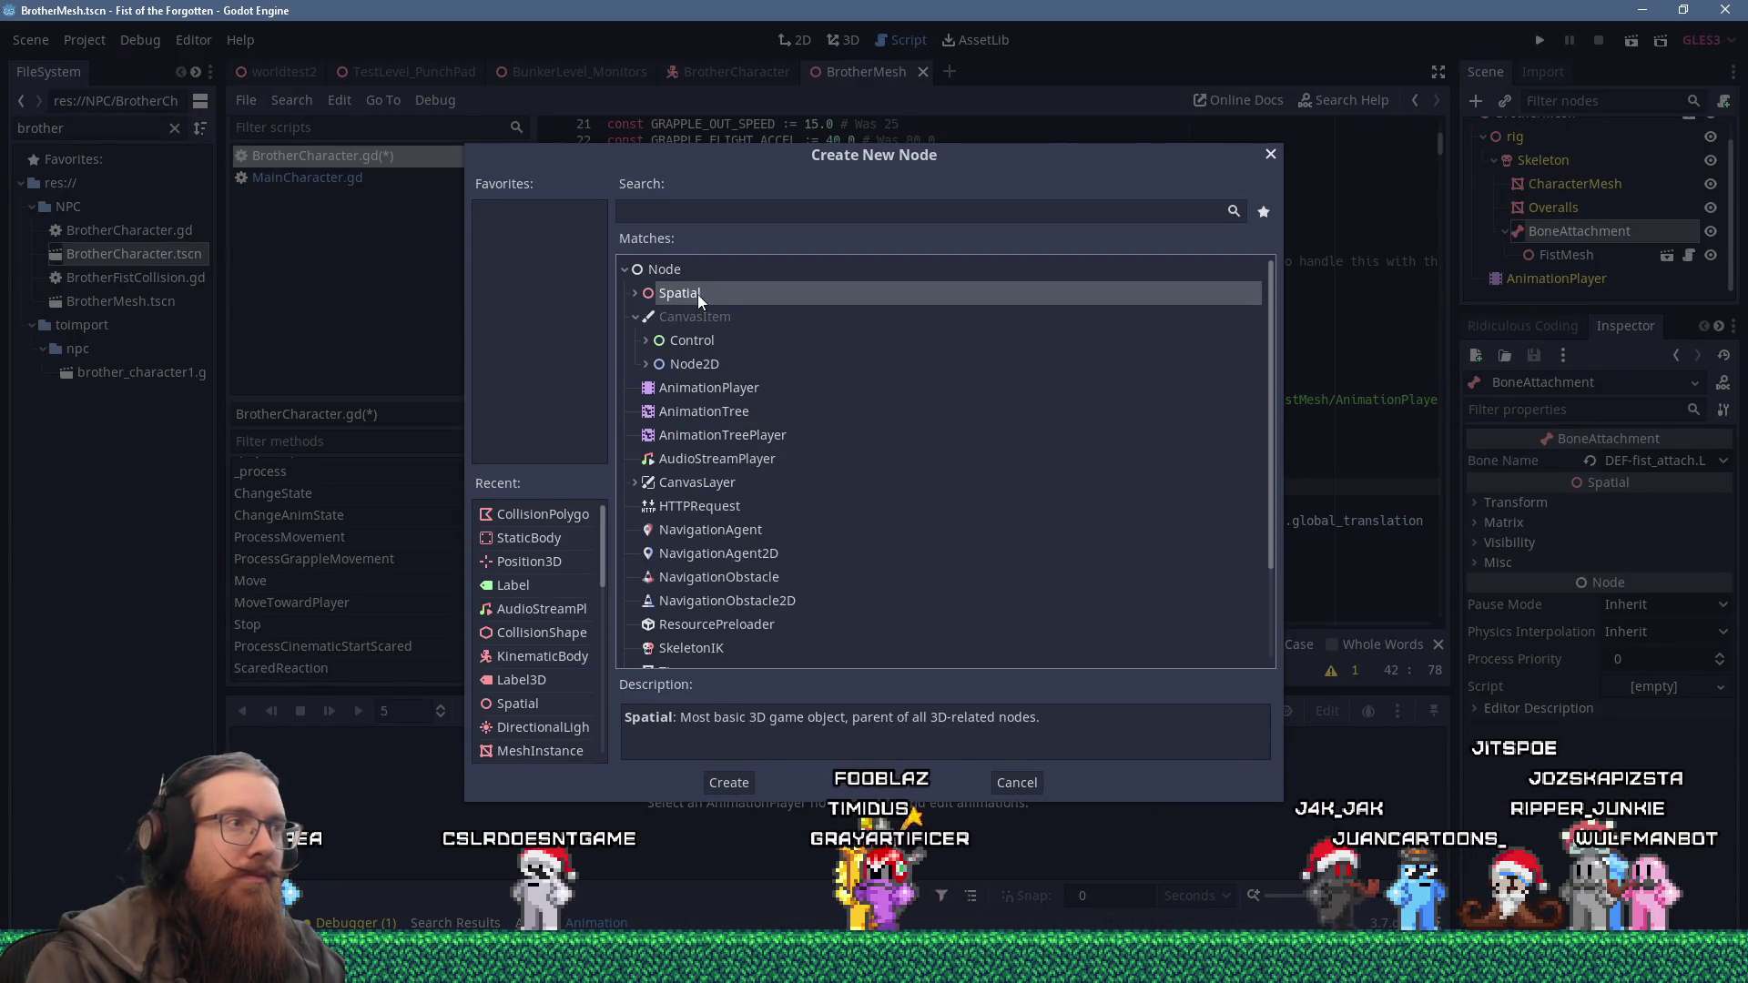
left_click(635, 292)
left_click(734, 211)
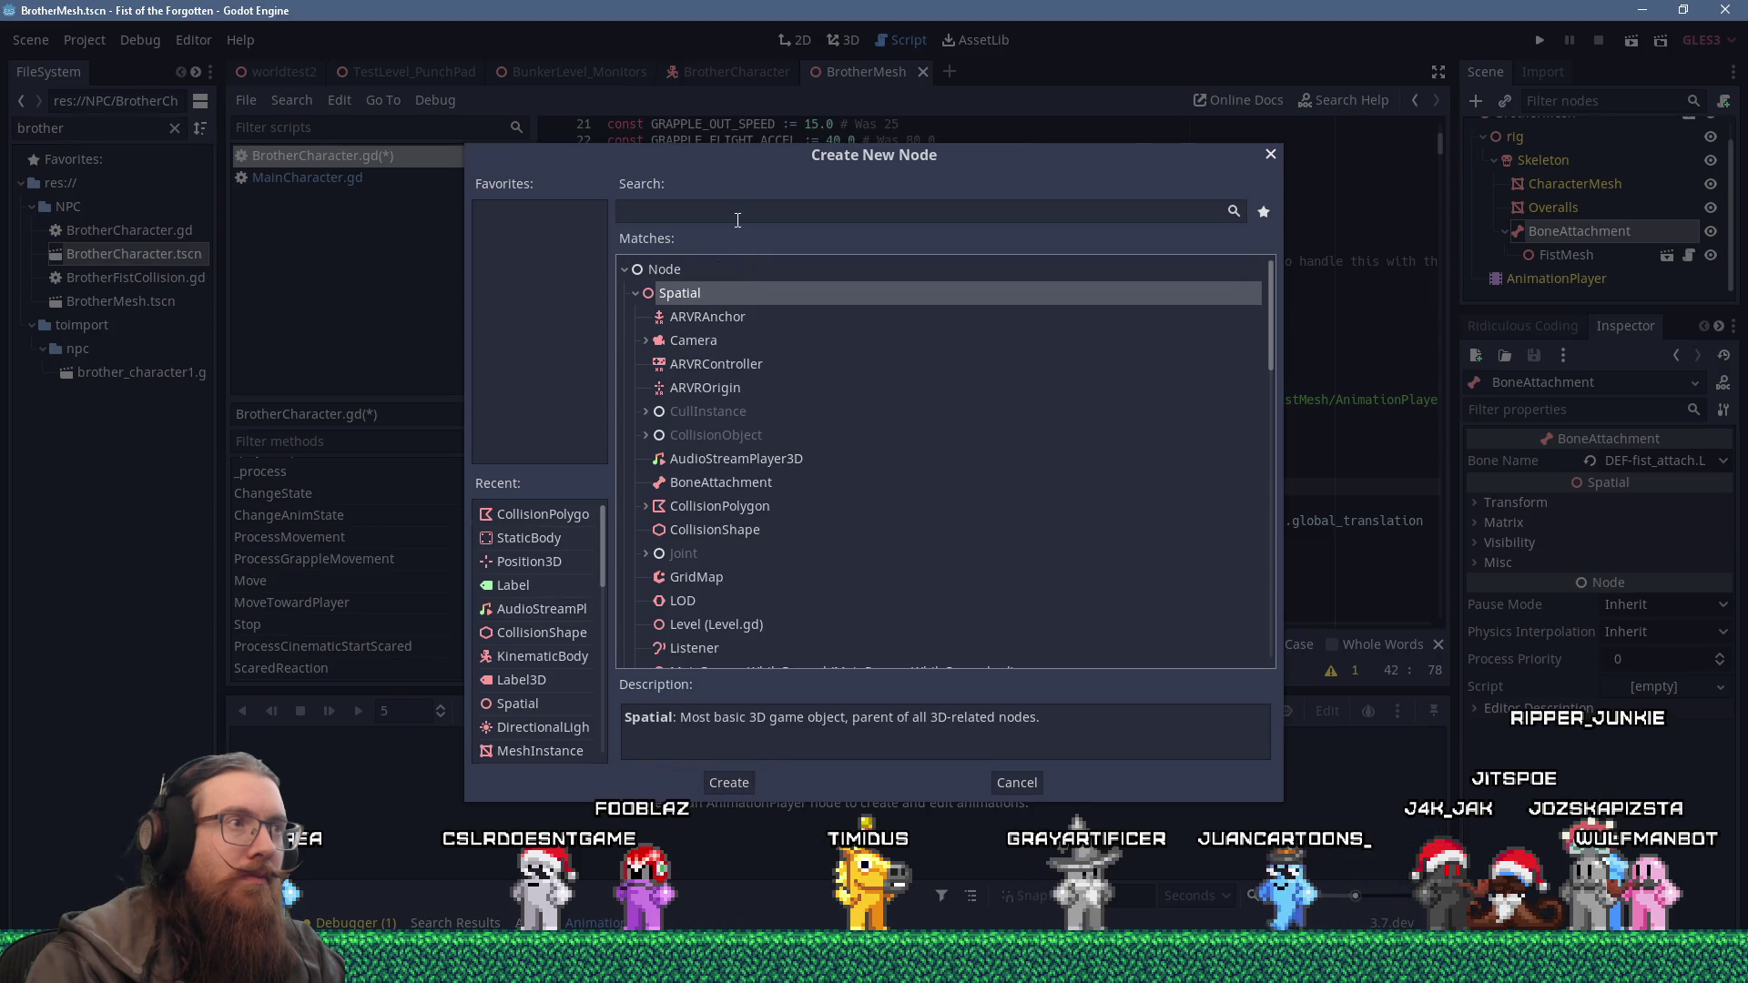
type("po")
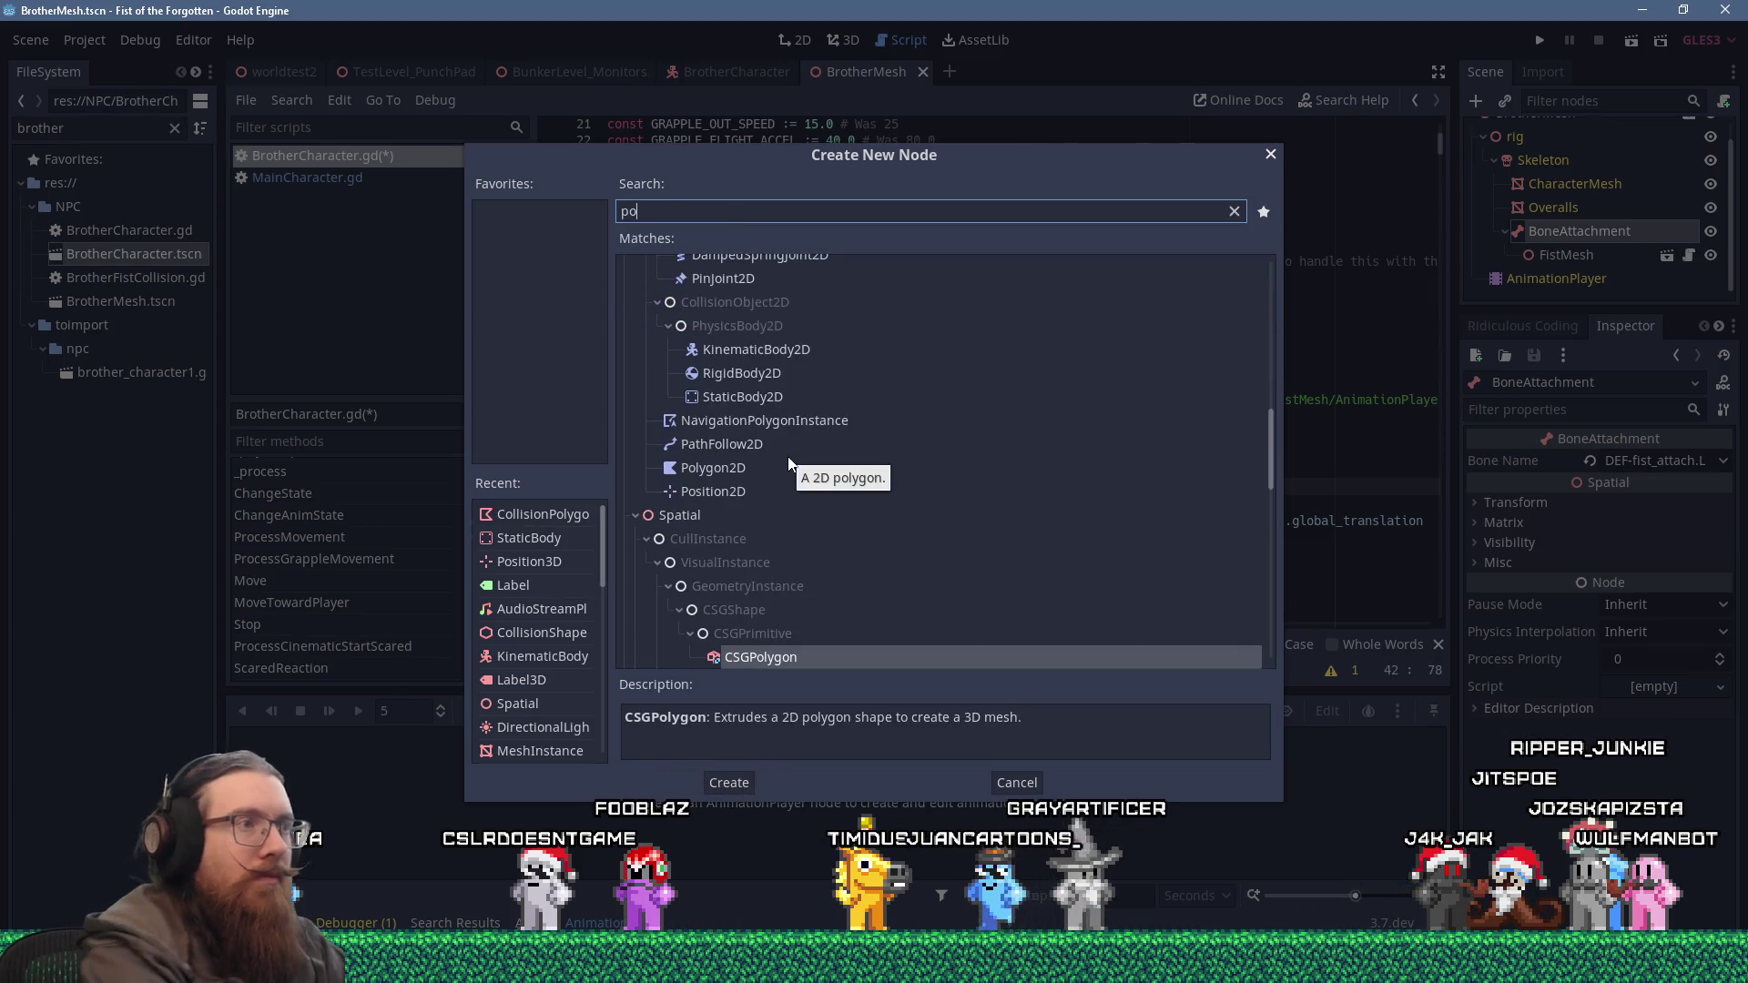
type("sitio")
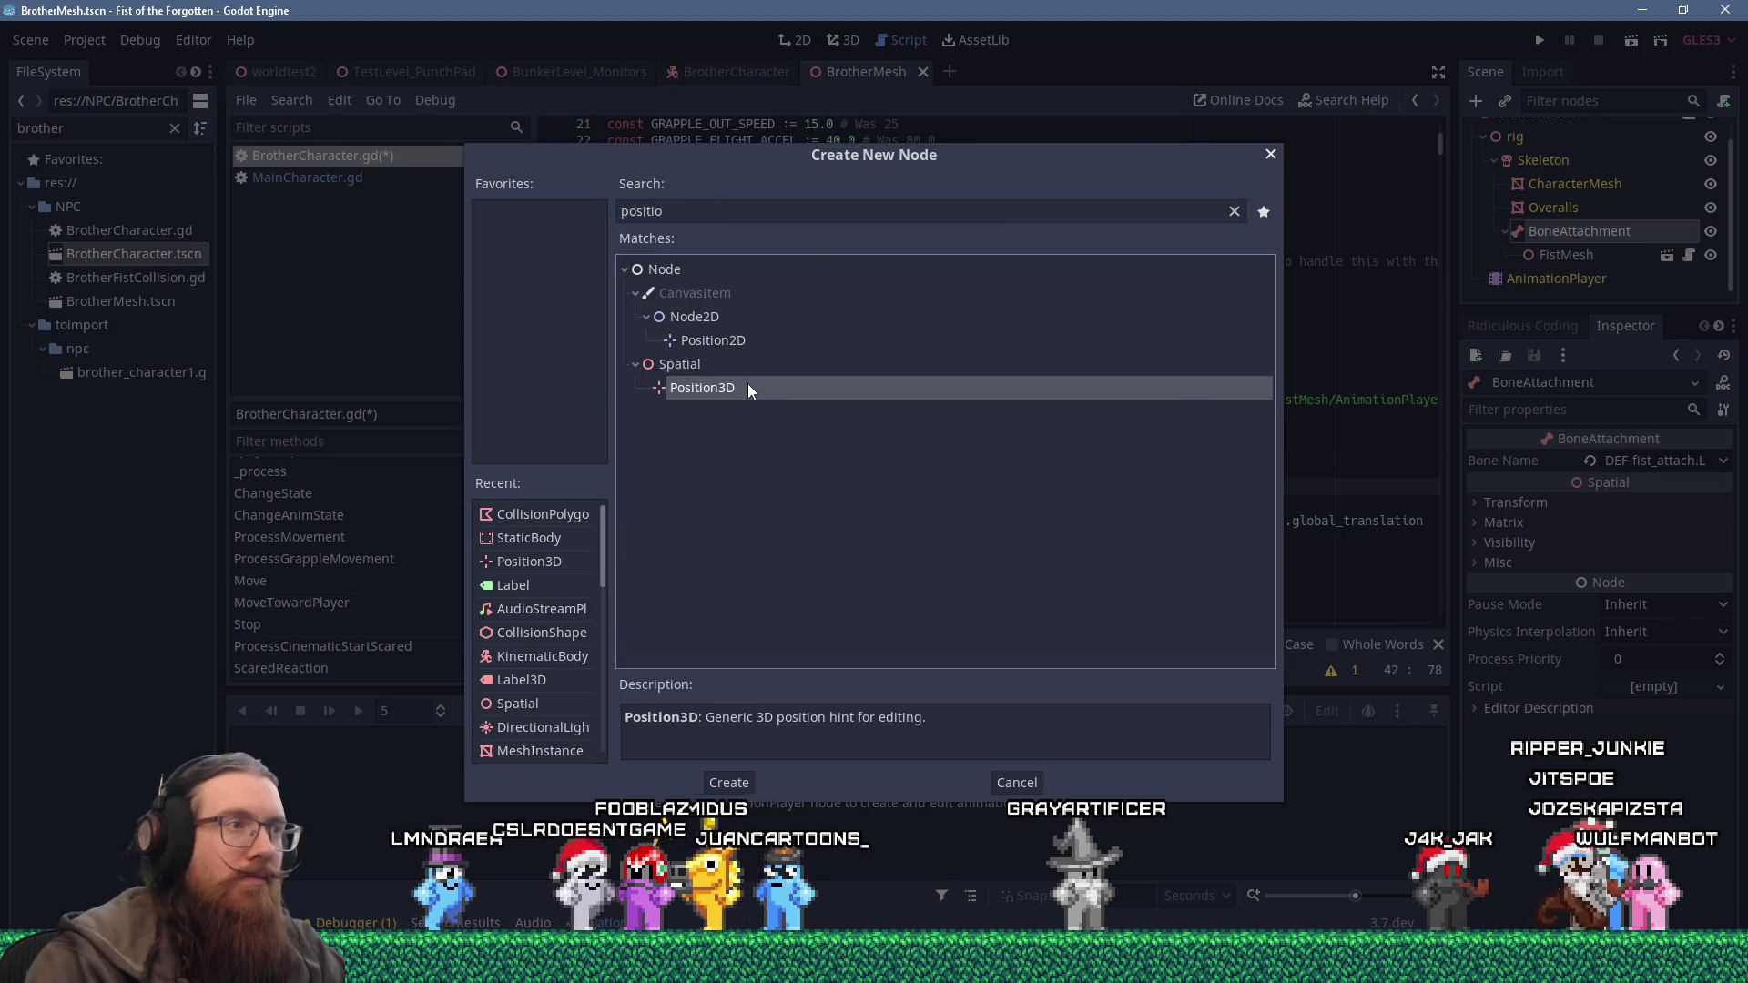
double_click(747, 384)
Nudge the new Position3D down onto the fist and rename it FX_FistLink1.
left_click(844, 46)
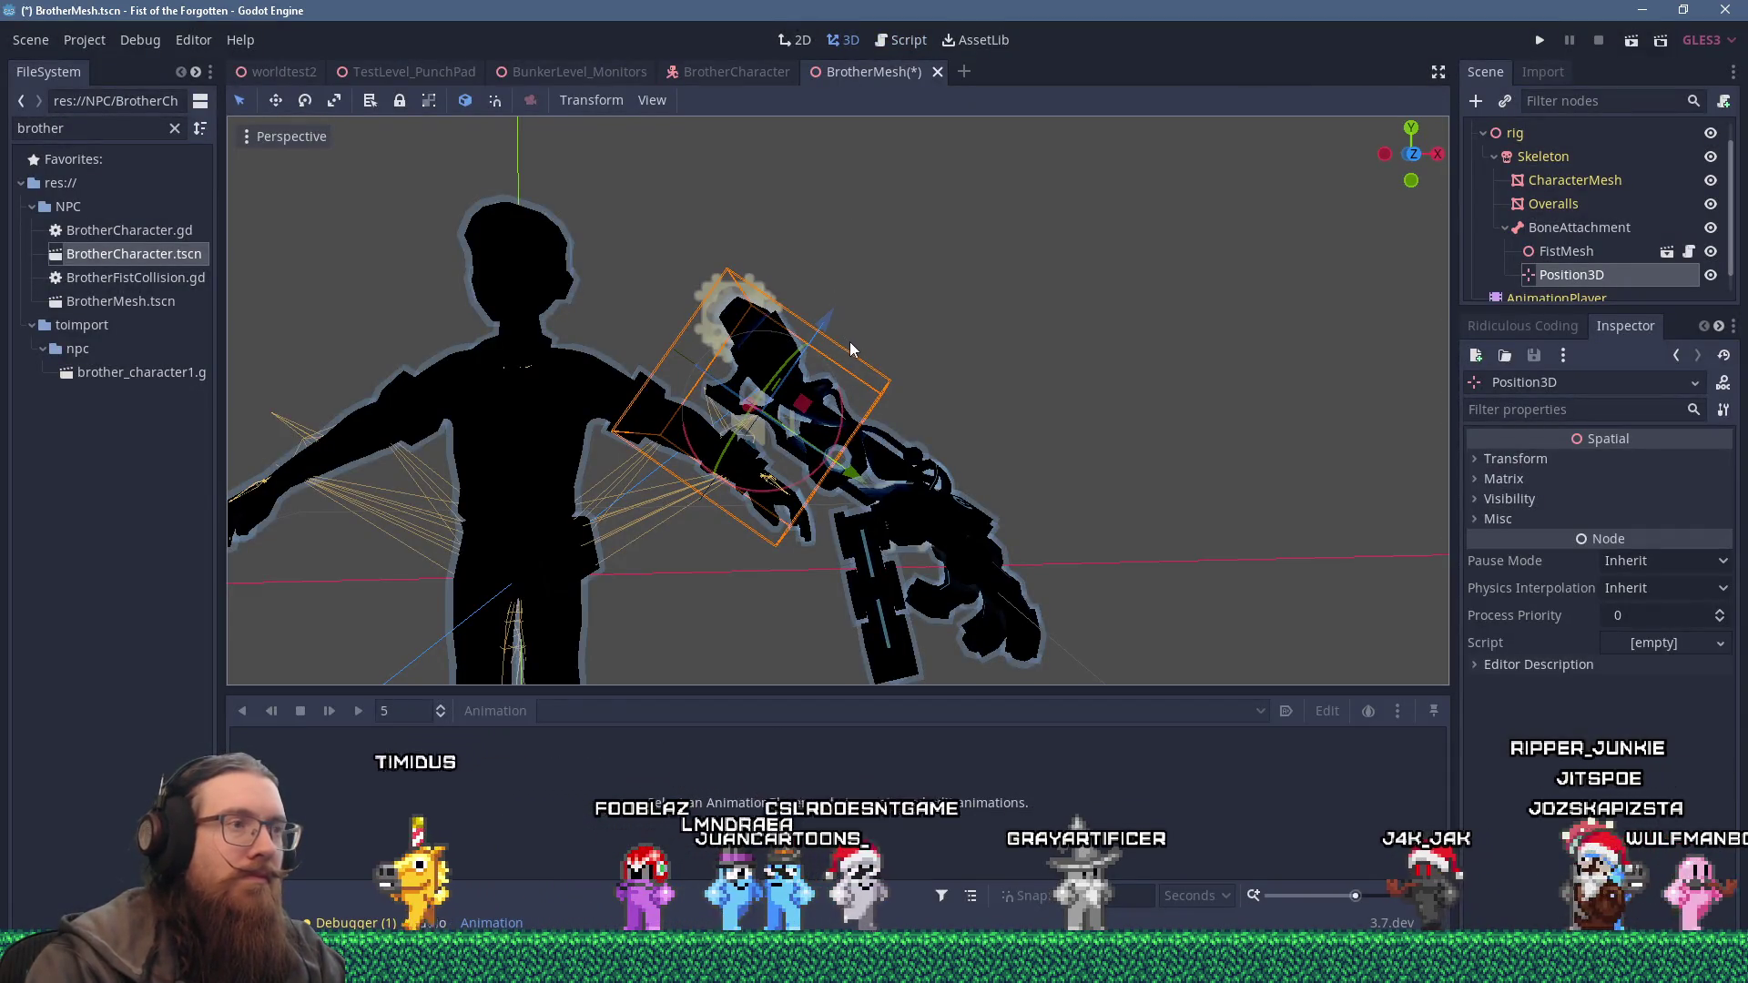
scroll(850, 341, "up", 5)
left_click_drag(761, 405, 750, 462)
double_click(1586, 277)
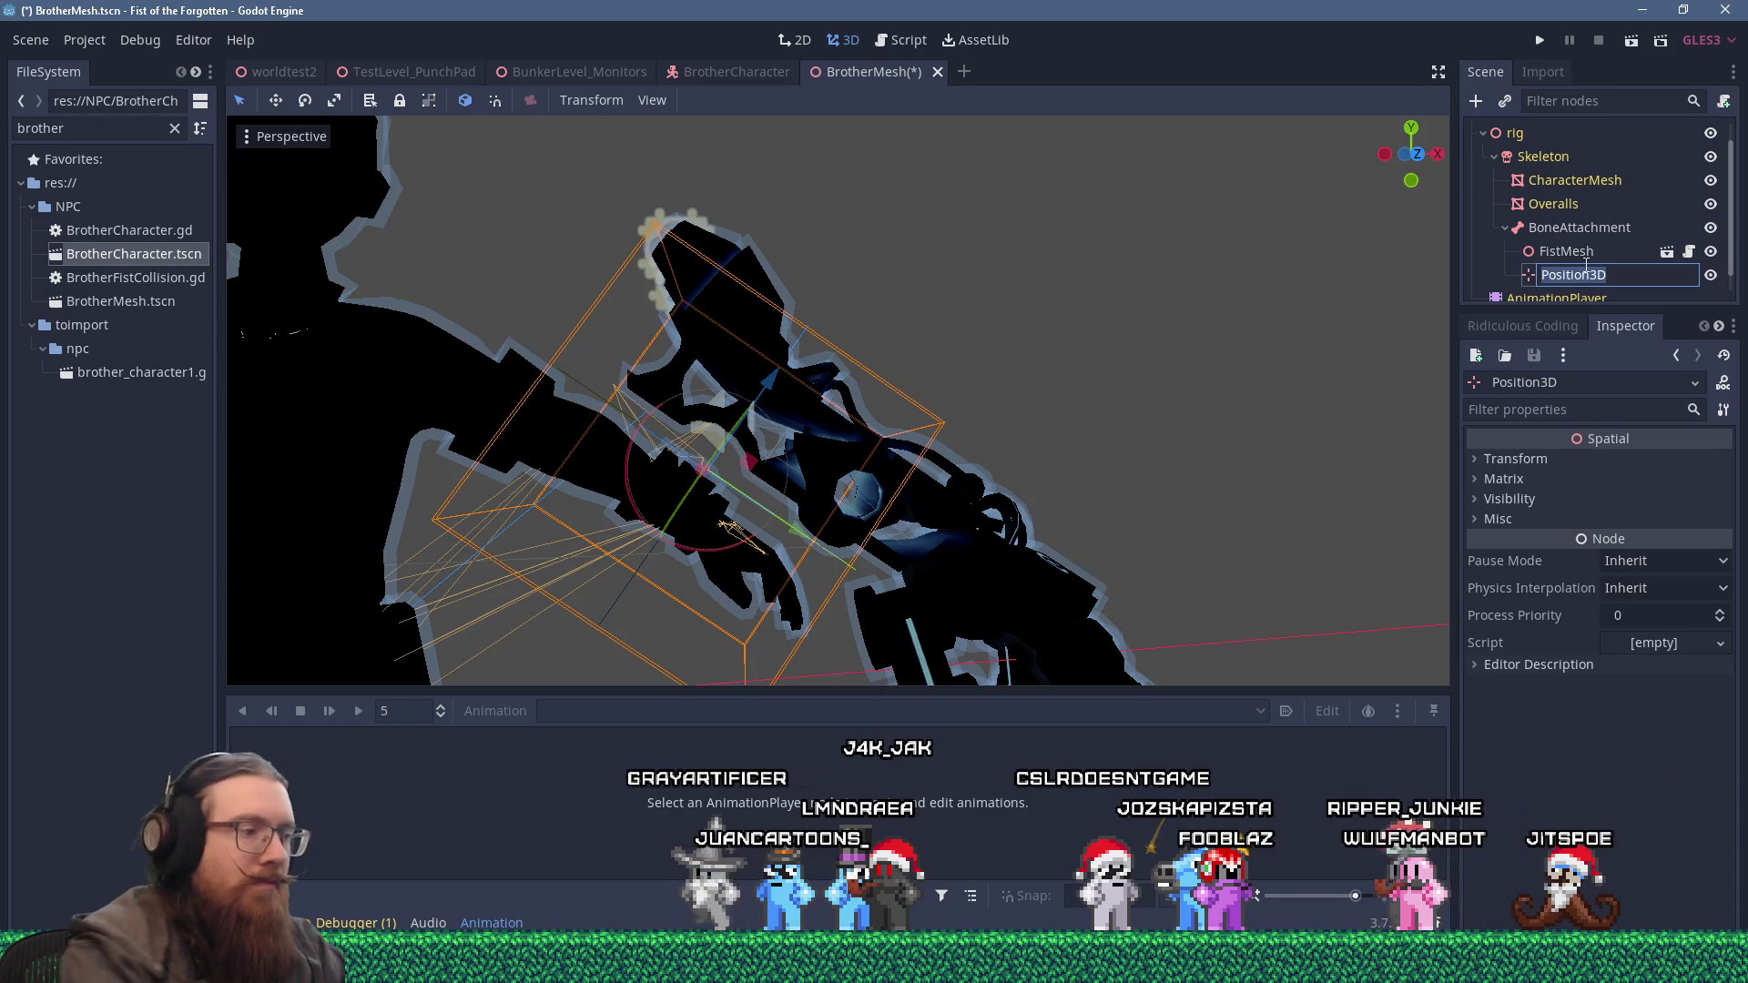
type("FX_FistLink1")
key("Return")
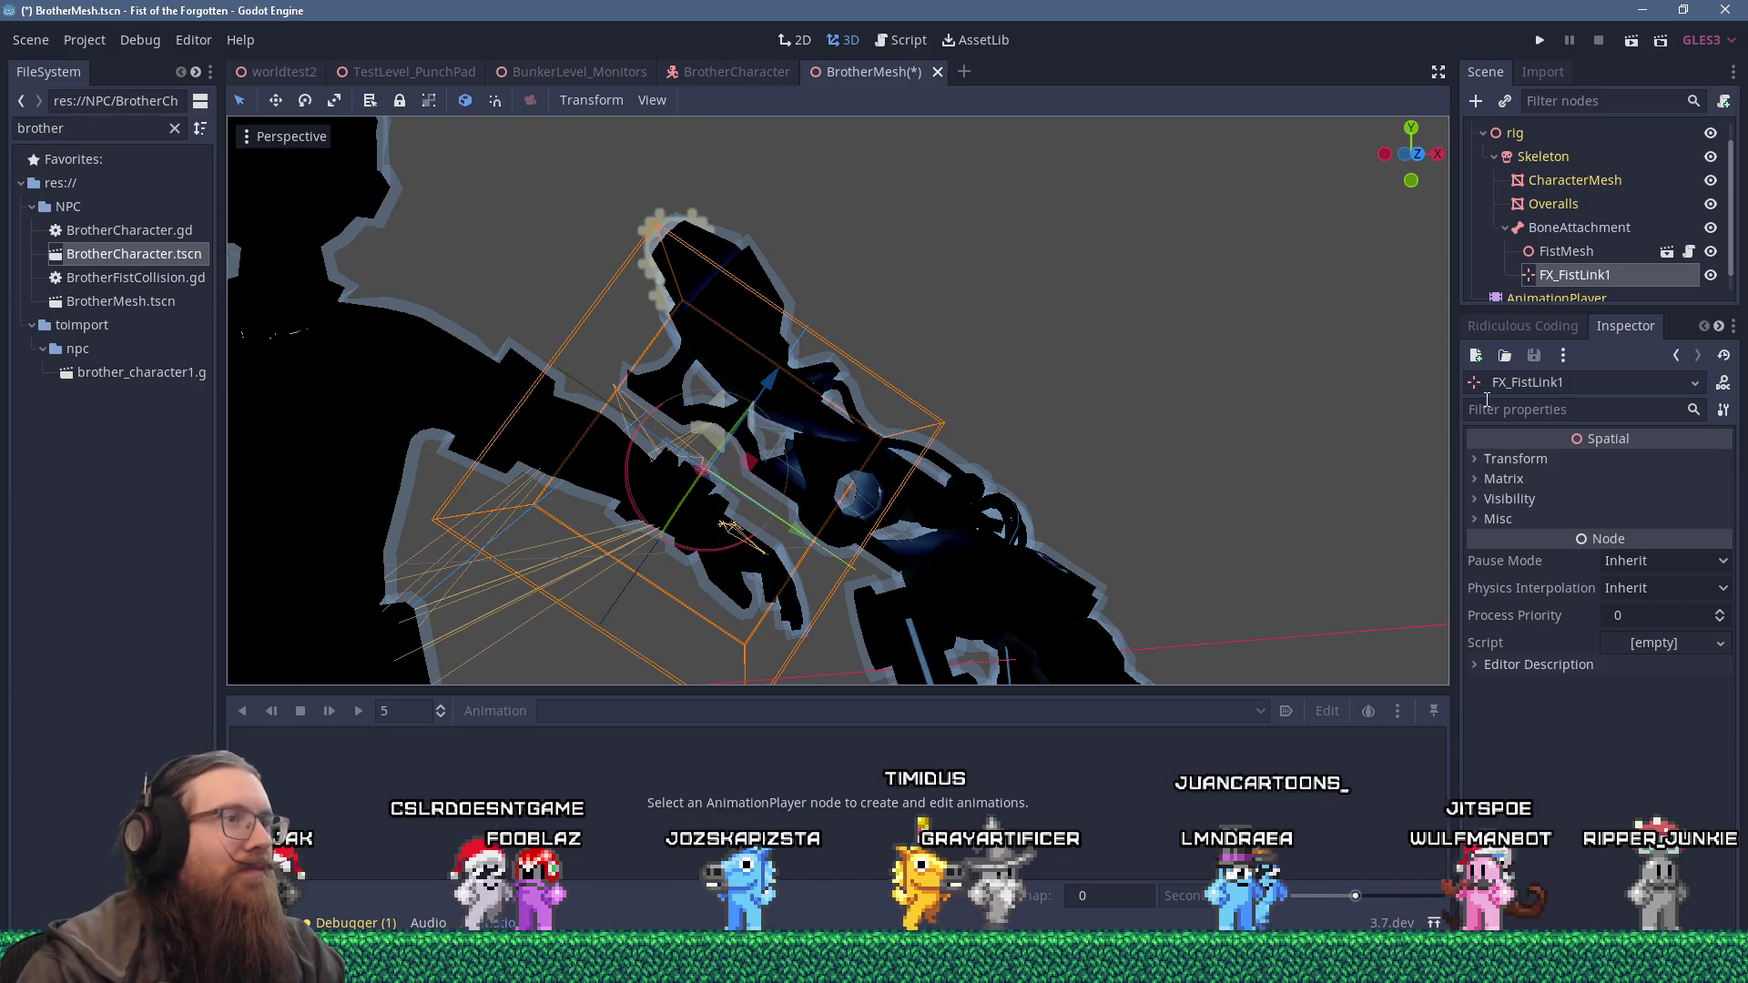
Fine-tune FX_FistLink1's vertical position, then run the game in debug mode.
mouse_move(1195, 390)
left_mouse_down()
mouse_move(1049, 456)
mouse_move(1174, 476)
left_mouse_up()
left_click_drag(794, 537, 802, 549)
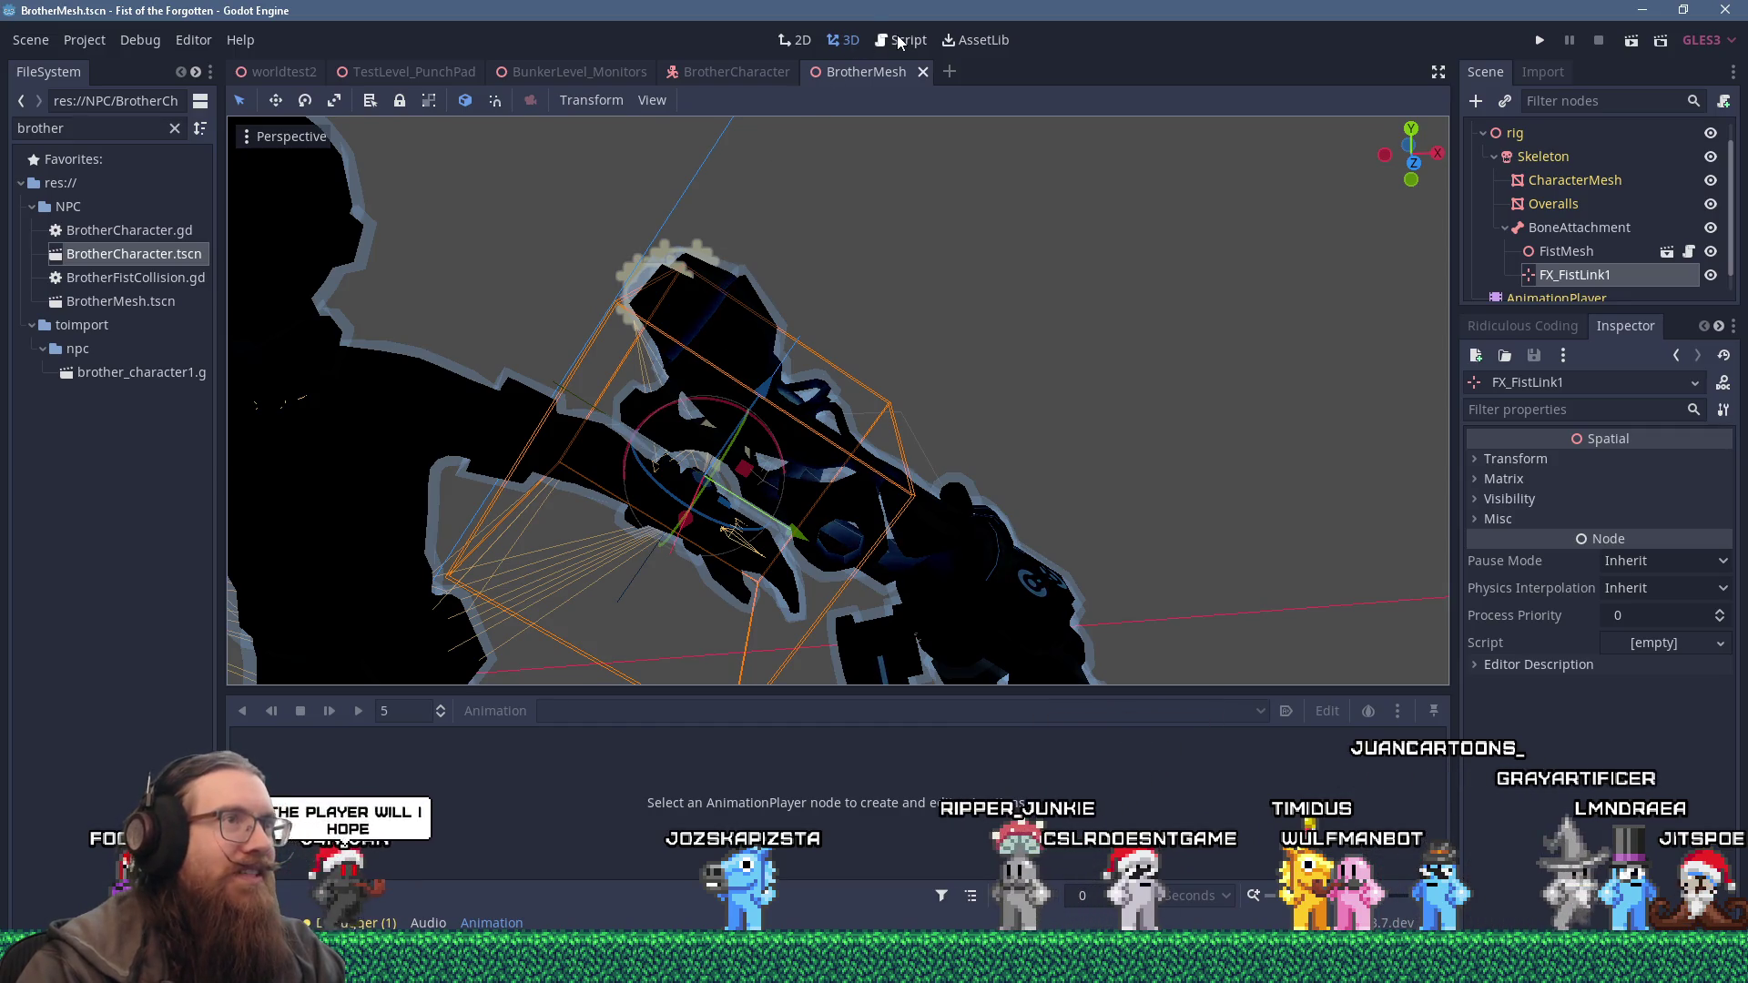
left_click(898, 40)
left_click(1537, 49)
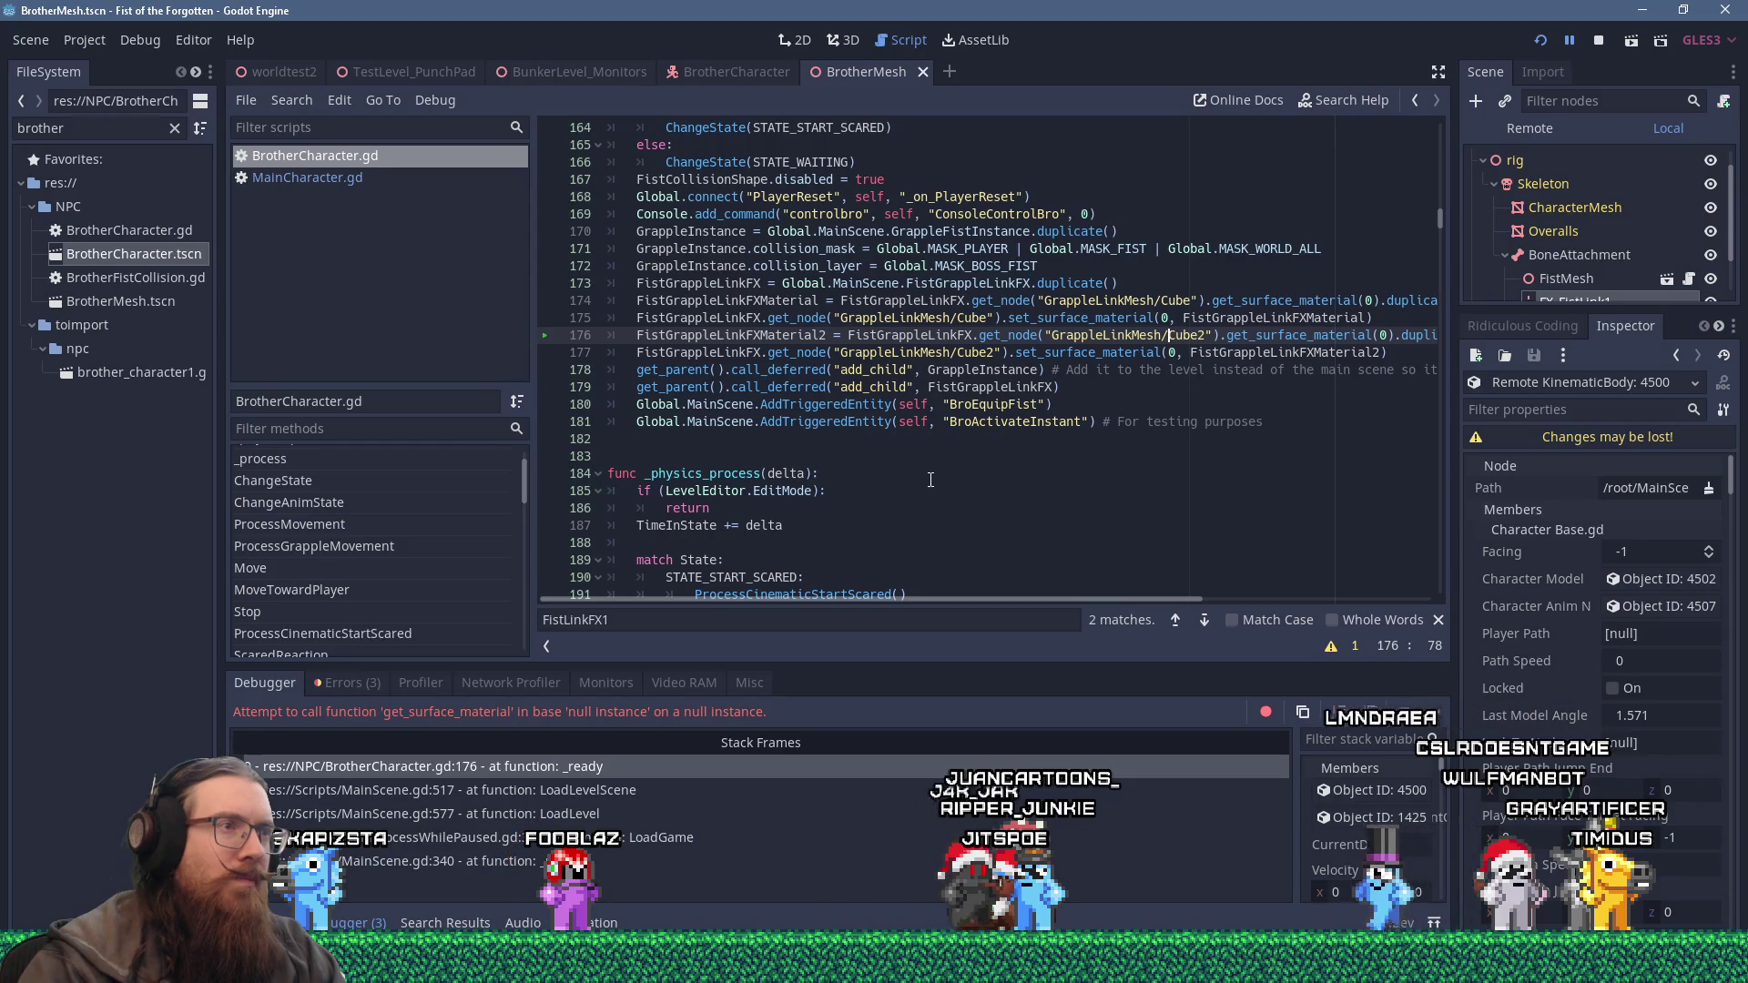
Compare with MainCharacter.gd, fix lines 176–177 of BrotherCharacter.gd to GrappleLinkMesh2/Cube, and save.
mouse_move(944, 339)
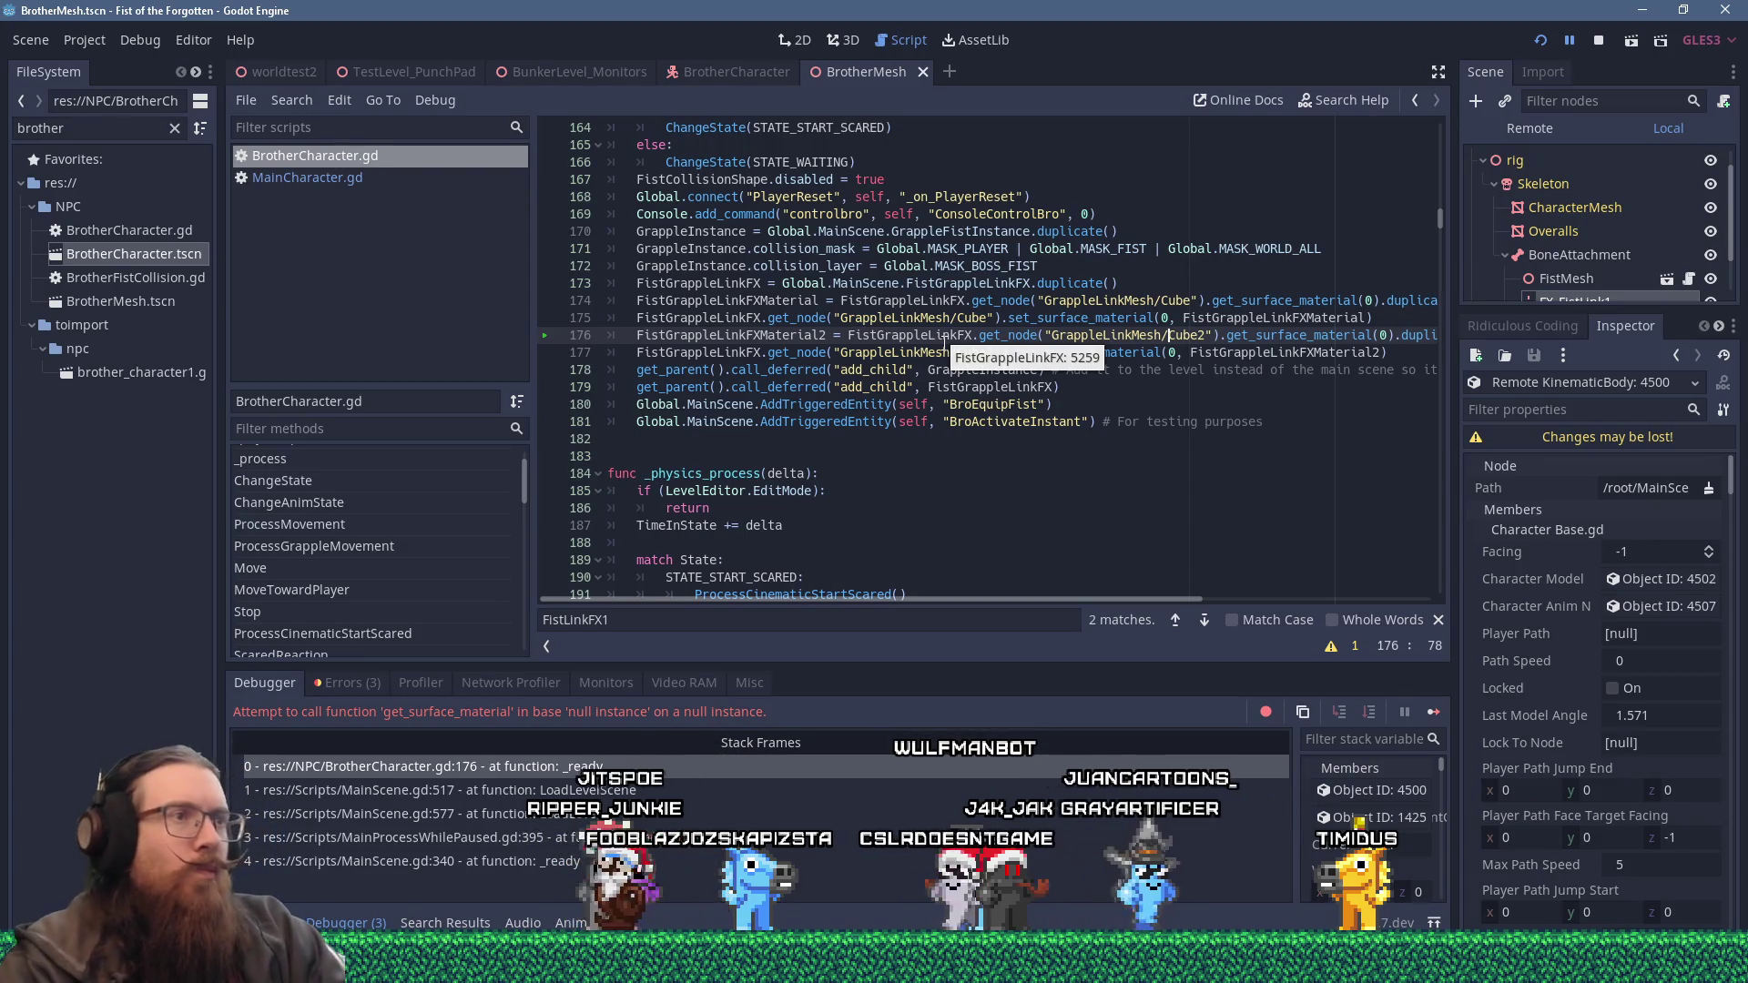
mouse_move(907, 412)
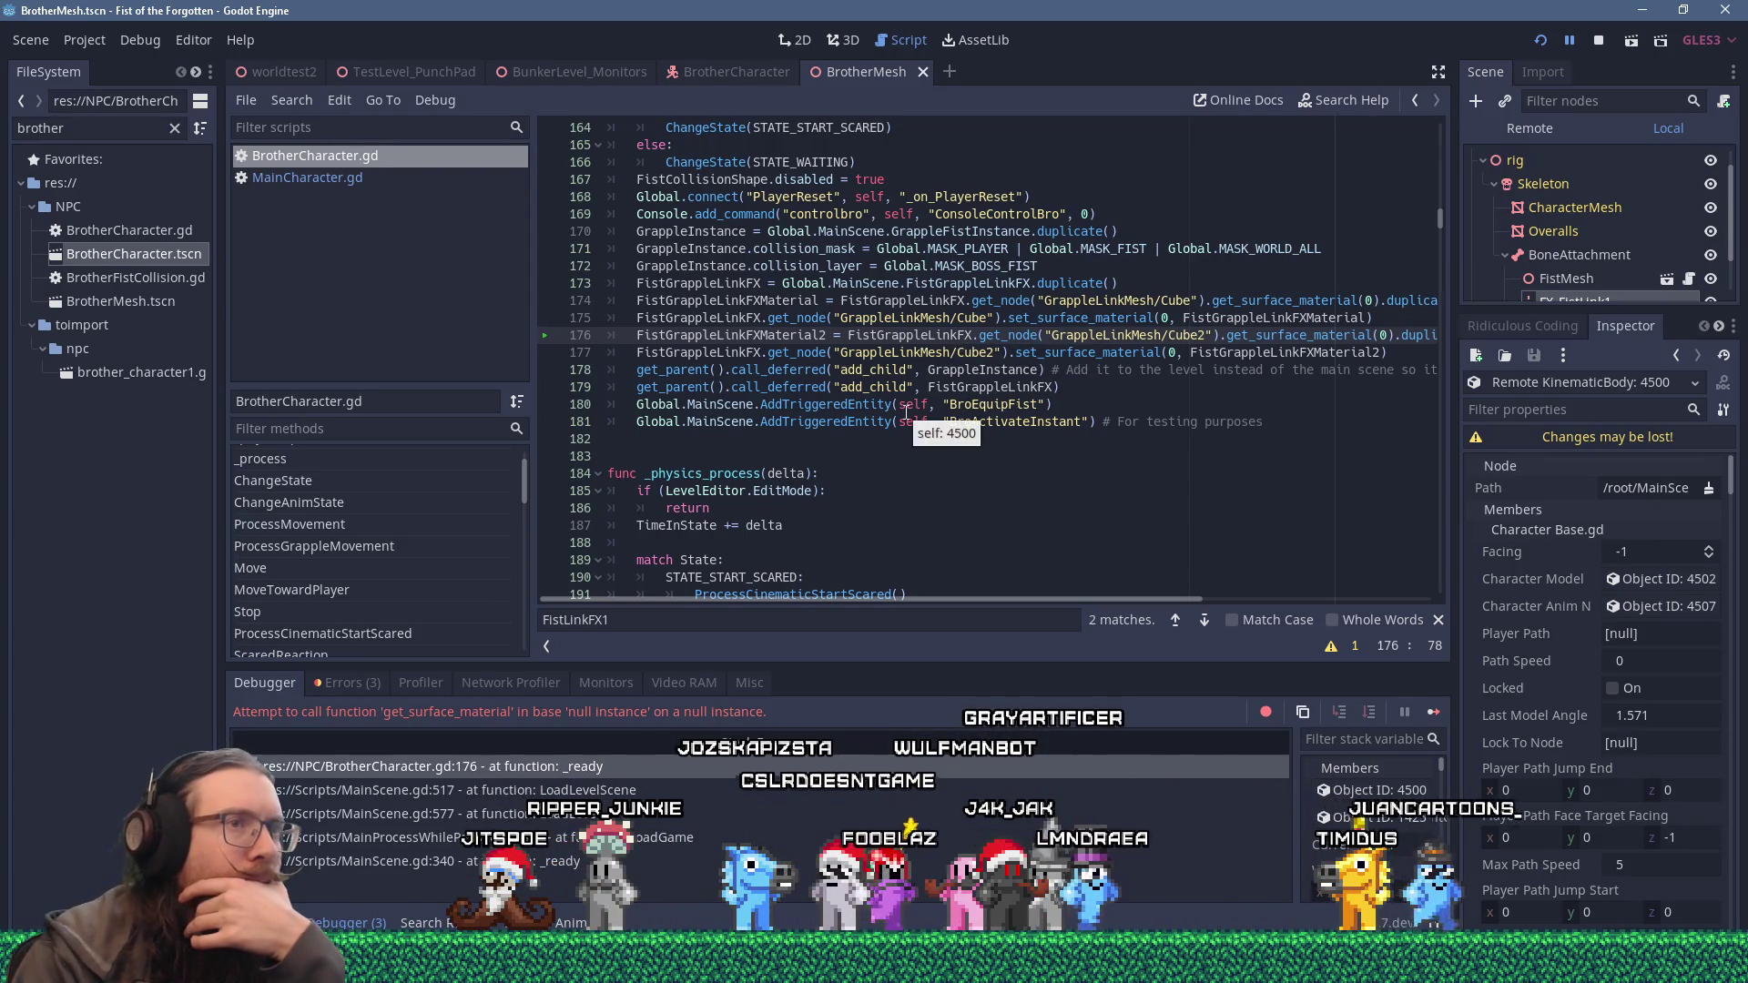
left_click(370, 177)
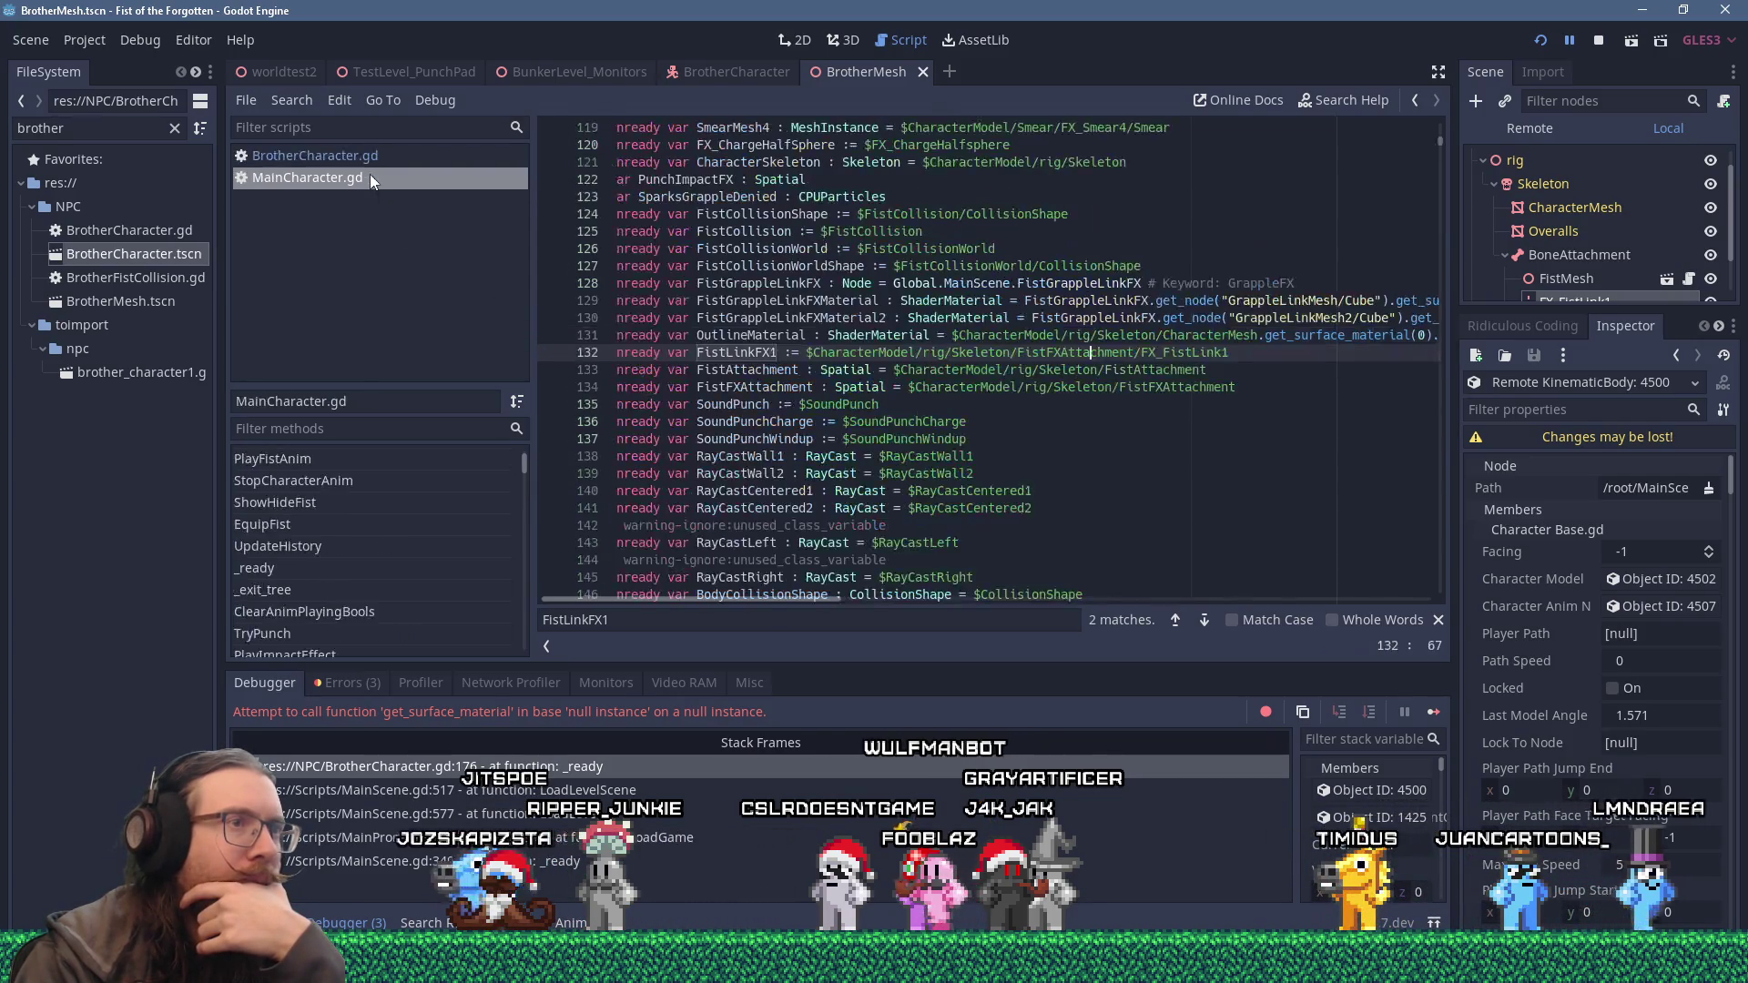
left_click(437, 157)
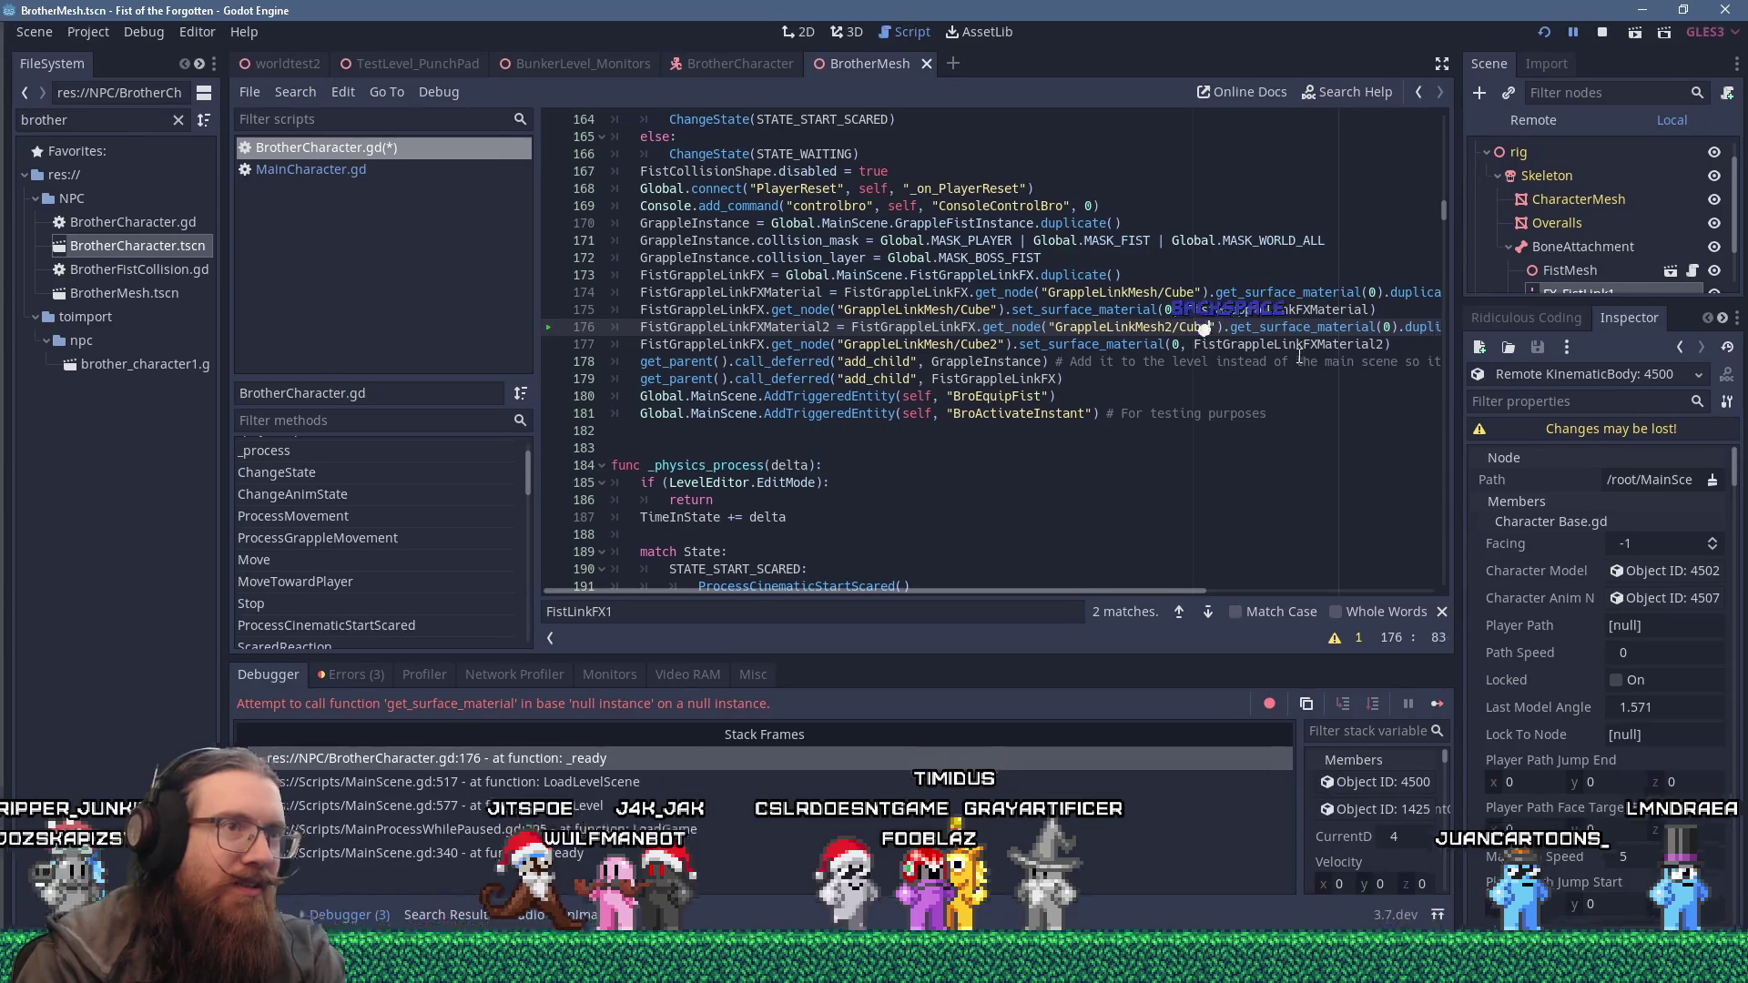
key("BackSpace")
left_click(1016, 371)
left_click(957, 351)
type("2")
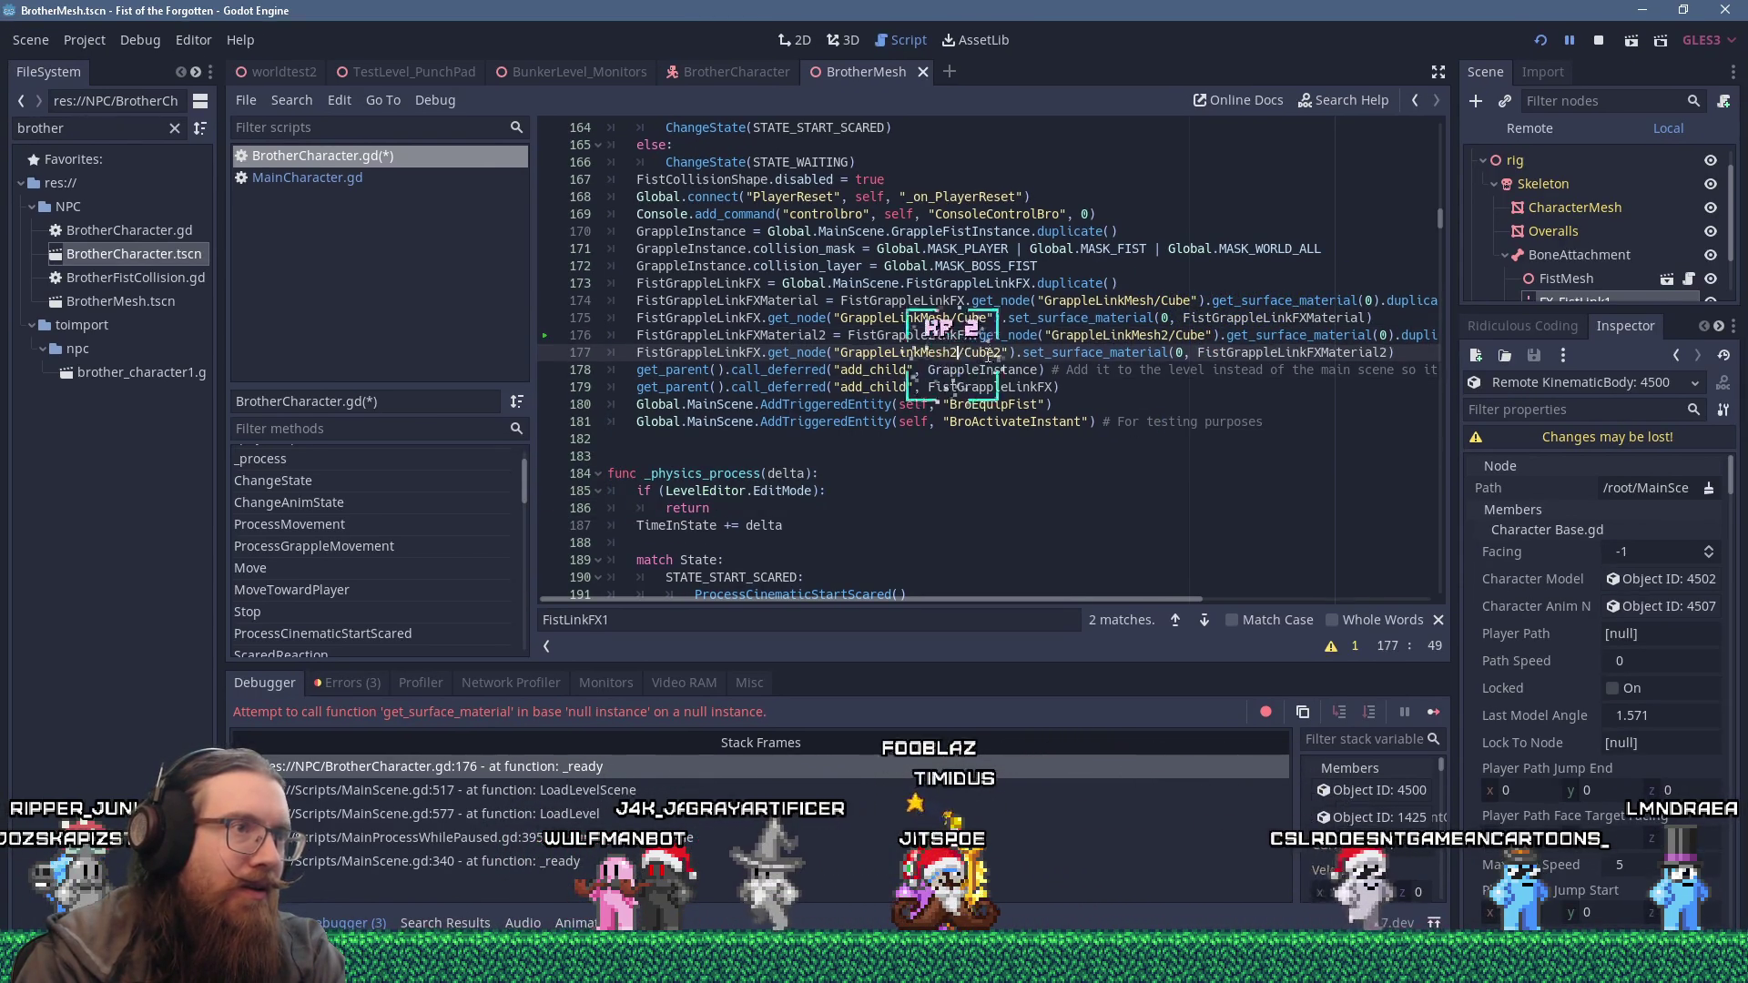
key("Delete")
key("F5")
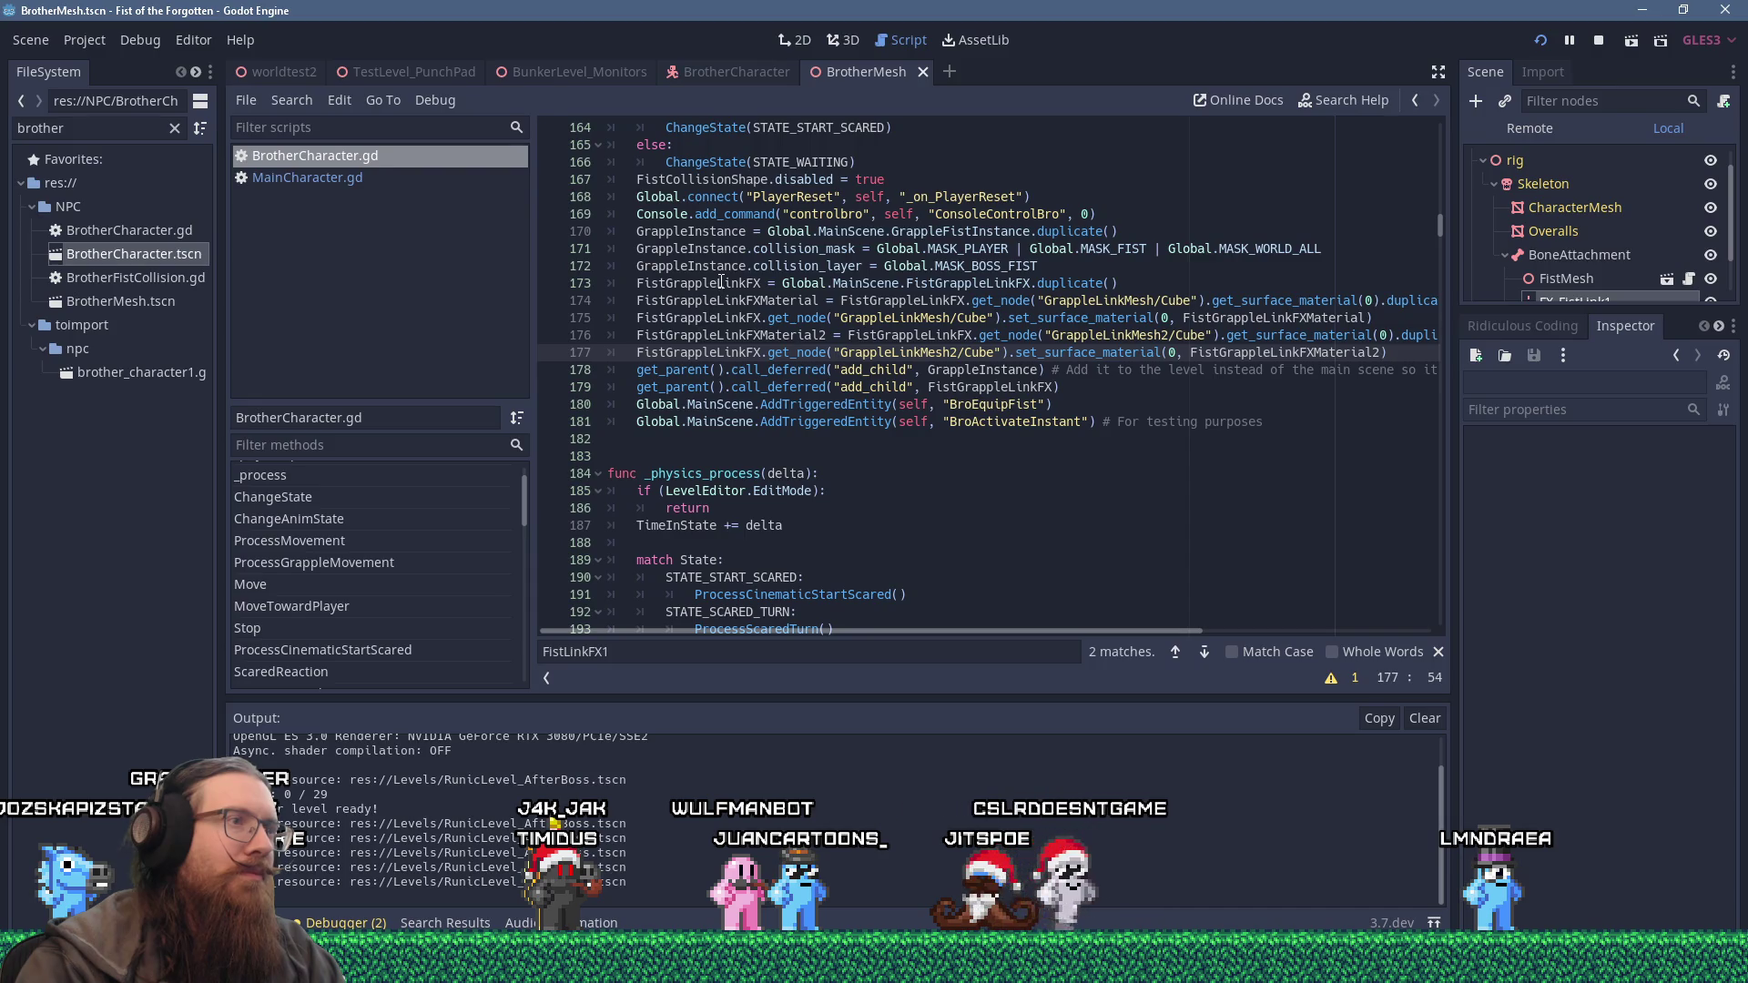
Copy the FistGrappleLinkFX name from line 175 of BrotherCharacter.gd.
double_click(713, 317)
right_click(709, 312)
left_click(745, 408)
Find FistGrappleLinkFX in MainCharacter.gd and copy the 'FistGrappleLinkFX.visible = true' line from TryGrapple.
left_click(336, 177)
left_click(931, 241)
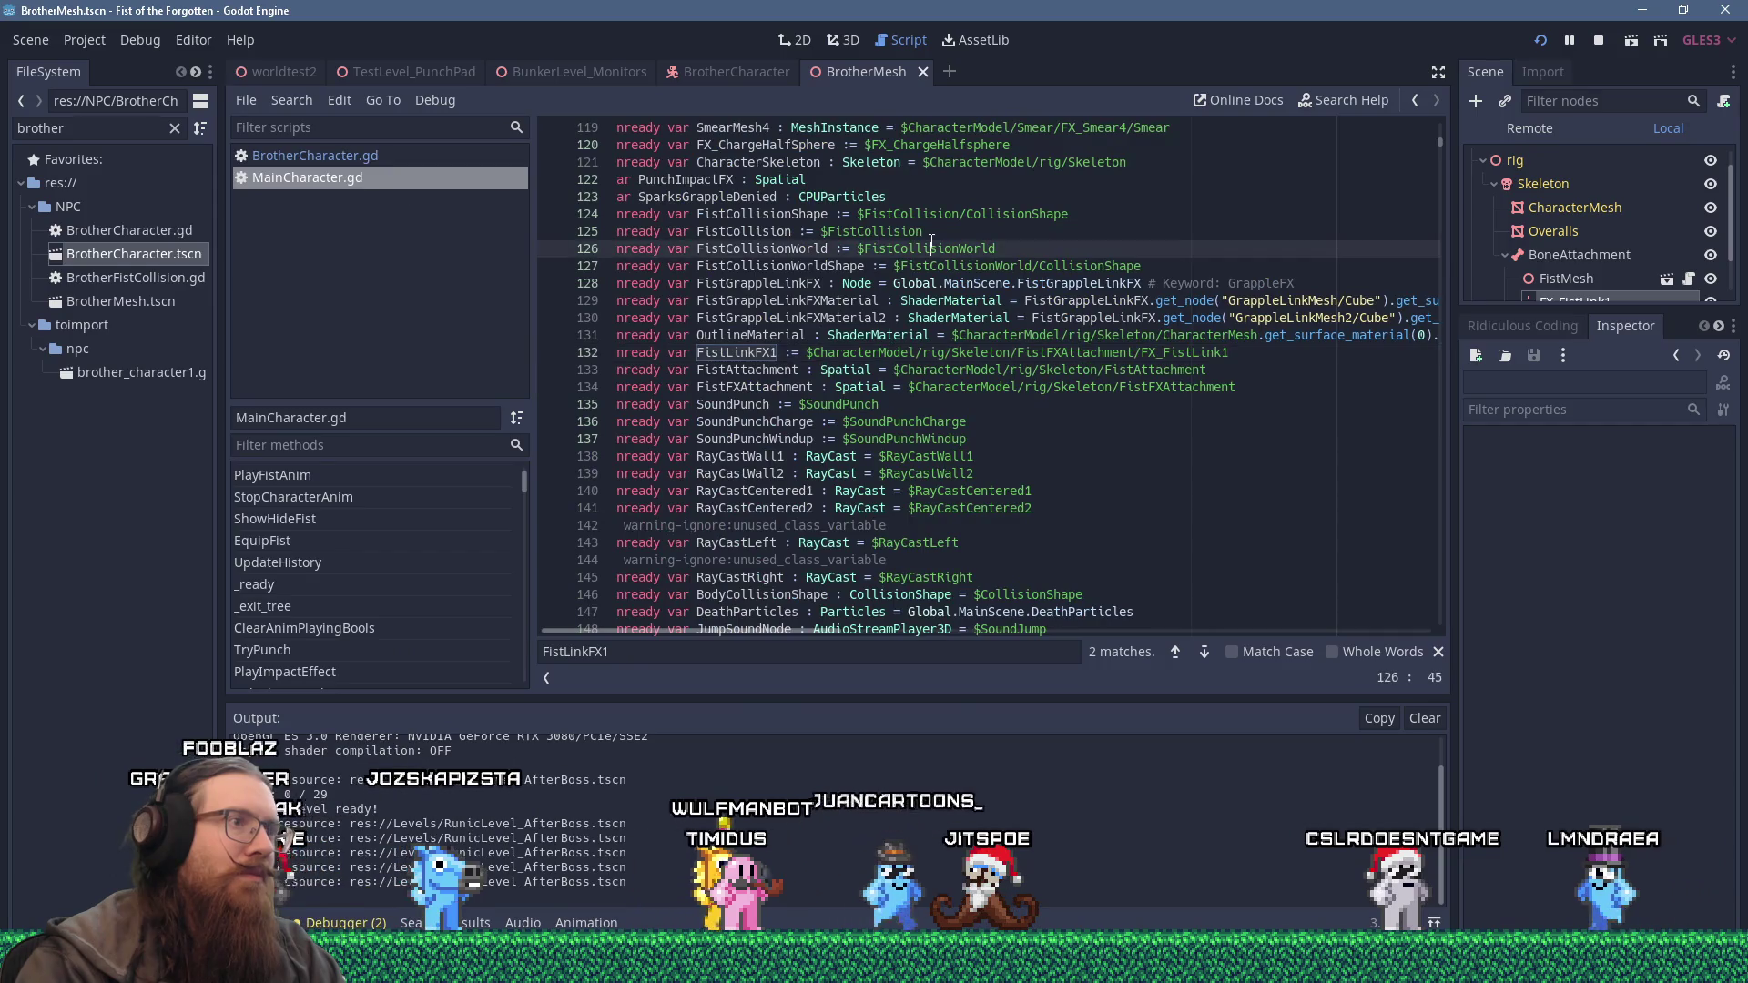
key("ctrl+f")
type("FistGrappleLinkFX")
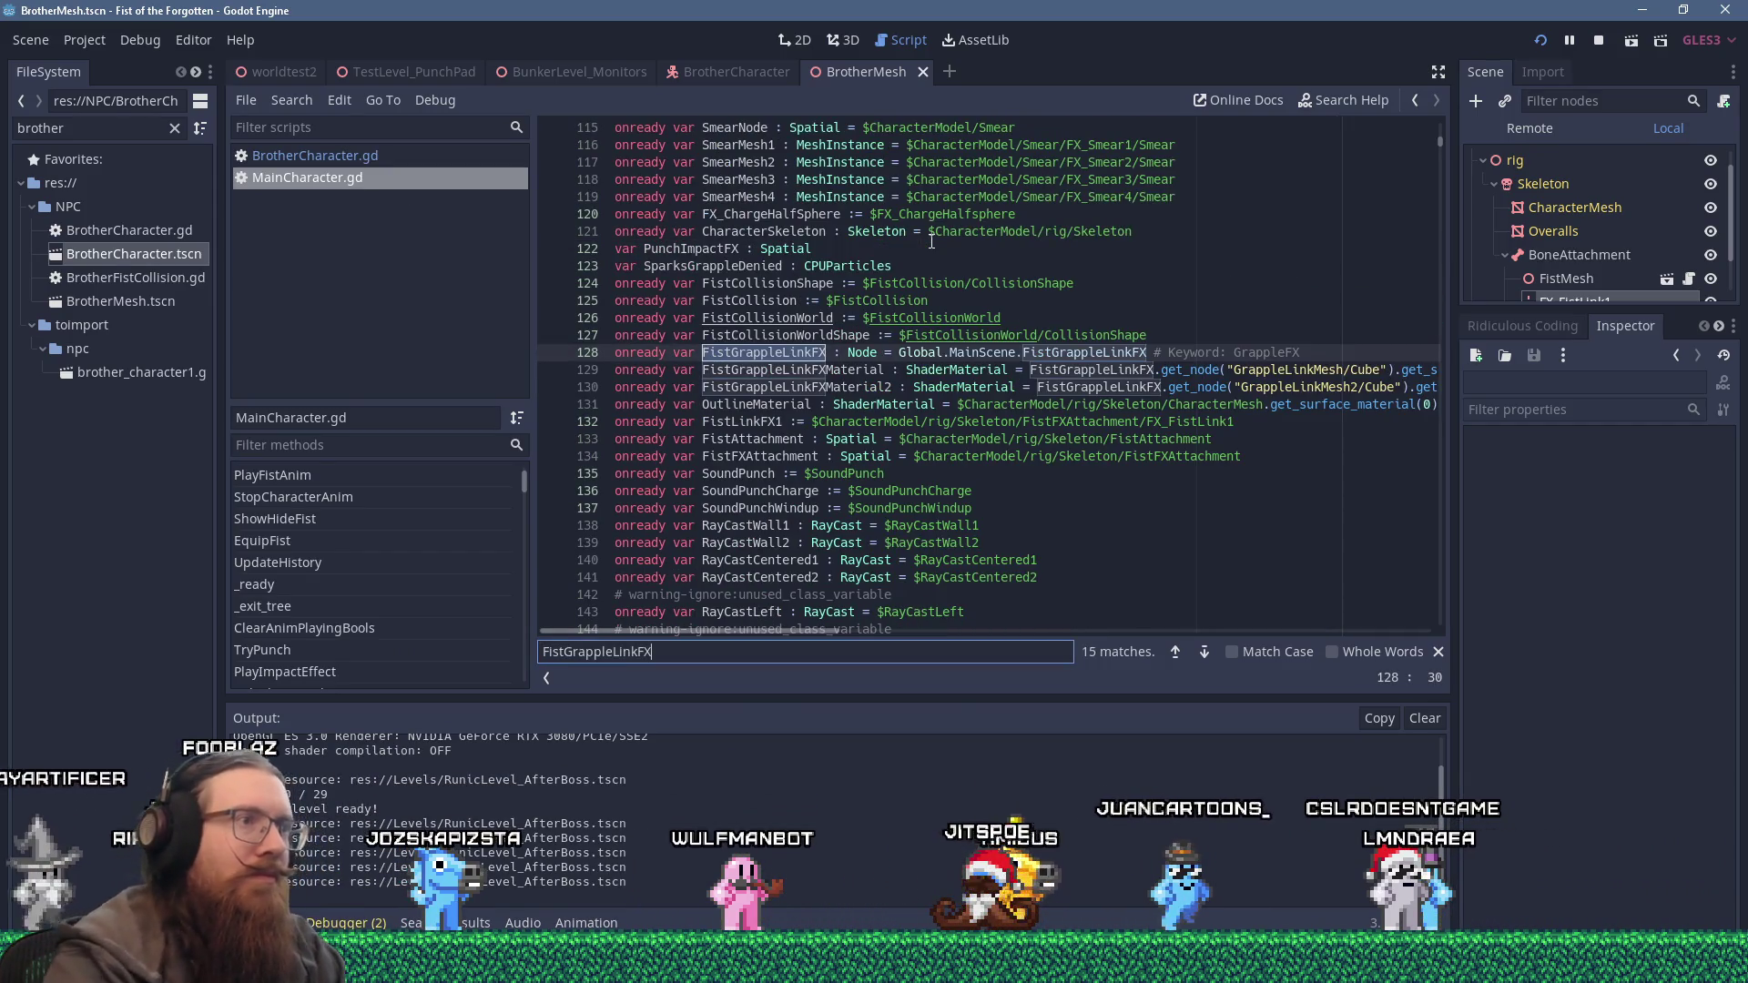
key("Return")
key("Return")
key("Return")
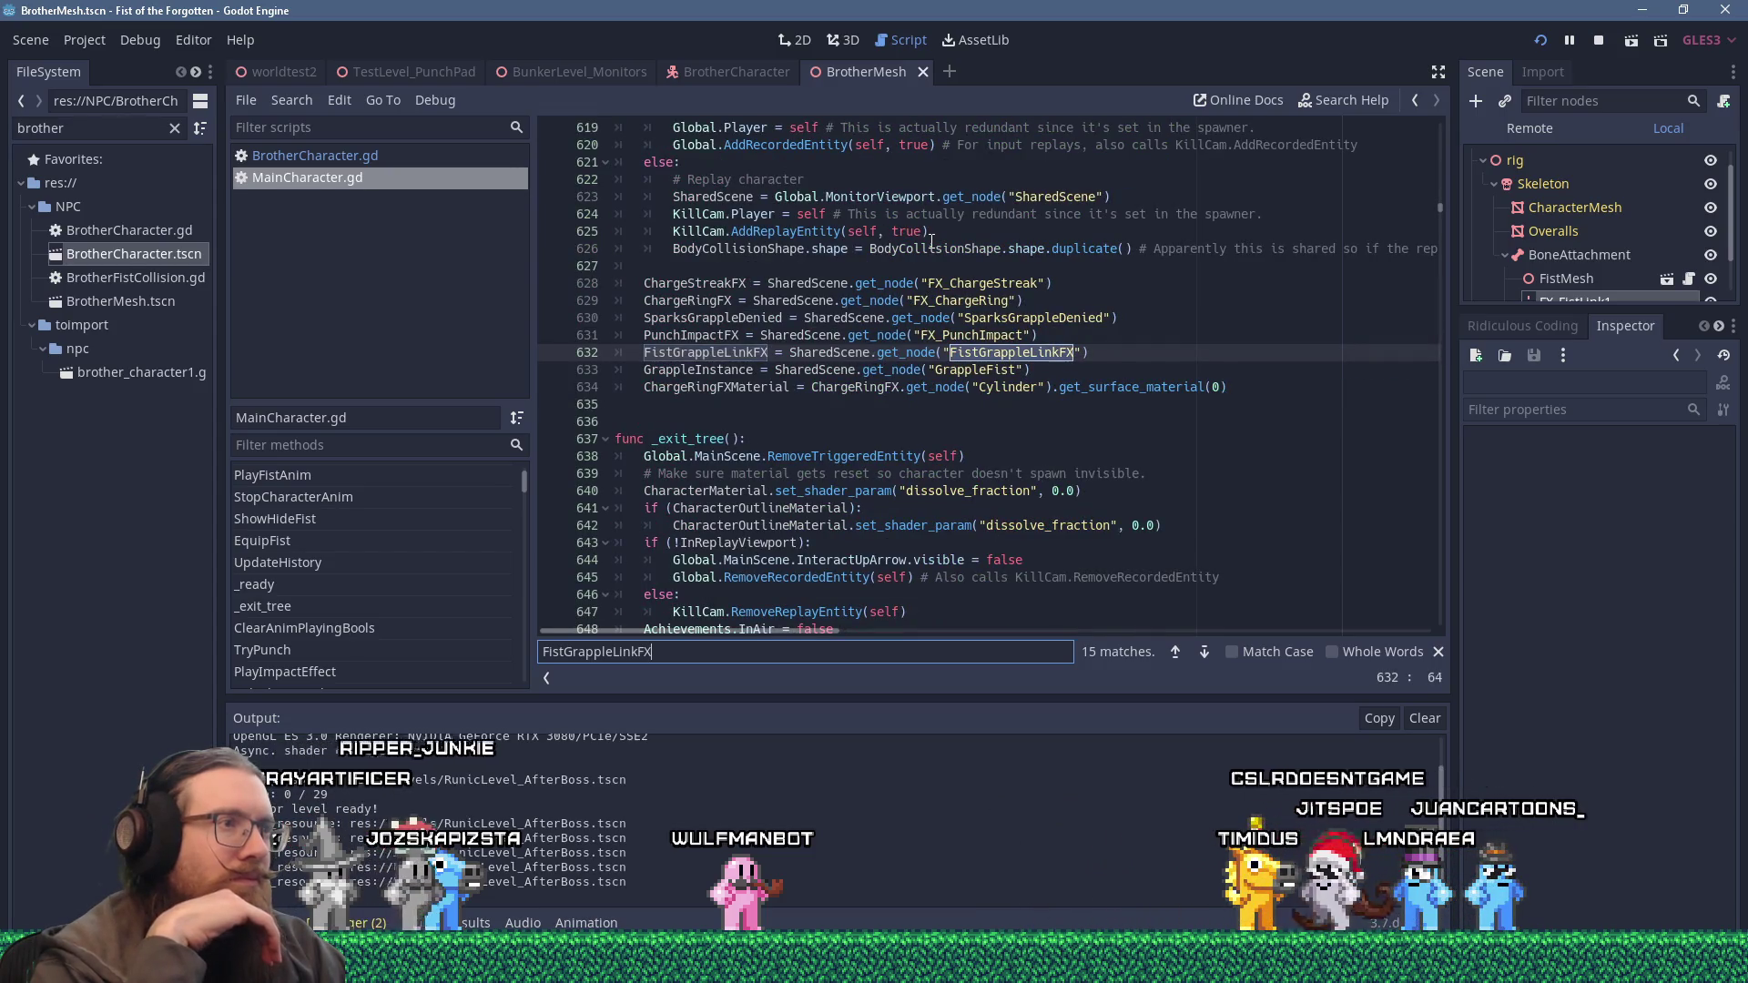
key("Return")
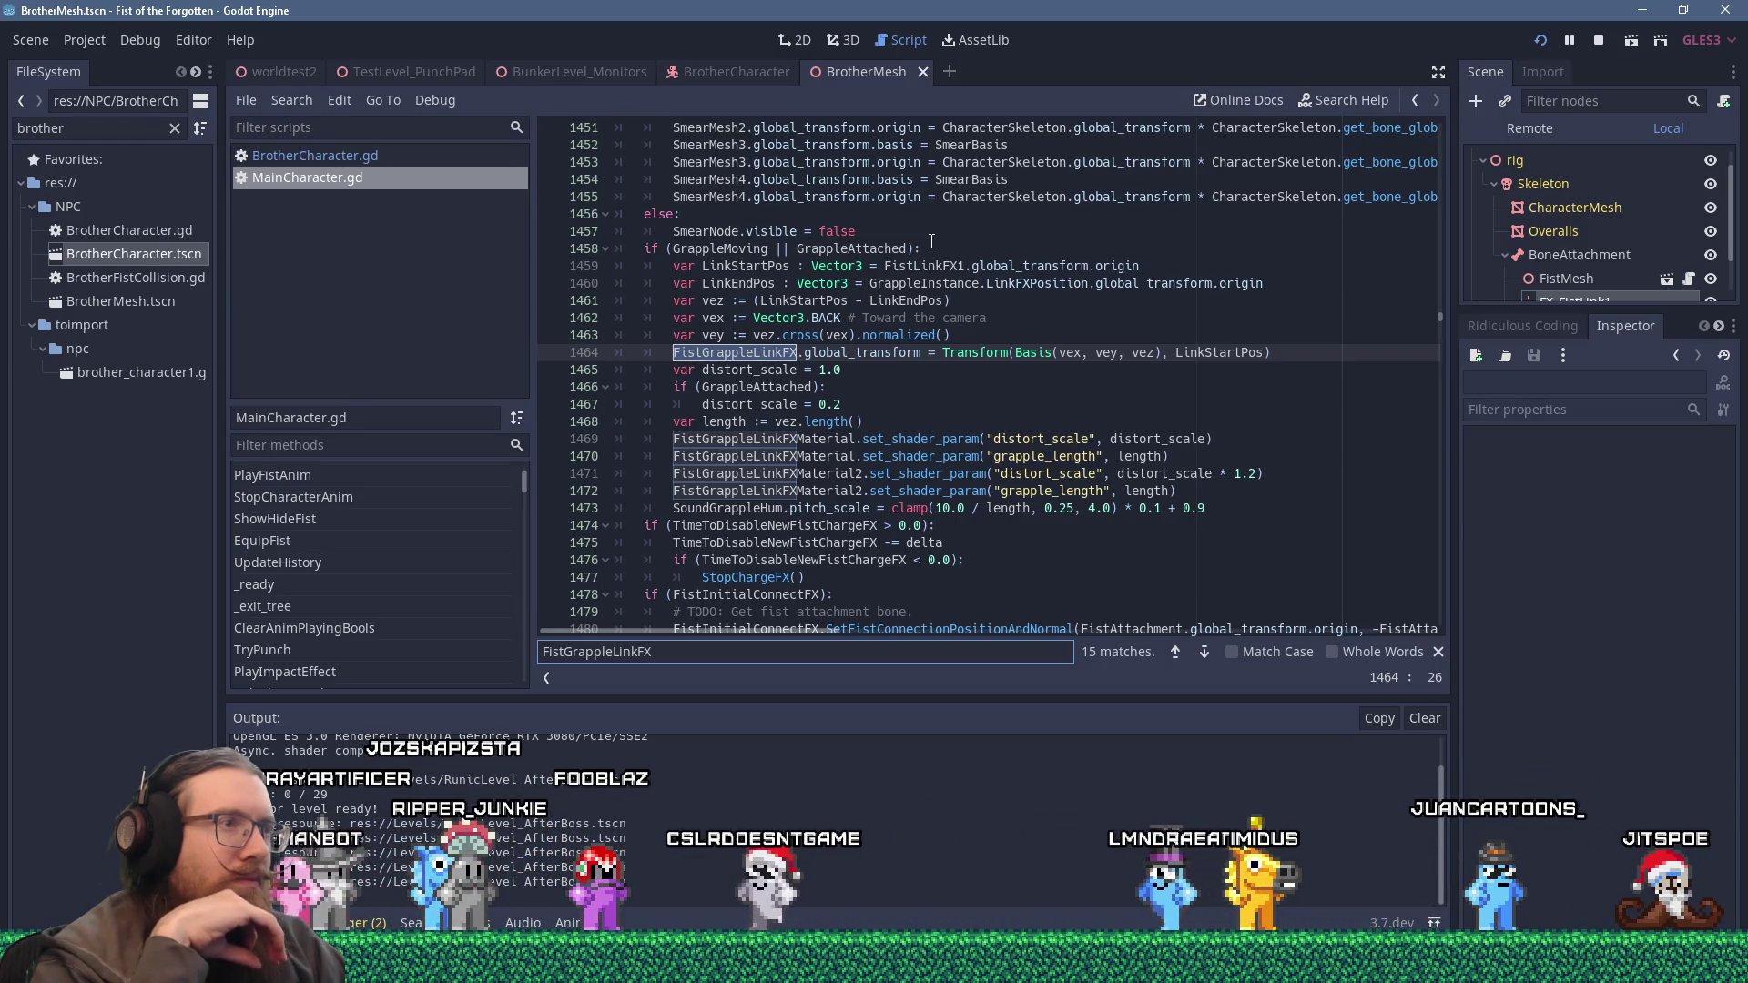
key("Return")
key("Return")
key("Return")
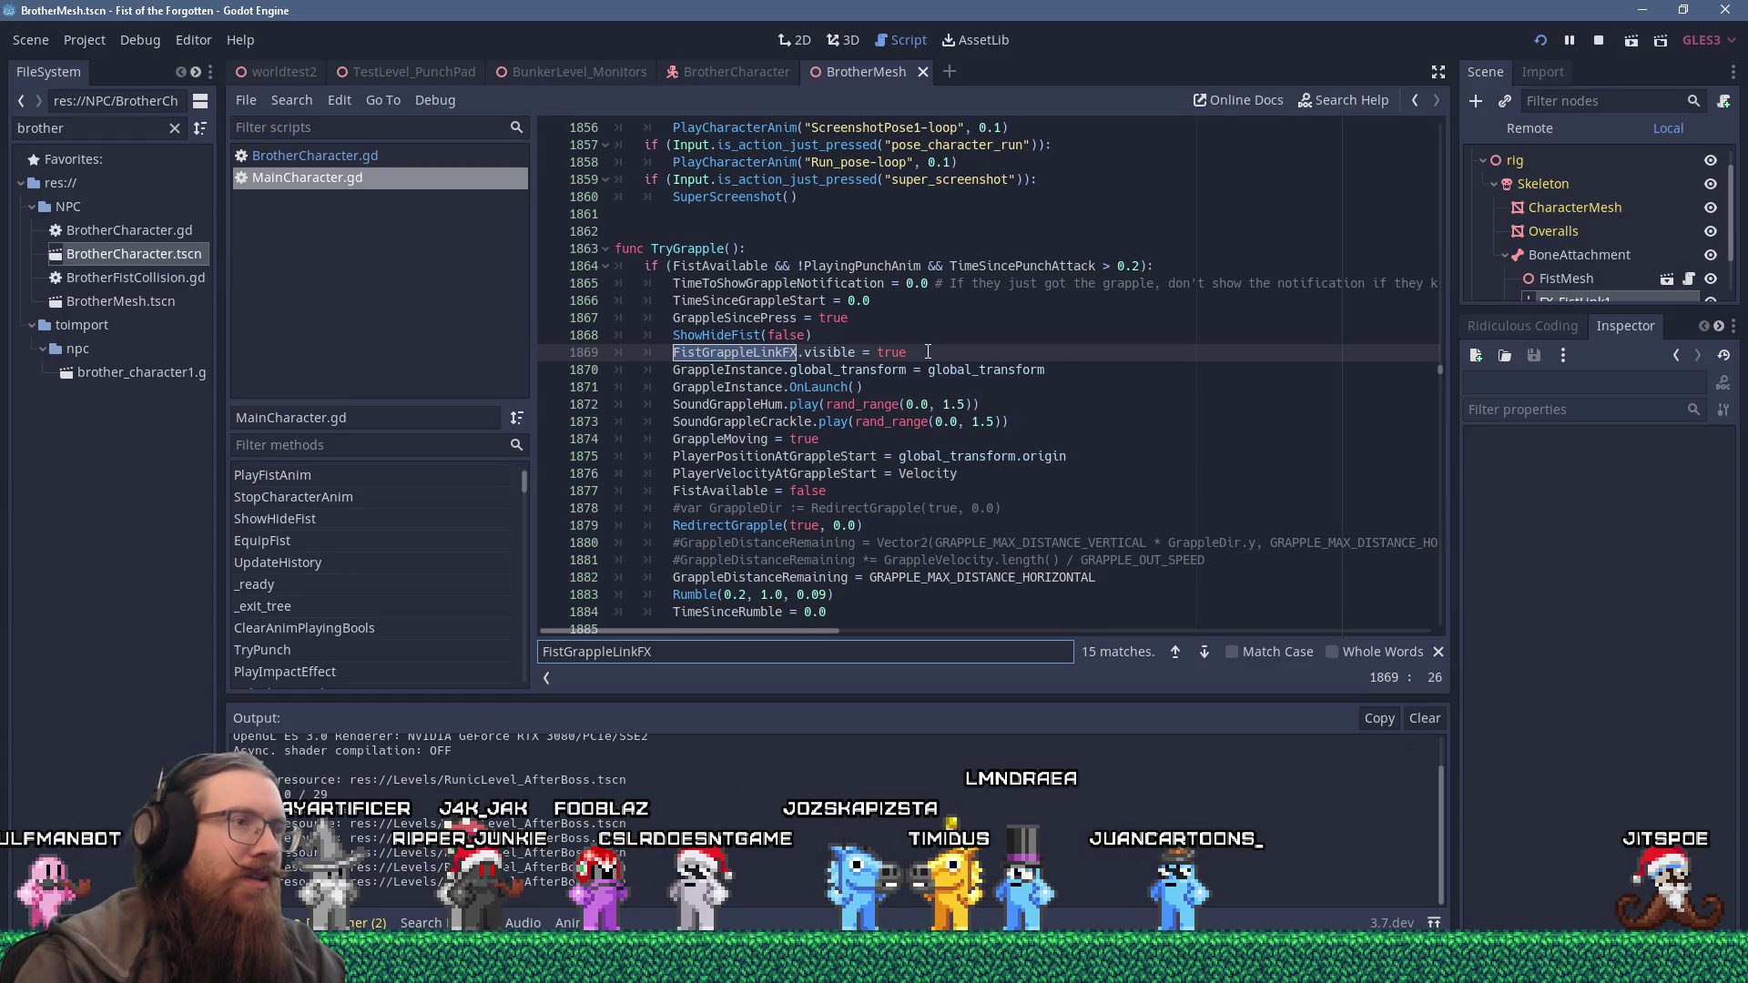
right_click(674, 353)
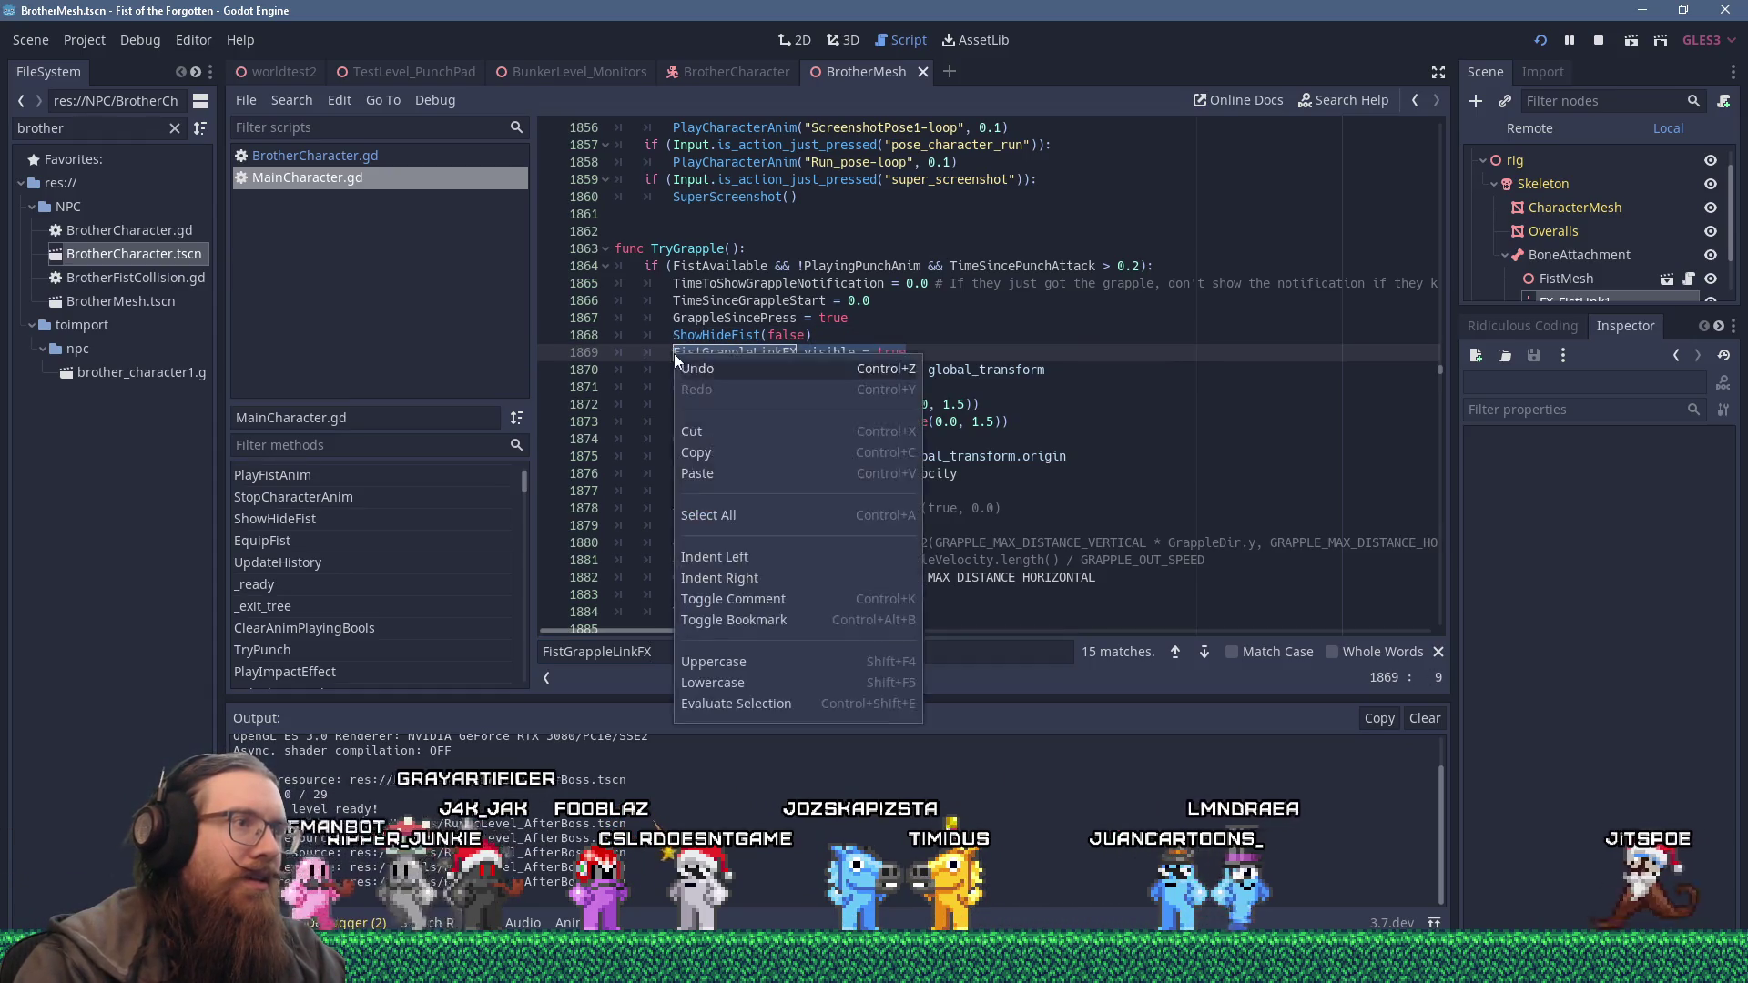
left_click(712, 452)
Back in BrotherCharacter.gd, search for state_grapple_out in the grapple state handlers.
left_click(315, 156)
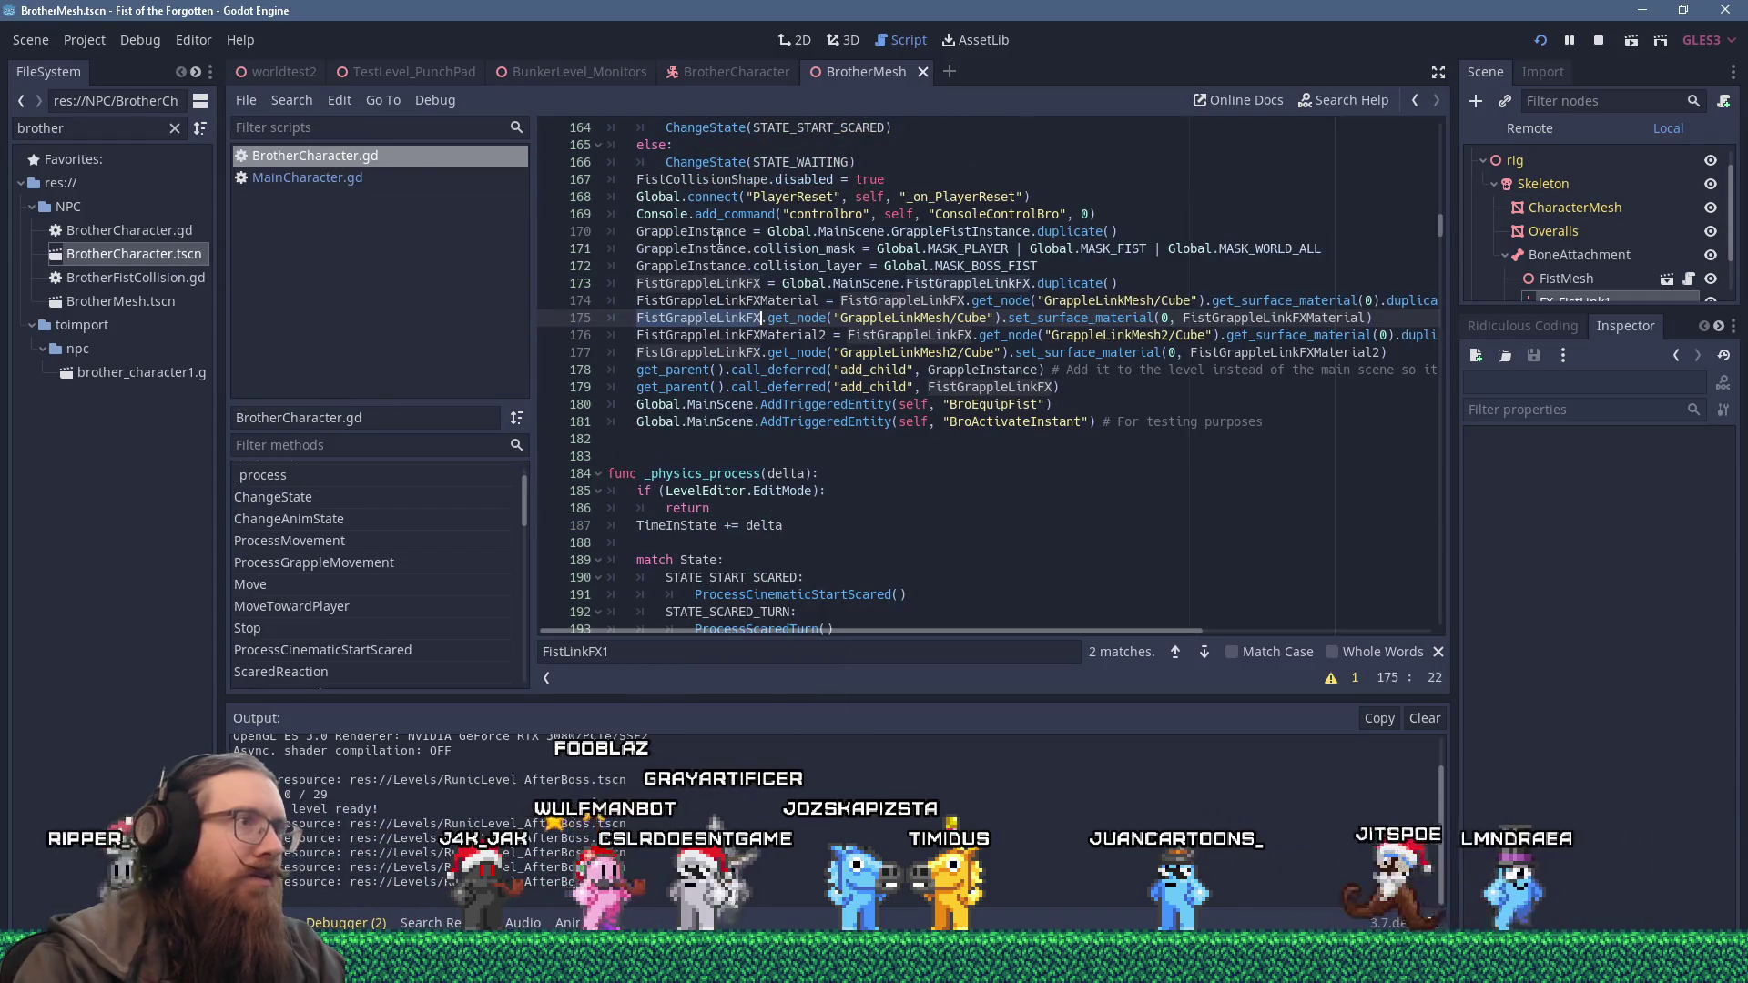
scroll(950, 508, "up", 4)
scroll(1029, 401, "down", 13)
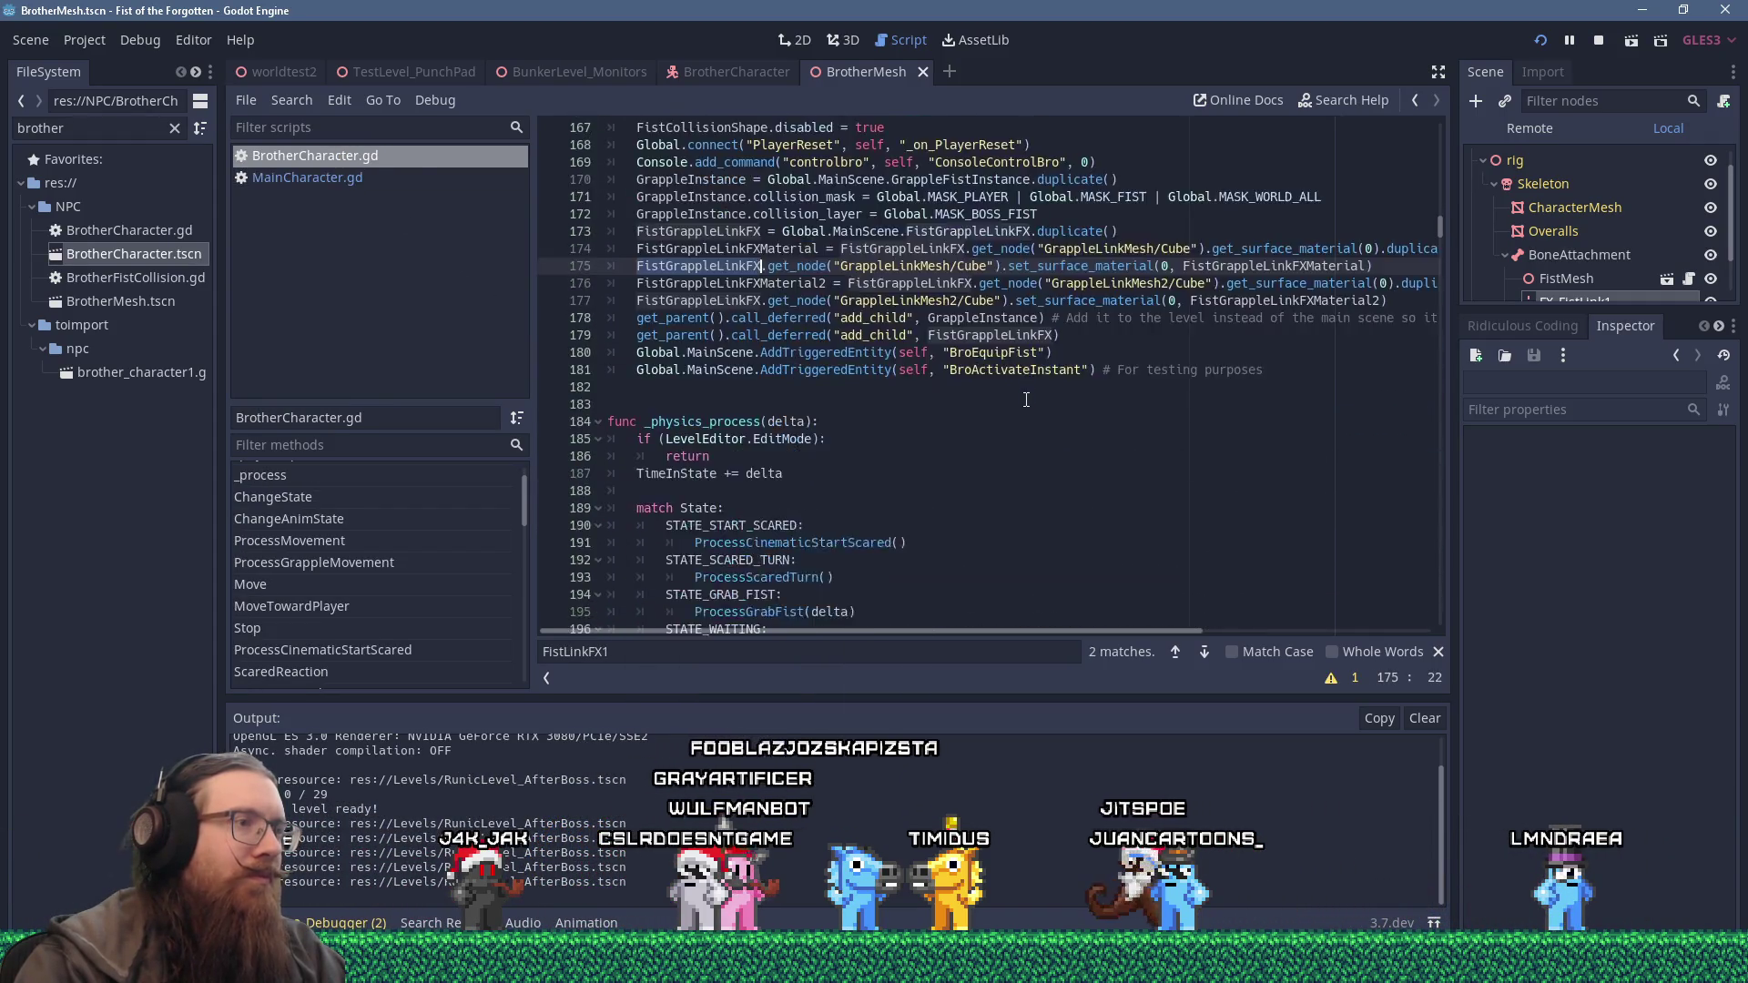
scroll(1035, 397, "down", 8)
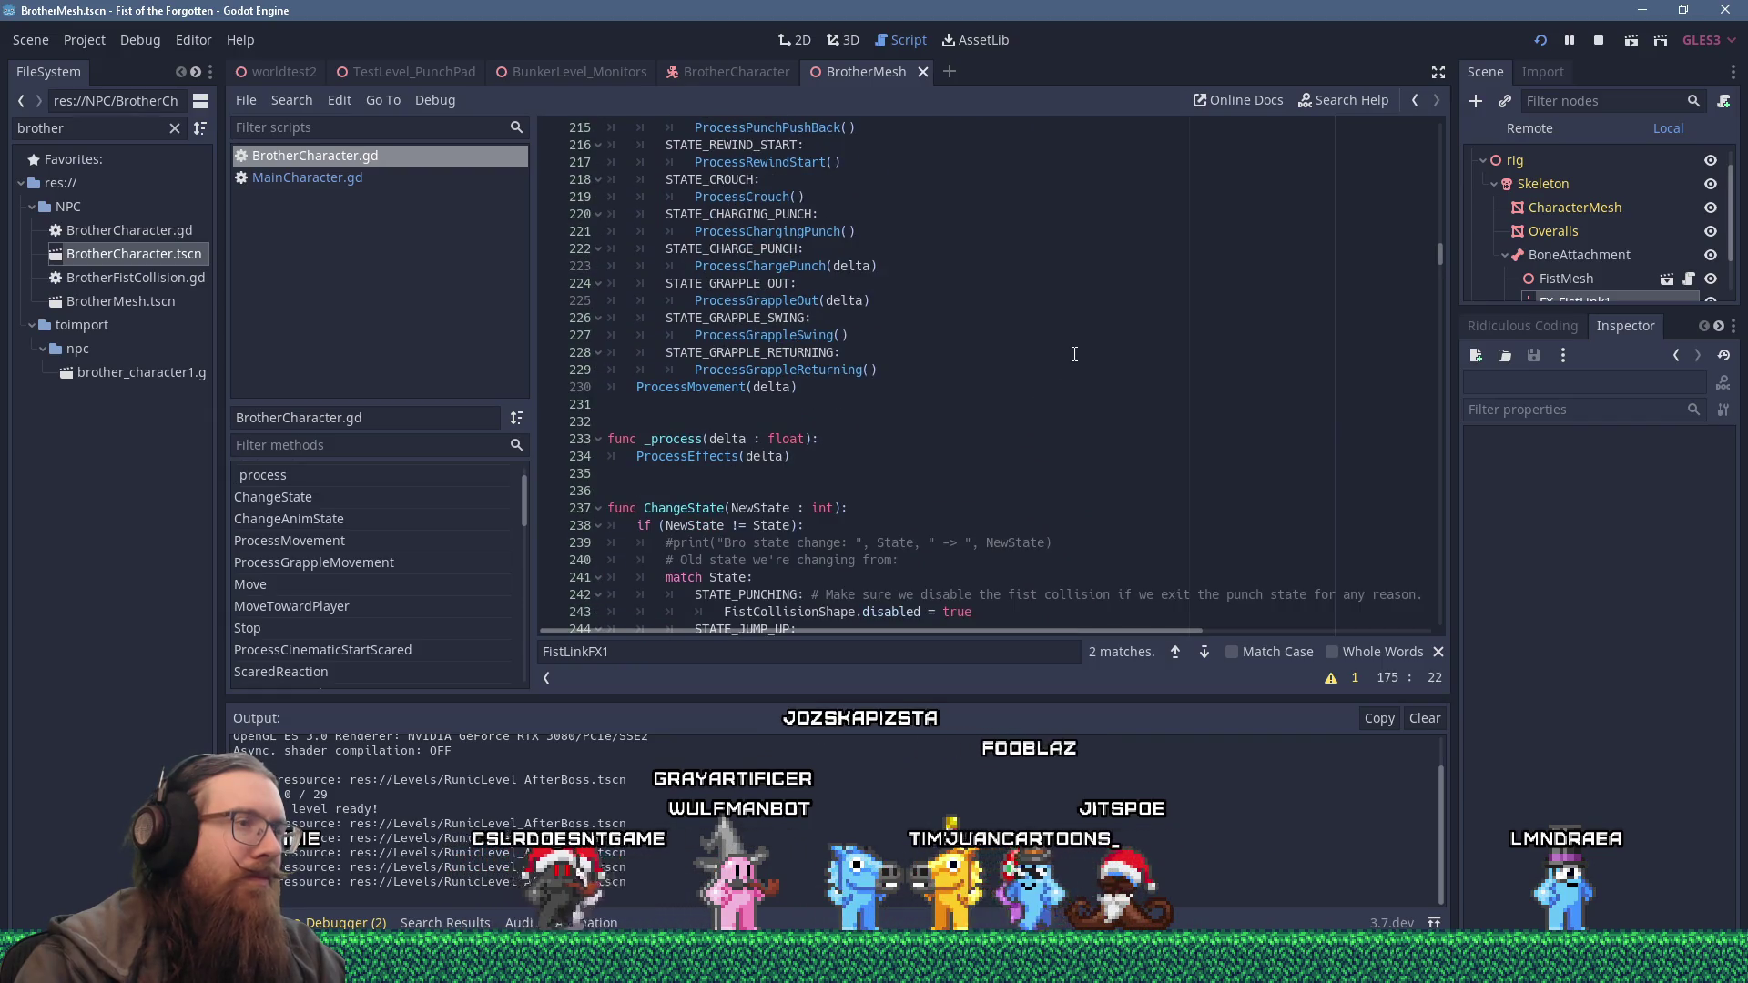
left_click(926, 301)
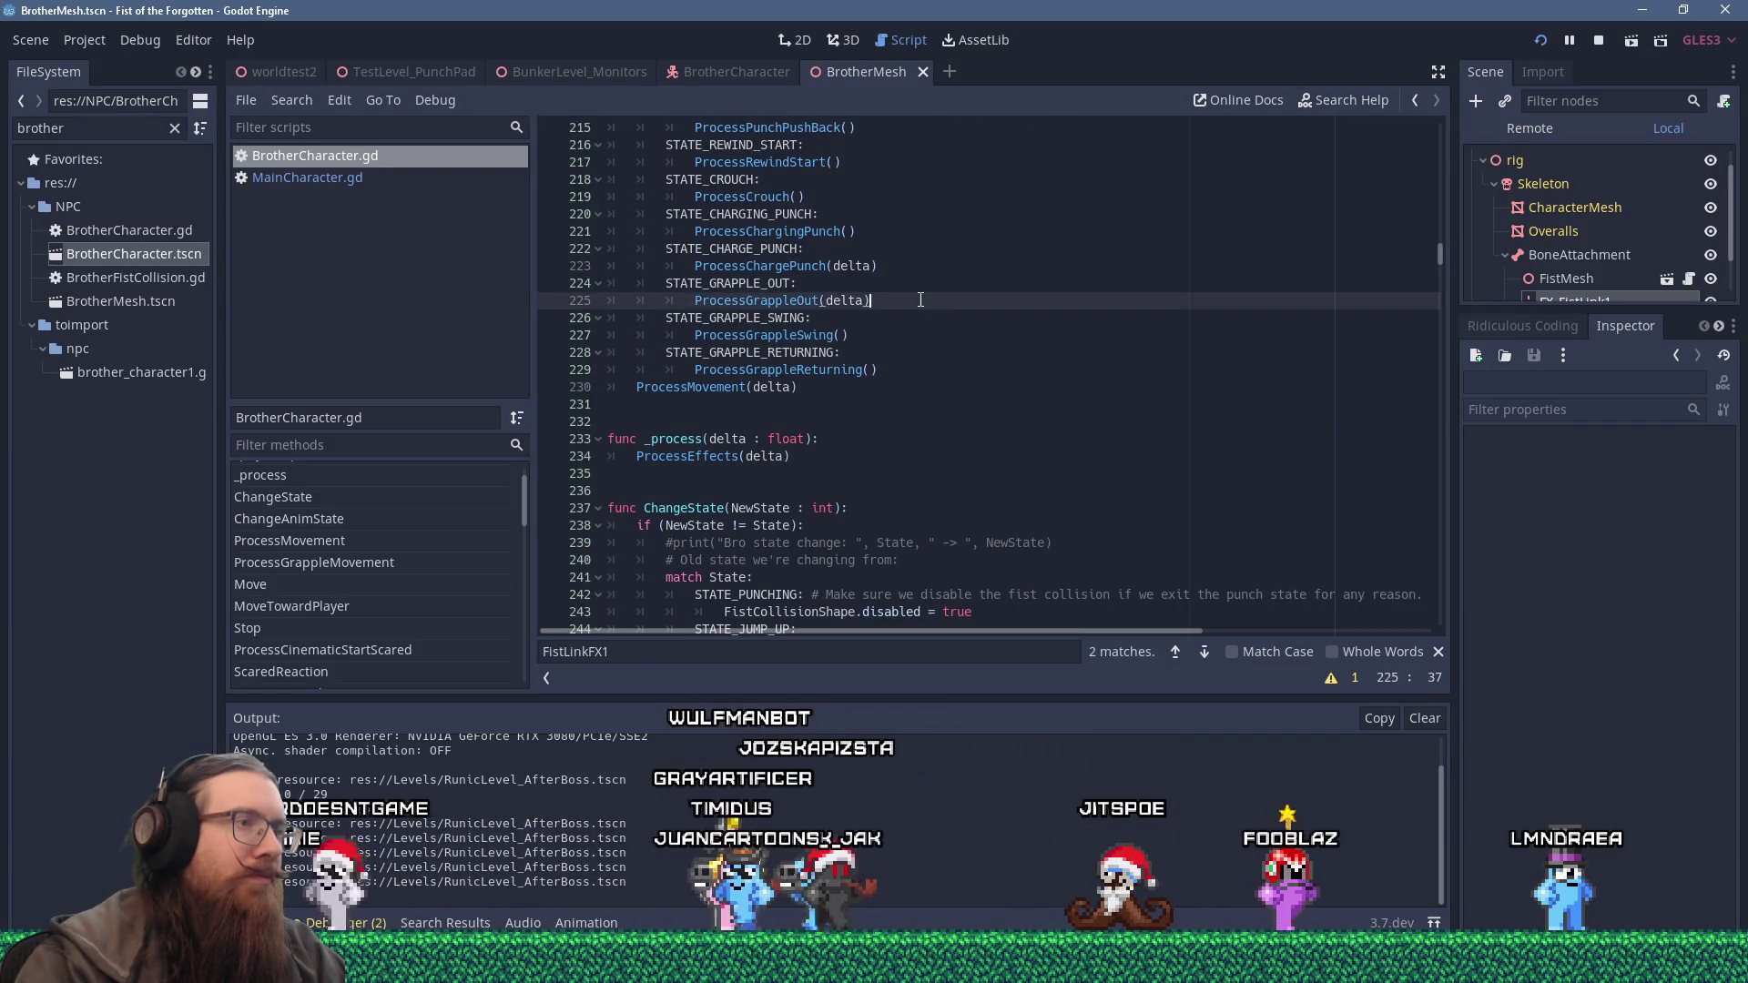
key("ctrl+f")
type("sta")
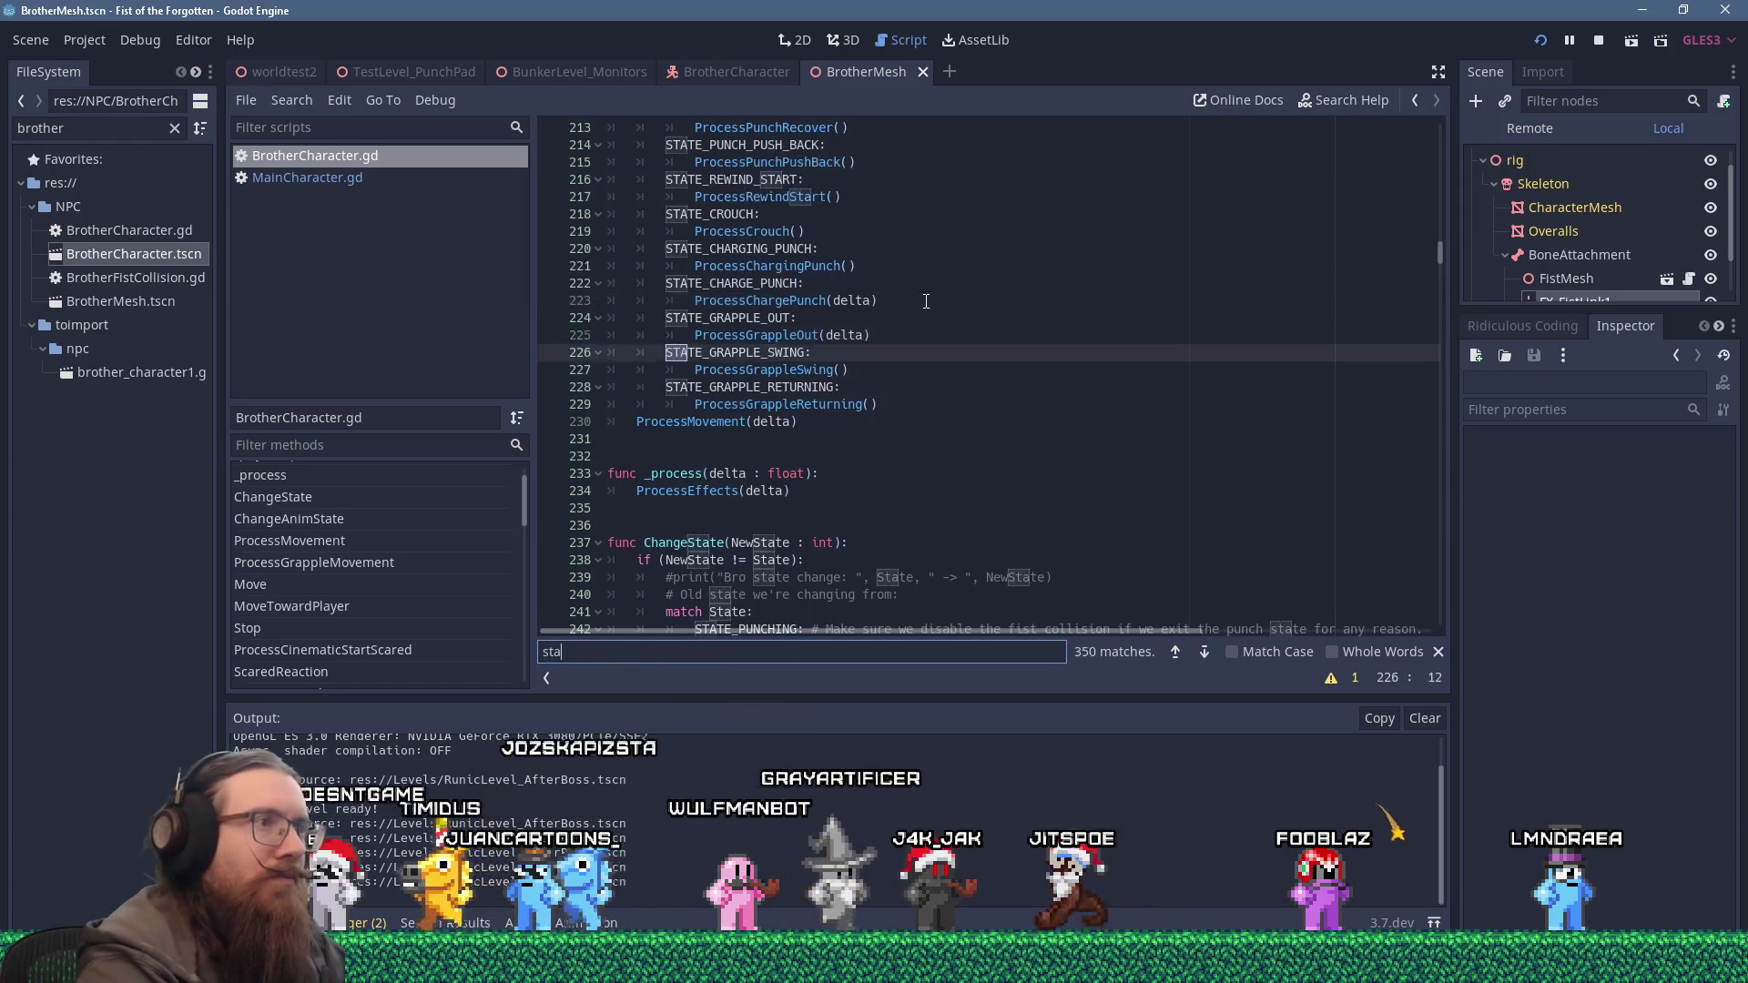
type("te_grapple_out")
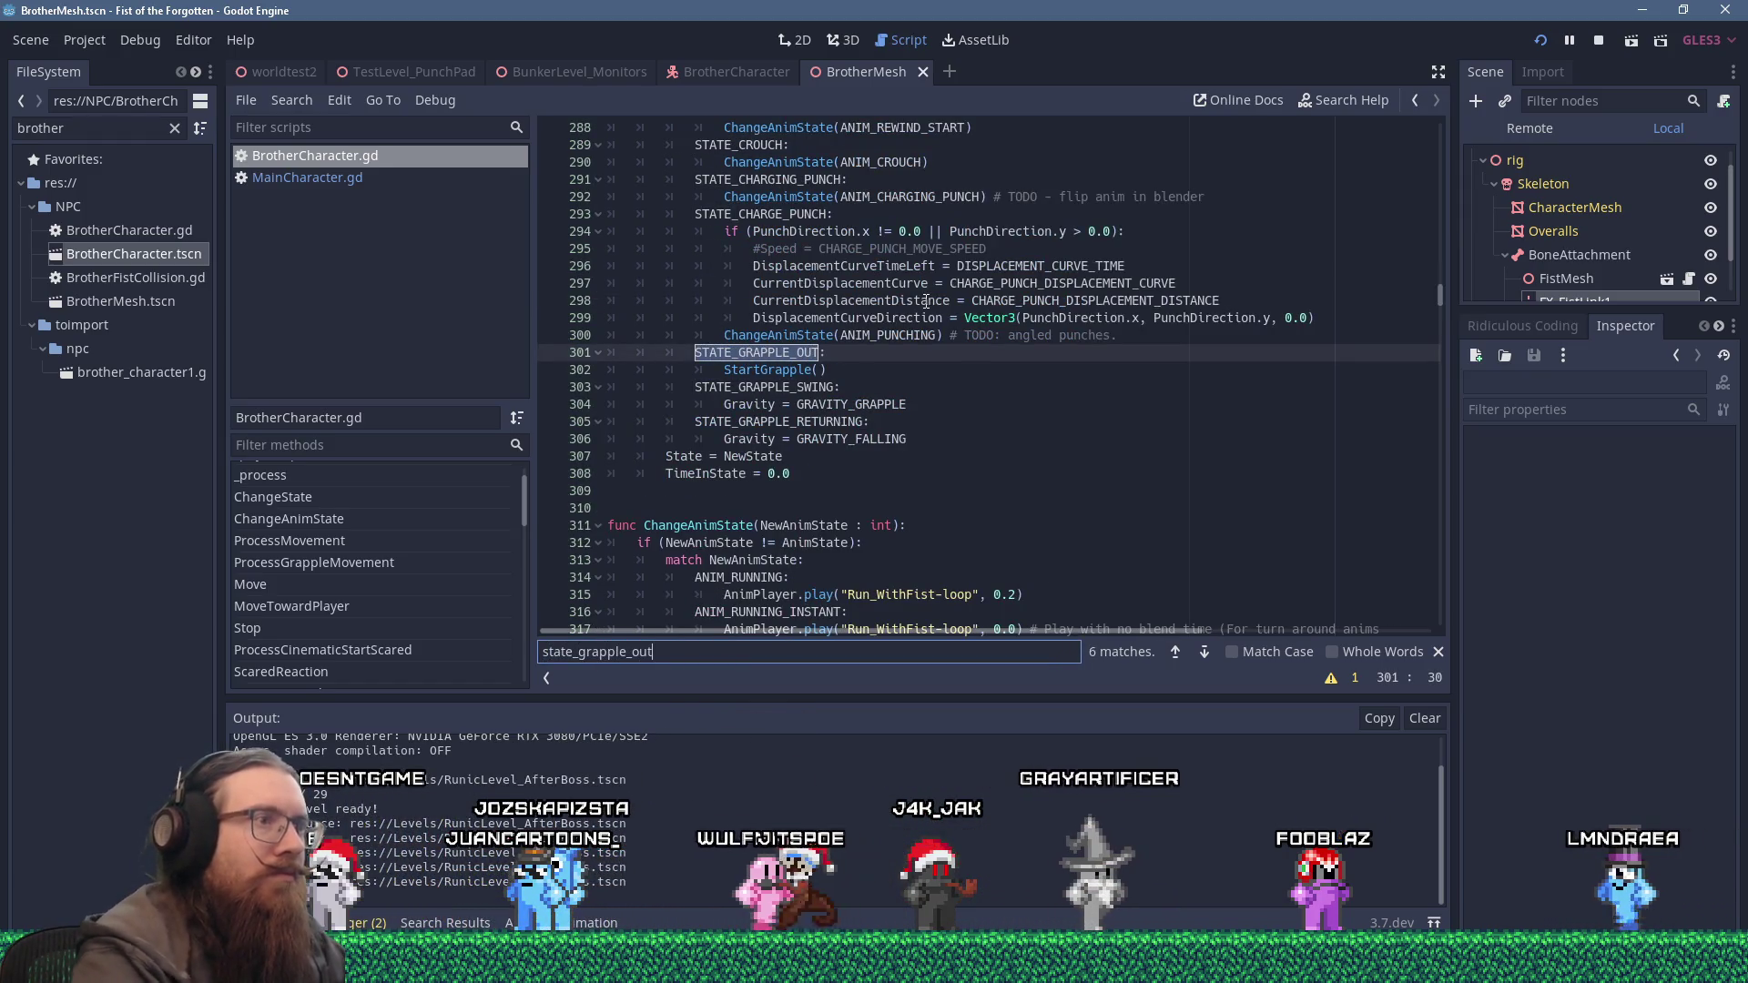
Paste 'FistGrappleLinkFX.visible = true' after the fist-hiding line in StartGrapple, then launch the game.
left_click(779, 370, "ctrl")
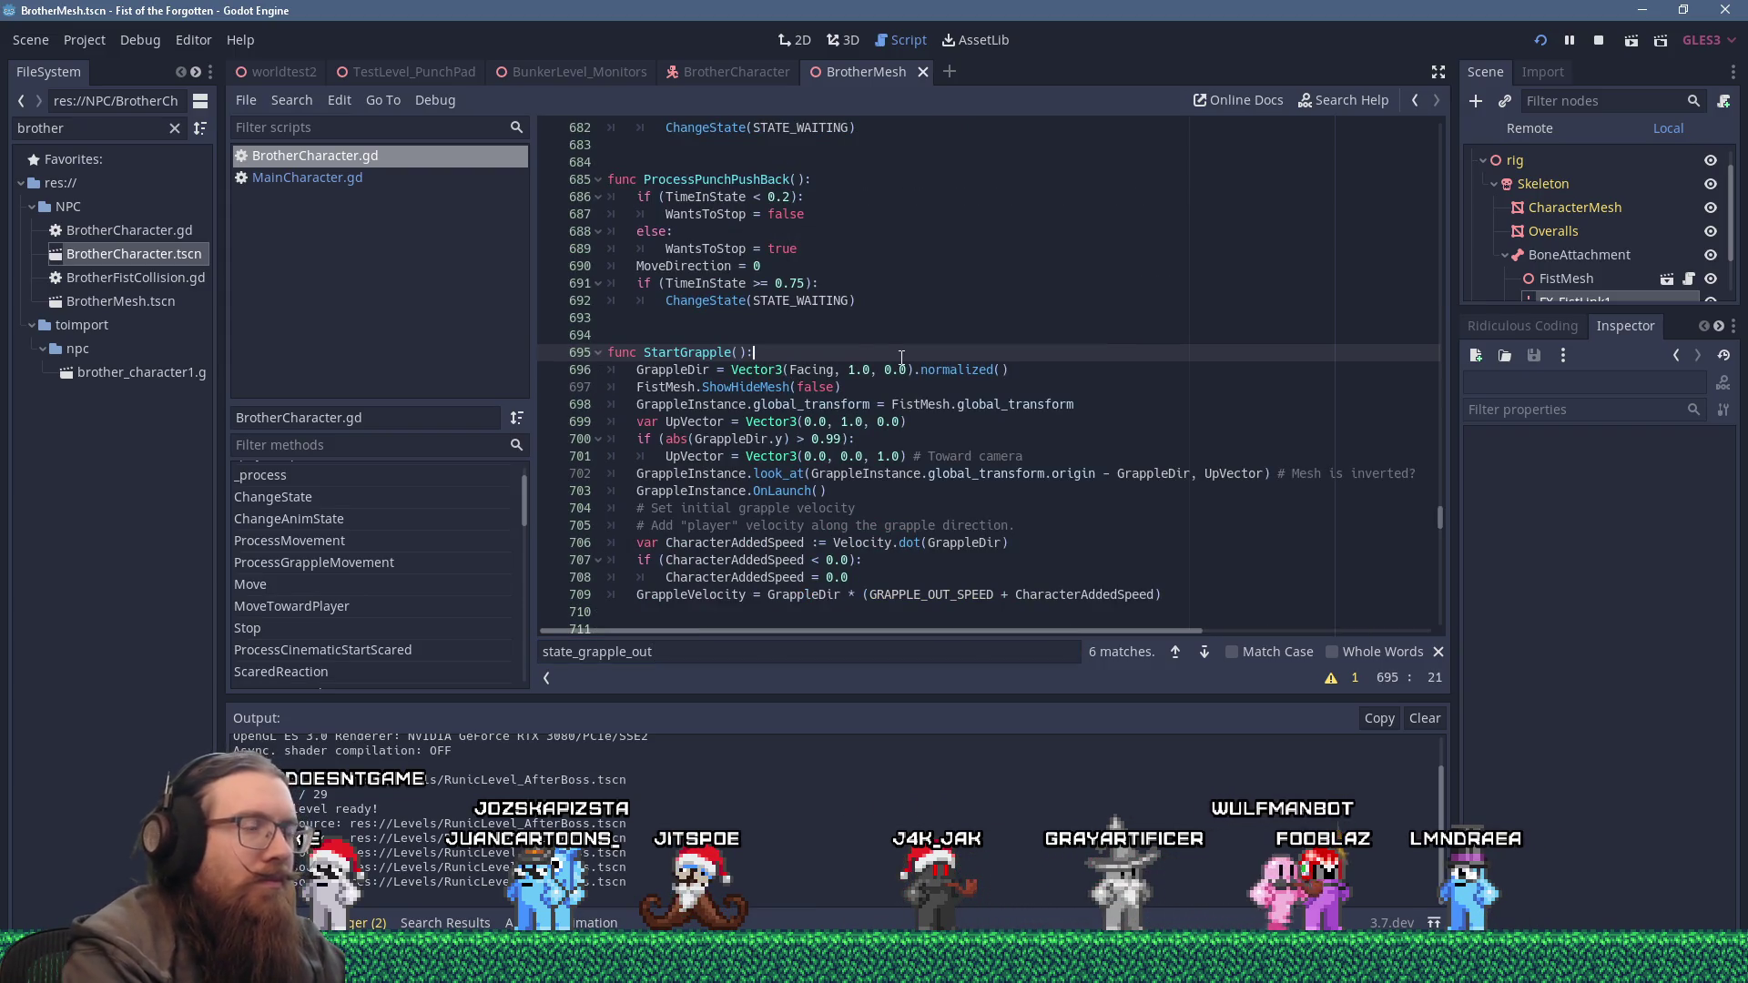
key("Down")
key("Down")
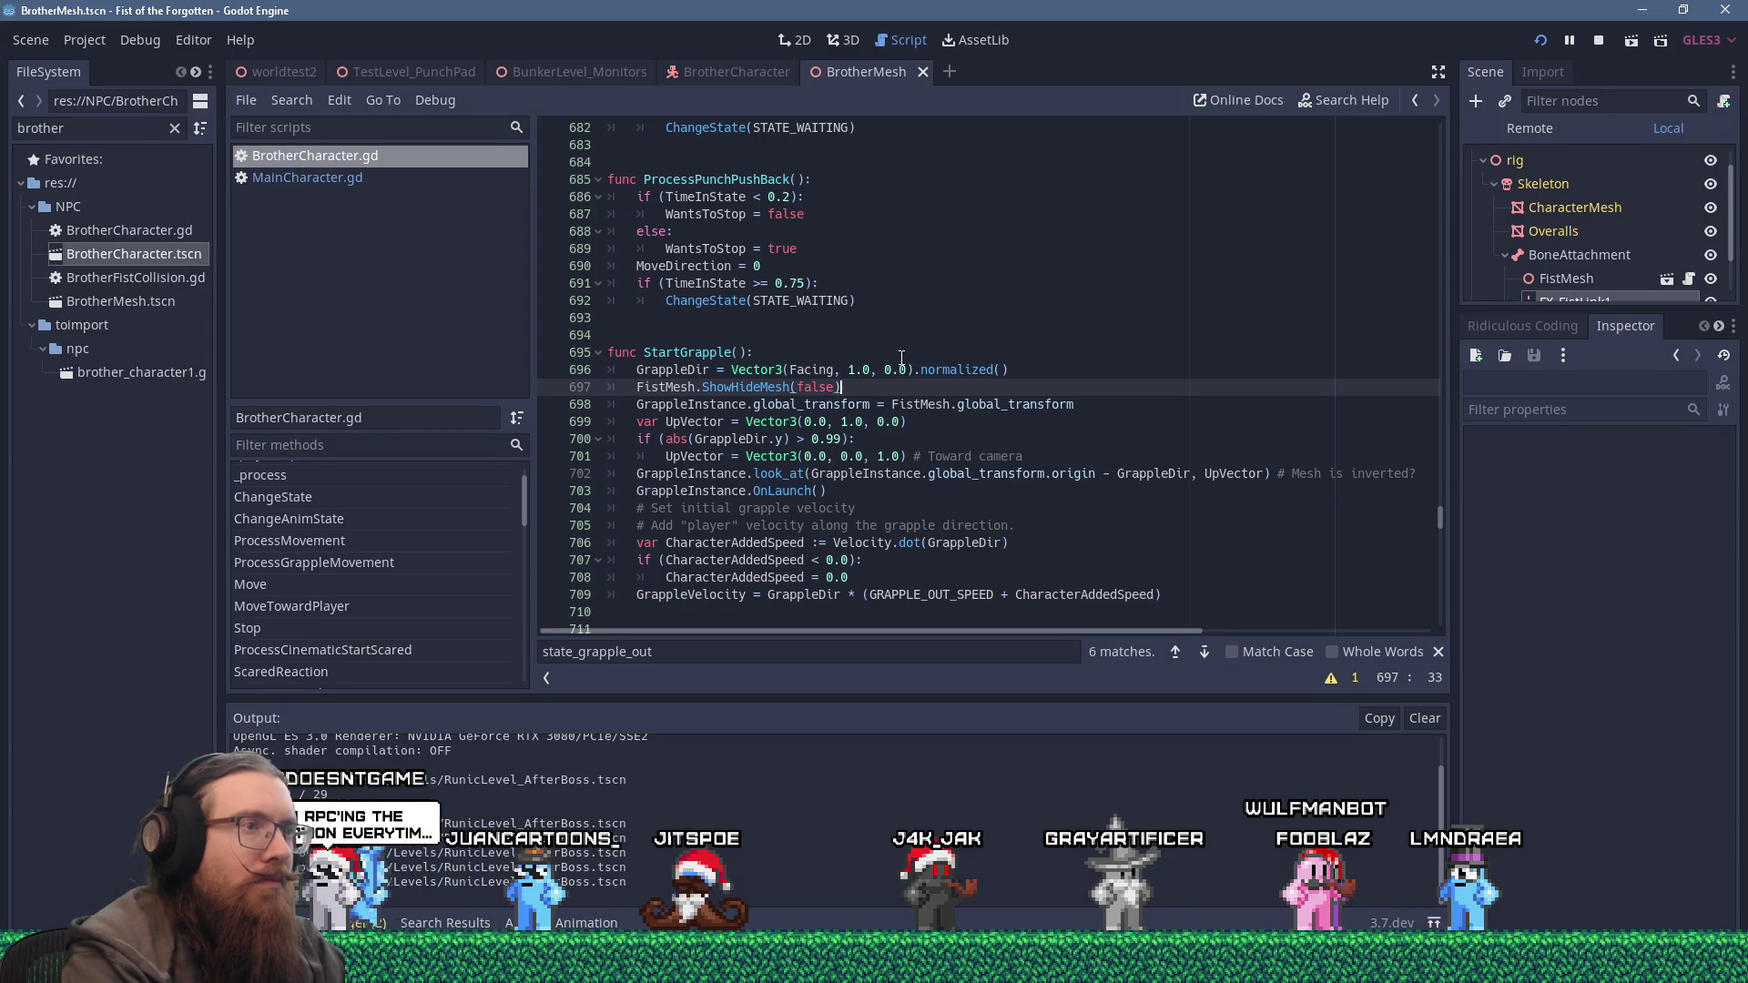
key("Return")
type("FistGrappleLinkFX.visible = true")
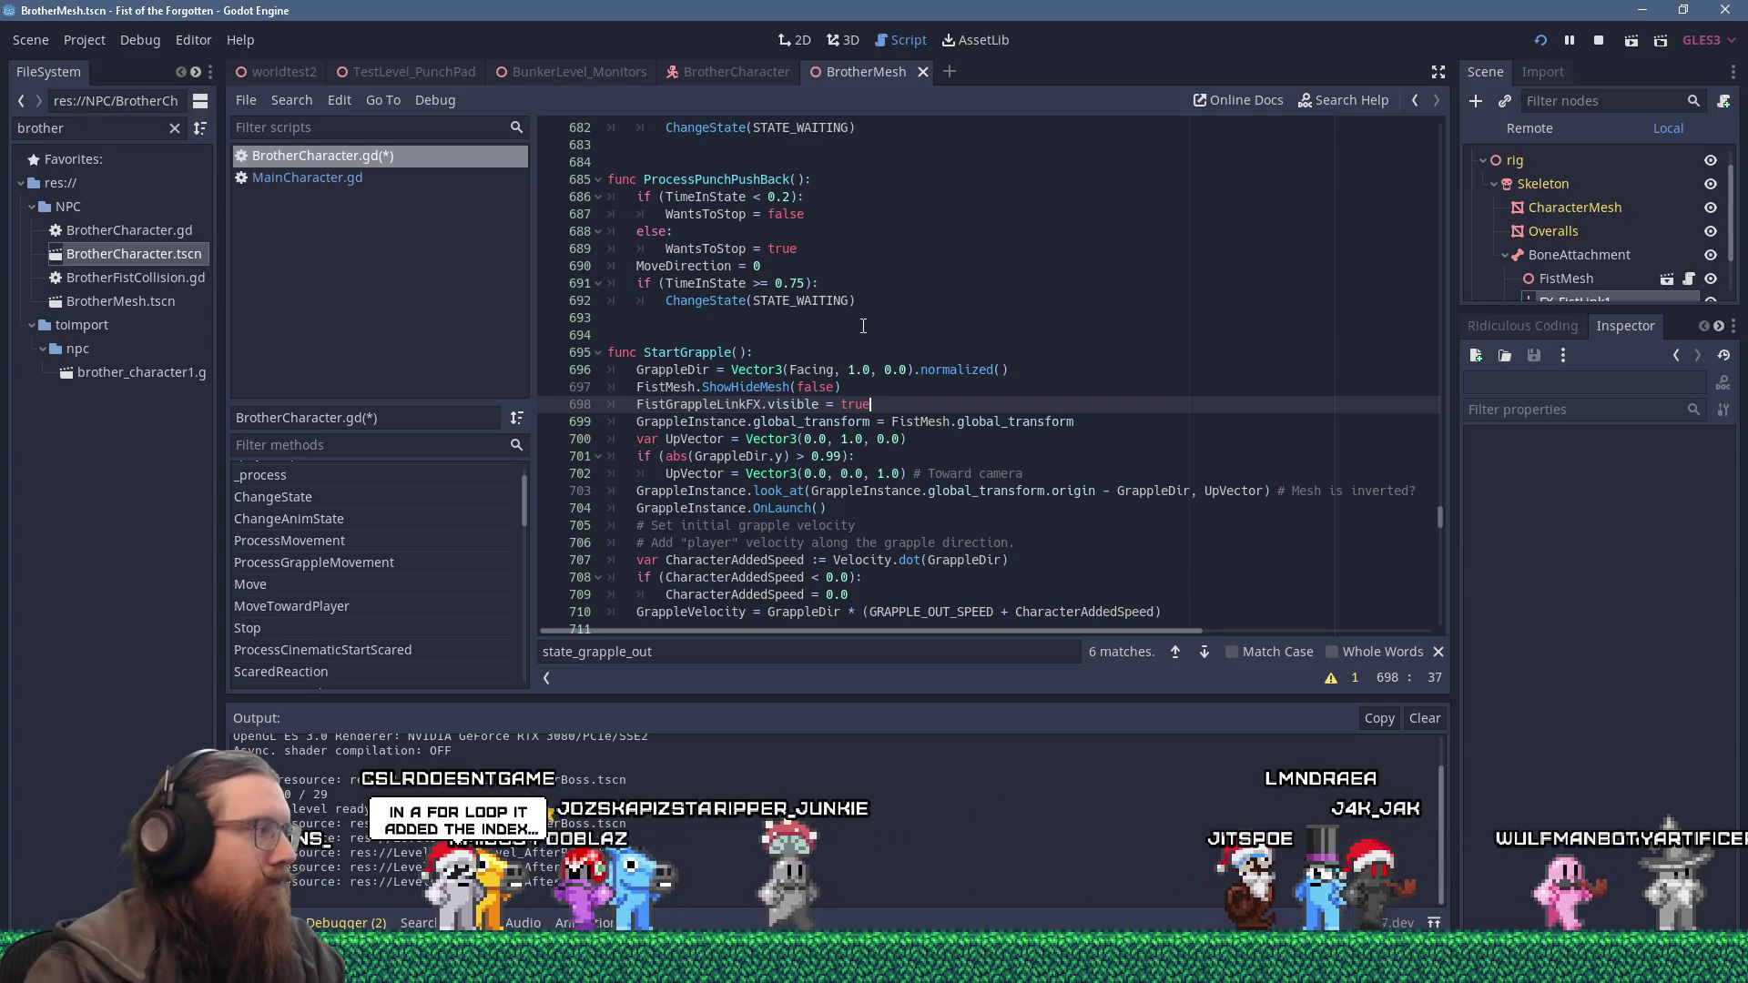
left_click(1537, 42)
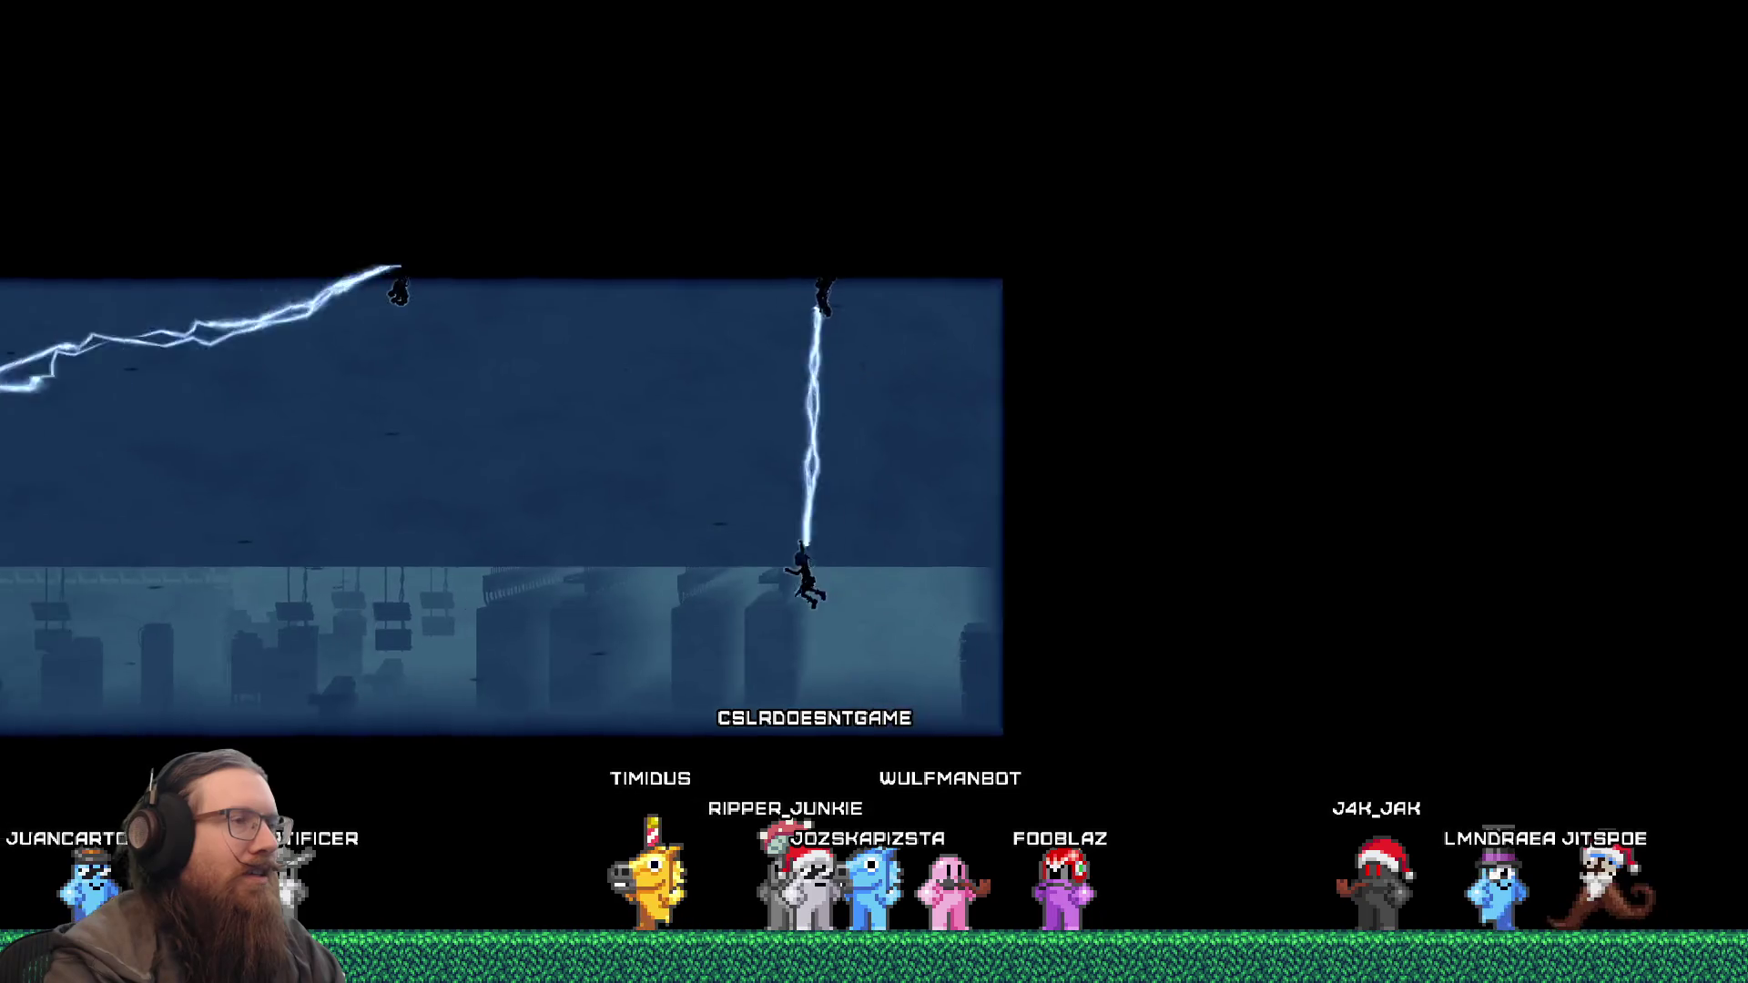
Check the grapple link in-game and the developer console, then search BrotherCharacter.gd for 'returning'.
key("grave")
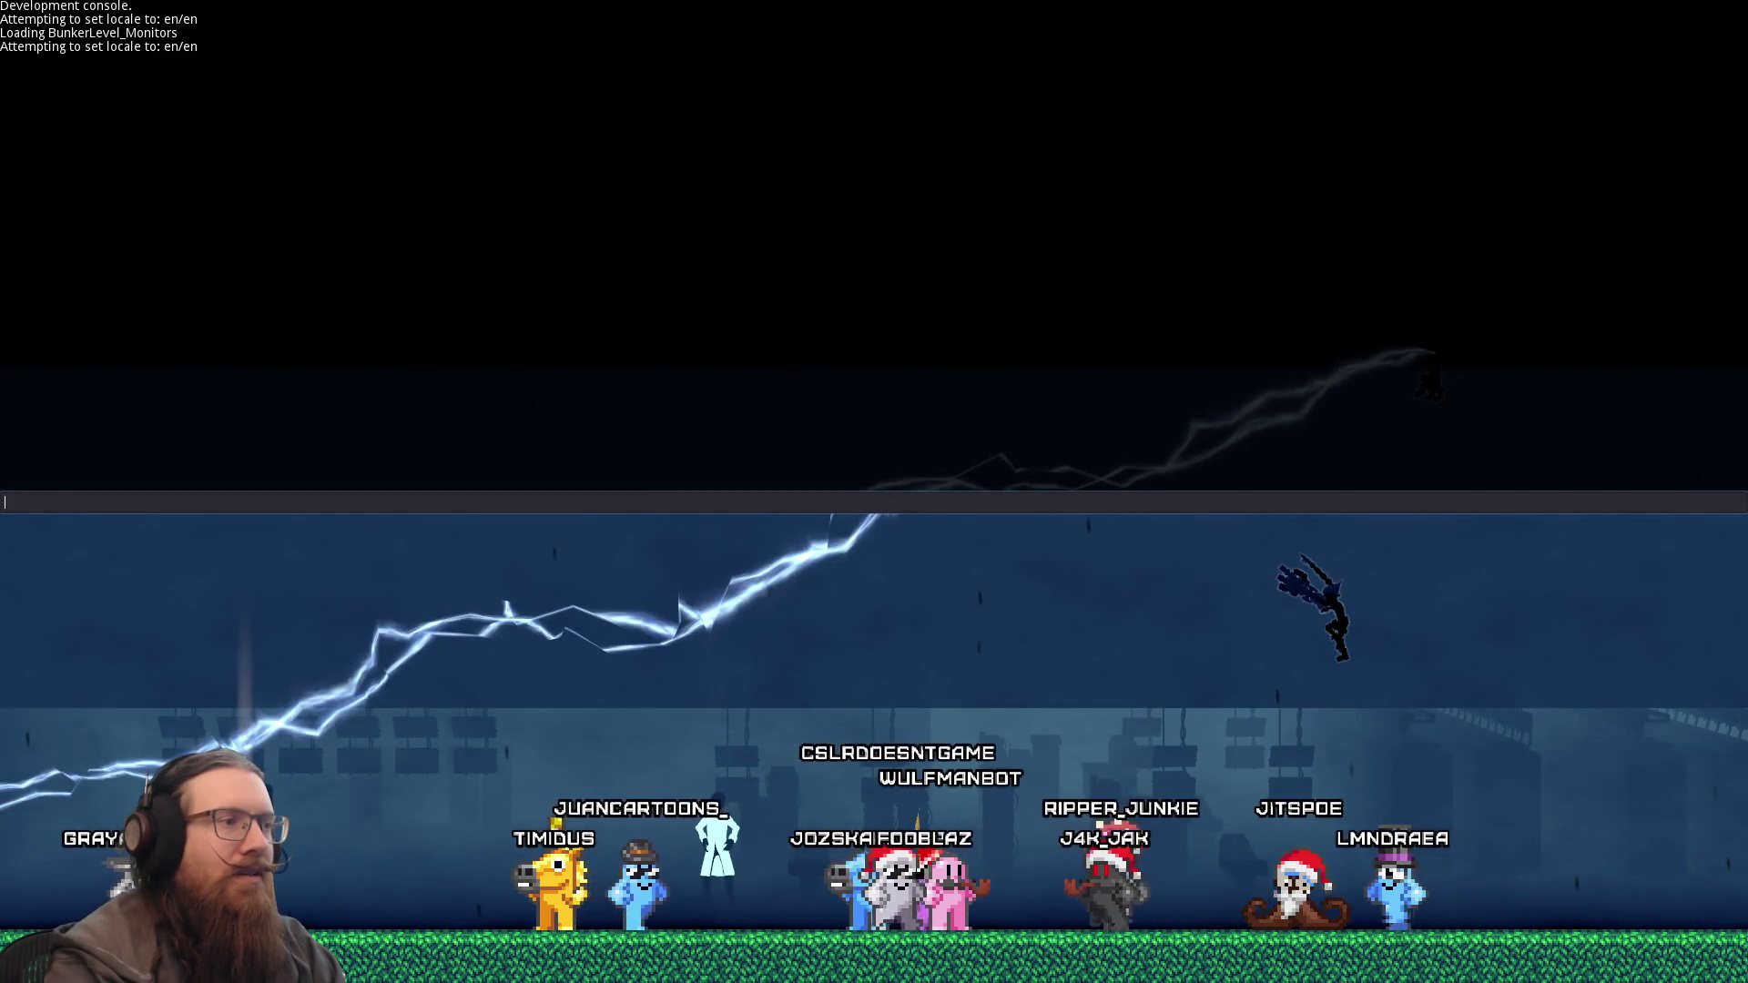
key("grave")
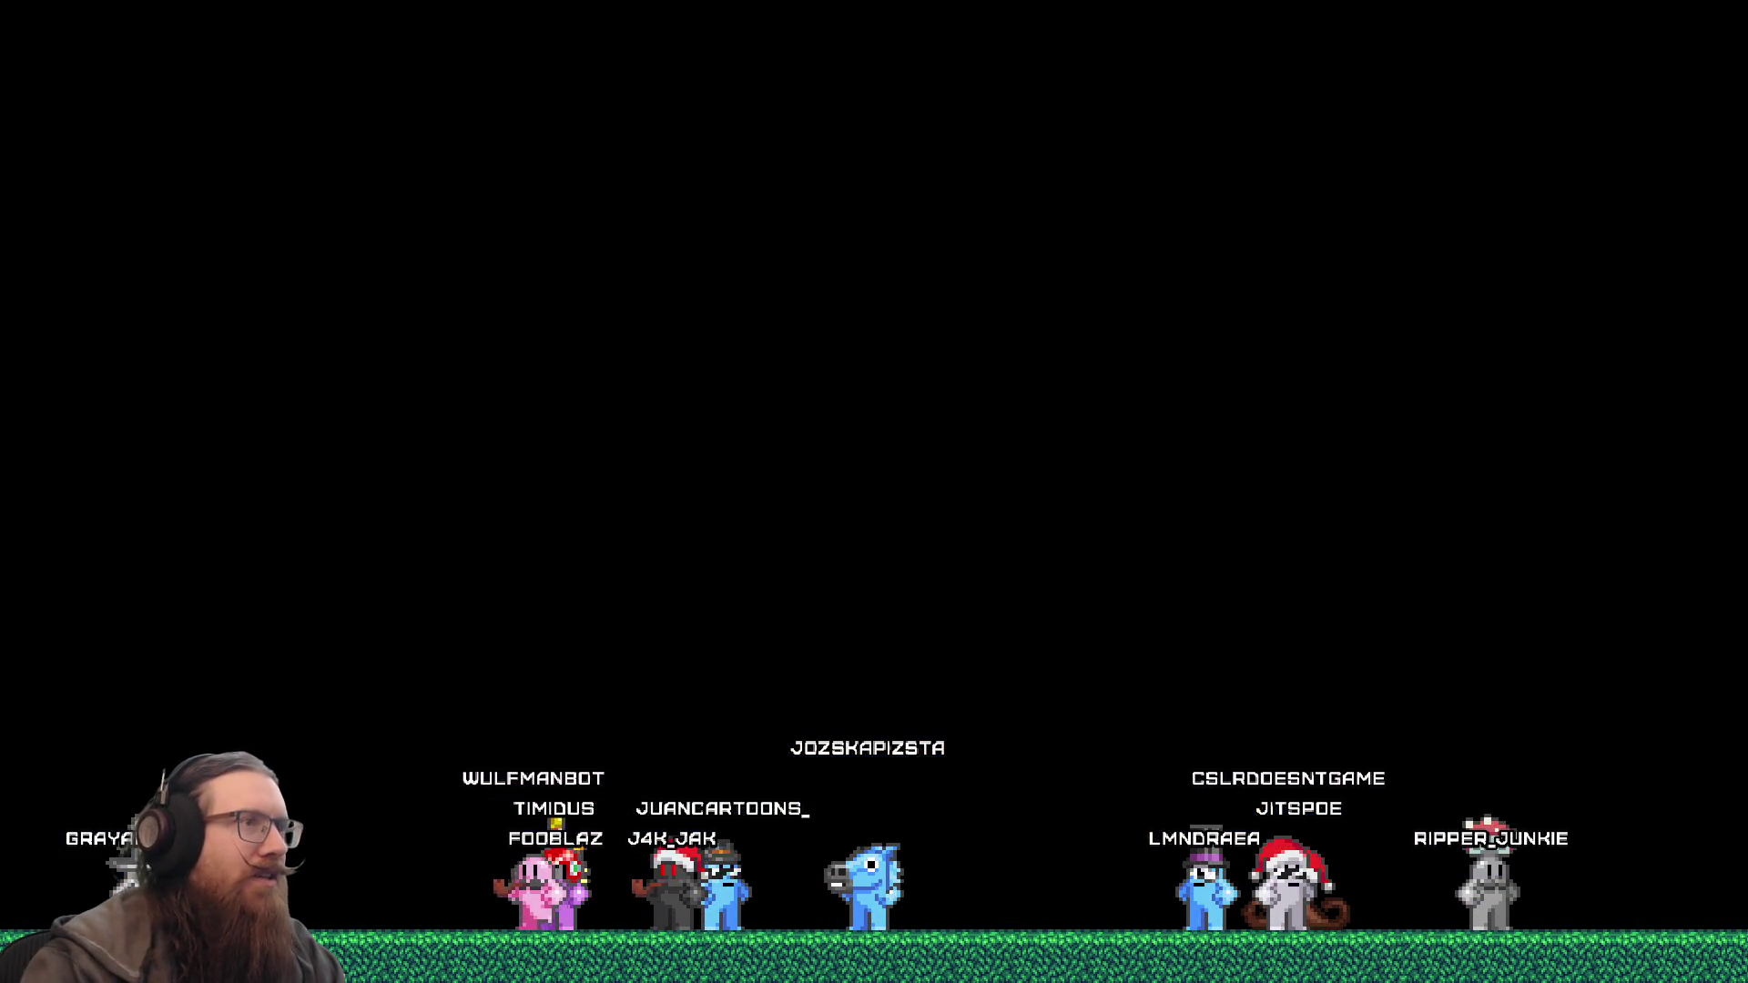
key("alt+Tab")
key("ctrl+f")
type("returning")
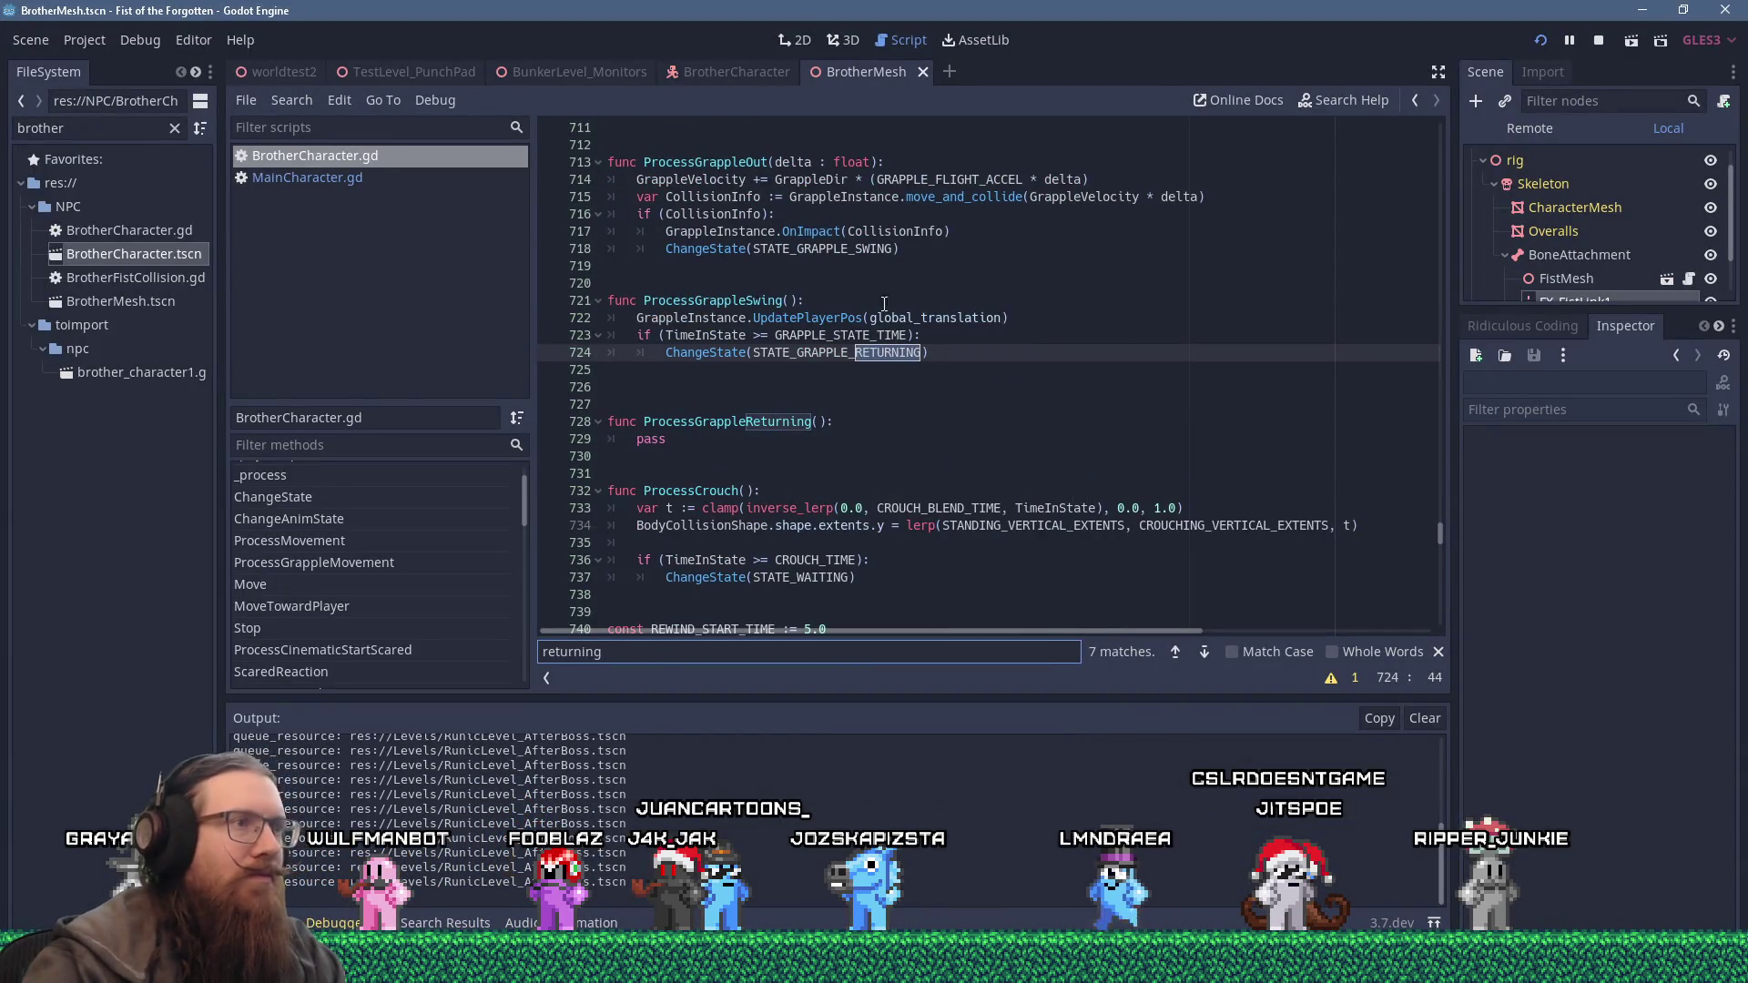
left_click(808, 364)
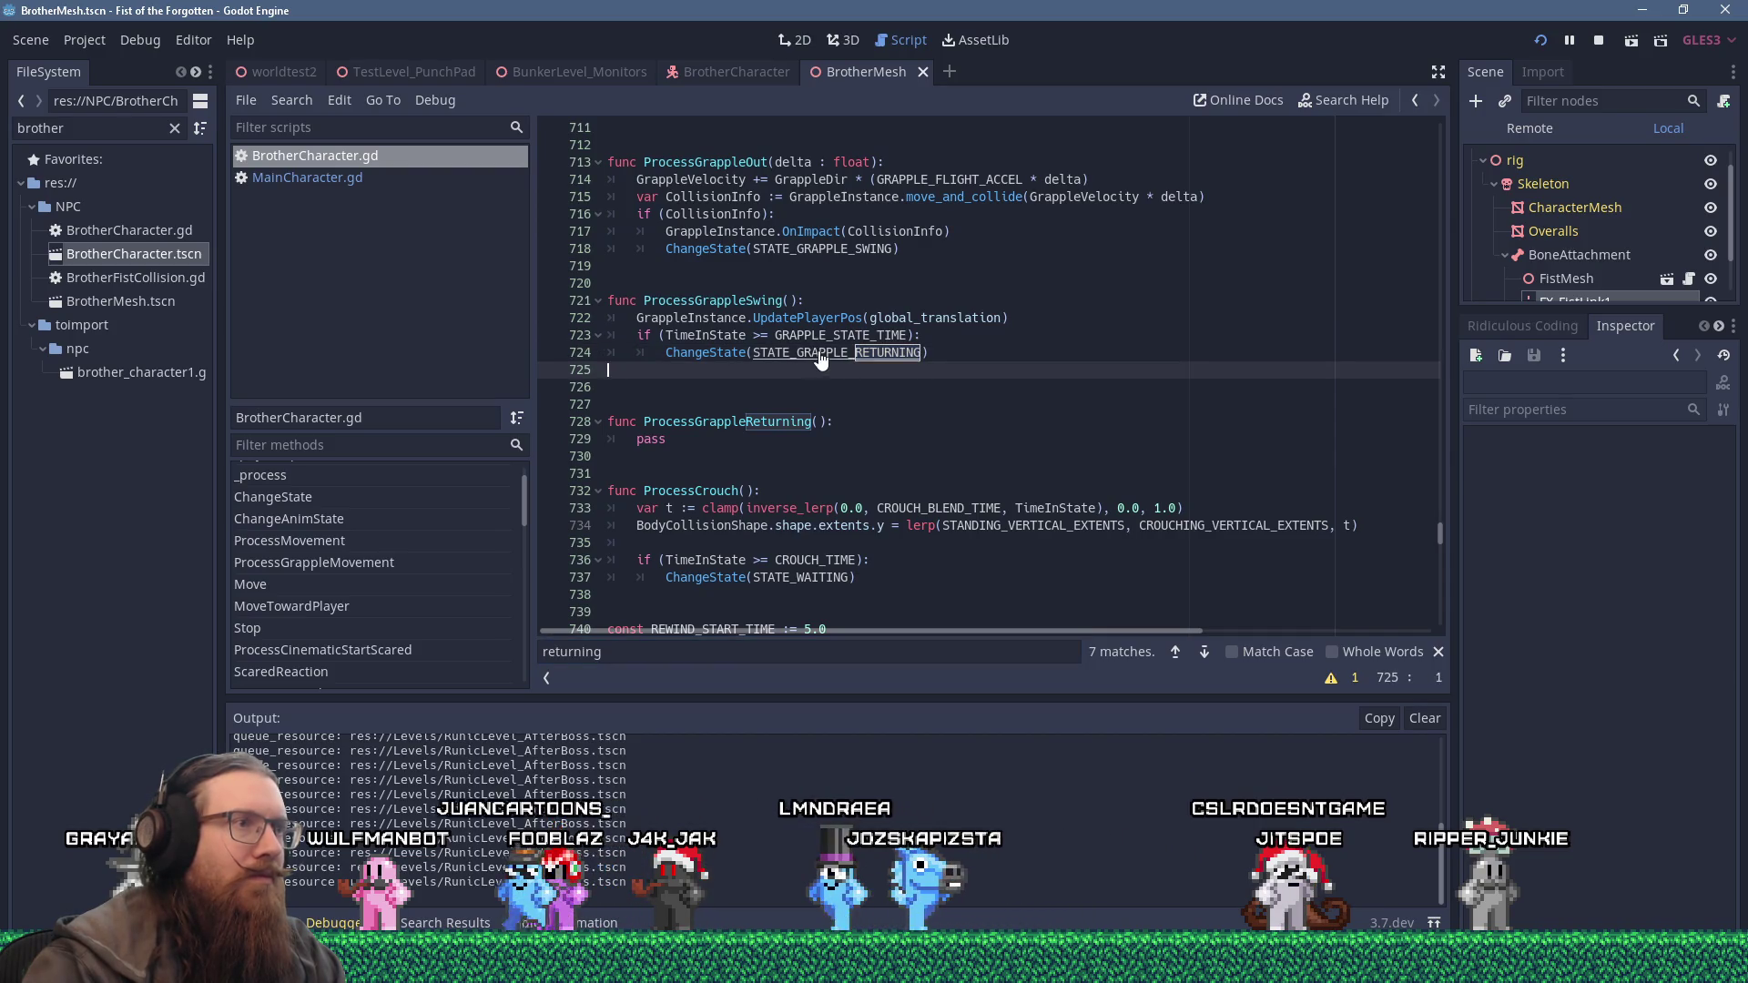
left_click(819, 356, "ctrl")
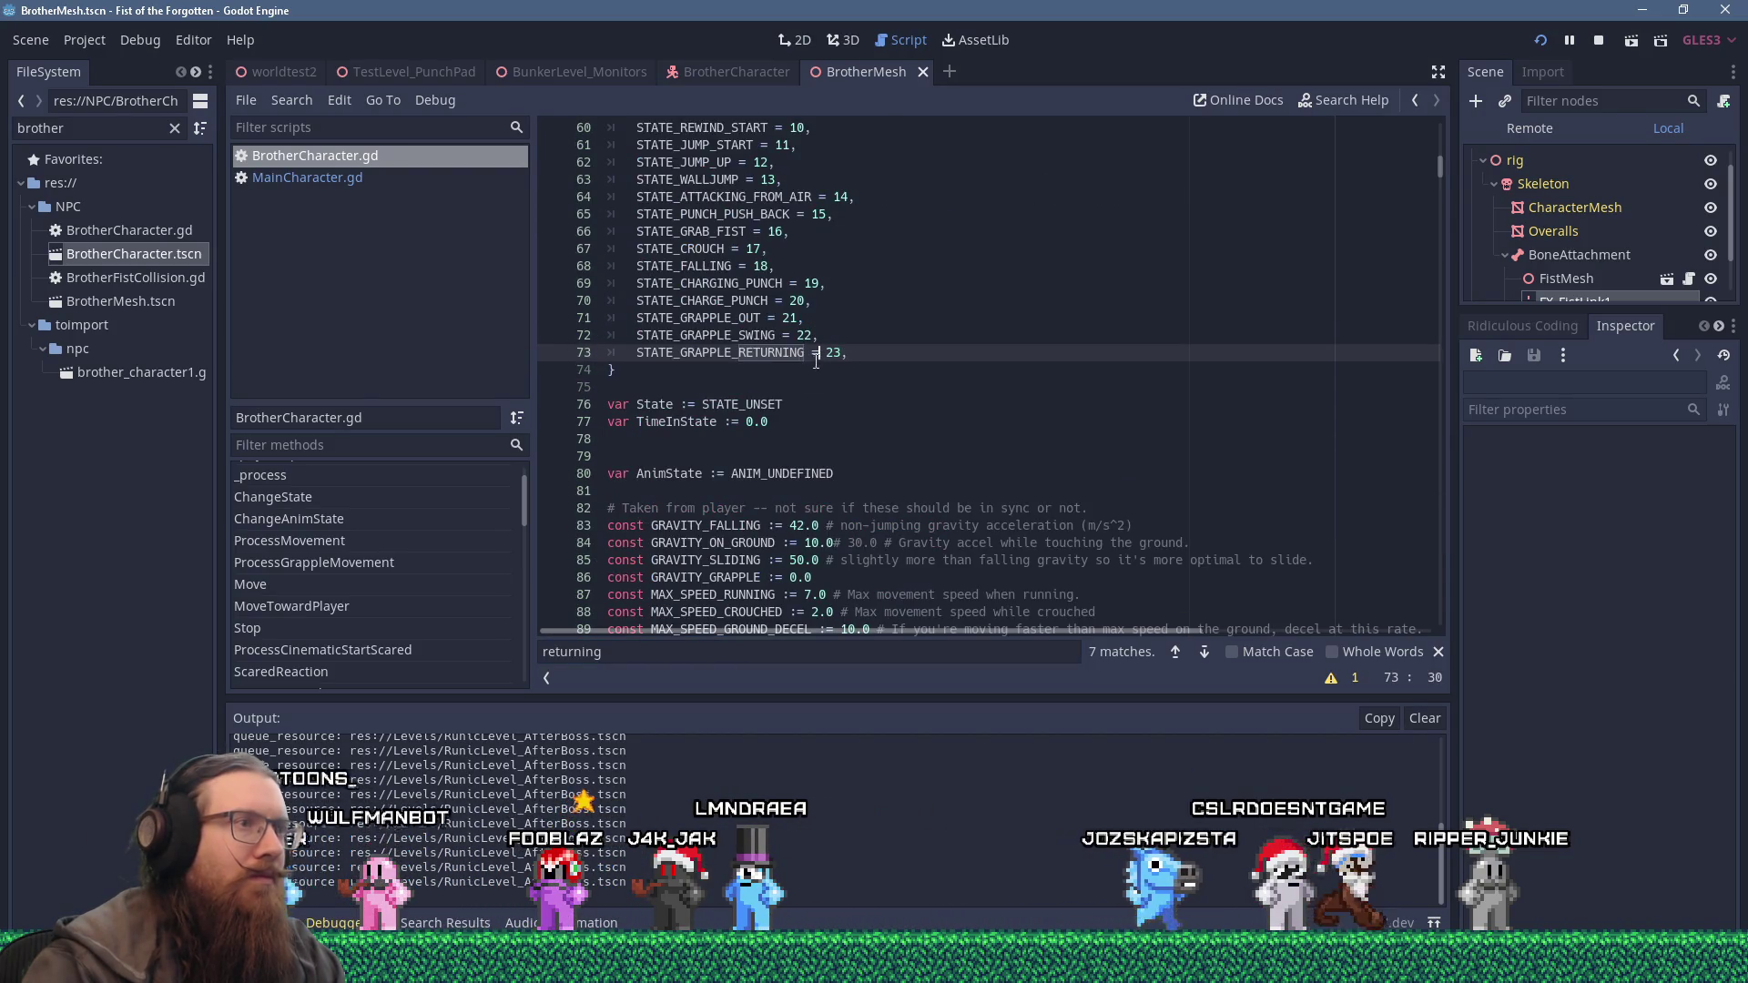
key("ctrl+f")
key("Return")
key("Return")
key("Return")
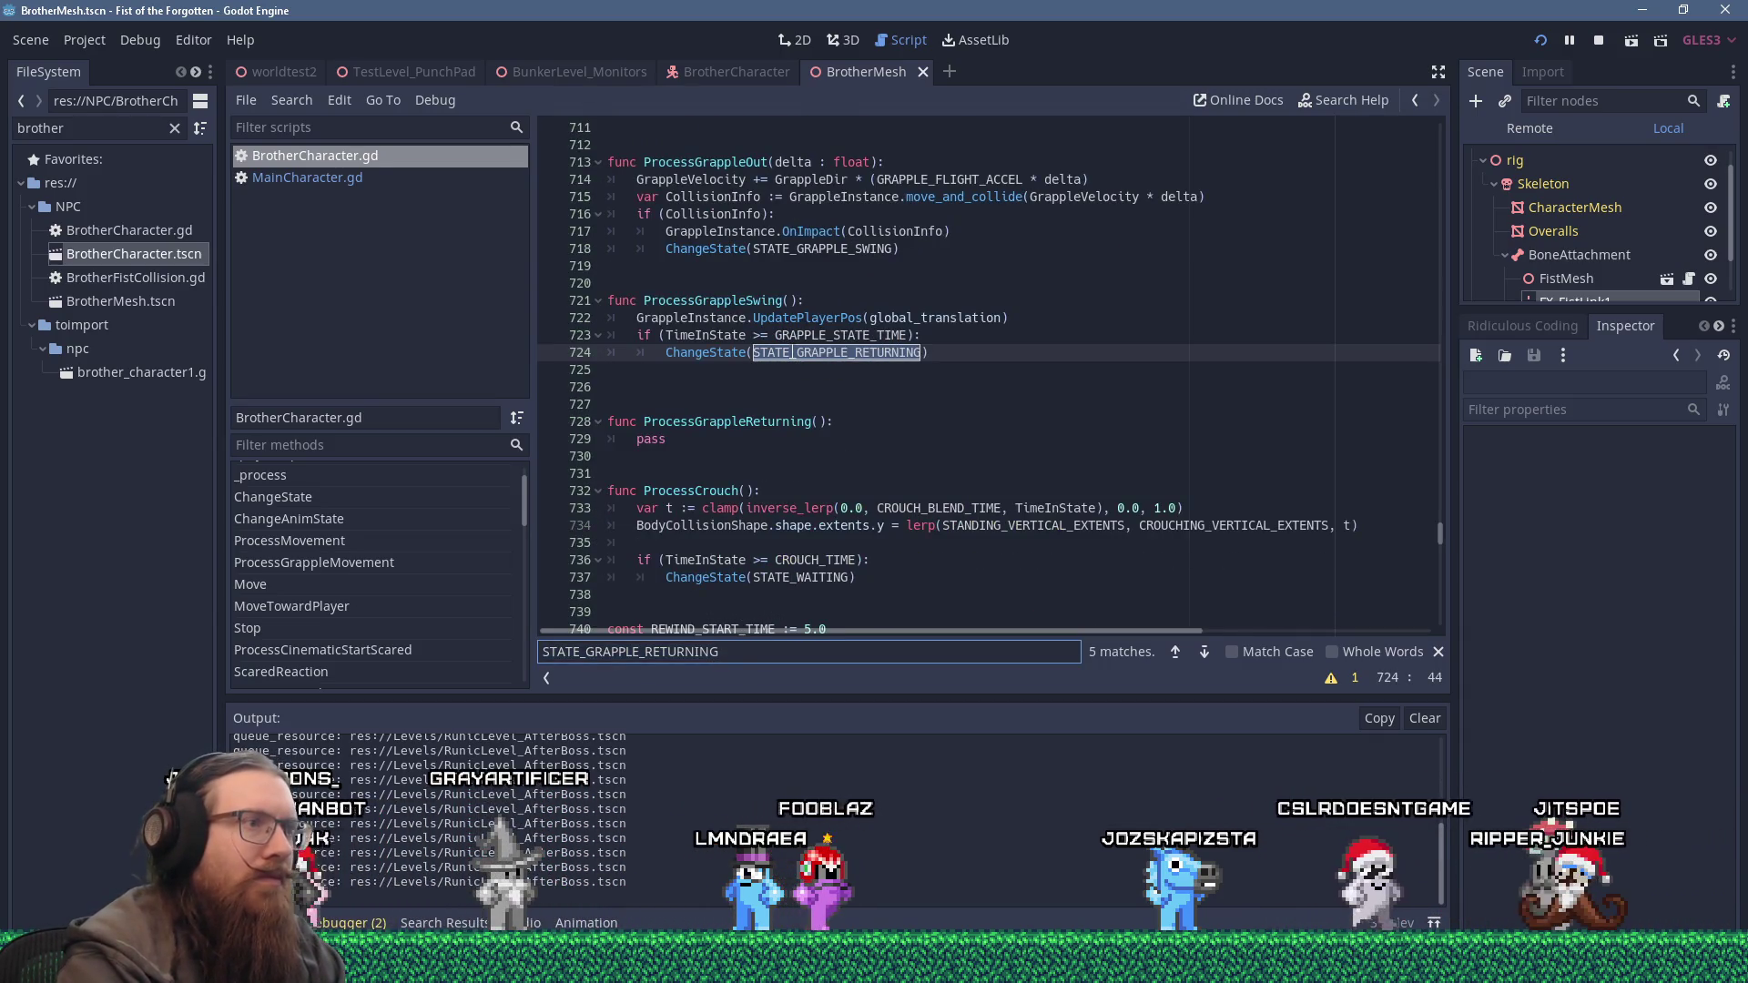
key("Return")
key("Return")
key("Return")
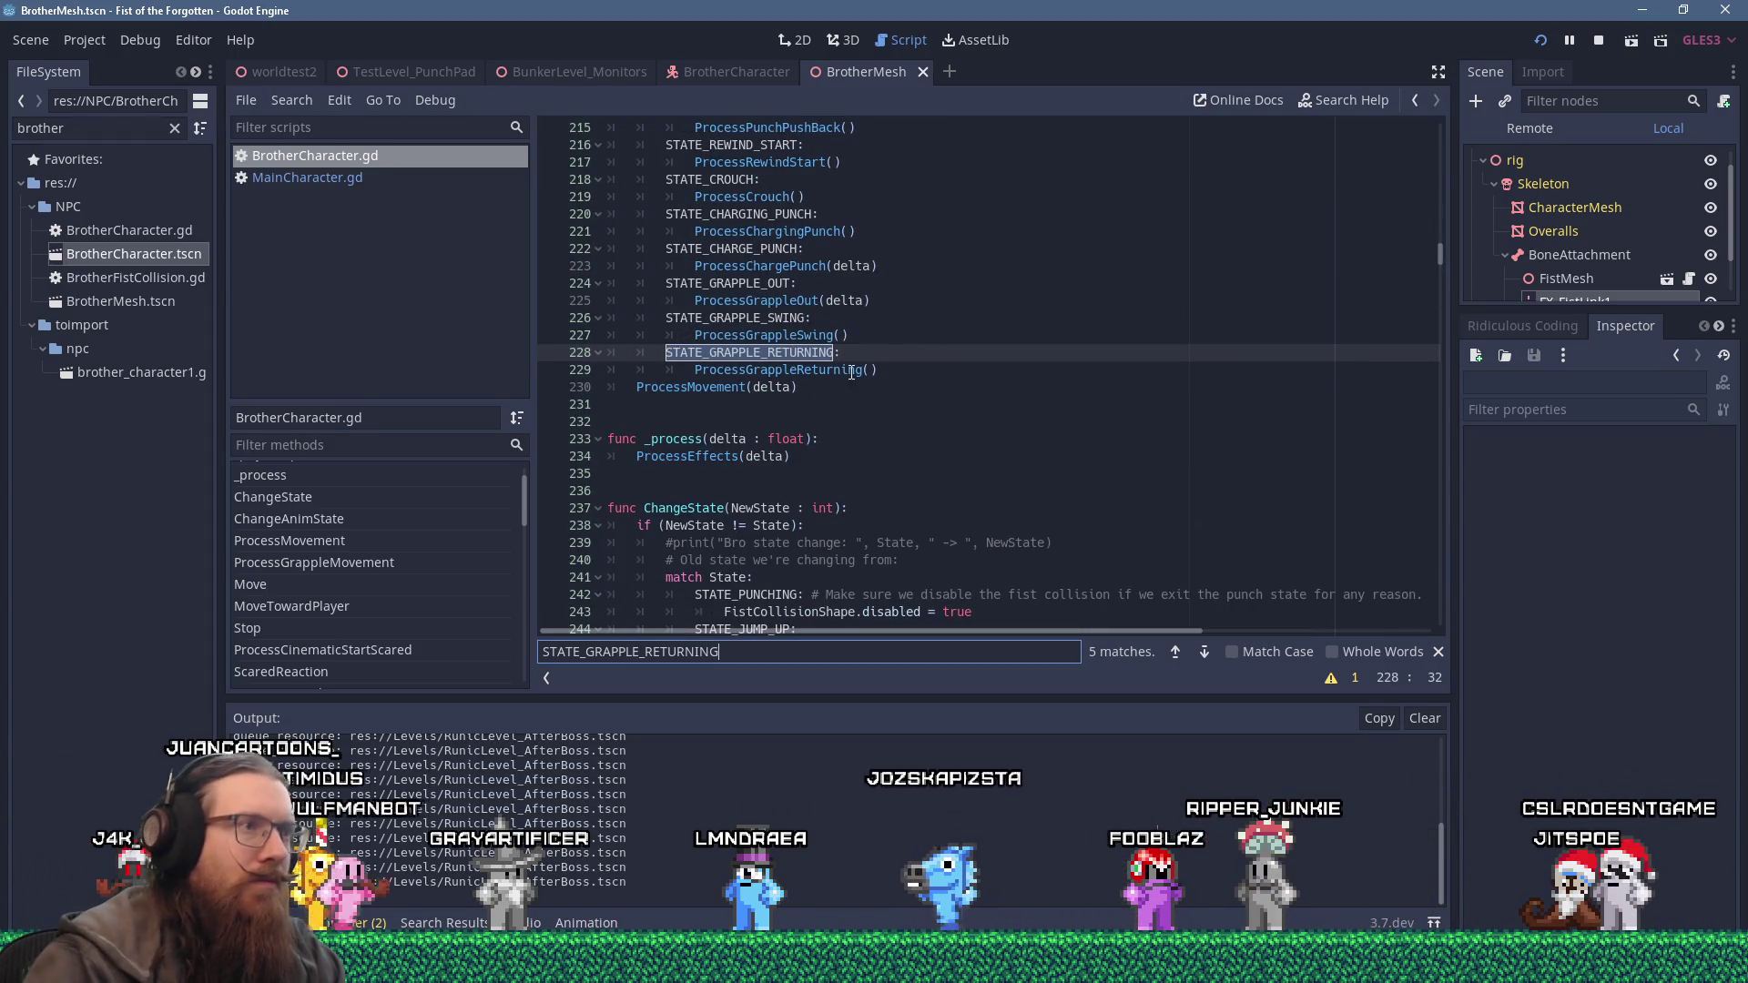
left_click(851, 371, "ctrl")
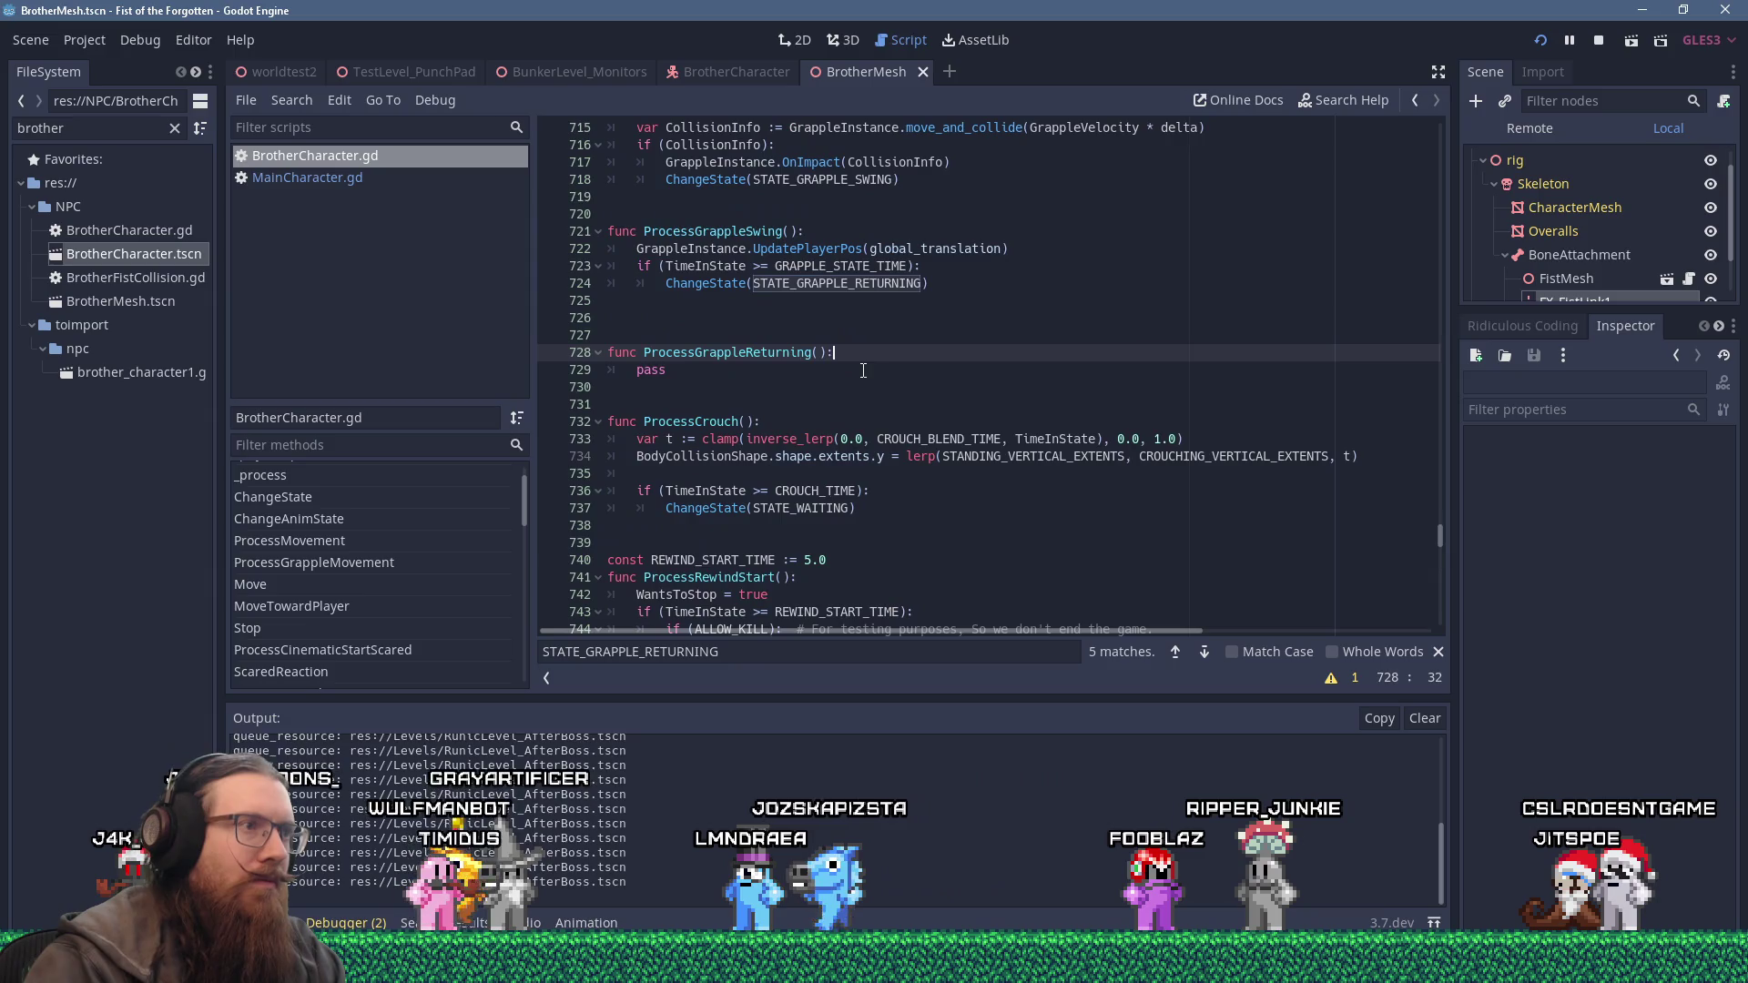
left_click(672, 370)
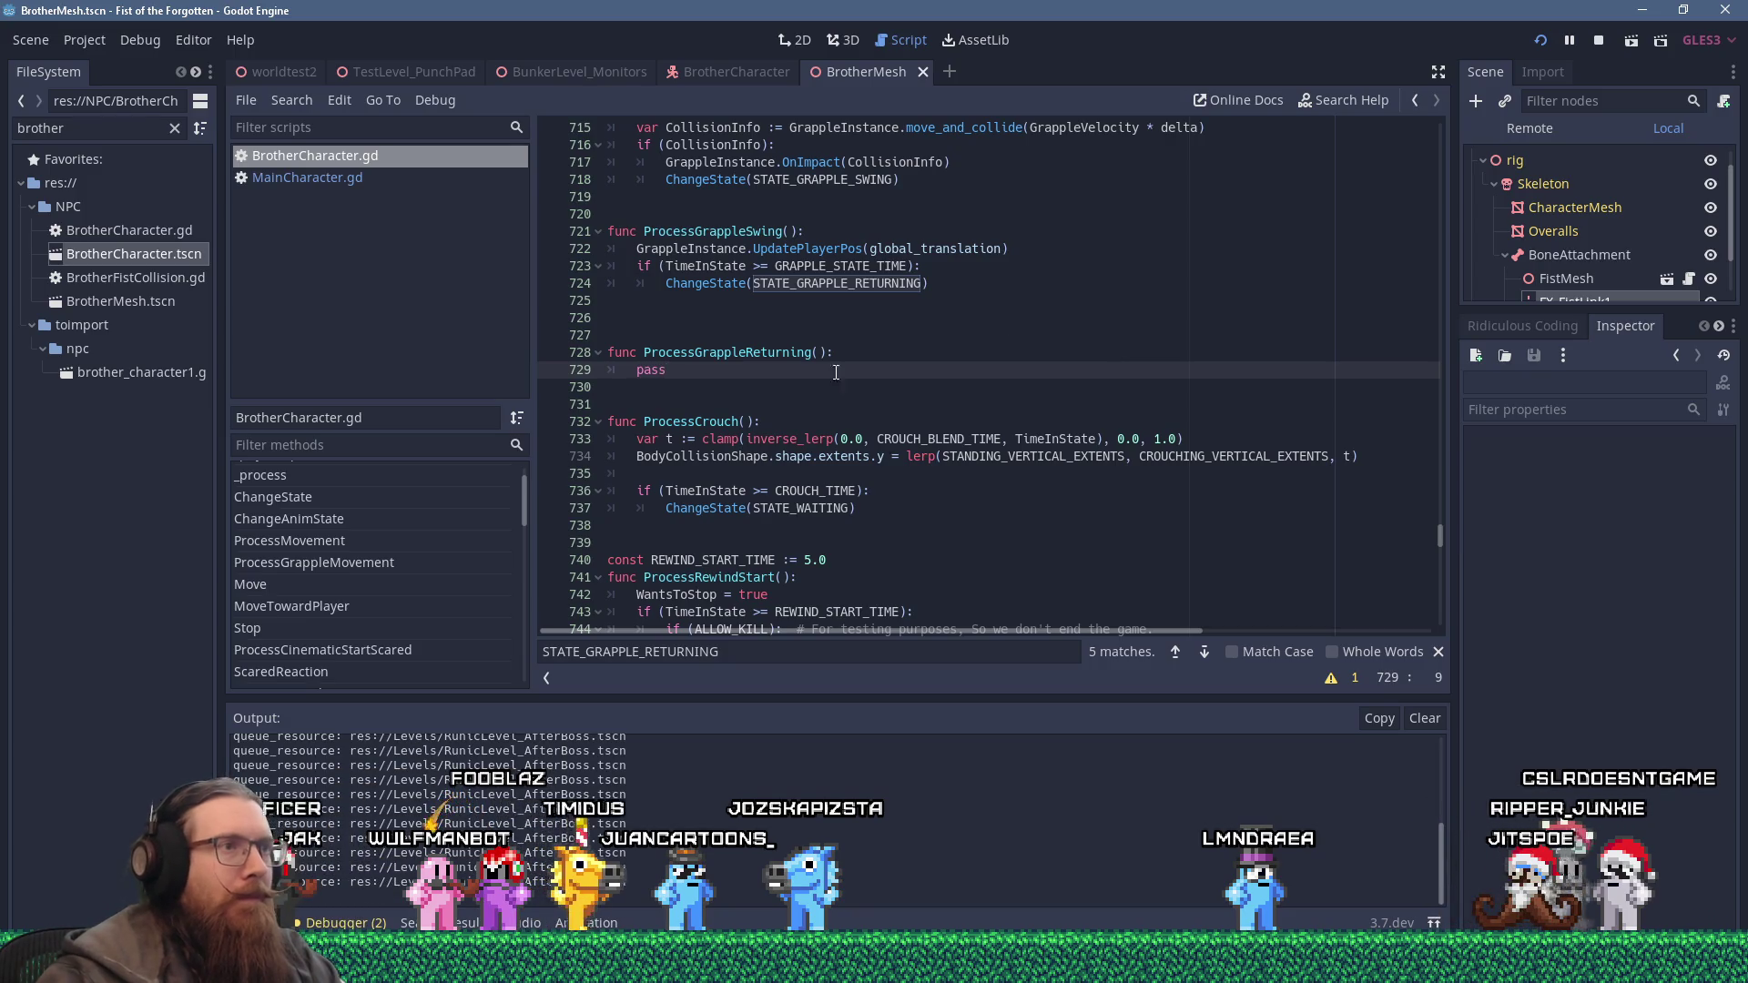
left_click(865, 354)
scroll(988, 404, "up", 2)
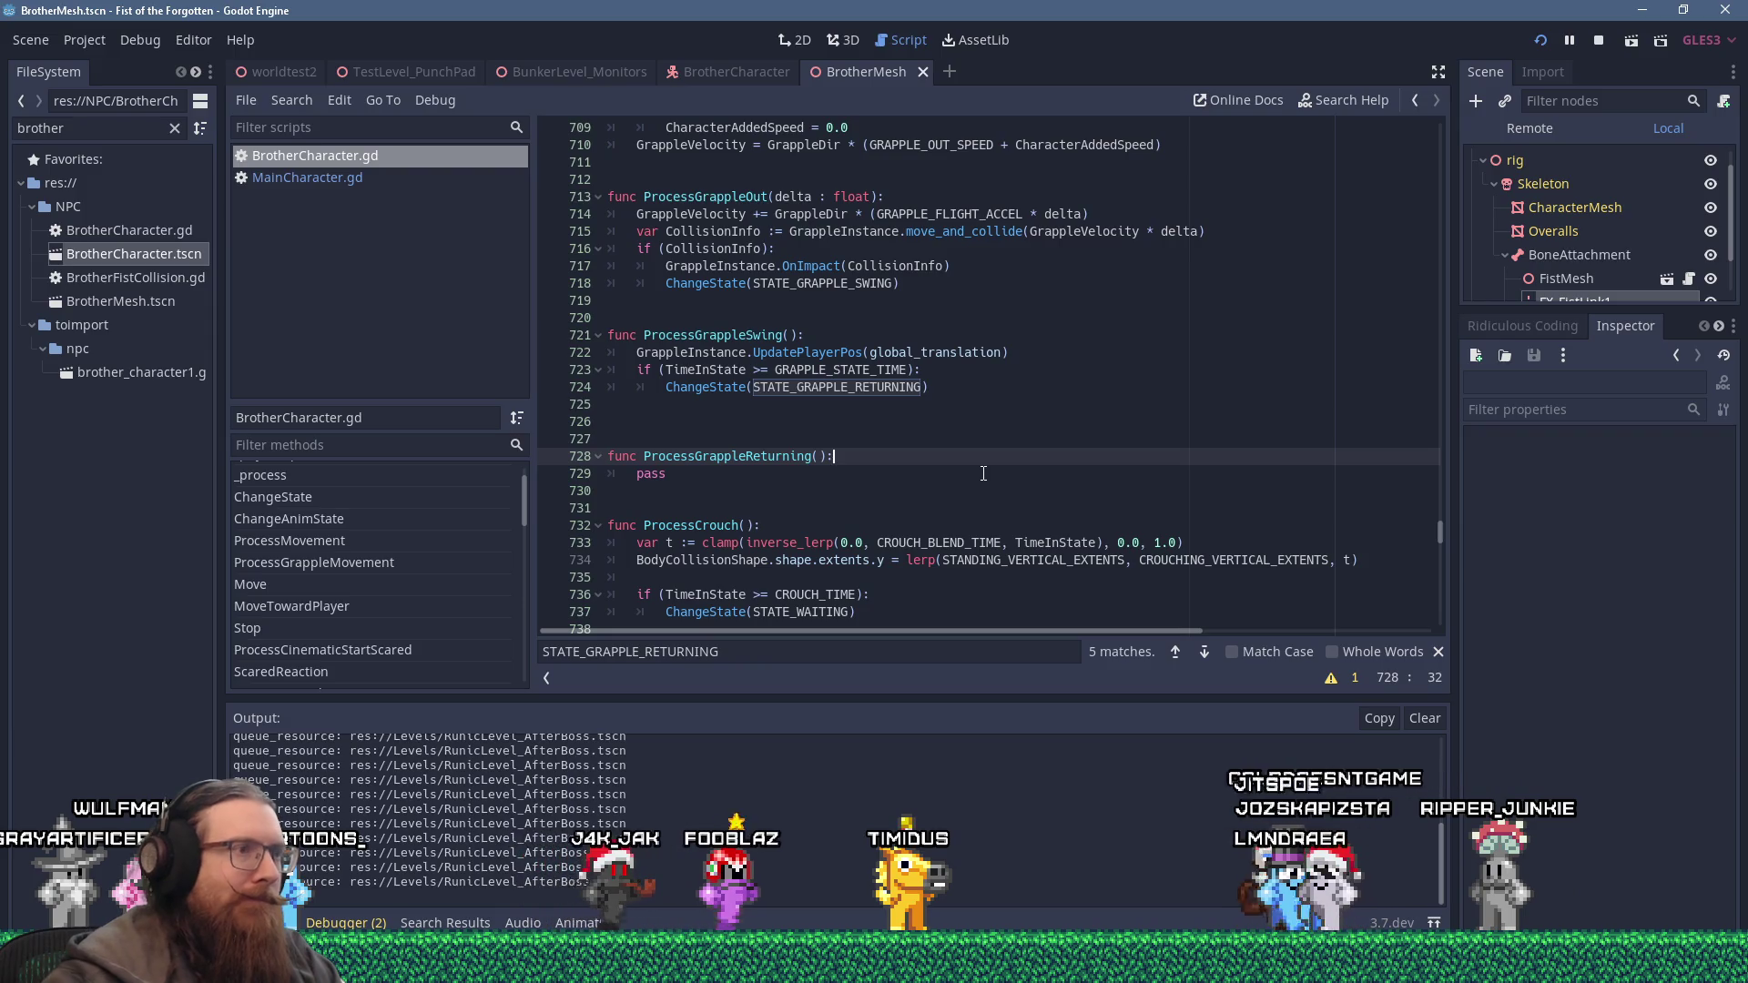
In MainCharacter.gd, find the returning-grapple code and copy lines 1957–1968.
left_click(392, 178)
left_click(959, 285)
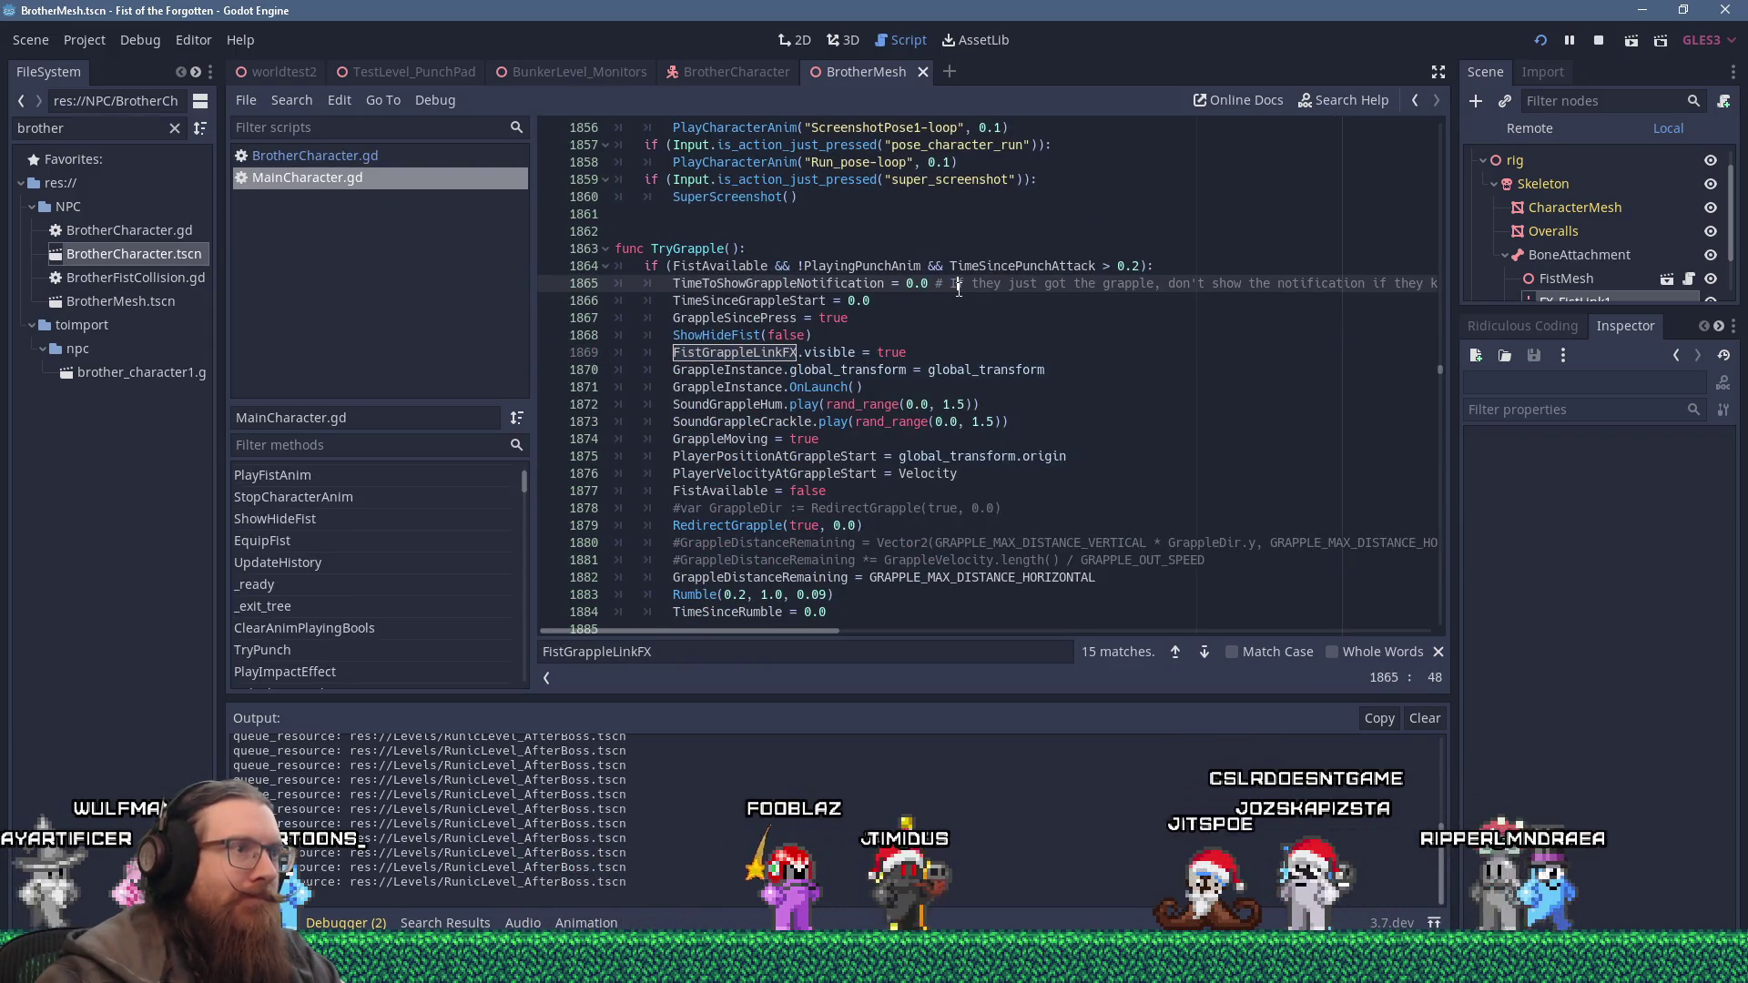
key("ctrl+f")
type("returning")
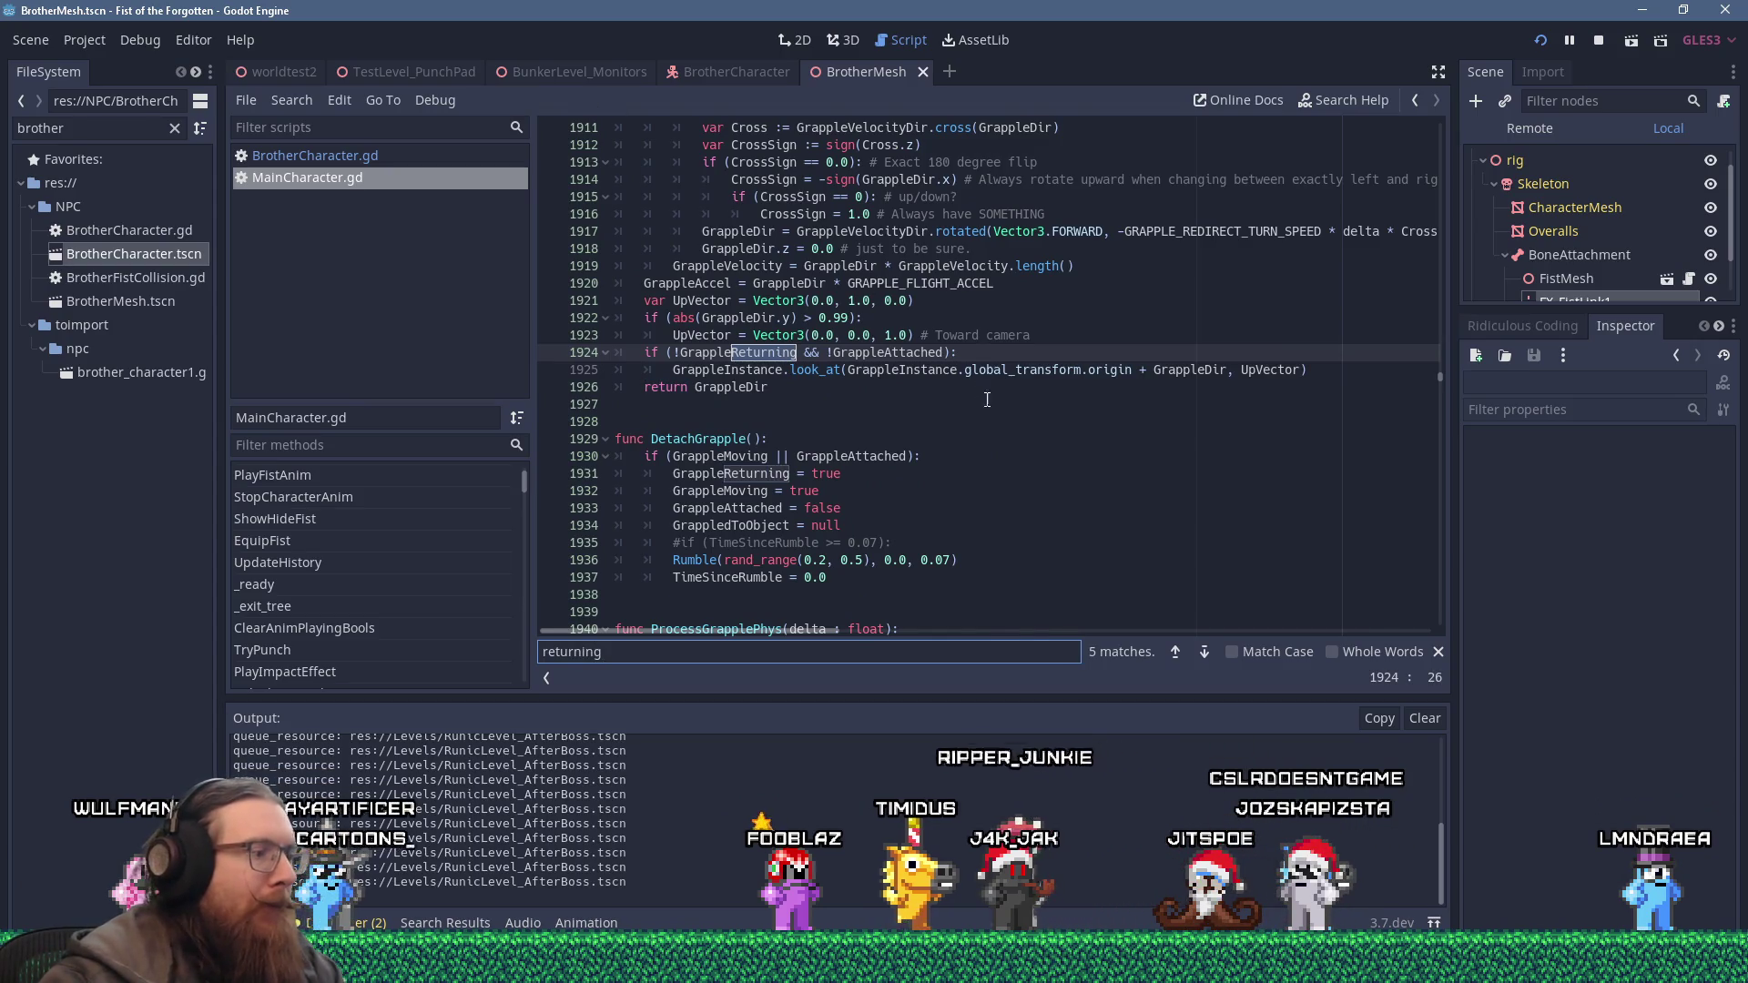
key("Return")
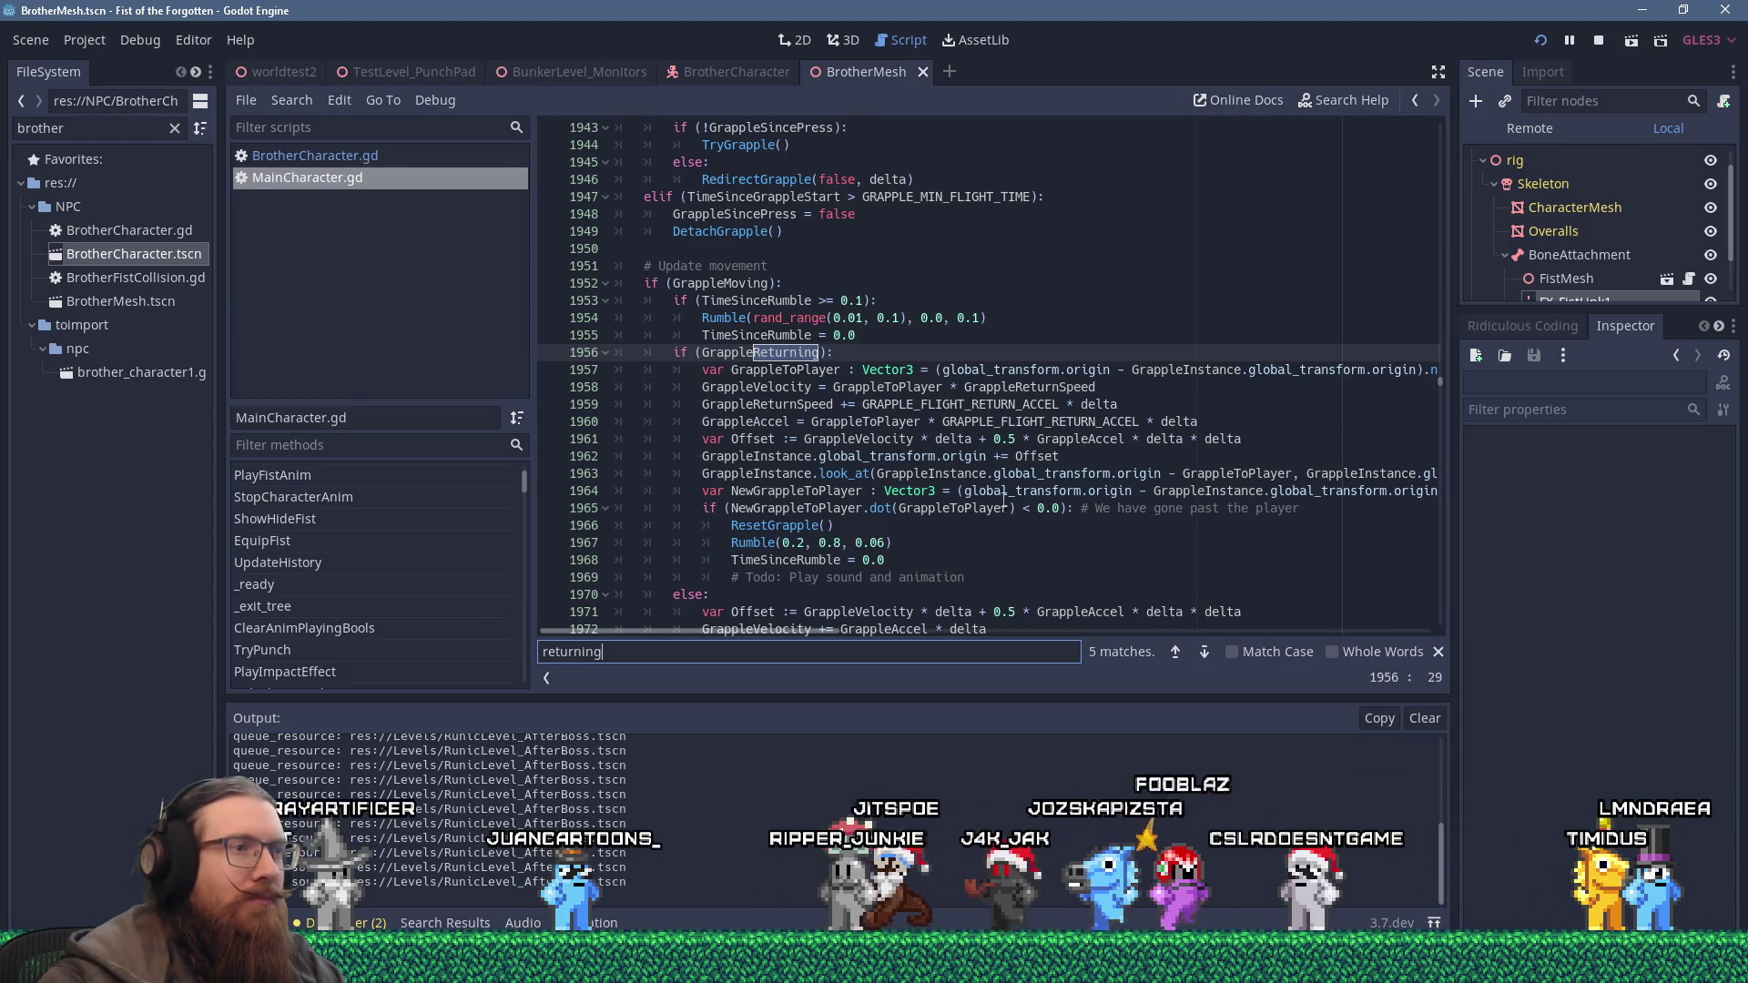
left_click(998, 570)
mouse_move(998, 568)
left_mouse_down()
mouse_move(692, 510)
mouse_move(560, 372)
left_mouse_up()
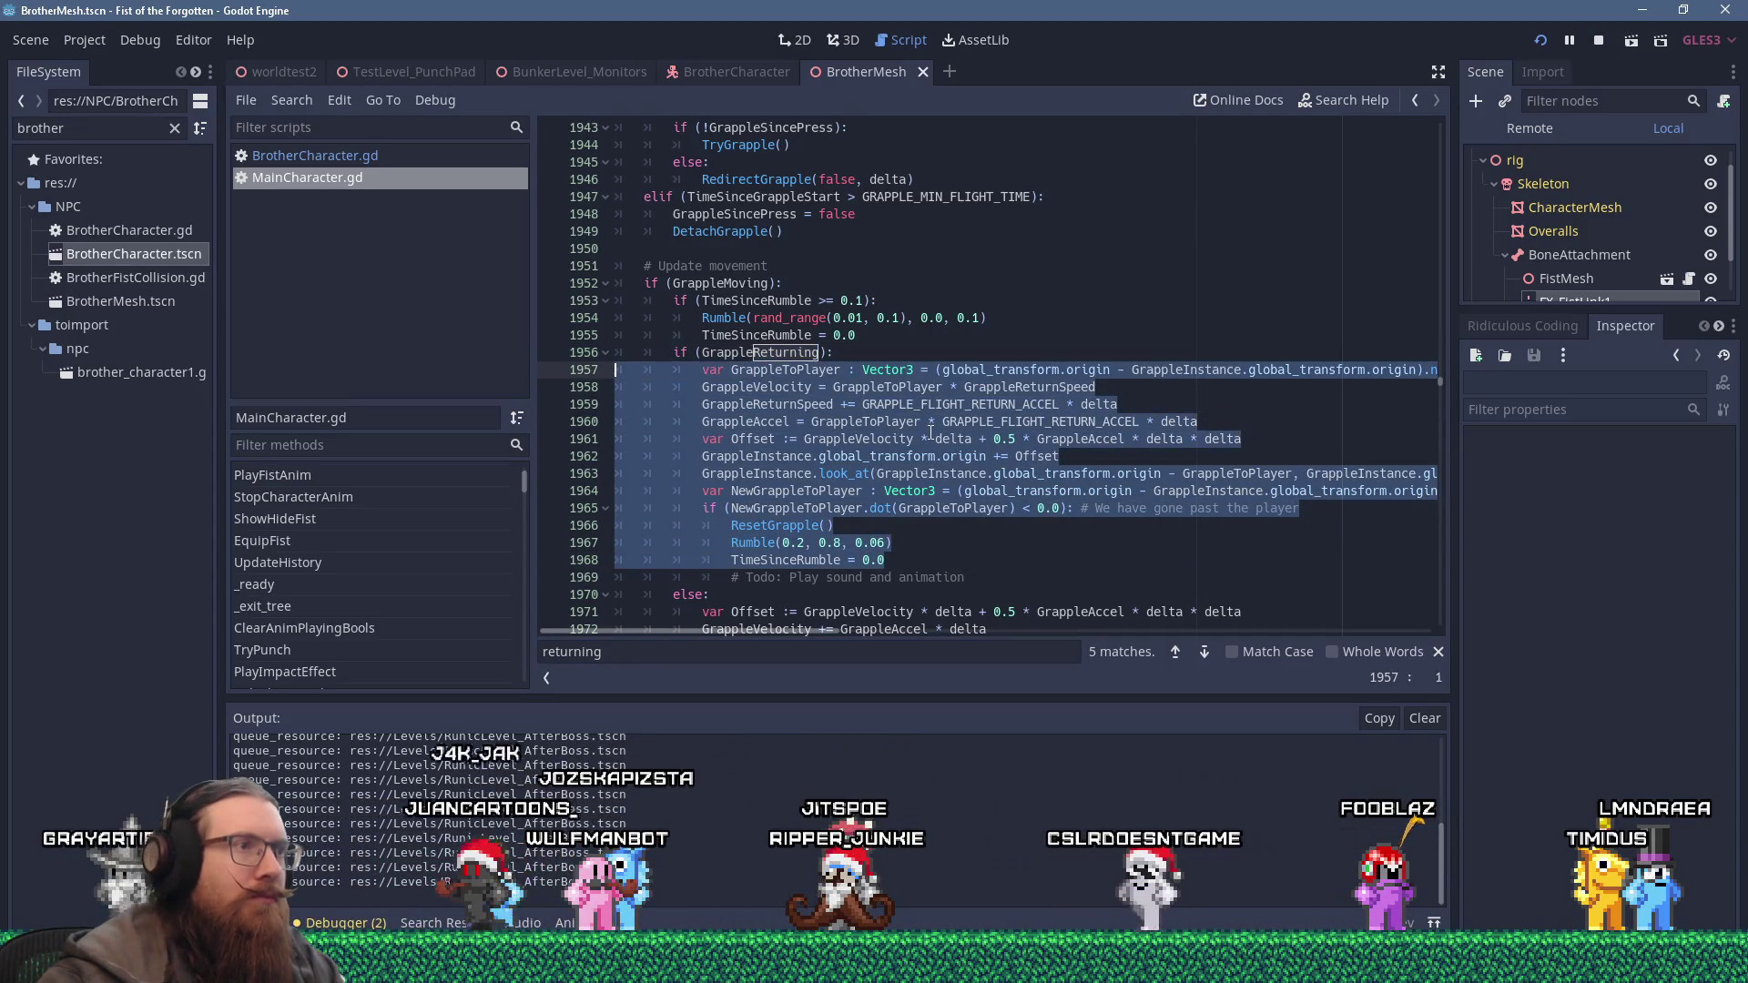
key("F5")
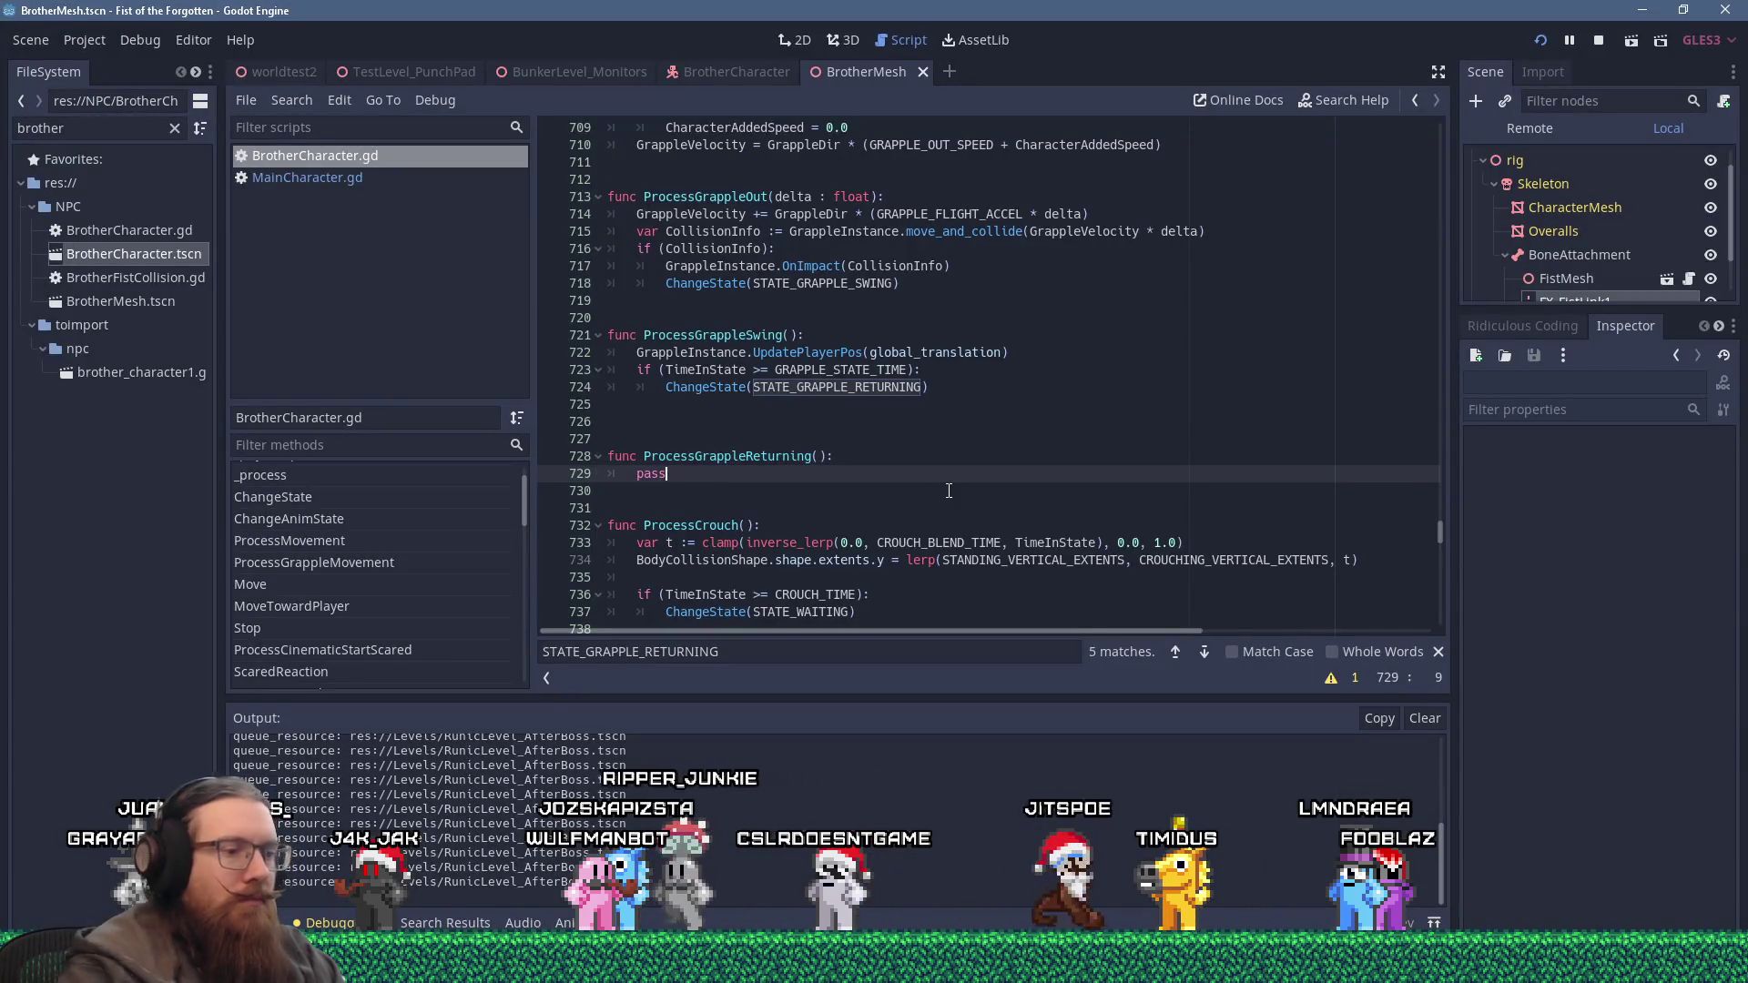
Paste the return code over ProcessGrappleReturning's pass and fix its indentation, including line 729.
key("shift+Insert")
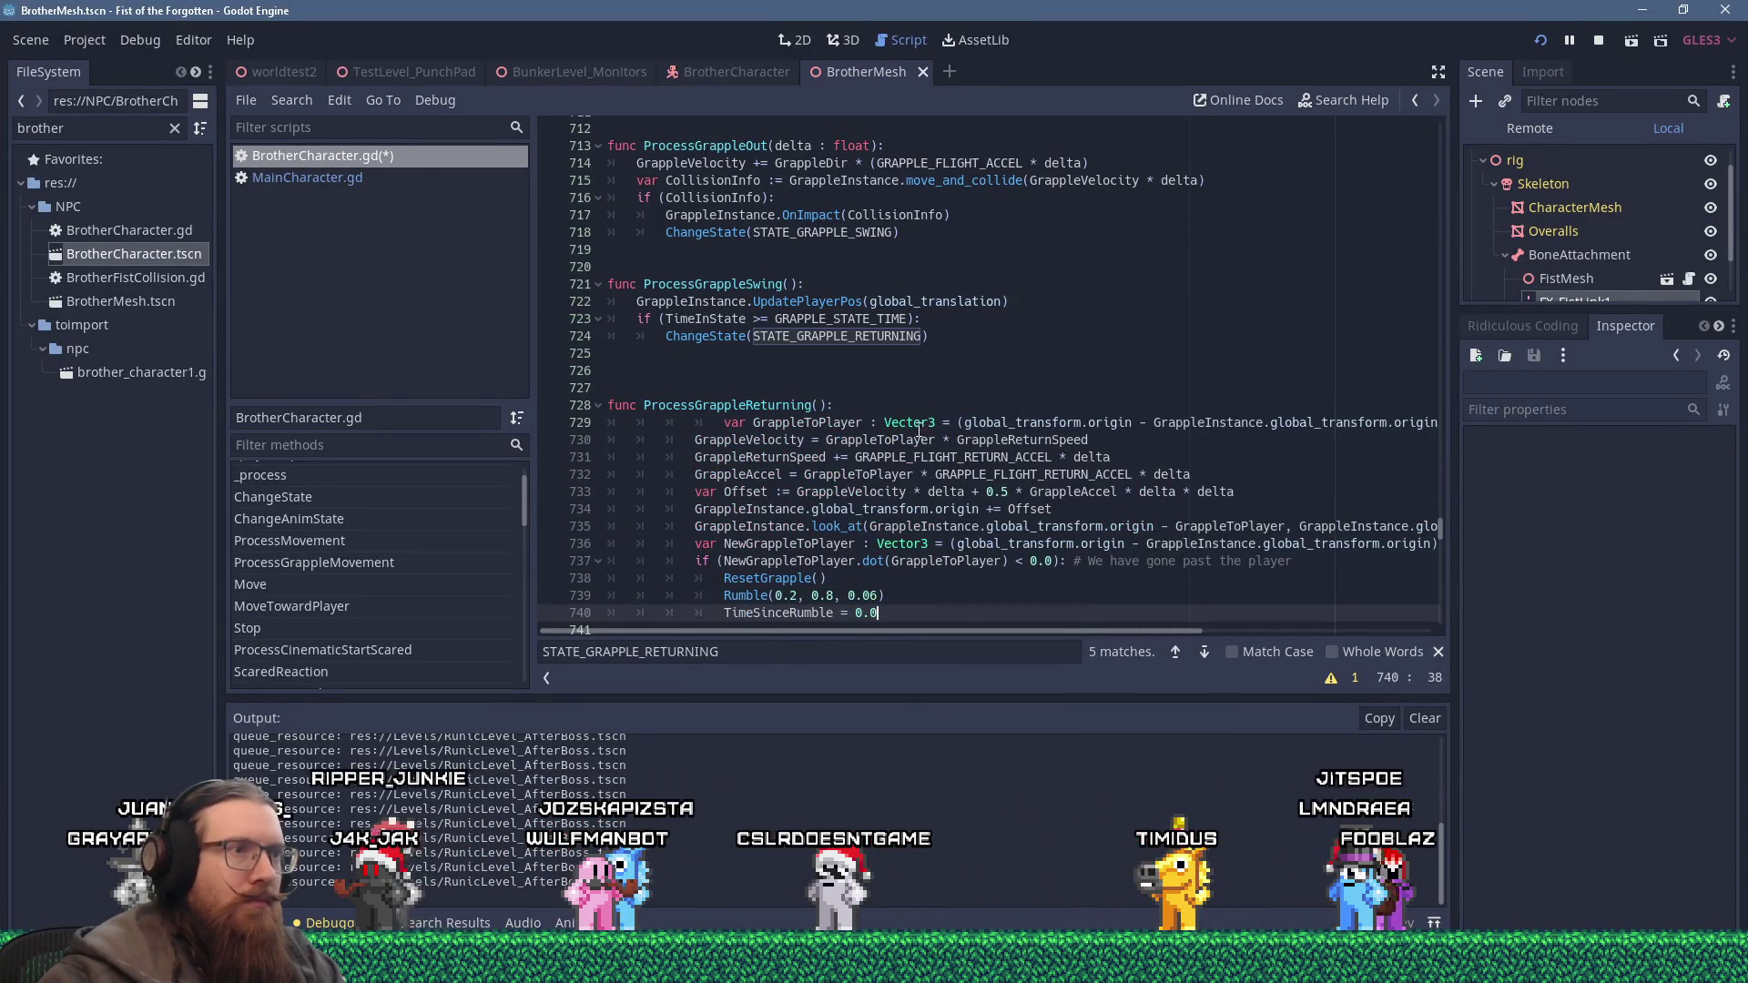
left_click(924, 428, "shift")
key("shift+Tab")
key("shift+Tab")
left_click_drag(671, 423, 637, 422)
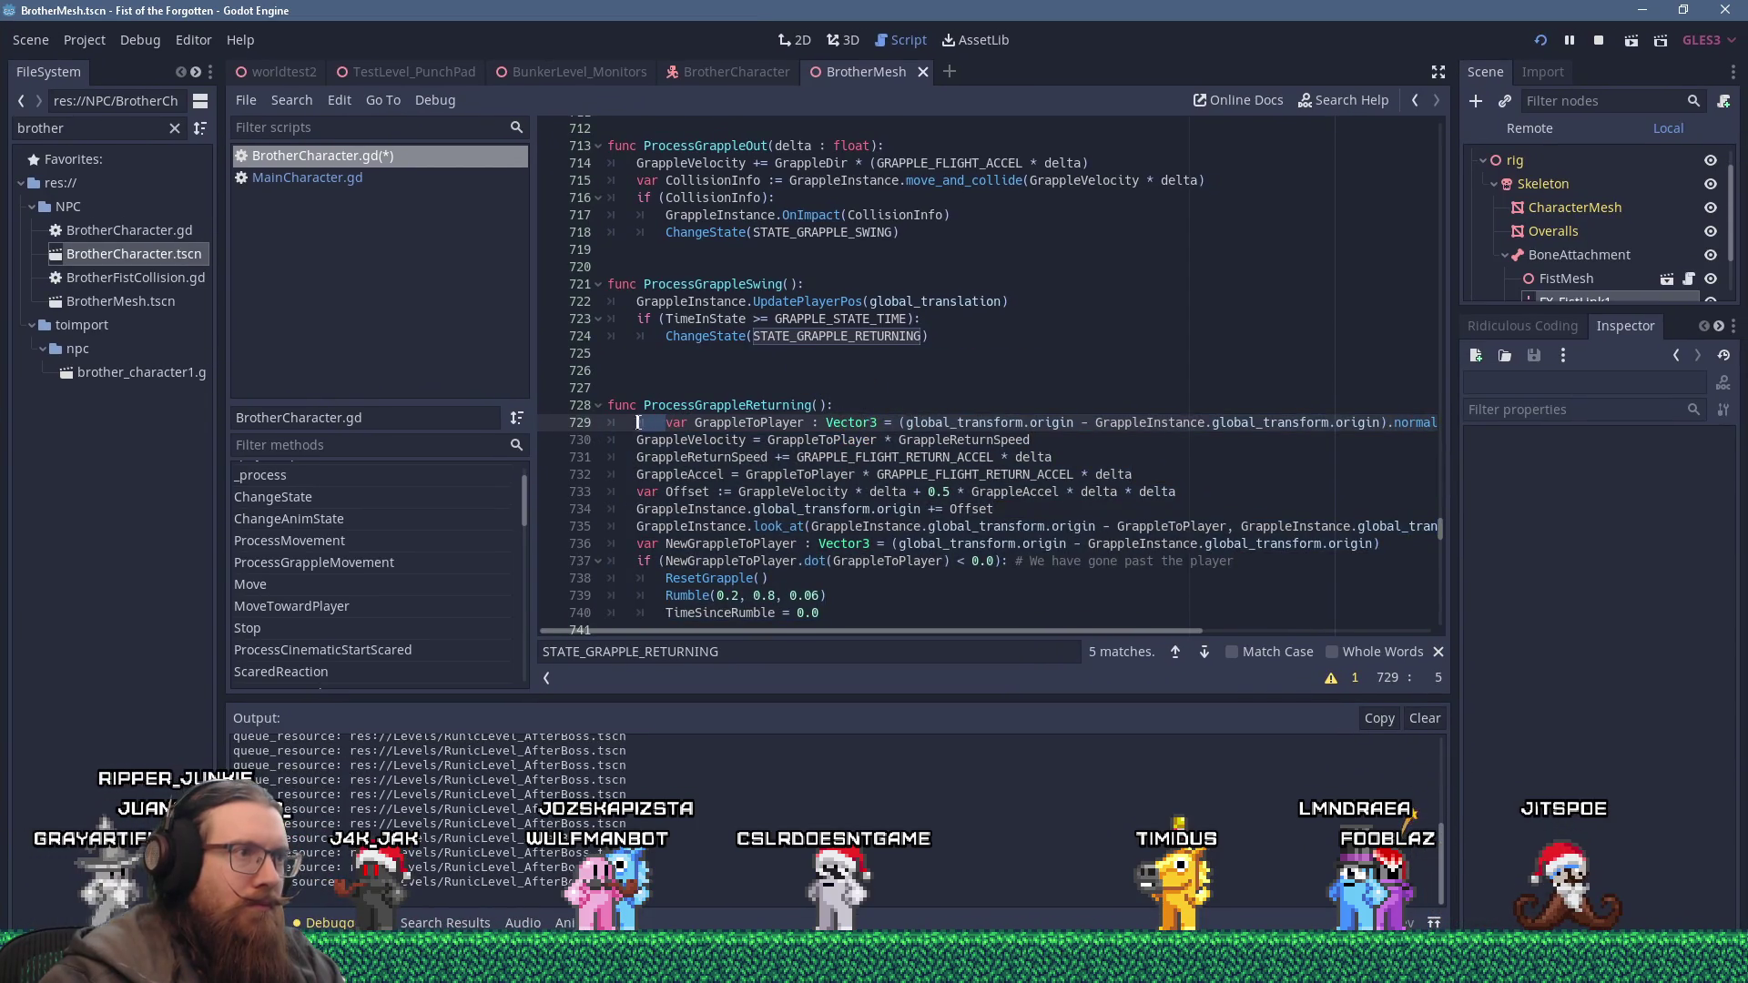
key("Delete")
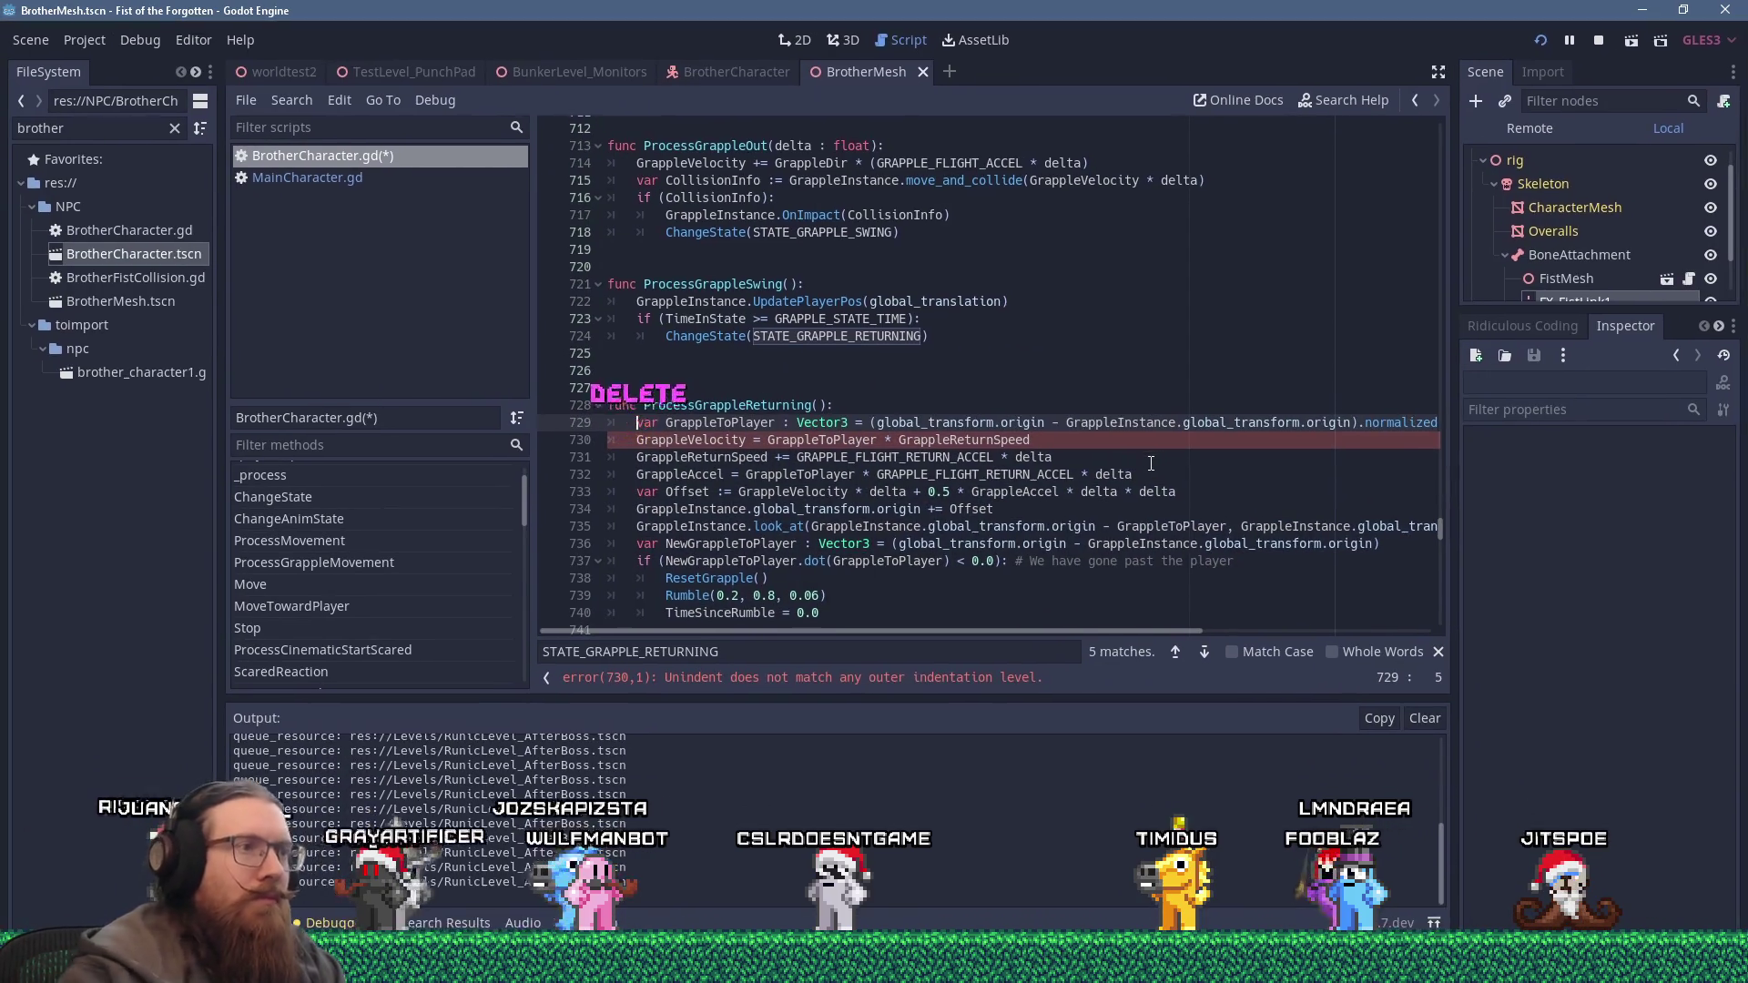
Select the GrappleToPlayer name in the pasted return code.
triple_click(734, 423)
left_click(734, 423)
triple_click(734, 423)
double_click(734, 423)
left_click(739, 422)
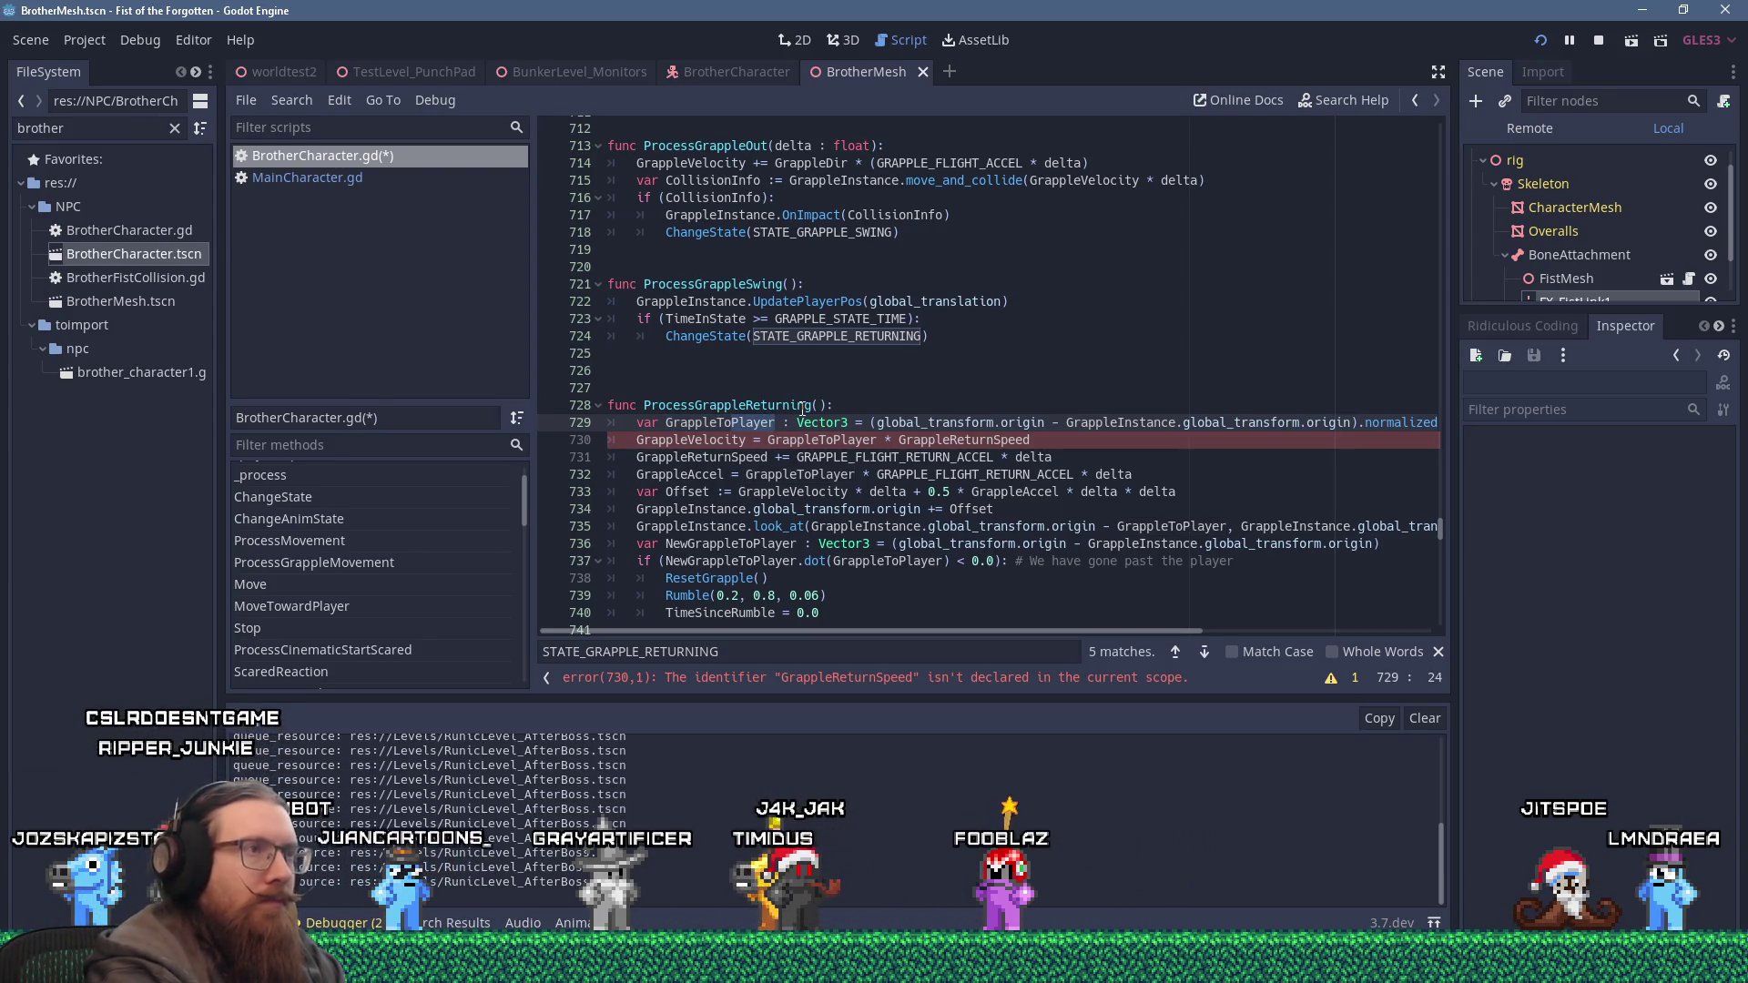
Replace all seven GrappleToPlayer occurrences with GrappleToCharacter using Find and Replace.
left_click(293, 102)
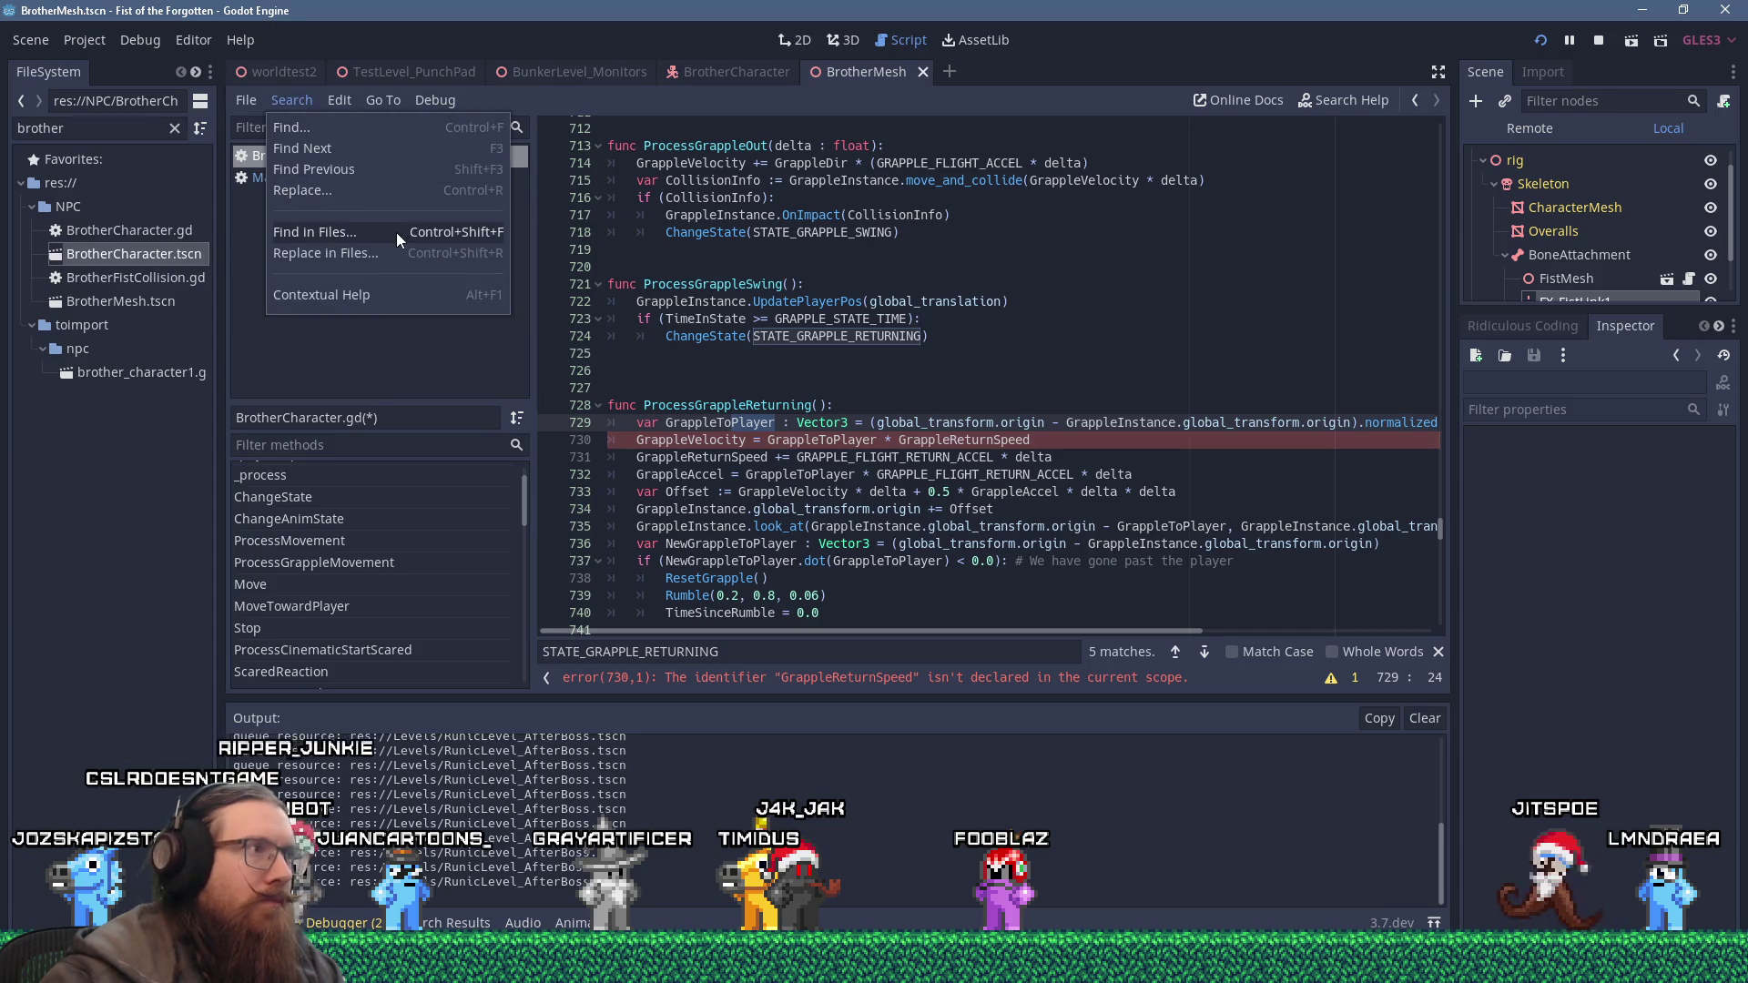
left_click(386, 191)
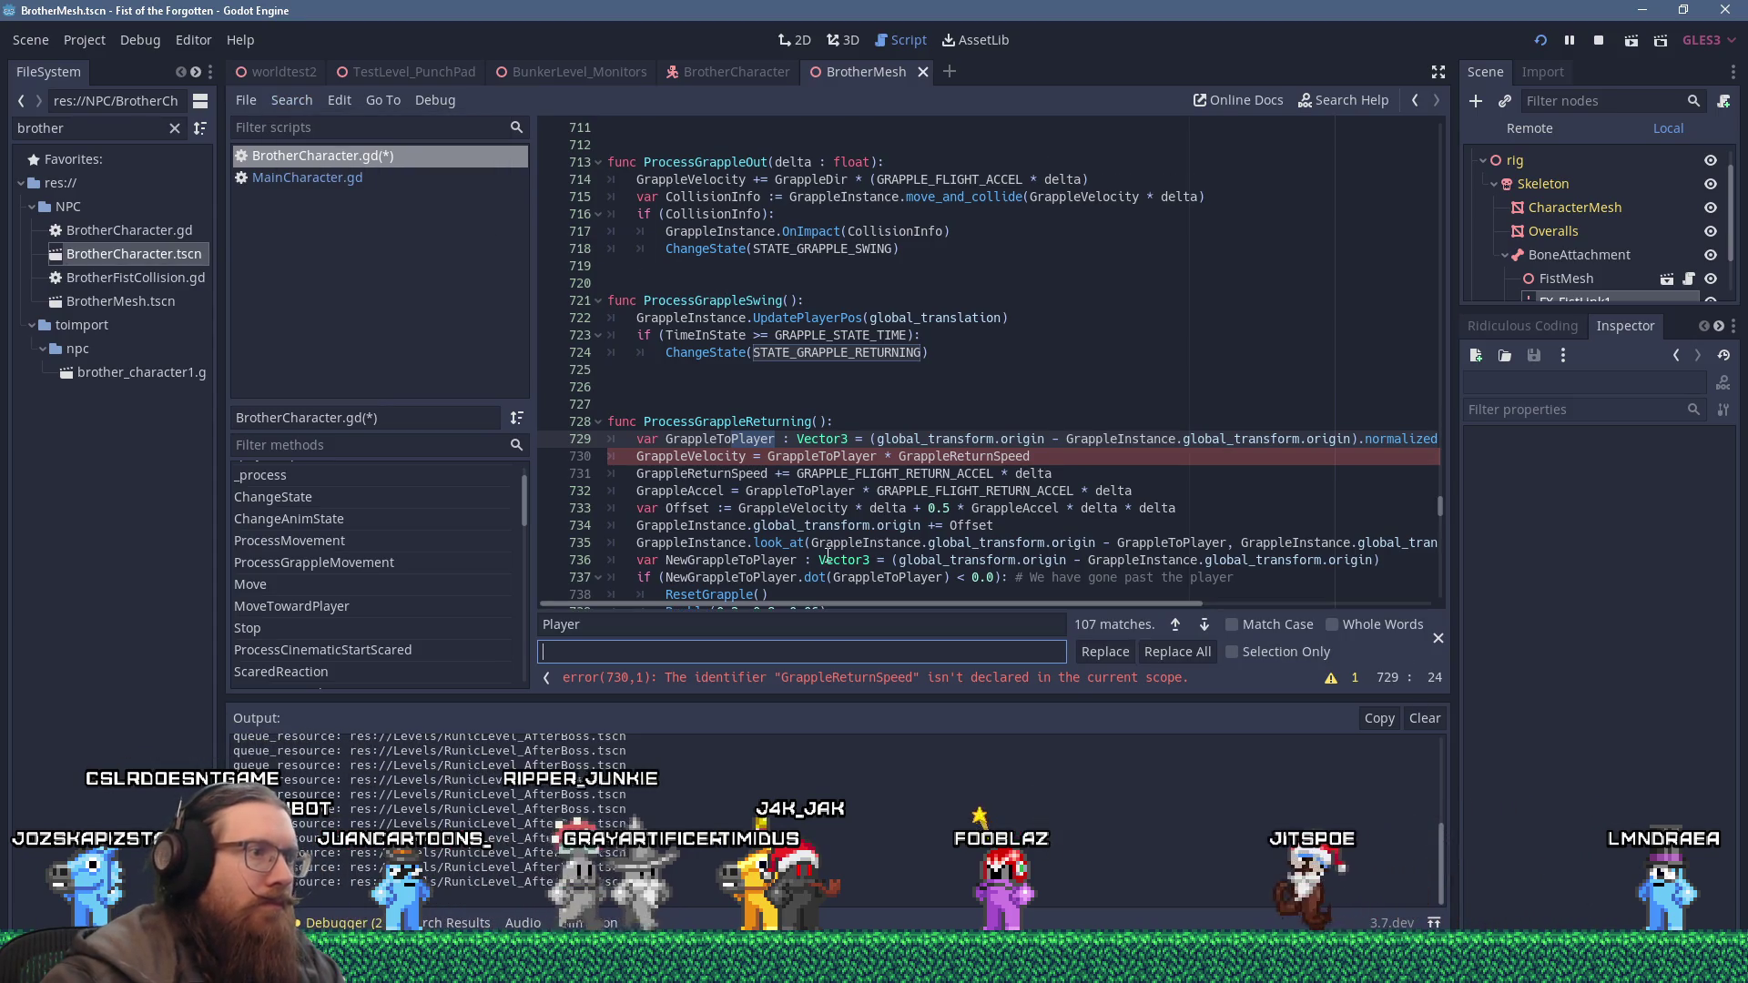
key("shift+Tab")
type("GrappleToPlayer")
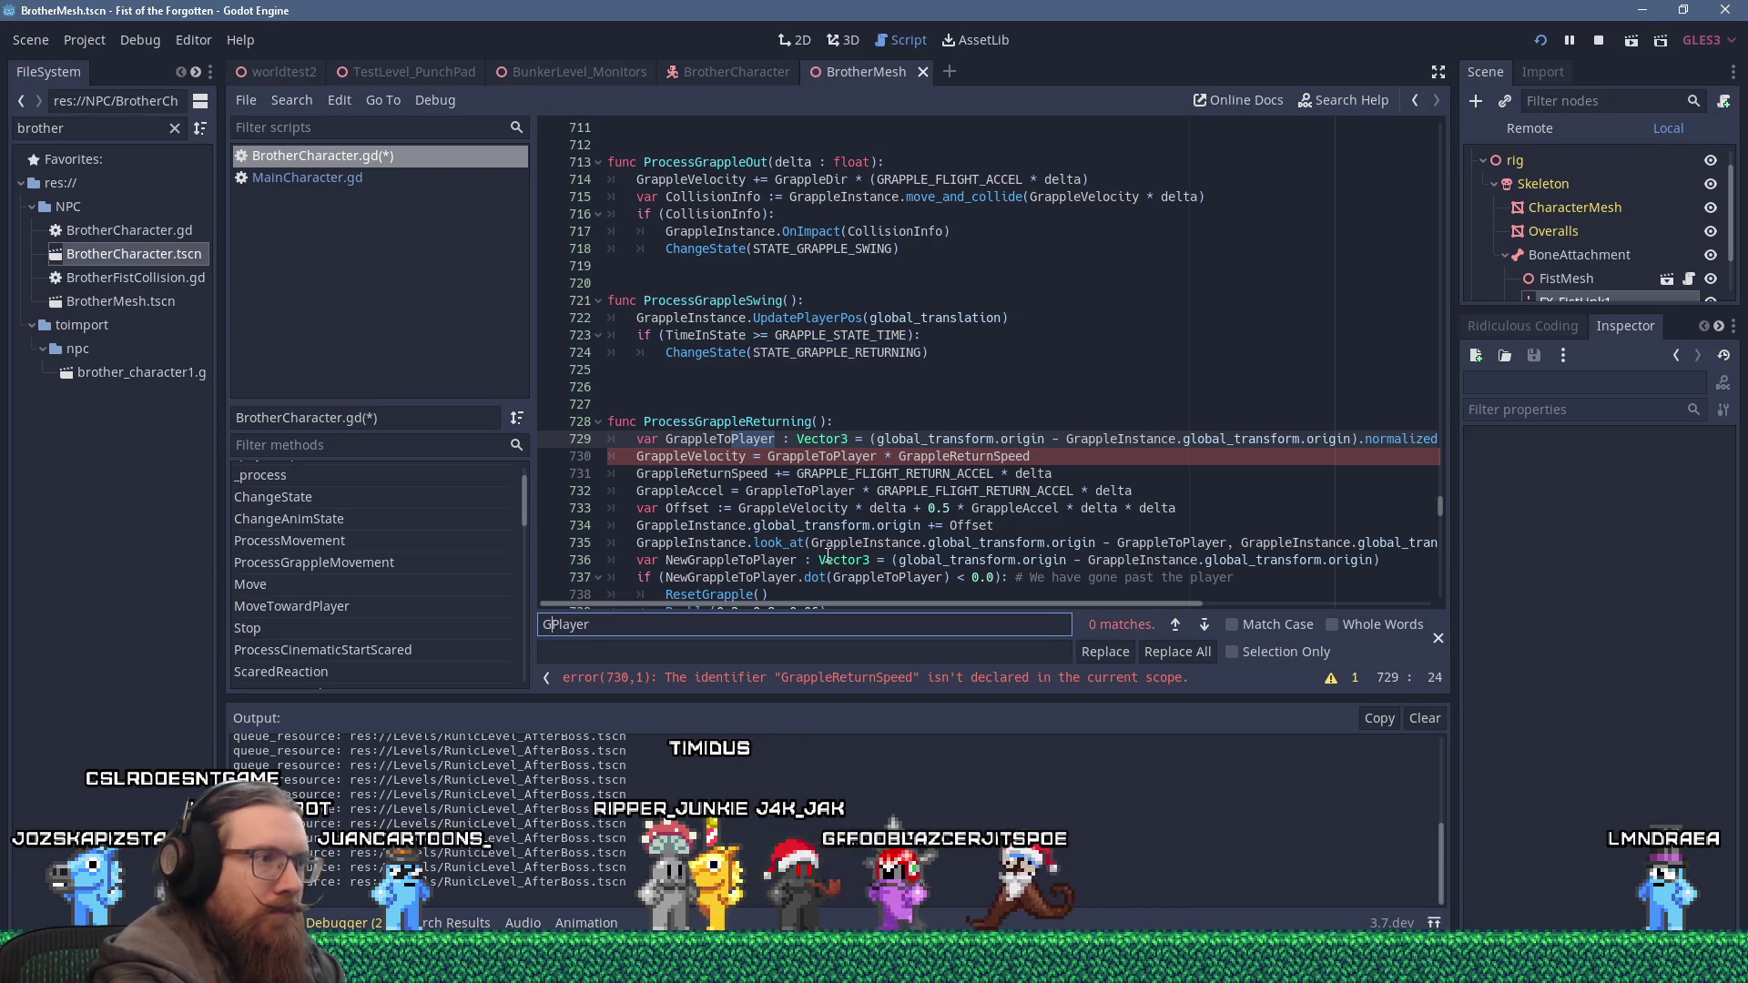
key("Tab")
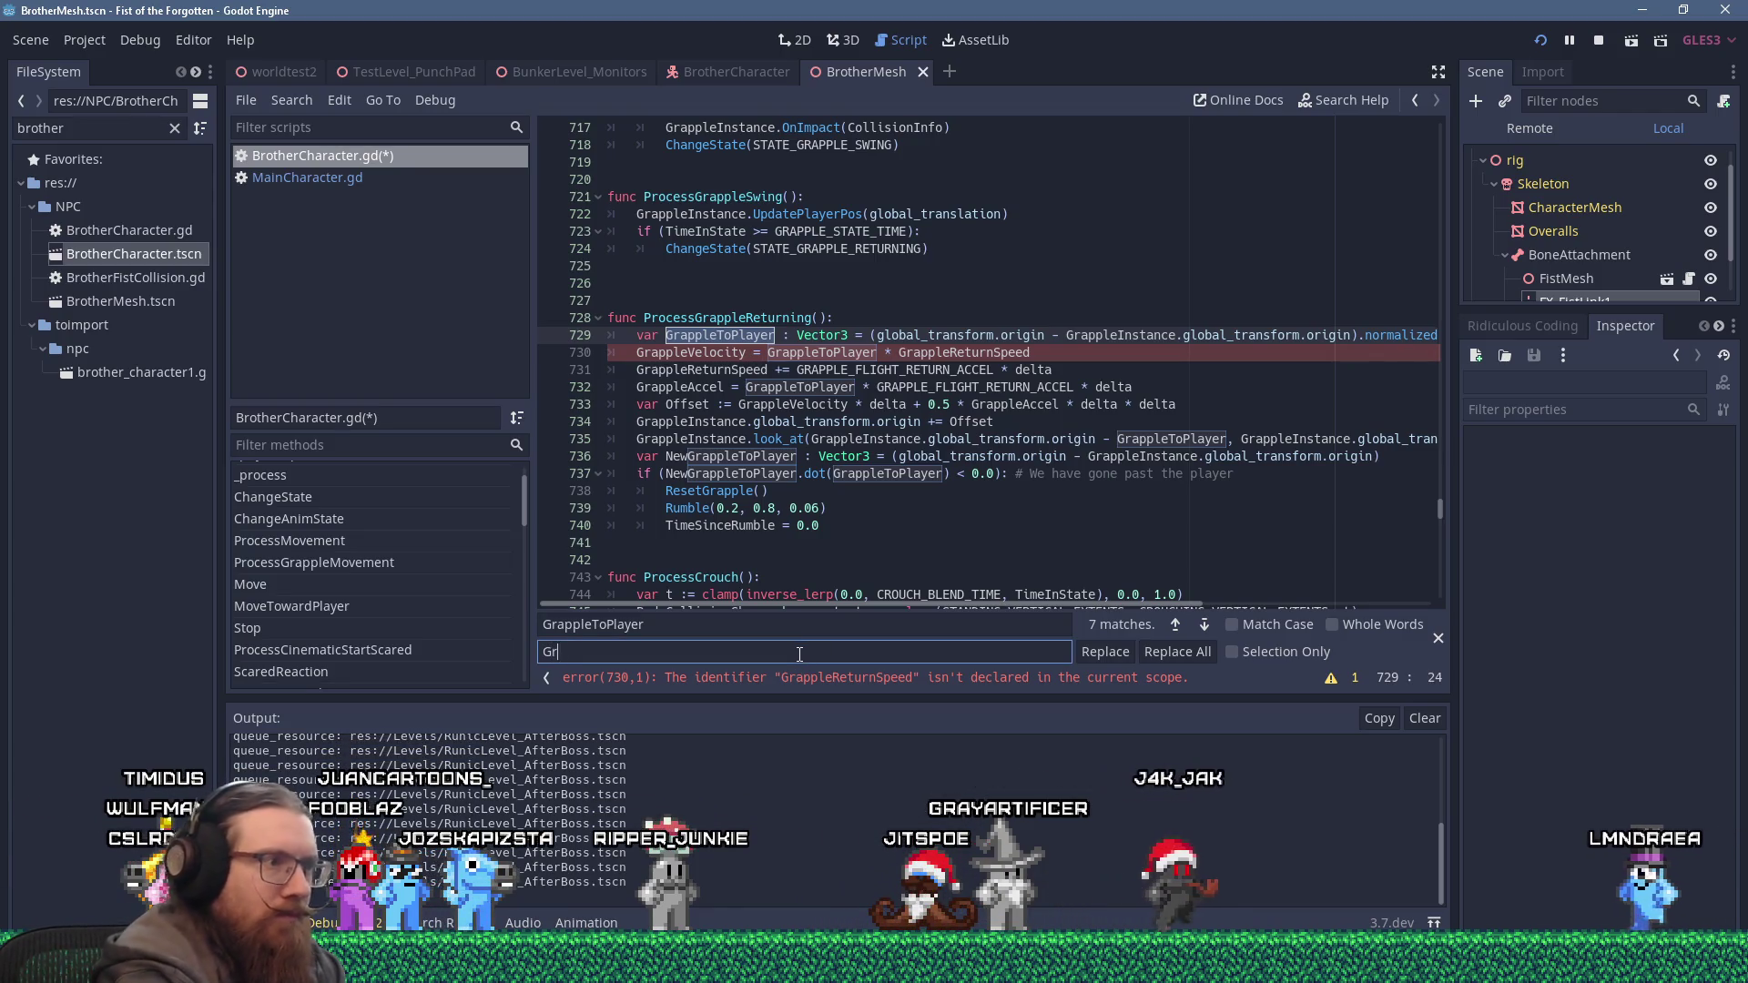
type("appleToCharacter")
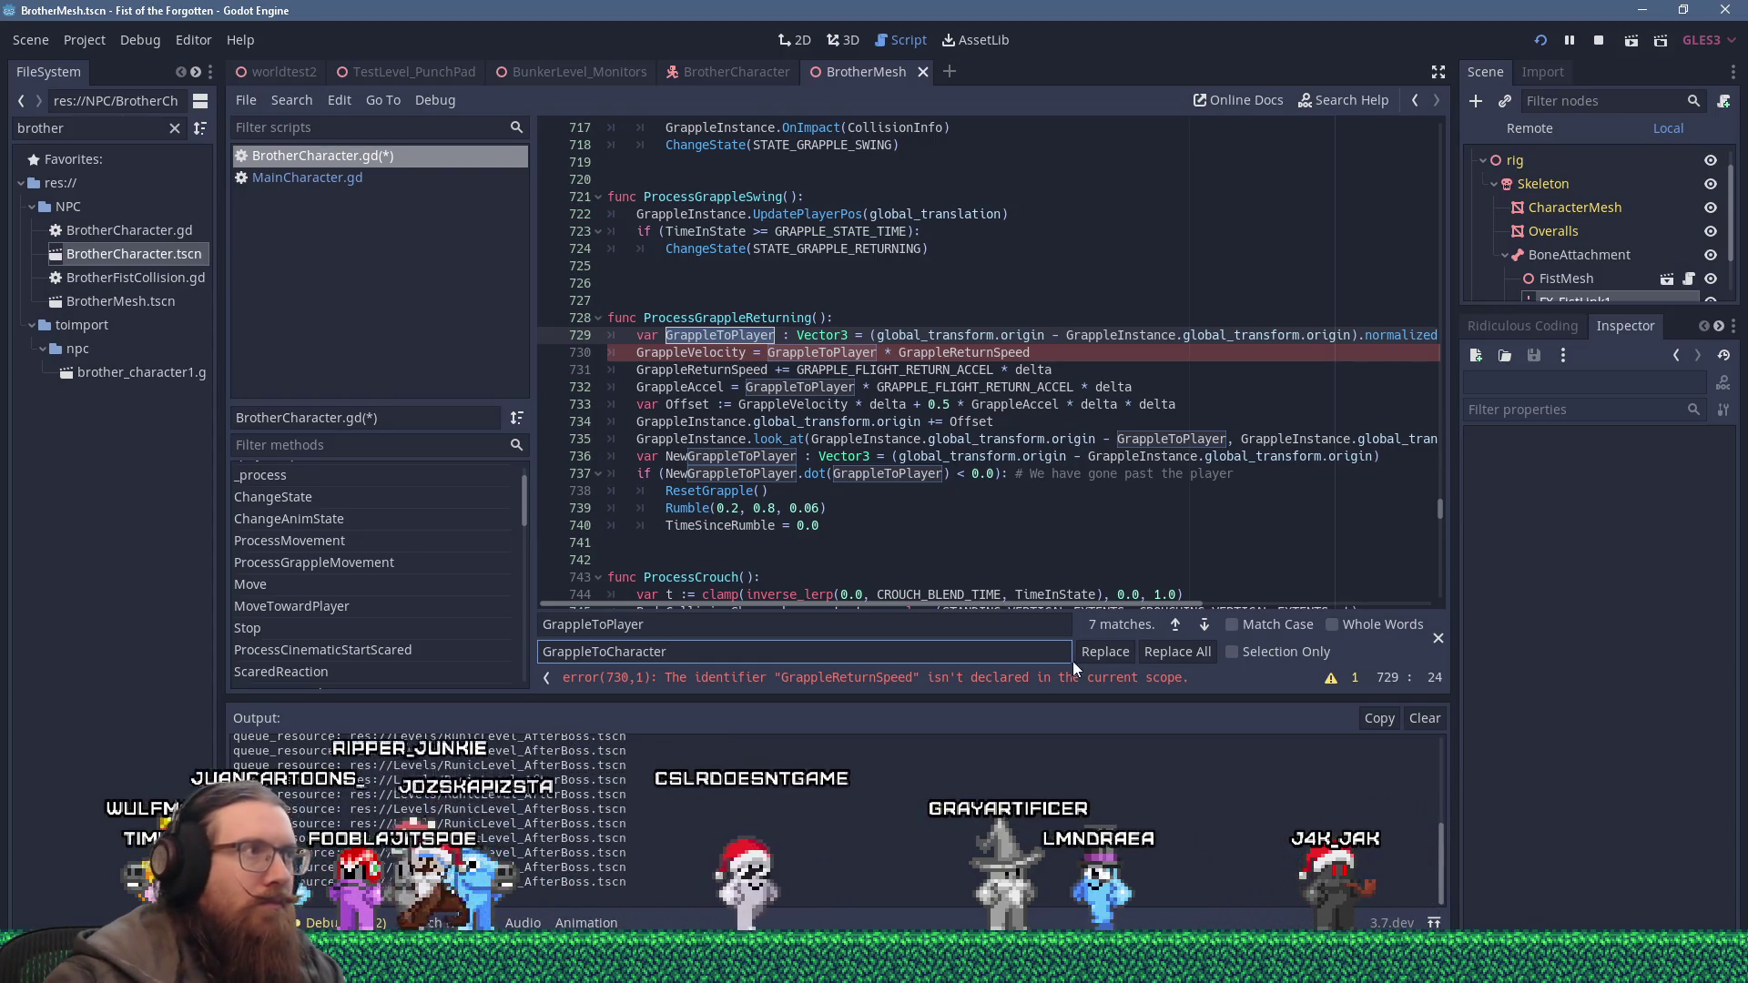
left_click(1153, 657)
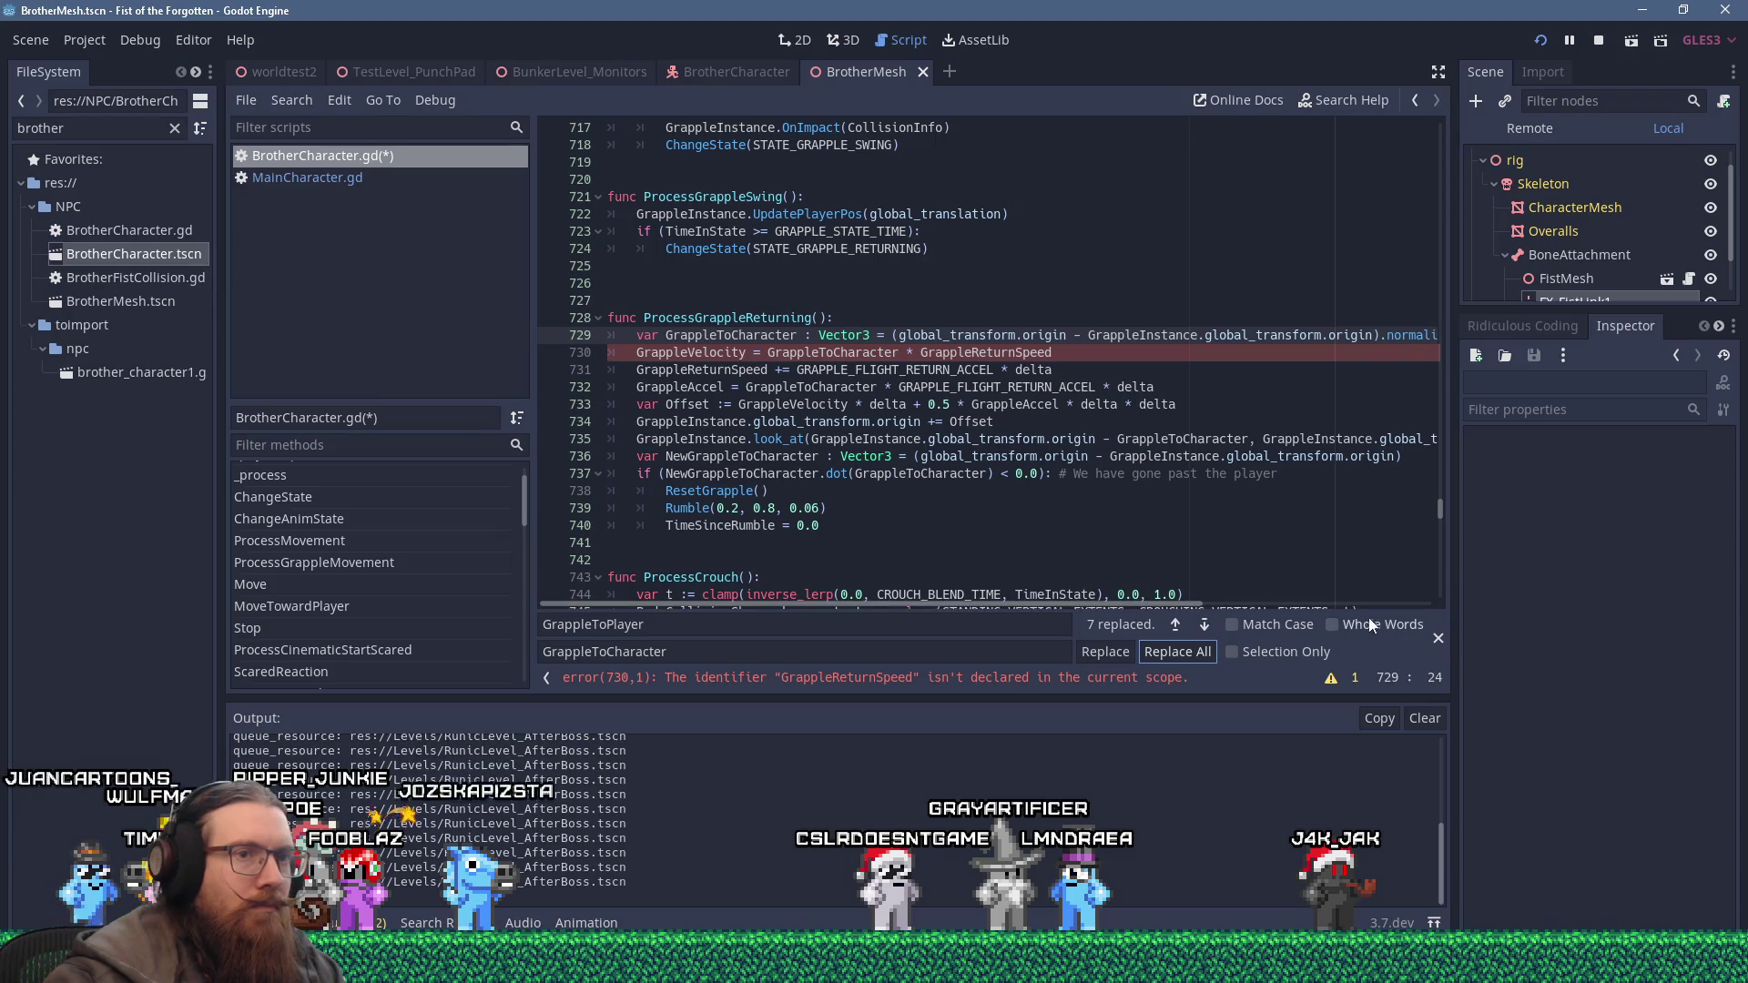
left_click(1439, 637)
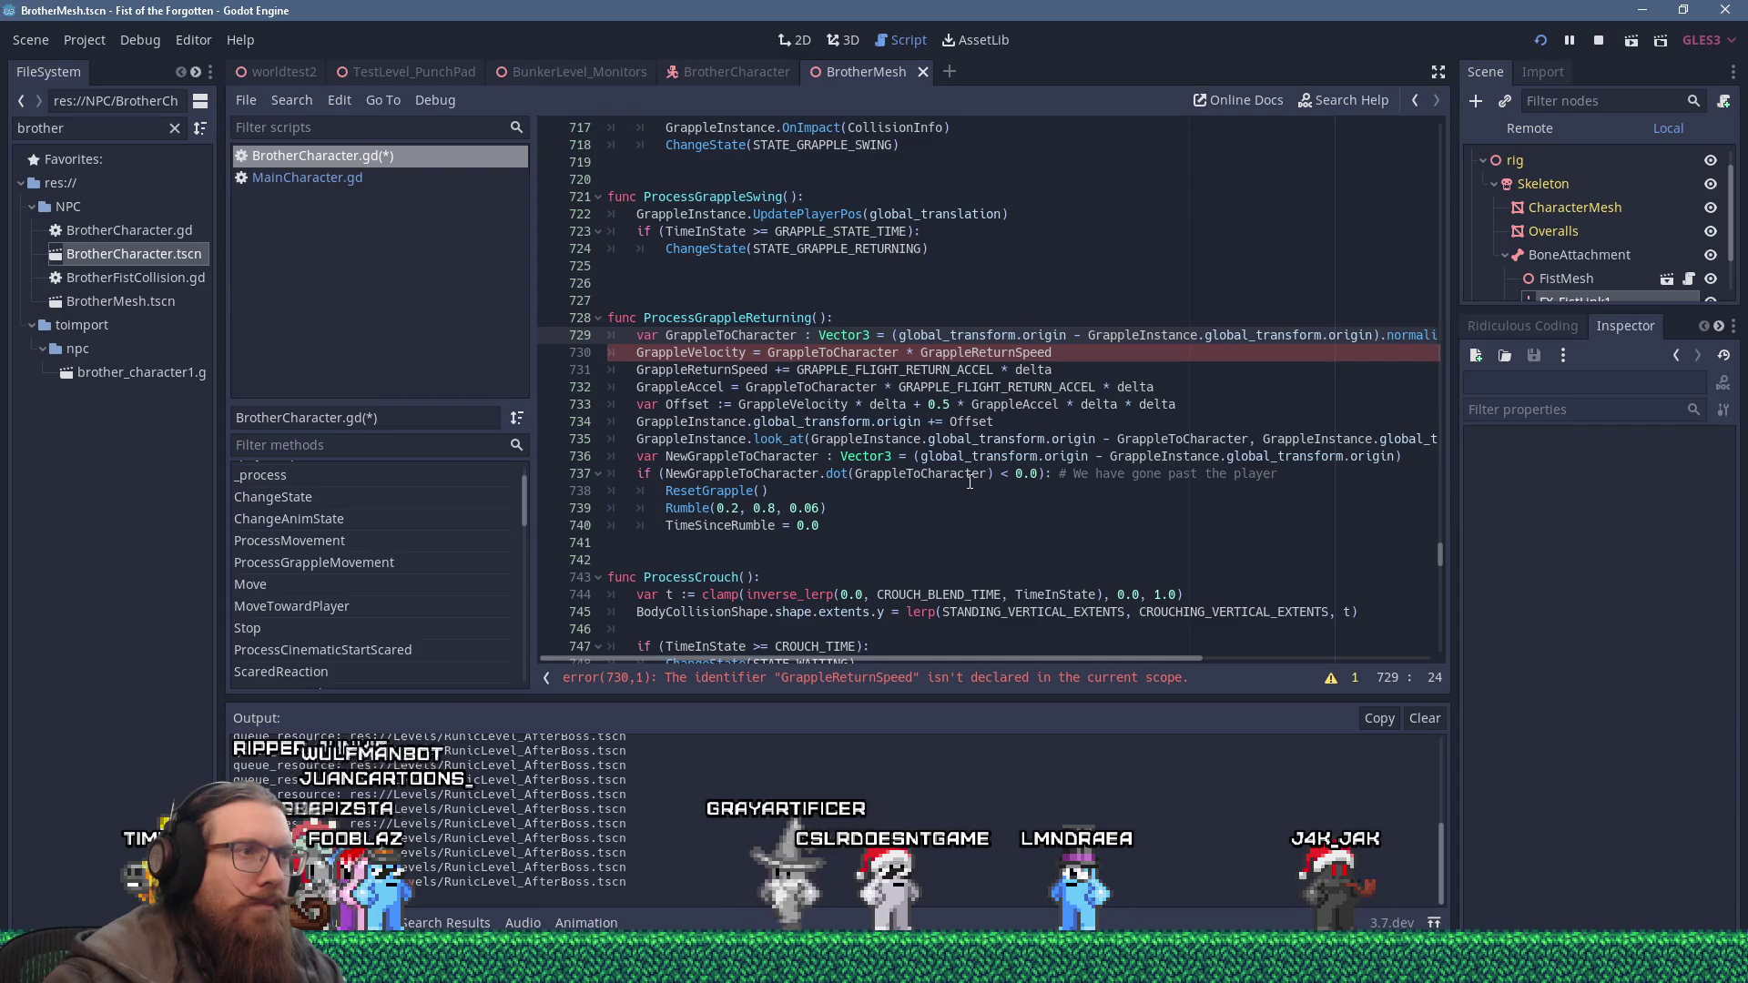
double_click(967, 352)
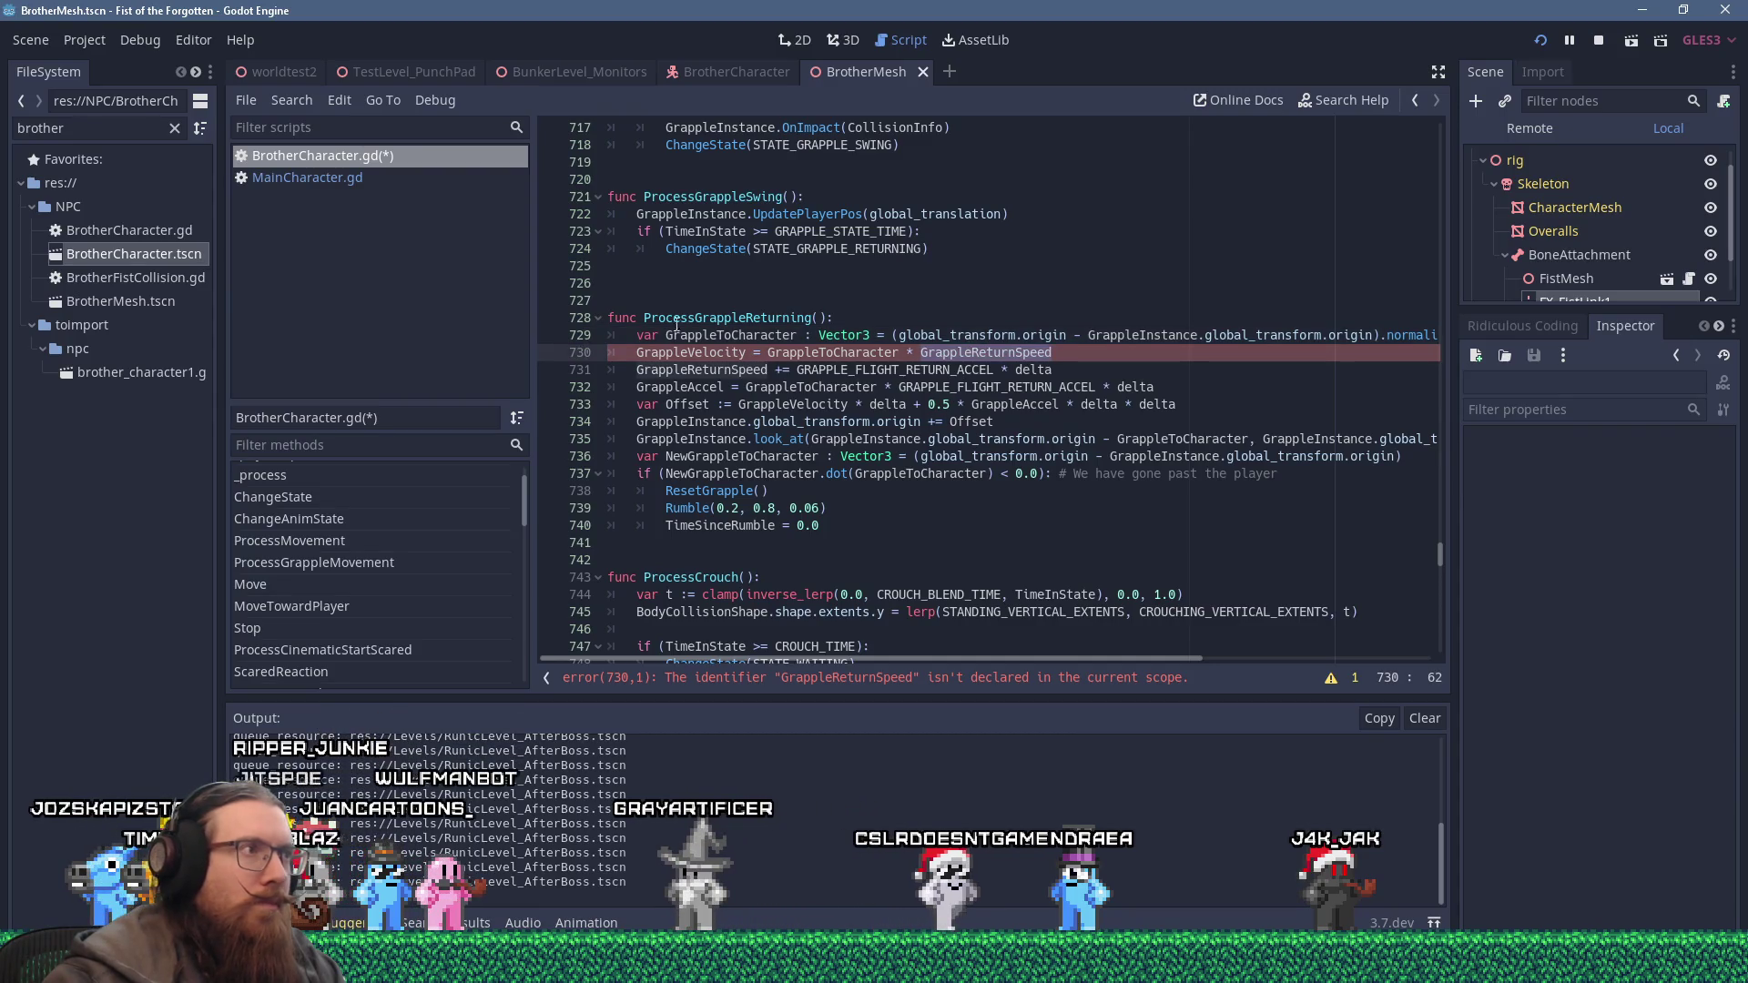
Copy the GrappleReturnSpeed = GRAPPLE_RETURN_SPEED declaration from MainCharacter.gd.
left_click(307, 178)
left_click(979, 319)
left_click(1022, 389, "ctrl")
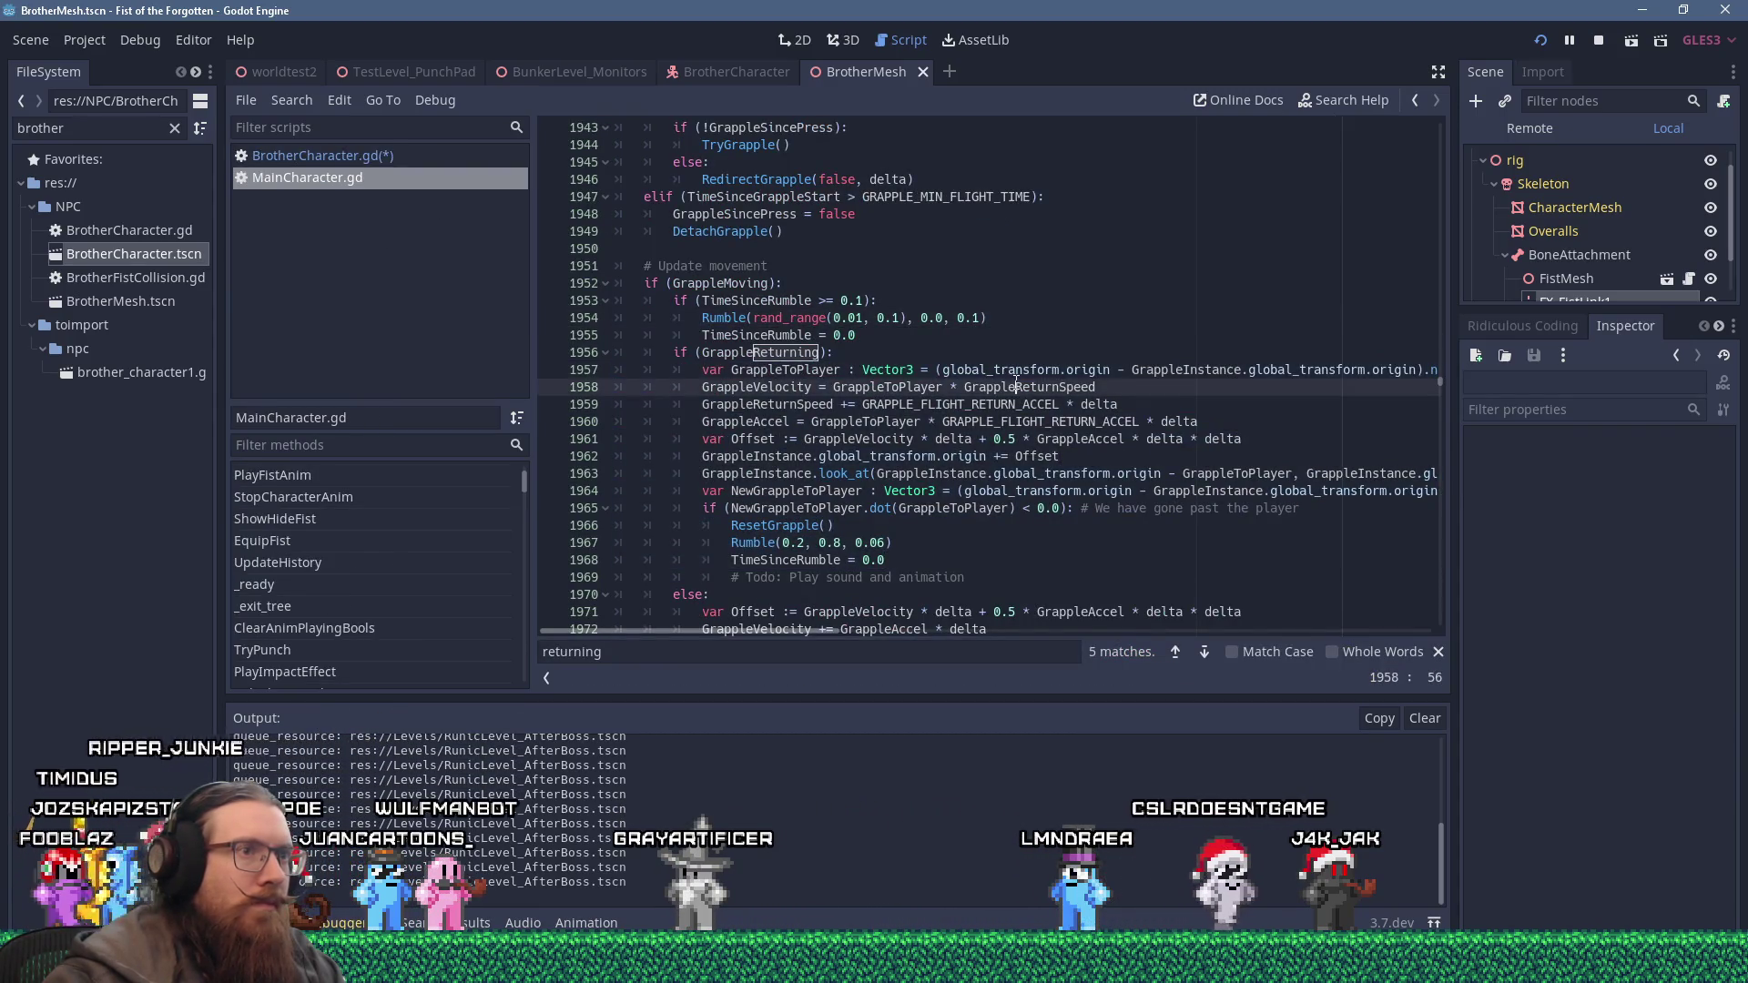
left_click_drag(1059, 353, 597, 353)
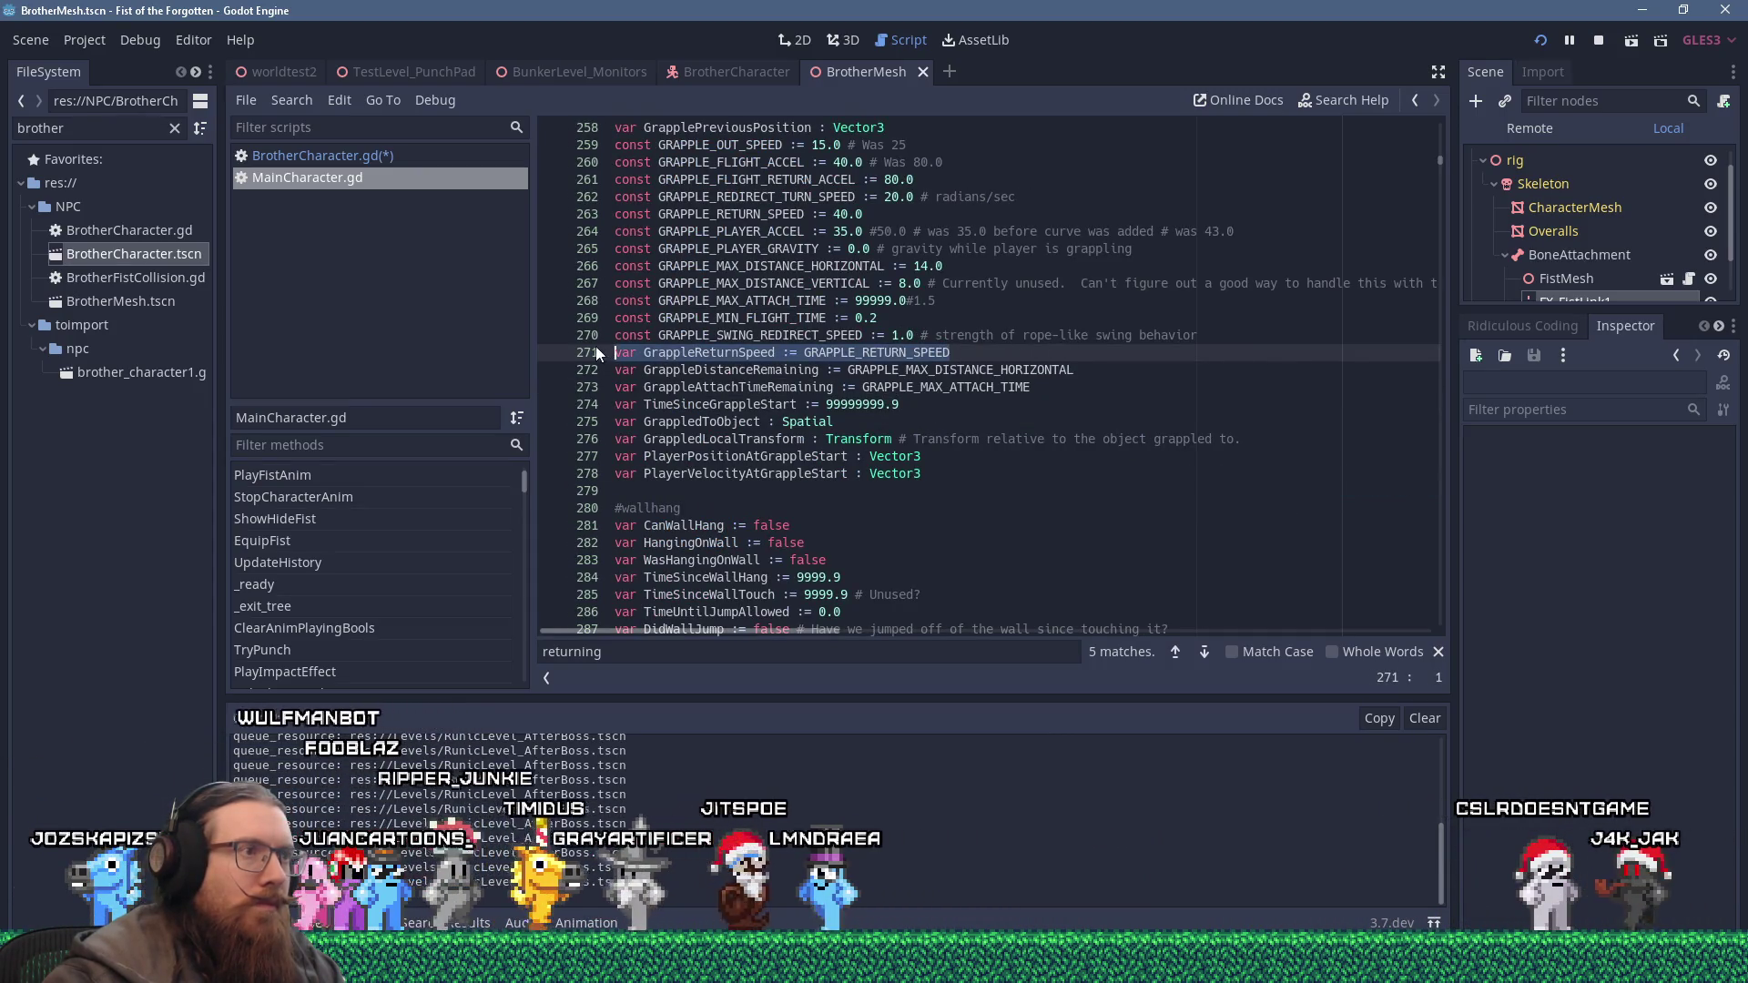
right_click(650, 346)
left_click(674, 382)
Paste the GrappleReturnSpeed declaration after BrotherCharacter.gd's grapple constants and save.
key("alt+Left")
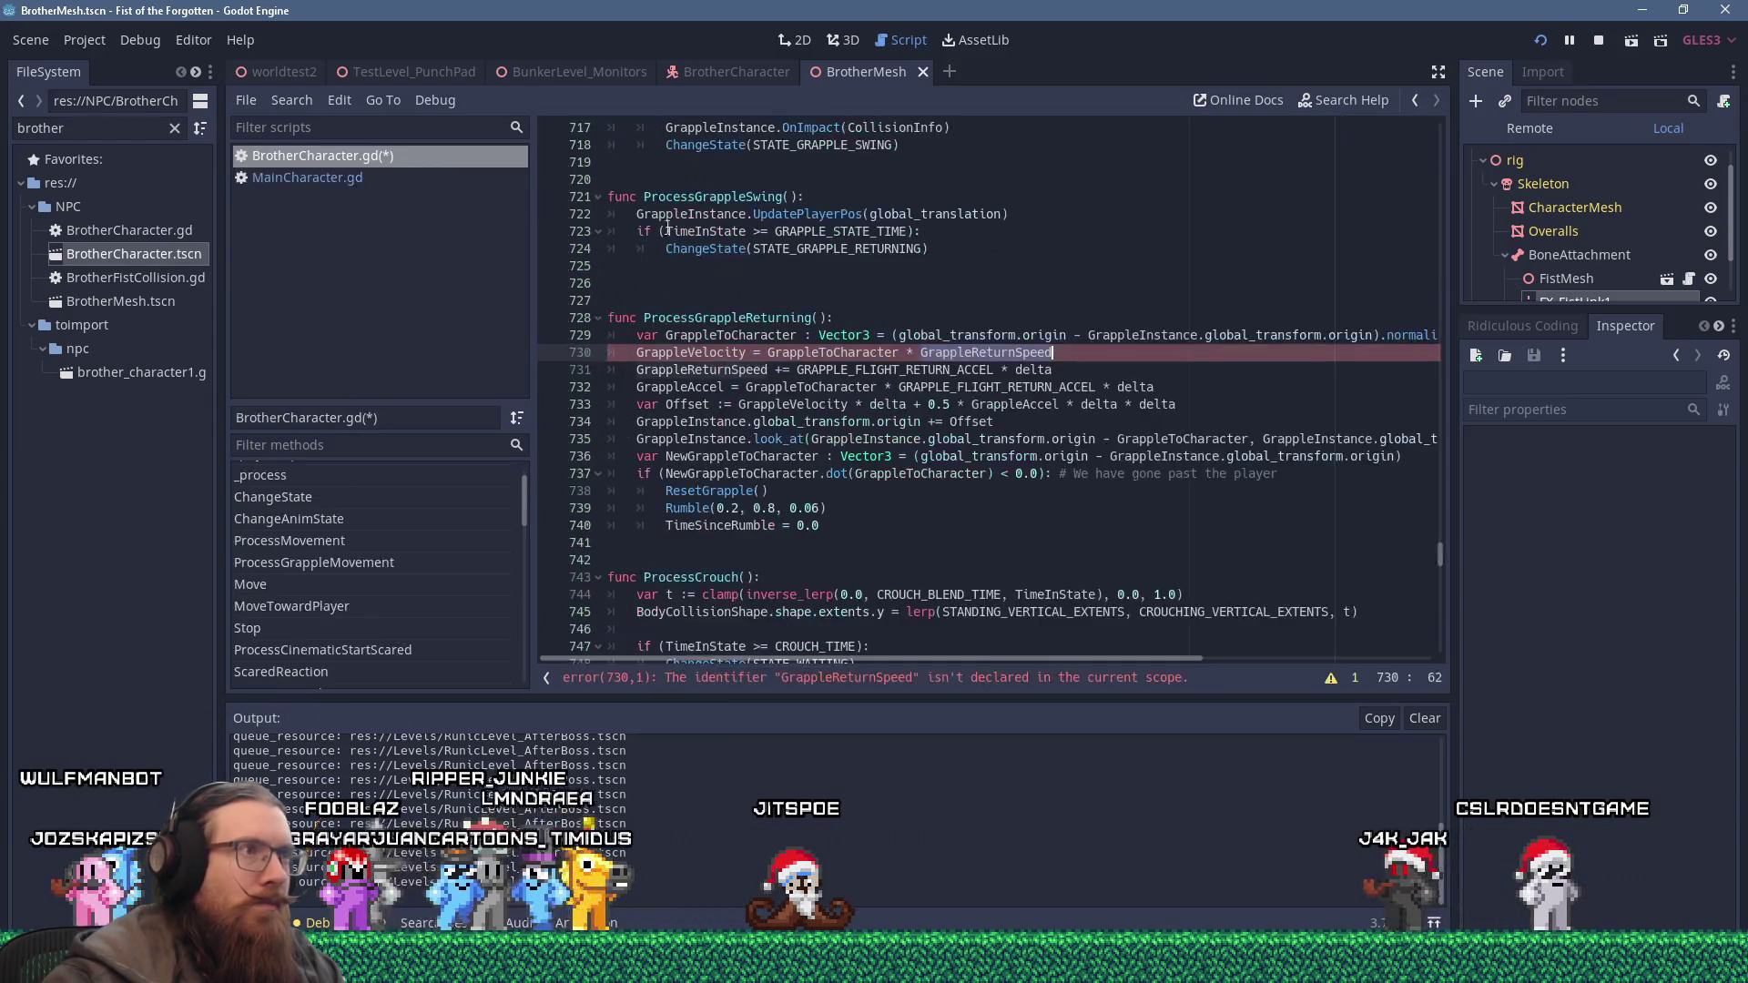
left_click_drag(1429, 547, 1401, 134)
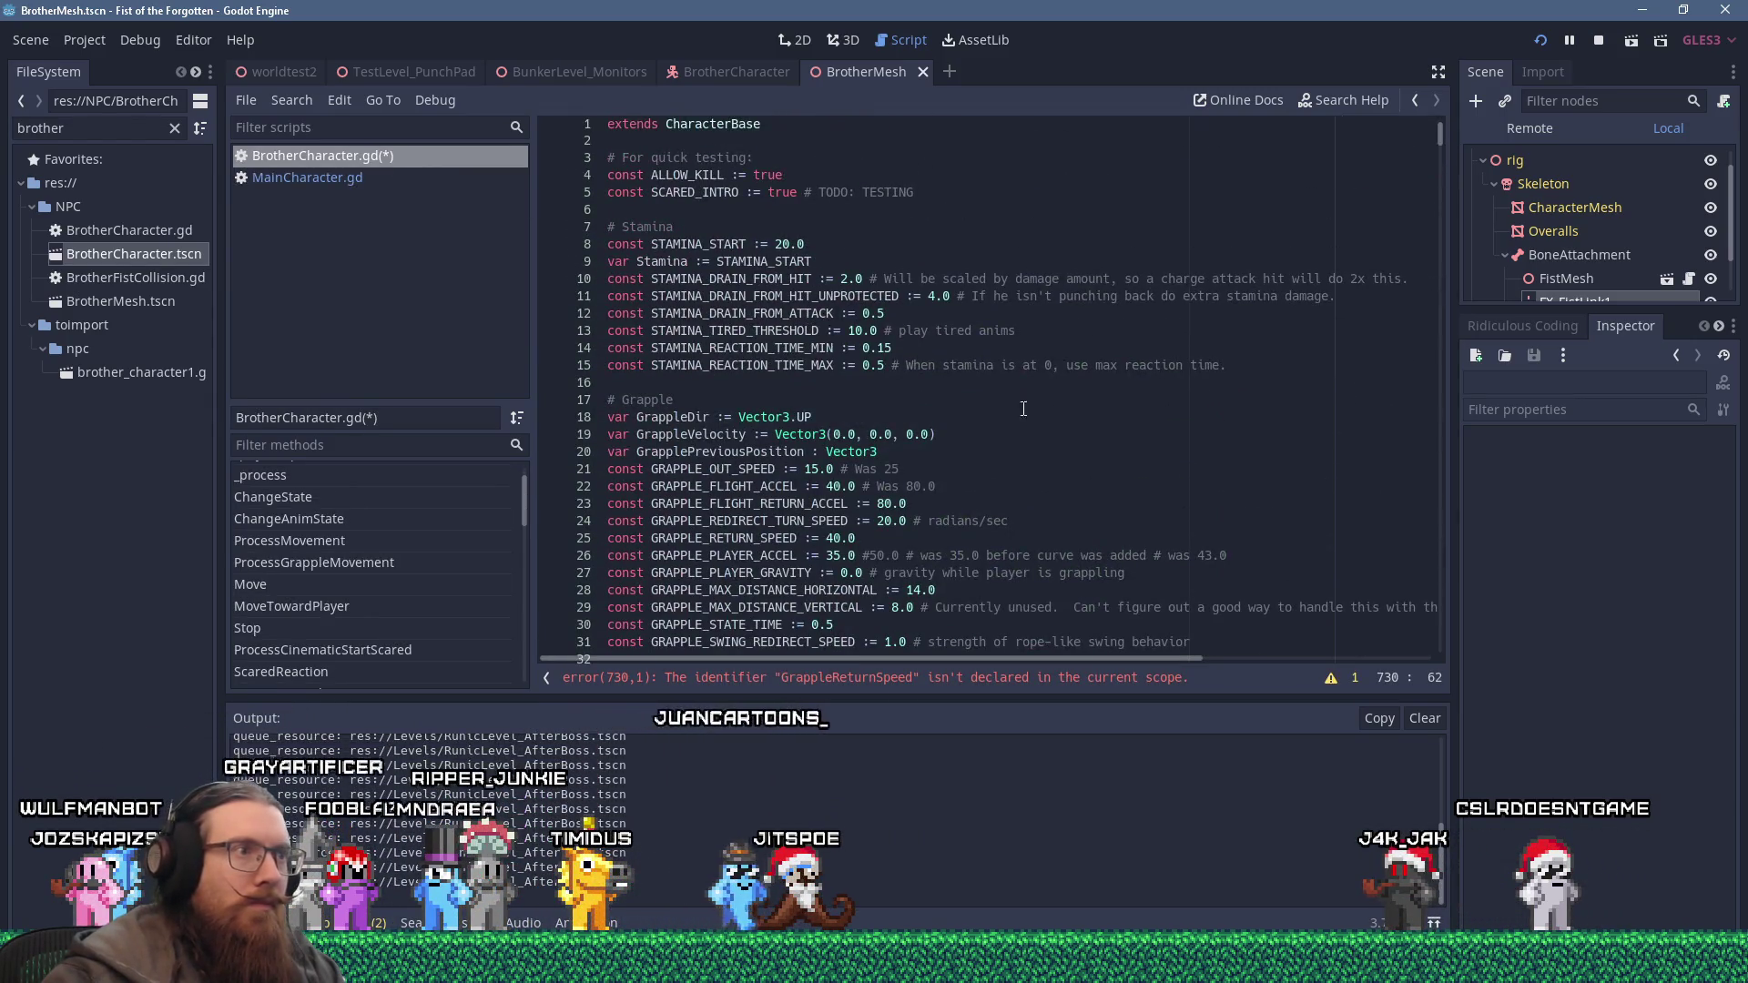
scroll(1023, 408, "down", 5)
left_click(916, 401)
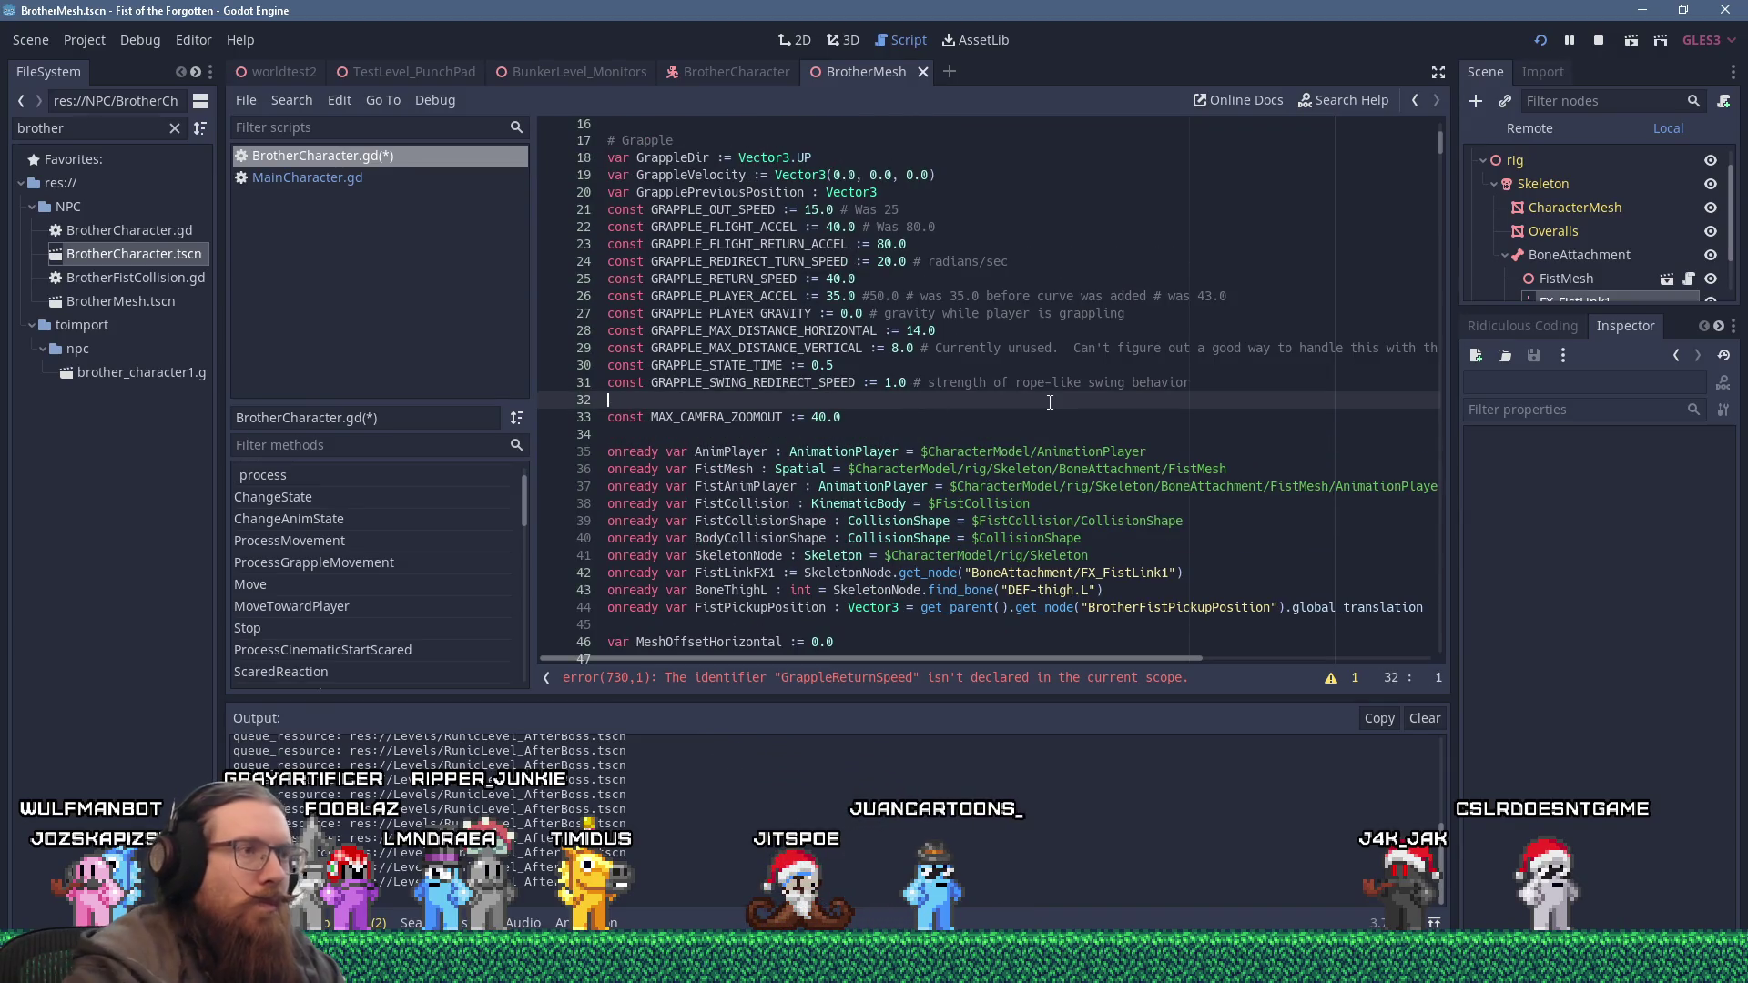
key("shift+Insert")
key("Return")
key("ctrl+s")
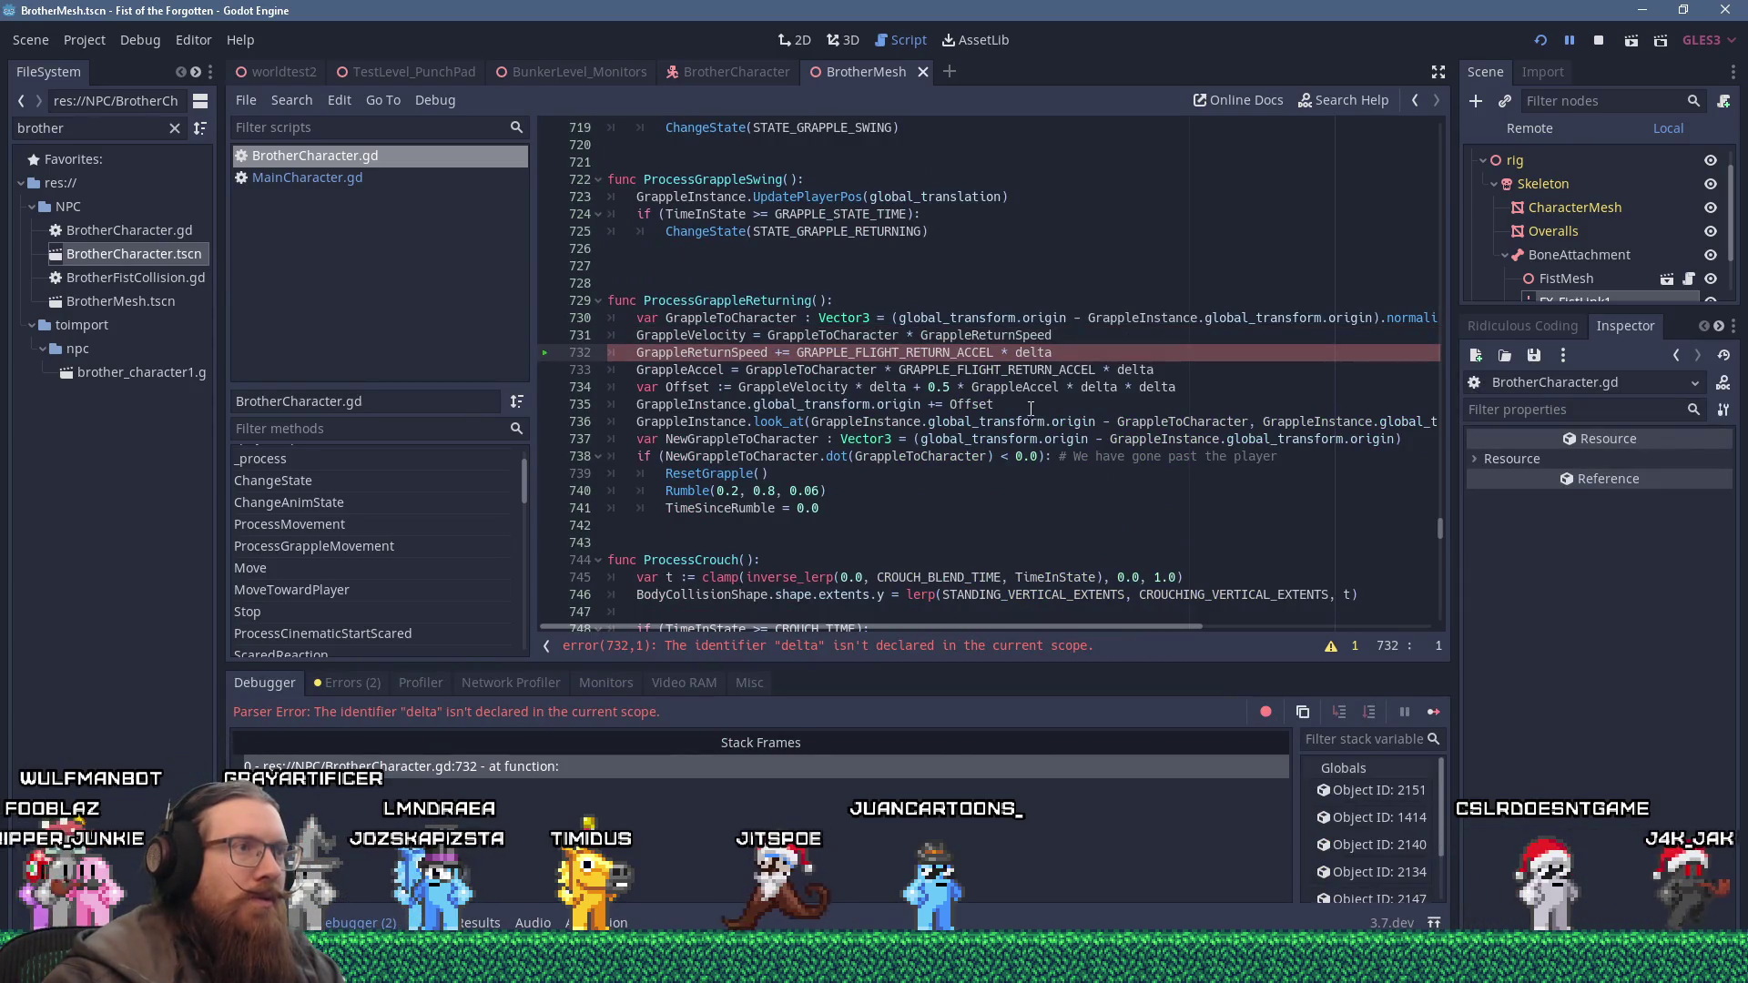
Give ProcessGrappleReturning a 'delta : float' parameter and check its call on line 230.
left_click(820, 301)
type("delta : float")
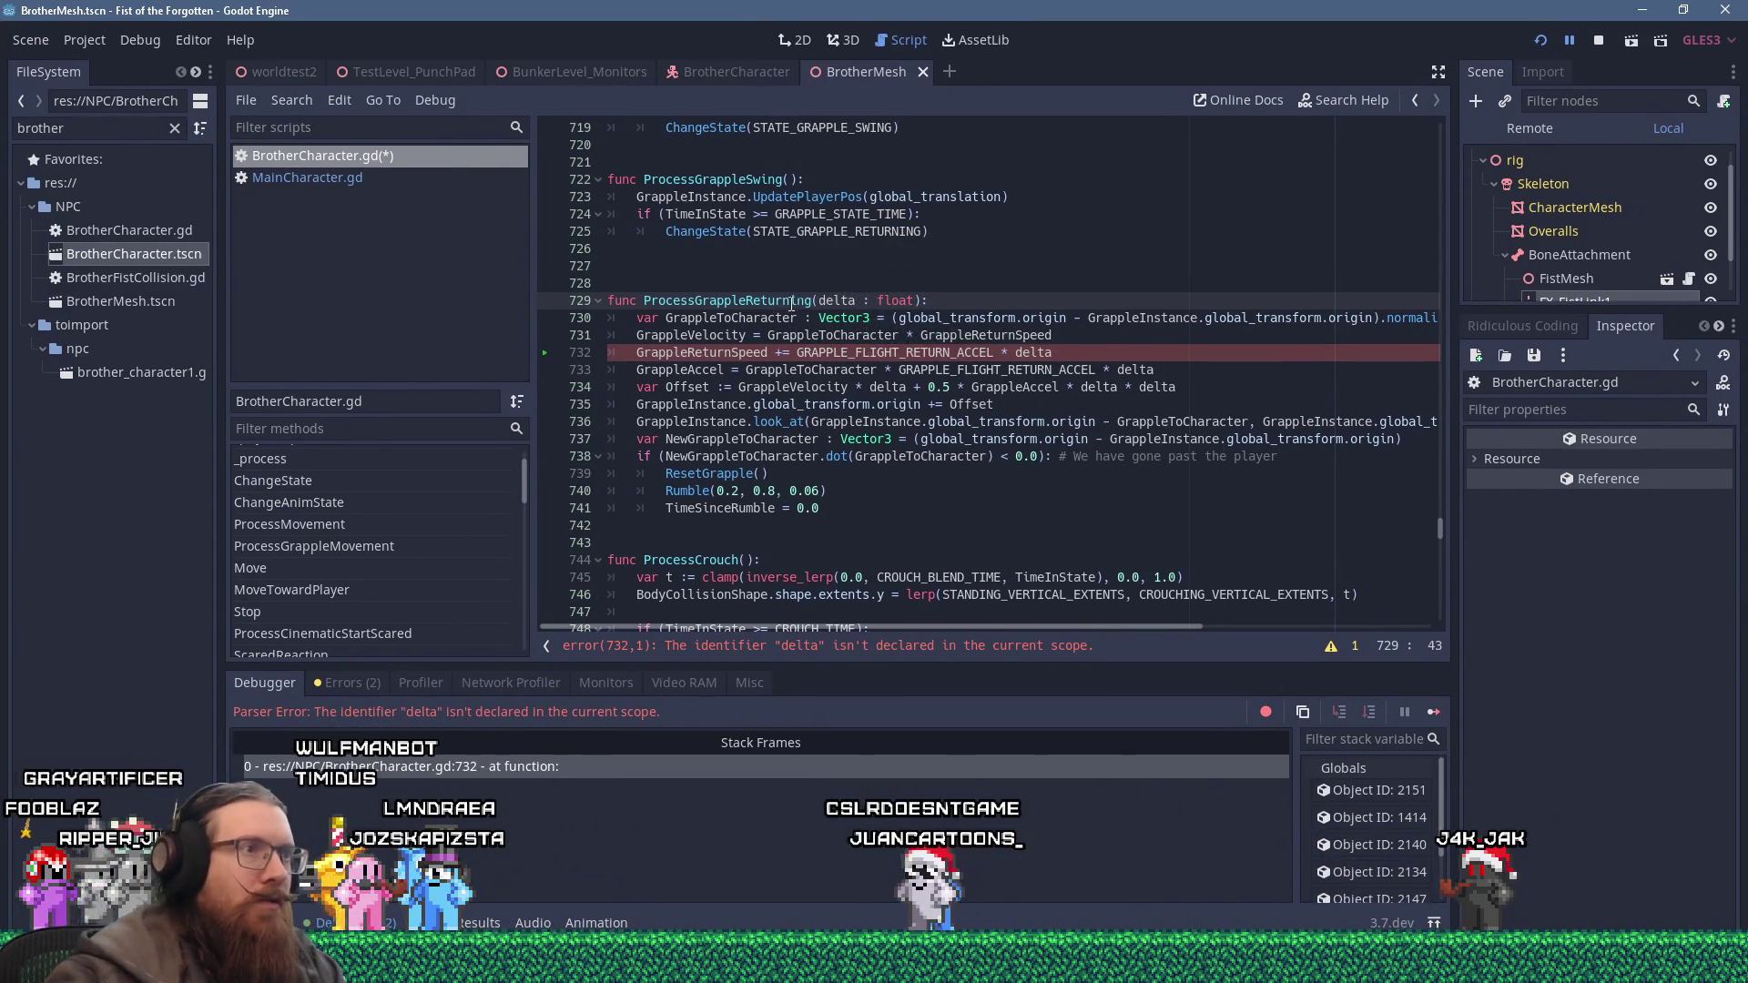
key("ctrl+f")
key("Return")
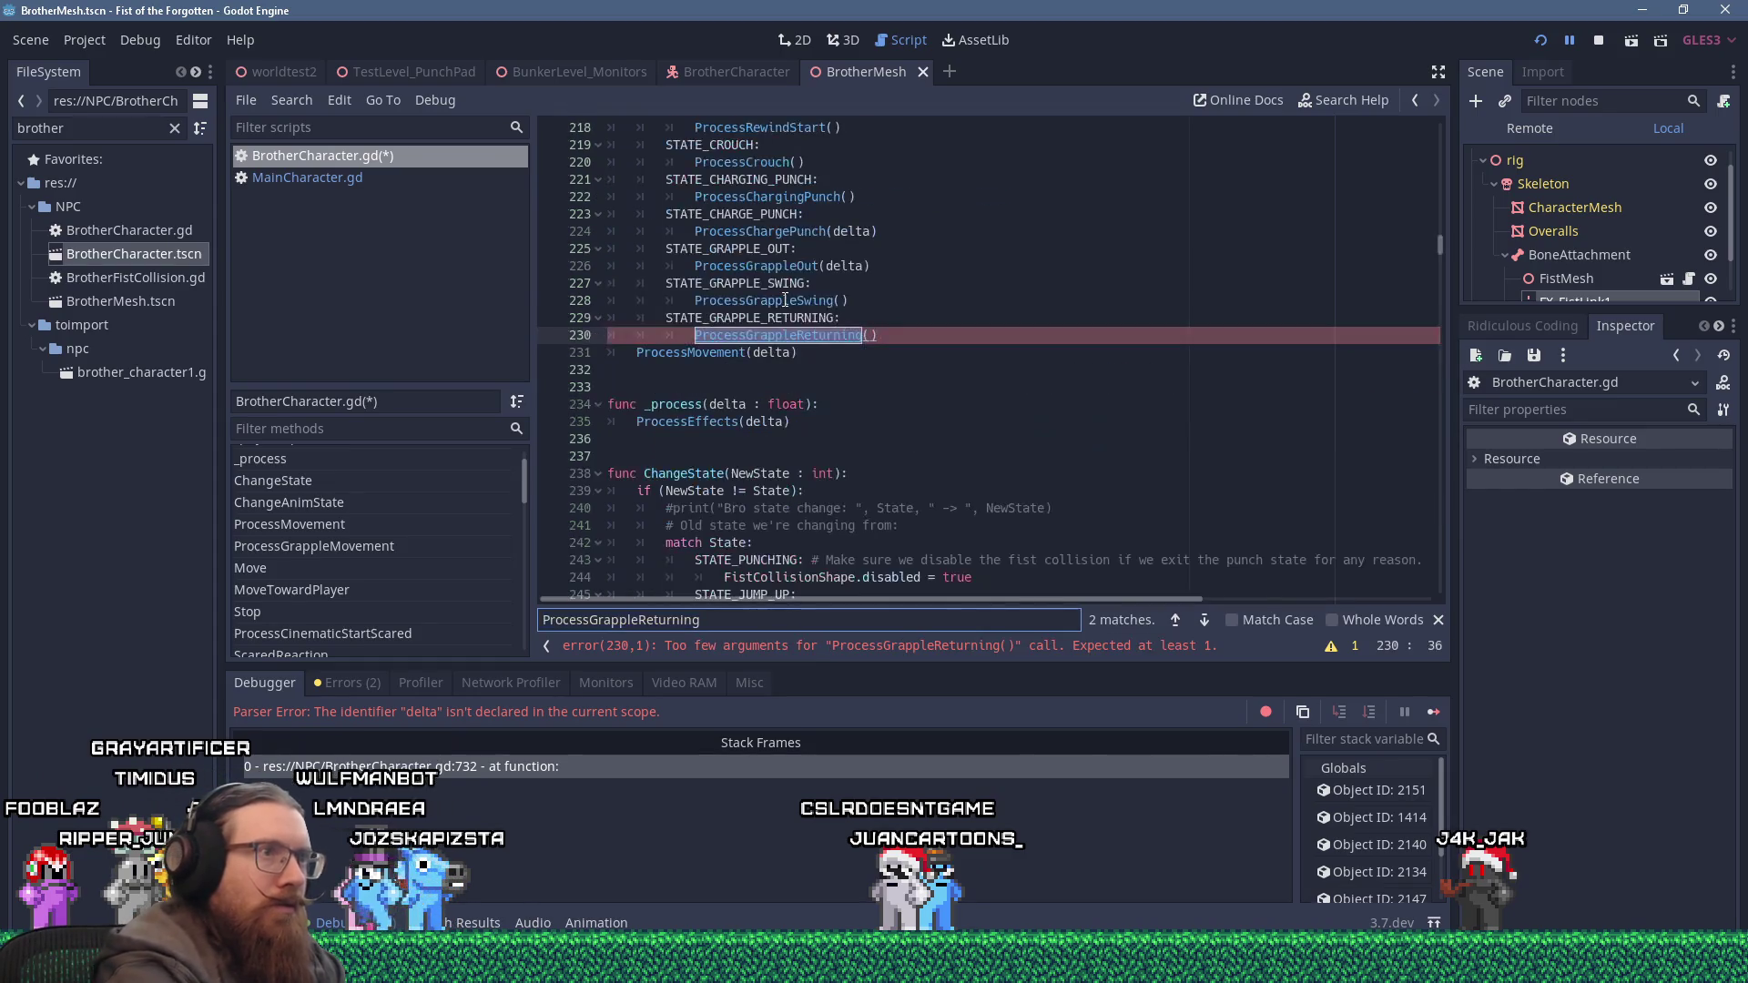
left_click(872, 336)
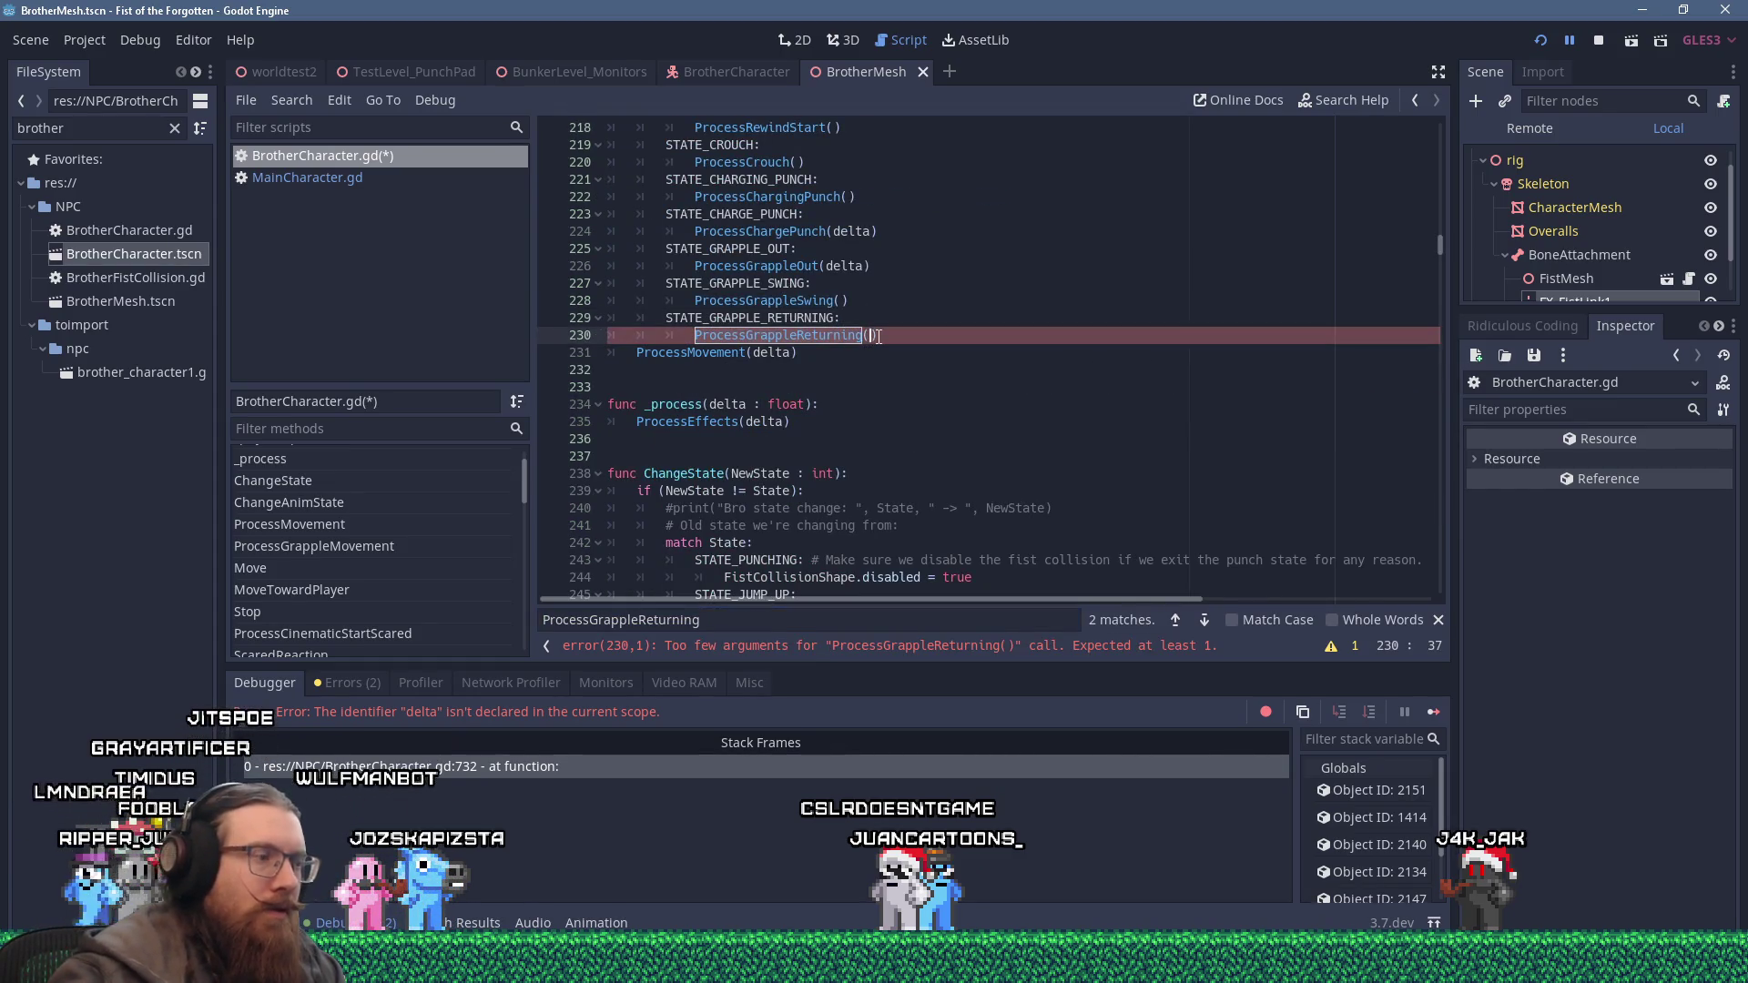
key("F3")
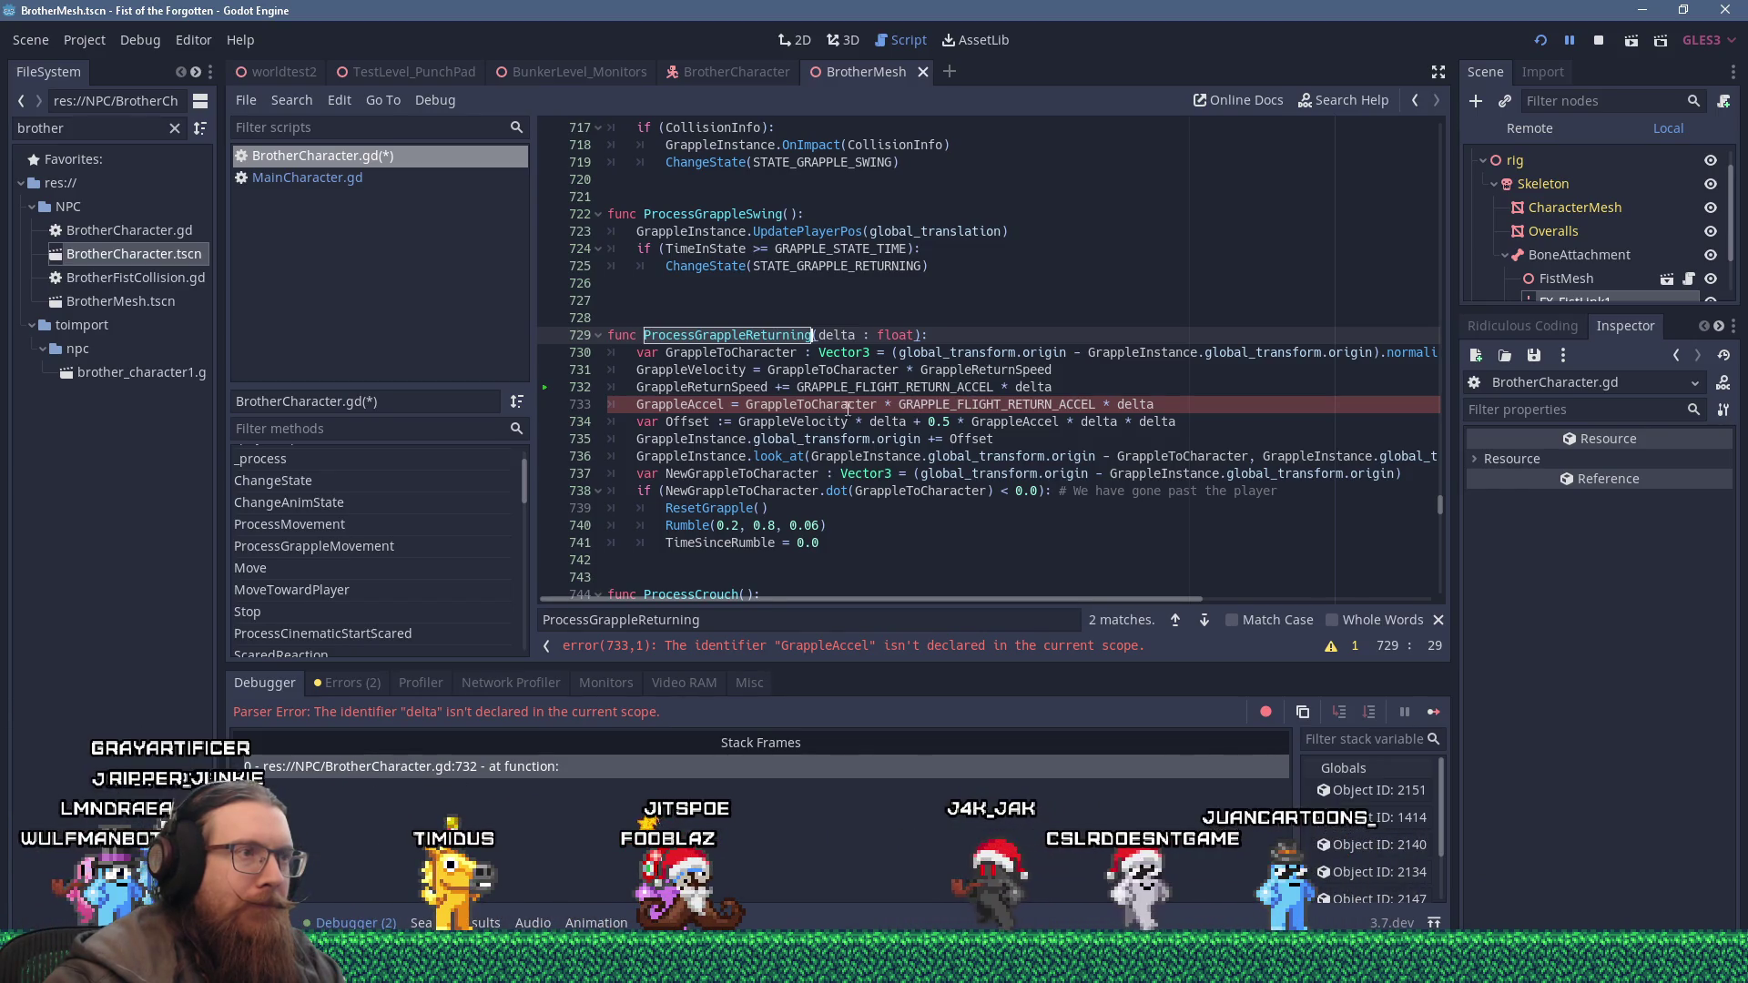
Locate the undeclared GrappleAccel on line 733 and open MainCharacter.gd's grapple constants.
left_click(714, 405)
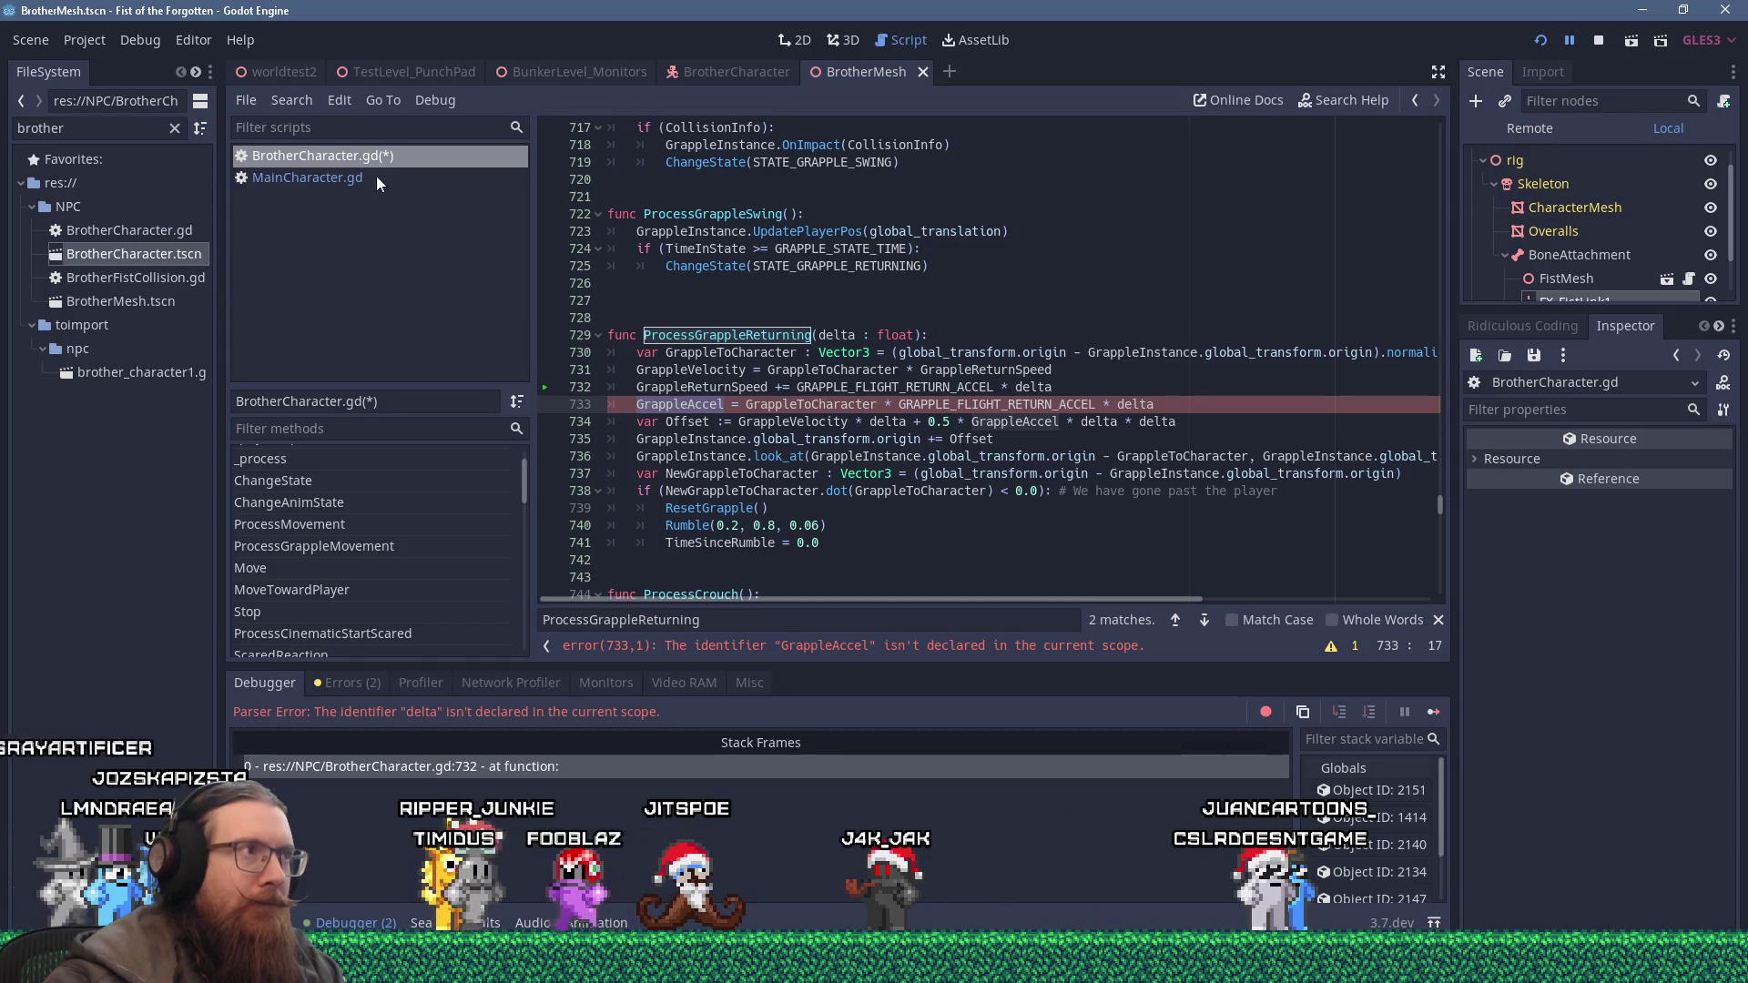
left_click(376, 178)
left_click(813, 301)
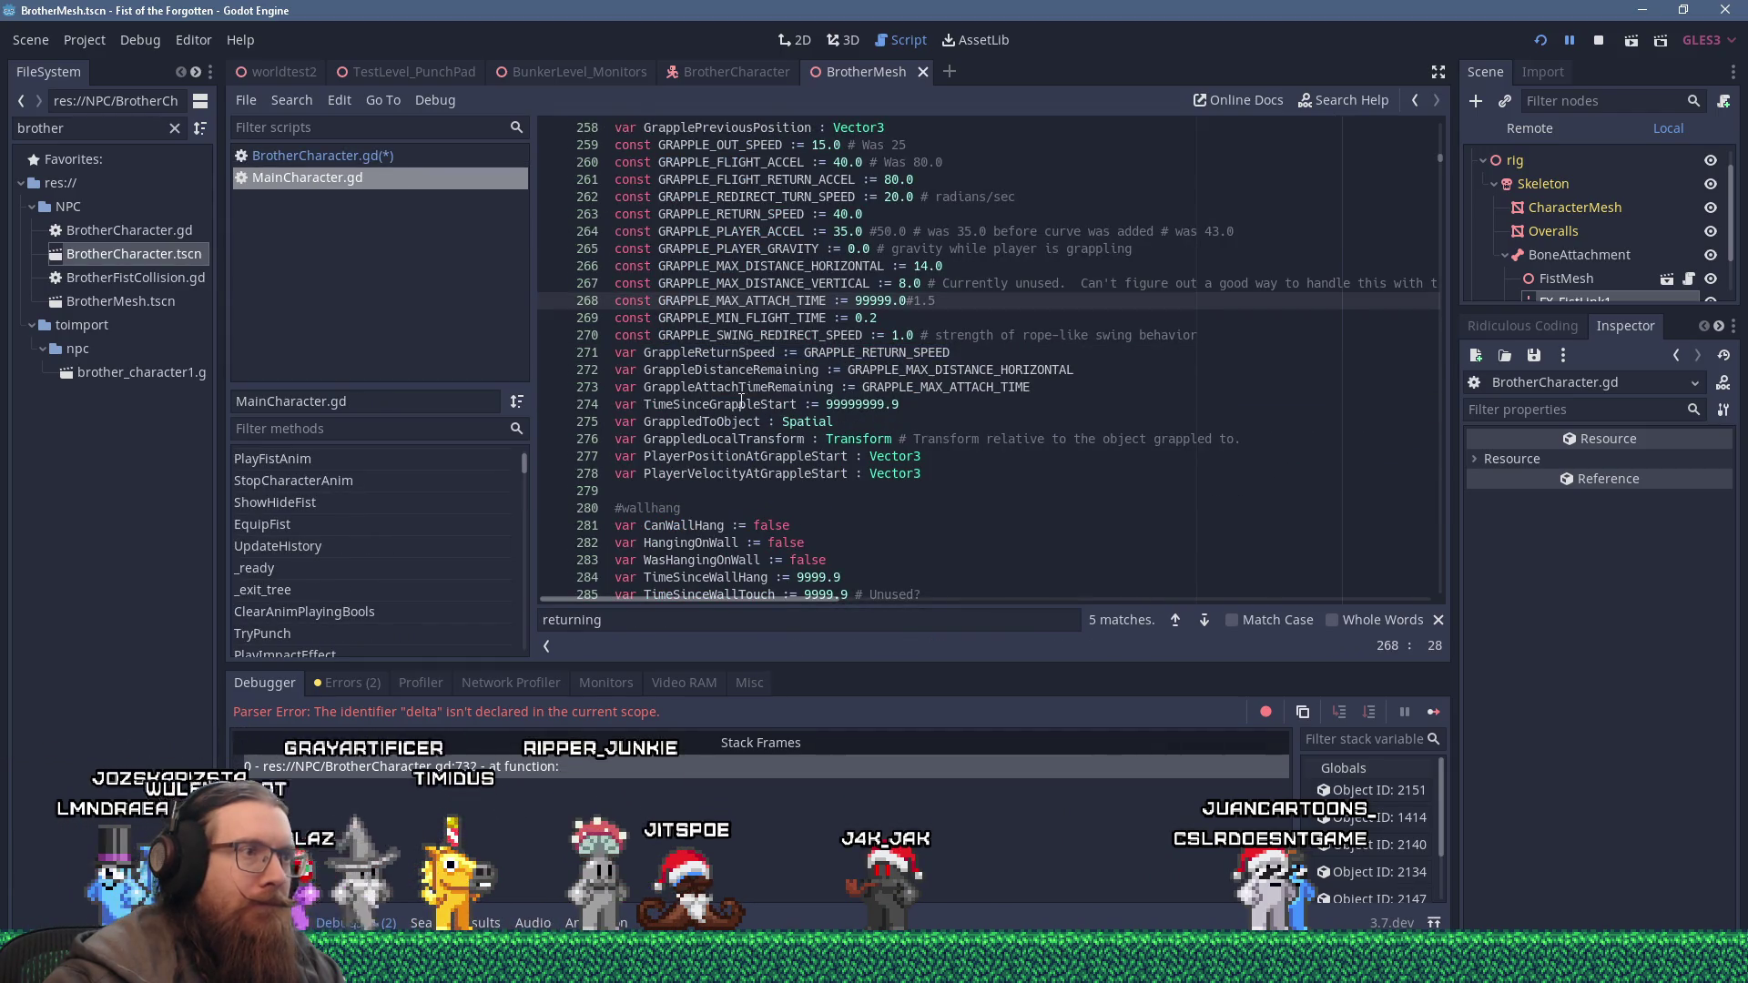
left_click(364, 157)
left_click(351, 179)
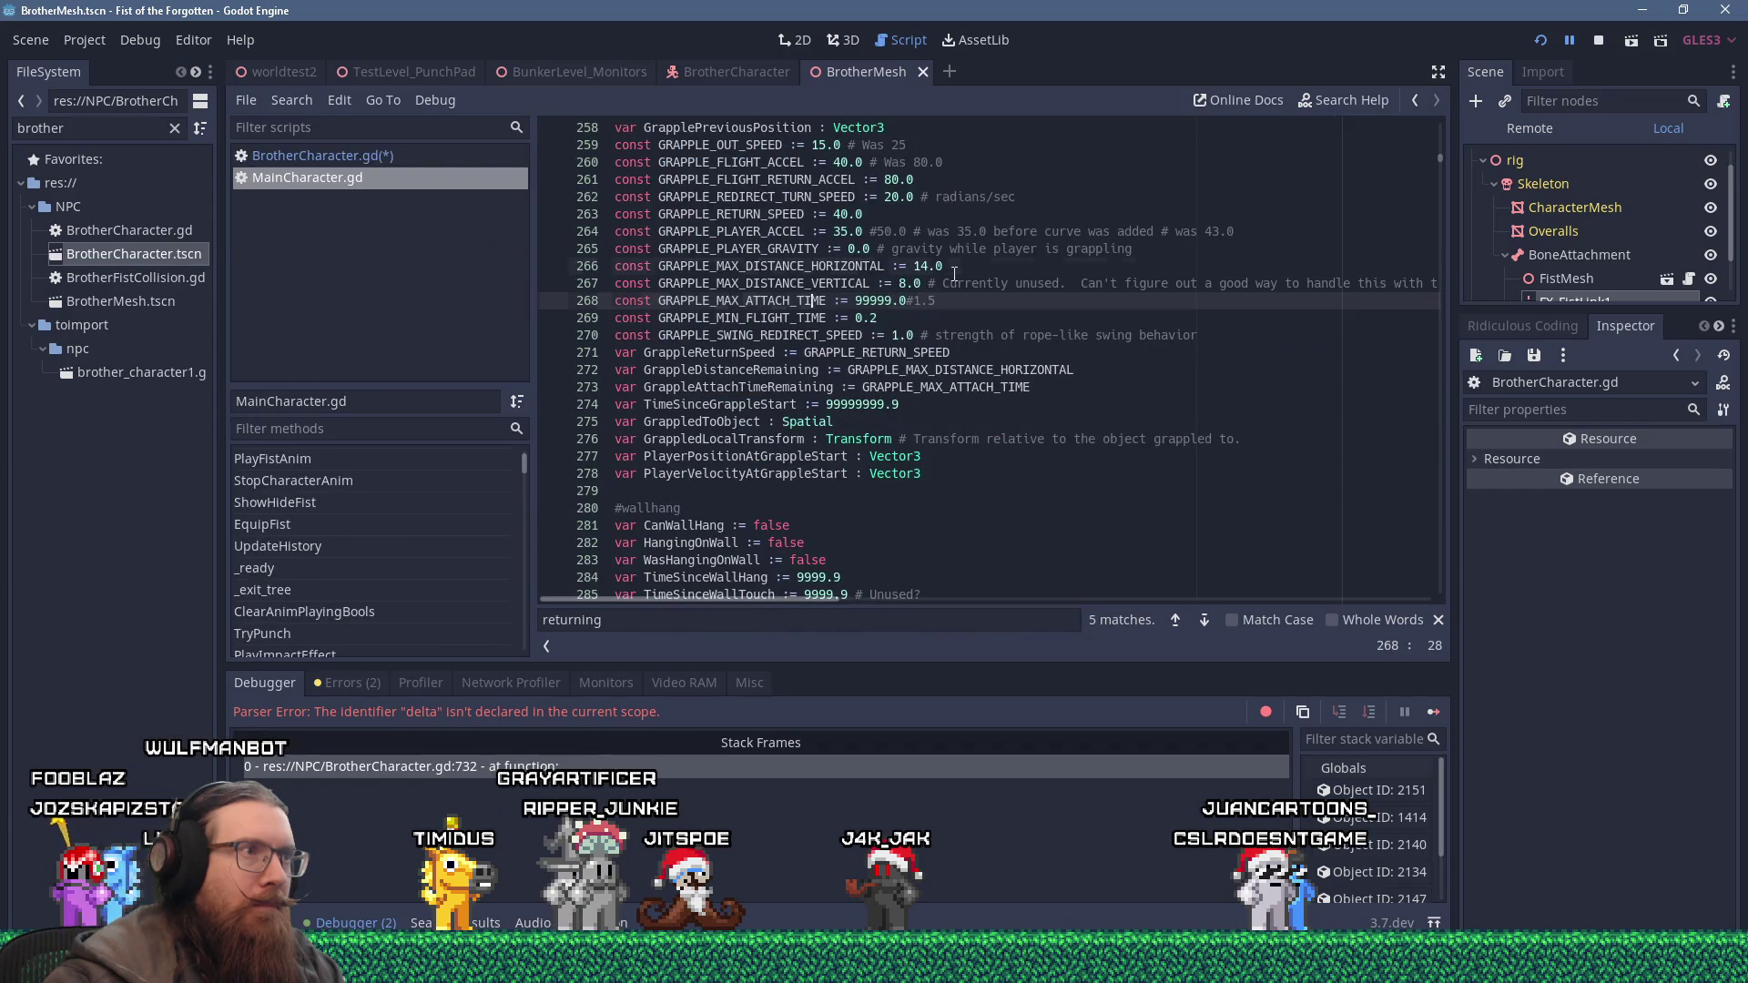
Copy GrappleAccel's declaration from MainCharacter.gd line 257 and paste it below BrotherCharacter.gd's GrappleVelocity.
left_click(963, 267)
key("ctrl+f")
type("grappleaccel")
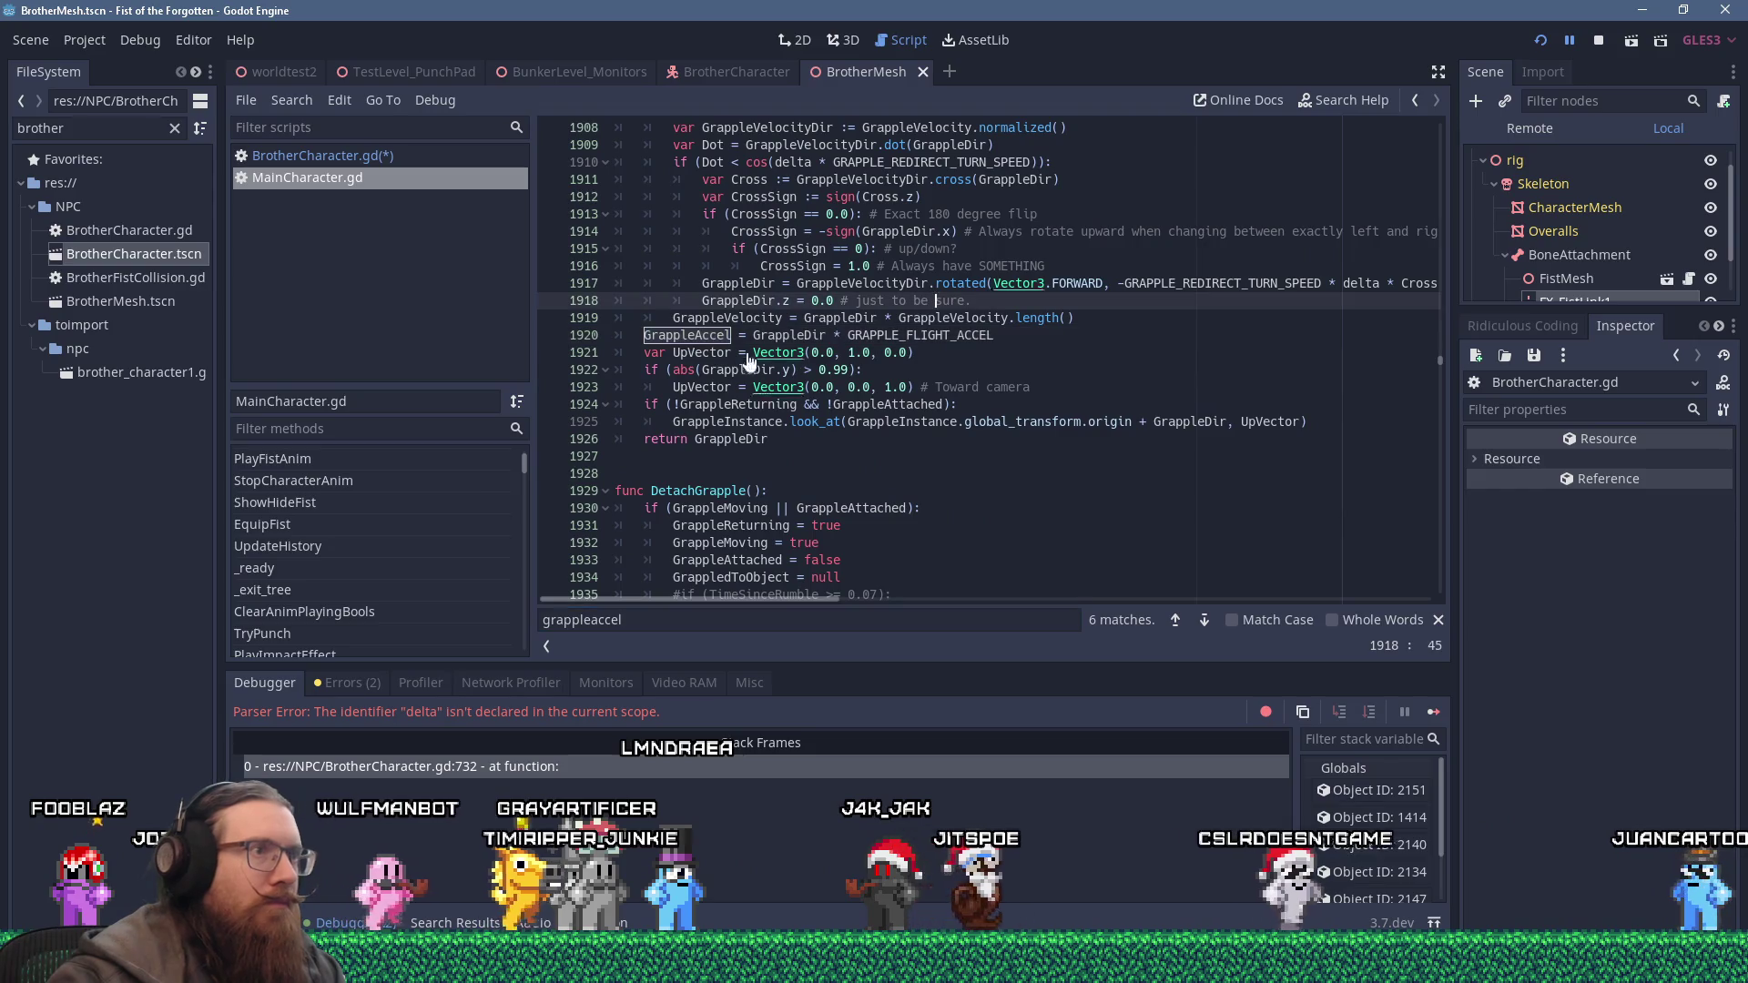
key("Return")
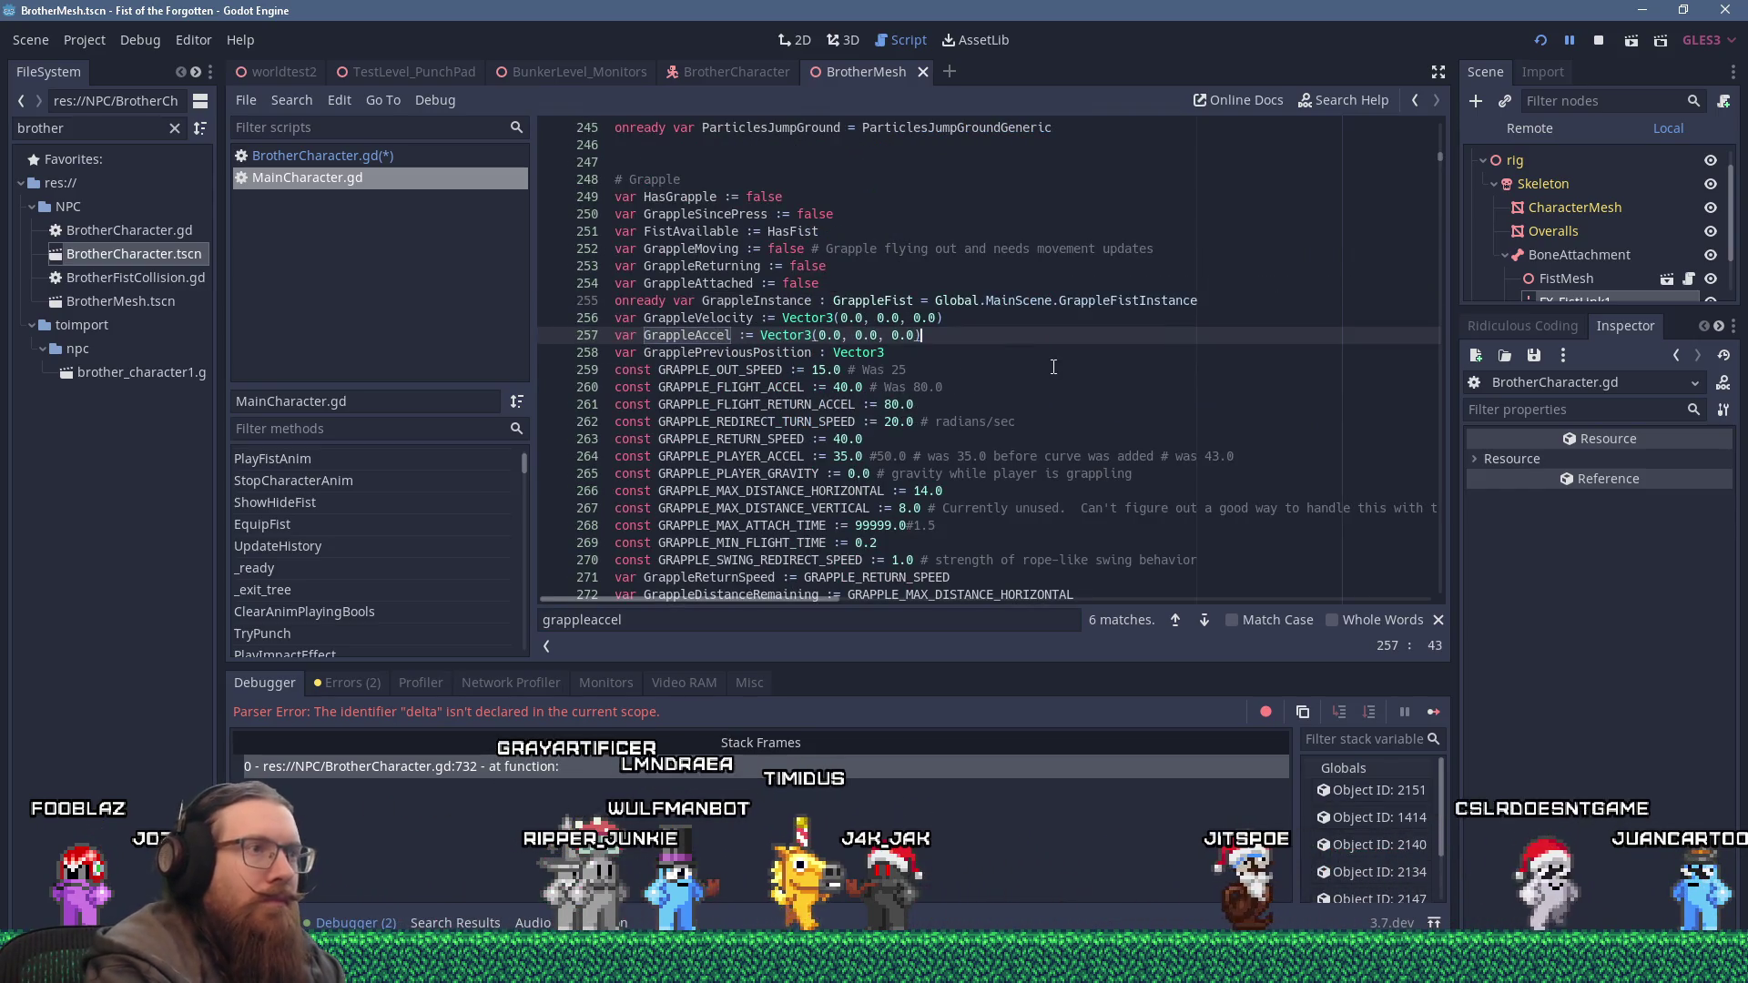
key("End")
key("shift+Home")
key("ctrl+c")
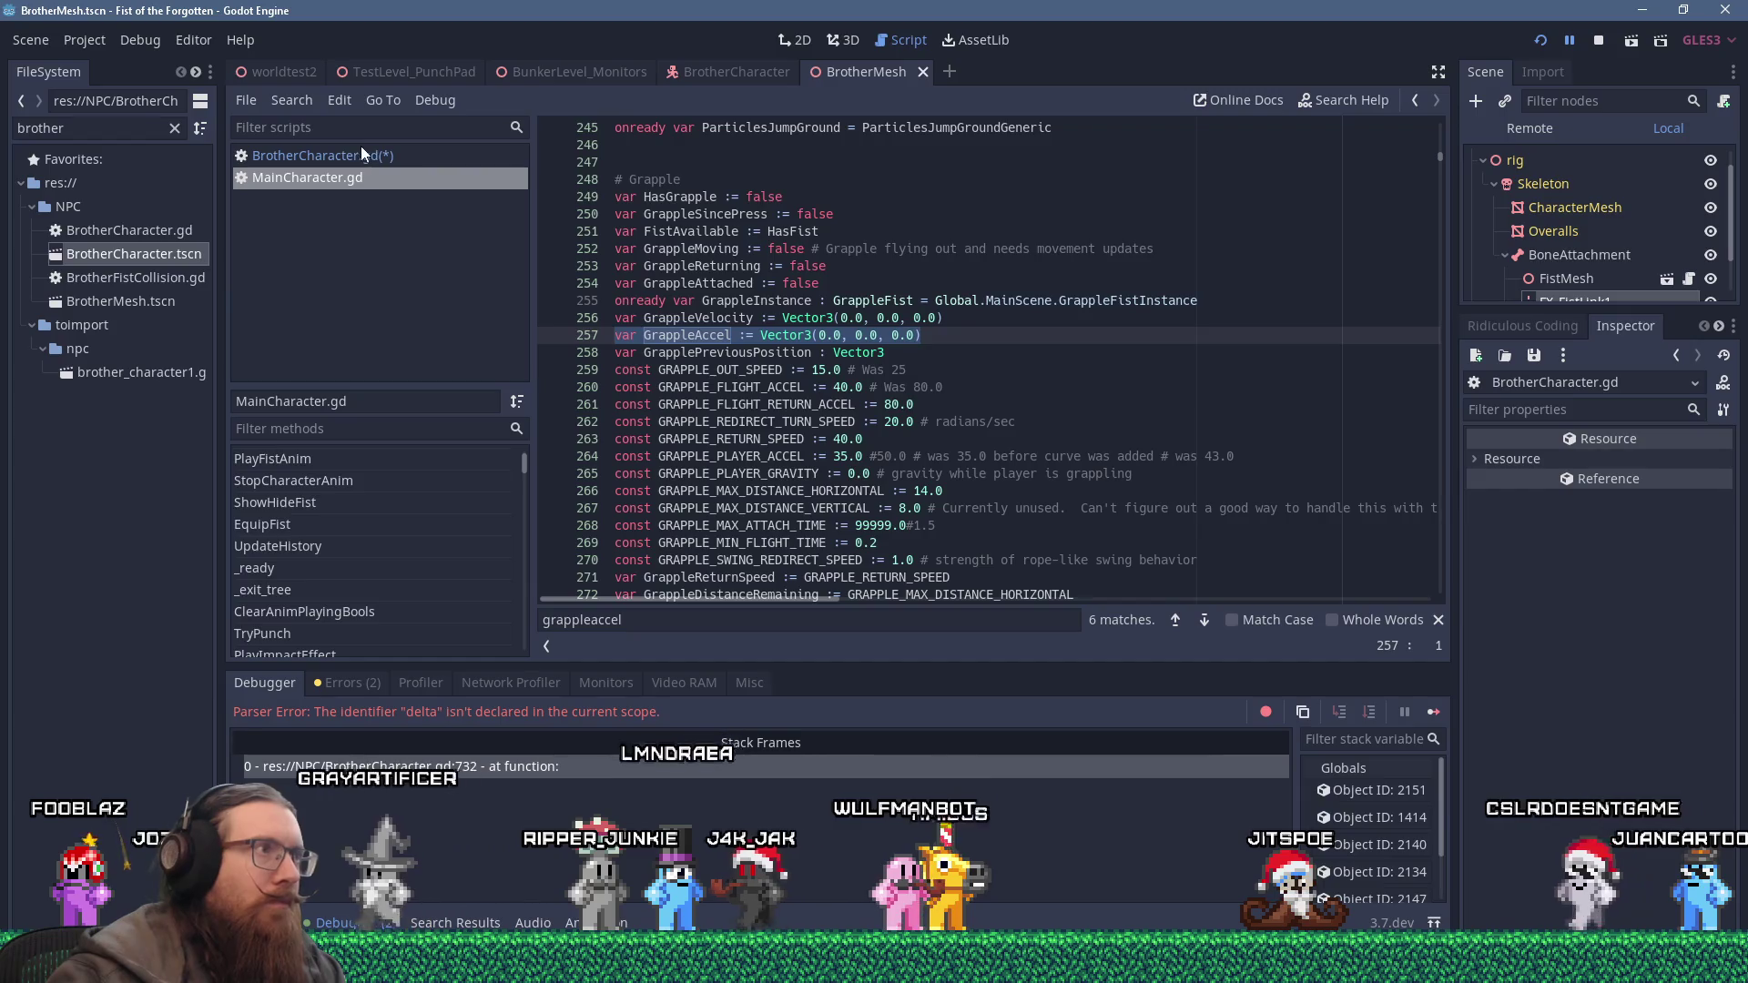
key("alt+Left")
left_click(998, 334)
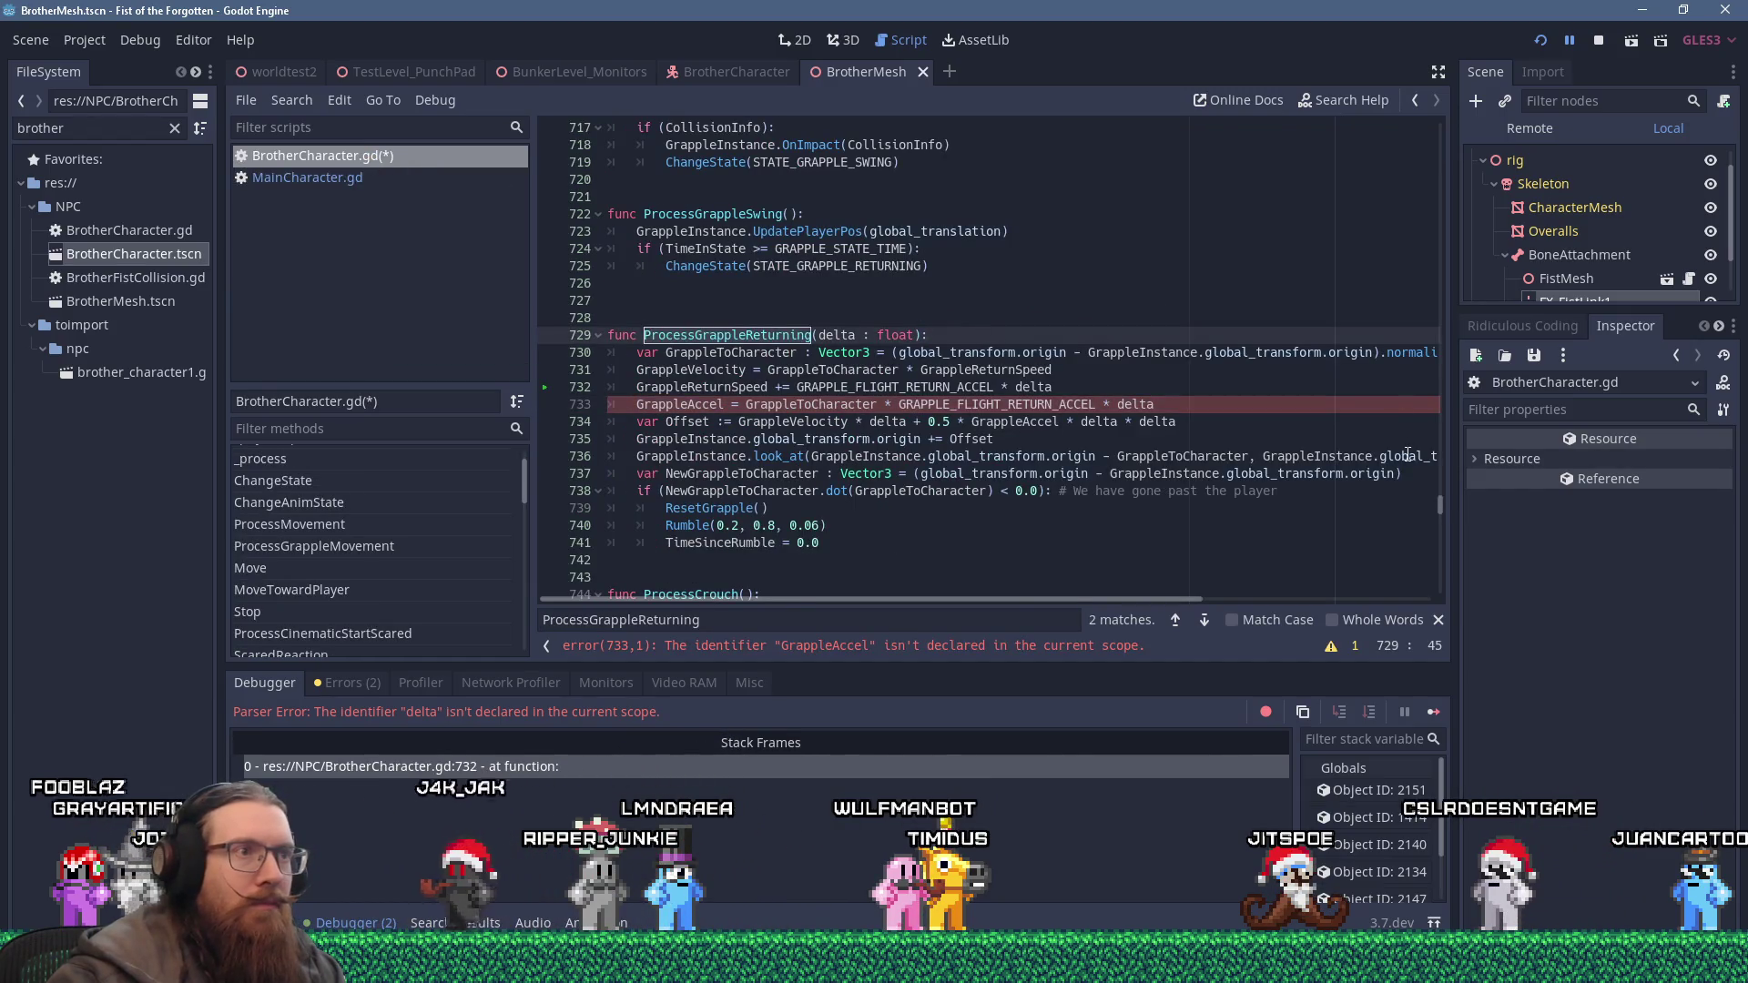
left_click(734, 373, "ctrl")
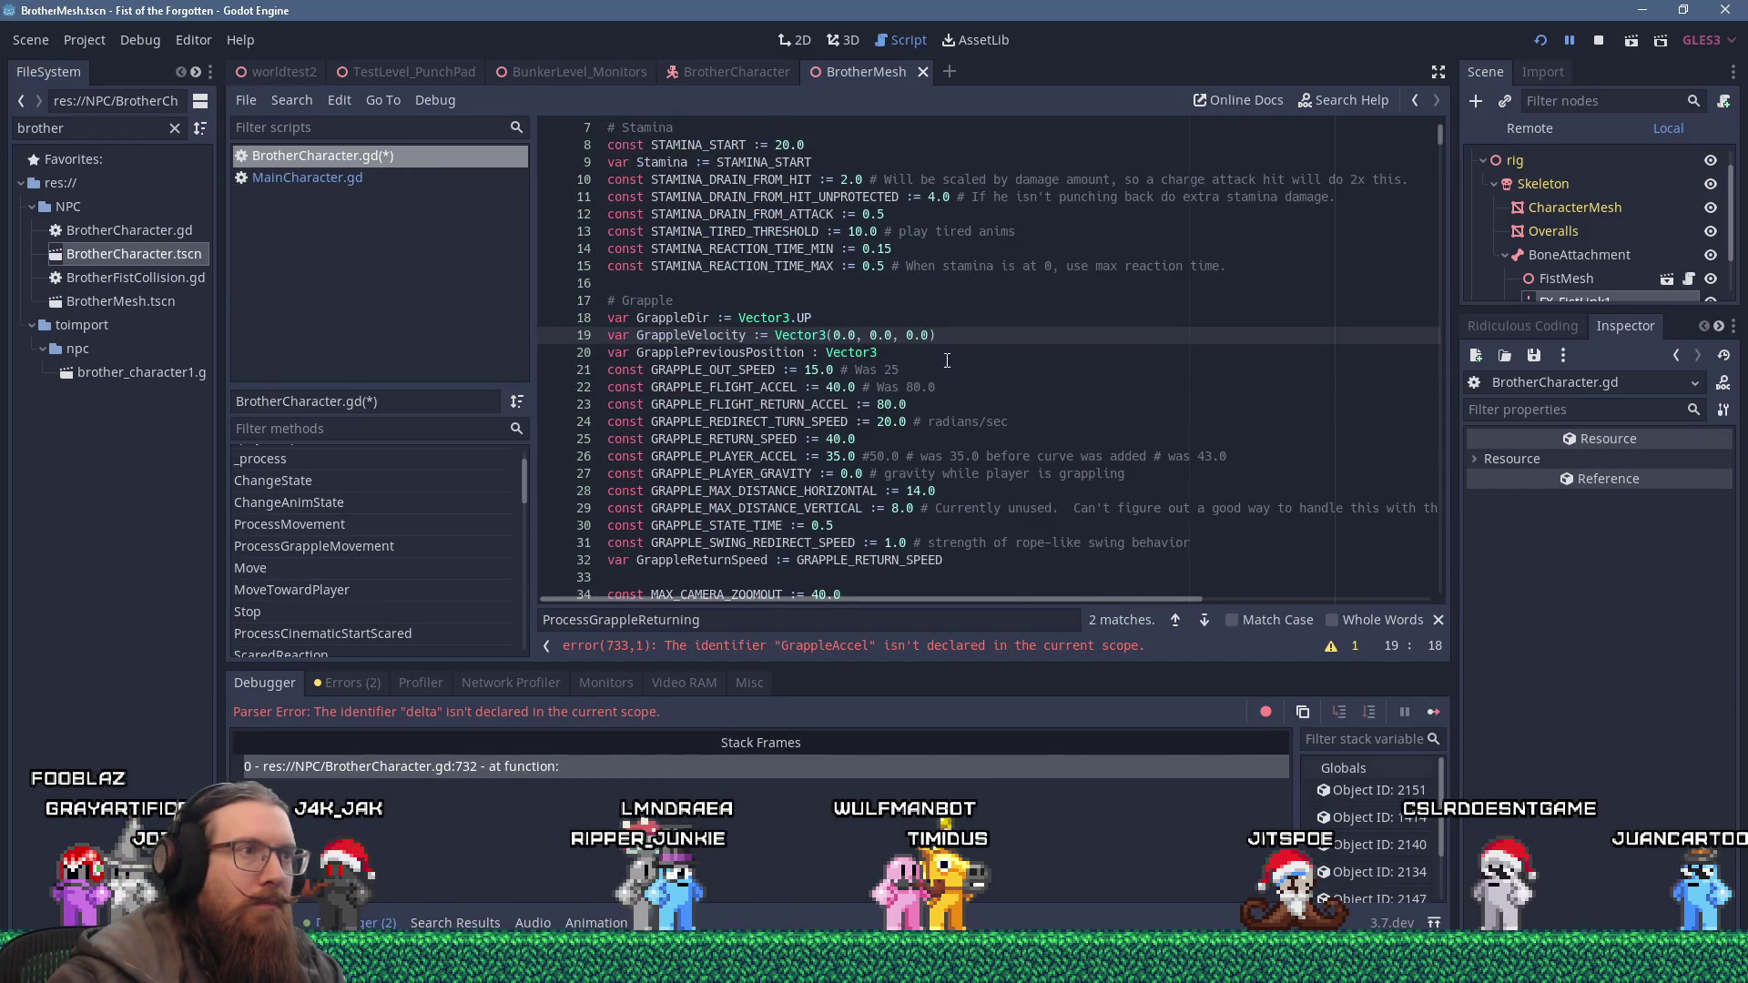
key("Return")
key("shift+Insert")
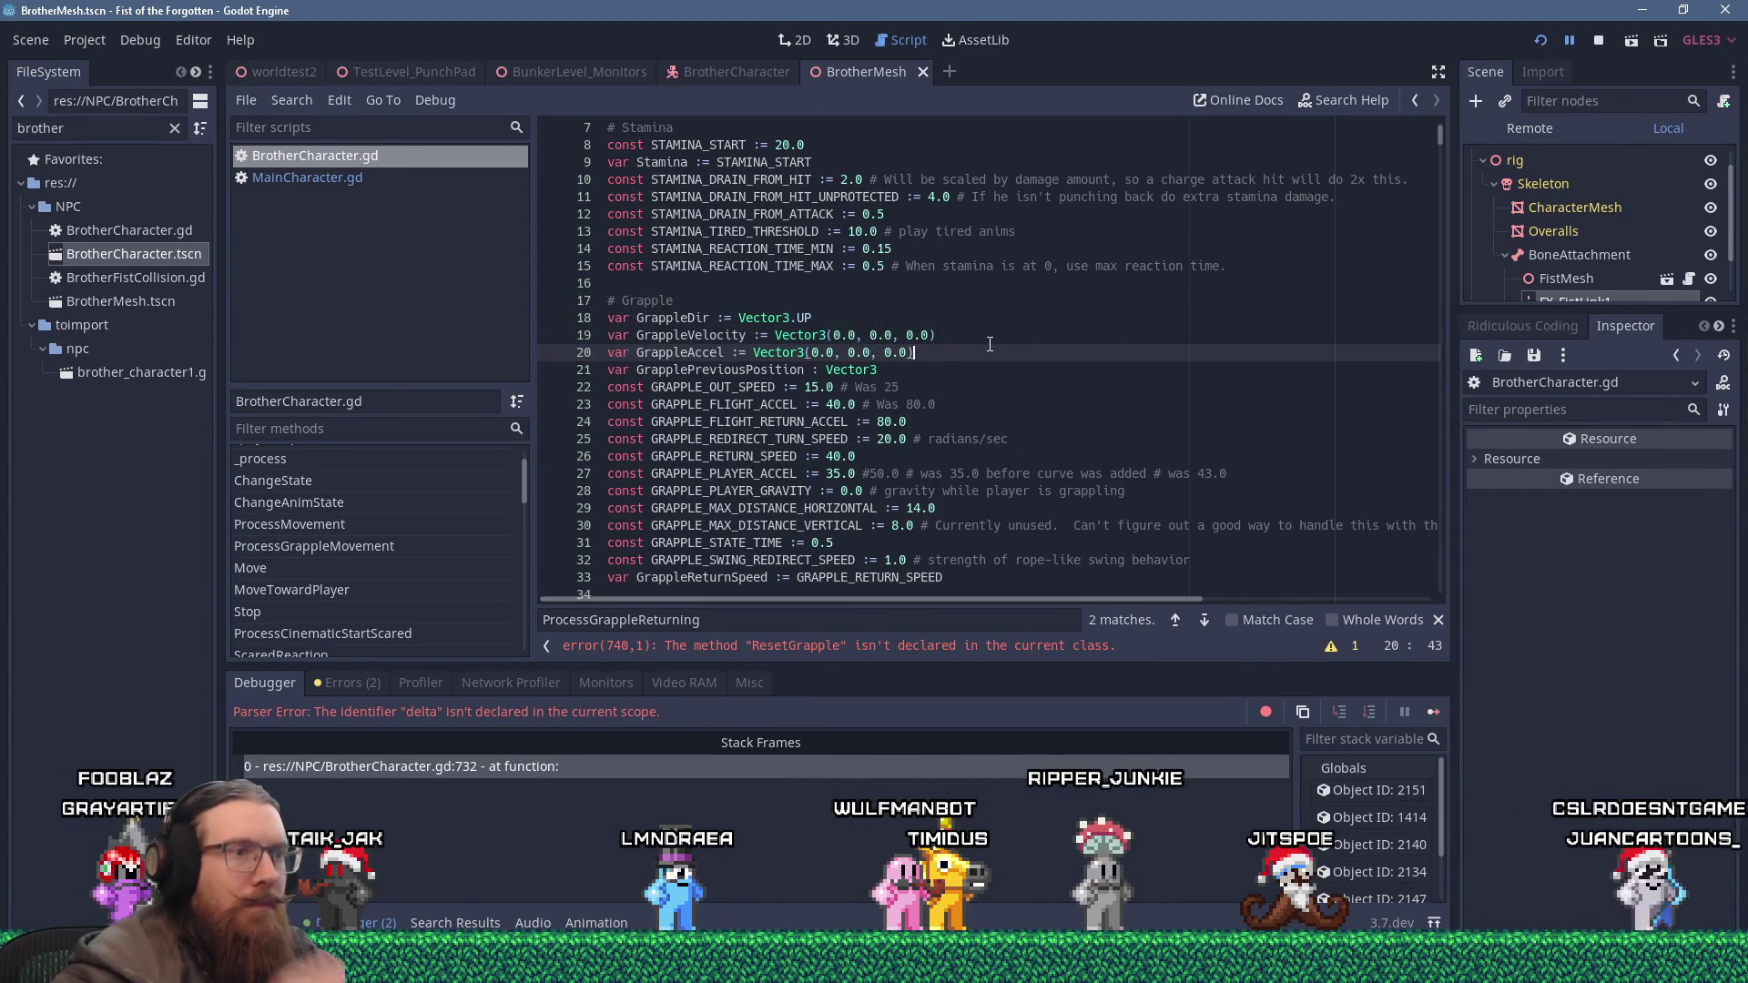
Comment out the Rumble call in ProcessGrappleReturning with a #.
left_click(817, 646)
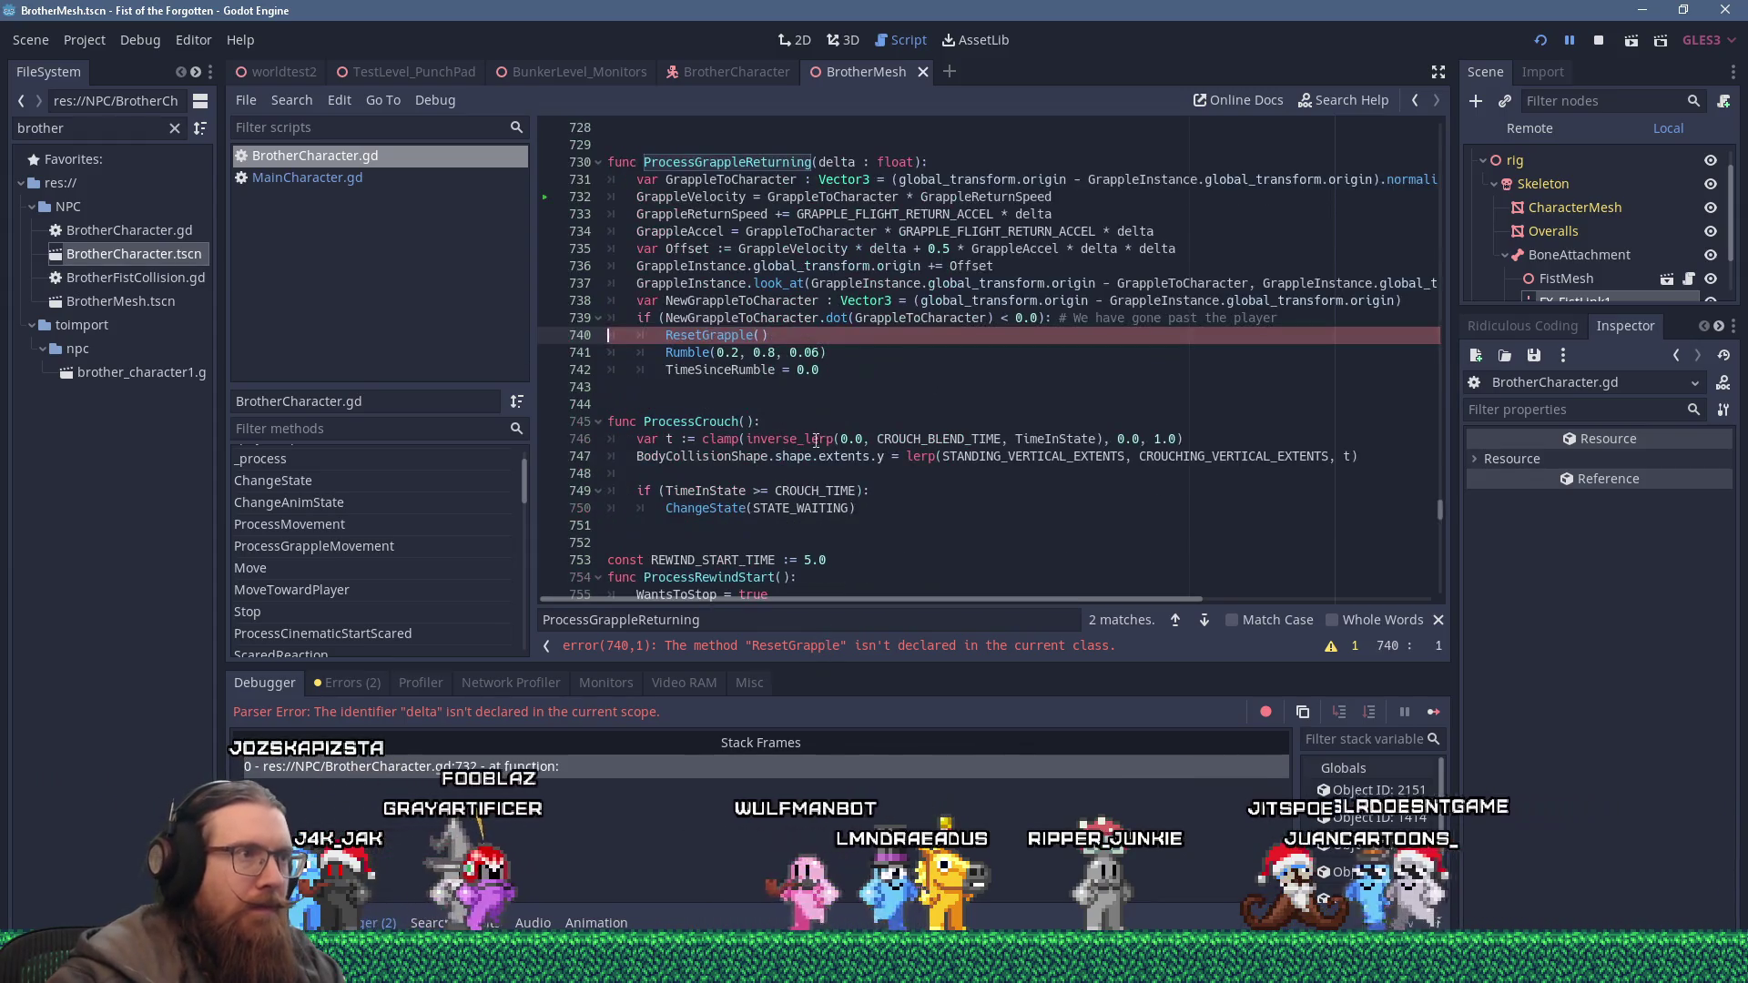
left_click(783, 401)
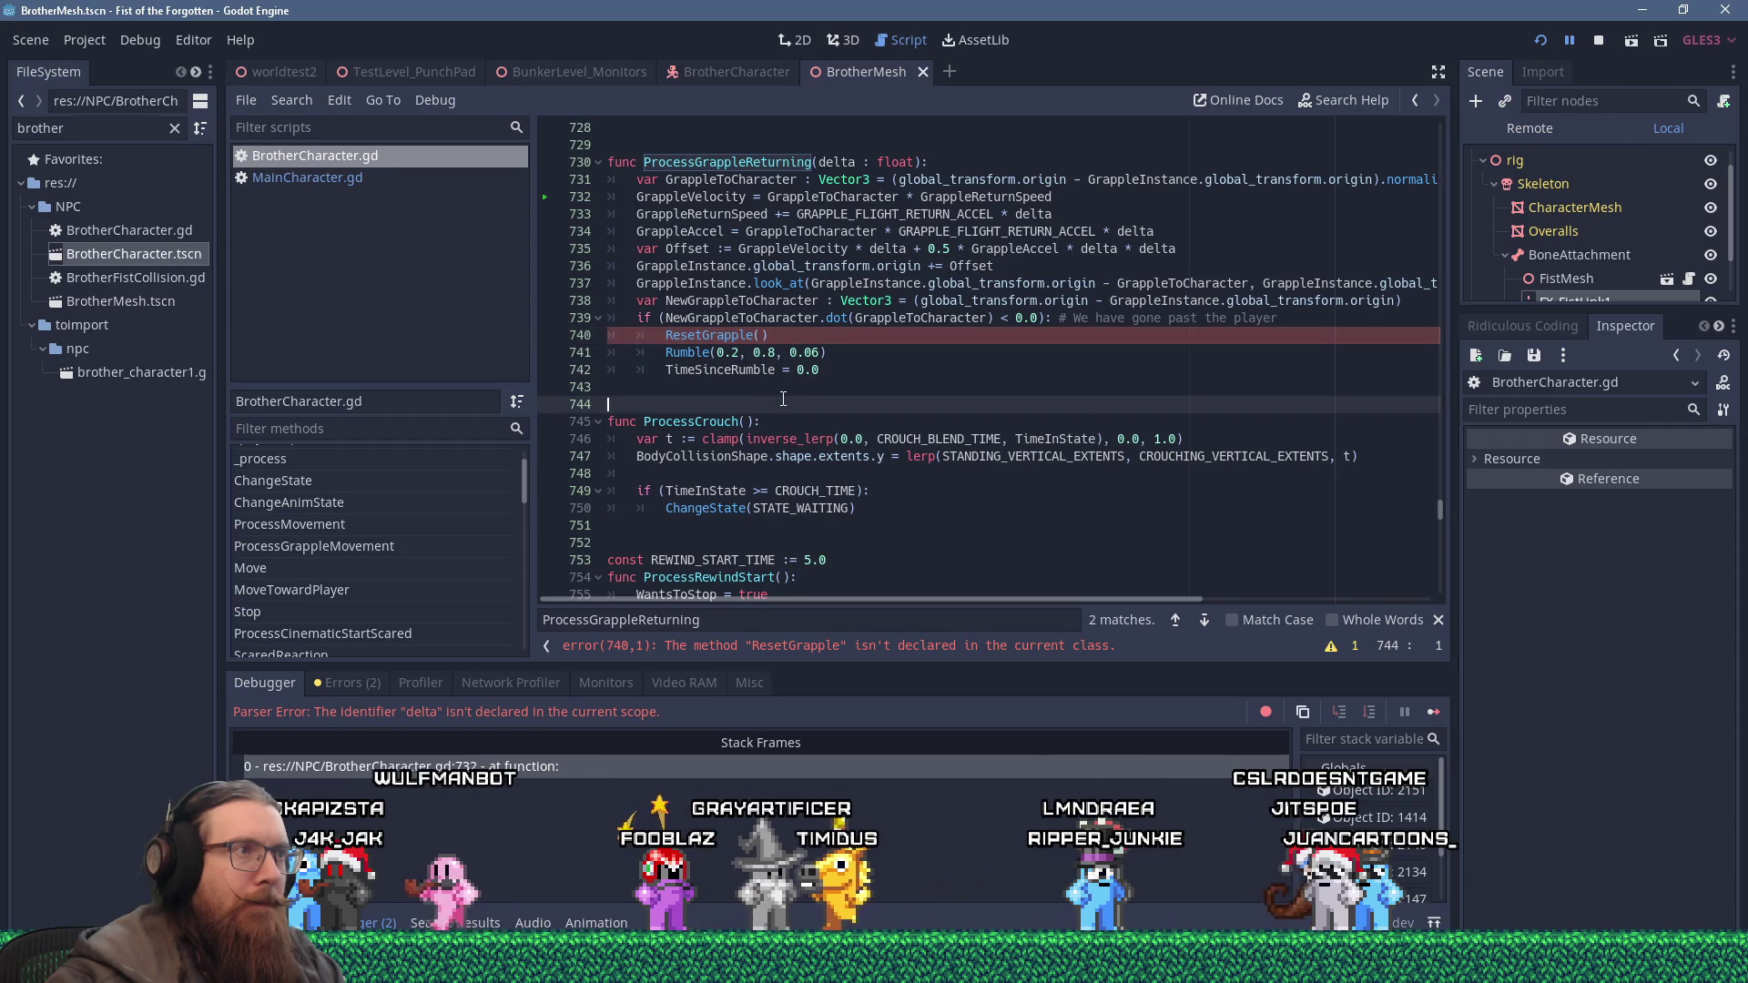
left_click(666, 353)
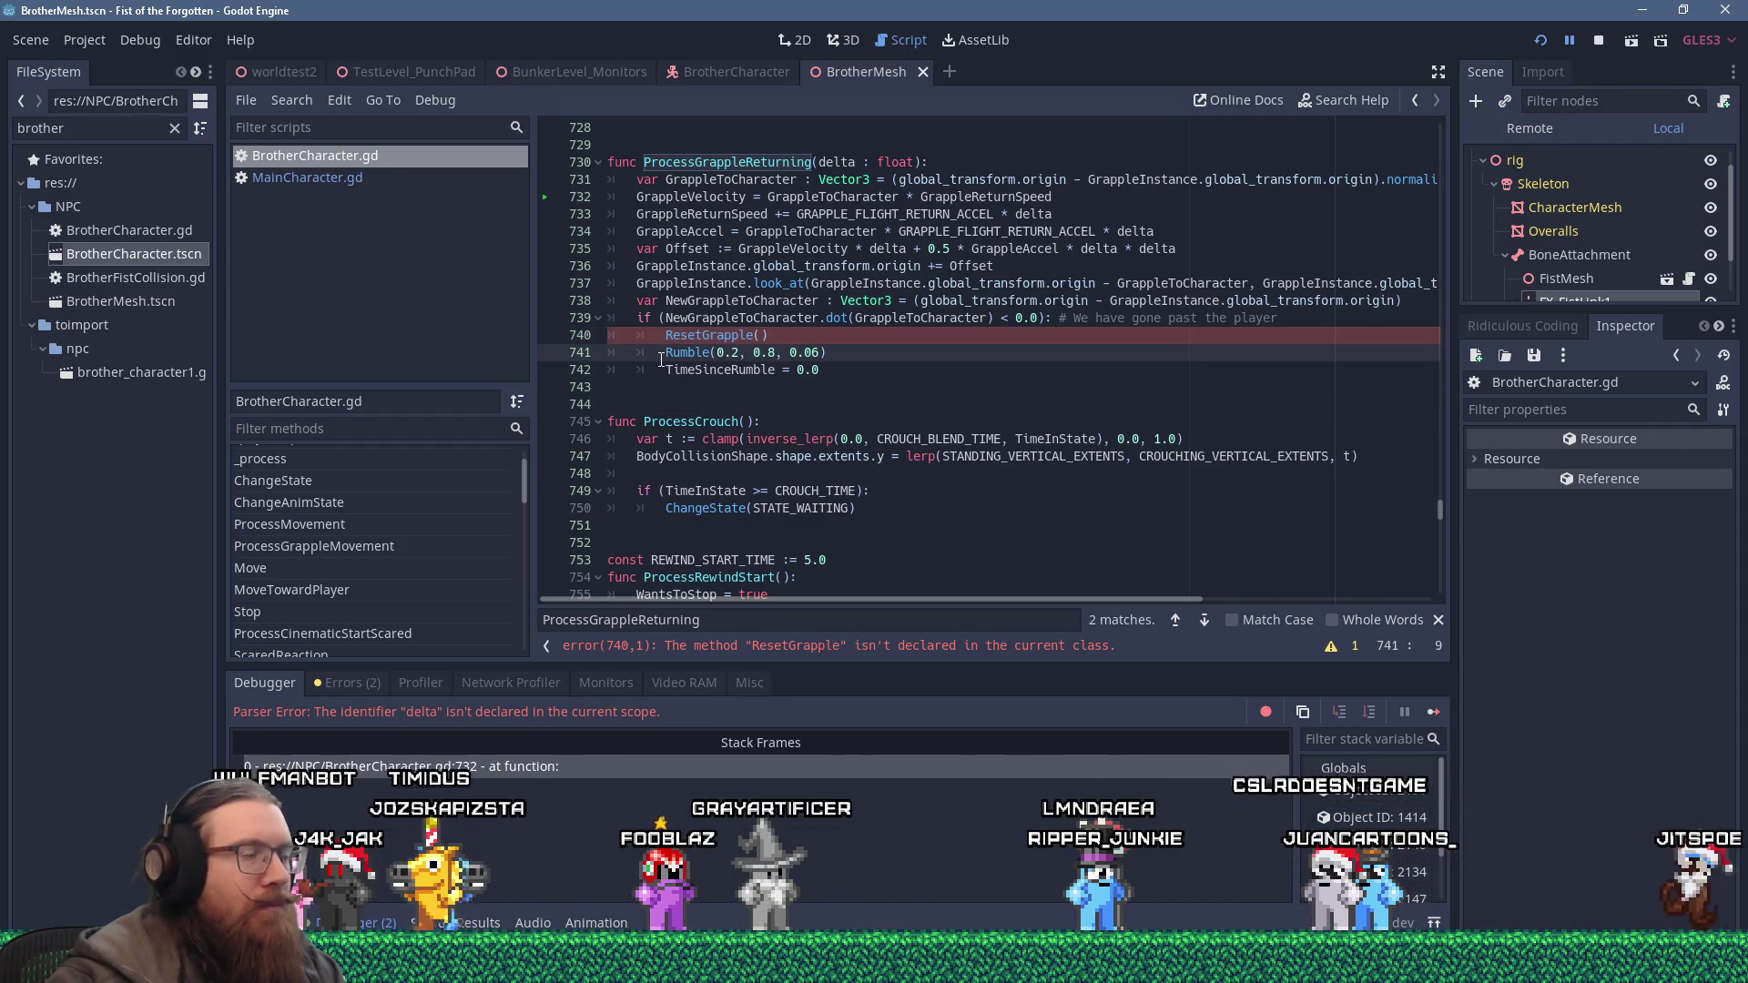
type("#")
Declare an empty 'func ResetGrapple():' on a new line after ProcessGrappleReturning.
left_click(1034, 404)
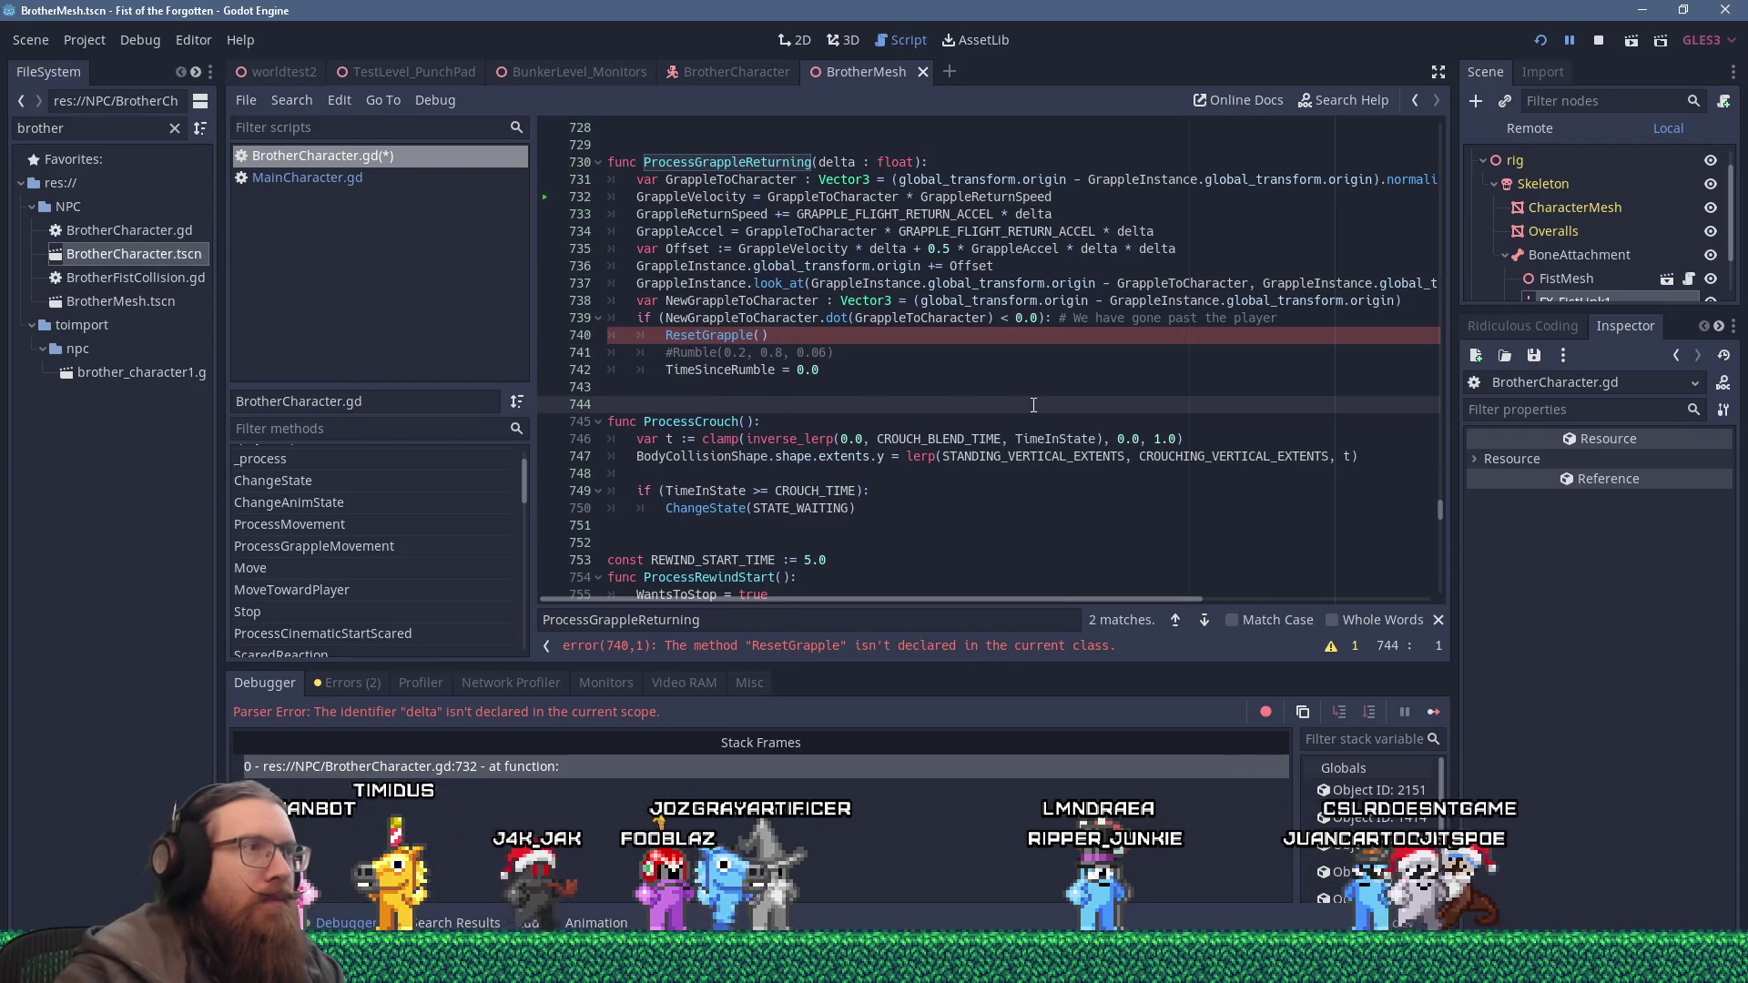
key("Return")
type("fun")
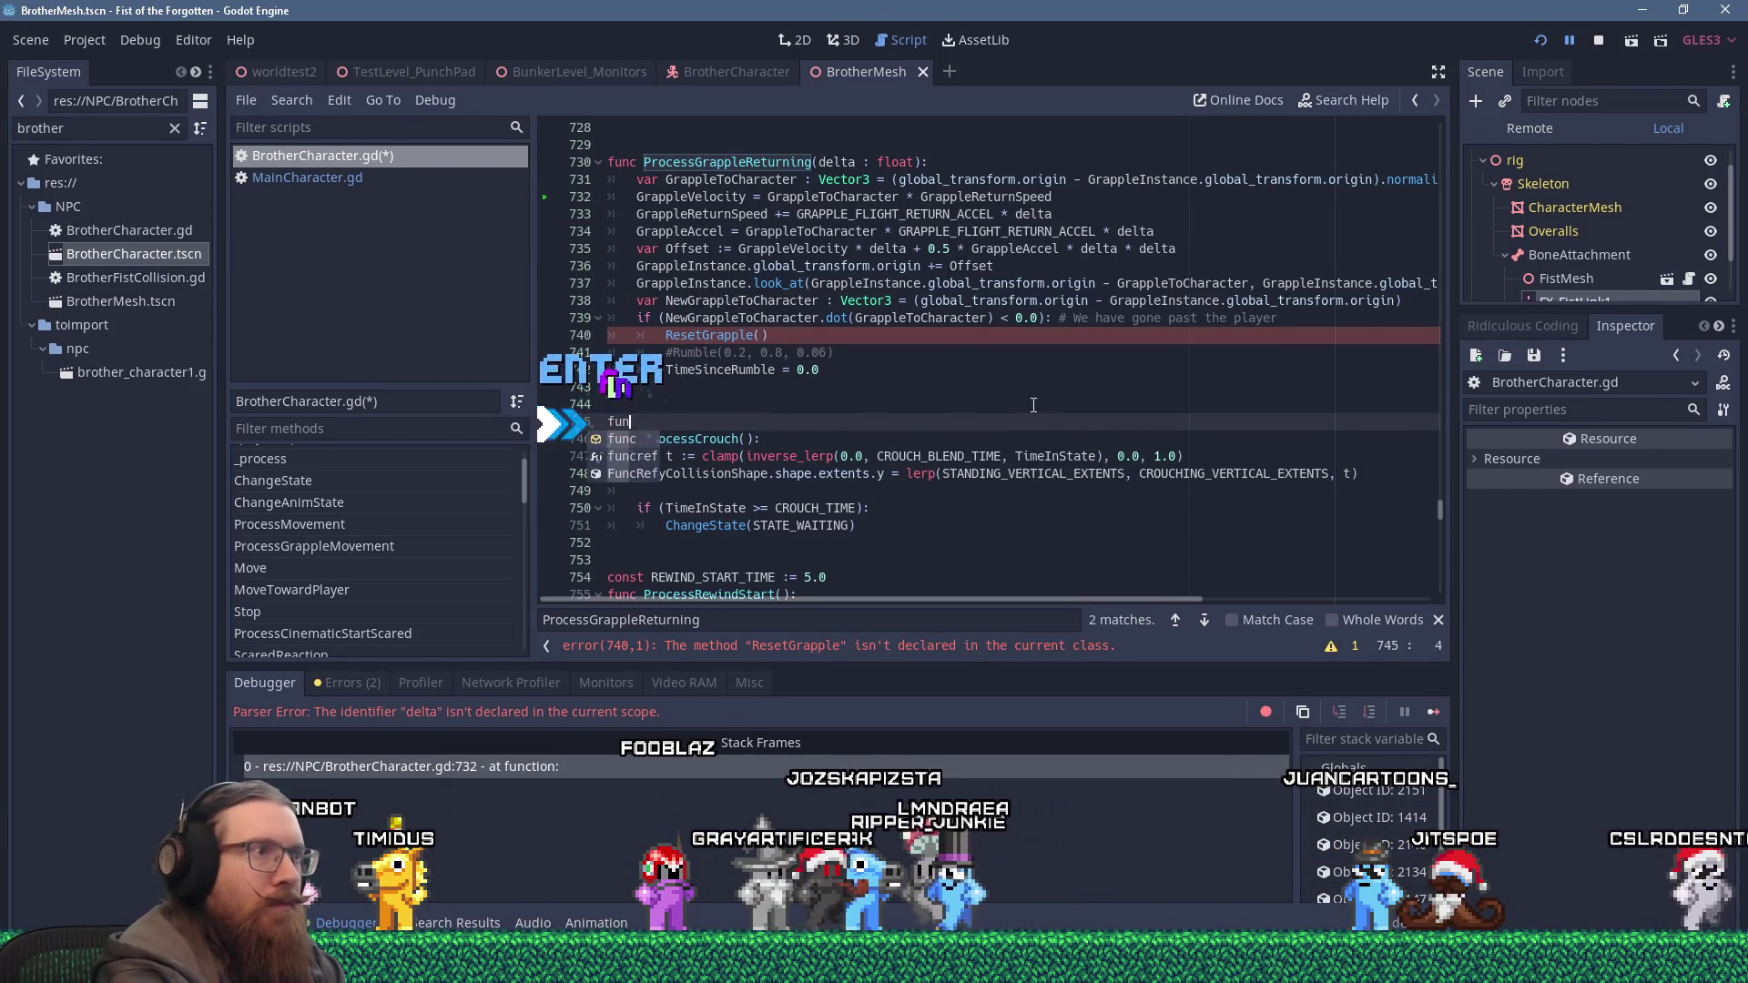
type("c ResetGra")
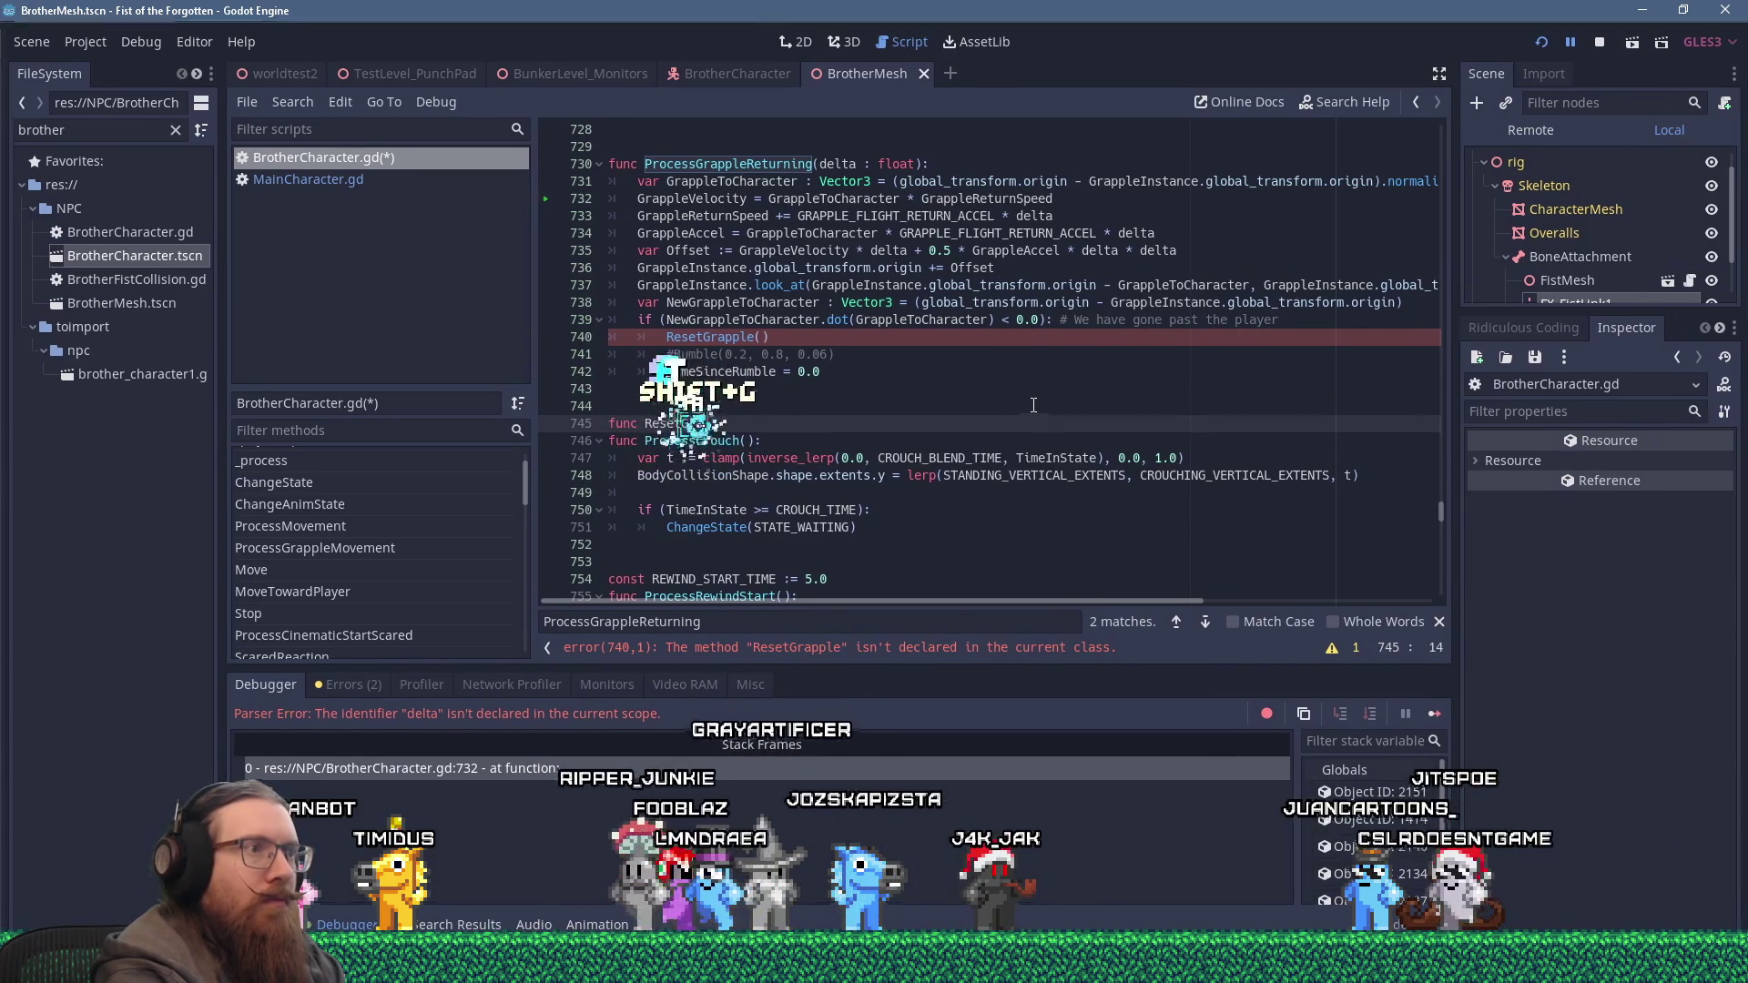
type("pple():")
key("Return")
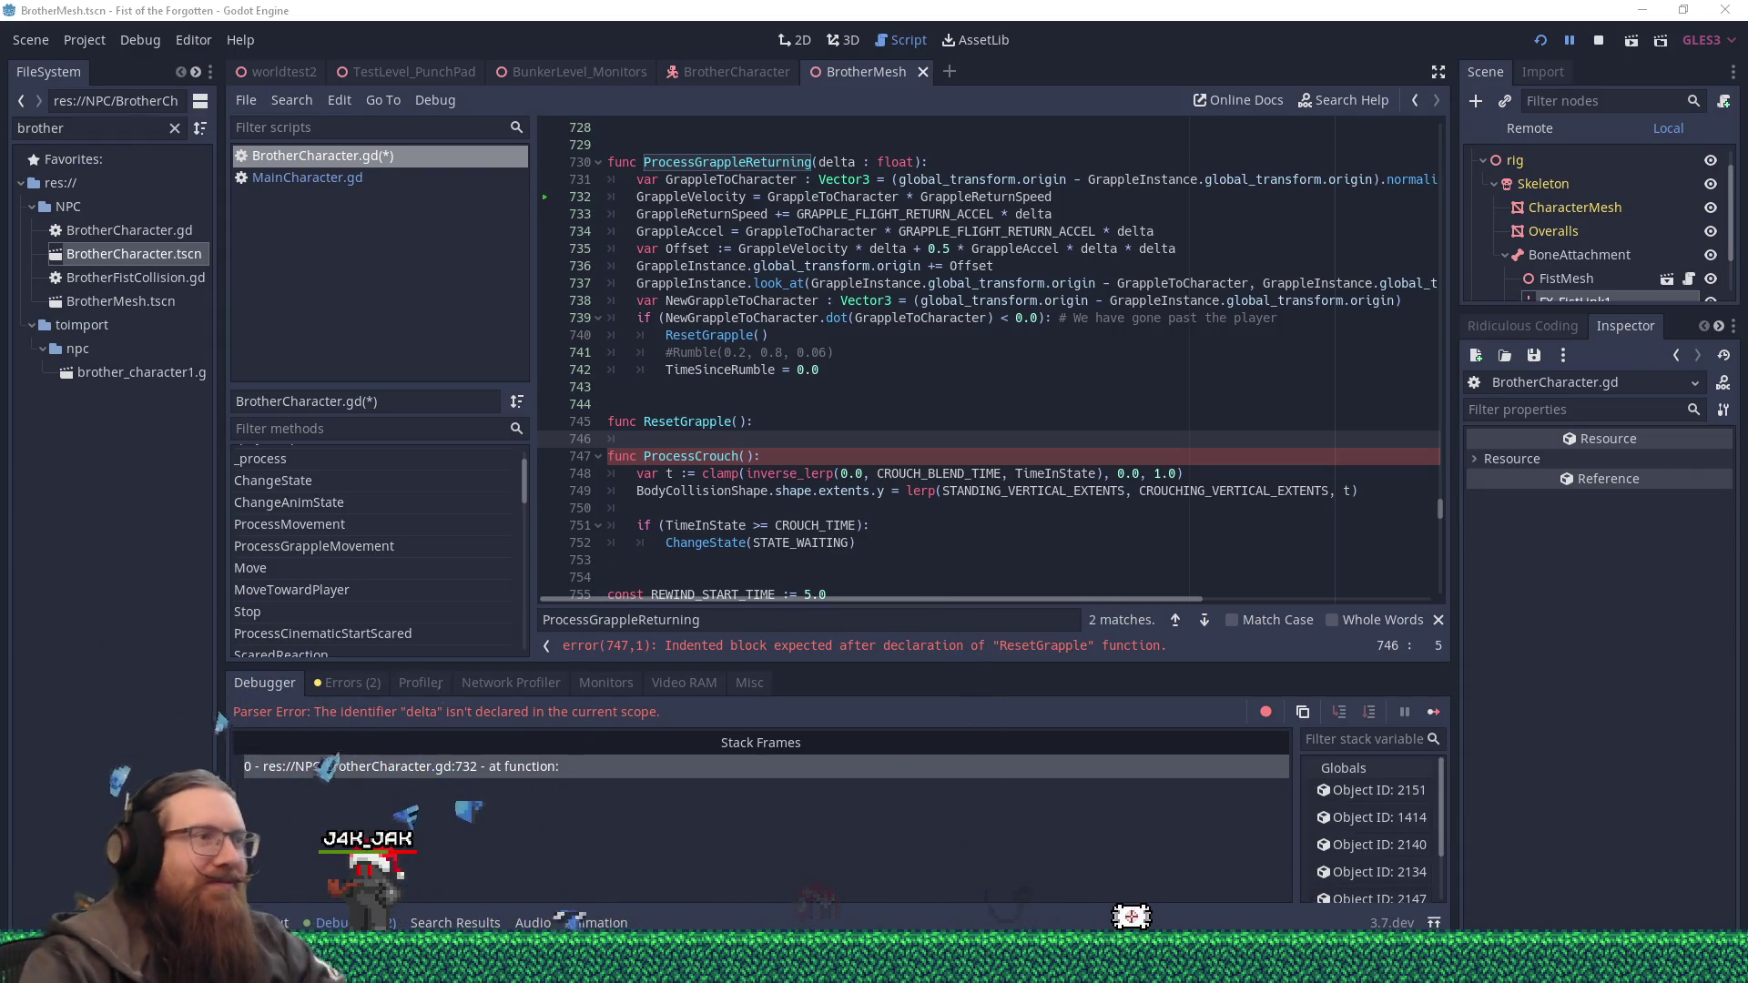
left_click(672, 441)
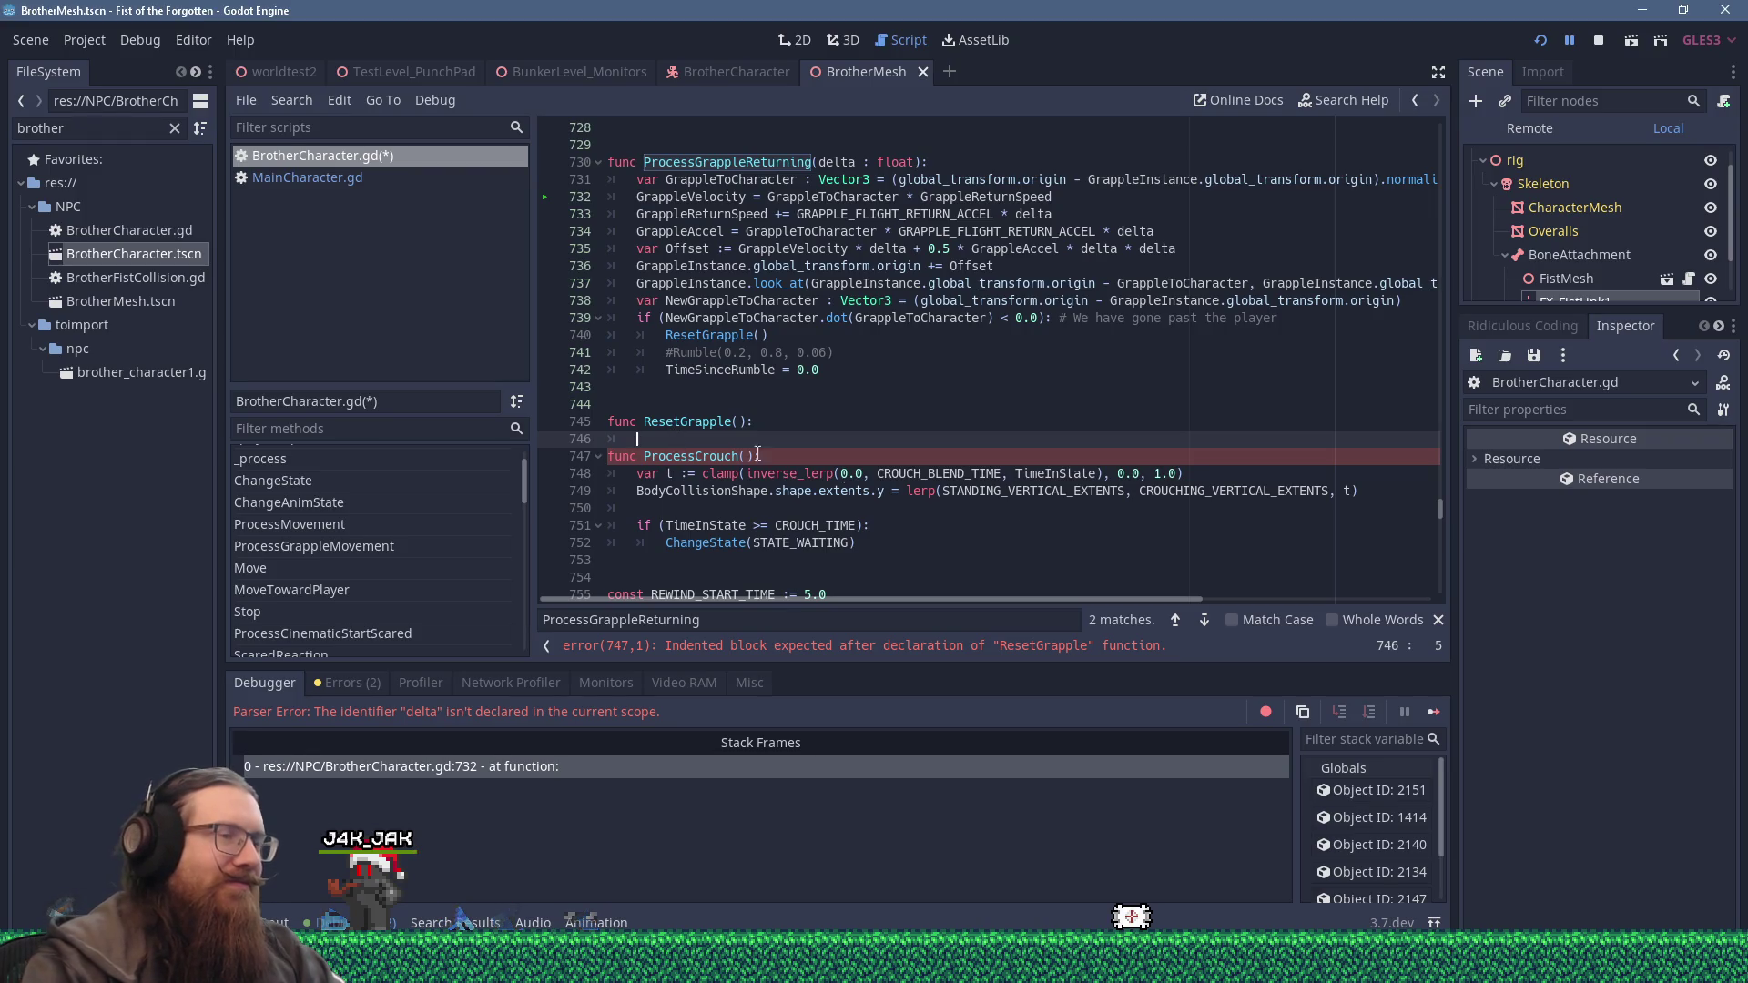
Find ResetGrapple in MainCharacter.gd and copy its whole body.
left_click(329, 178)
left_click(1061, 355)
type("resetgrapple")
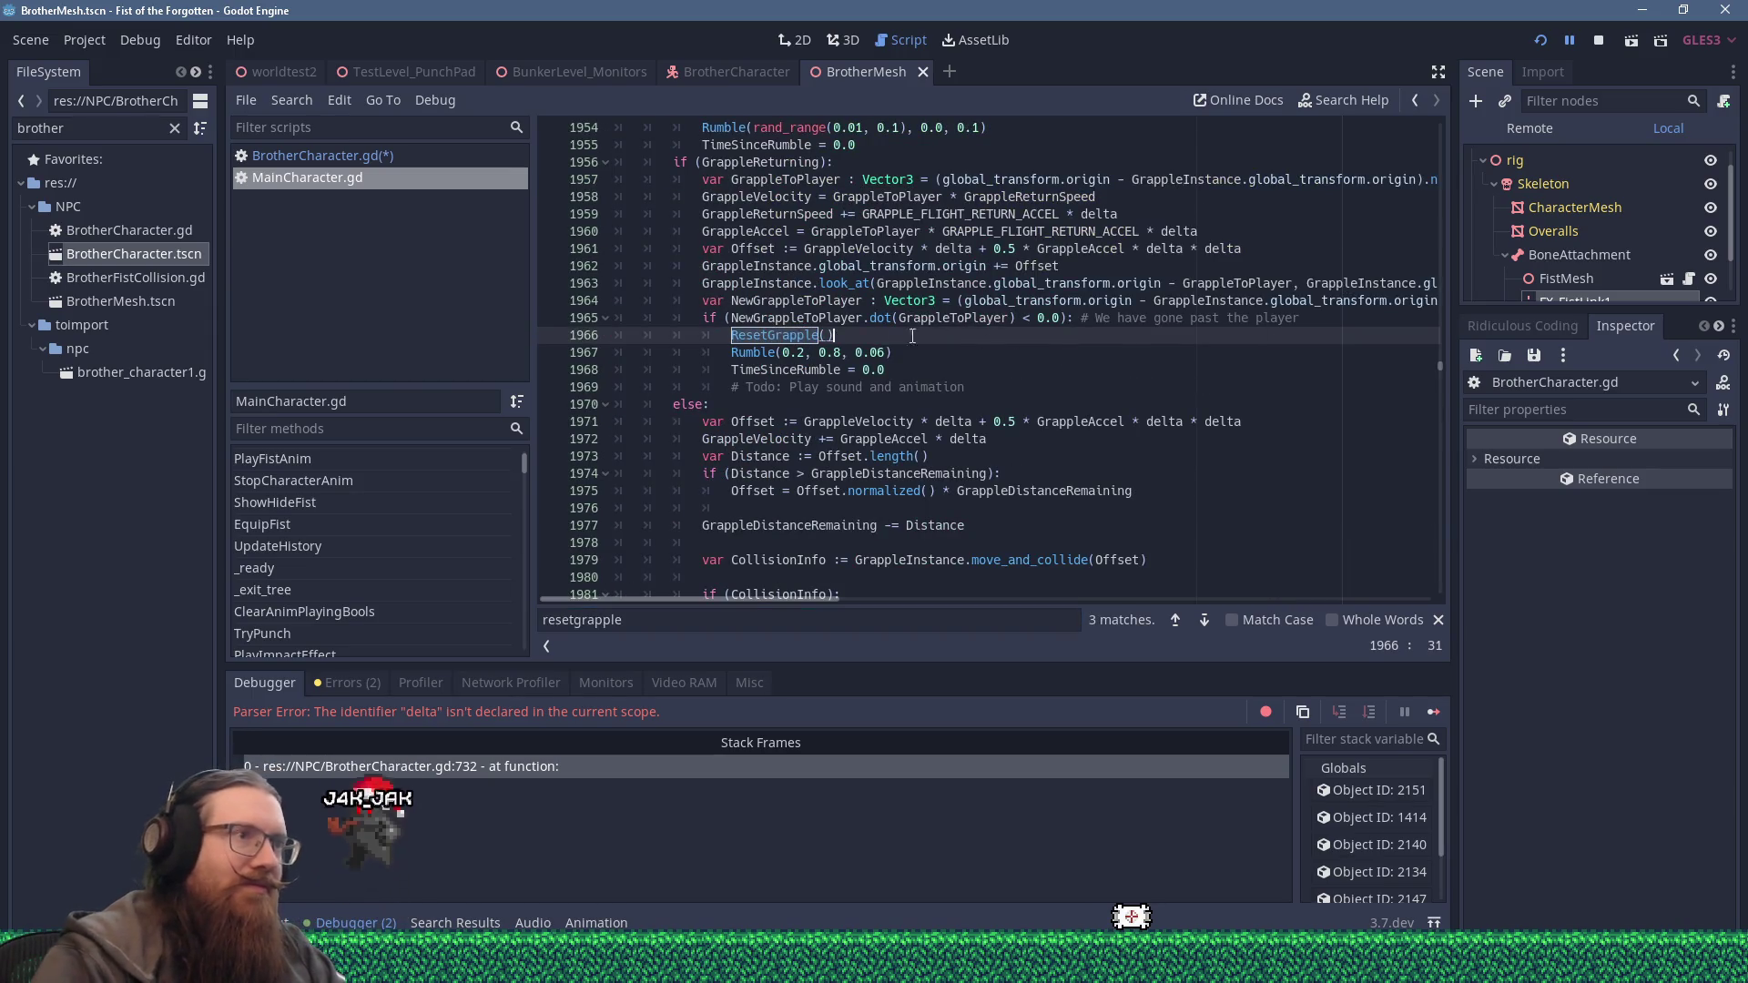
scroll(912, 336, "up", 1)
left_click(789, 336)
left_click(783, 371, "ctrl")
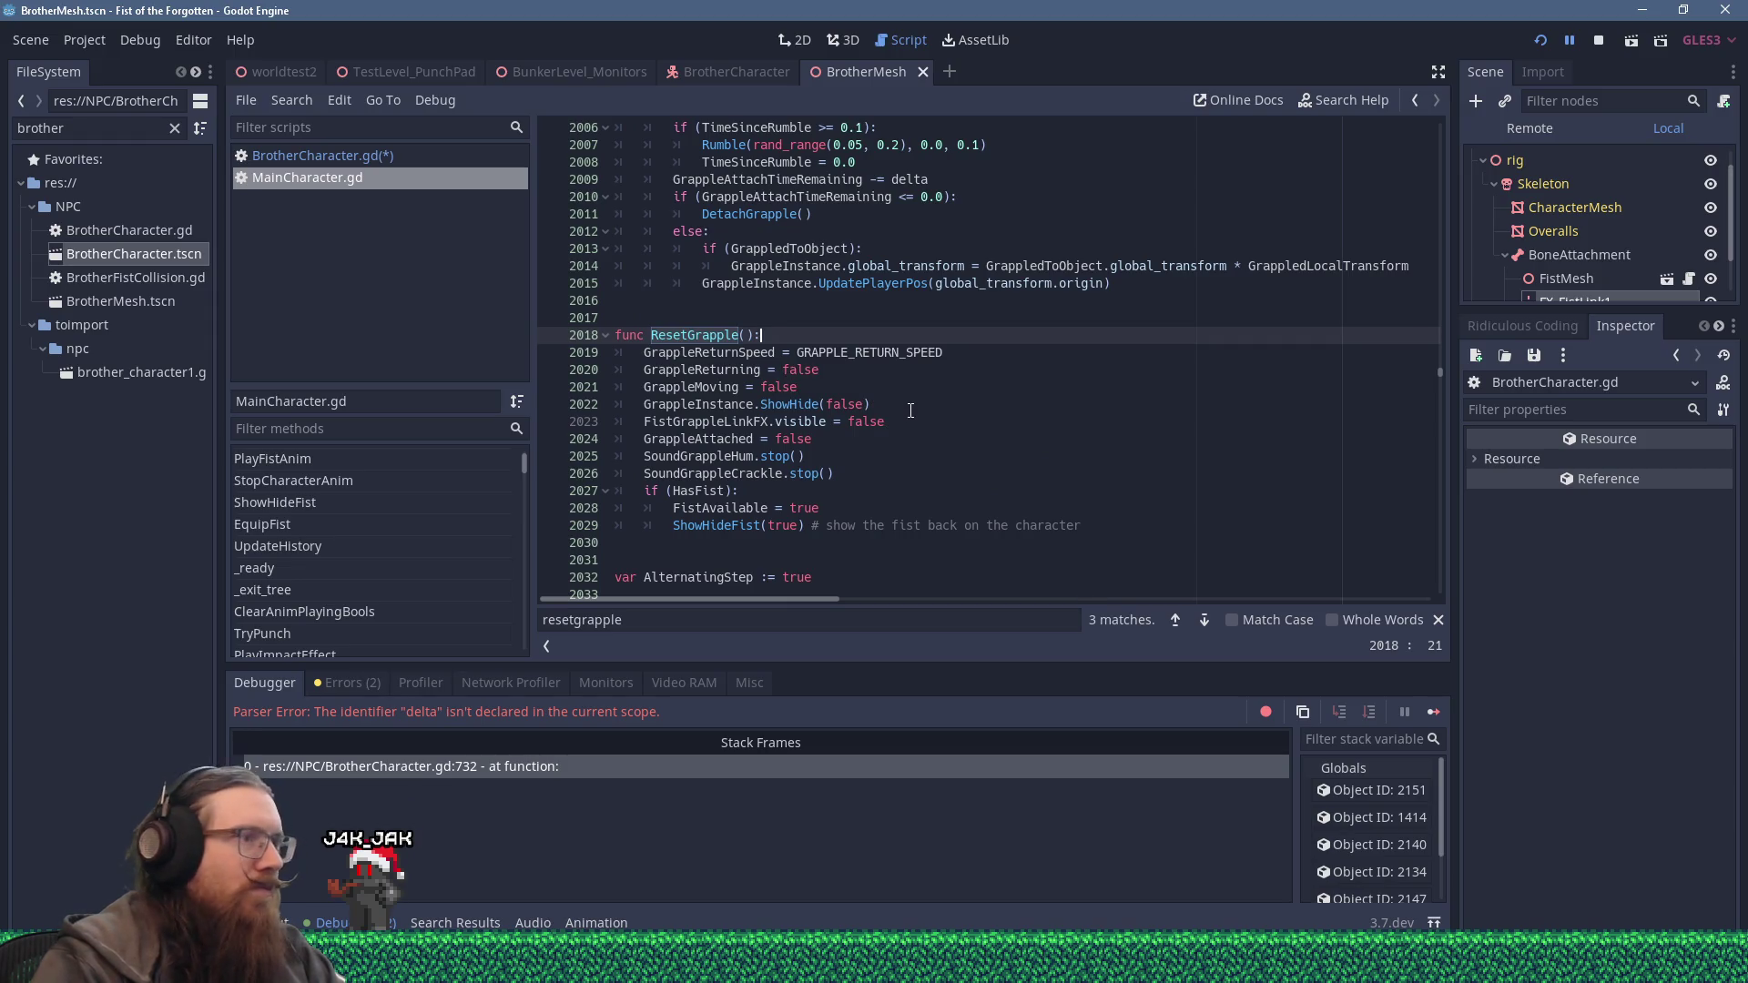
mouse_move(1157, 528)
left_mouse_down()
mouse_move(638, 524)
mouse_move(532, 352)
left_mouse_up()
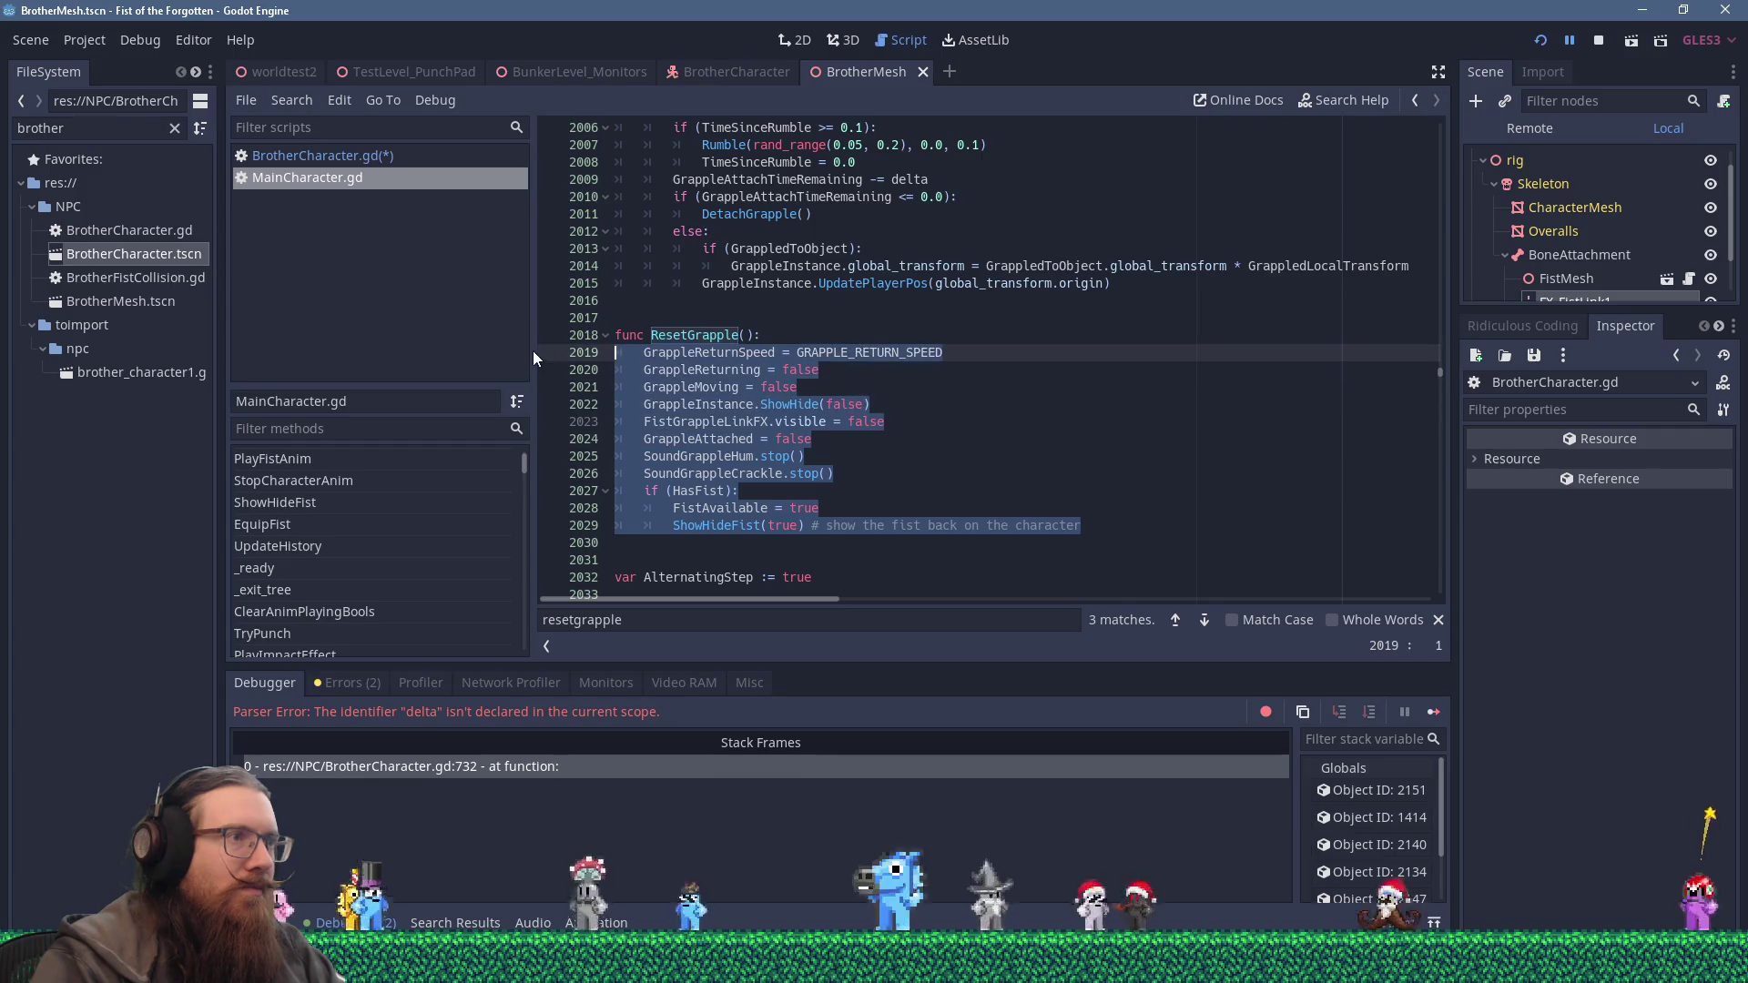
right_click(653, 370)
left_click(692, 470)
Paste the copied reset code into BrotherCharacter.gd's ResetGrapple and review the nearby lines.
left_click(323, 156)
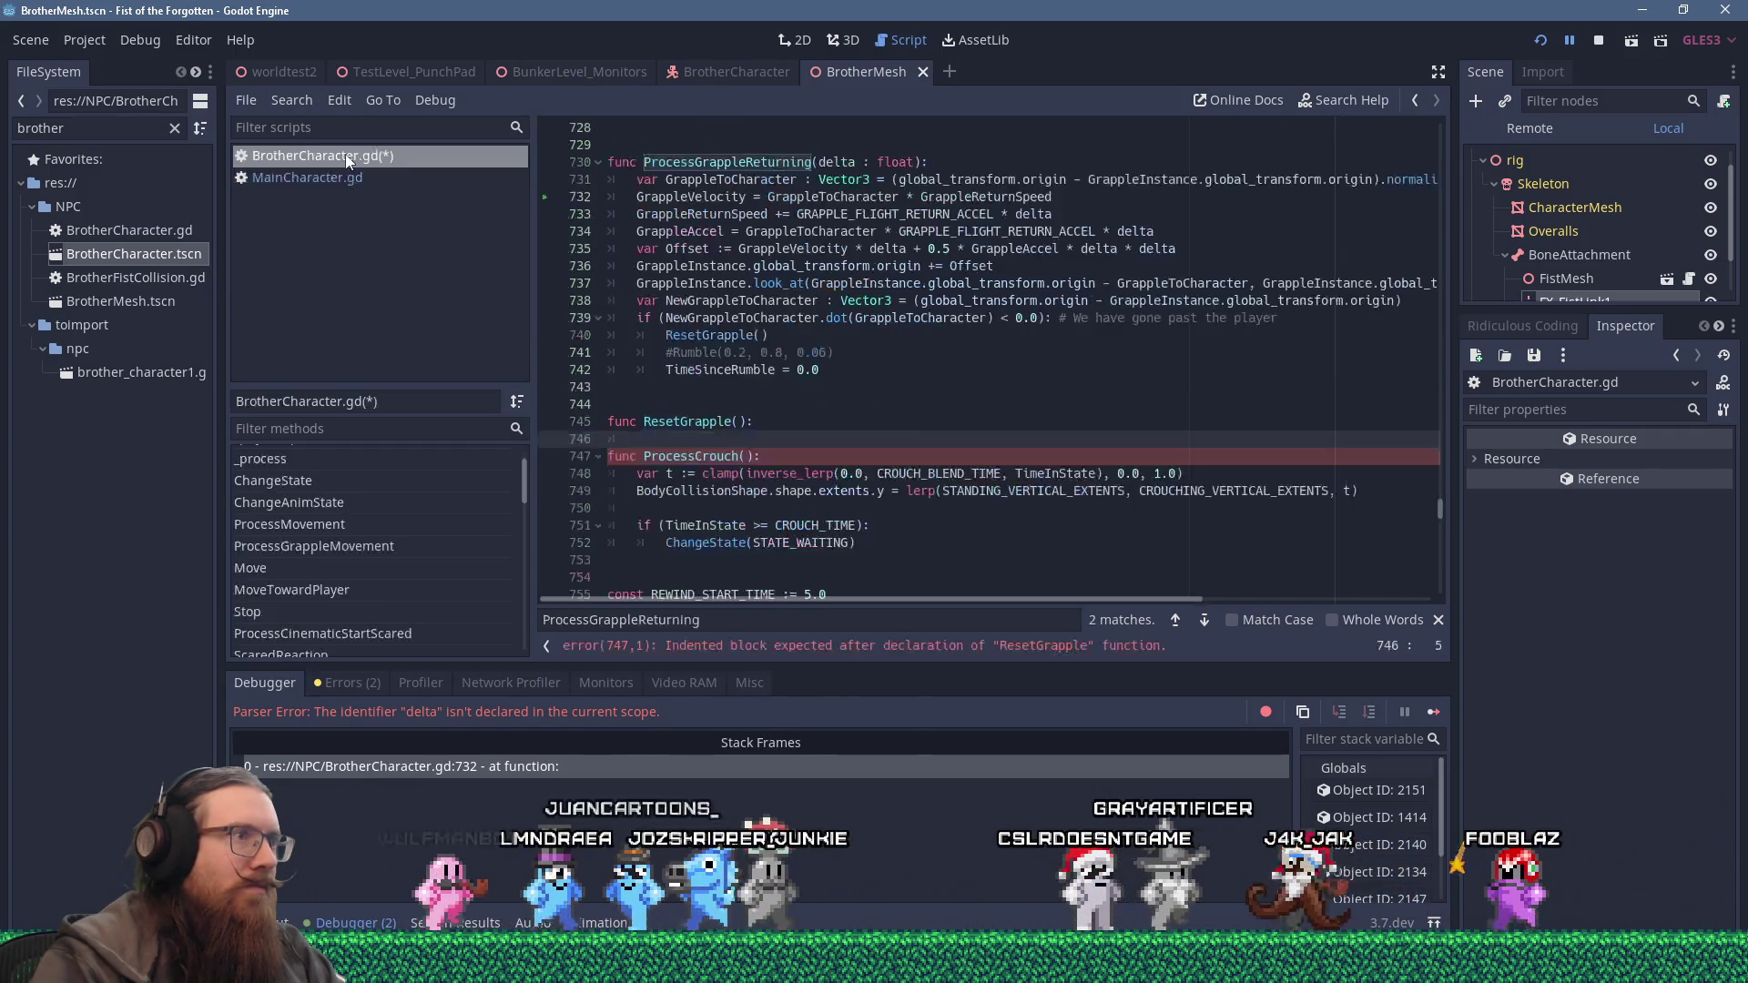
key("shift+Insert")
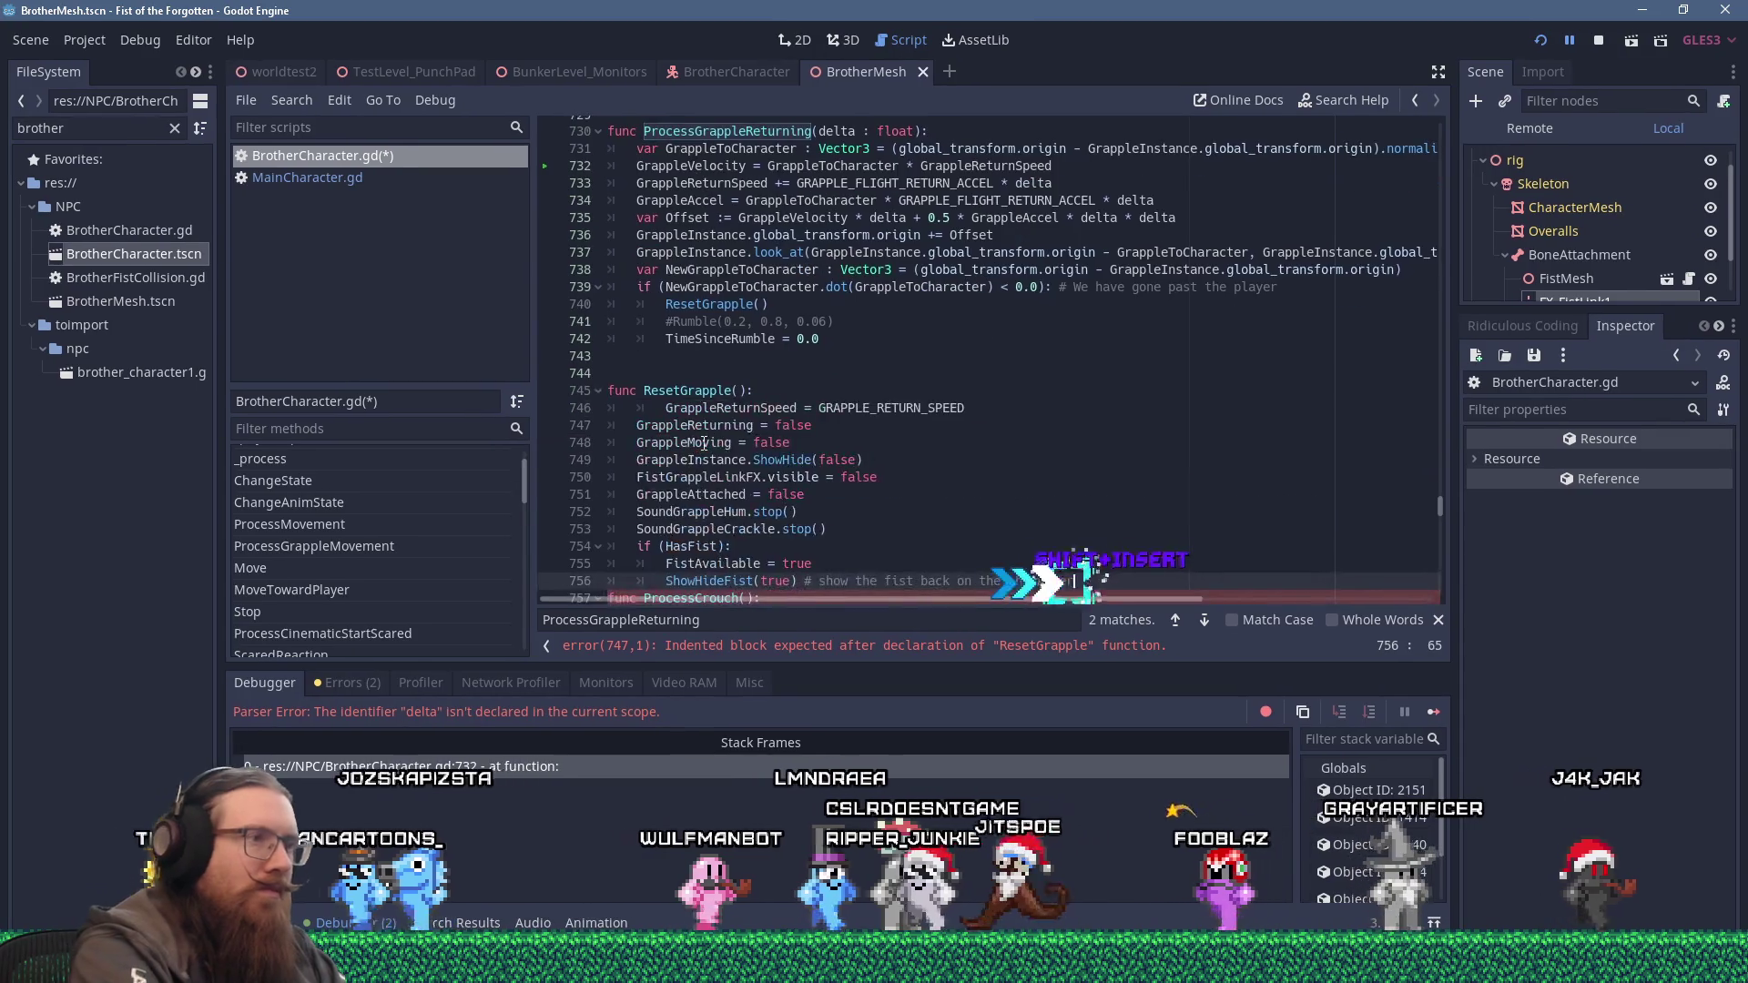
key("Return")
key("Return")
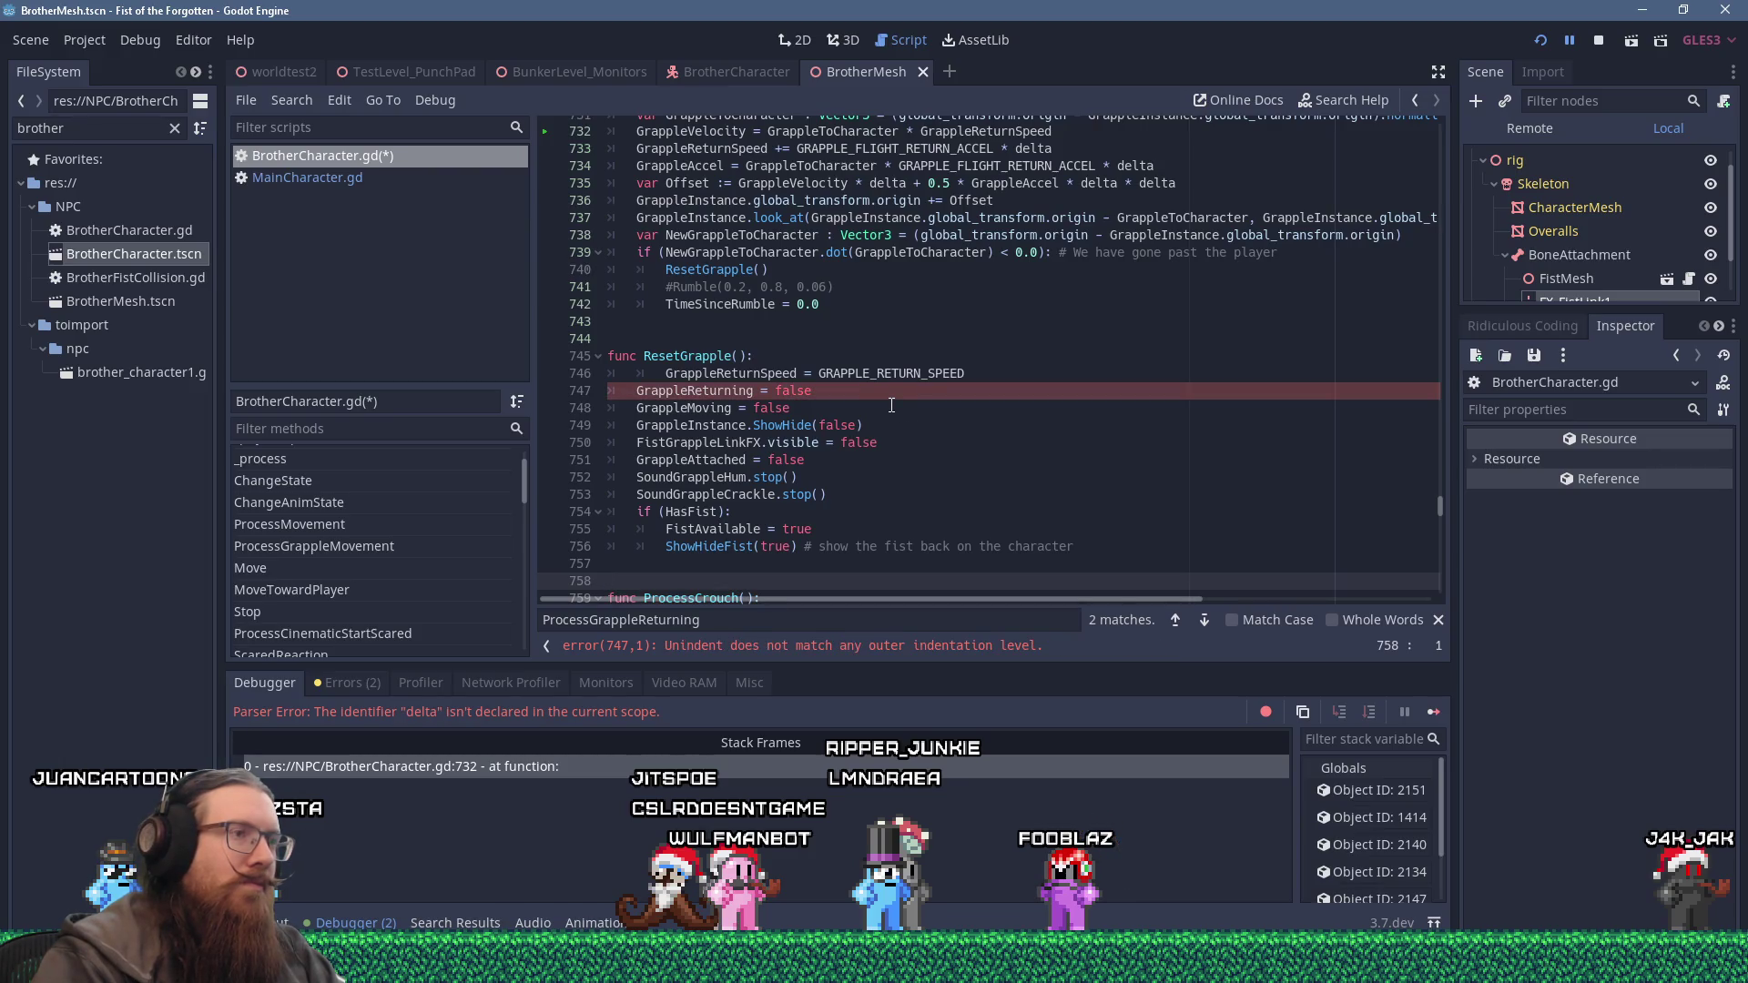
left_click(833, 392)
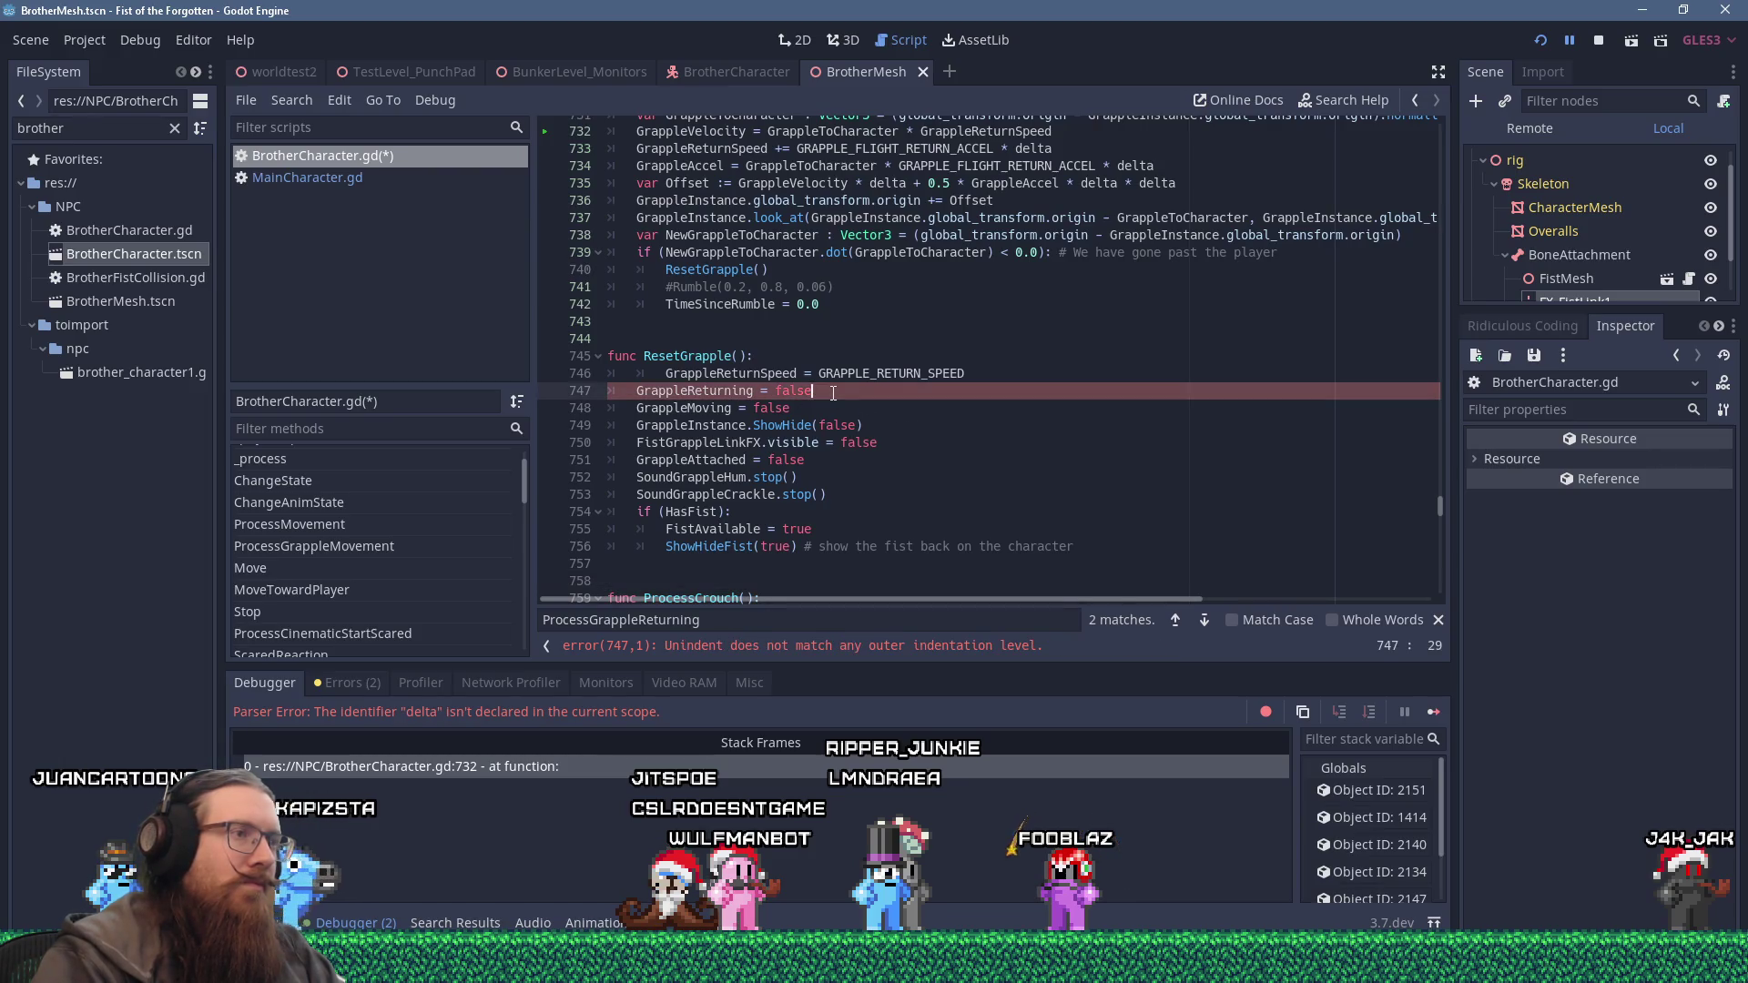
scroll(785, 391, "up", 4)
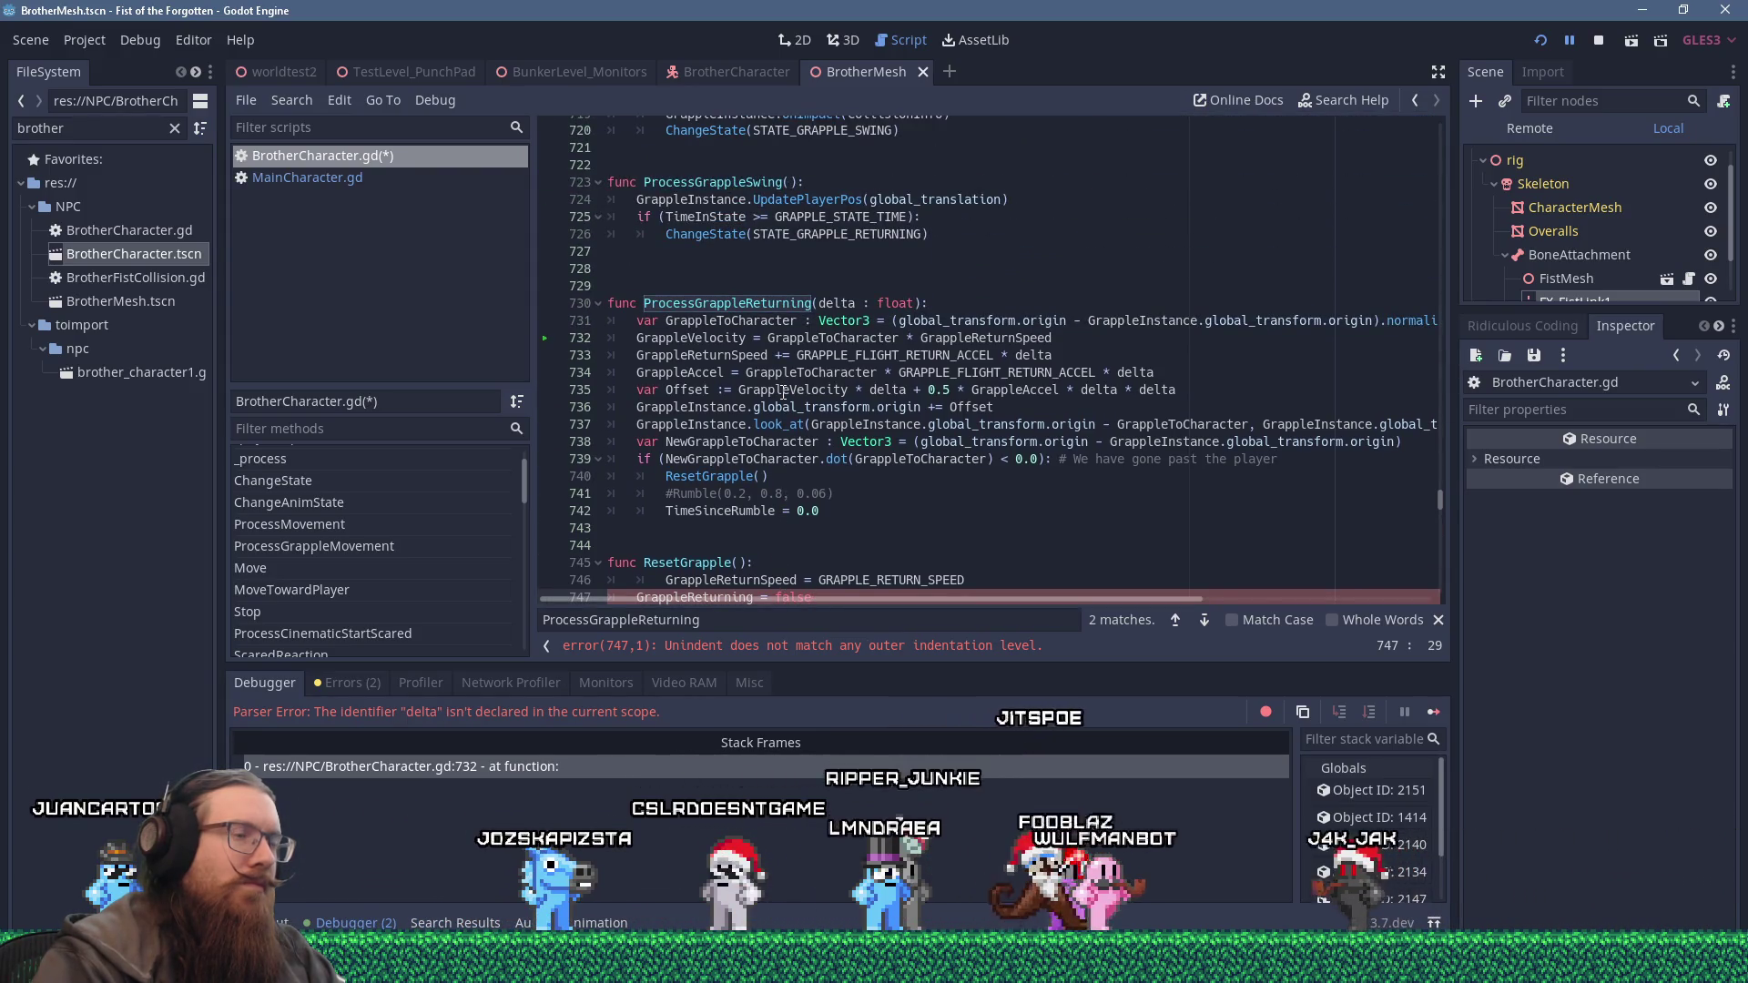
scroll(785, 394, "down", 1)
scroll(783, 392, "down", 2)
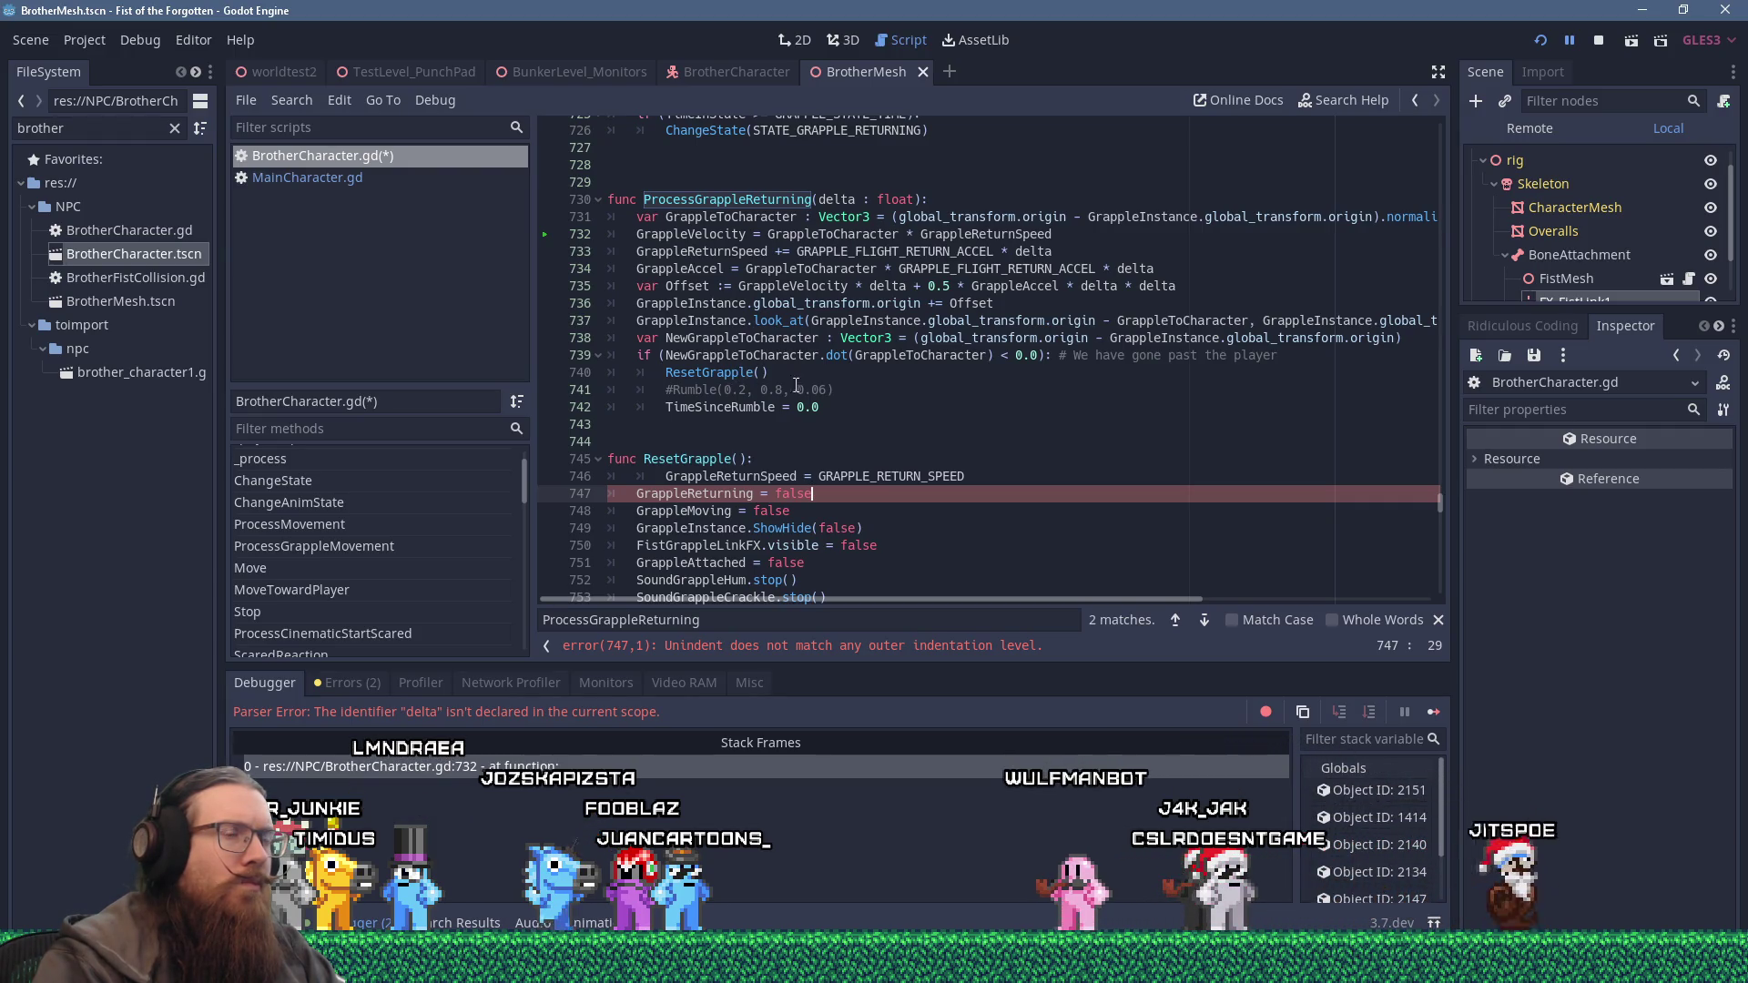
left_click(855, 377)
left_click(861, 408)
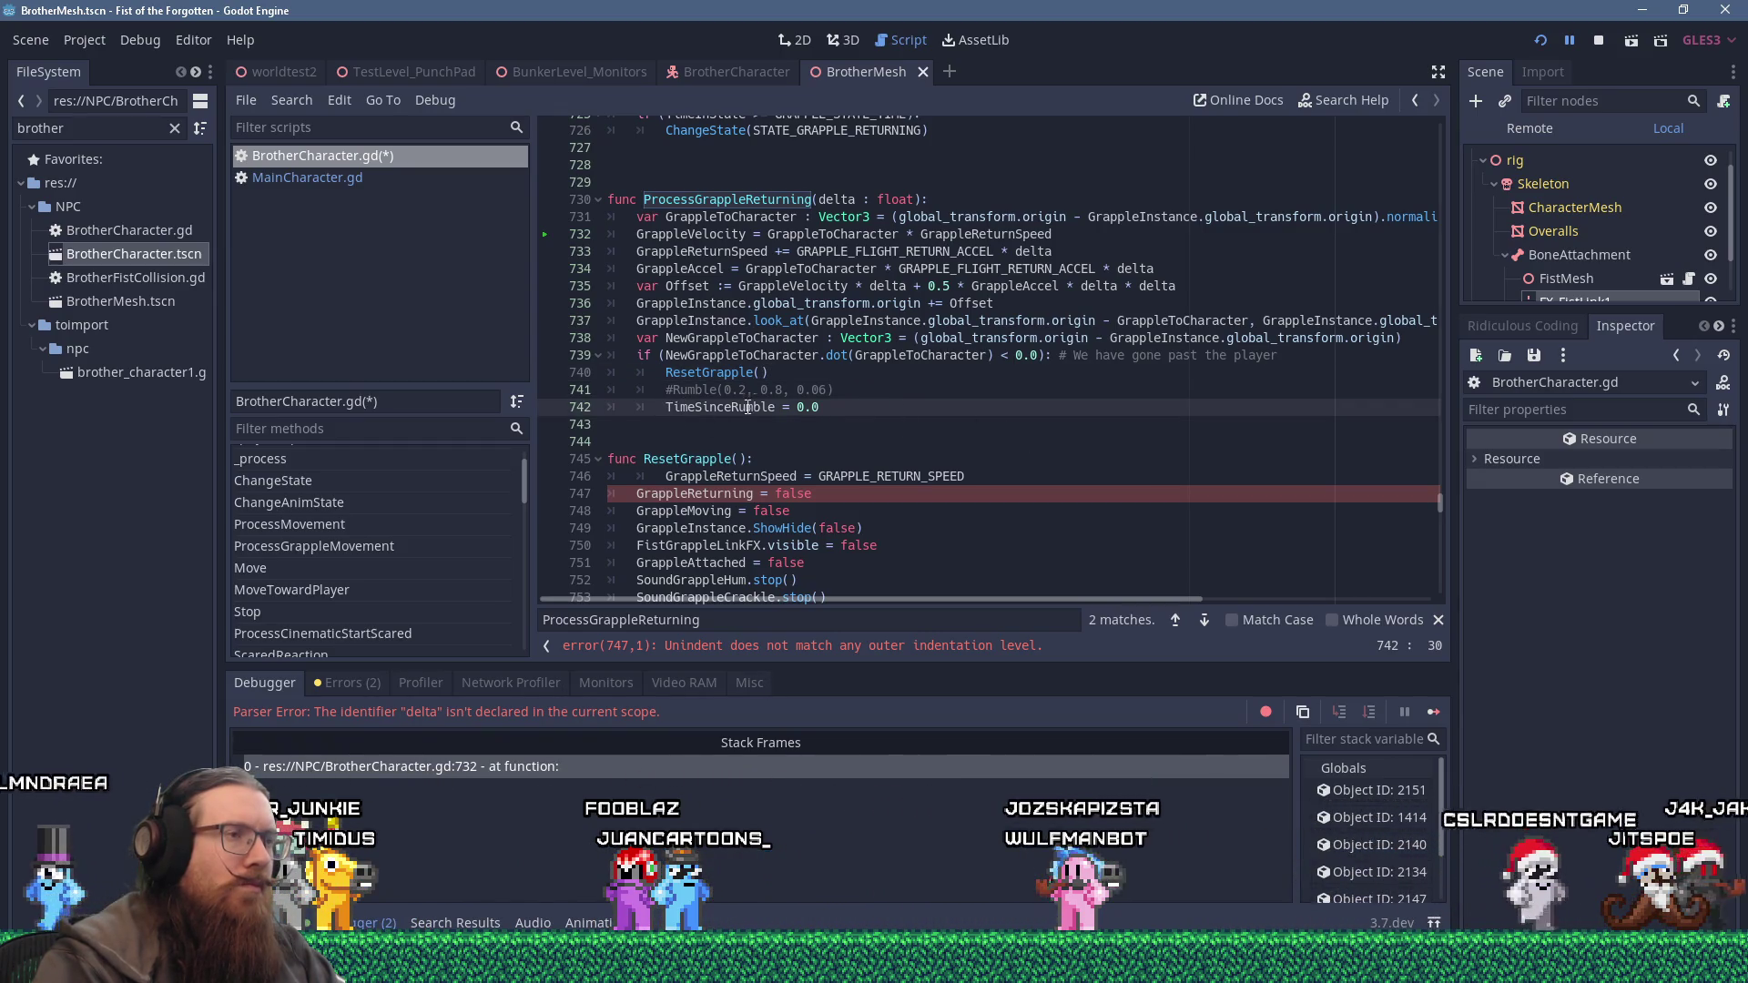
key("Left")
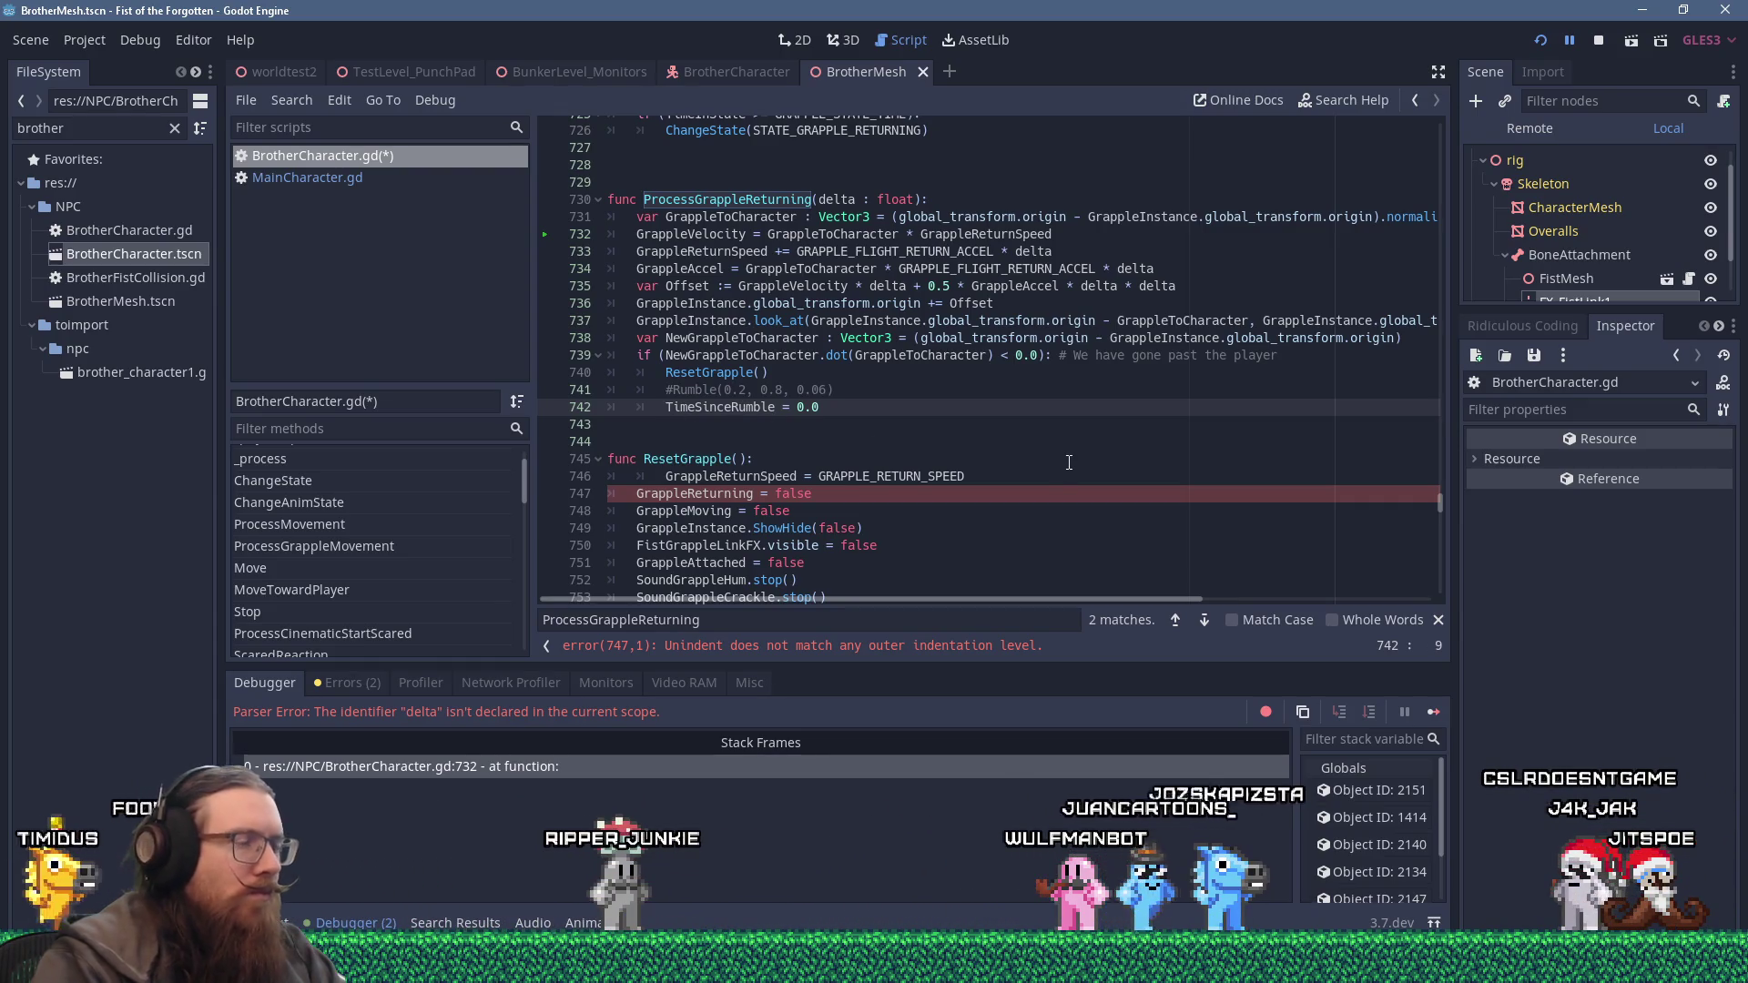
type("#")
Add a ChangeState(STATE_ATTACKING) call on a new line after the TimeSinceRumble line.
key("Return")
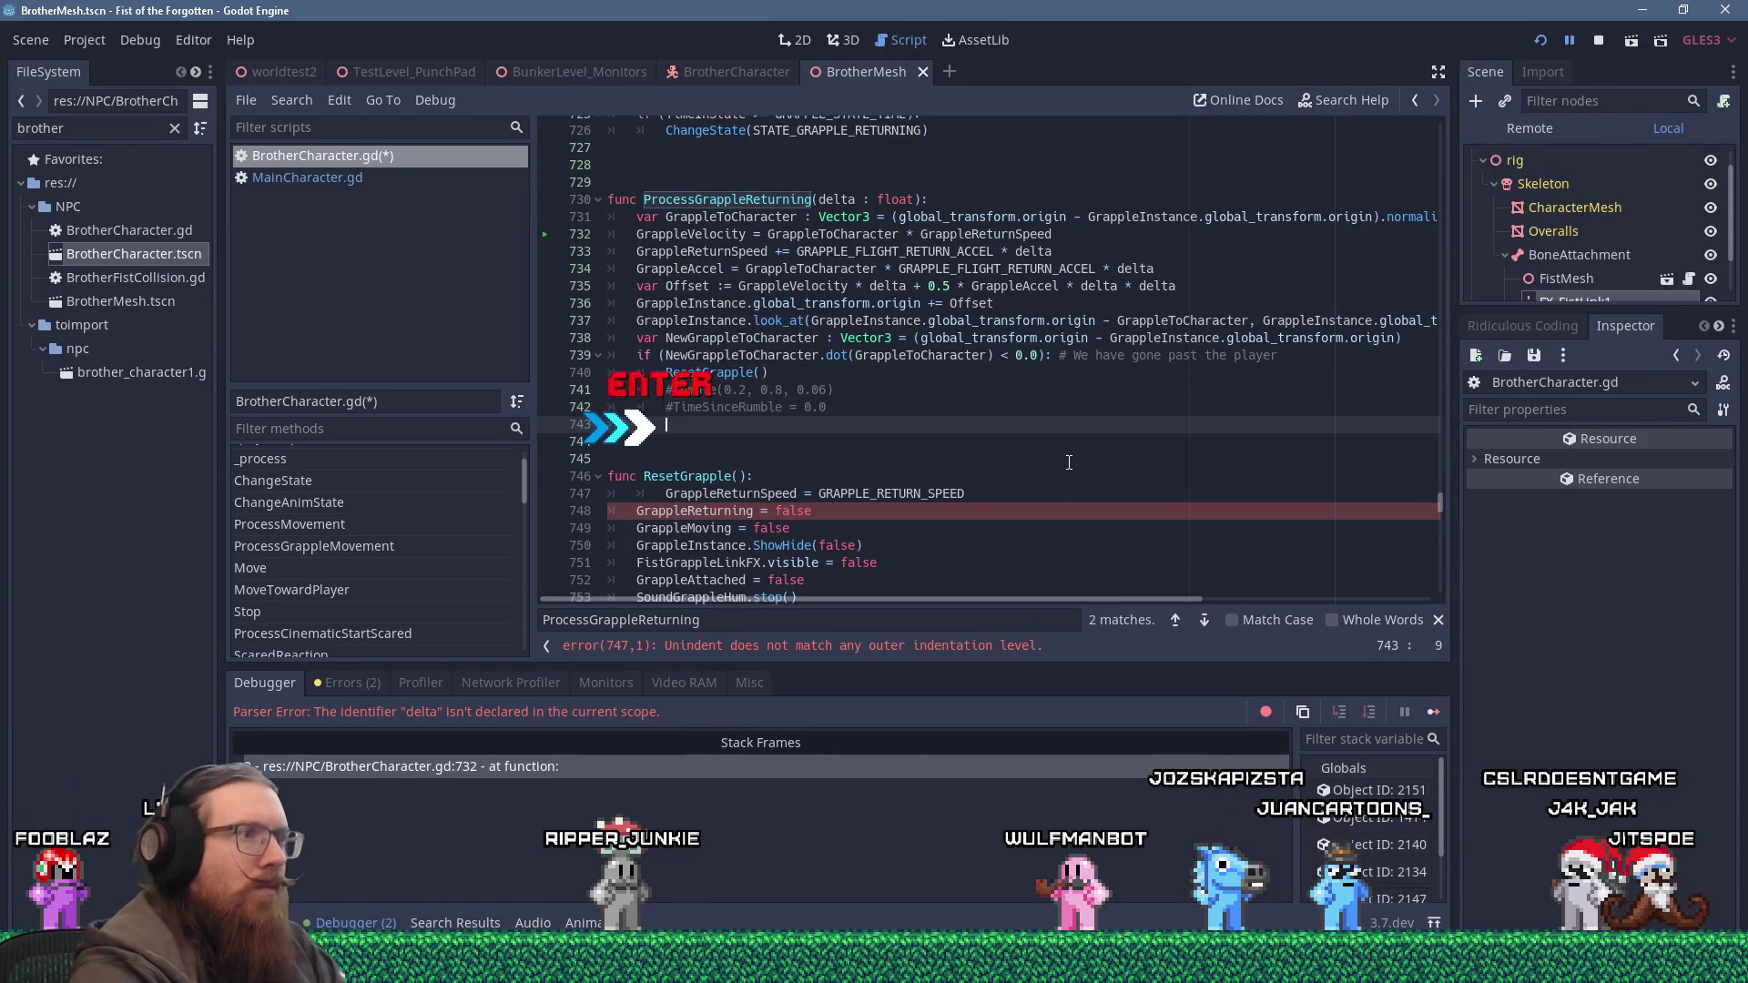
type("ChangeState(")
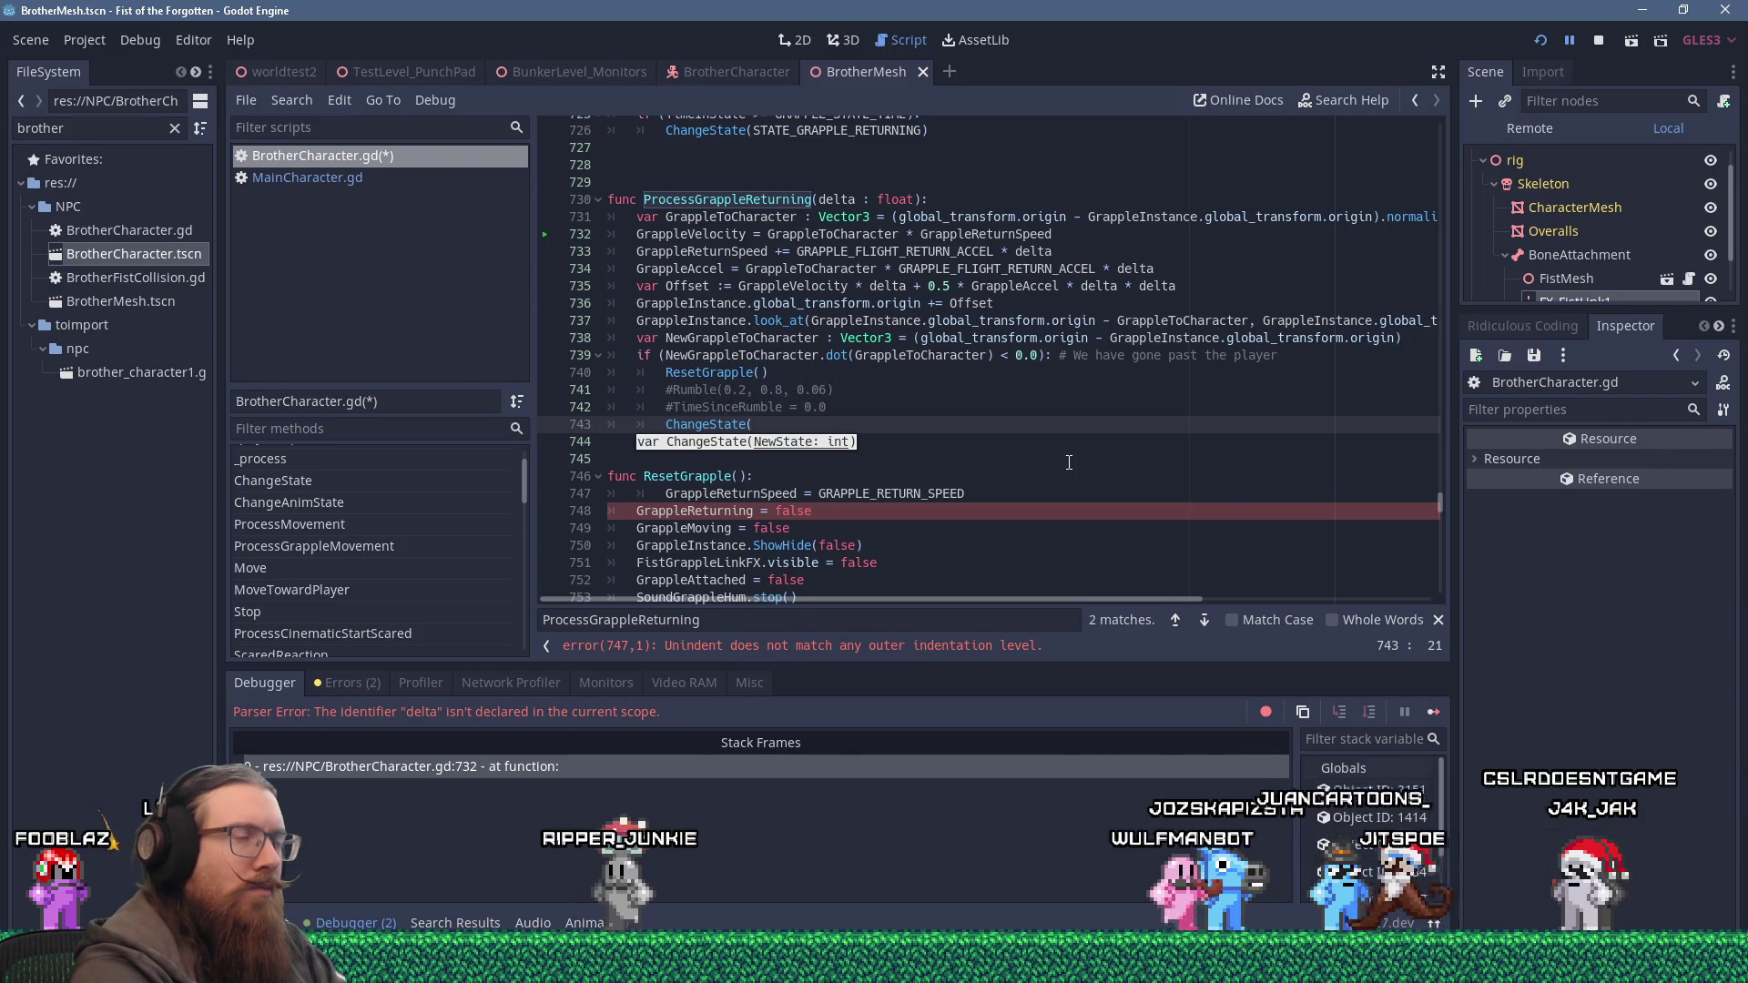
mouse_move(1439, 502)
left_mouse_down()
mouse_move(1417, 391)
mouse_move(1466, 118)
left_mouse_up()
scroll(1227, 331, "down", 10)
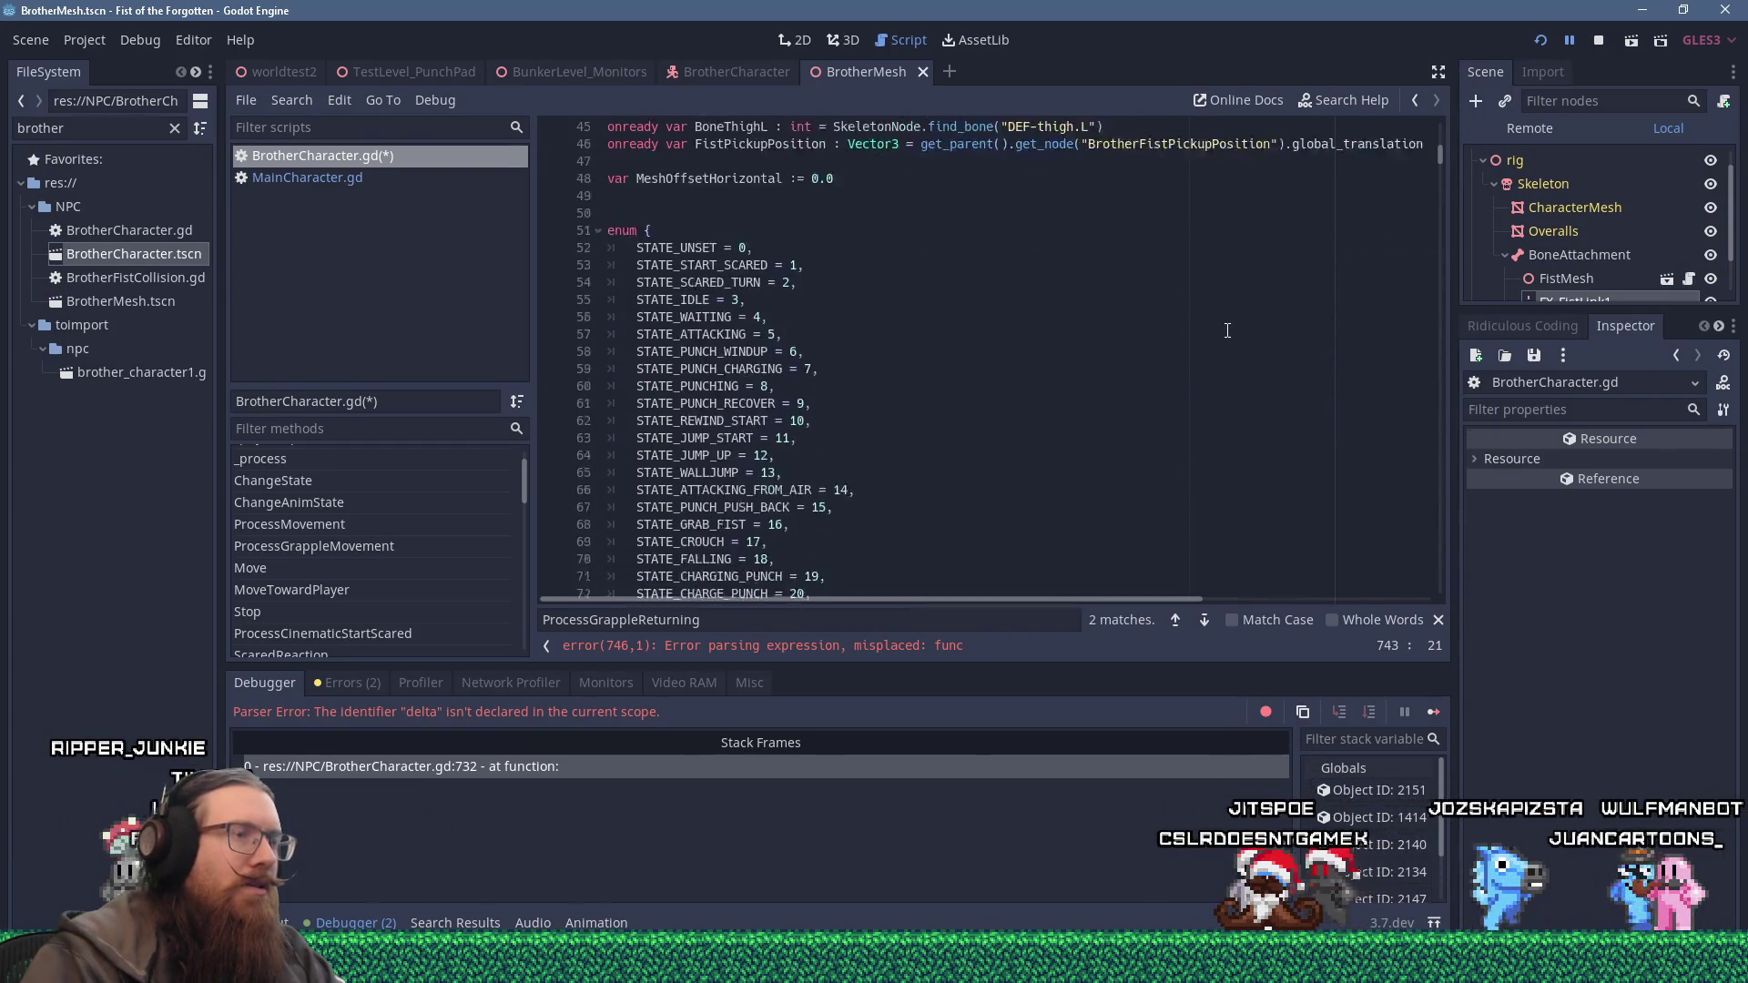
scroll(1227, 331, "down", 1)
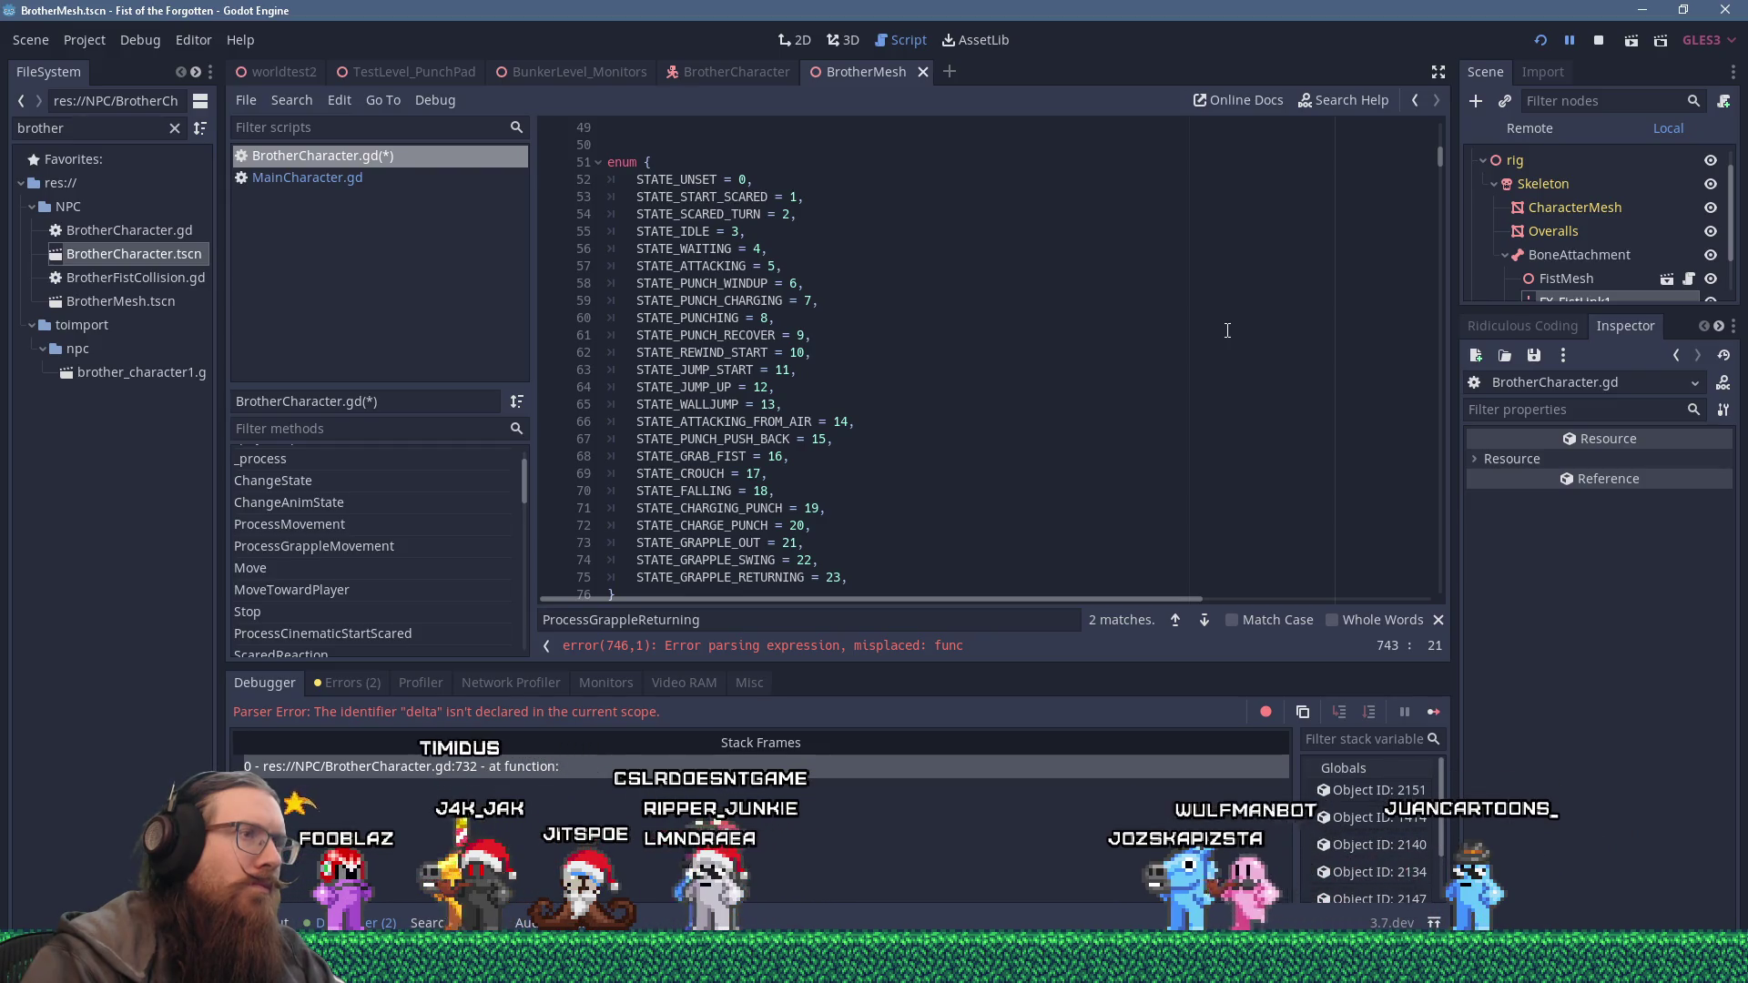
scroll(1228, 330, "down", 5)
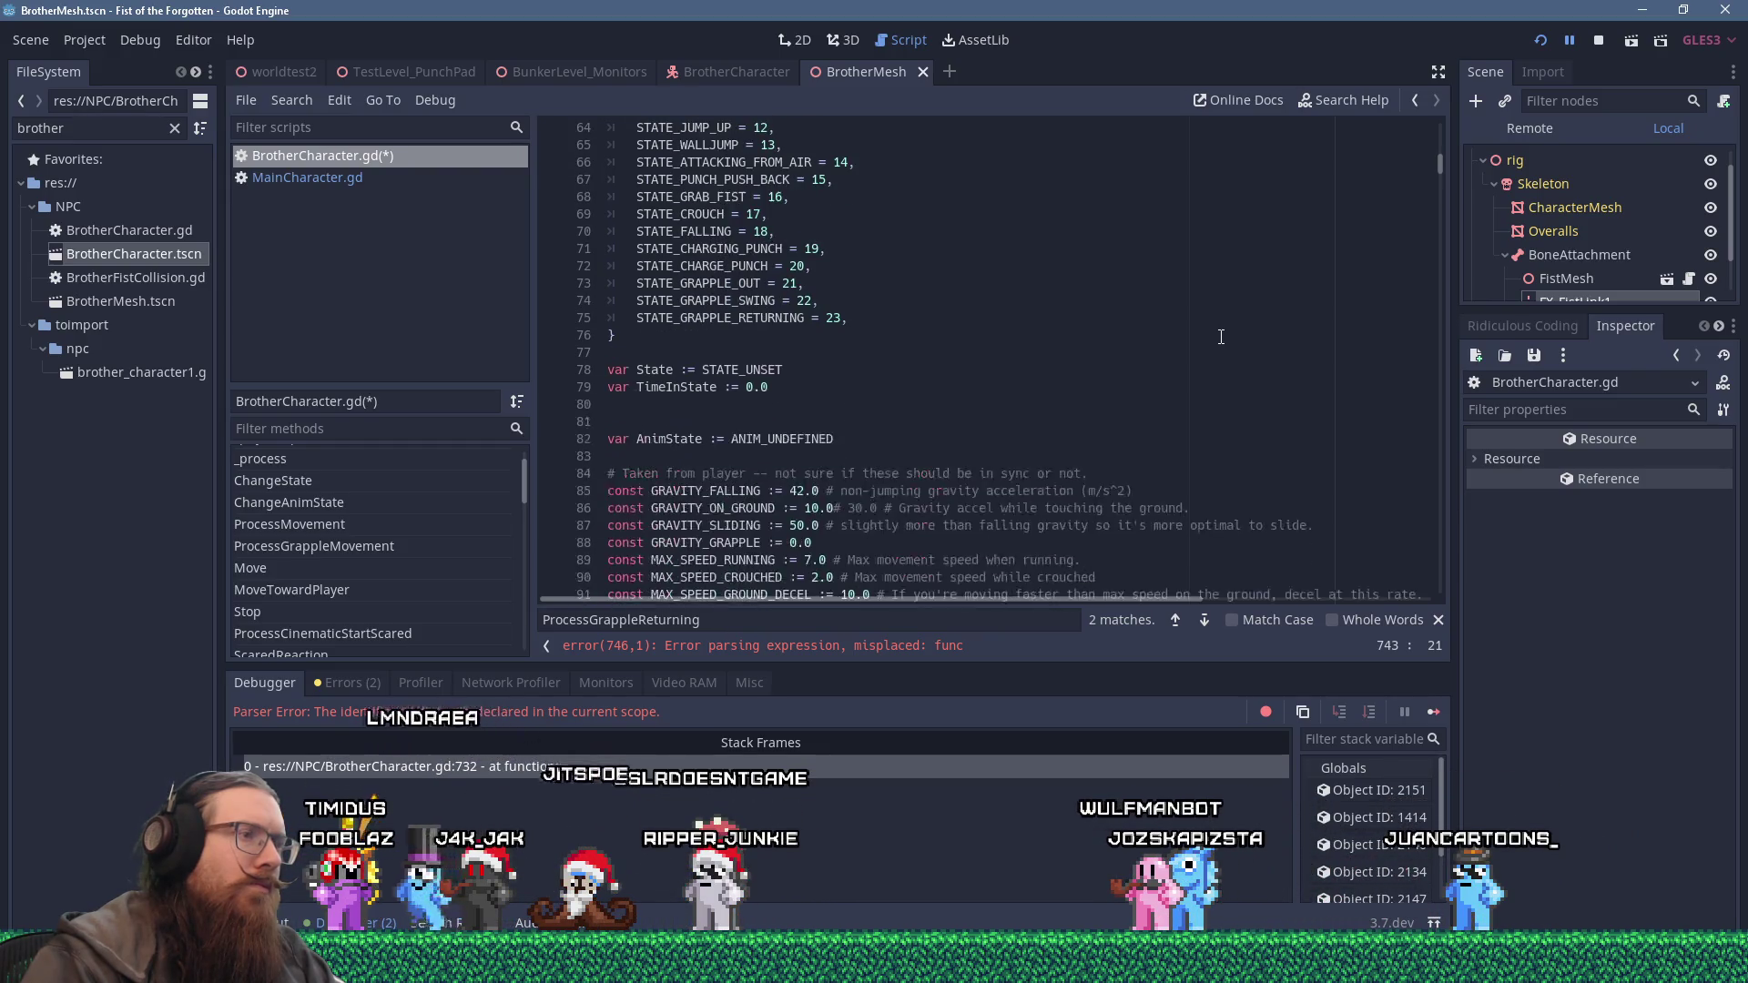
type("STA")
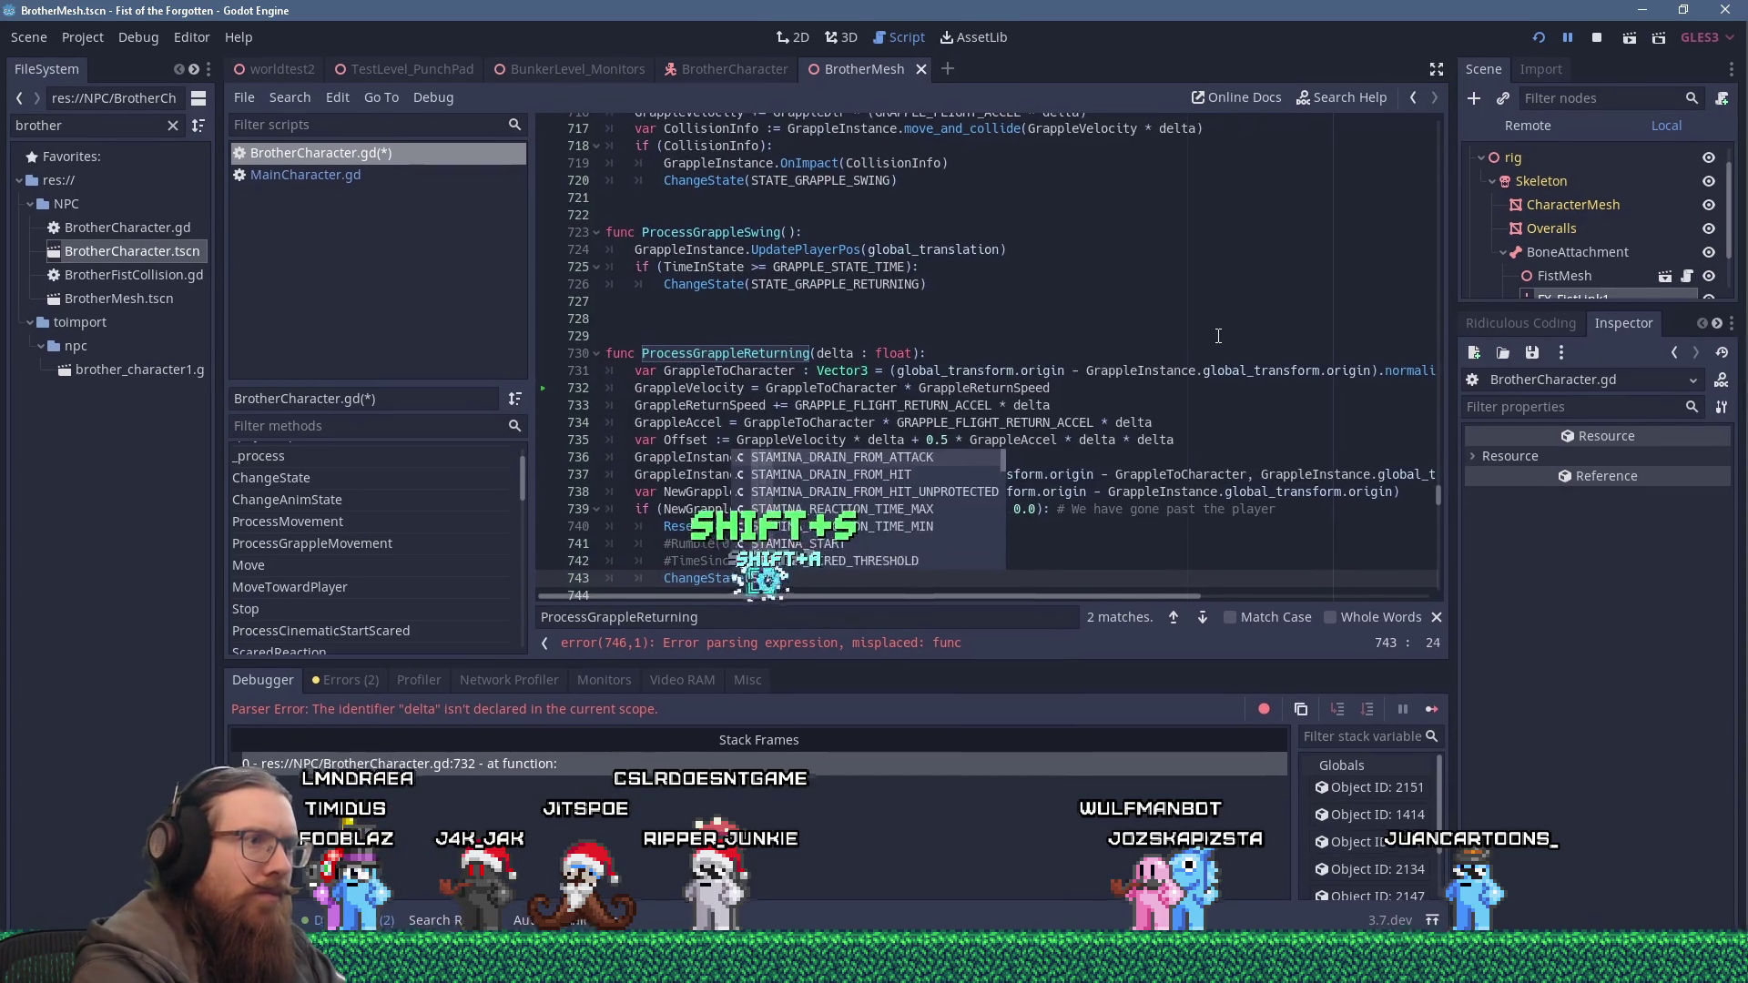
type("TE_ATTACKING)")
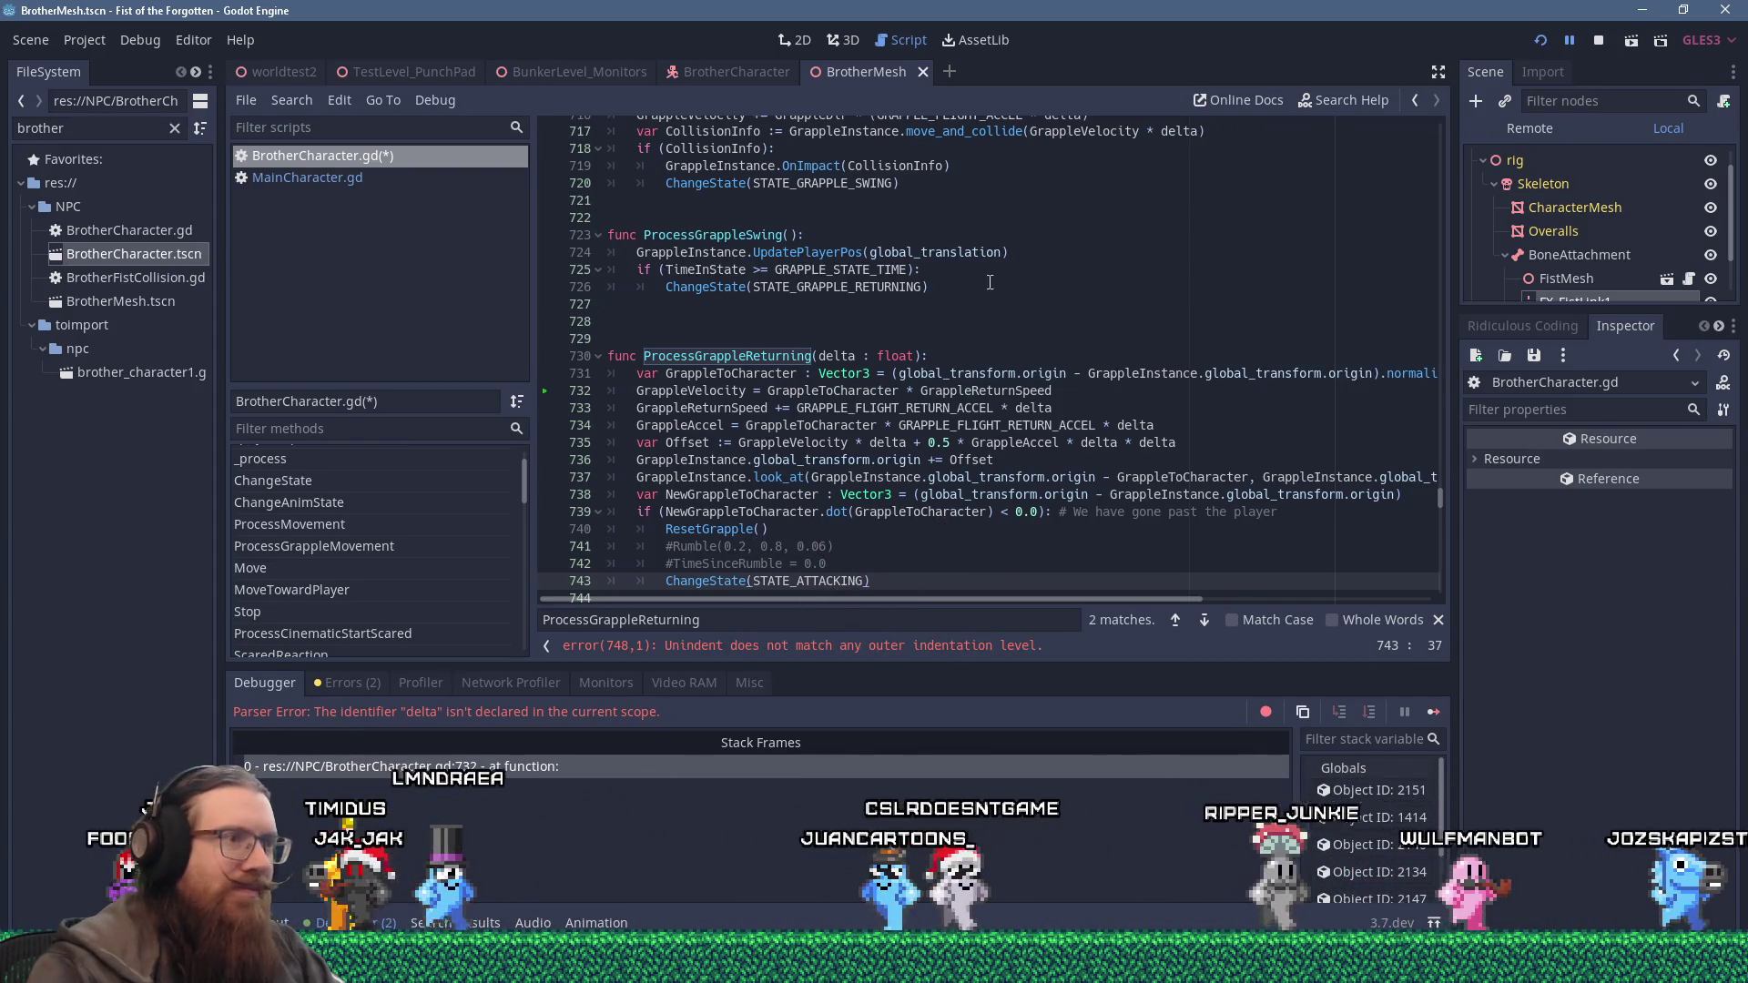
Scroll down to ResetGrapple and place the cursor on its over-indented first line.
scroll(949, 342, "down", 3)
scroll(950, 342, "down", 2)
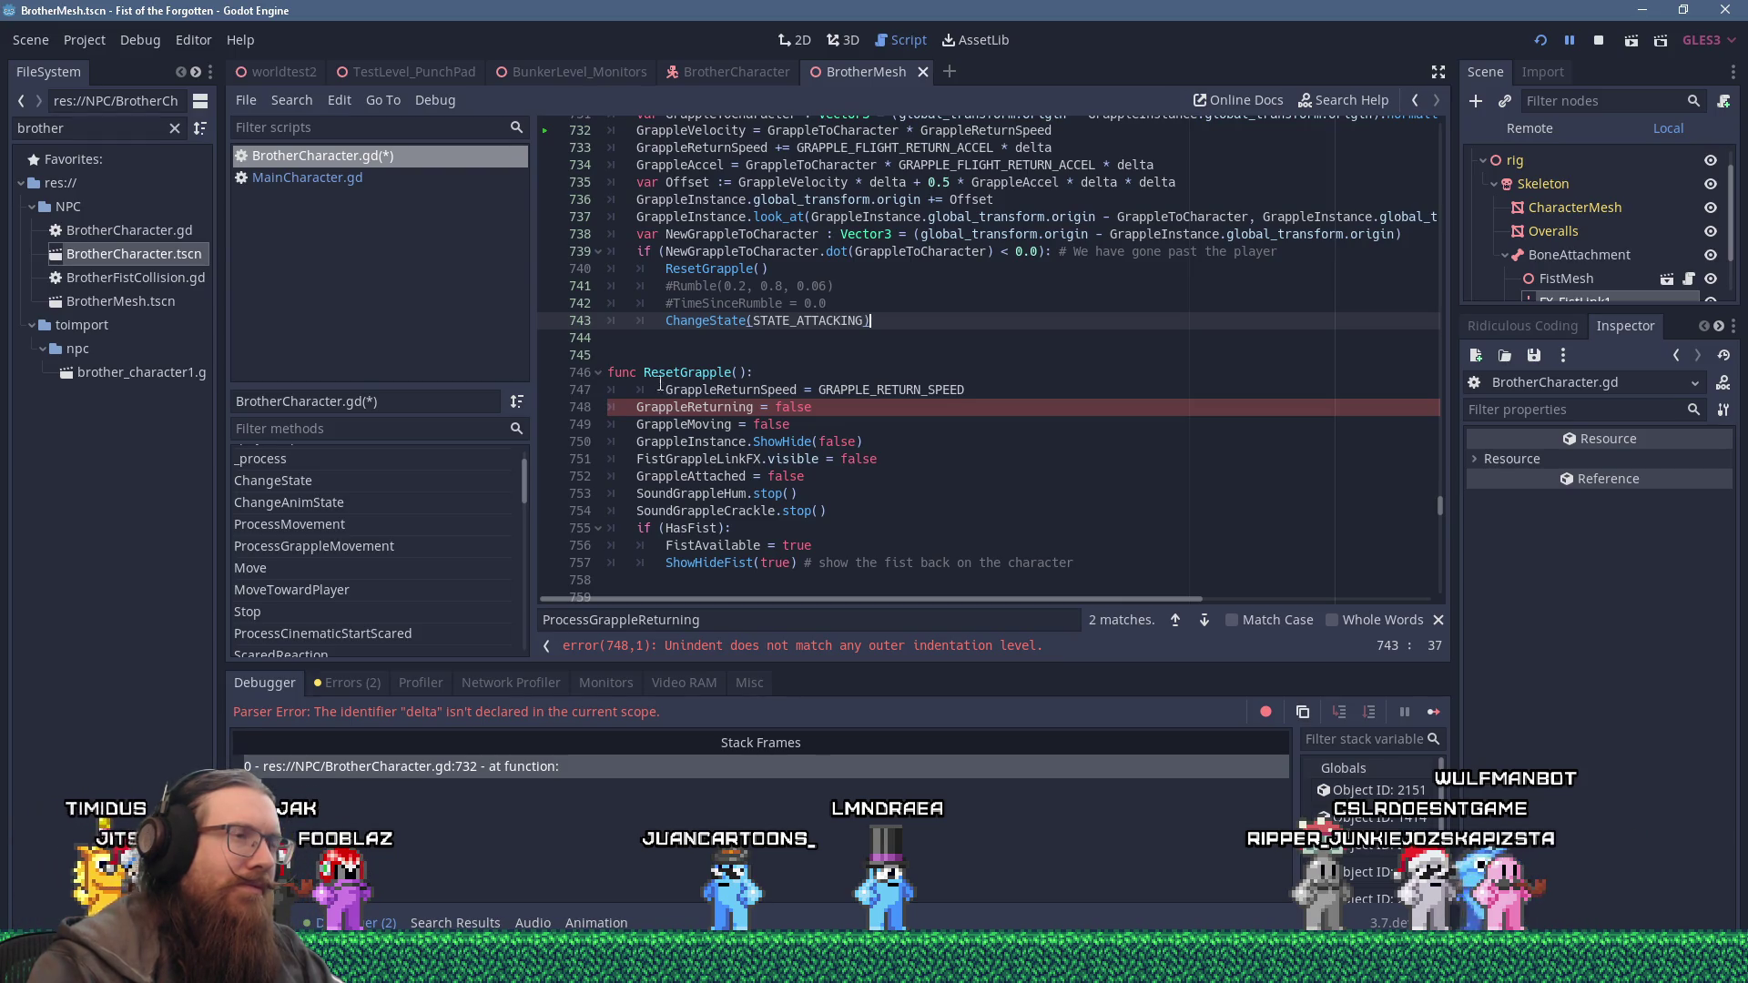
scroll(660, 384, "up", 3)
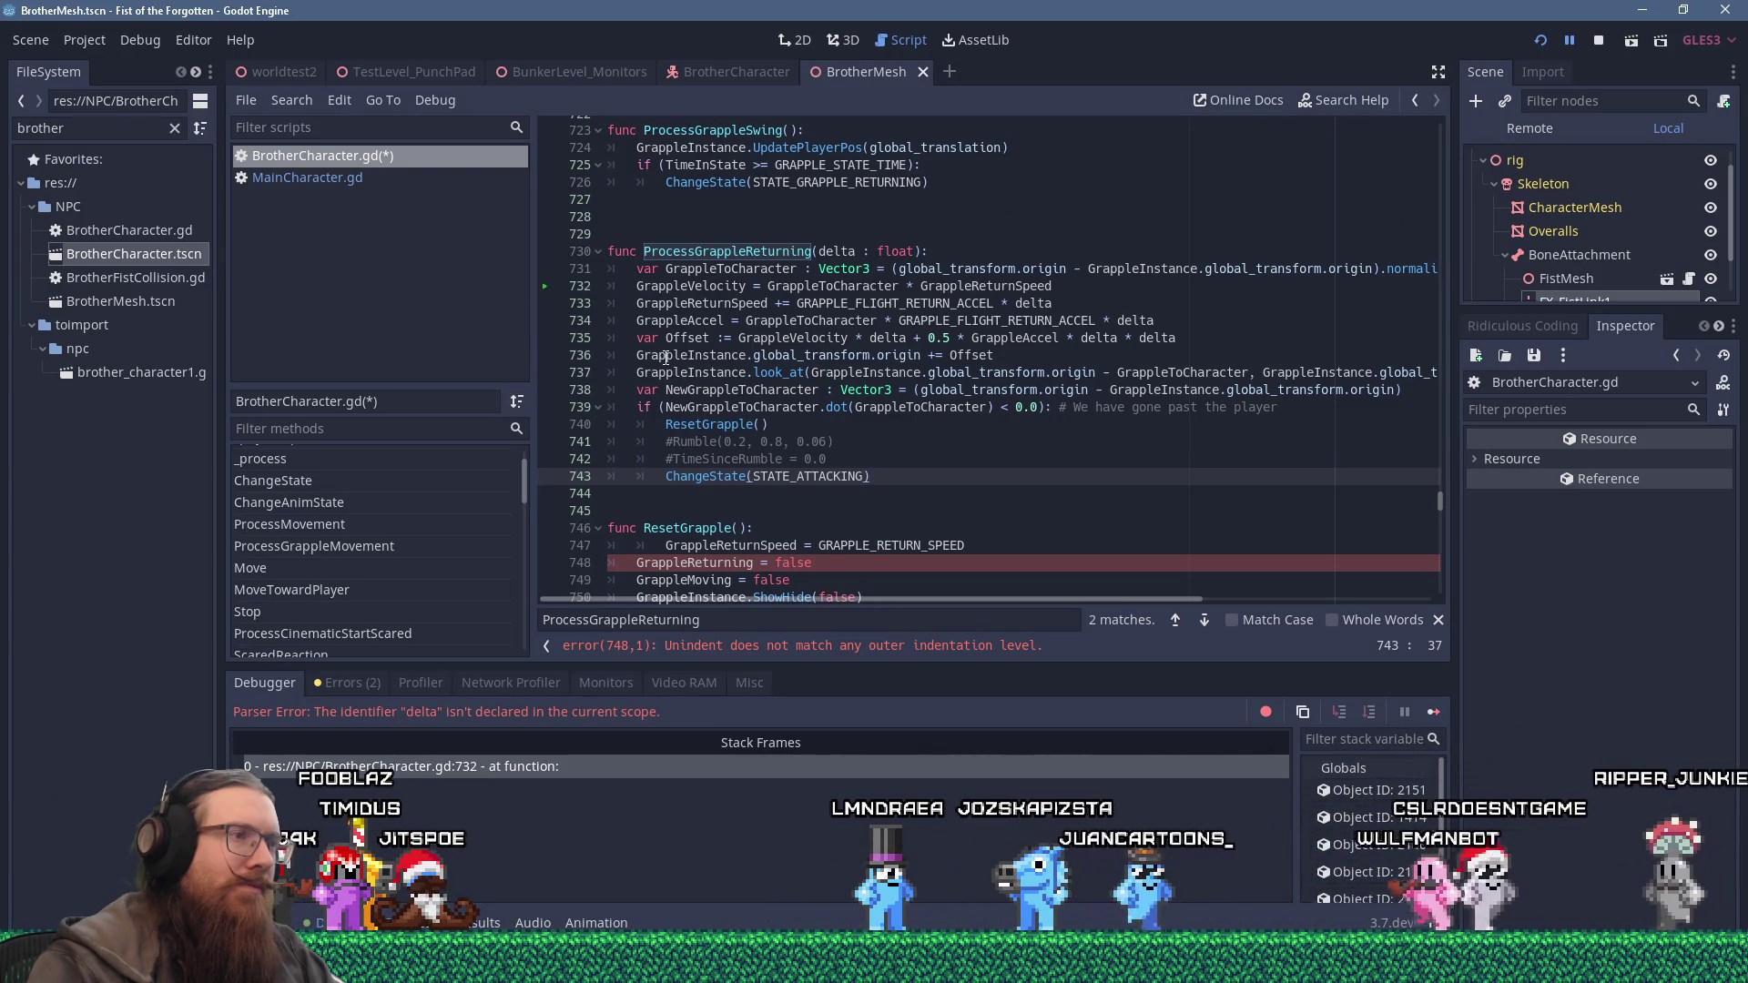
scroll(665, 358, "down", 1)
scroll(665, 358, "down", 1)
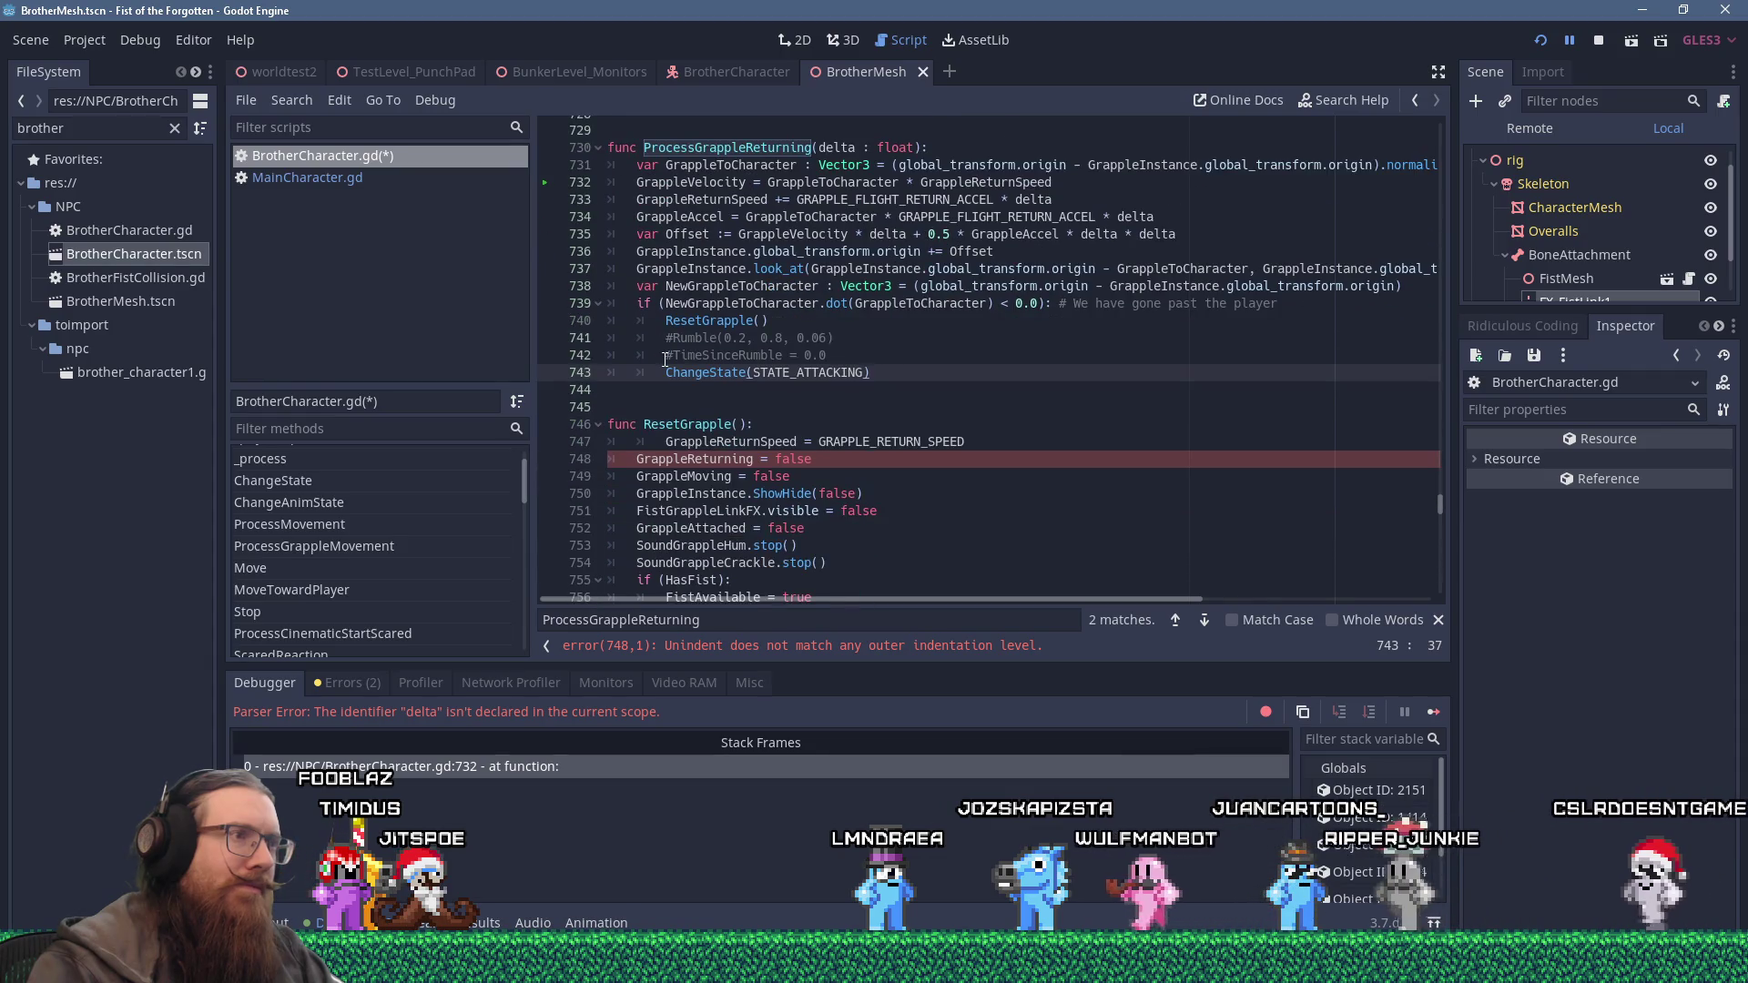
left_click(668, 443)
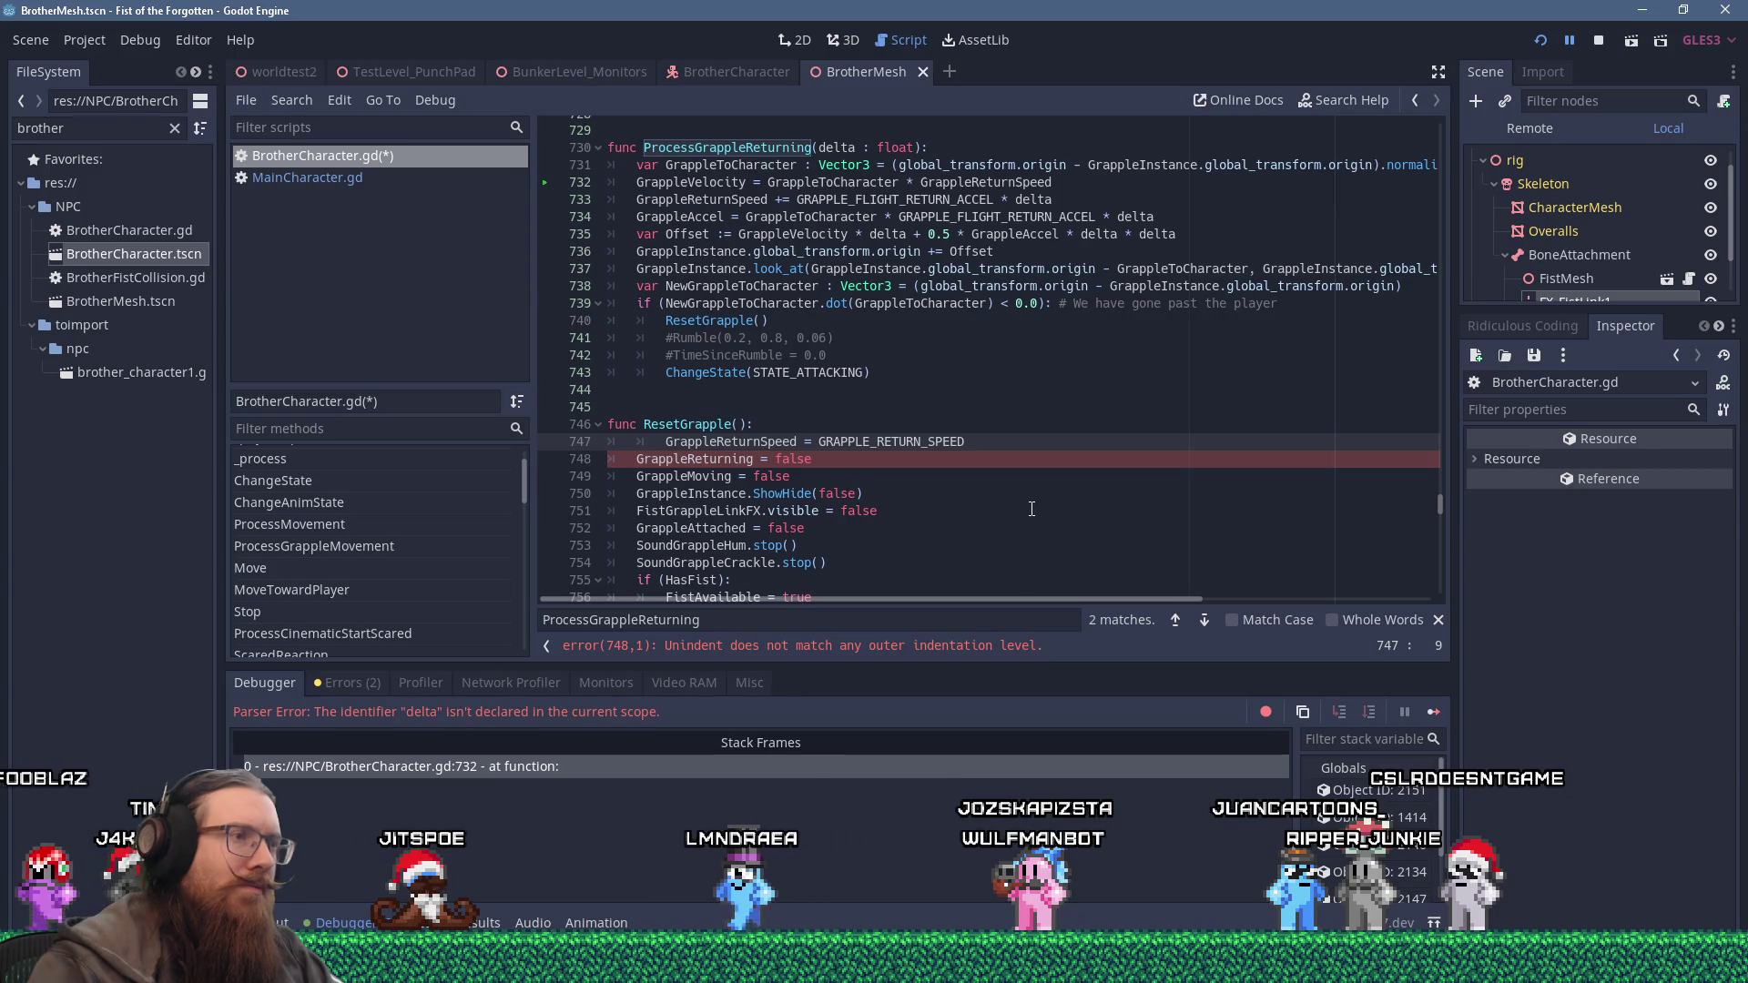
scroll(1032, 509, "down", 2)
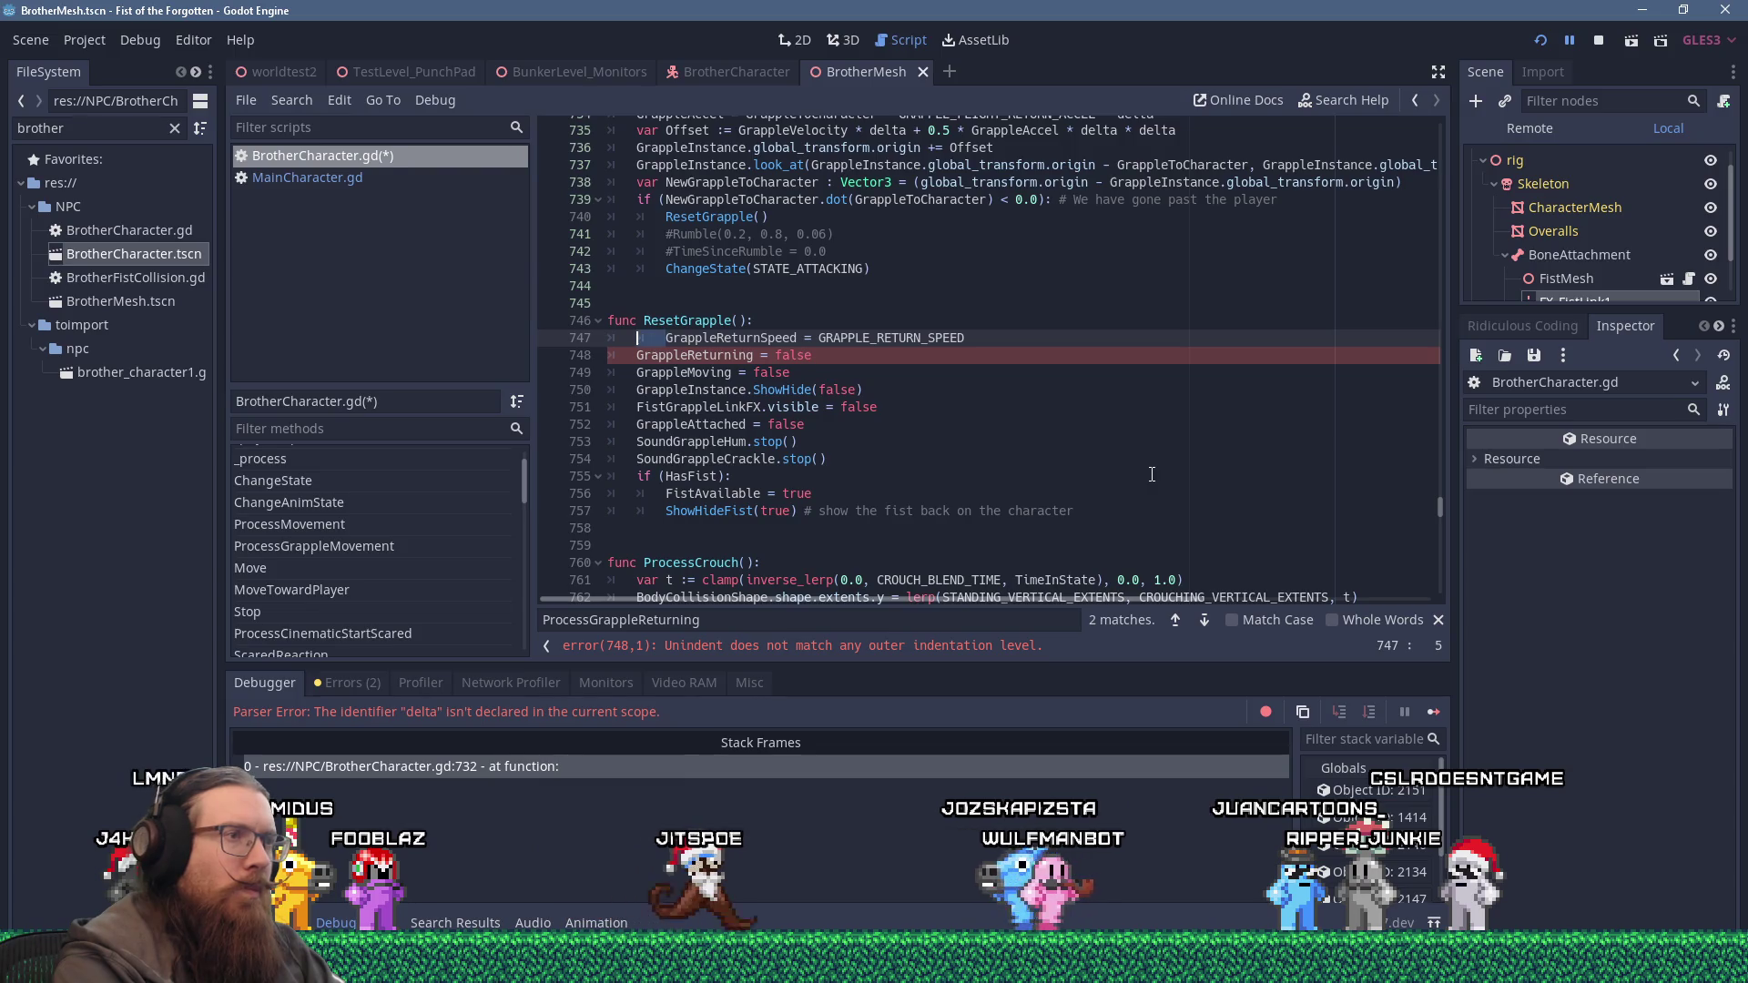
Remove line 747's extra indent and comment out the GrappleReturning and GrappleMoving lines.
key("Delete")
key("Down")
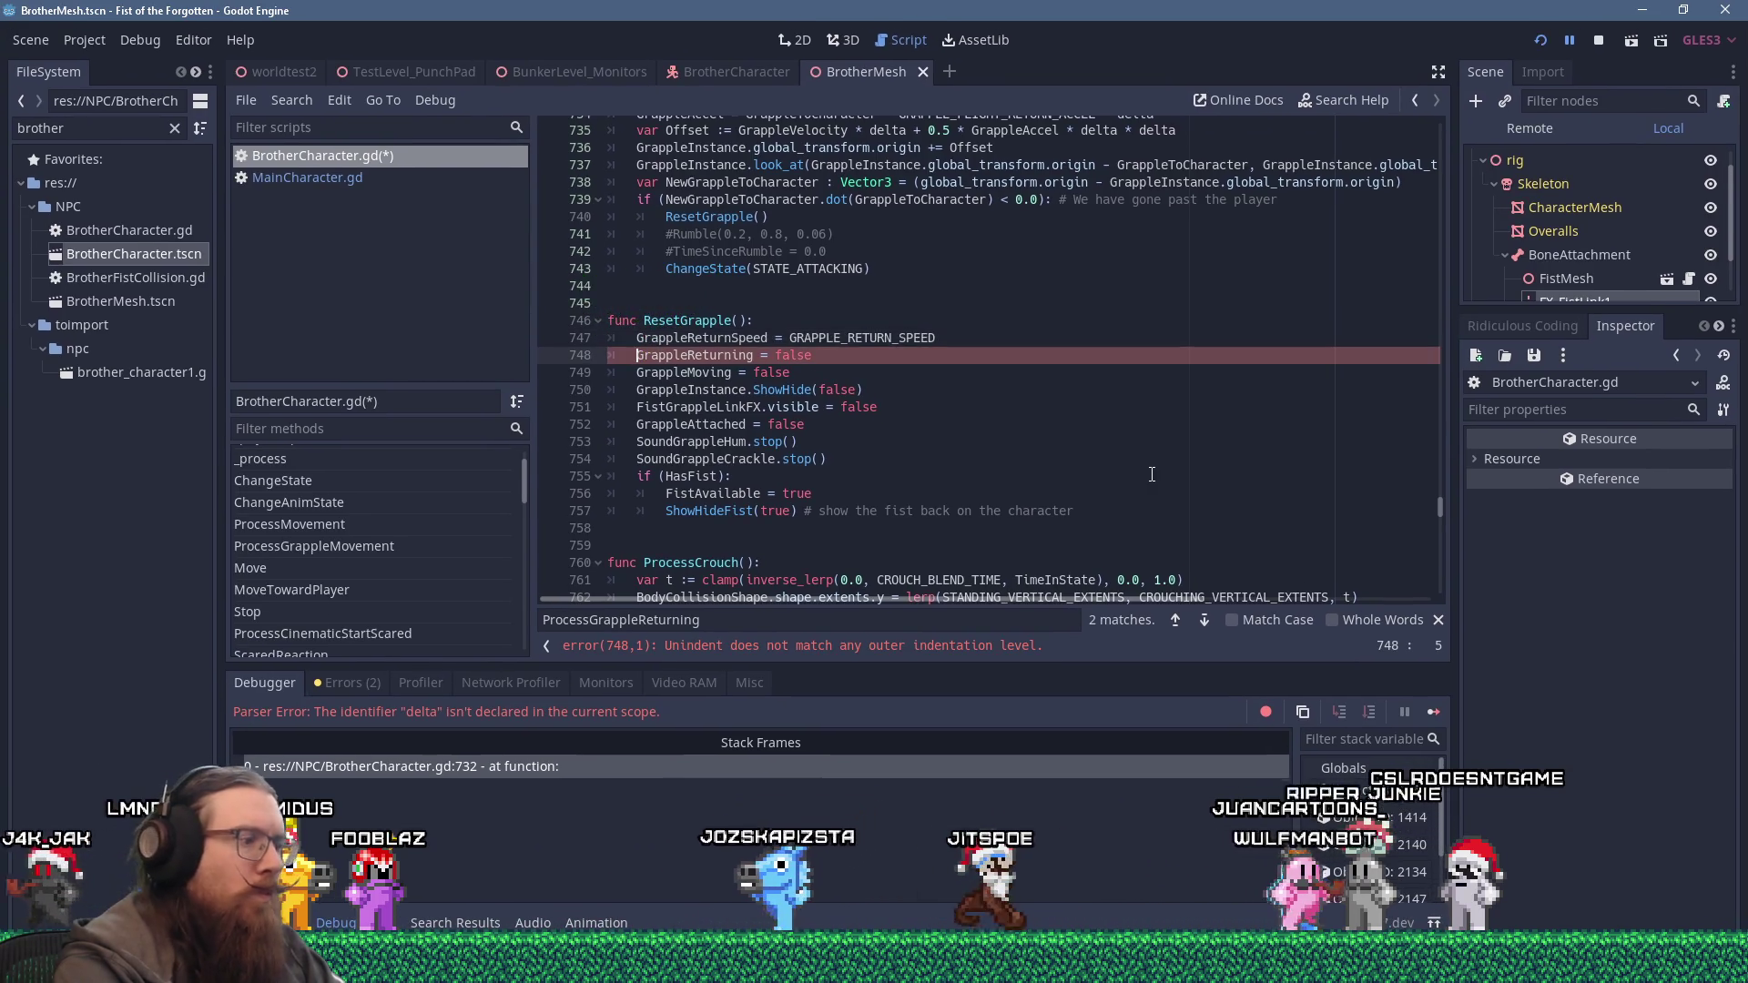
type("#")
key("Left")
key("Down")
type("#")
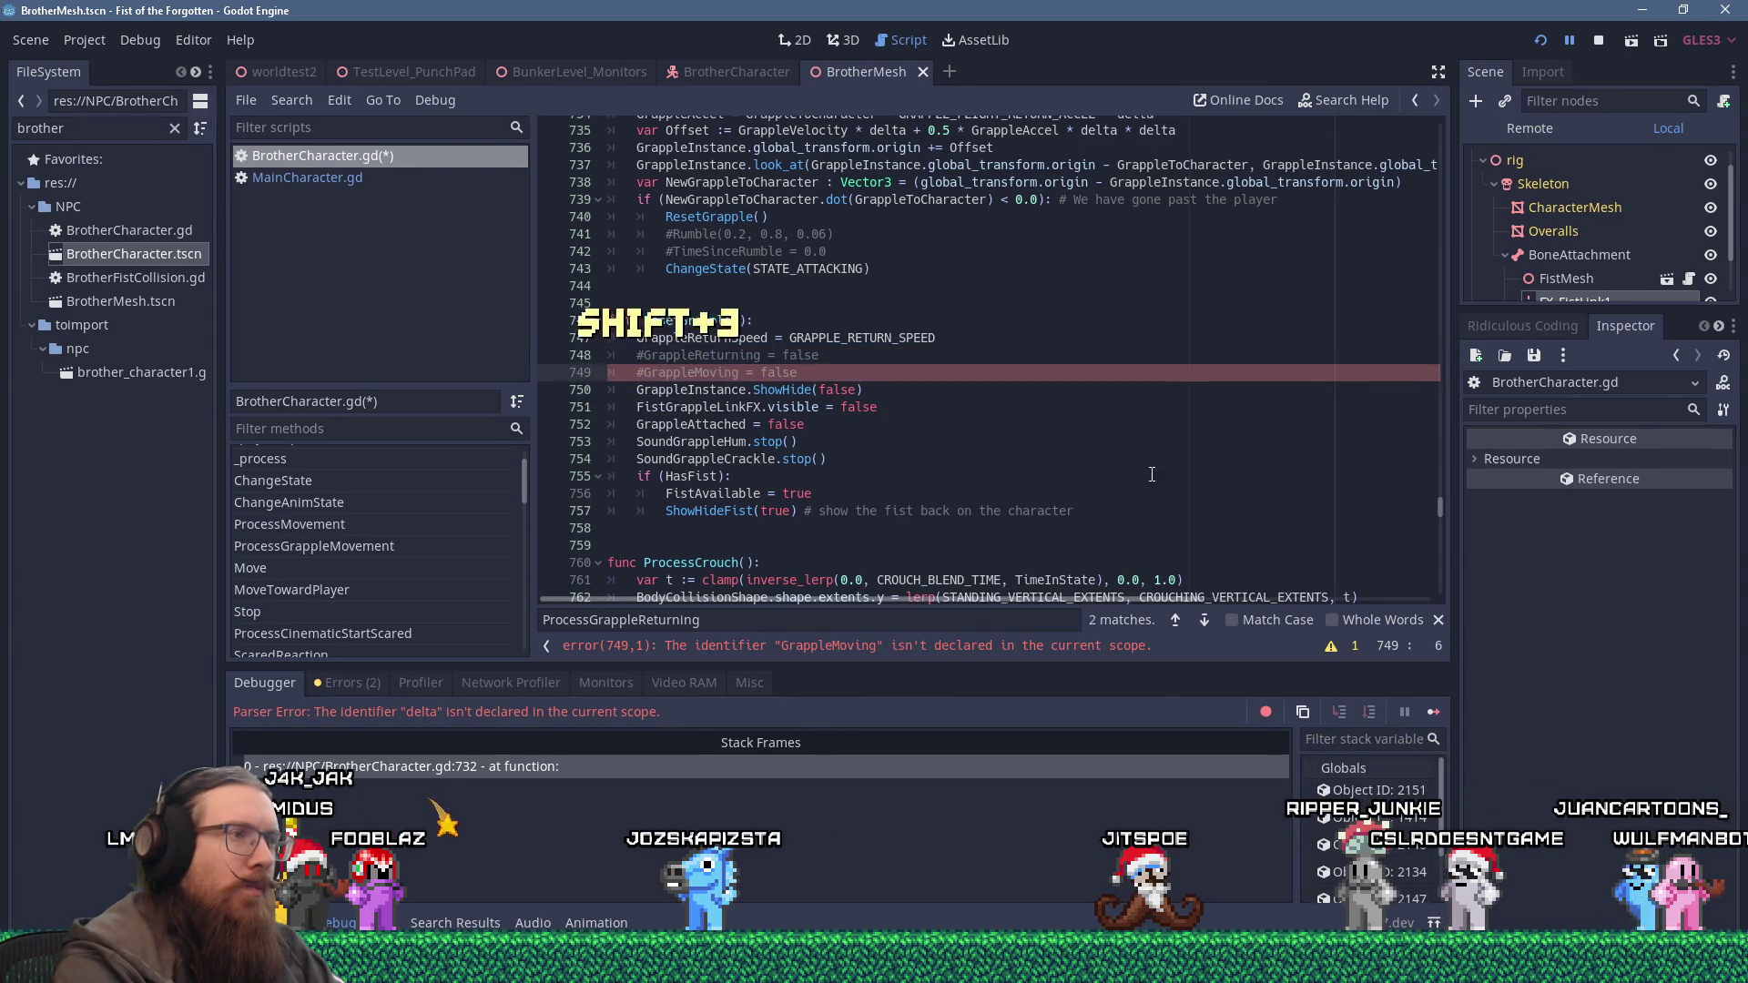
Comment out the GrappleAttached line and mark SoundGrappleHum.stop() as a #TODO: comment.
key("Down")
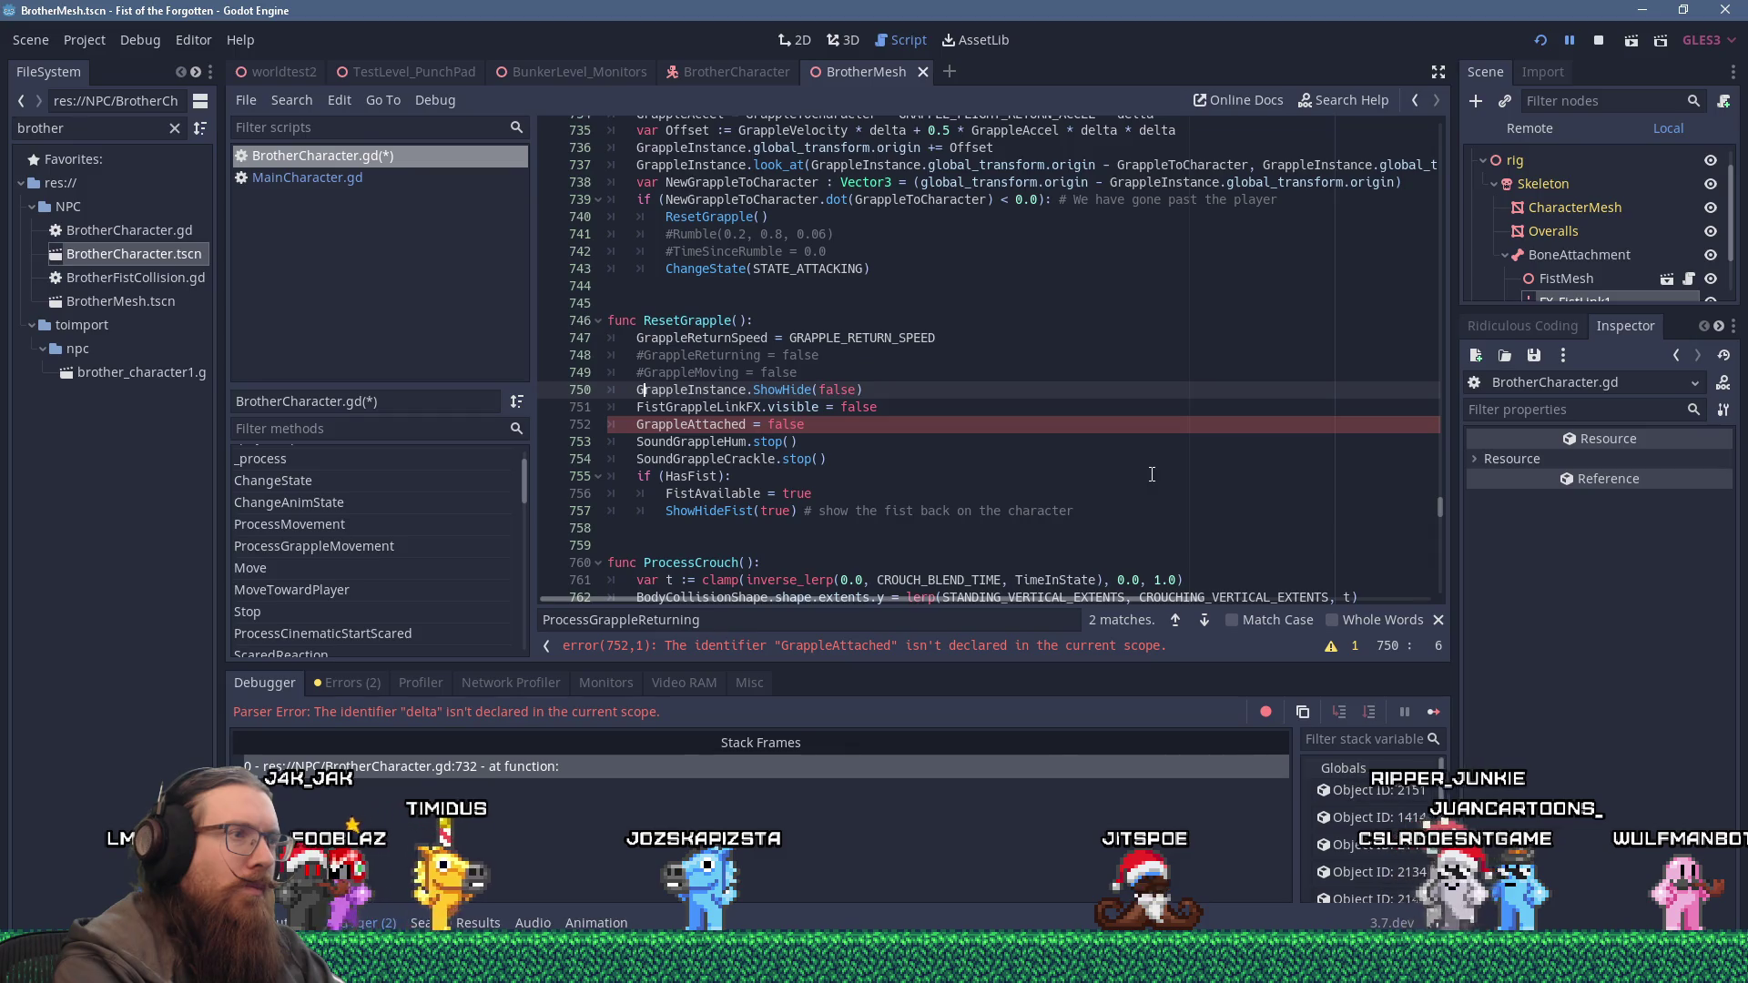
key("Down")
key("Down")
key("Left")
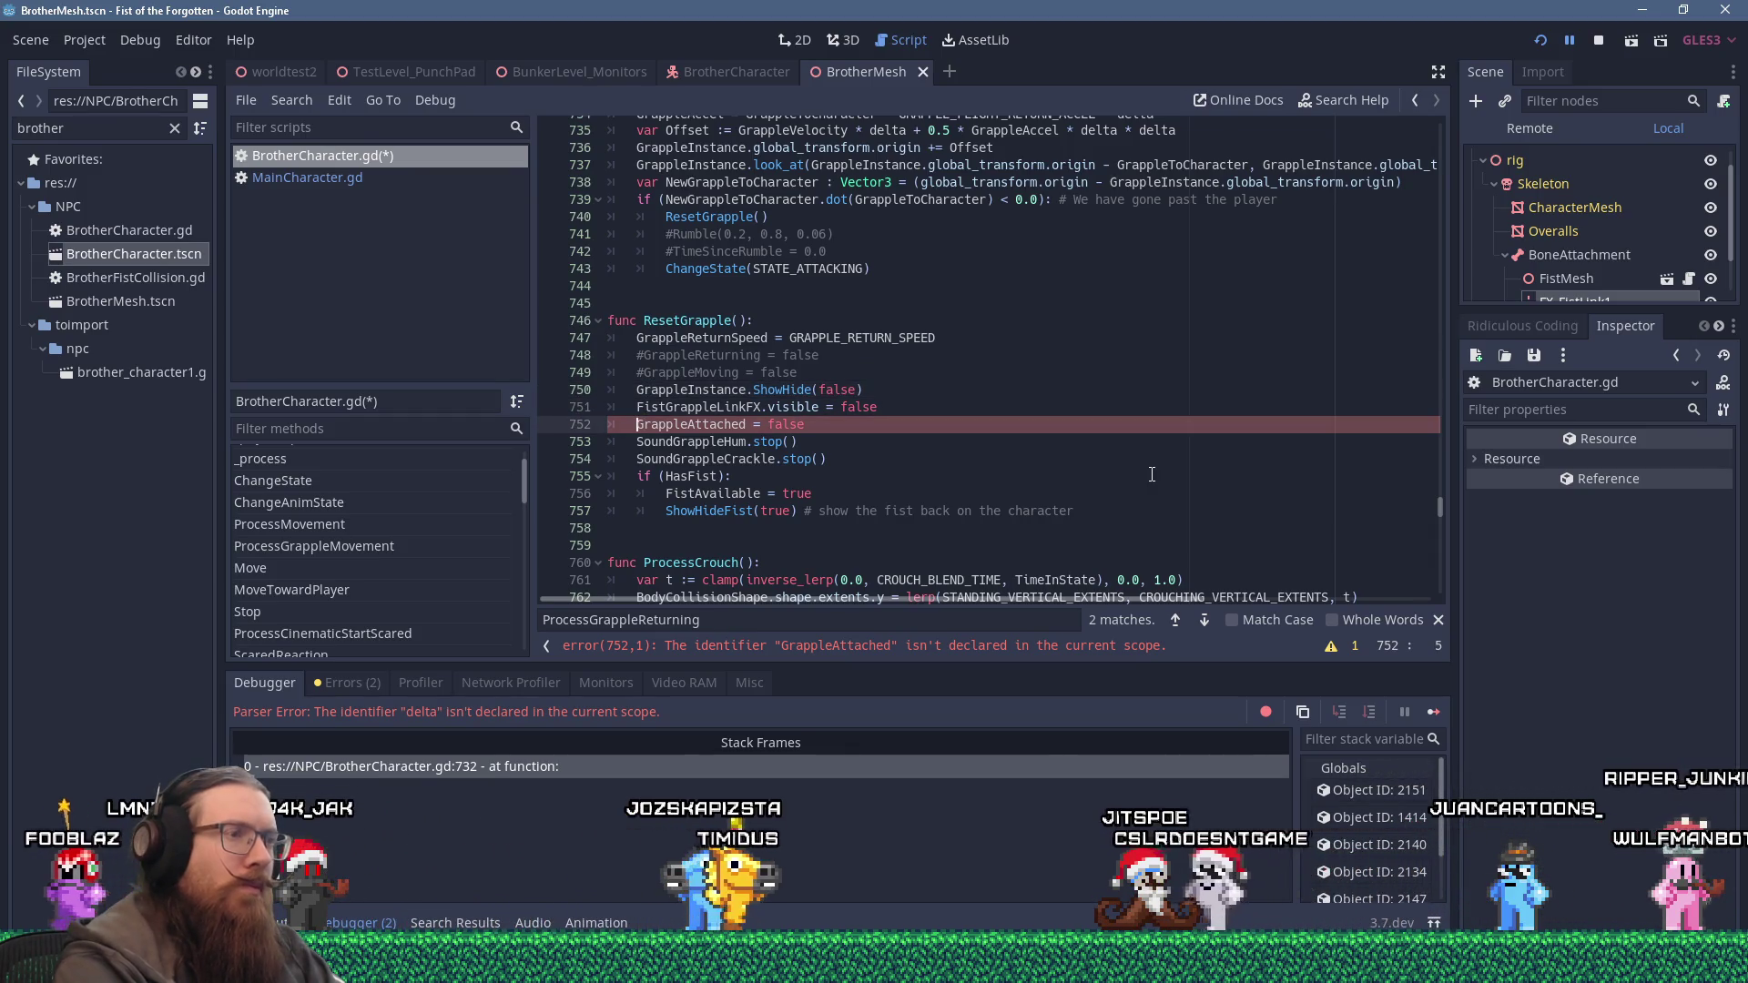
type("#")
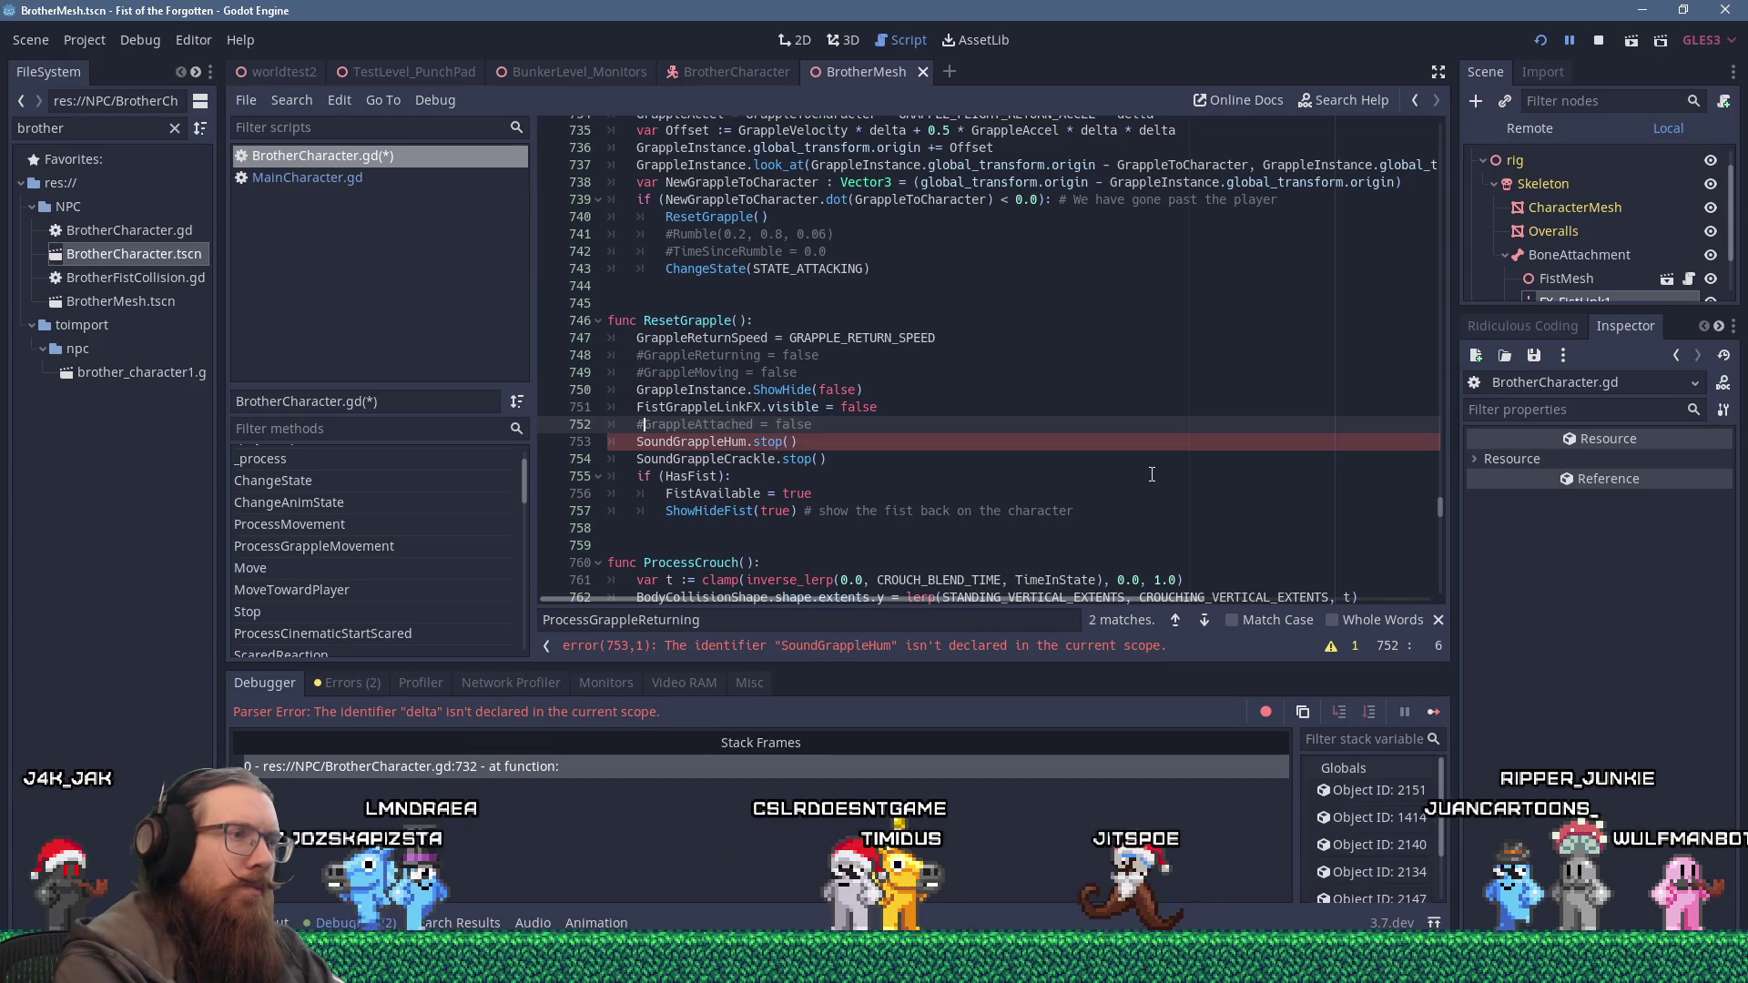
key("Down")
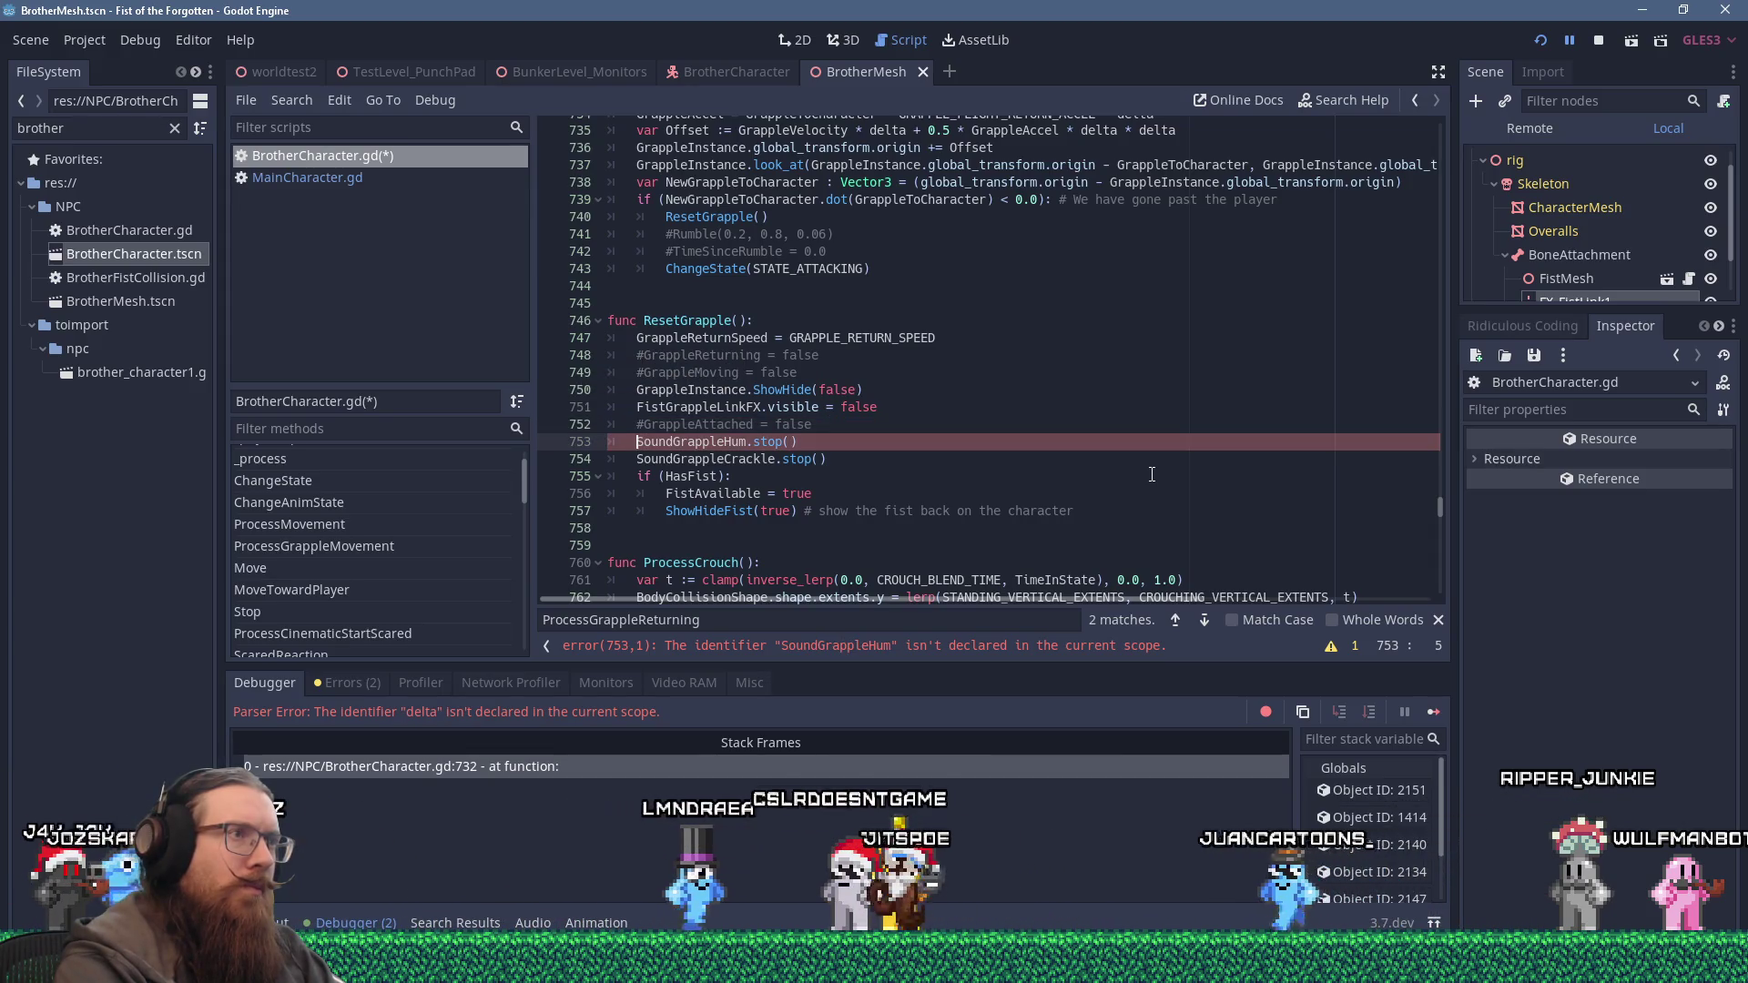
type("#TODO:")
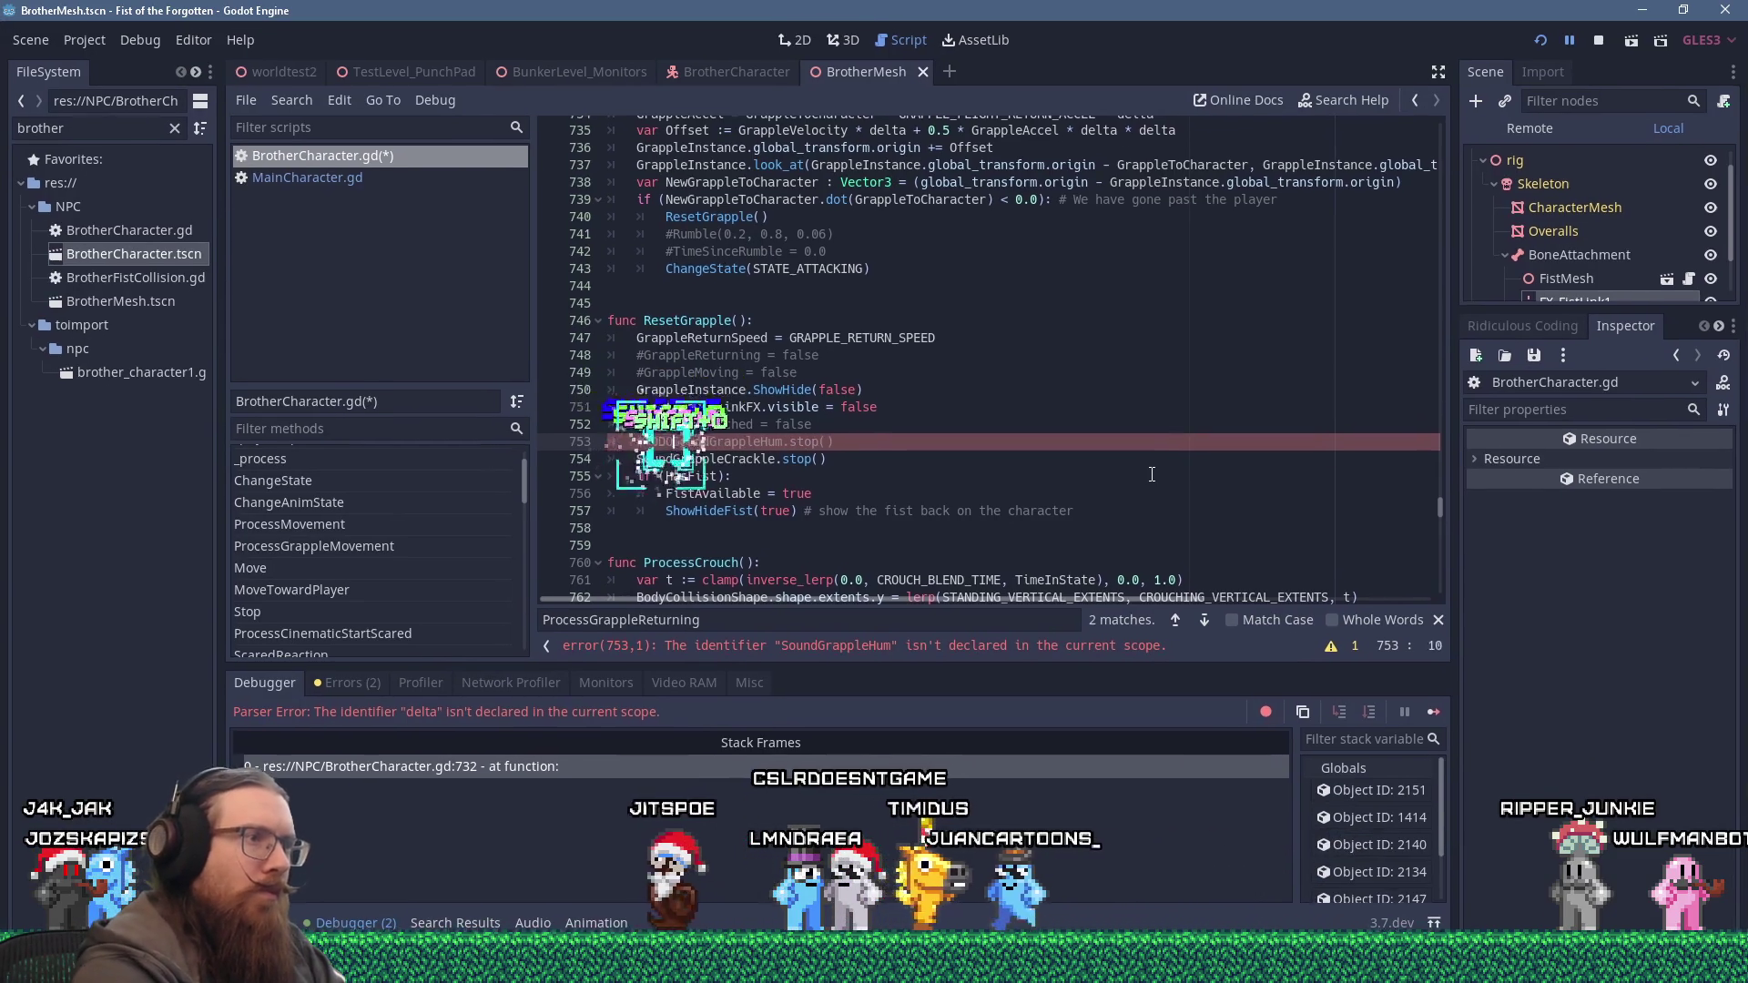